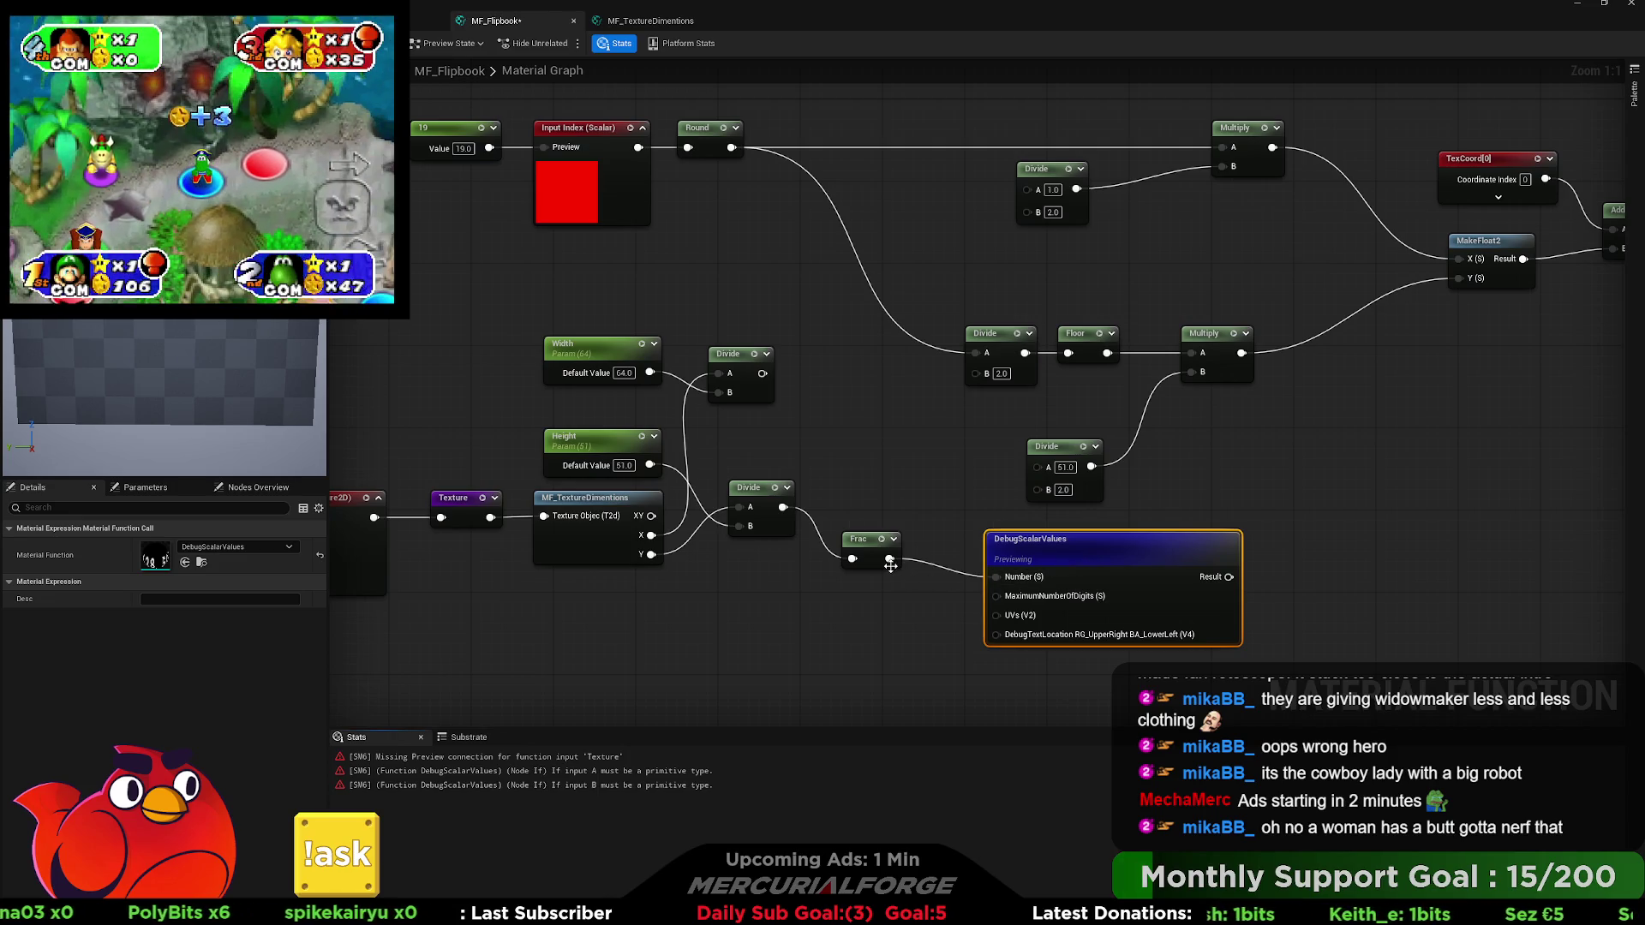
Add a Texture Object with an assigned texture and wire it into Input Texture's Preview pin.
{"action": "left_click_drag", "start_coordinate": [902, 568], "coordinate": [874, 537]}
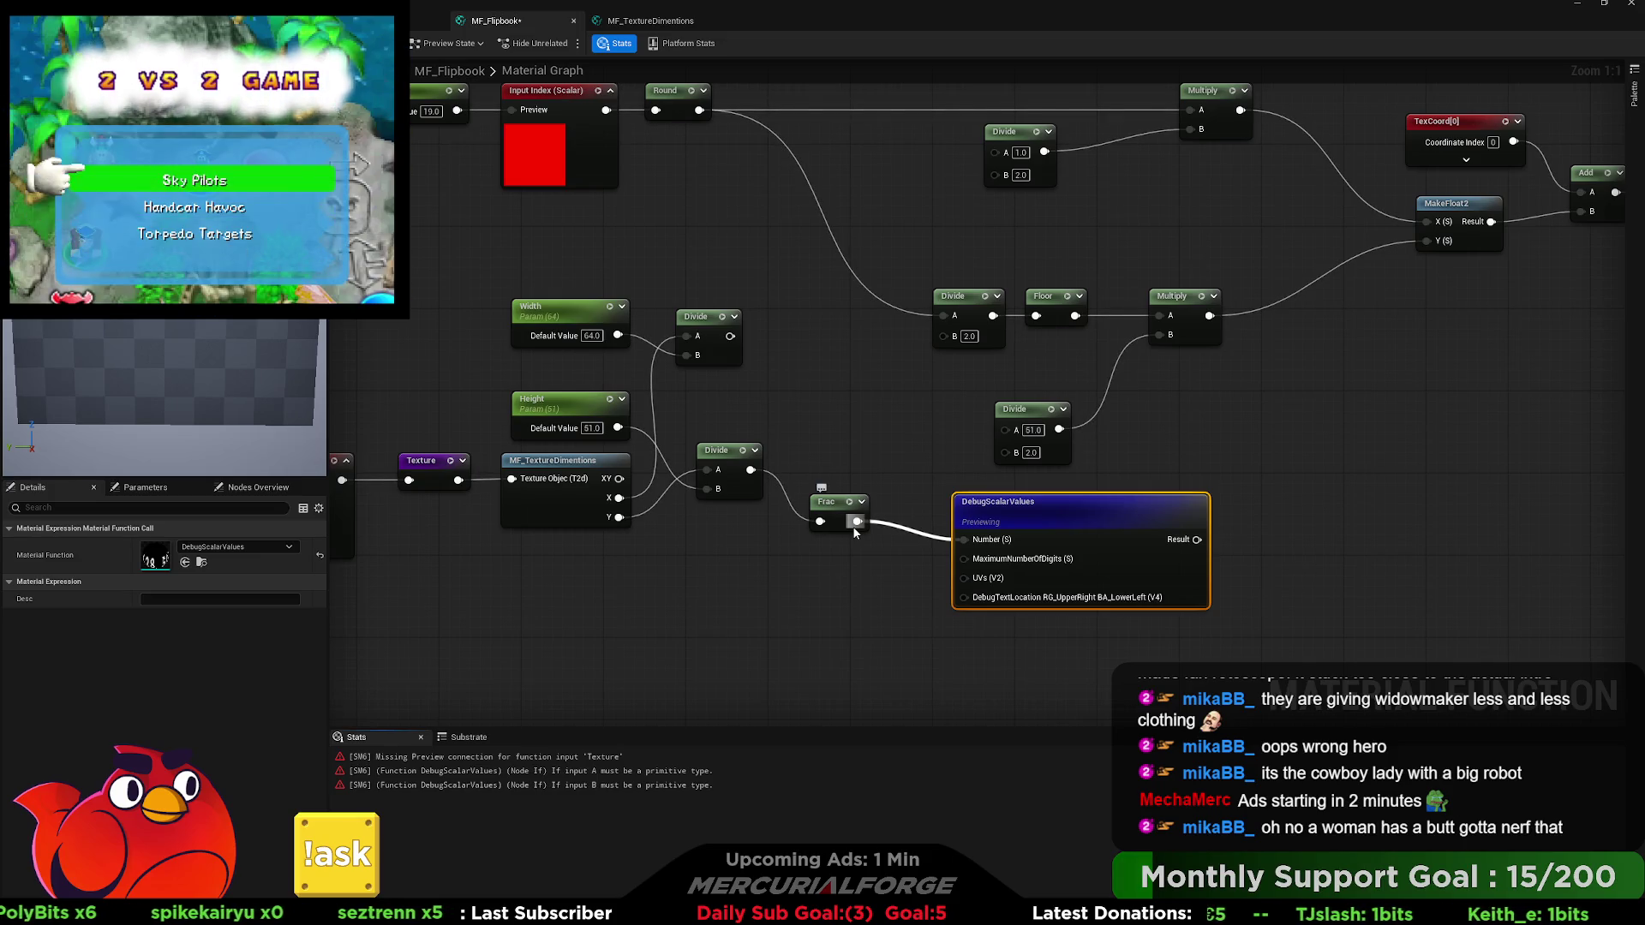
{"action": "left_click_drag", "start_coordinate": [852, 526], "coordinate": [1227, 537]}
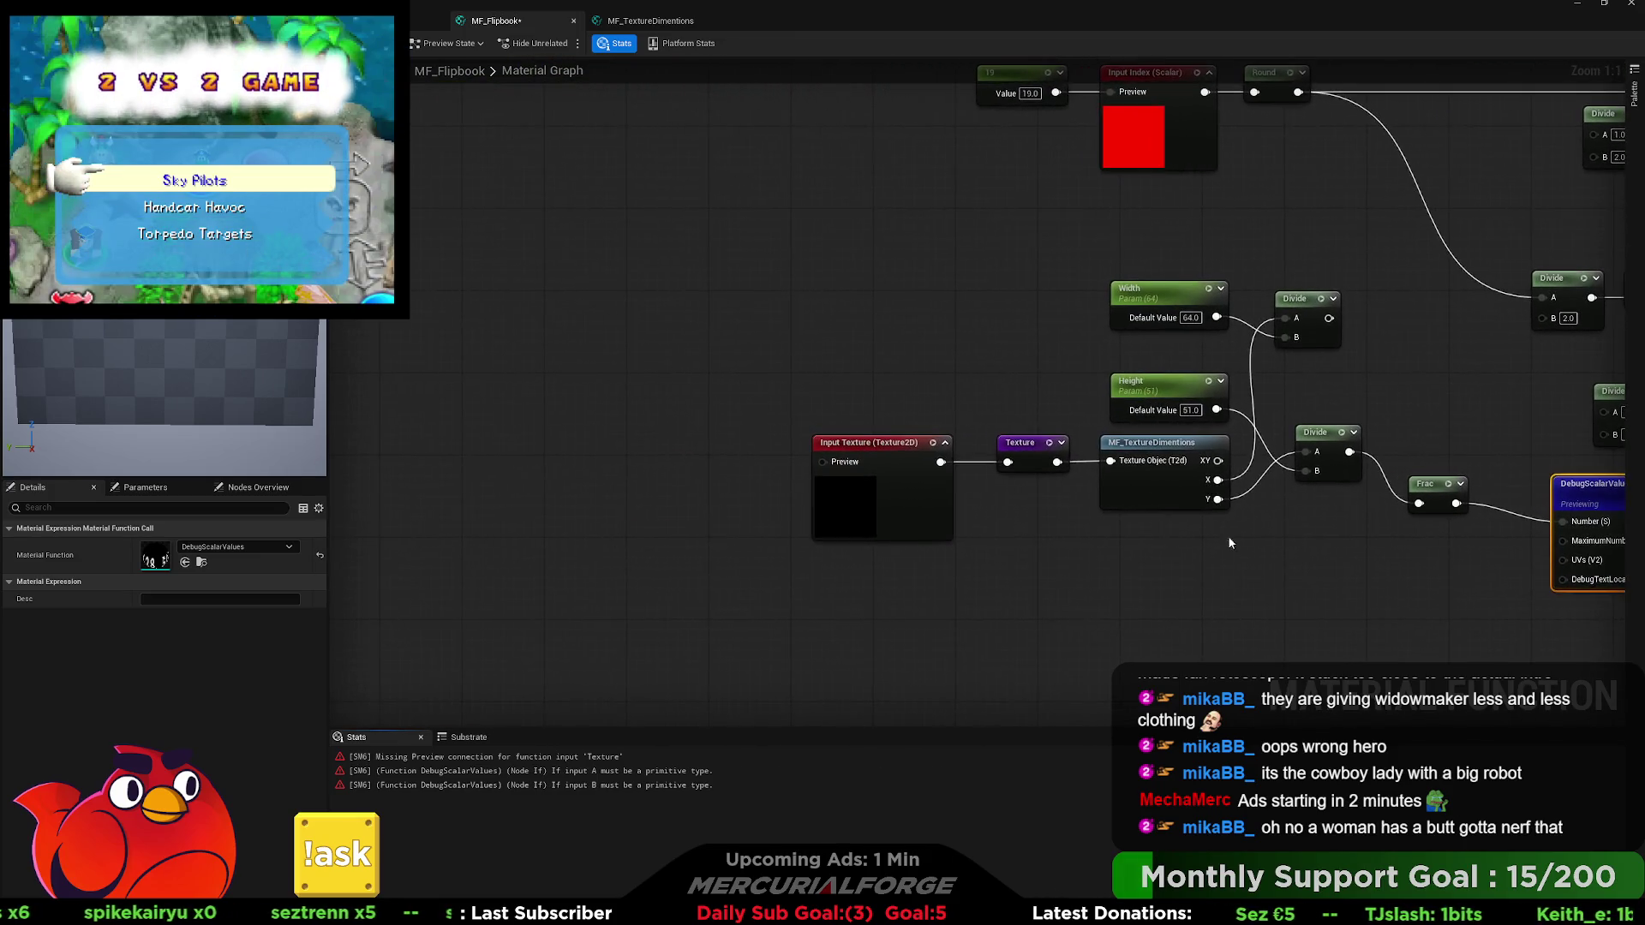
{"action": "mouse_move", "coordinate": [696, 449]}
{"action": "left_mouse_down"}
{"action": "mouse_move", "coordinate": [403, 497]}
{"action": "mouse_move", "coordinate": [215, 497]}
{"action": "mouse_move", "coordinate": [780, 447]}
{"action": "left_mouse_up"}
{"action": "left_click", "coordinate": [745, 432]}
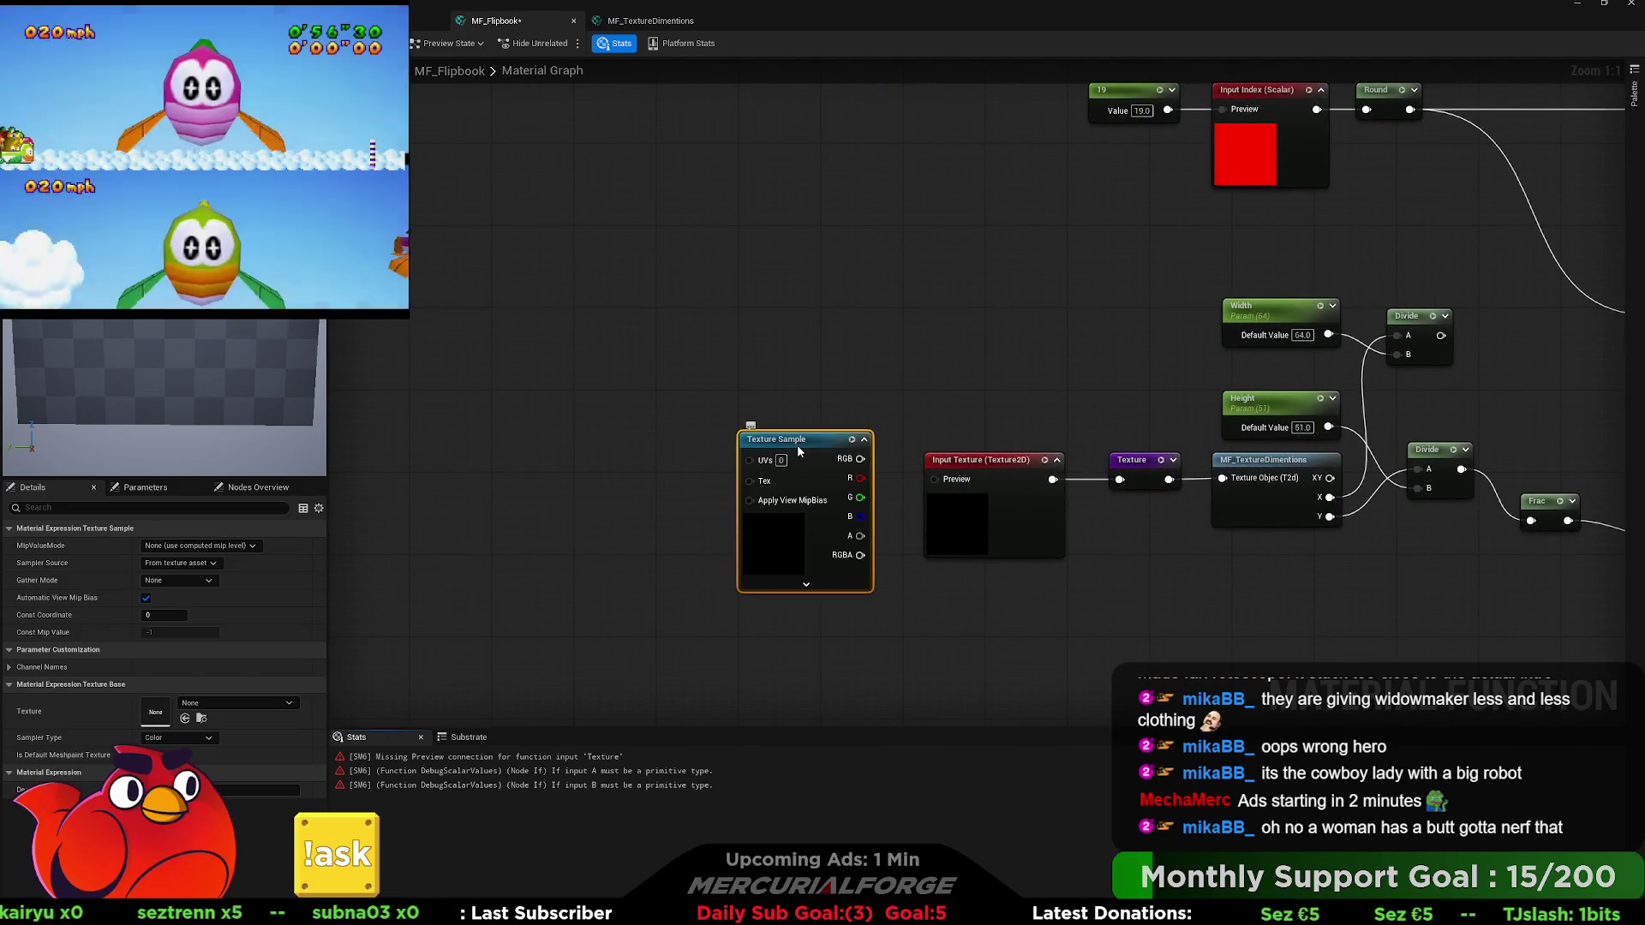
{"action": "key", "text": "ctrl+z"}
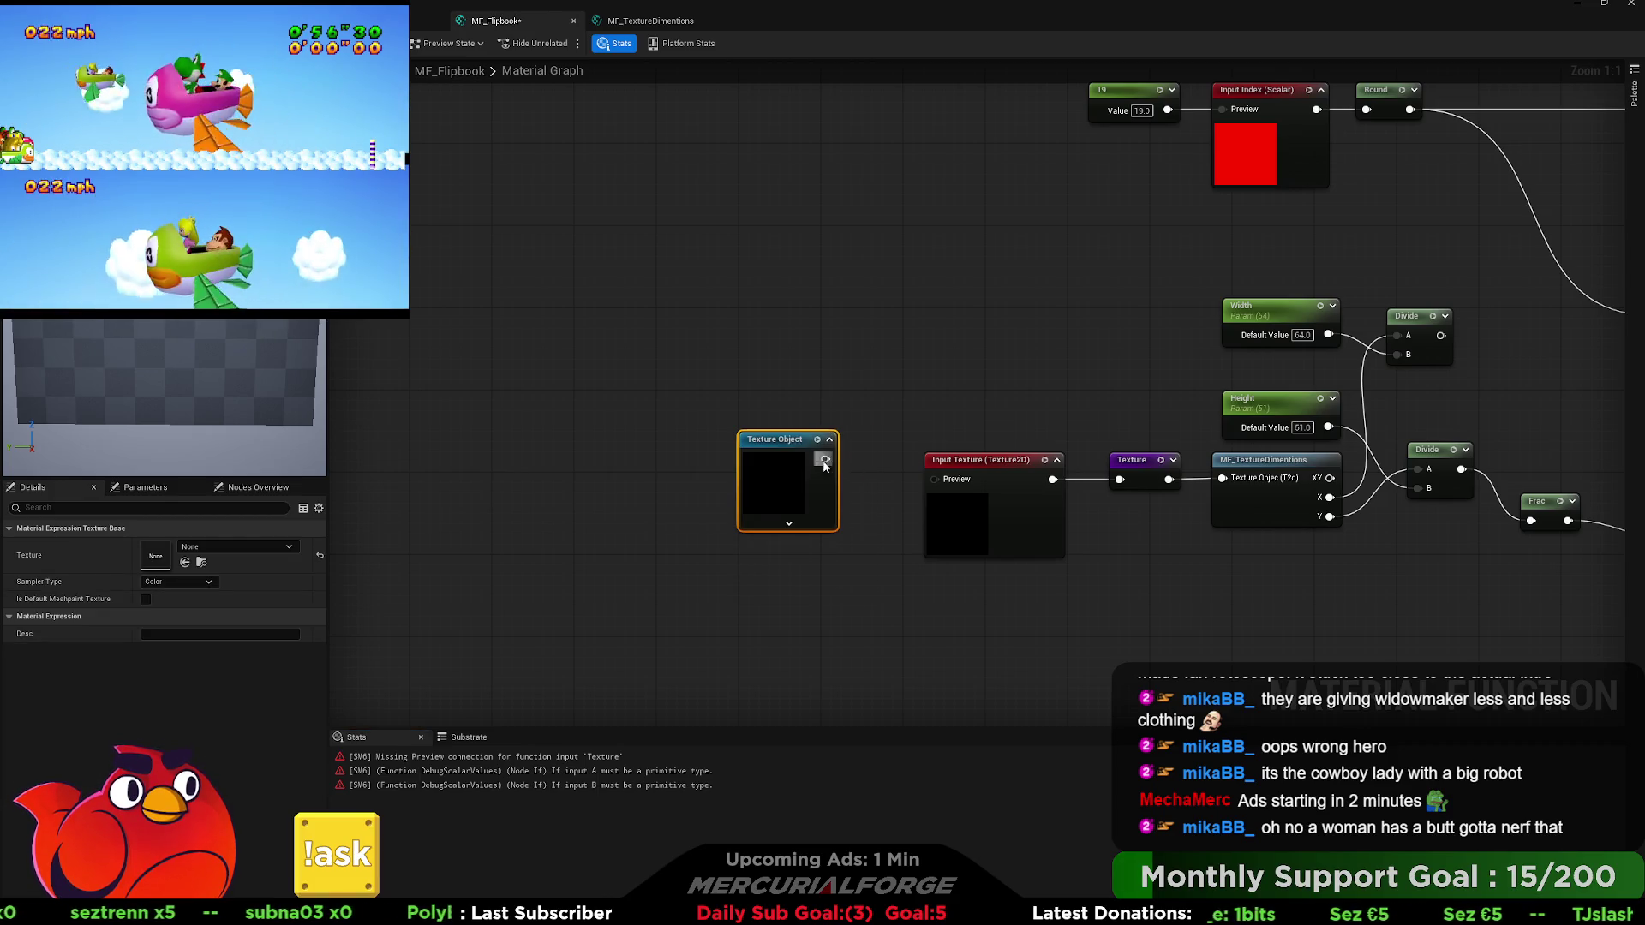
{"action": "left_click_drag", "start_coordinate": [825, 459], "coordinate": [925, 480]}
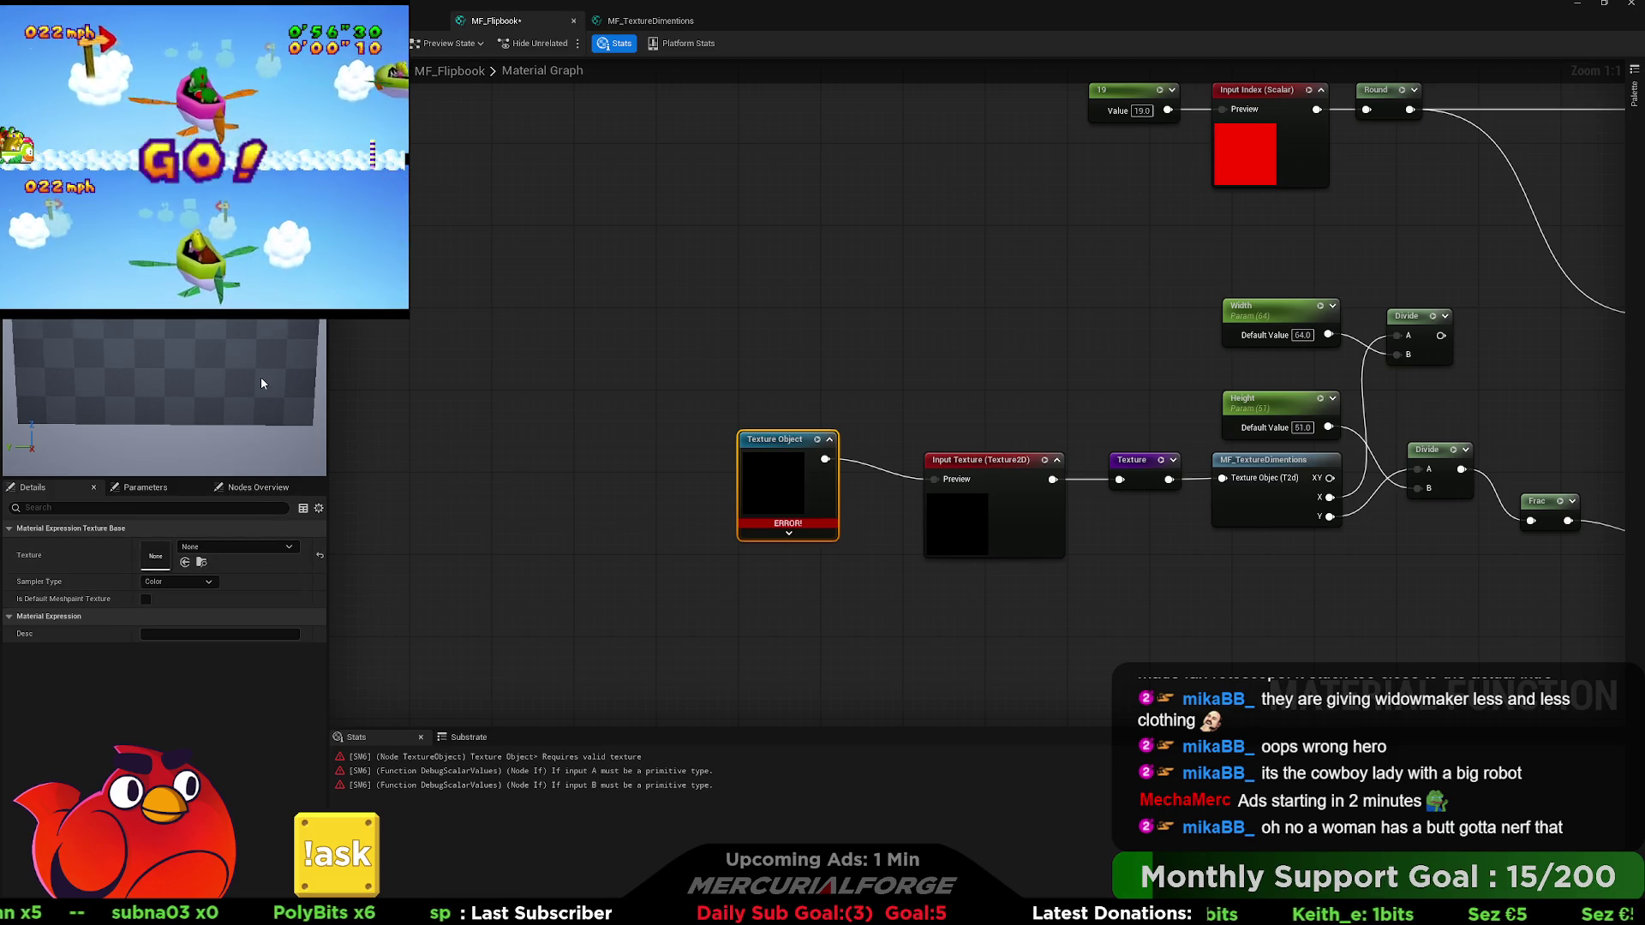
{"action": "left_click", "coordinate": [497, 533]}
Try feeding Frac from the upper Divide, then undo to keep the lower Divide.
{"action": "left_click_drag", "start_coordinate": [1200, 614], "coordinate": [811, 594]}
{"action": "scroll", "coordinate": [811, 594], "scroll_direction": "down", "scroll_amount": 1}
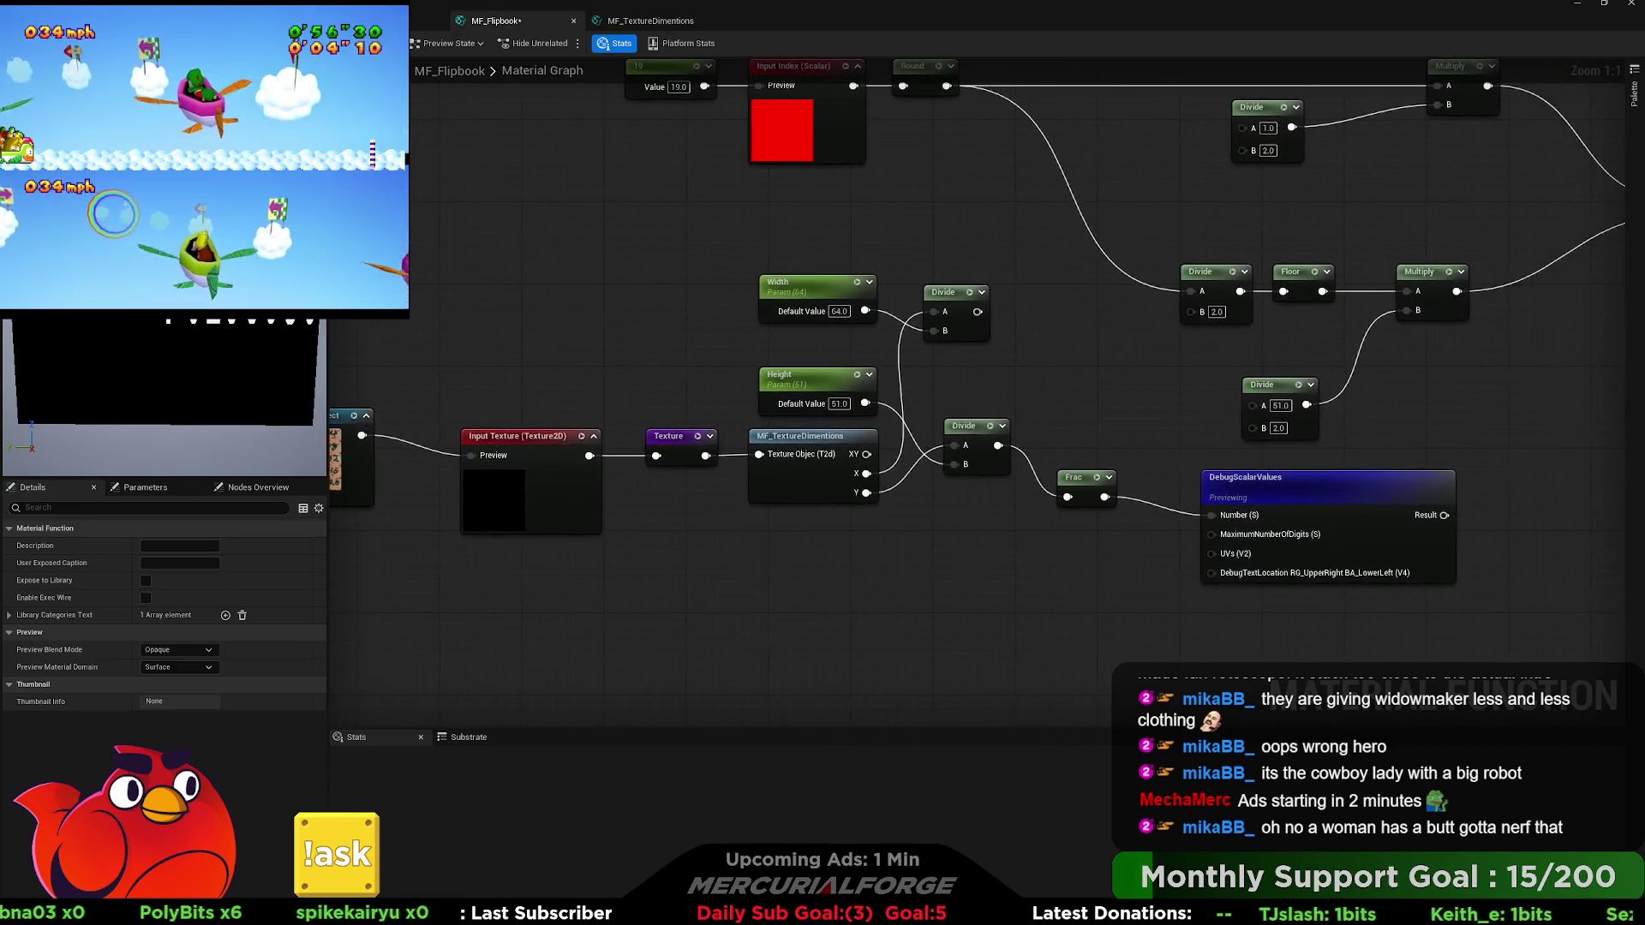
{"action": "left_click_drag", "start_coordinate": [850, 340], "coordinate": [931, 503]}
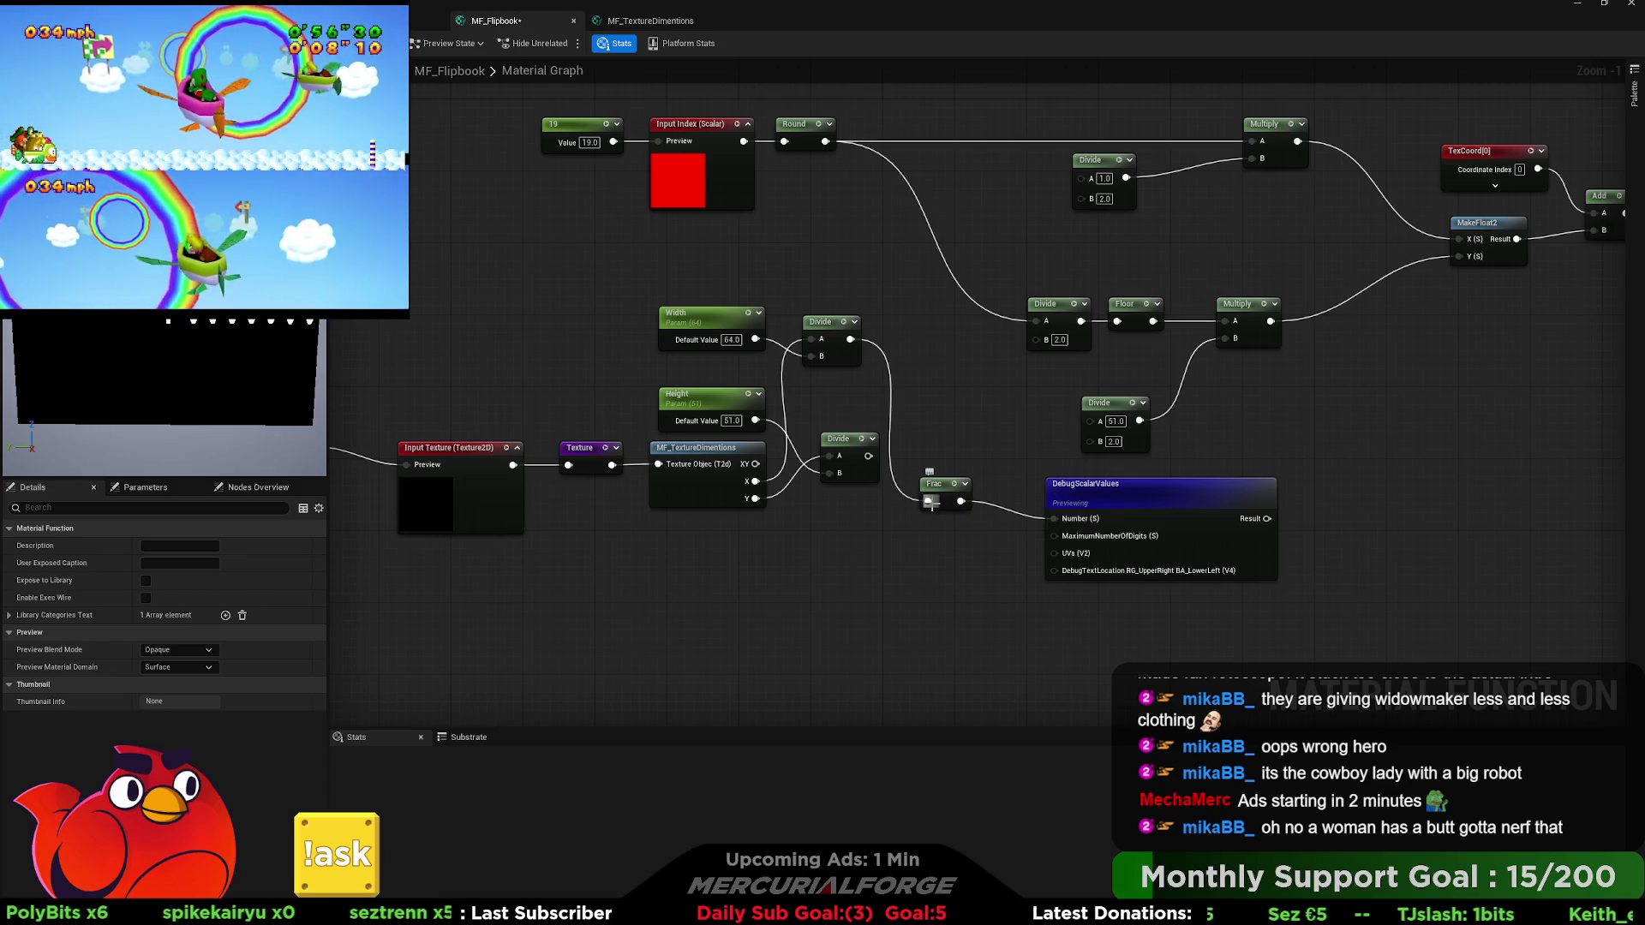
{"action": "key", "text": "ctrl+z"}
Pan the graph left to bring the input nodes into view.
{"action": "left_click_drag", "start_coordinate": [898, 521], "coordinate": [848, 535]}
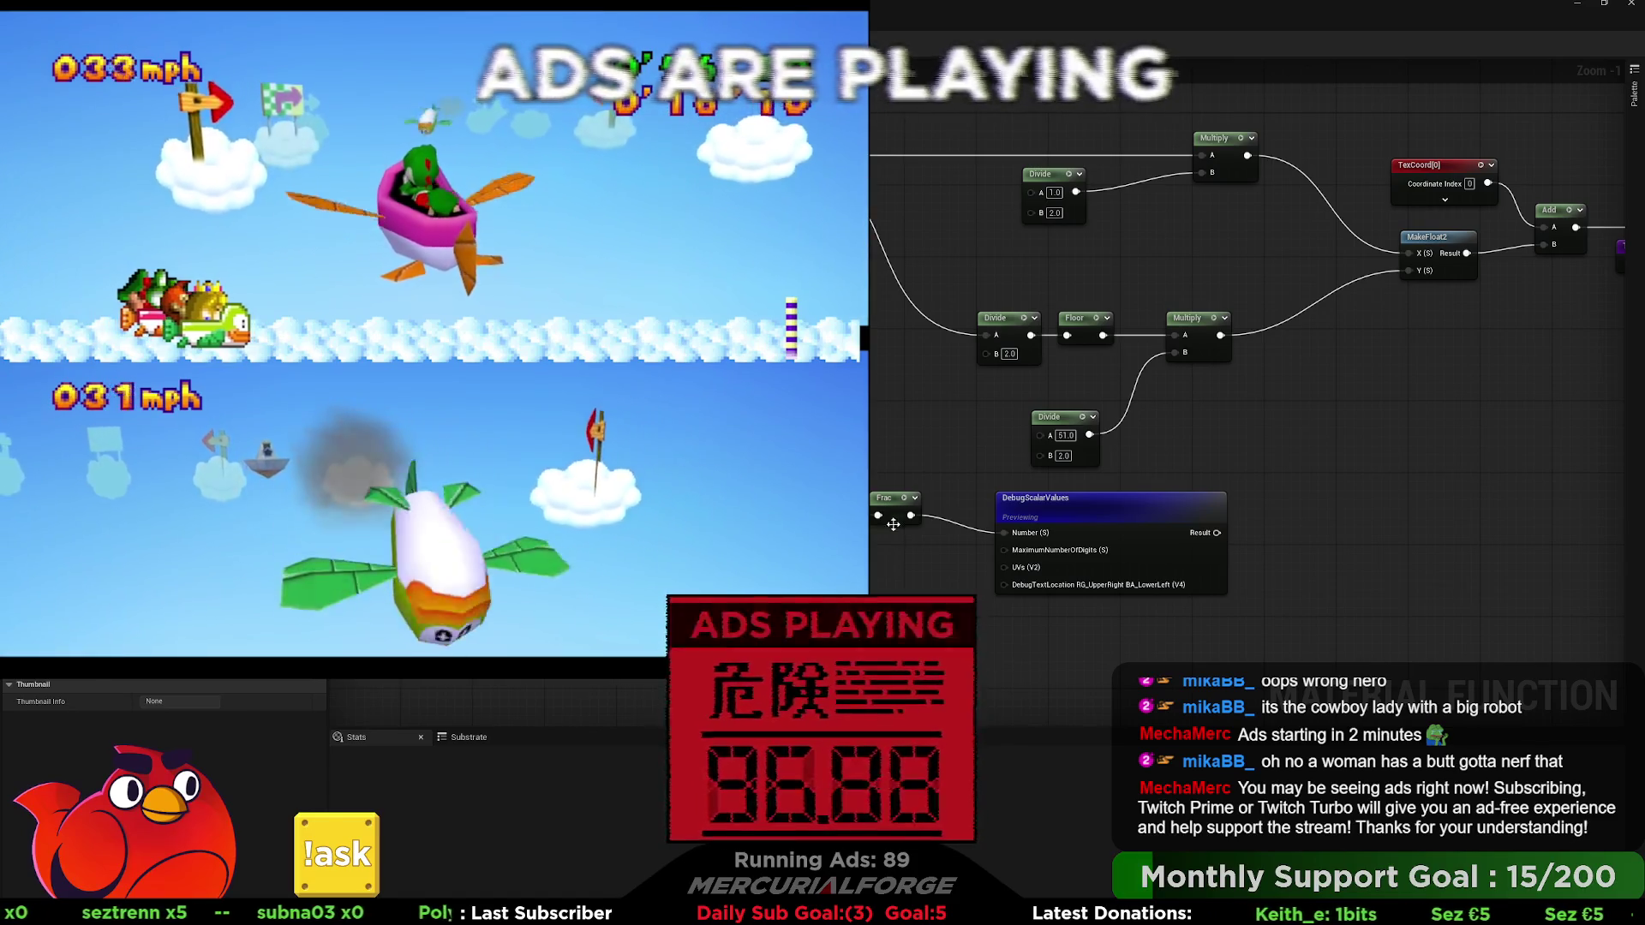
{"action": "left_click_drag", "start_coordinate": [893, 525], "coordinate": [1167, 511]}
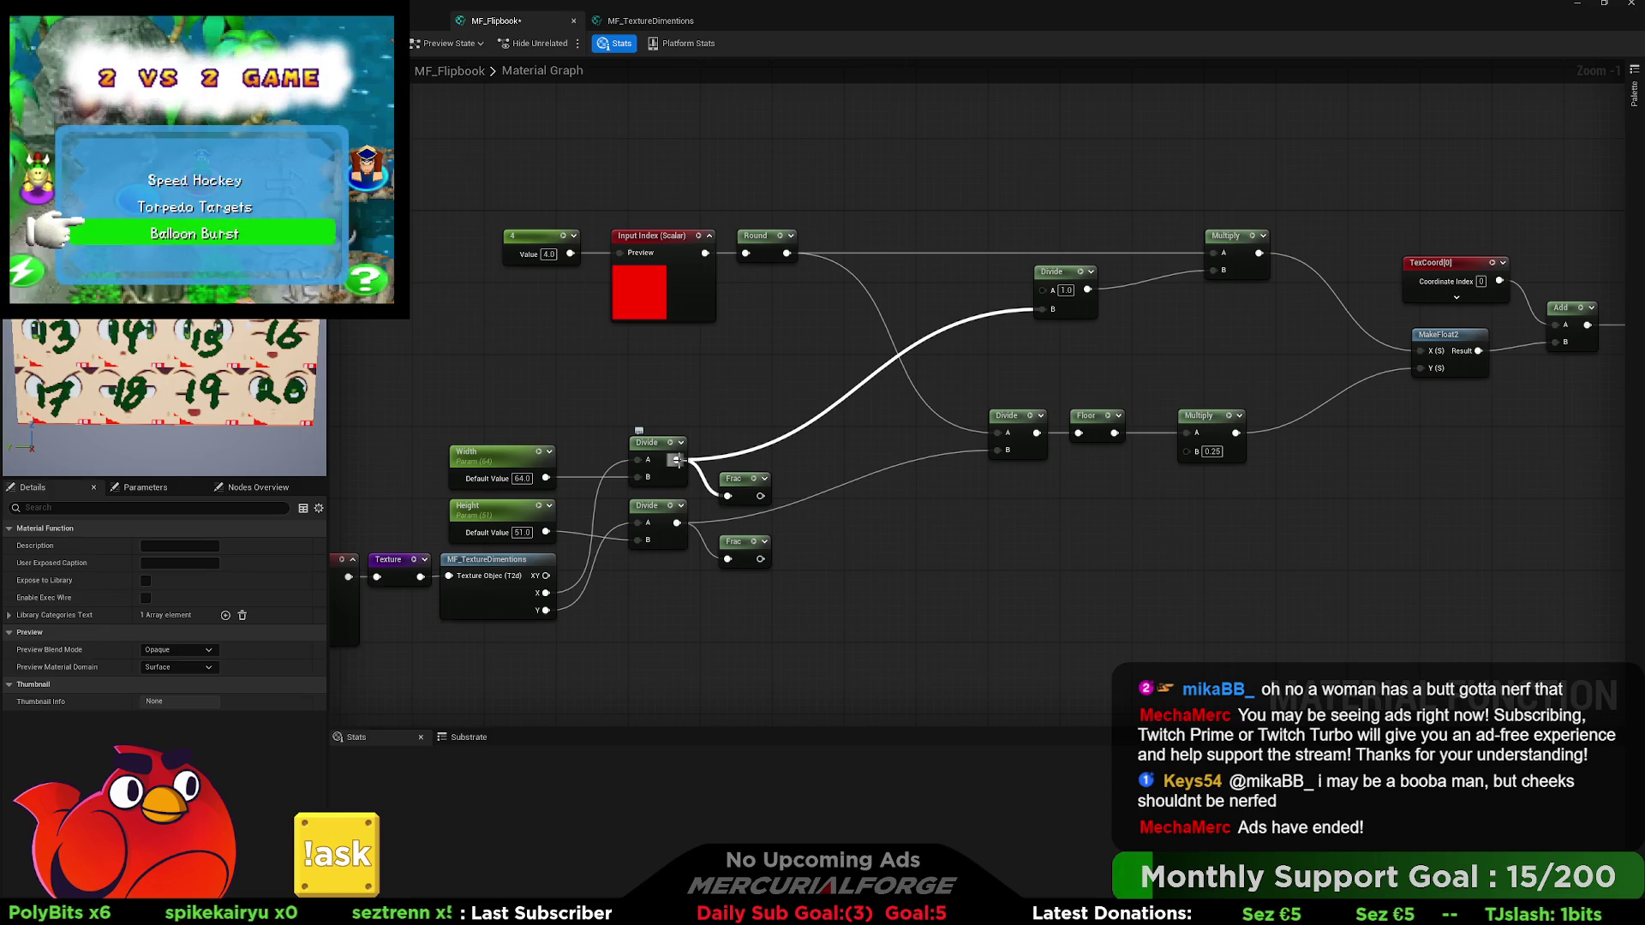
Floor the width Divide into the next Divide's B, and wire the height Divide into Multiply B.
{"action": "left_click_drag", "start_coordinate": [677, 460], "coordinate": [800, 435]}
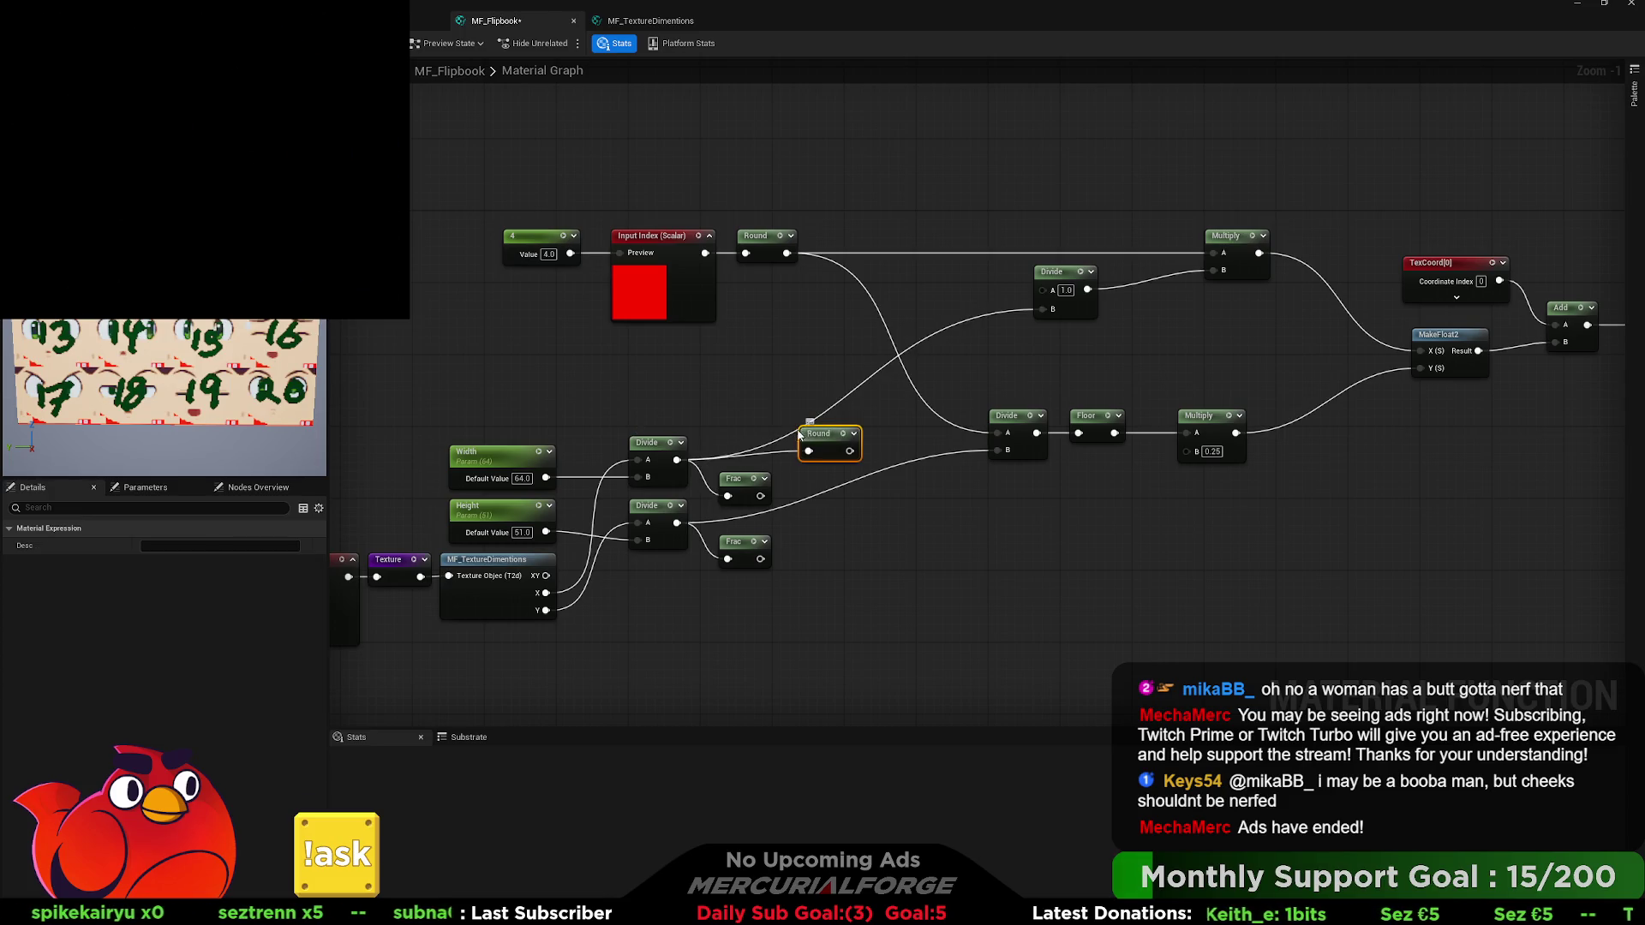
{"action": "key", "text": "Delete"}
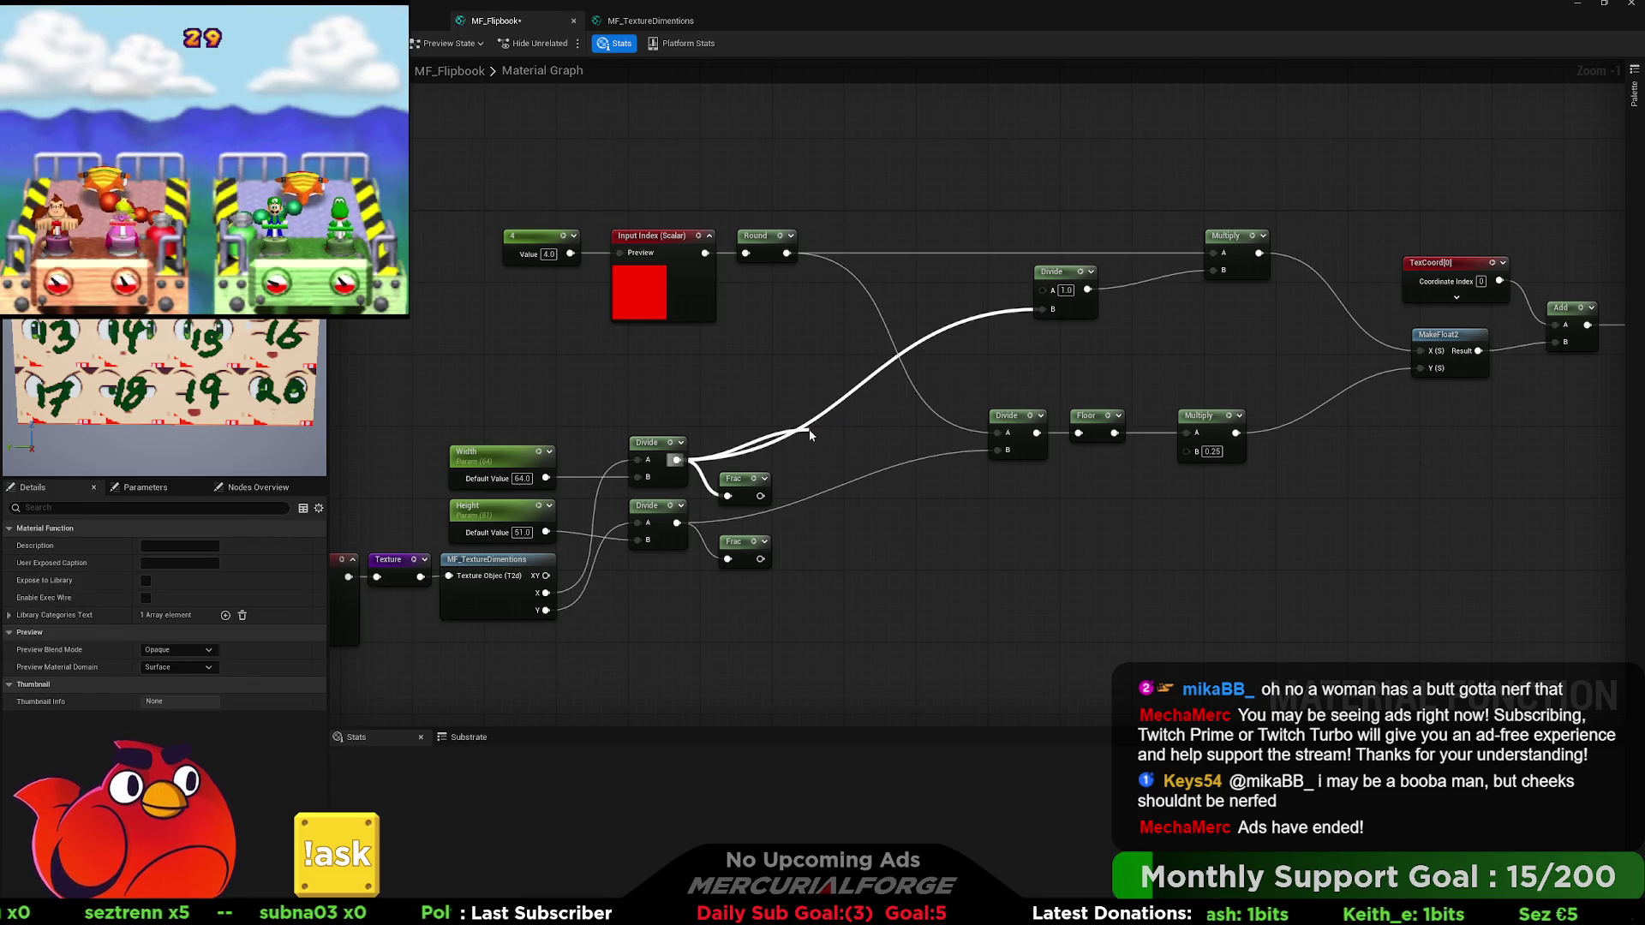
{"action": "key", "text": "Return"}
{"action": "mouse_move", "coordinate": [854, 451]}
{"action": "left_mouse_down"}
{"action": "mouse_move", "coordinate": [1037, 470]}
{"action": "mouse_move", "coordinate": [1003, 450]}
{"action": "left_mouse_up"}
{"action": "mouse_move", "coordinate": [829, 437]}
{"action": "left_mouse_down"}
{"action": "mouse_move", "coordinate": [780, 436]}
{"action": "mouse_move", "coordinate": [937, 445]}
{"action": "left_mouse_up"}
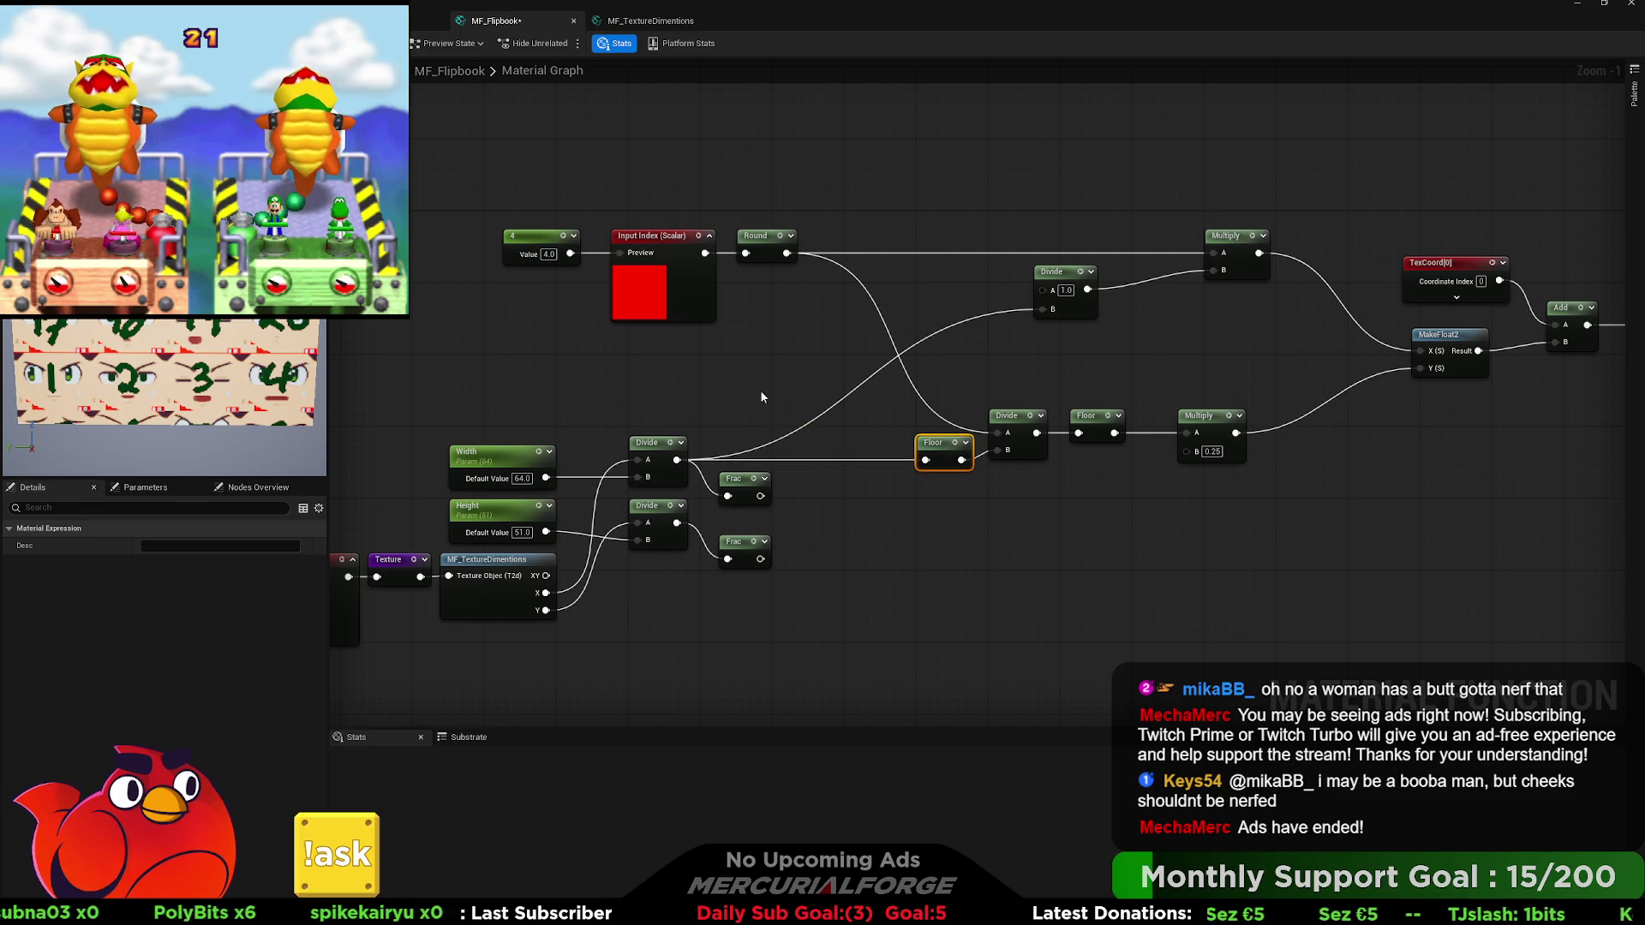
{"action": "left_click_drag", "start_coordinate": [762, 395], "coordinate": [711, 391]}
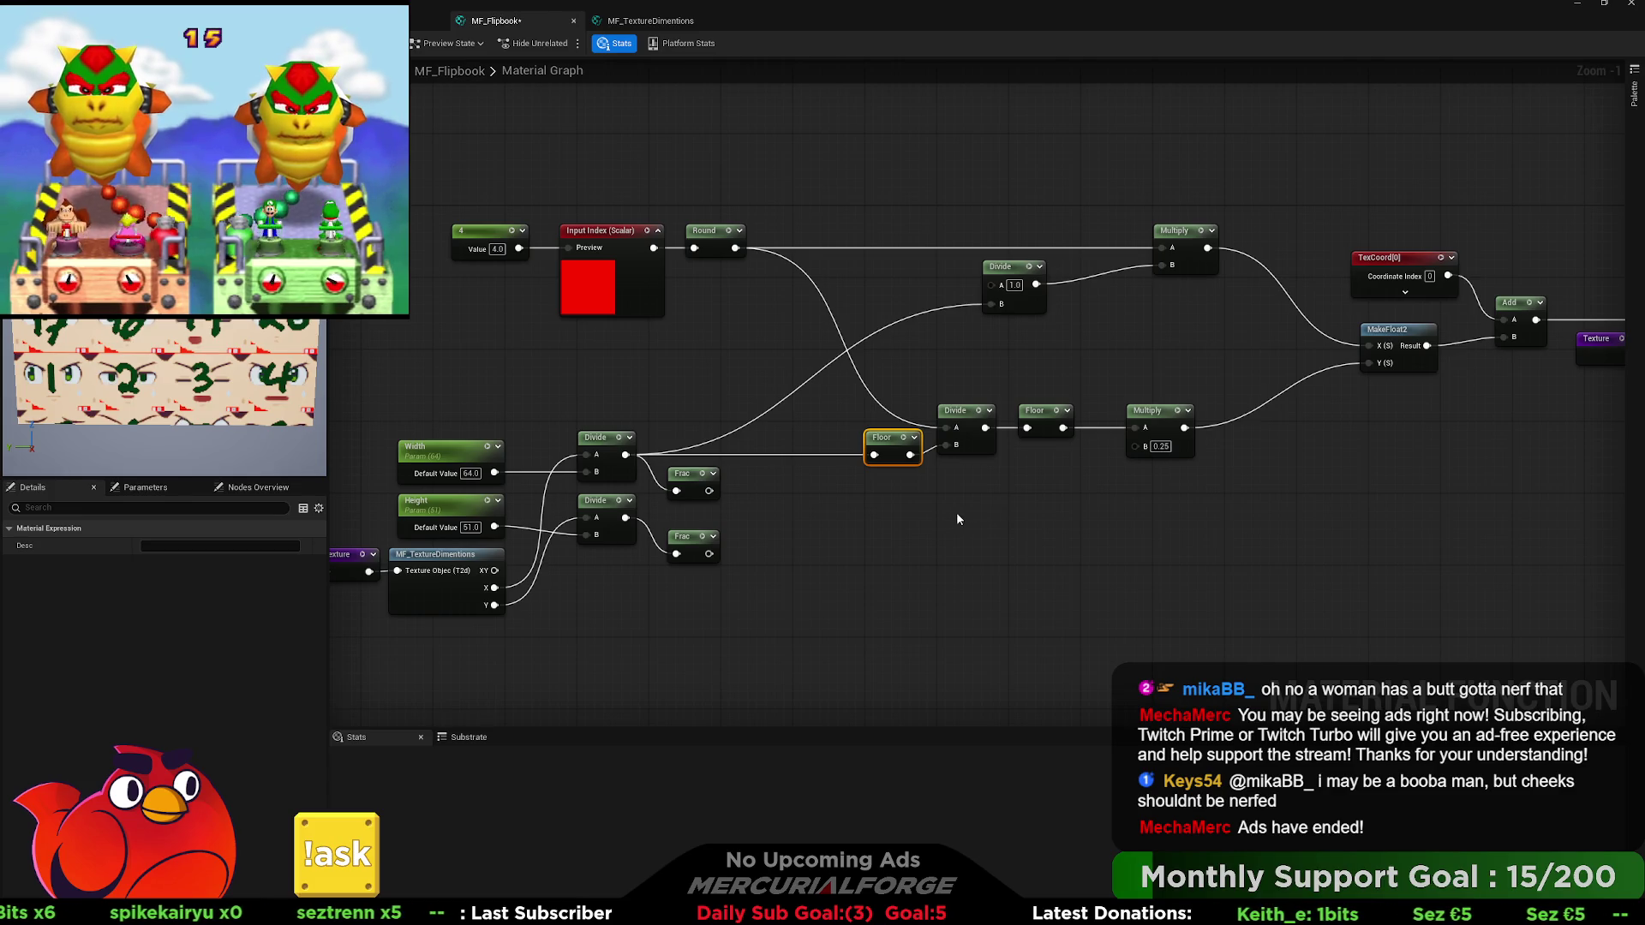
{"action": "left_click_drag", "start_coordinate": [626, 518], "coordinate": [1145, 445]}
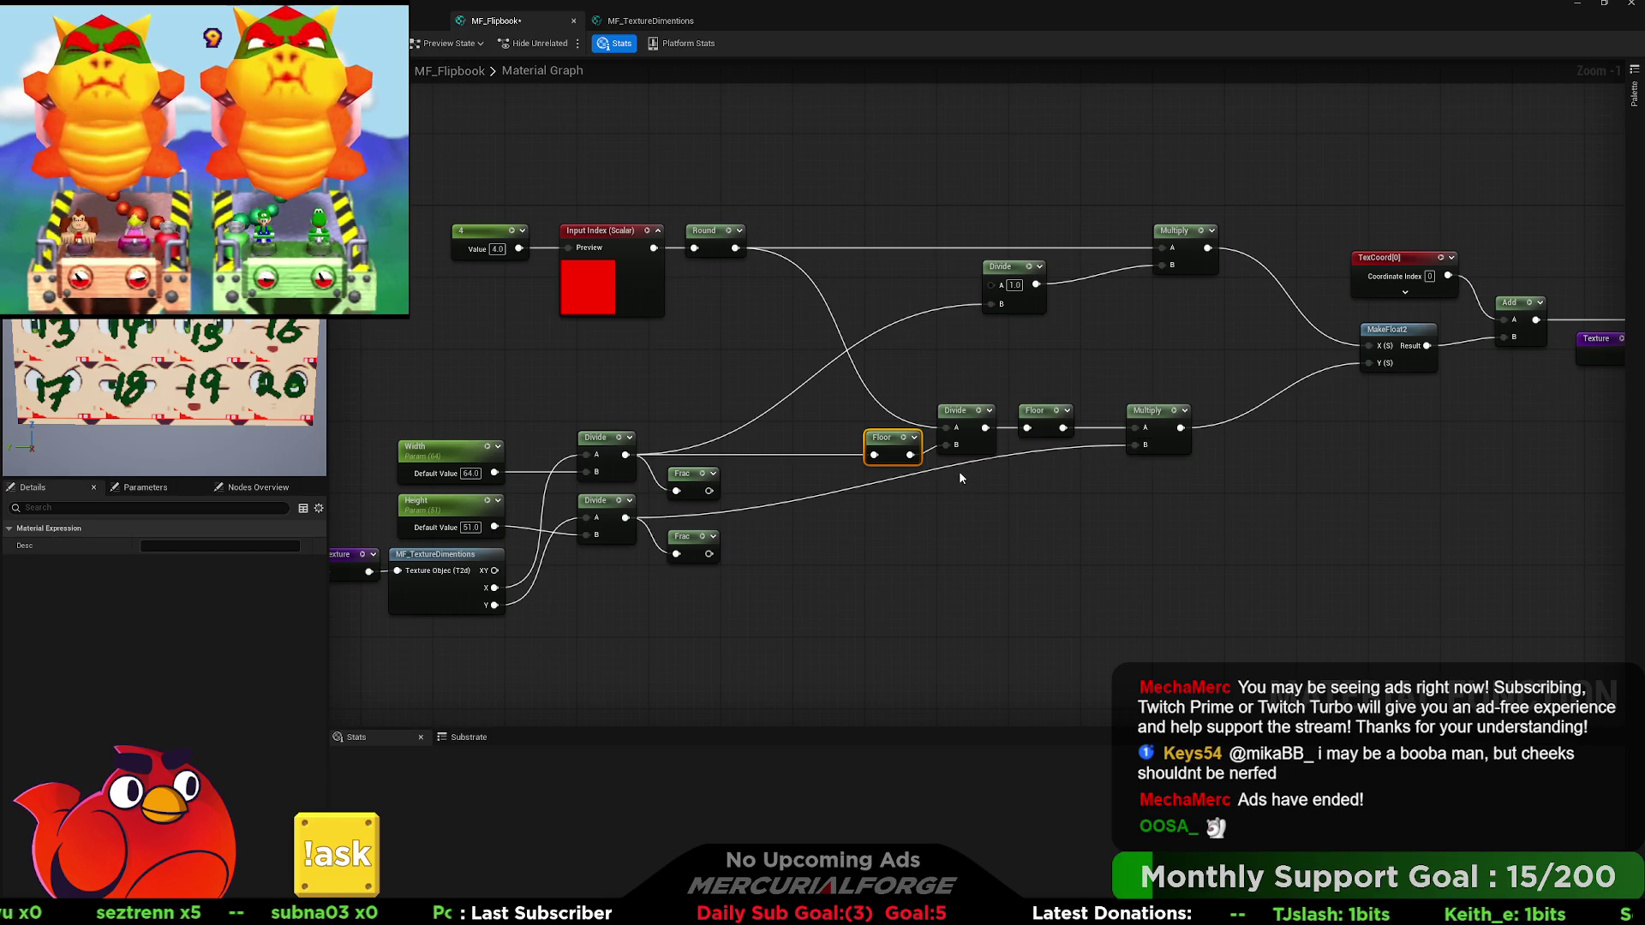
Shift the texture, Width, Height and Divide nodes to the right.
{"action": "left_click_drag", "start_coordinate": [812, 466], "coordinate": [1020, 470]}
{"action": "mouse_move", "coordinate": [816, 551]}
{"action": "left_mouse_down"}
{"action": "mouse_move", "coordinate": [433, 396]}
{"action": "mouse_move", "coordinate": [331, 396]}
{"action": "left_mouse_up"}
{"action": "left_click_drag", "start_coordinate": [866, 480], "coordinate": [1027, 480]}
{"action": "mouse_move", "coordinate": [1139, 470]}
{"action": "left_mouse_down"}
{"action": "mouse_move", "coordinate": [1178, 470]}
{"action": "mouse_move", "coordinate": [1152, 465]}
{"action": "left_mouse_up"}
{"action": "left_click", "coordinate": [1223, 468]}
Move the texture, Height and lower Divide nodes down.
{"action": "left_click_drag", "start_coordinate": [1170, 574], "coordinate": [515, 488]}
{"action": "left_click_drag", "start_coordinate": [1067, 514], "coordinate": [1067, 550]}
{"action": "mouse_move", "coordinate": [1194, 500]}
{"action": "left_mouse_down"}
{"action": "mouse_move", "coordinate": [1253, 497]}
{"action": "mouse_move", "coordinate": [1084, 506]}
{"action": "left_mouse_up"}
{"action": "left_click", "coordinate": [1252, 497]}
{"action": "left_click_drag", "start_coordinate": [892, 506], "coordinate": [902, 529]}
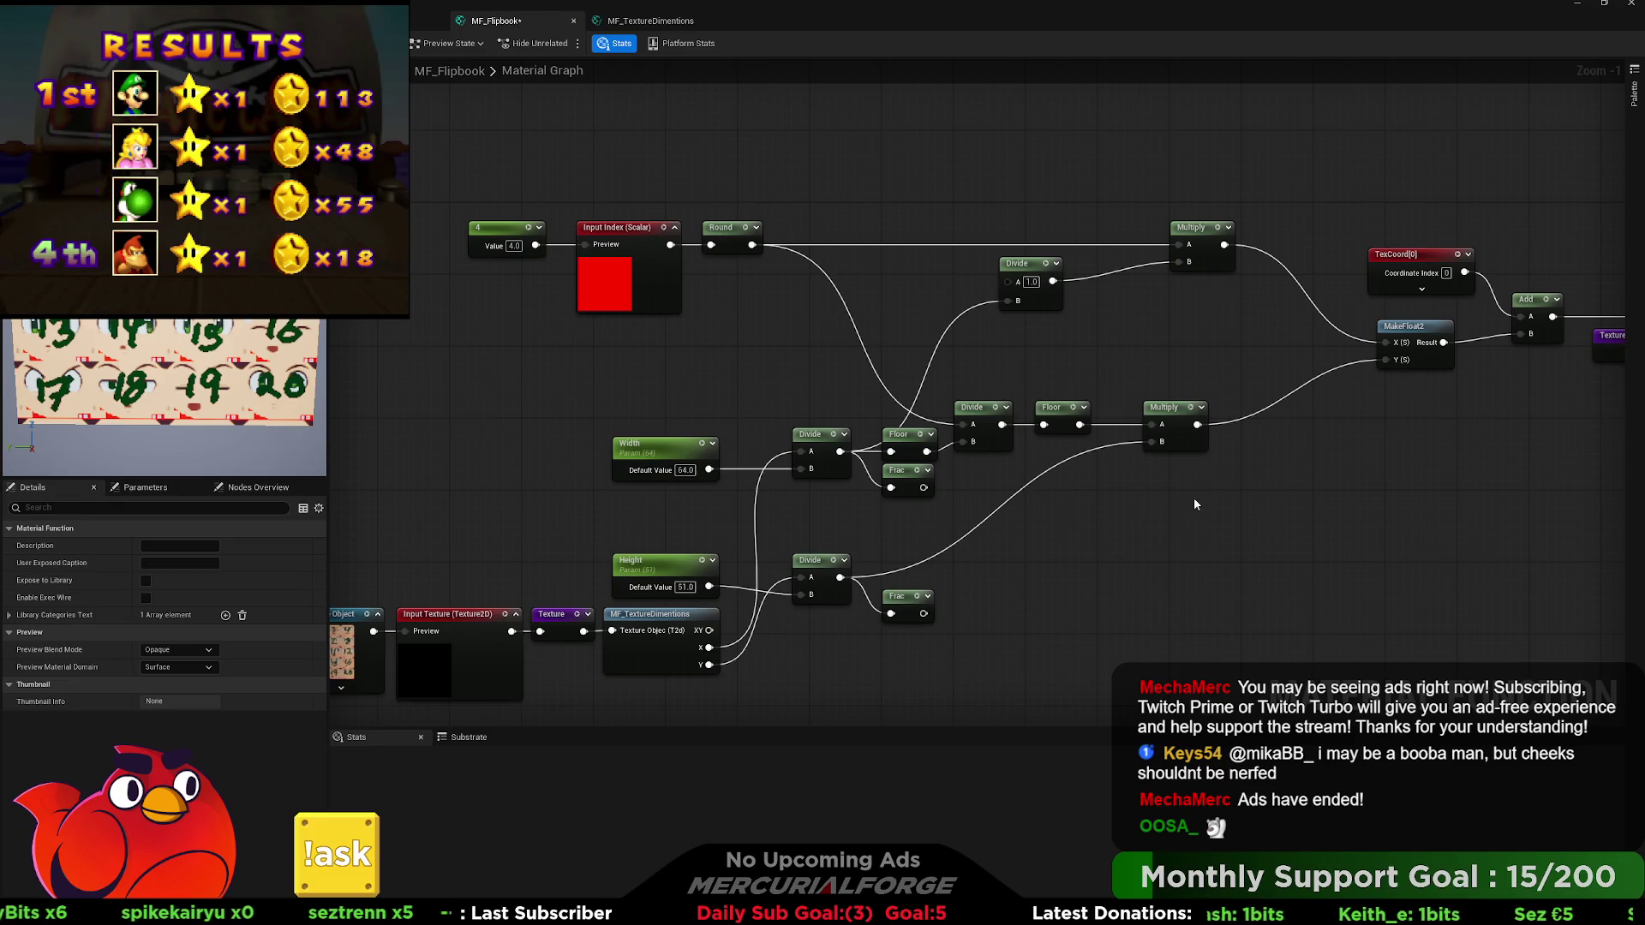
Test the index constant at 3, then set it back to 4.
{"action": "left_click", "coordinate": [513, 246]}
{"action": "type", "text": "3"}
{"action": "key", "text": "Return"}
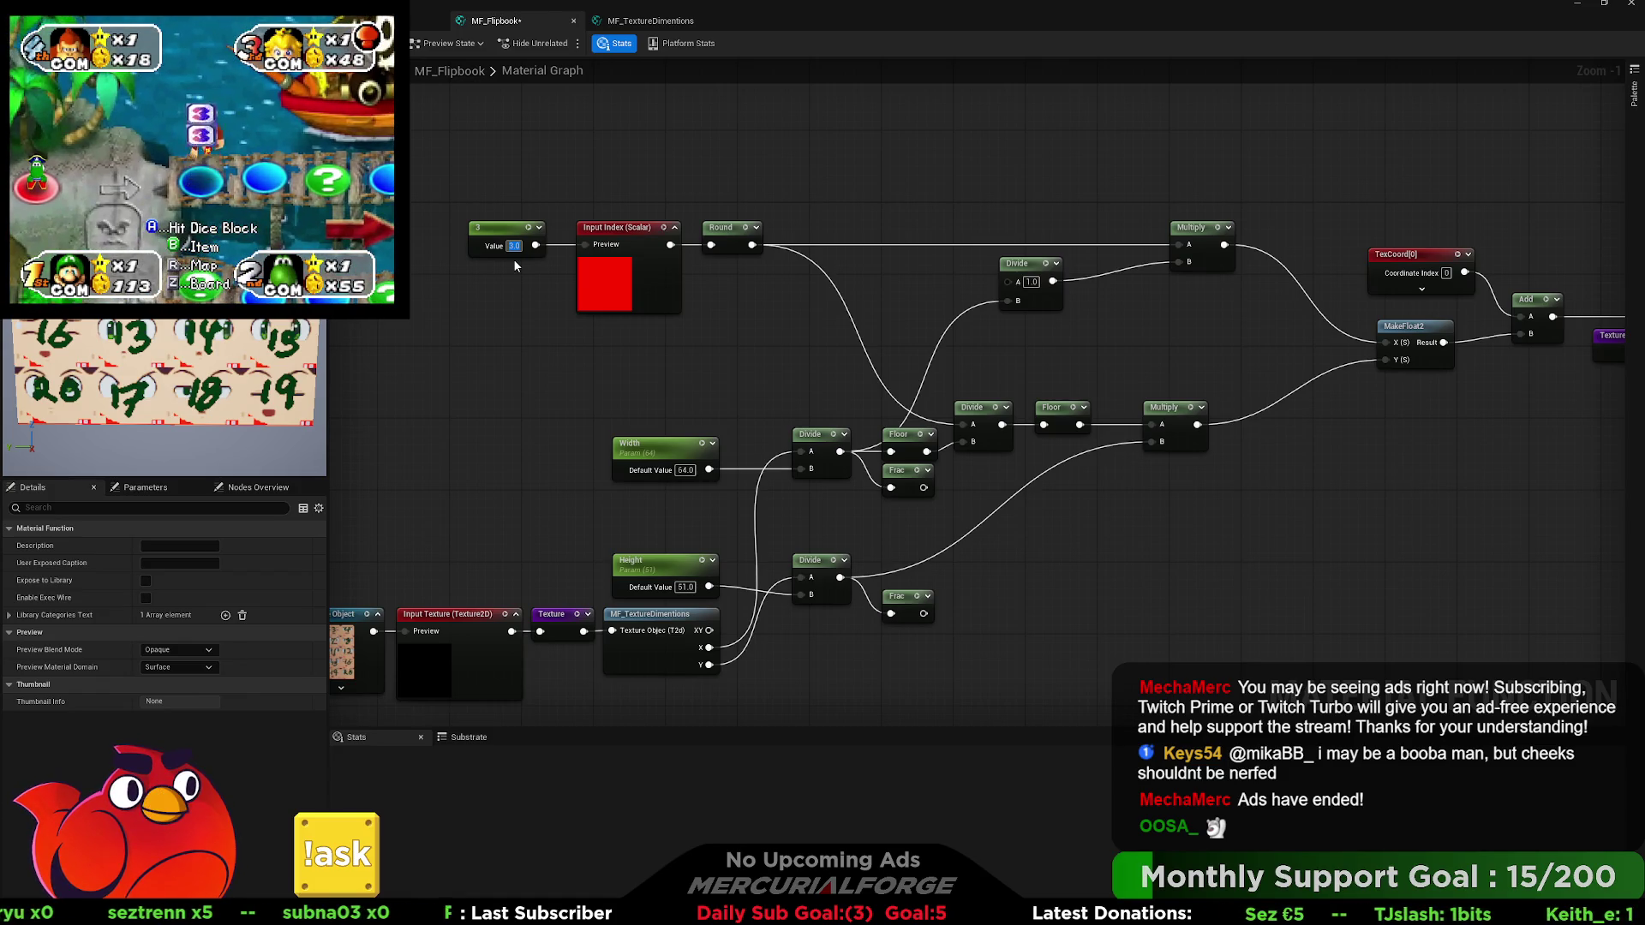
{"action": "type", "text": "4"}
{"action": "key", "text": "Return"}
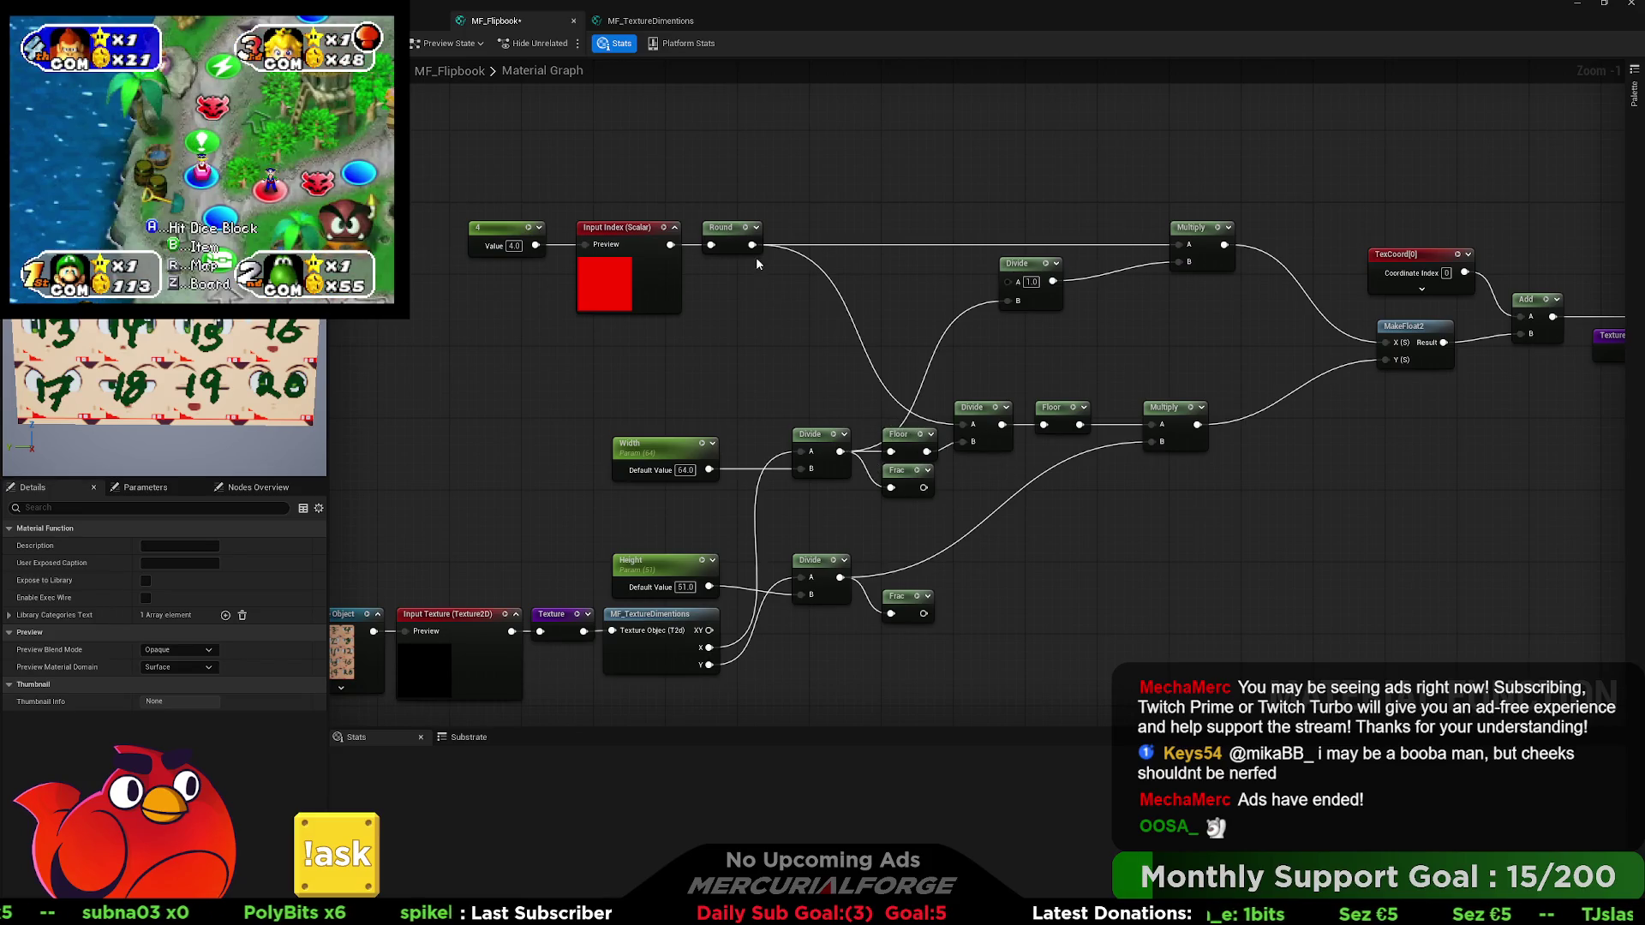
Wrap the 4, Input Index and Round nodes in a comment titled Index.
{"action": "left_click_drag", "start_coordinate": [804, 175], "coordinate": [466, 264]}
{"action": "left_click_drag", "start_coordinate": [637, 348], "coordinate": [692, 394]}
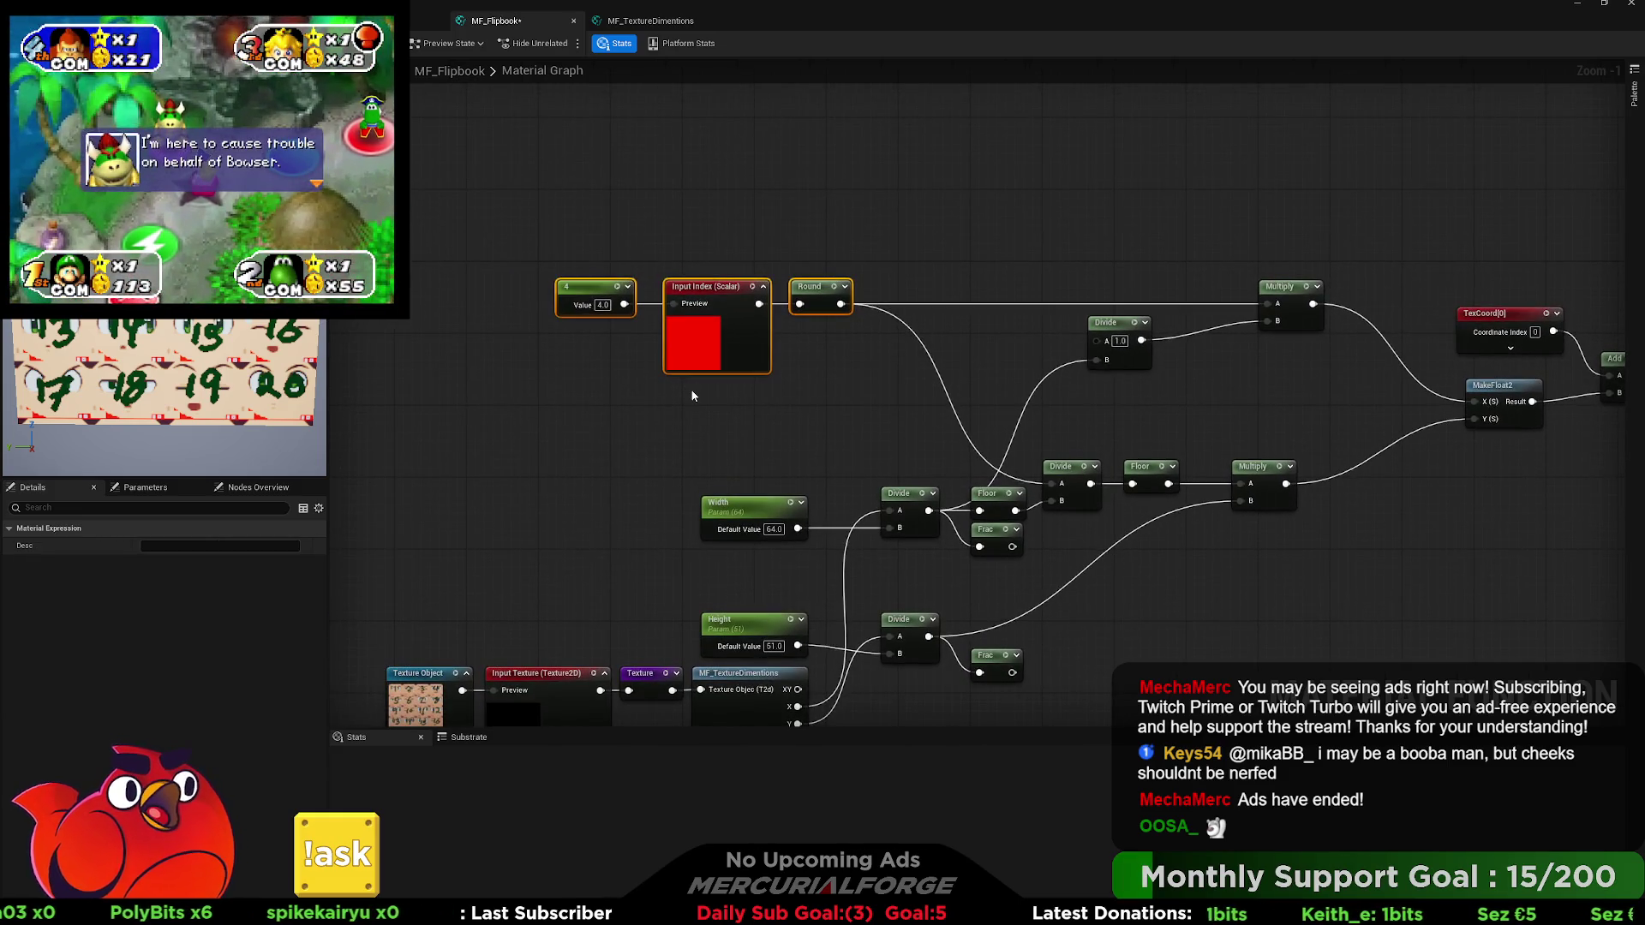
{"action": "type", "text": "c"}
{"action": "type", "text": "ex"}
{"action": "key", "text": "Return"}
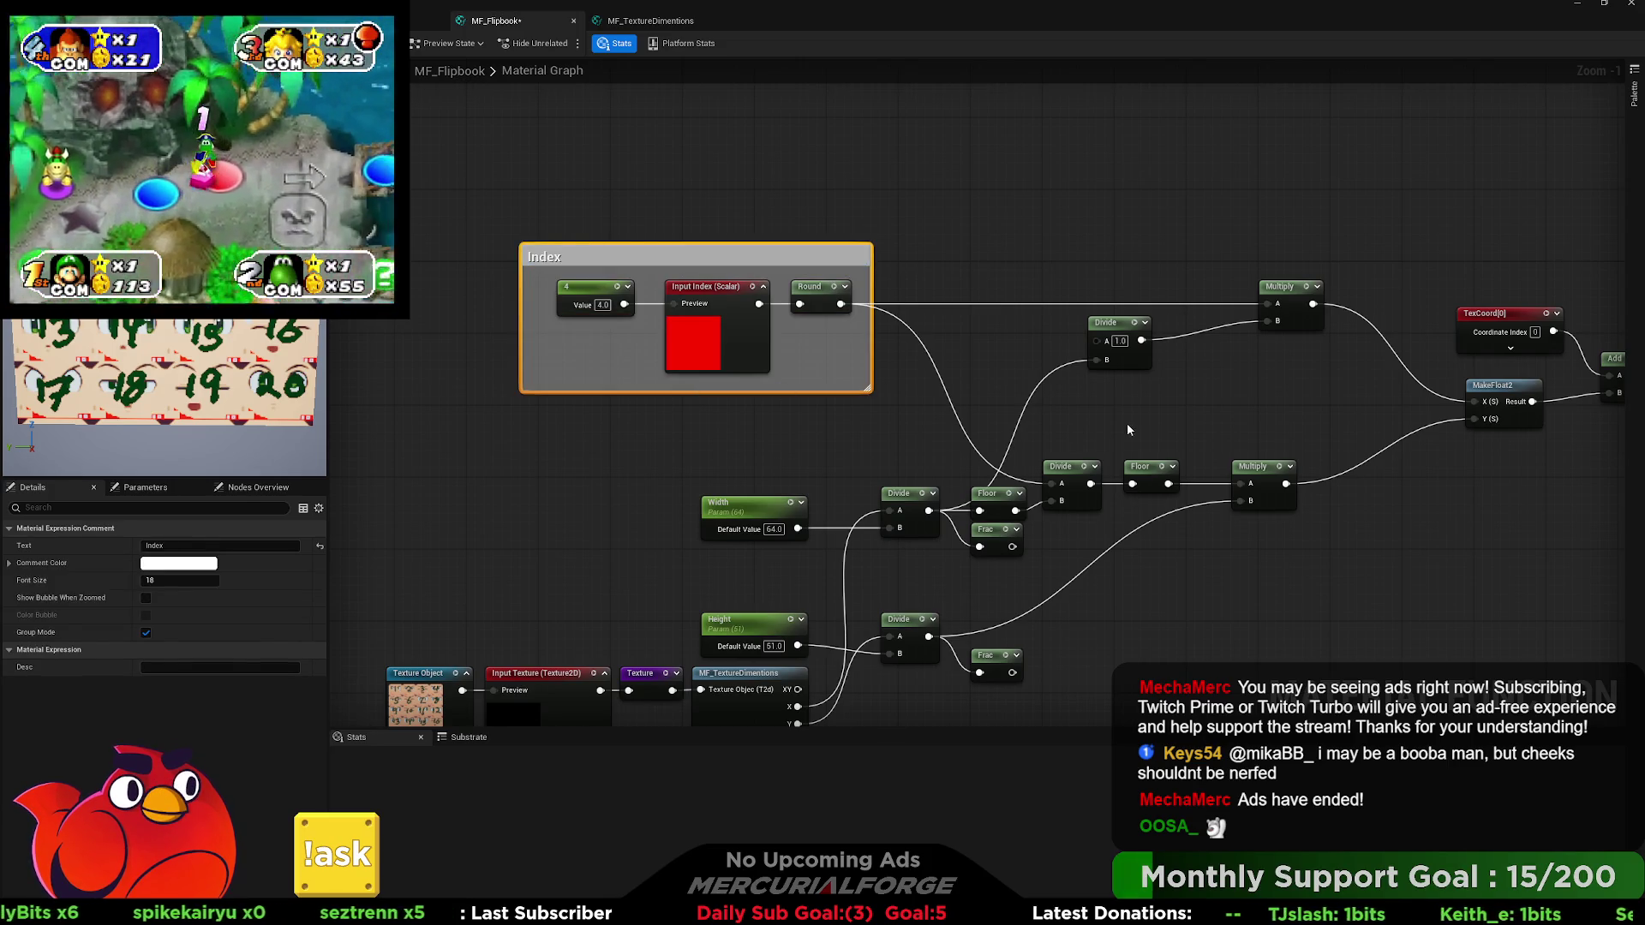
Move the upper Divide node right and select it with the Multiply node.
{"action": "left_click_drag", "start_coordinate": [1125, 328], "coordinate": [1218, 328]}
{"action": "left_click_drag", "start_coordinate": [1327, 353], "coordinate": [1151, 360]}
{"action": "left_click", "coordinate": [1139, 330], "text": "ctrl"}
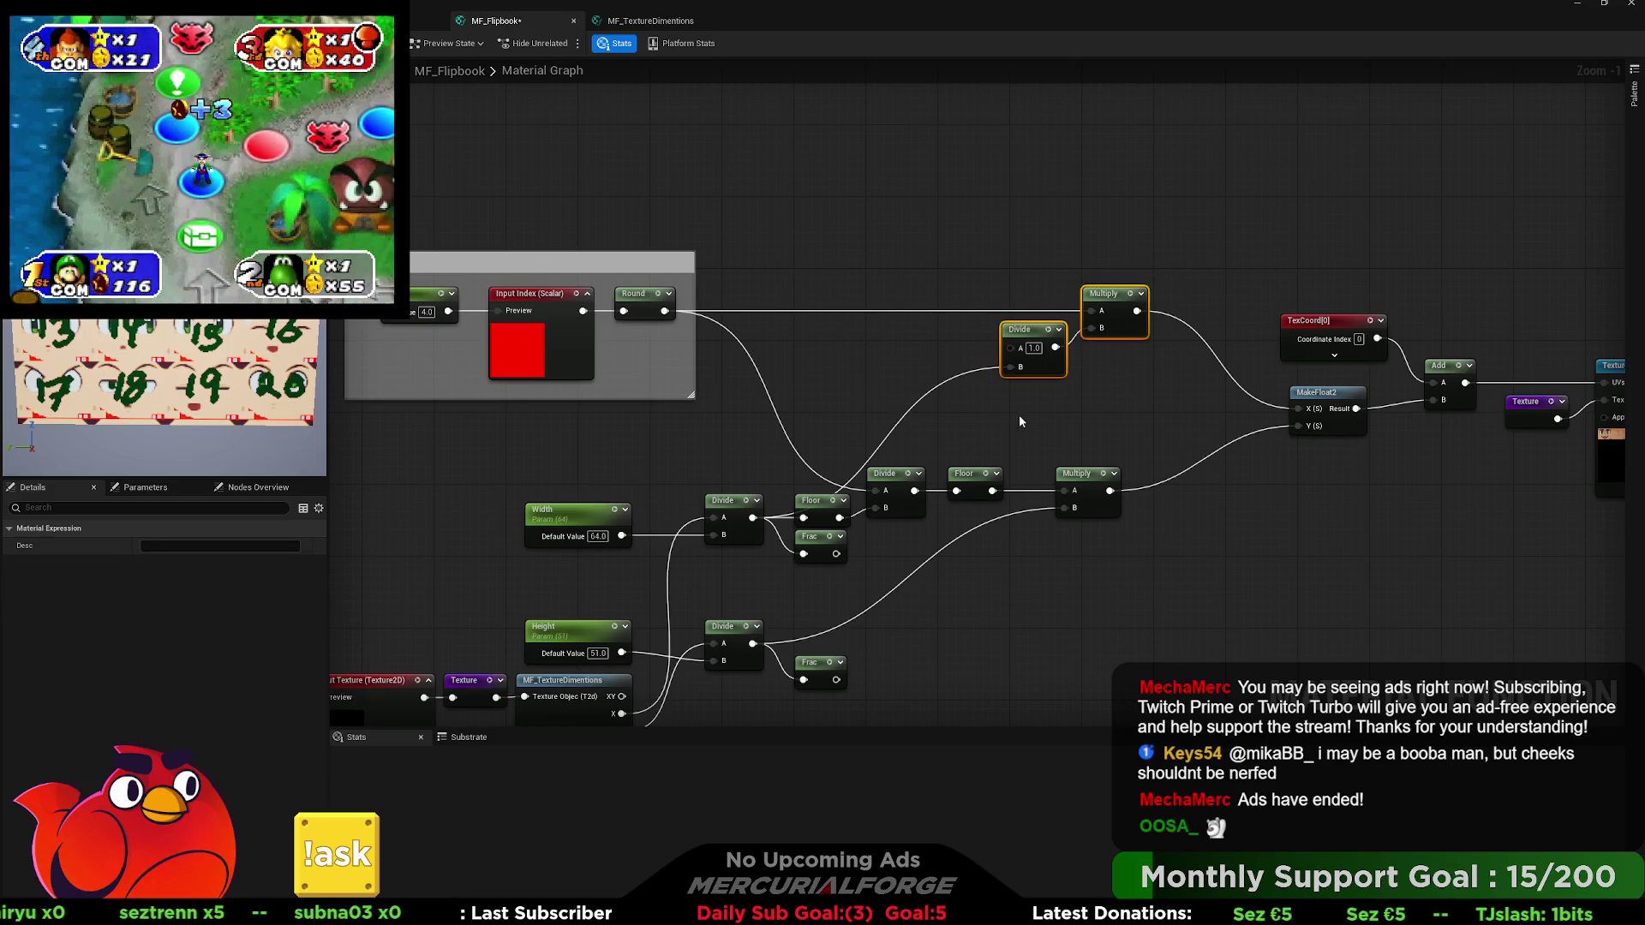
{"action": "left_click_drag", "start_coordinate": [1076, 408], "coordinate": [1027, 428]}
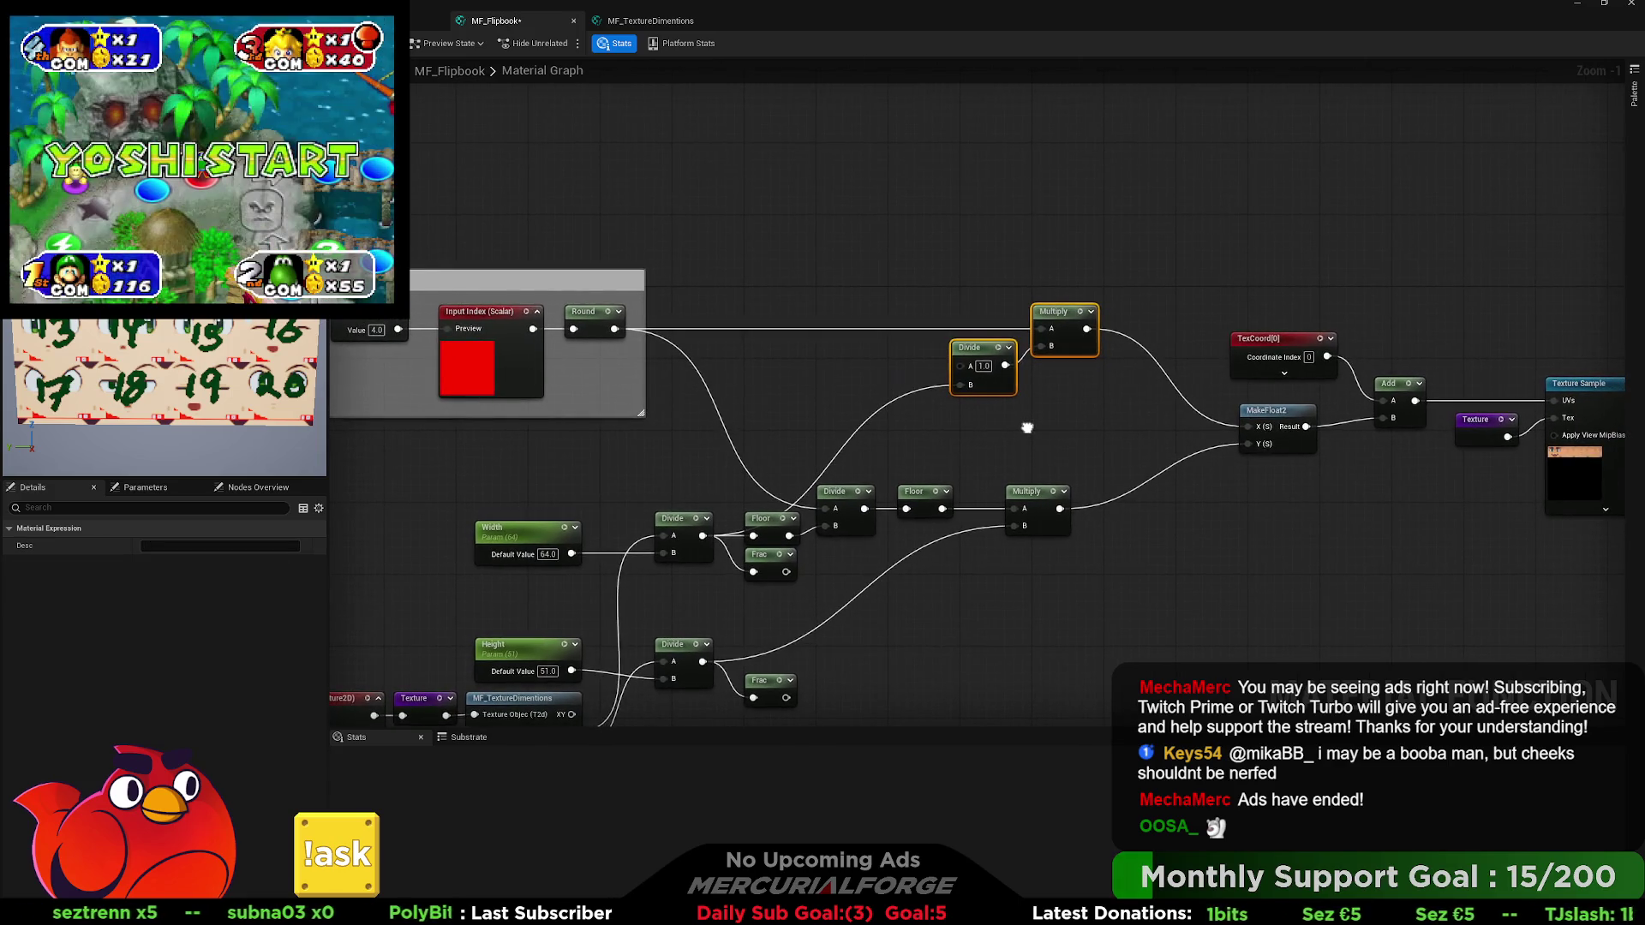
Connect the lower Divide output to the upper Divide and delete the redundant Divide.
{"action": "left_click", "coordinate": [1078, 397]}
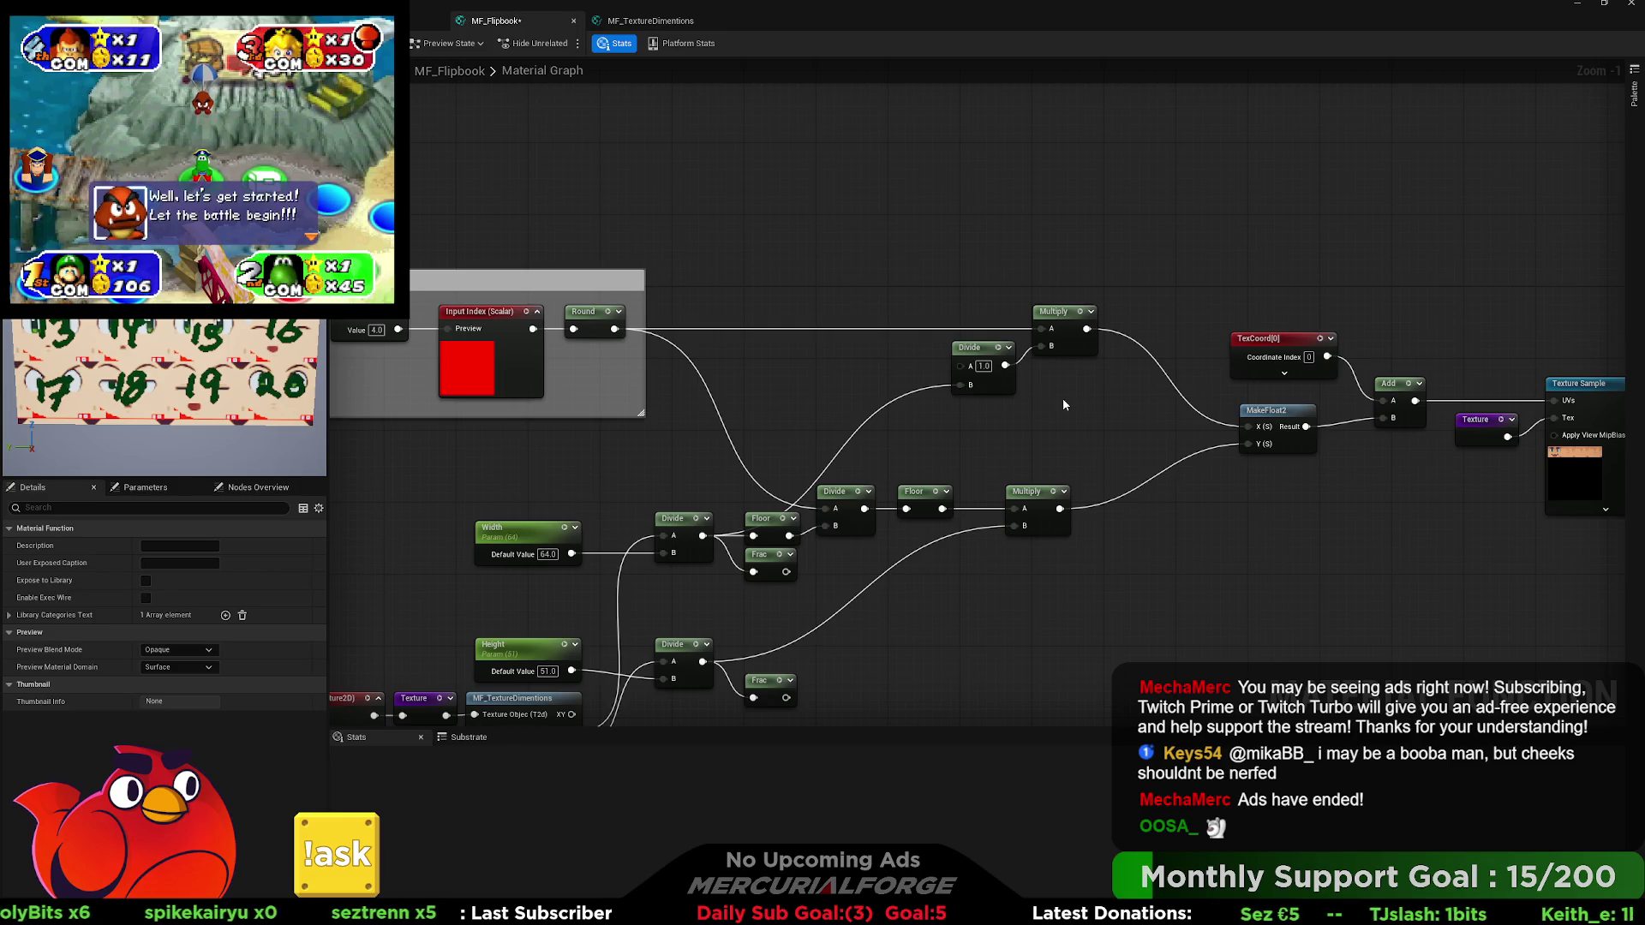
{"action": "mouse_move", "coordinate": [716, 537]}
{"action": "left_mouse_down"}
{"action": "mouse_move", "coordinate": [881, 477]}
{"action": "mouse_move", "coordinate": [960, 367]}
{"action": "left_mouse_up"}
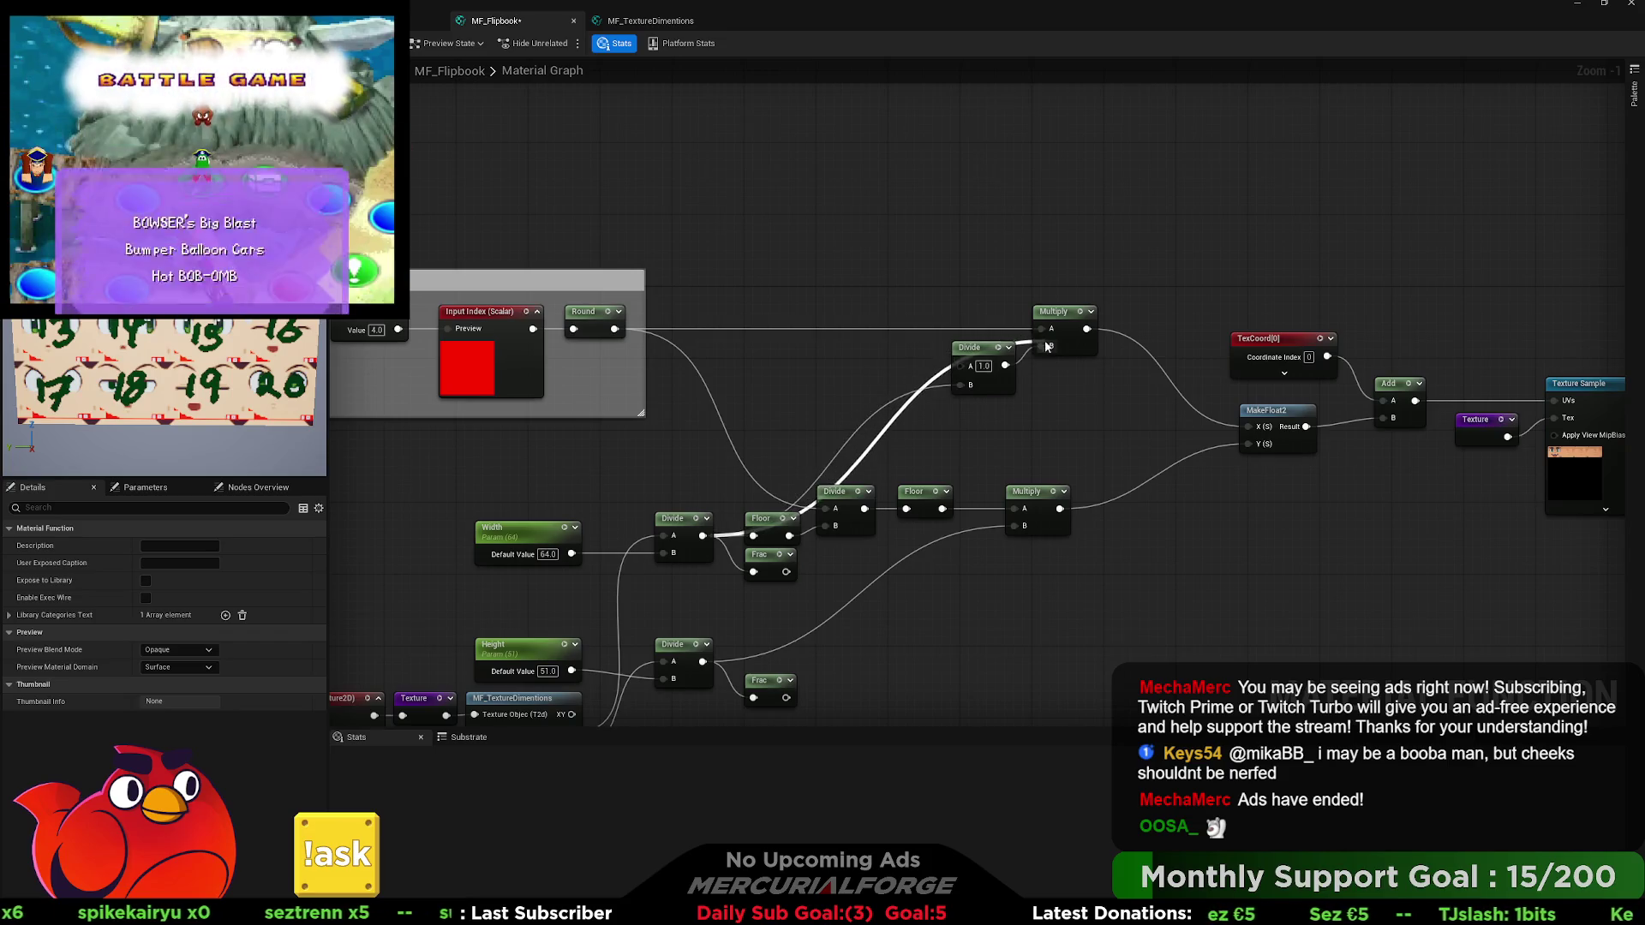
{"action": "left_click", "coordinate": [977, 347]}
{"action": "key", "text": "Delete"}
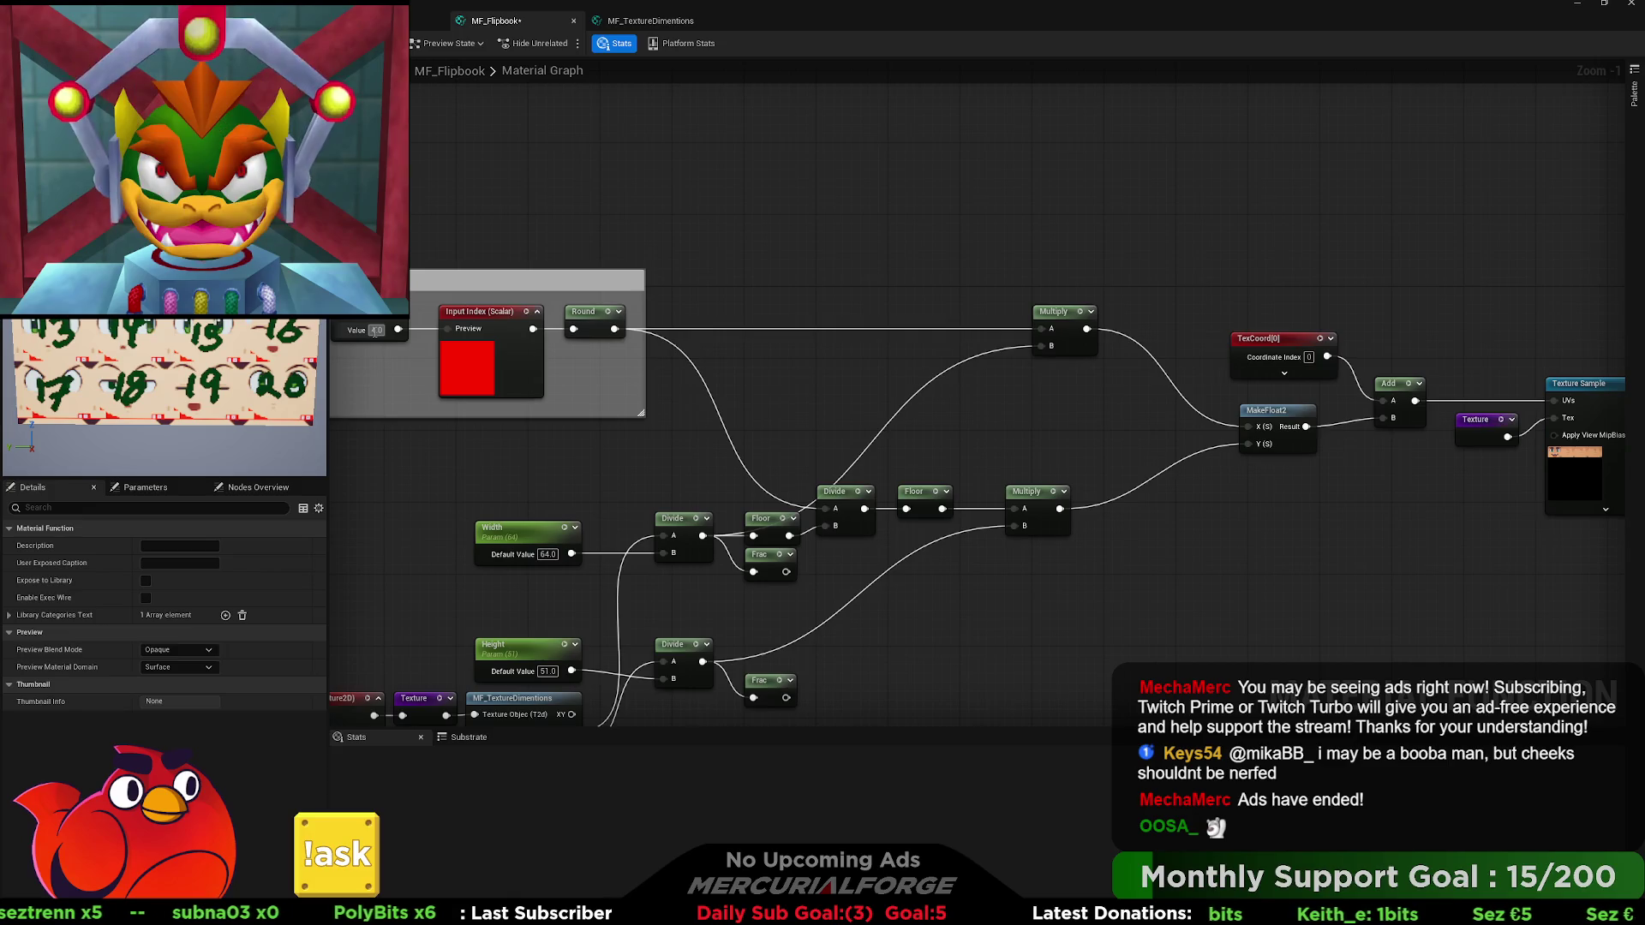
Move the Width, Divide, Floor and Frac nodes up and left.
{"action": "mouse_move", "coordinate": [861, 498]}
{"action": "left_mouse_down"}
{"action": "mouse_move", "coordinate": [835, 411]}
{"action": "mouse_move", "coordinate": [617, 471]}
{"action": "mouse_move", "coordinate": [469, 480]}
{"action": "left_mouse_up"}
{"action": "left_click", "coordinate": [596, 412]}
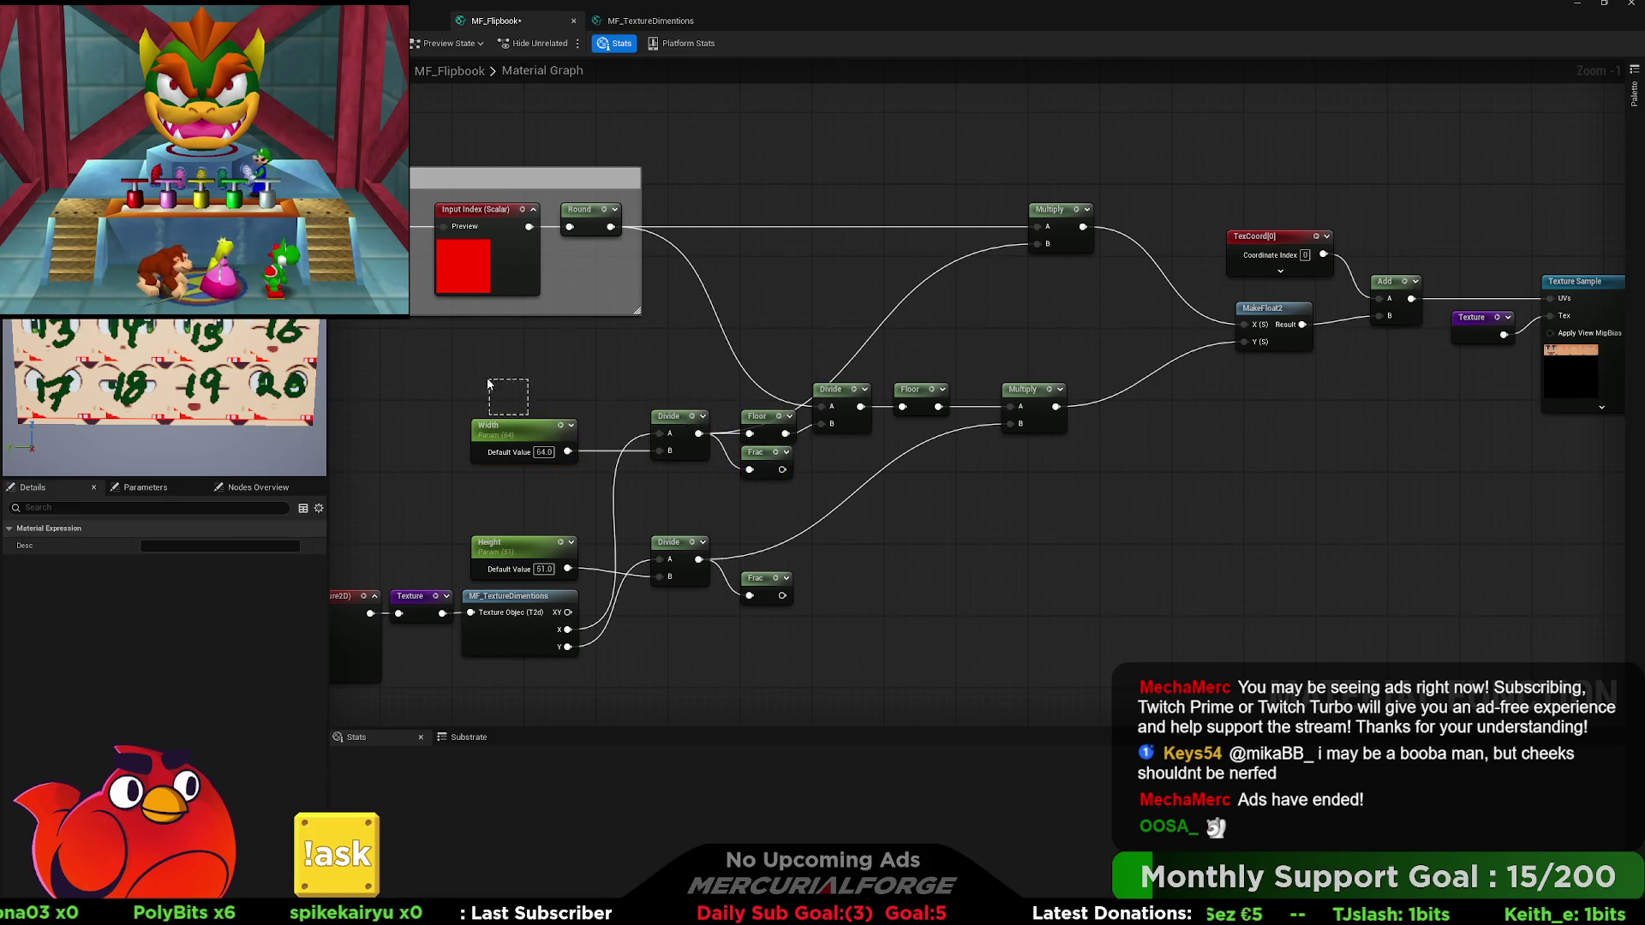
{"action": "left_click_drag", "start_coordinate": [467, 413], "coordinate": [798, 481]}
{"action": "mouse_move", "coordinate": [686, 415]}
{"action": "left_mouse_down"}
{"action": "mouse_move", "coordinate": [651, 385]}
{"action": "mouse_move", "coordinate": [566, 363]}
{"action": "left_mouse_up"}
{"action": "left_click_drag", "start_coordinate": [731, 419], "coordinate": [801, 418]}
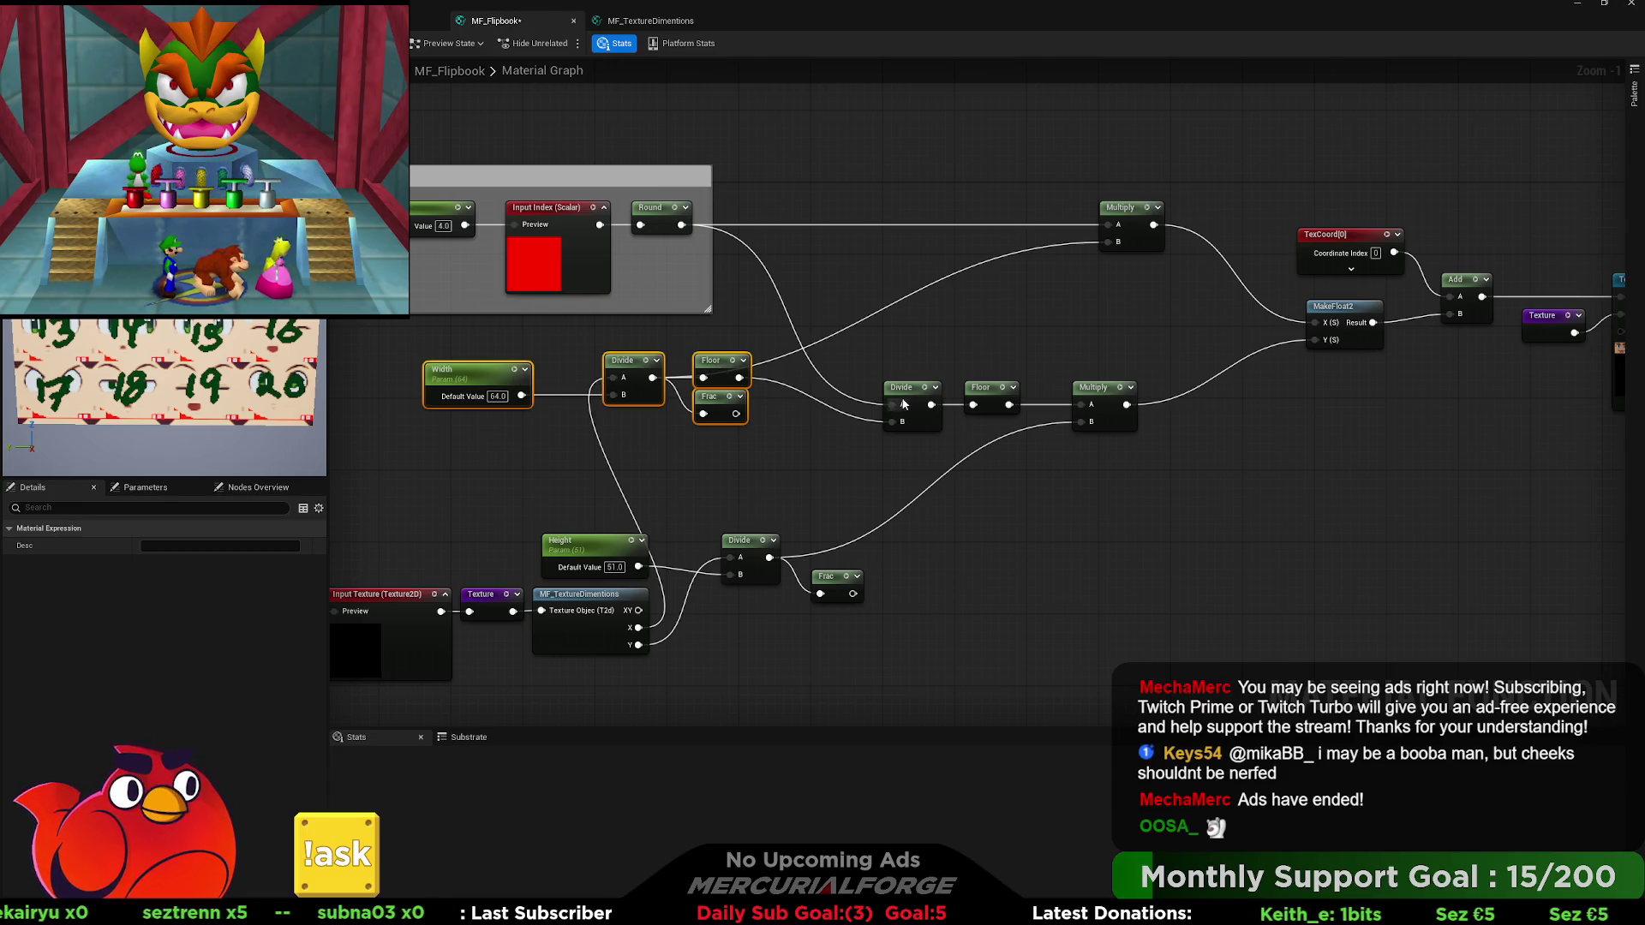
Set the index constant to 1 after trying 5.
{"action": "left_click", "coordinate": [994, 392]}
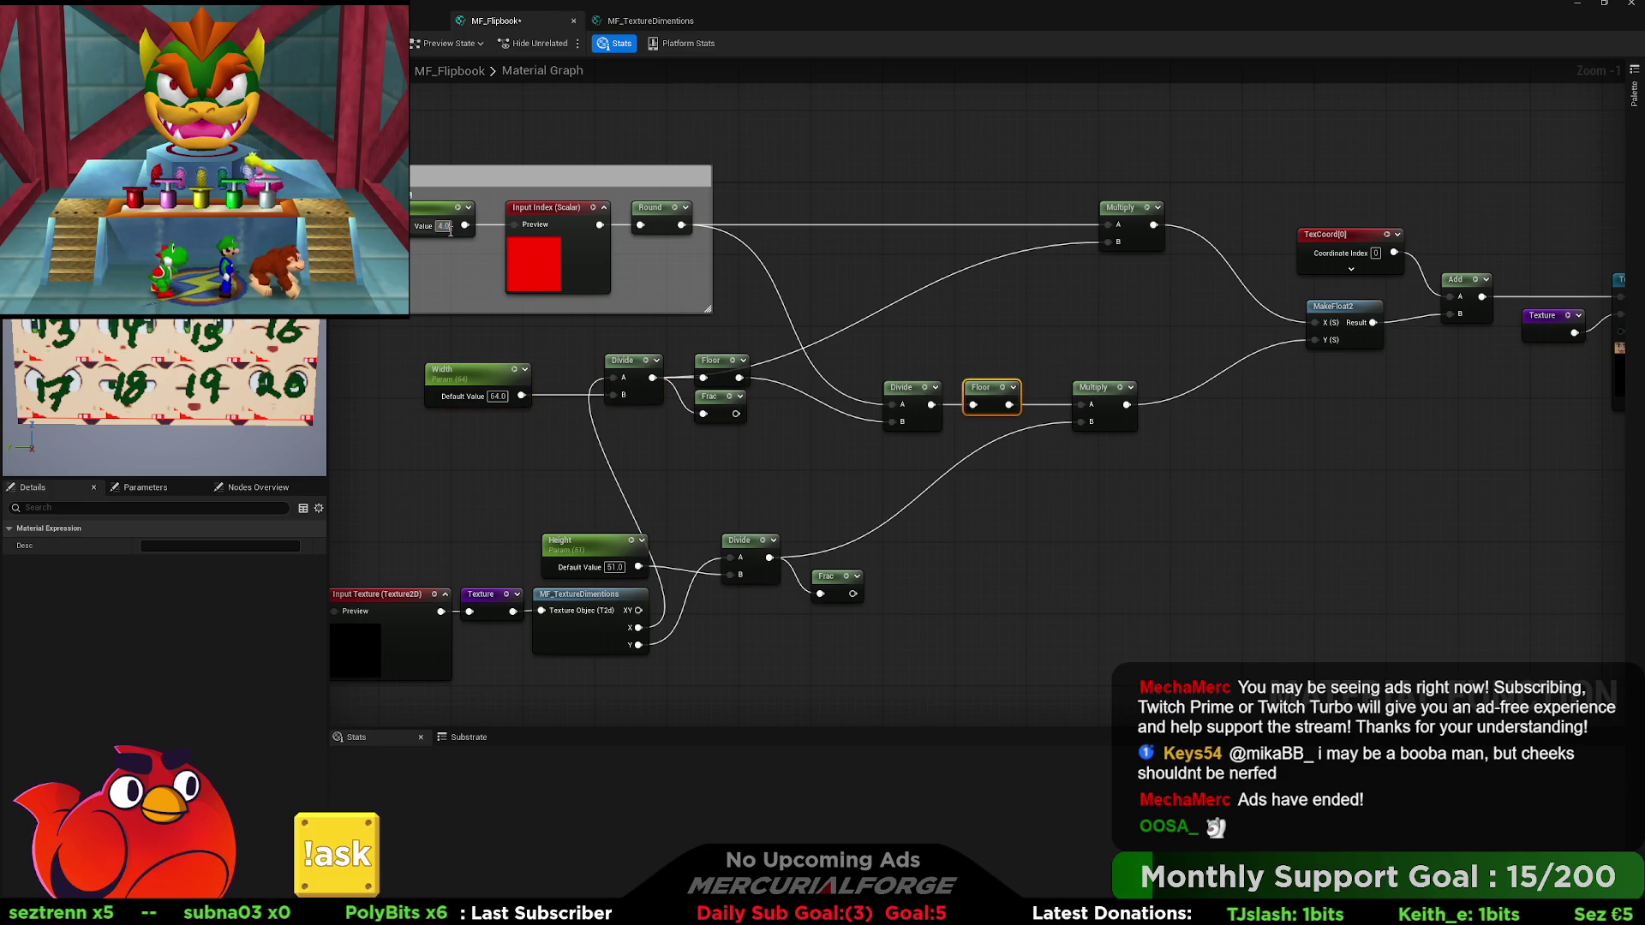
{"action": "type", "text": "5"}
{"action": "key", "text": "Return"}
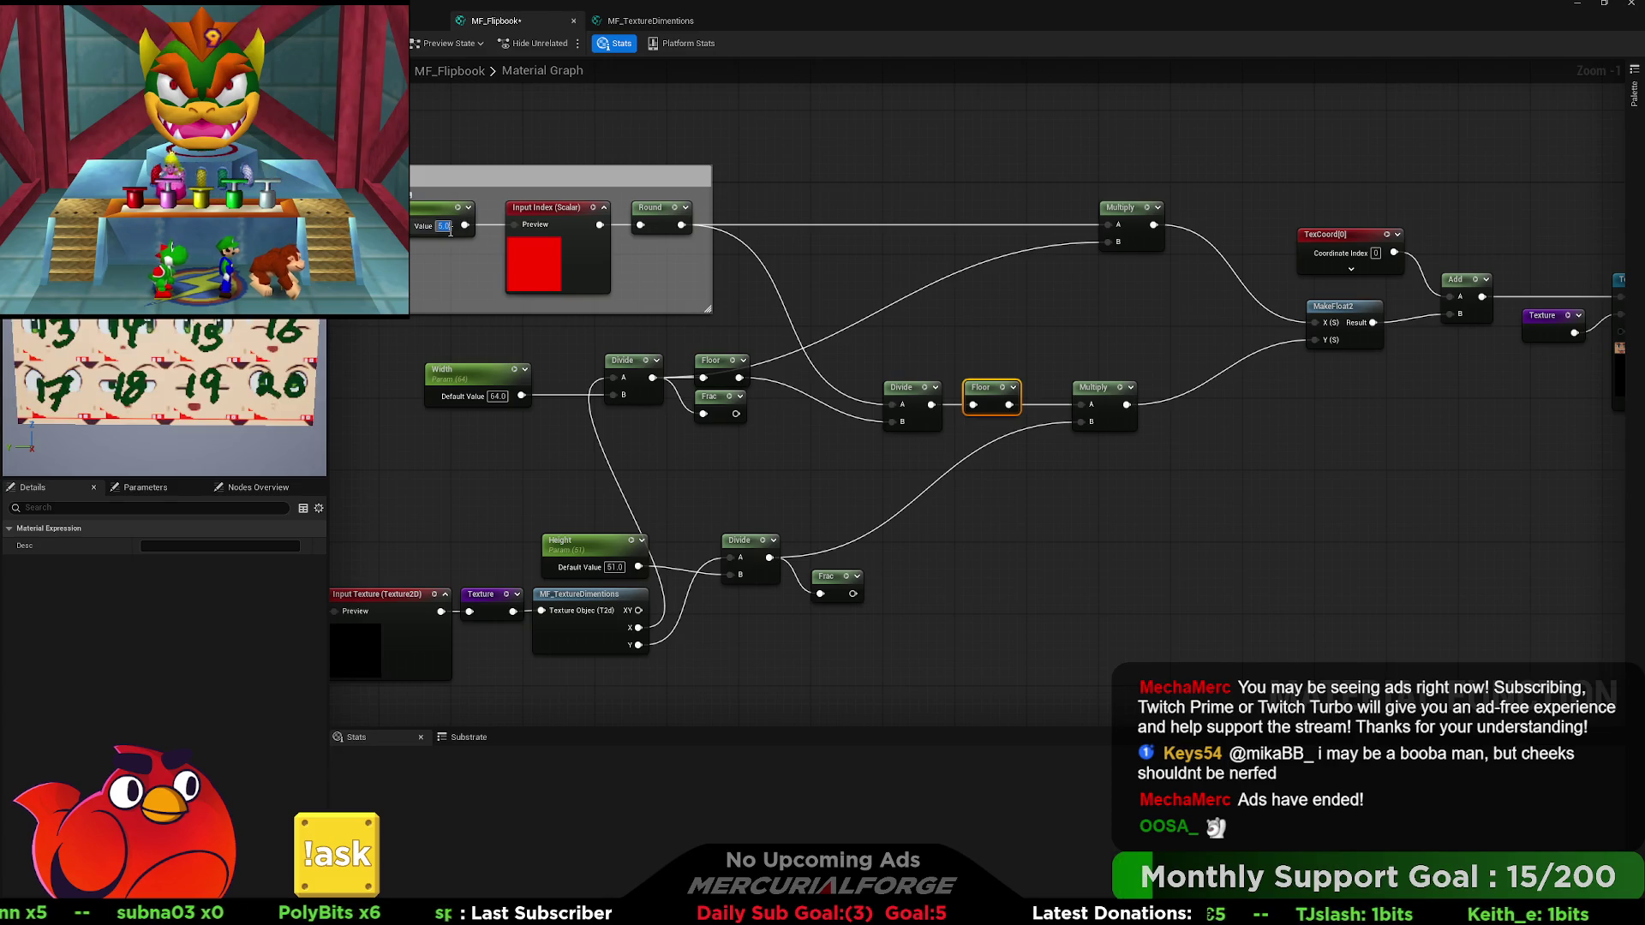
{"action": "type", "text": "1"}
{"action": "key", "text": "Return"}
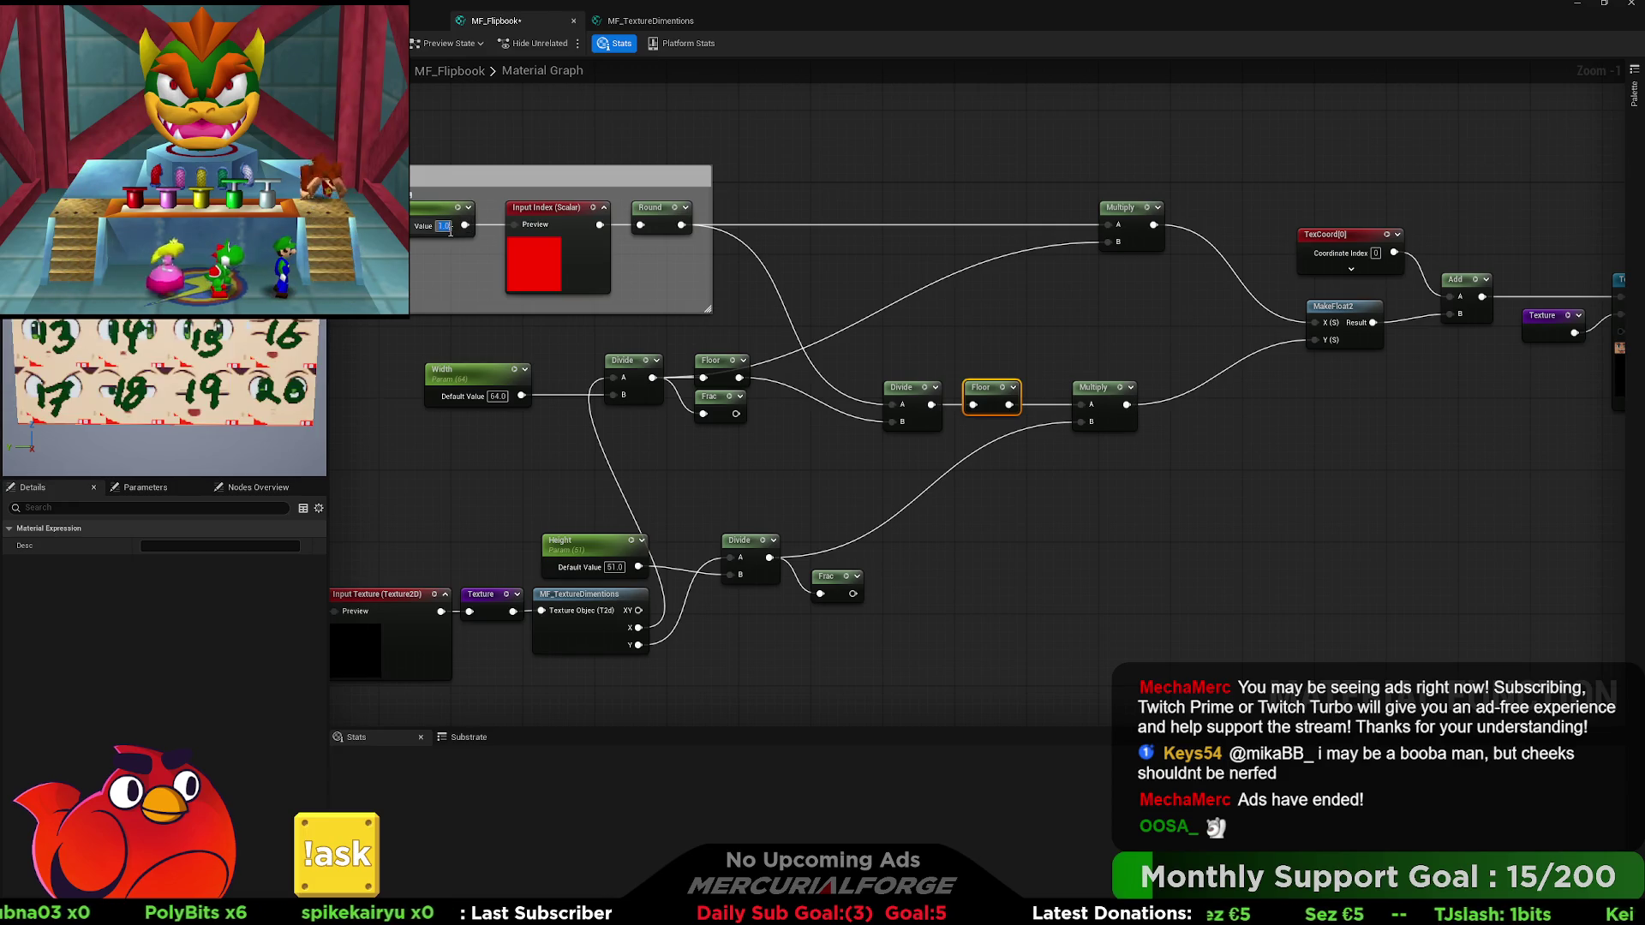
{"action": "left_click", "coordinate": [922, 309]}
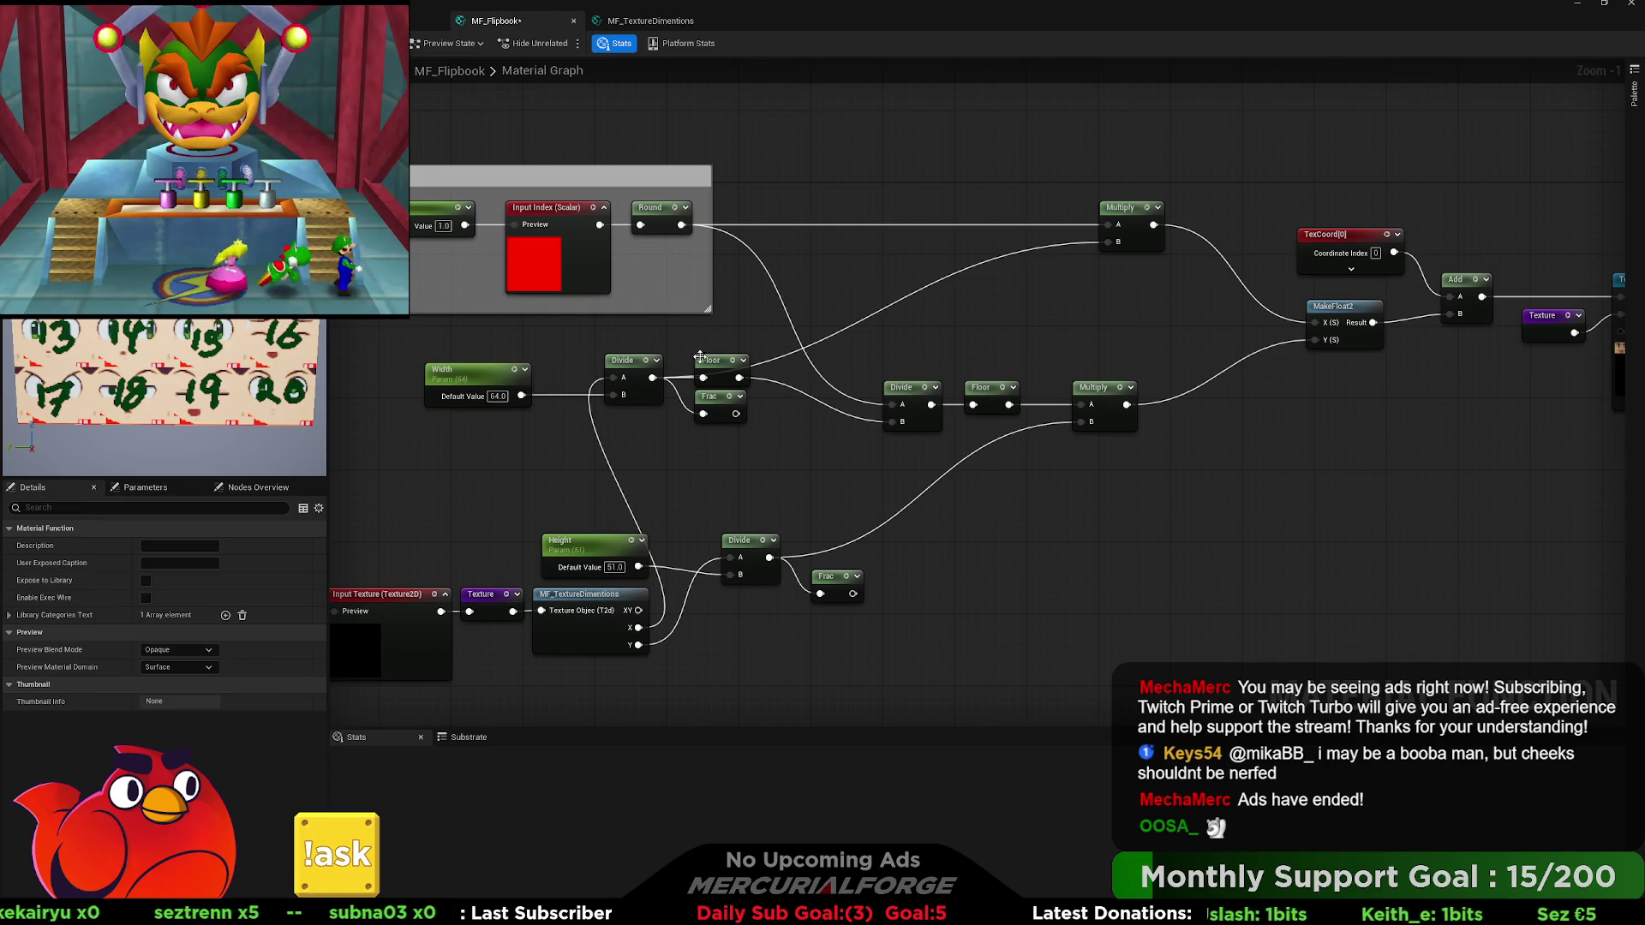
{"action": "mouse_move", "coordinate": [652, 378]}
{"action": "left_mouse_down"}
{"action": "mouse_move", "coordinate": [914, 511]}
{"action": "mouse_move", "coordinate": [1019, 524]}
{"action": "left_mouse_up"}
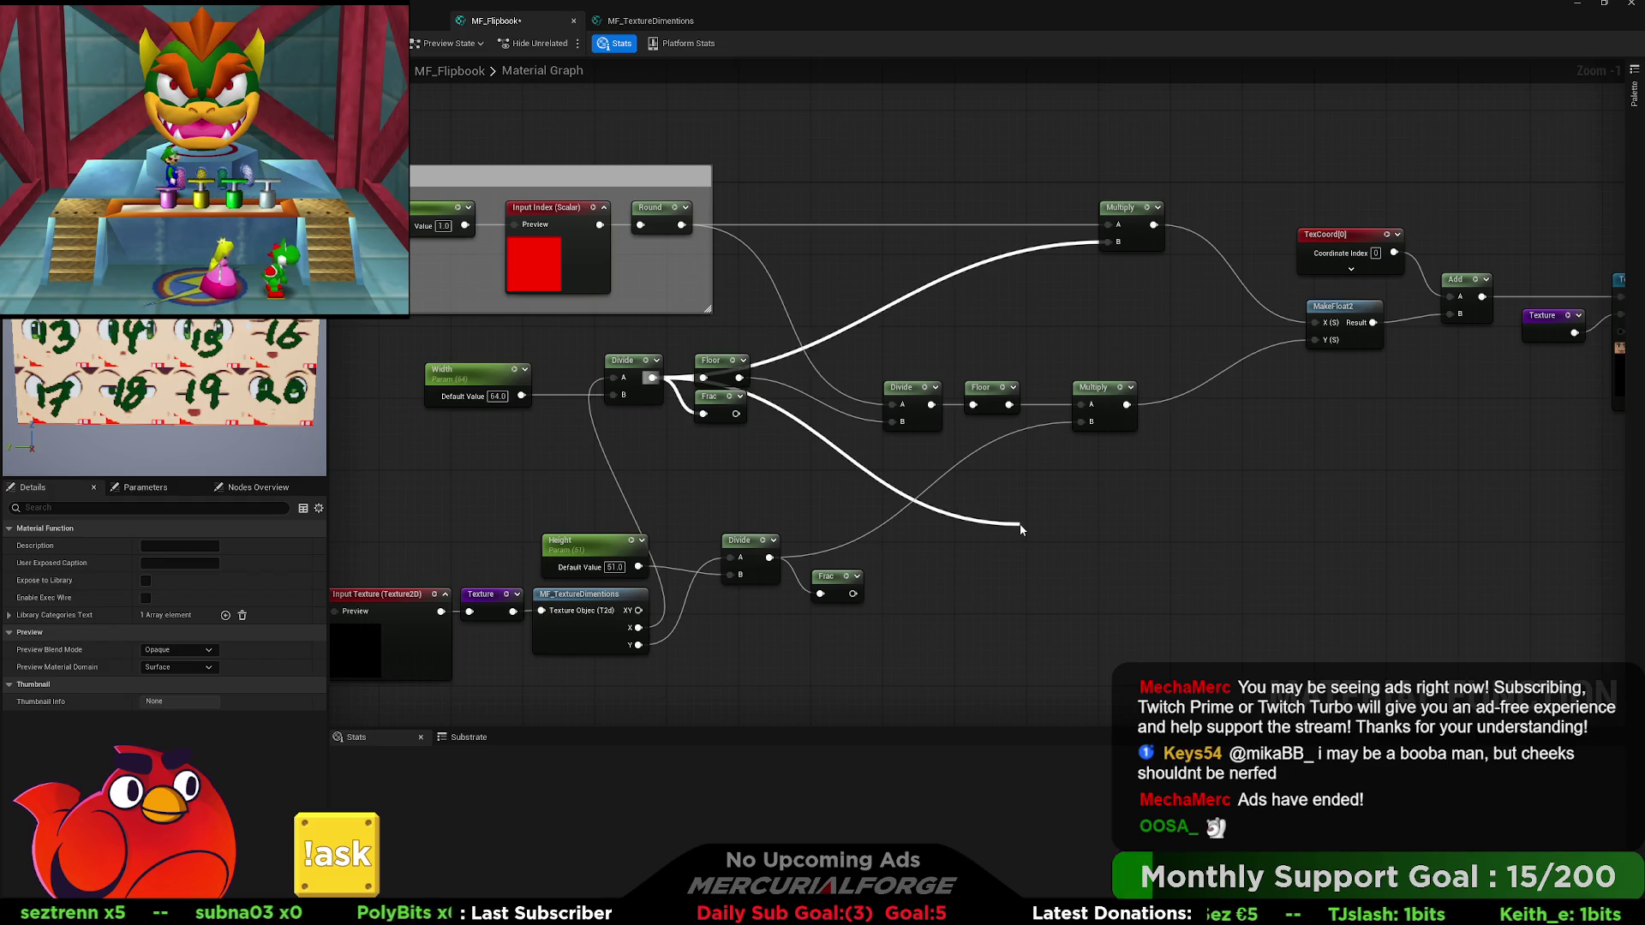
Add a DebugScalarValues node on the Divide output and preview it.
{"action": "left_click_drag", "start_coordinate": [1020, 523], "coordinate": [1020, 522]}
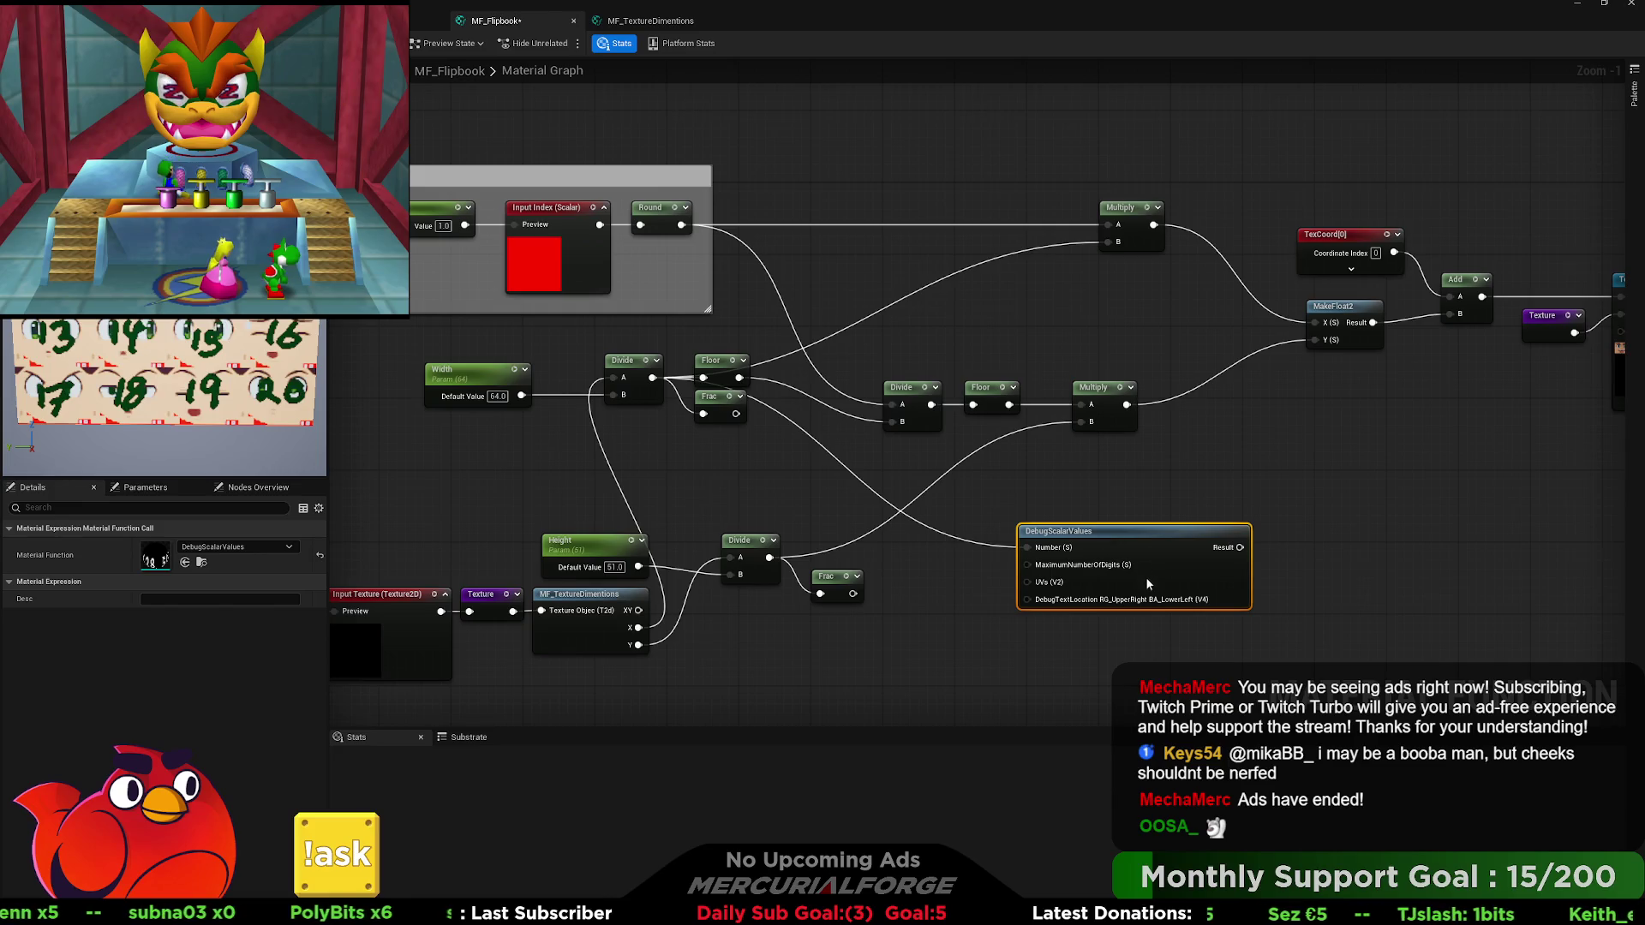
{"action": "key", "text": "space"}
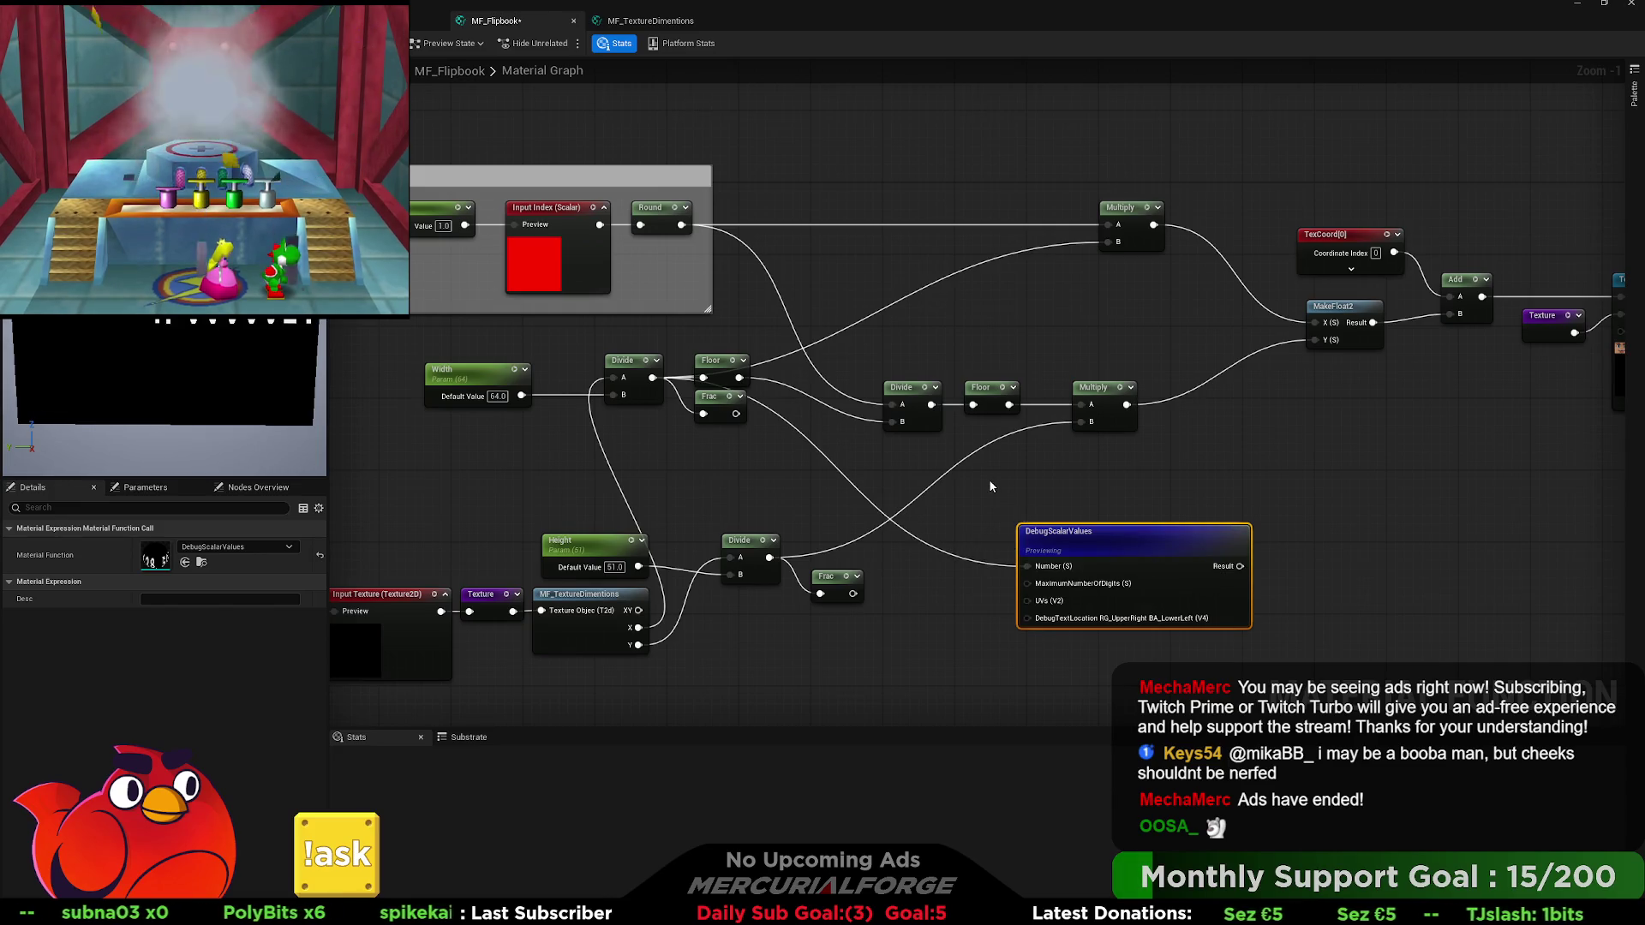
{"action": "mouse_move", "coordinate": [1127, 539]}
{"action": "left_mouse_down"}
{"action": "mouse_move", "coordinate": [1121, 497]}
{"action": "mouse_move", "coordinate": [1119, 513]}
{"action": "left_mouse_up"}
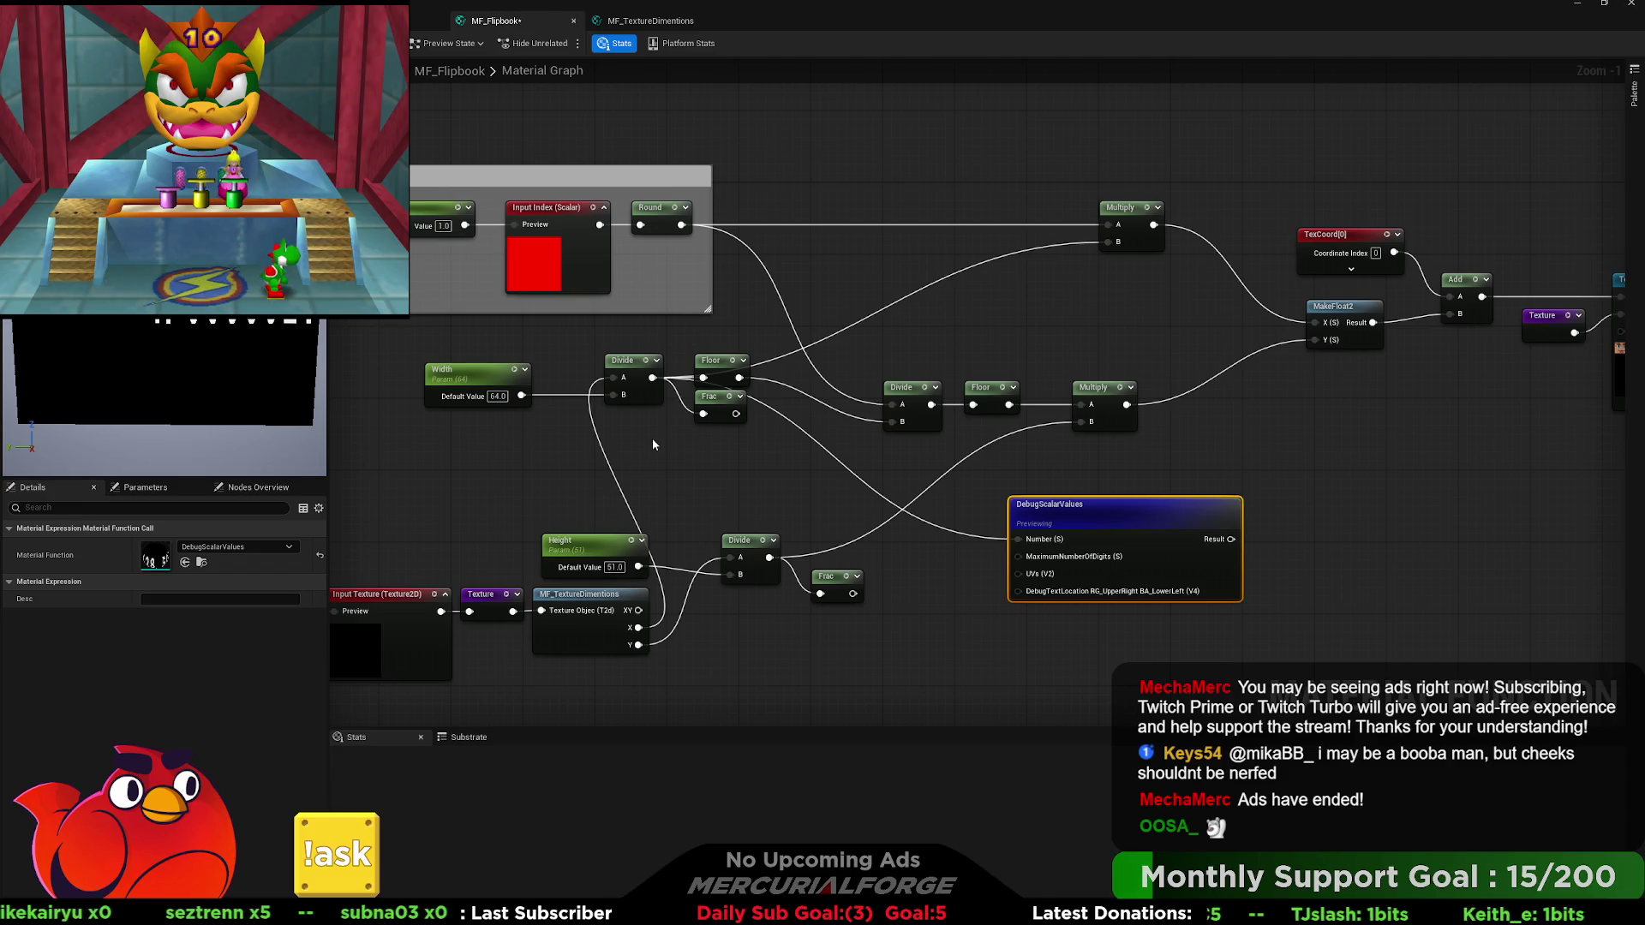
Duplicate the Divide node and feed Floor's output into its B input.
{"action": "mouse_move", "coordinate": [651, 378]}
{"action": "left_mouse_down"}
{"action": "mouse_move", "coordinate": [963, 257]}
{"action": "mouse_move", "coordinate": [634, 377]}
{"action": "left_mouse_up"}
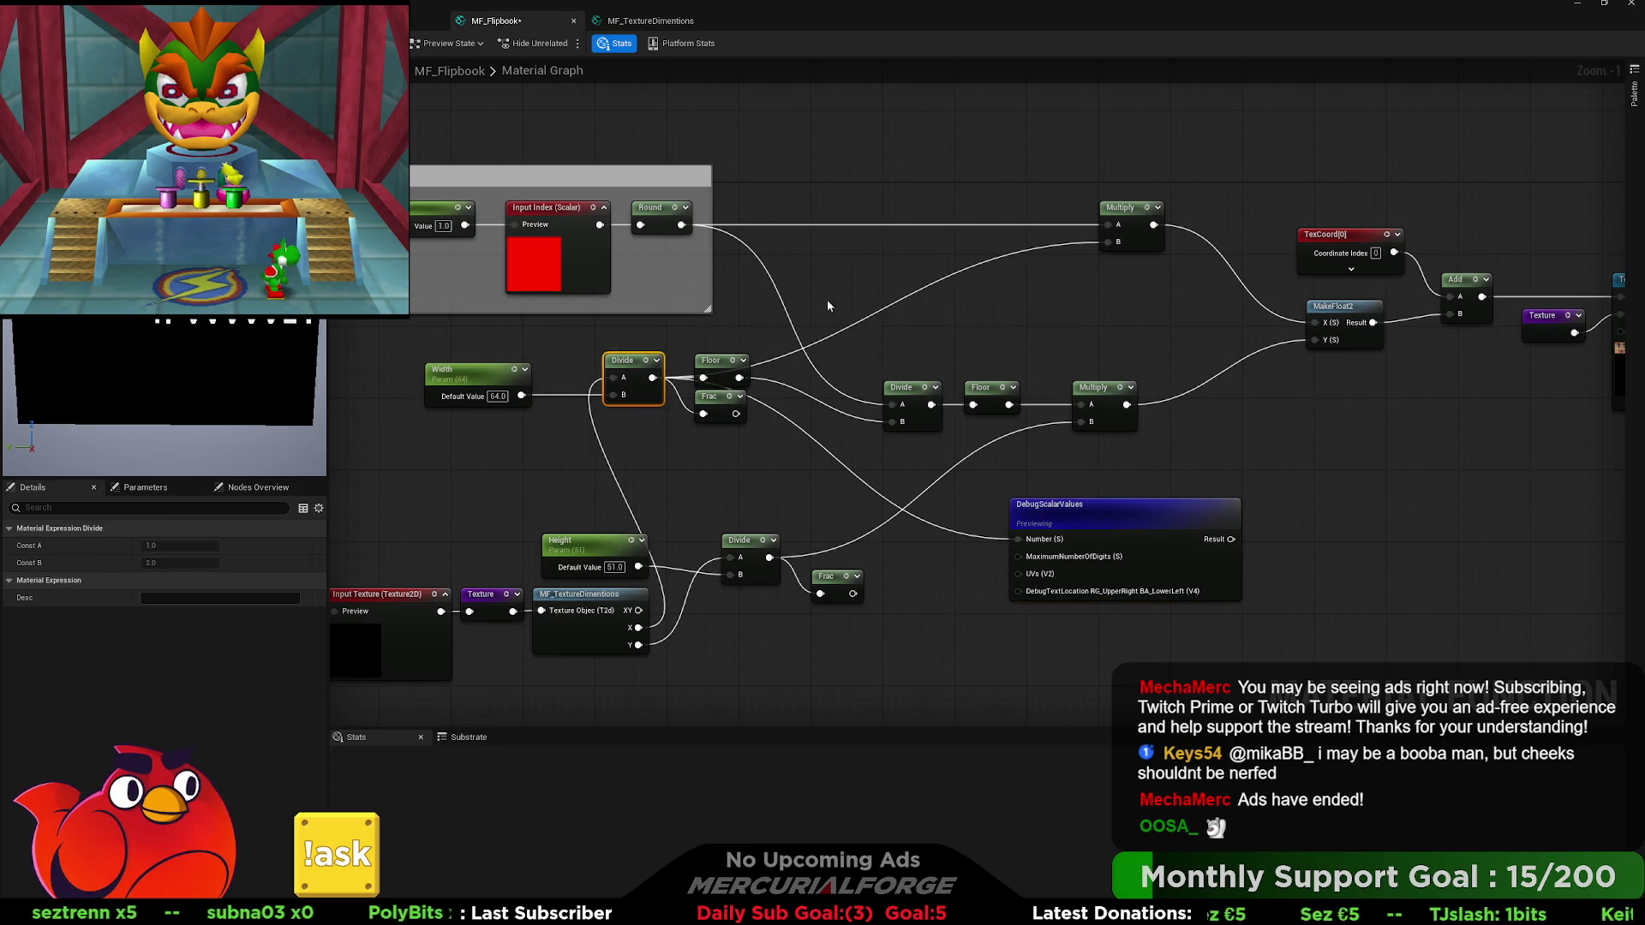
{"action": "key", "text": "ctrl+c"}
{"action": "key", "text": "ctrl+v"}
{"action": "left_click_drag", "start_coordinate": [739, 378], "coordinate": [922, 302]}
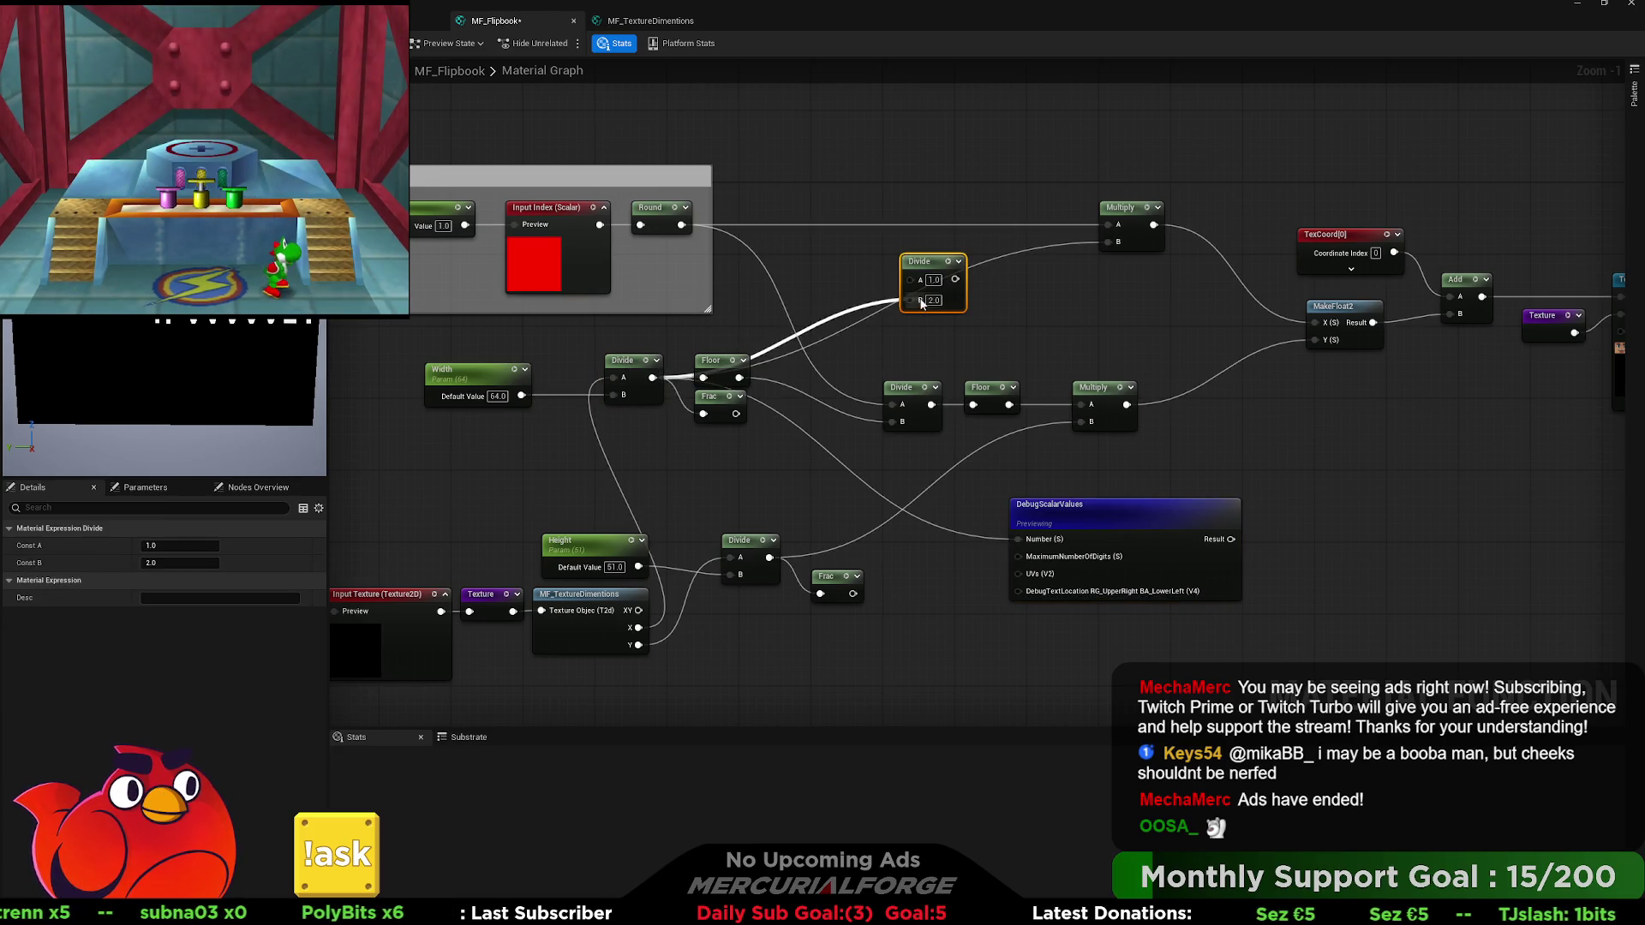
Preview the Output Result node again to show the face atlas.
{"action": "left_click_drag", "start_coordinate": [1246, 350], "coordinate": [783, 355]}
{"action": "left_click", "coordinate": [1414, 323]}
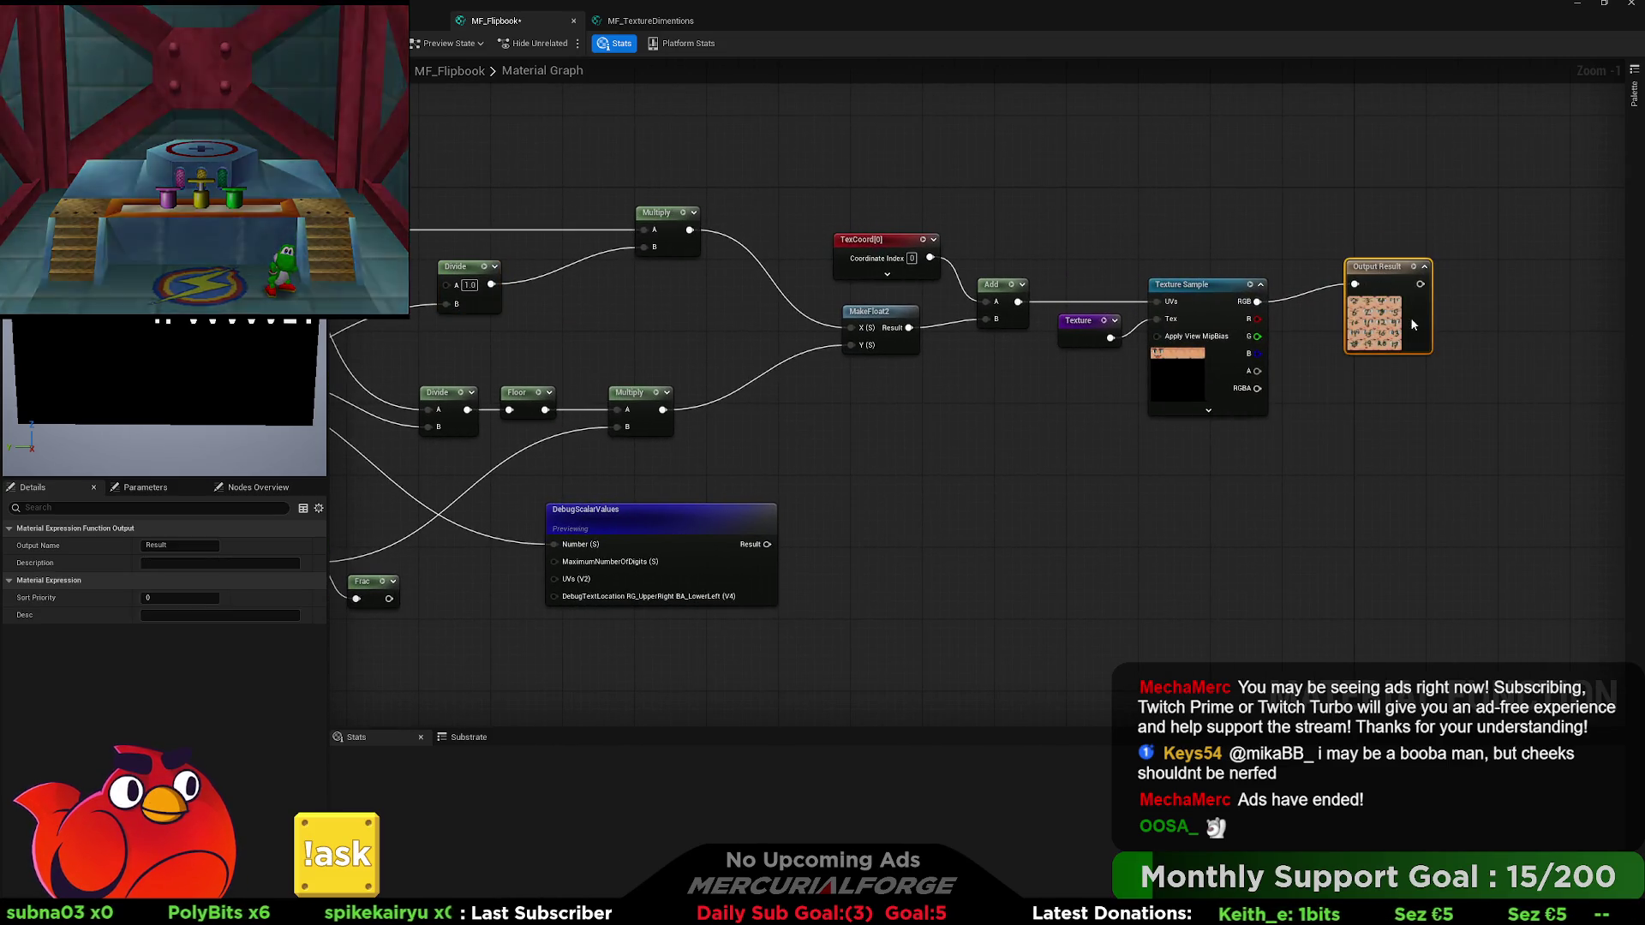
{"action": "key", "text": "space"}
{"action": "left_click_drag", "start_coordinate": [744, 407], "coordinate": [1332, 401]}
{"action": "left_click_drag", "start_coordinate": [1144, 527], "coordinate": [1232, 503]}
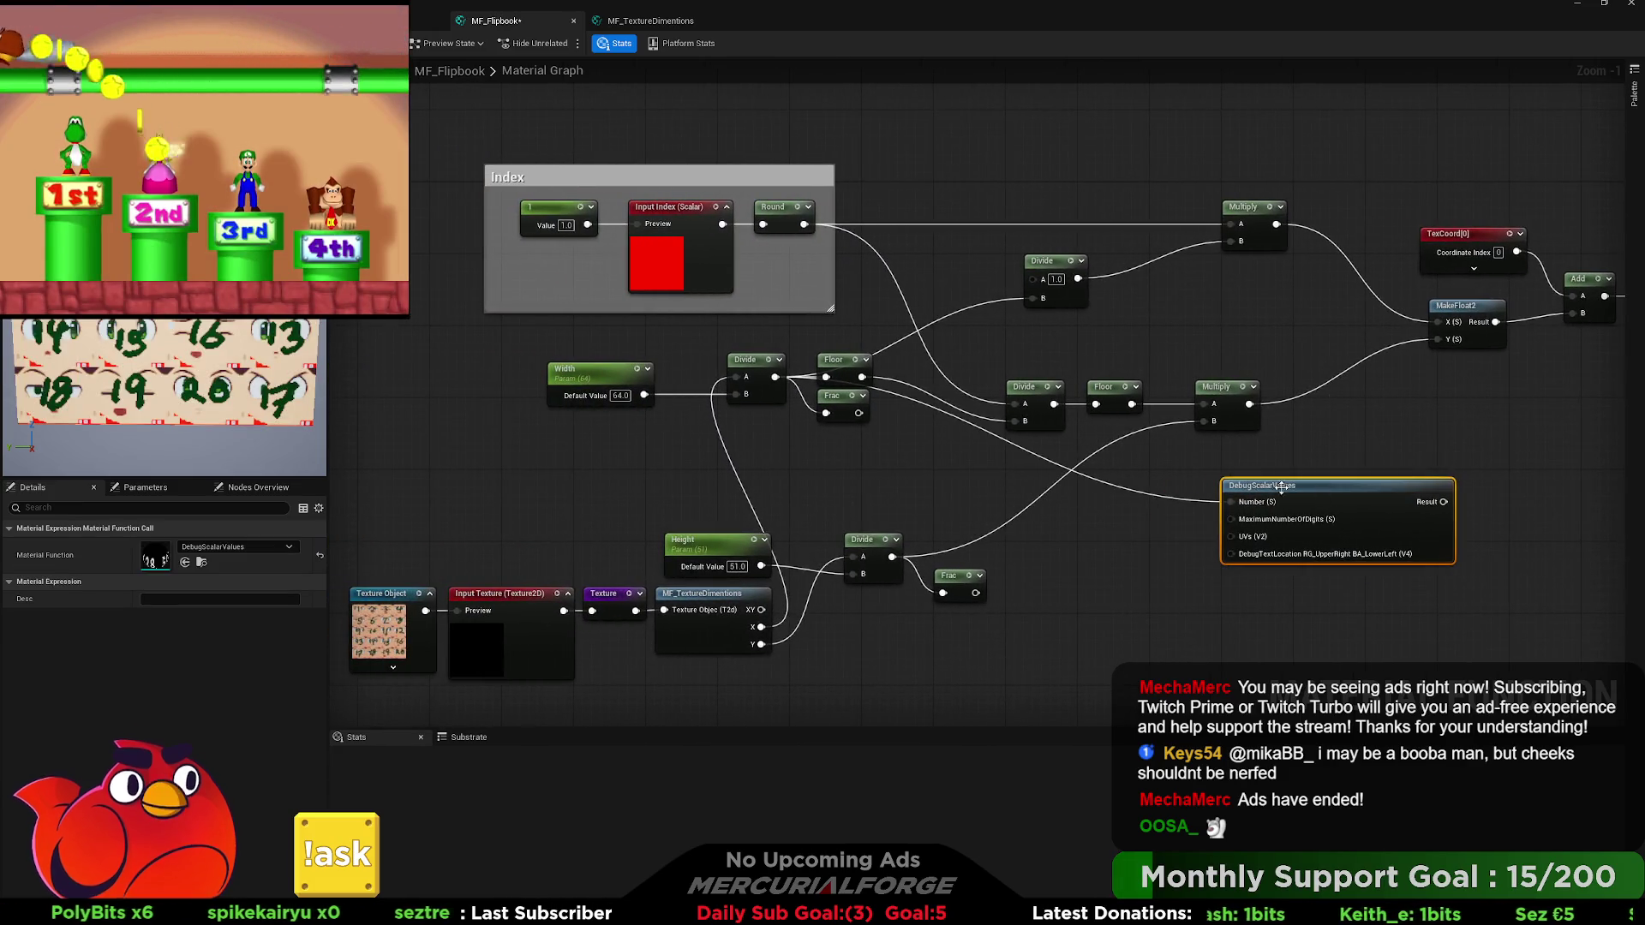
Break the debug Number wire and reposition the new Divide and Floor nodes.
{"action": "left_click", "coordinate": [1232, 503], "text": "alt"}
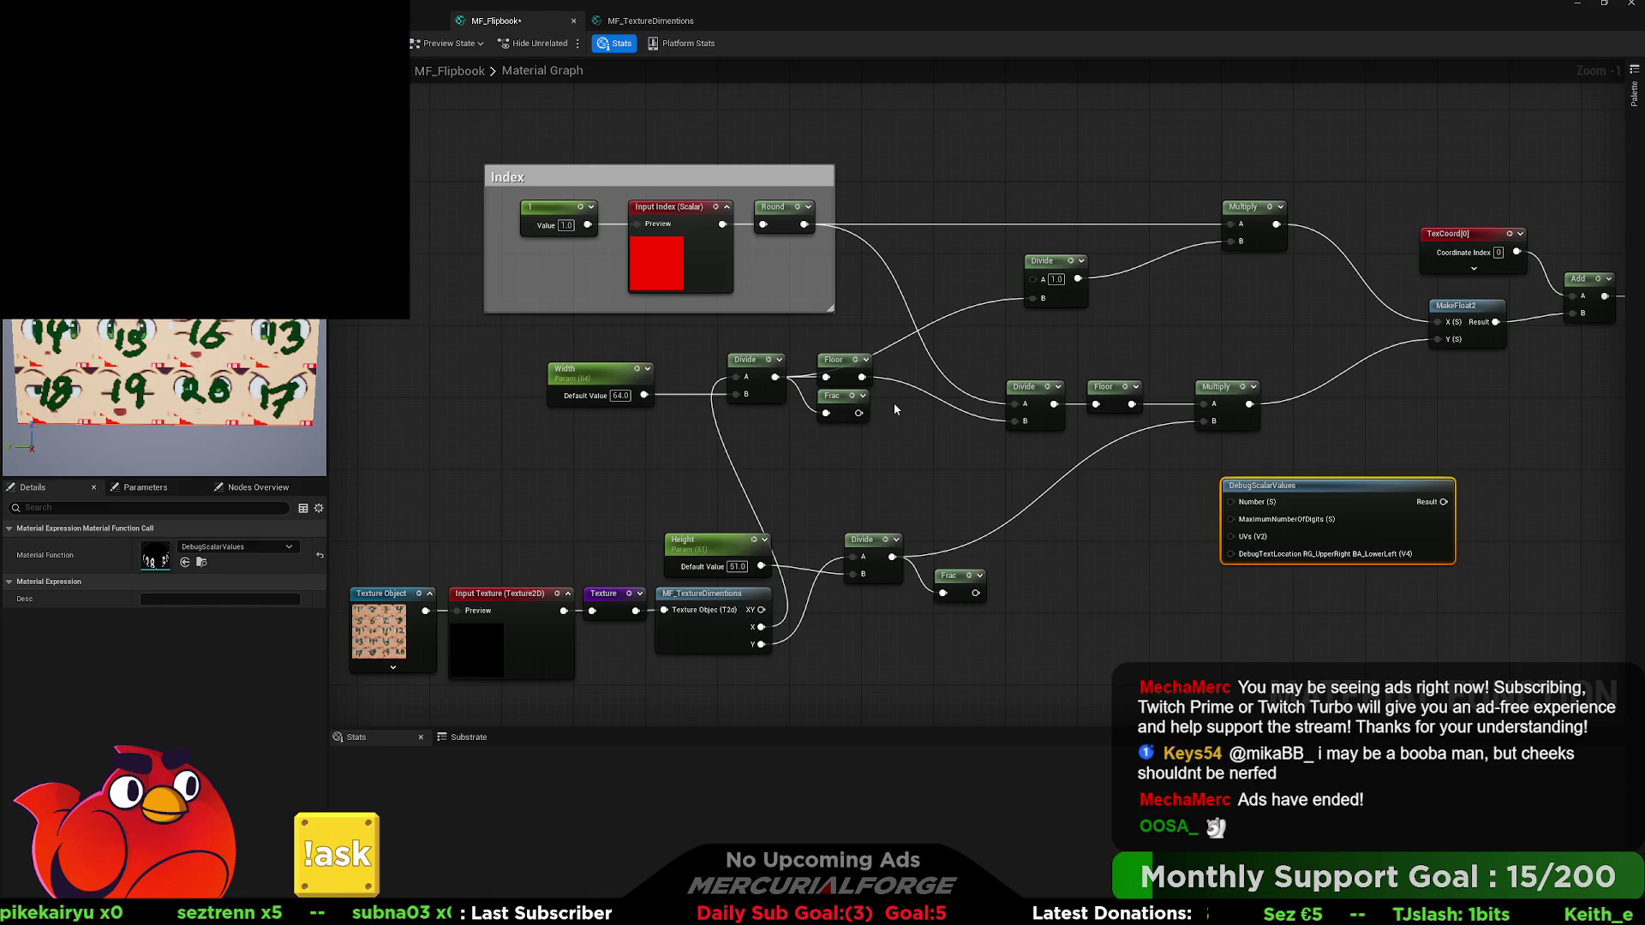
{"action": "mouse_move", "coordinate": [1050, 261]}
{"action": "left_mouse_down"}
{"action": "mouse_move", "coordinate": [929, 319]}
{"action": "mouse_move", "coordinate": [848, 313]}
{"action": "left_mouse_up"}
{"action": "mouse_move", "coordinate": [843, 377]}
{"action": "left_mouse_down"}
{"action": "mouse_move", "coordinate": [918, 368]}
{"action": "mouse_move", "coordinate": [829, 438]}
{"action": "left_mouse_up"}
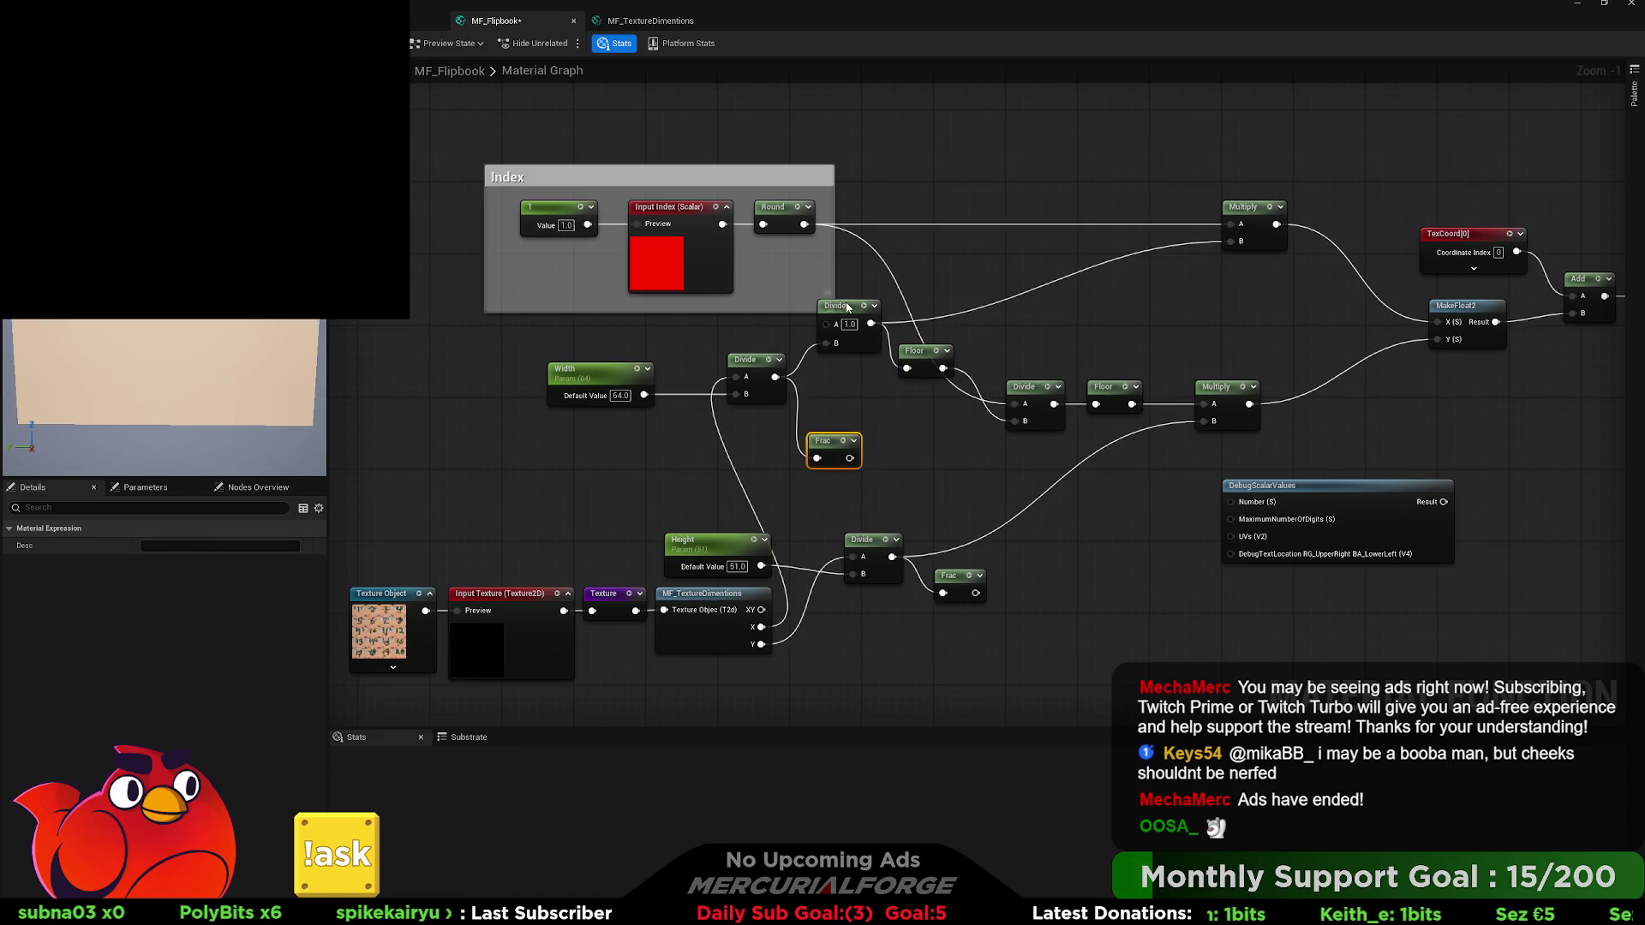
{"action": "left_click_drag", "start_coordinate": [847, 307], "coordinate": [834, 352]}
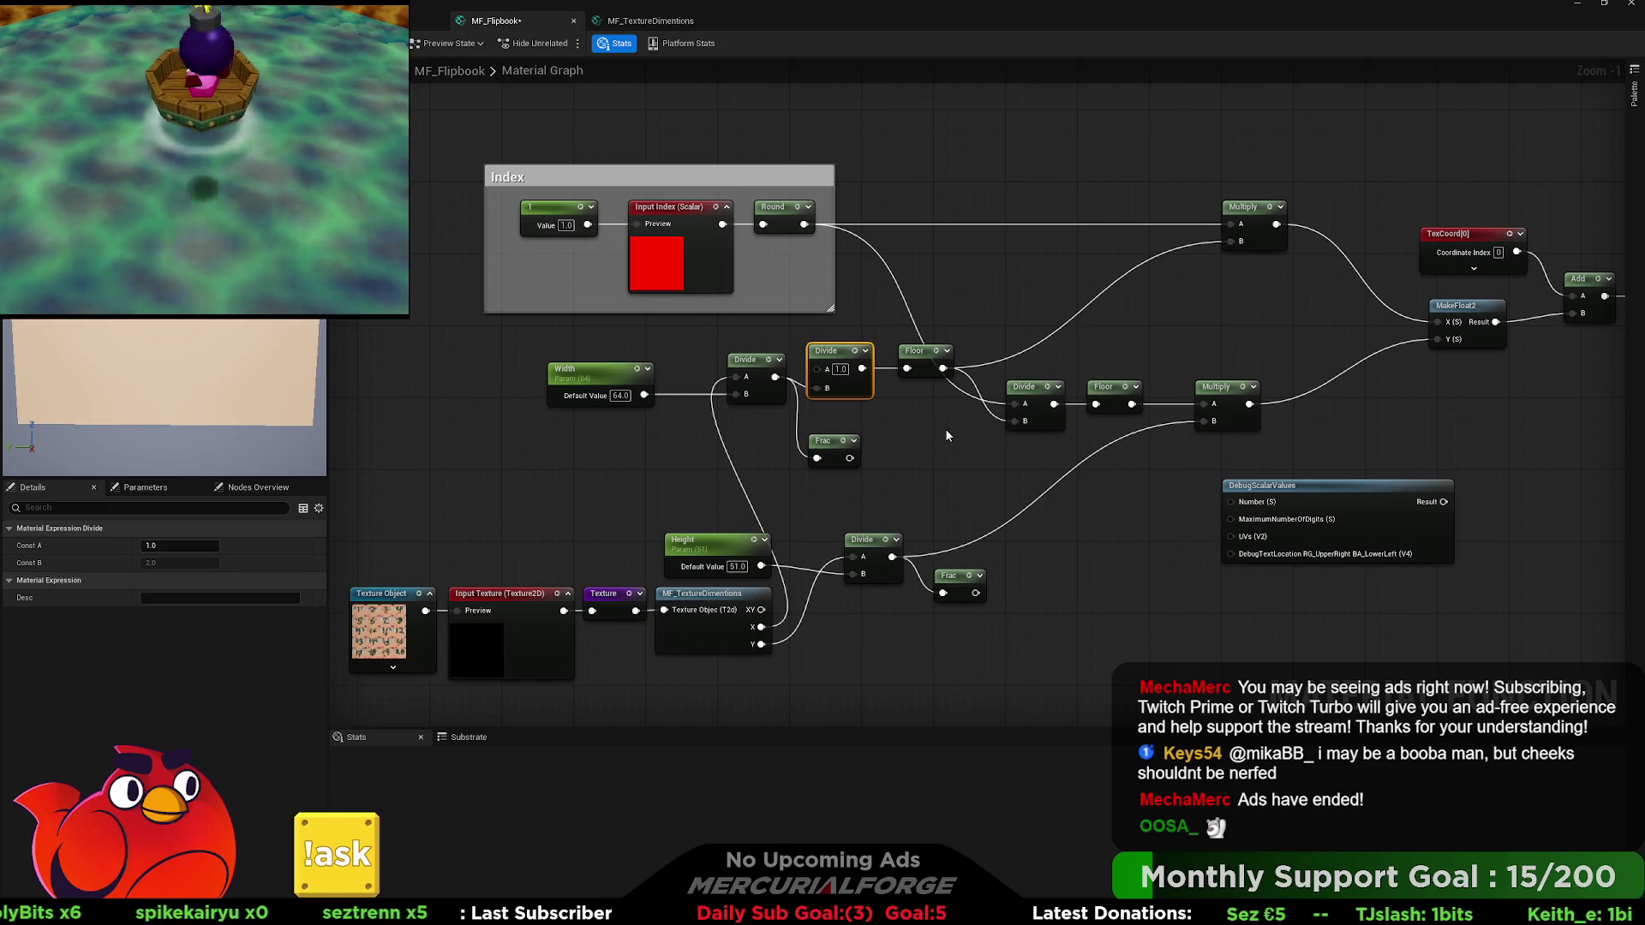
Connect Height's output into the new Divide's B input and move DebugScalarValues aside.
{"action": "left_click_drag", "start_coordinate": [947, 436], "coordinate": [844, 411]}
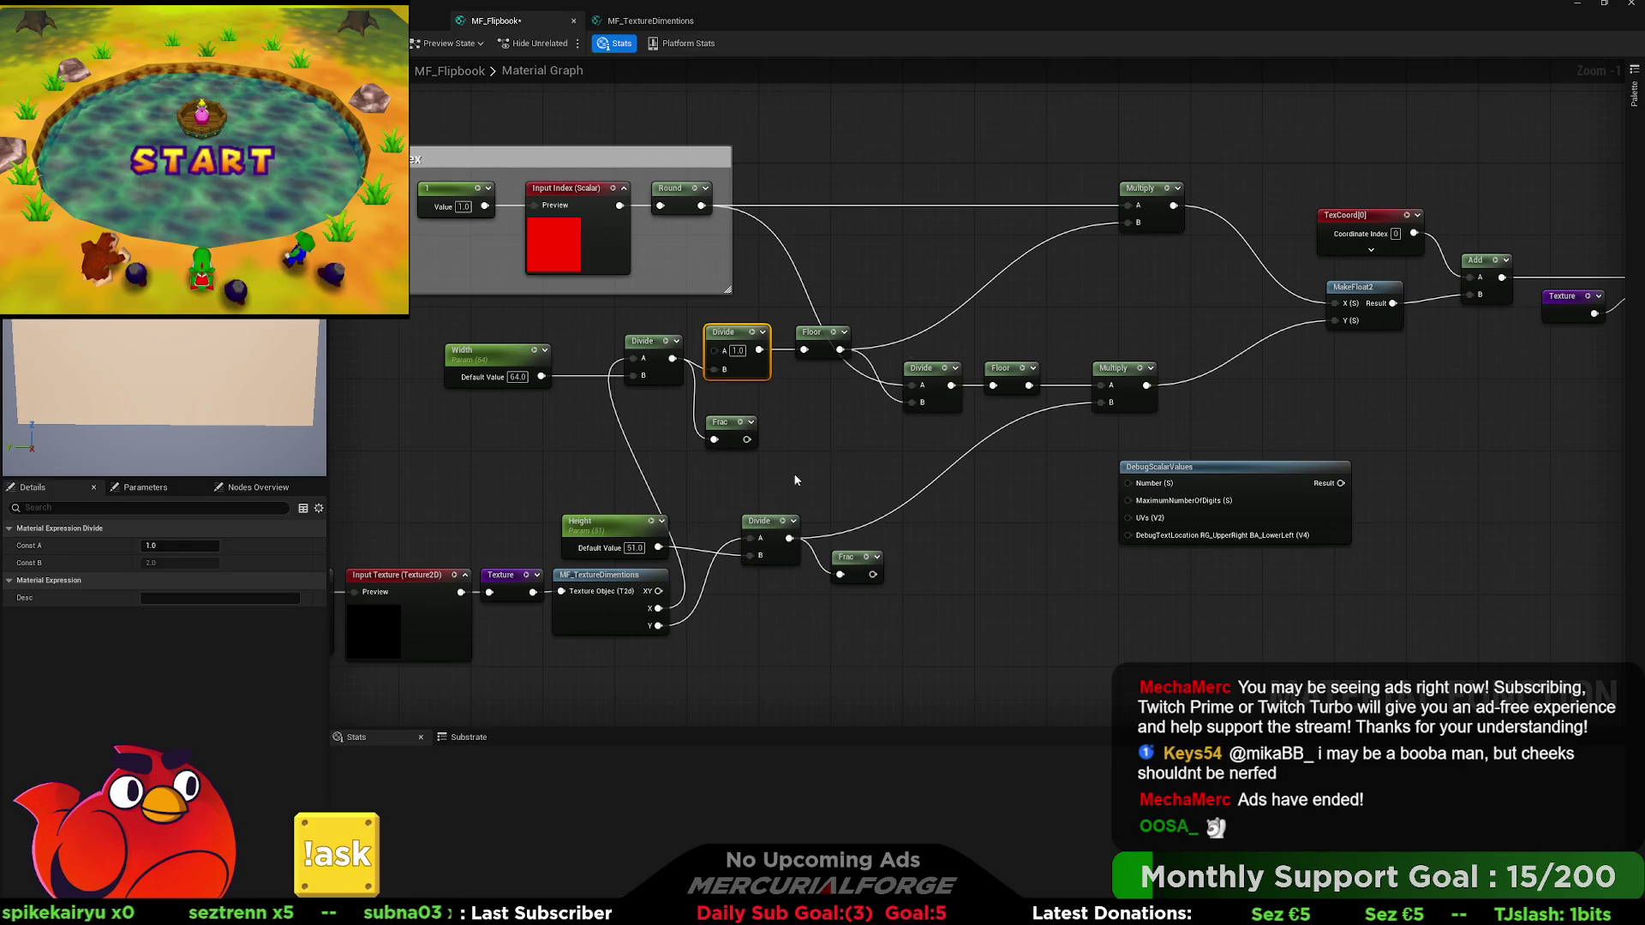
{"action": "left_click_drag", "start_coordinate": [658, 546], "coordinate": [735, 559]}
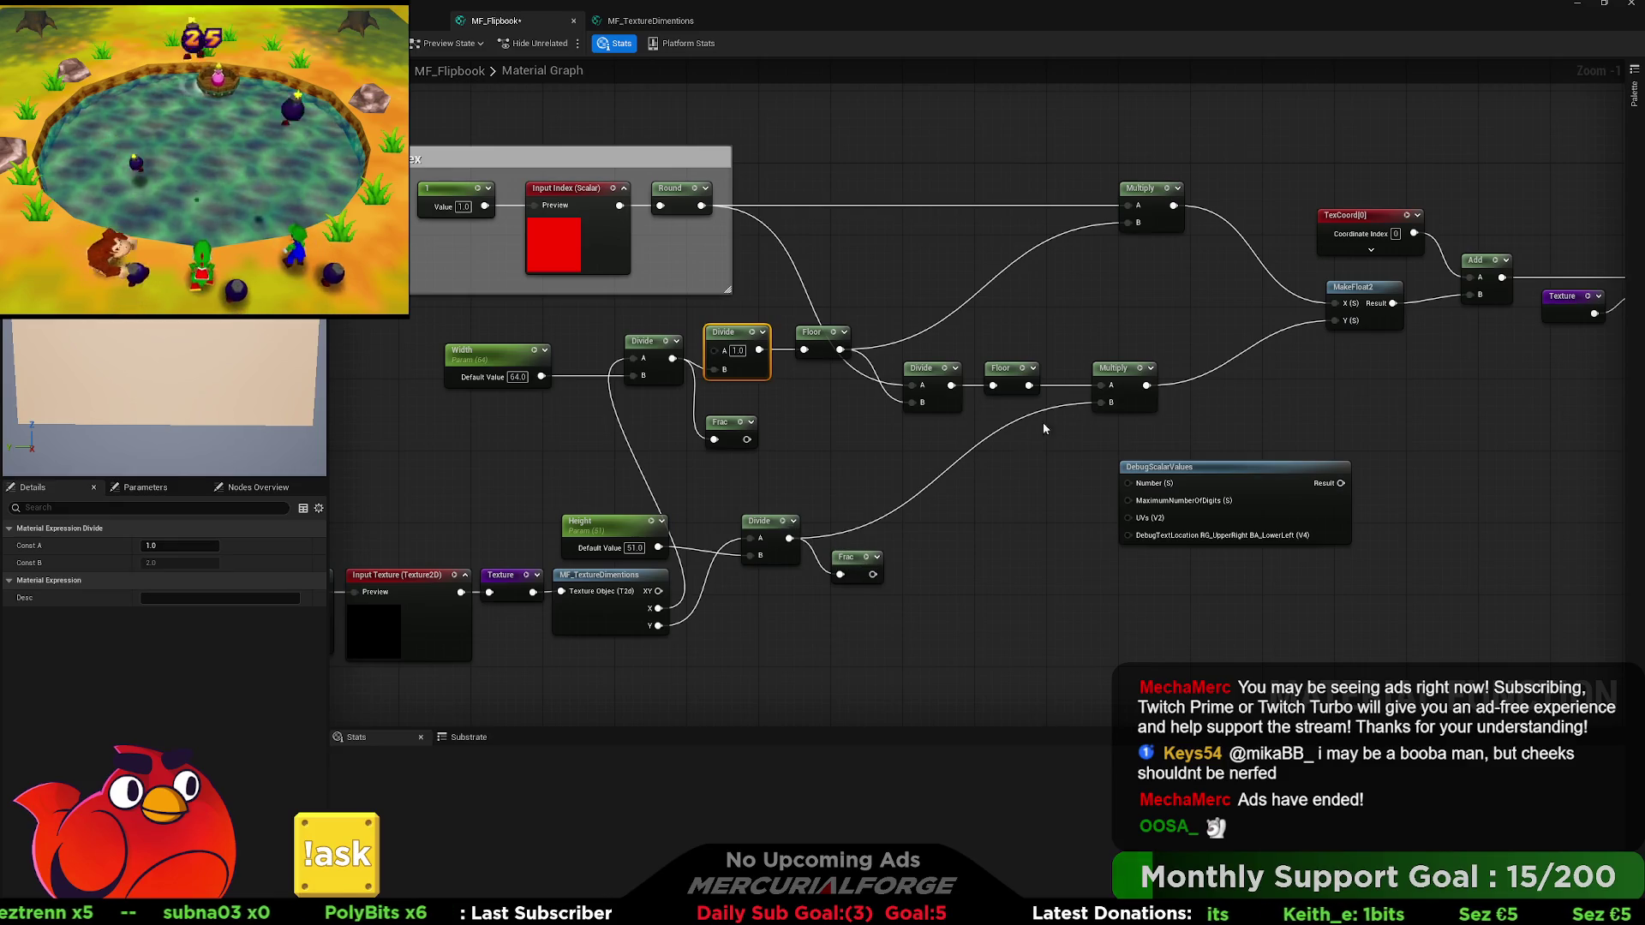
{"action": "left_click_drag", "start_coordinate": [1211, 472], "coordinate": [1291, 534]}
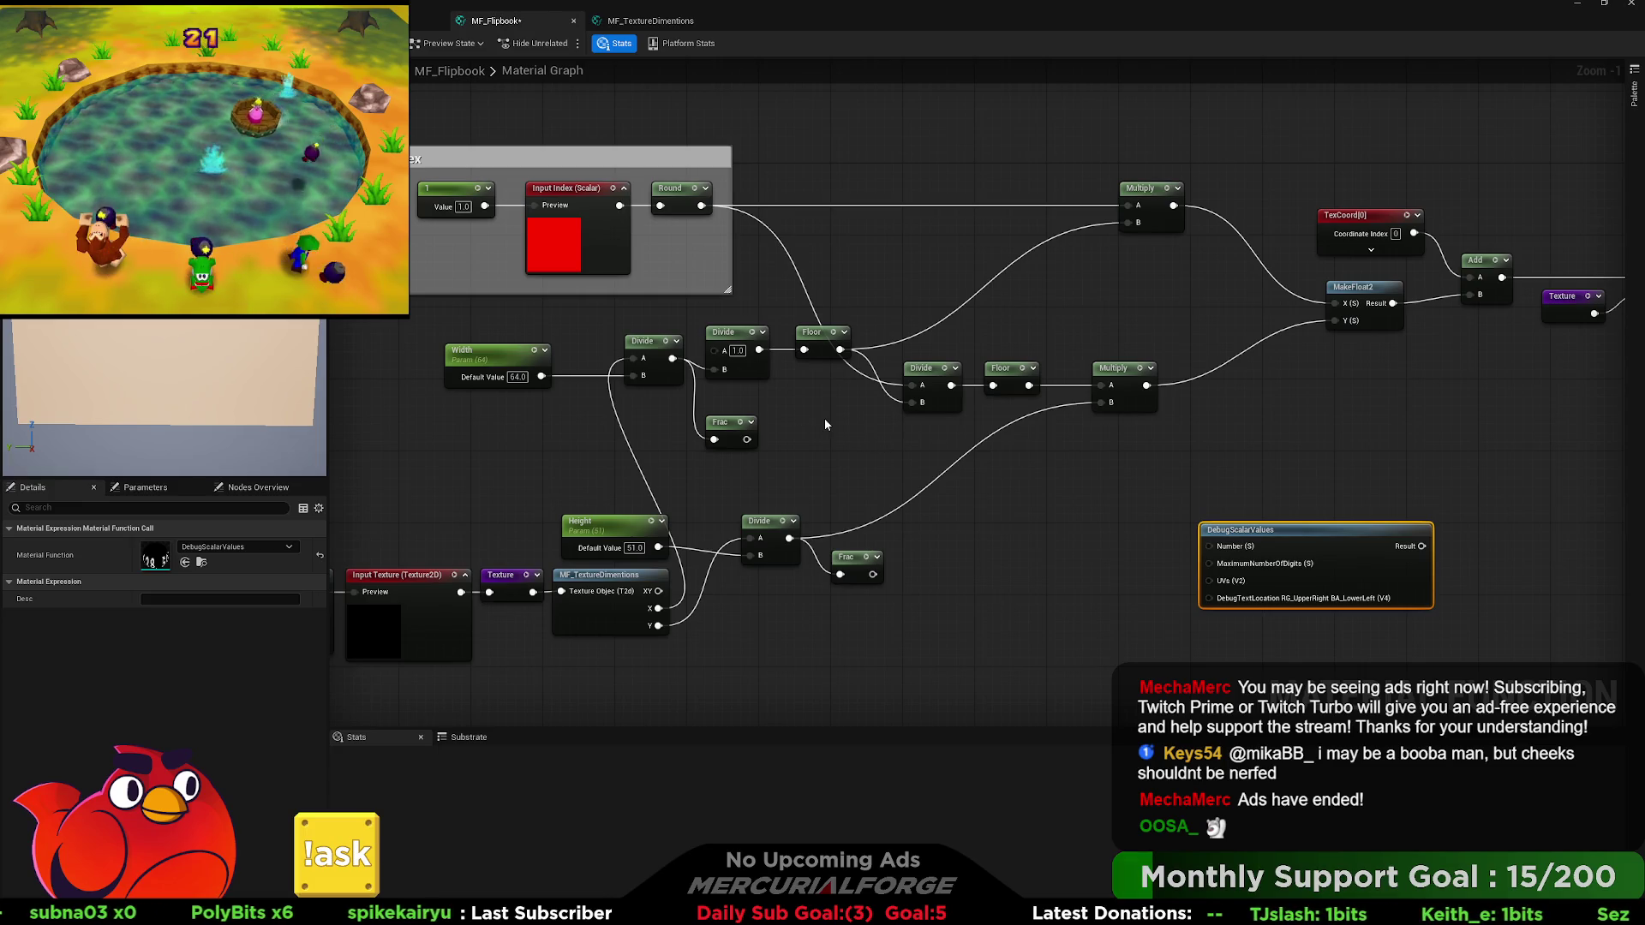
Wire Floor's output into the DebugScalarValues Number input and preview the readout.
{"action": "mouse_move", "coordinate": [841, 349]}
{"action": "left_mouse_down"}
{"action": "mouse_move", "coordinate": [1114, 441]}
{"action": "mouse_move", "coordinate": [1208, 556]}
{"action": "left_mouse_up"}
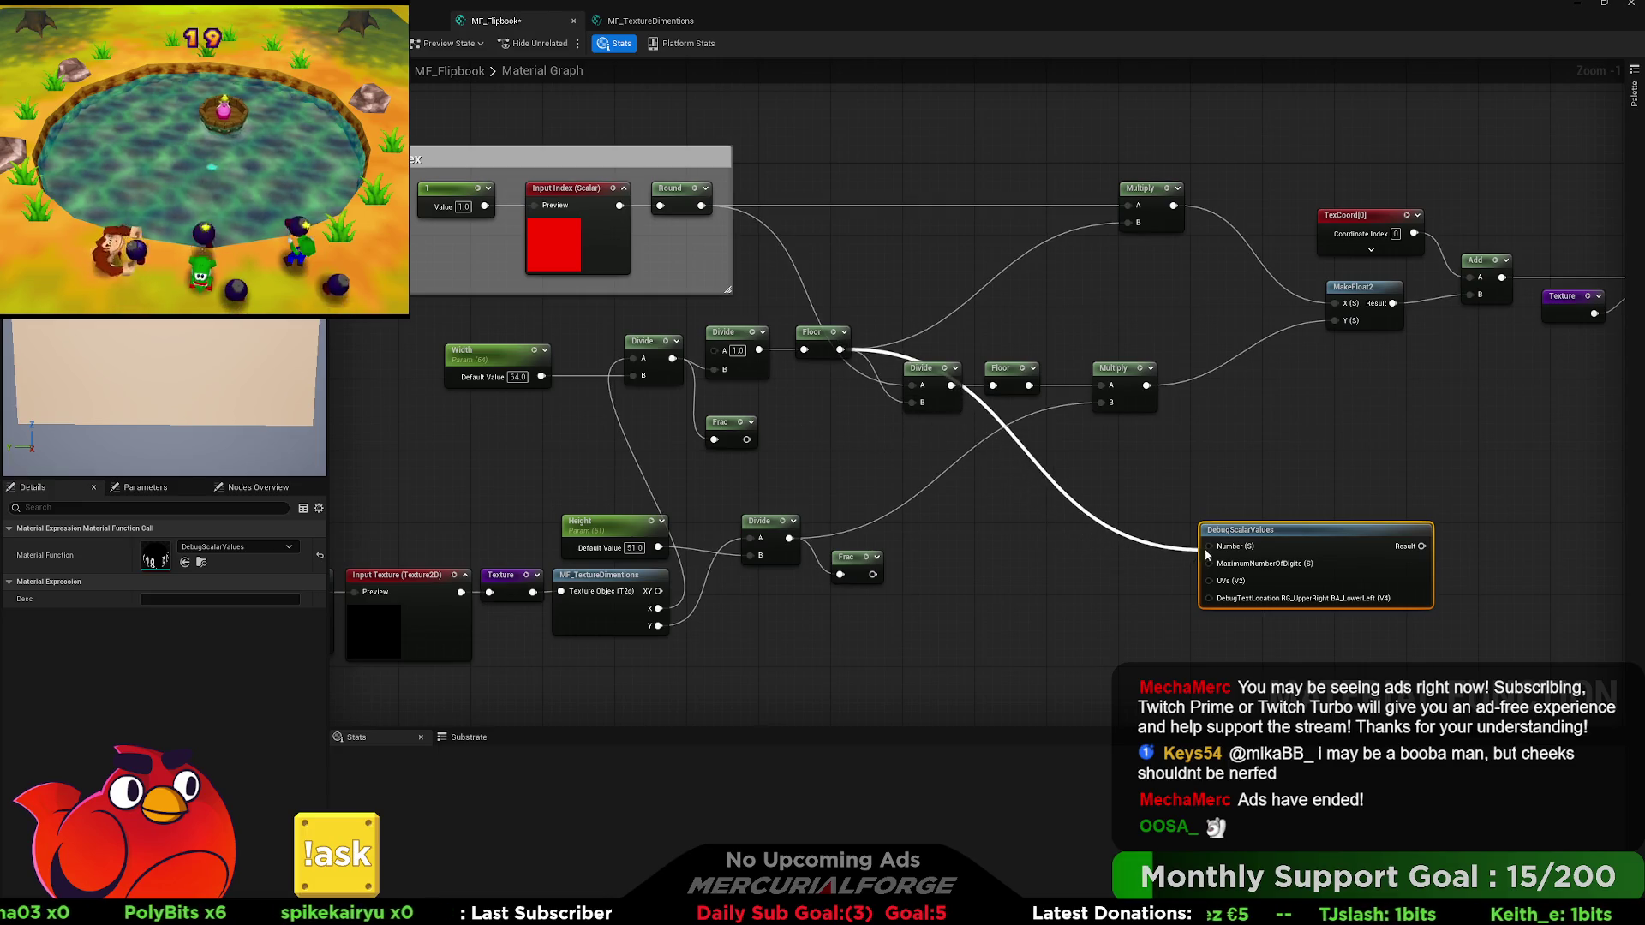
{"action": "mouse_move", "coordinate": [1052, 481]}
{"action": "left_mouse_down"}
{"action": "mouse_move", "coordinate": [739, 367]}
{"action": "mouse_move", "coordinate": [1138, 227]}
{"action": "left_mouse_up"}
{"action": "mouse_move", "coordinate": [825, 344]}
{"action": "left_mouse_down"}
{"action": "mouse_move", "coordinate": [825, 406]}
{"action": "mouse_move", "coordinate": [1269, 565]}
{"action": "mouse_move", "coordinate": [1209, 546]}
{"action": "left_mouse_up"}
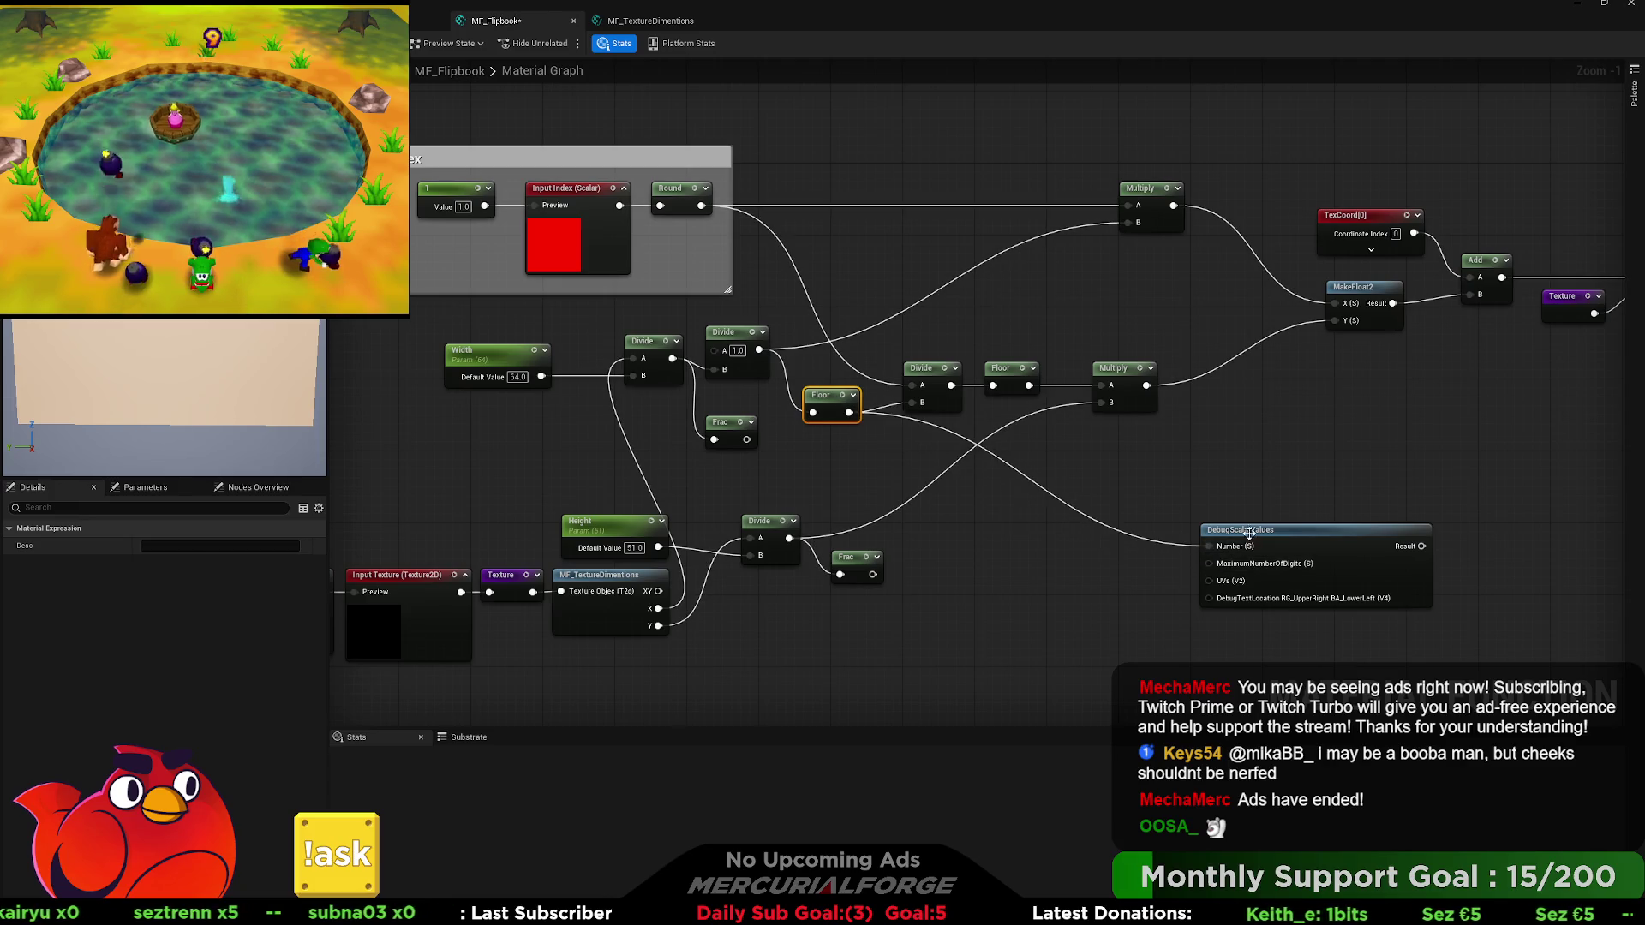
{"action": "left_click", "coordinate": [1272, 561]}
{"action": "key", "text": "space"}
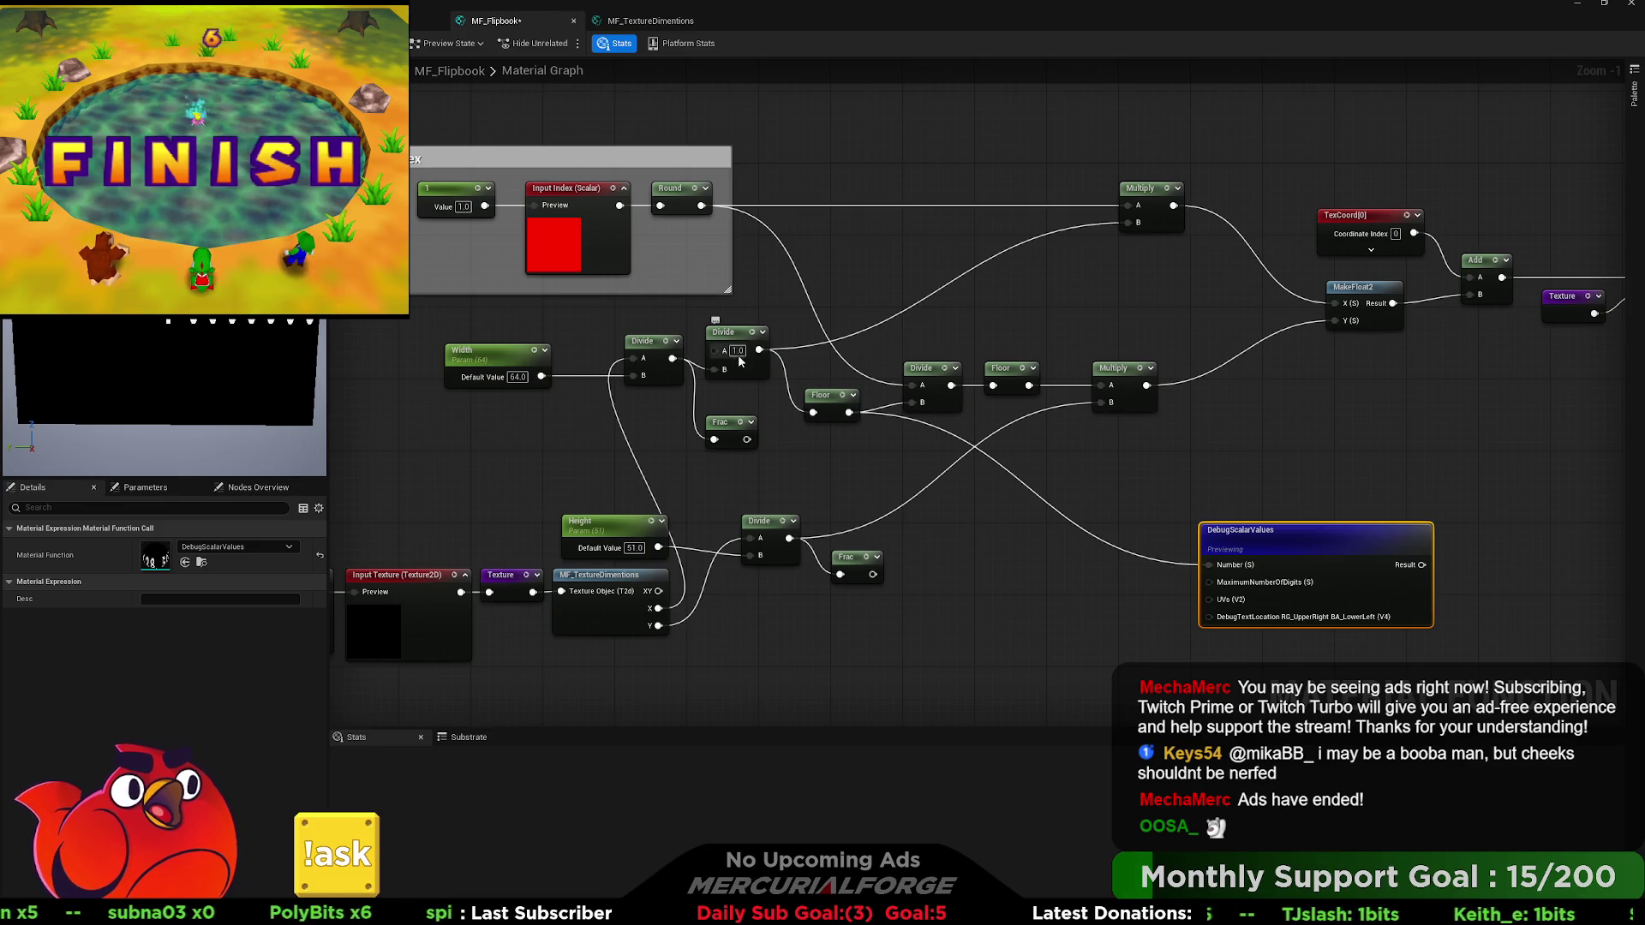
Connect the upper Divide to the middle Divide's B and route Divide results into the readout.
{"action": "left_click_drag", "start_coordinate": [828, 399], "coordinate": [845, 453]}
{"action": "left_click_drag", "start_coordinate": [759, 350], "coordinate": [909, 403]}
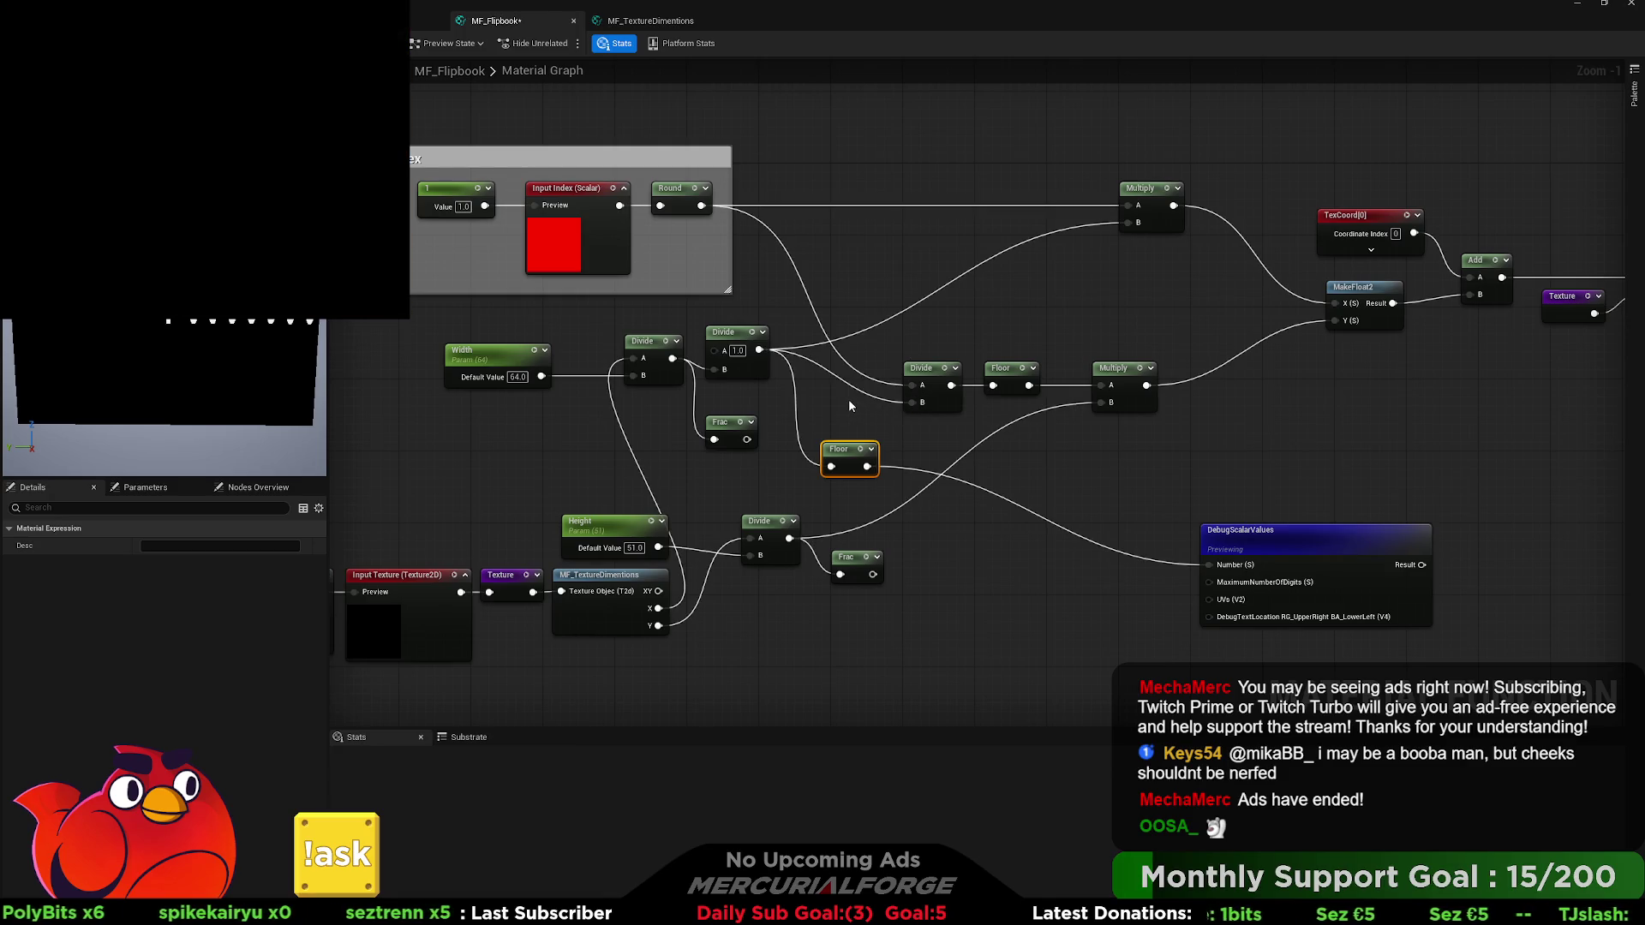
{"action": "left_click_drag", "start_coordinate": [673, 358], "coordinate": [1209, 563]}
{"action": "left_click_drag", "start_coordinate": [759, 350], "coordinate": [1209, 565]}
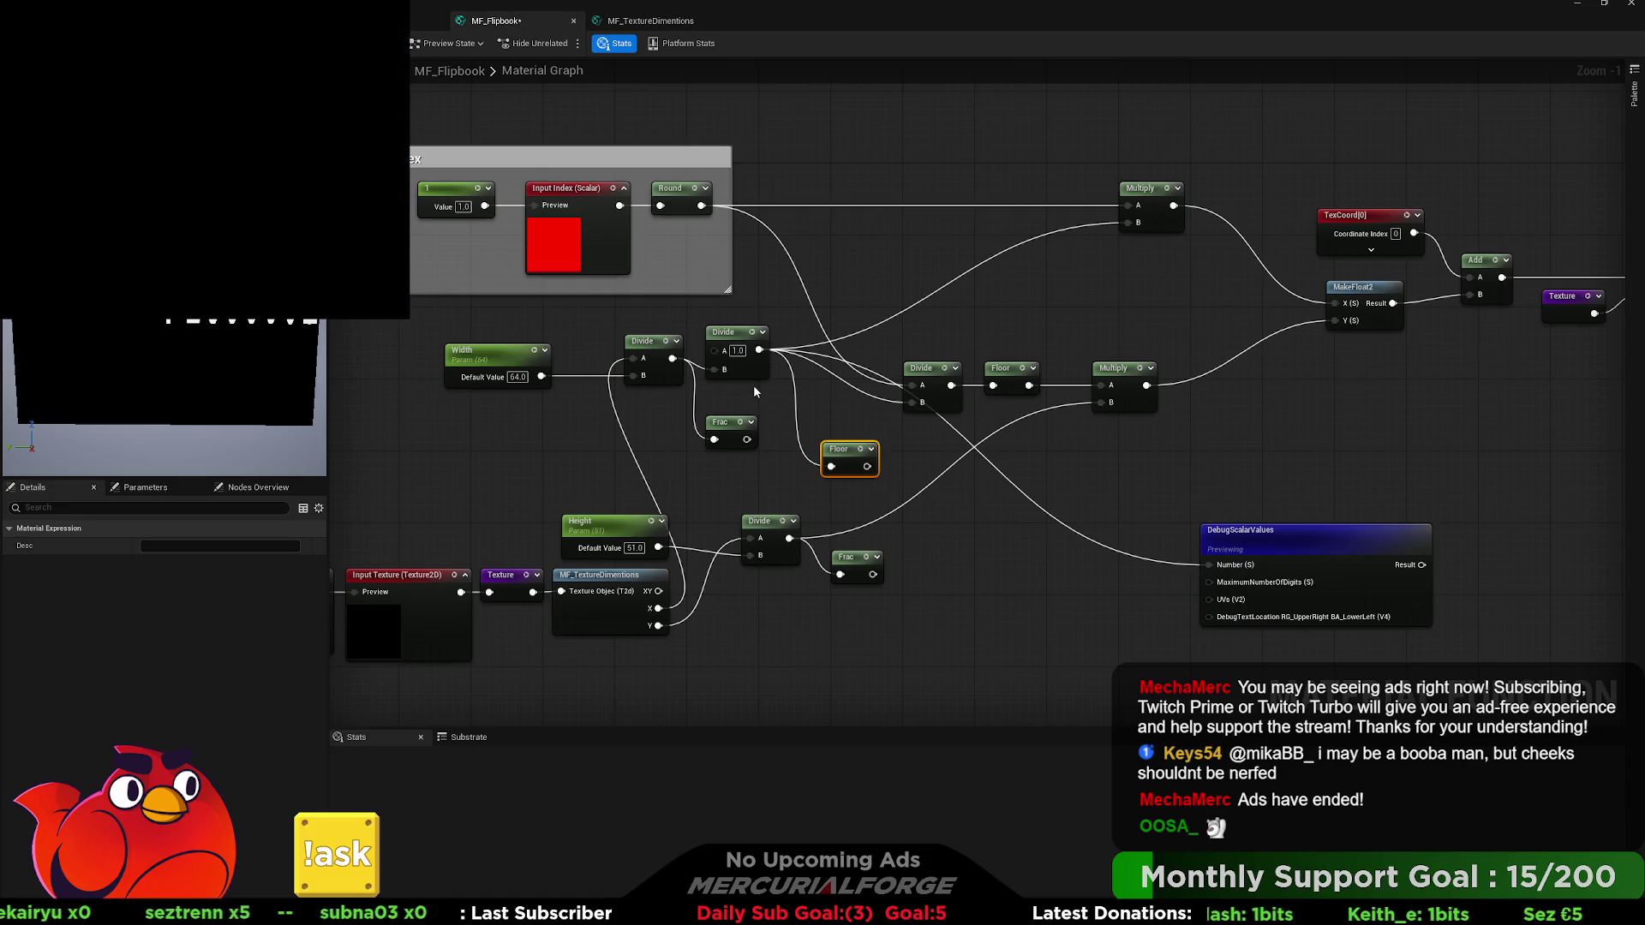
Place the column Divide node beside the Width node.
{"action": "left_click", "coordinate": [733, 336]}
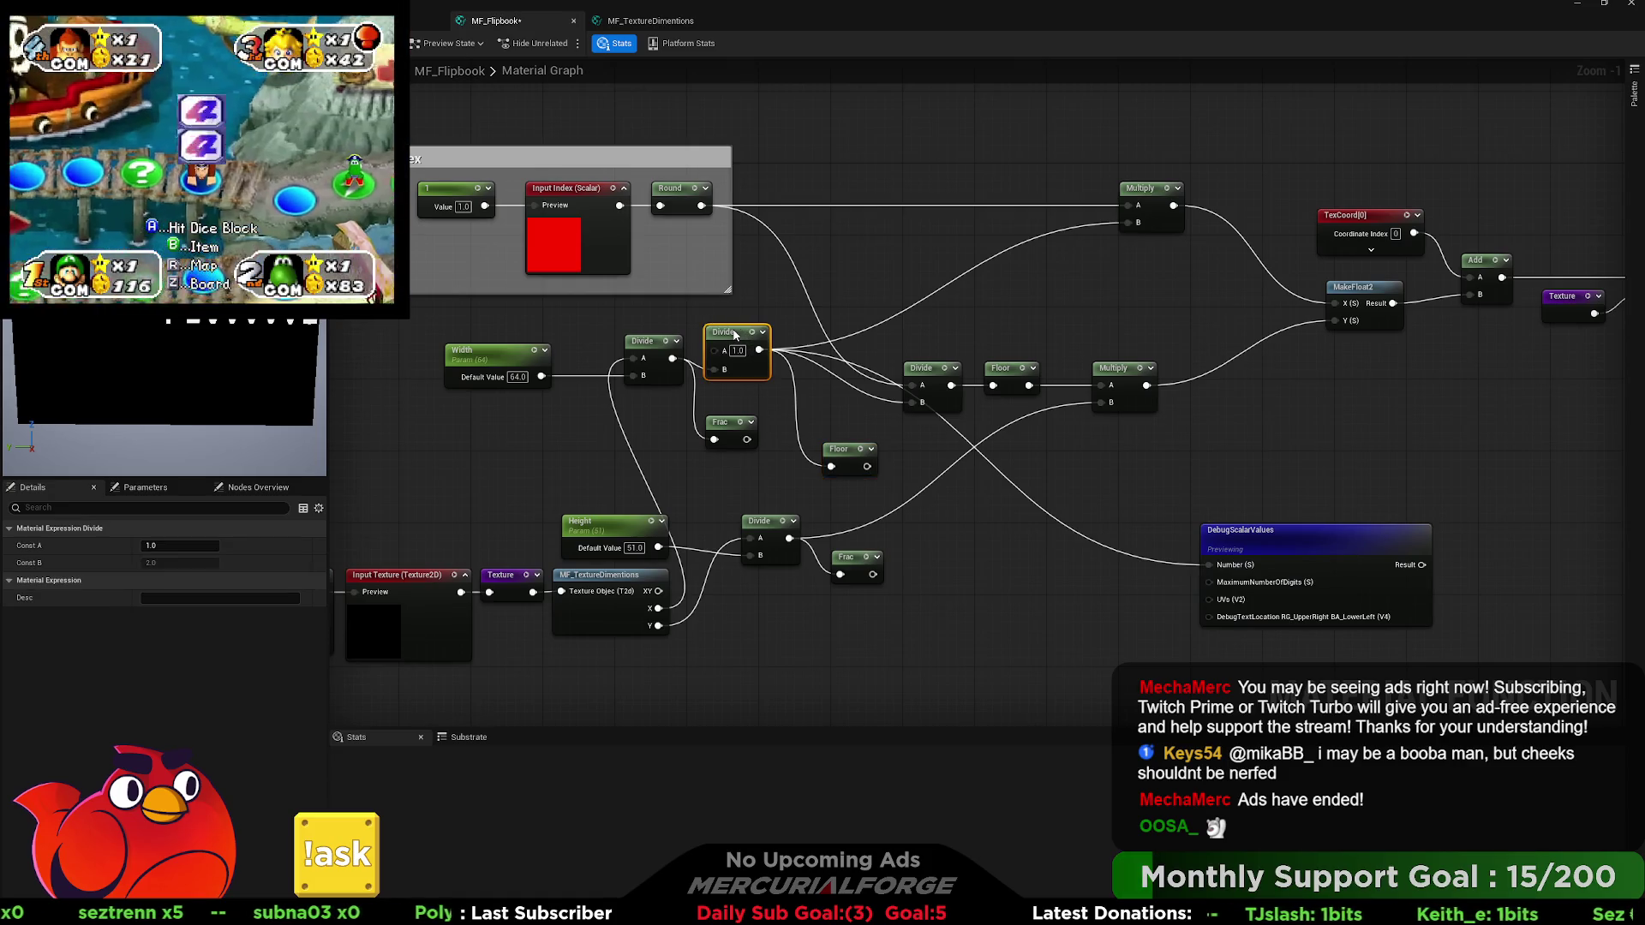
{"action": "left_click", "coordinate": [735, 327]}
{"action": "left_click", "coordinate": [725, 334]}
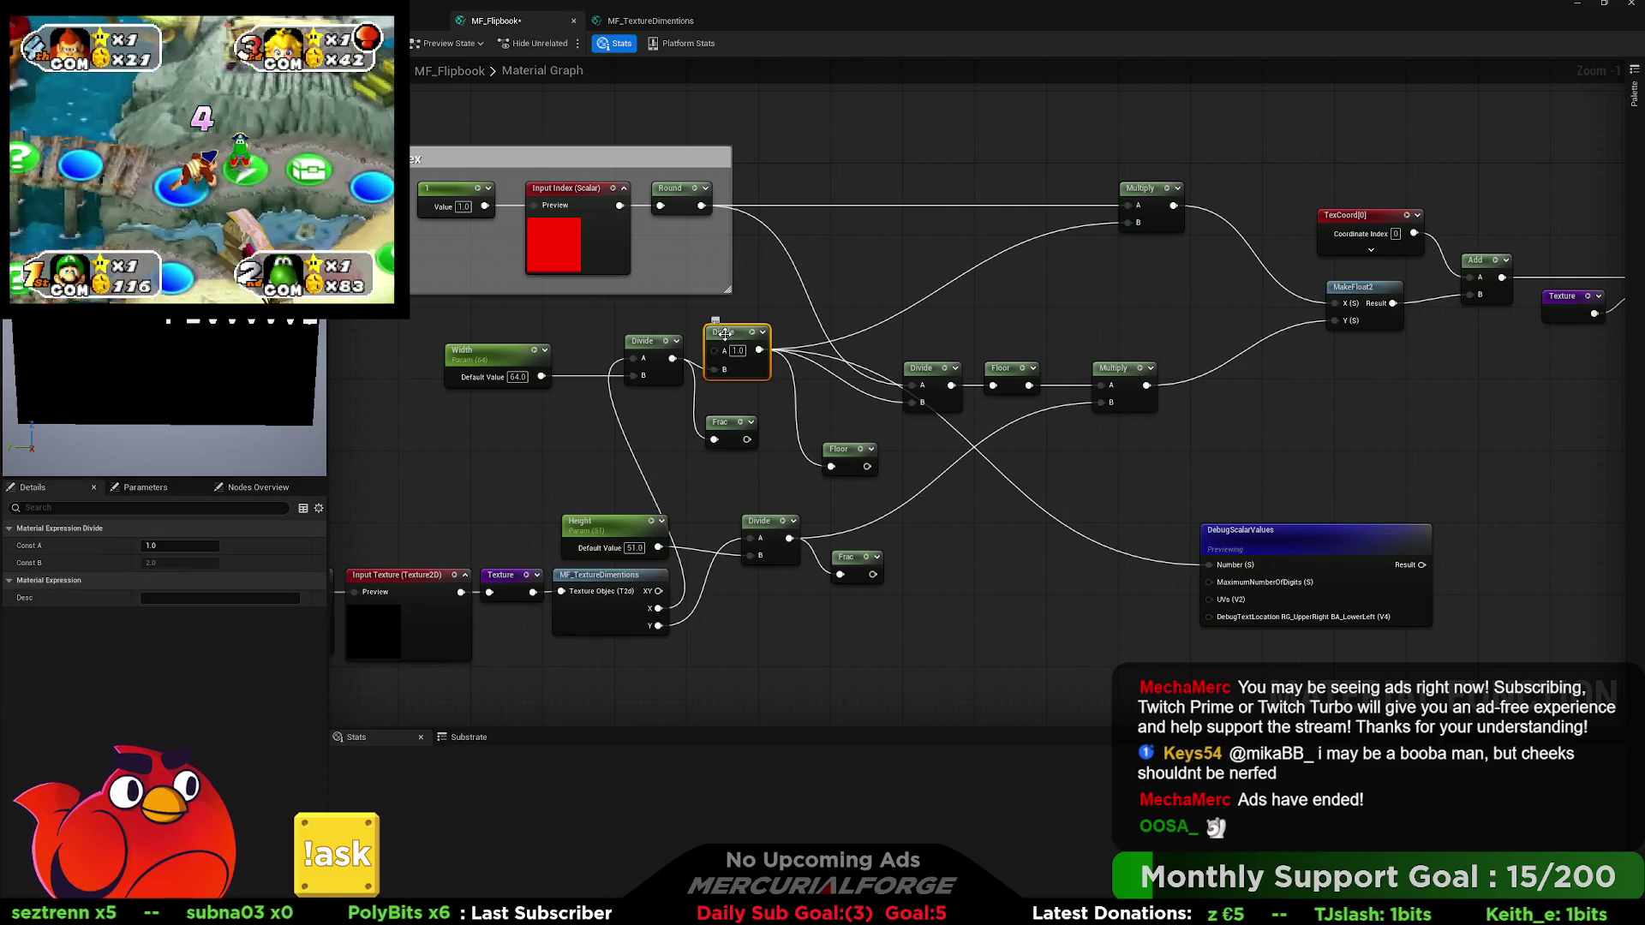
{"action": "left_click_drag", "start_coordinate": [881, 355], "coordinate": [711, 374]}
Wrap the Width and Divide nodes in a comment titled Number of Columns.
{"action": "left_click", "coordinate": [690, 364], "text": "shift"}
{"action": "key", "text": "c"}
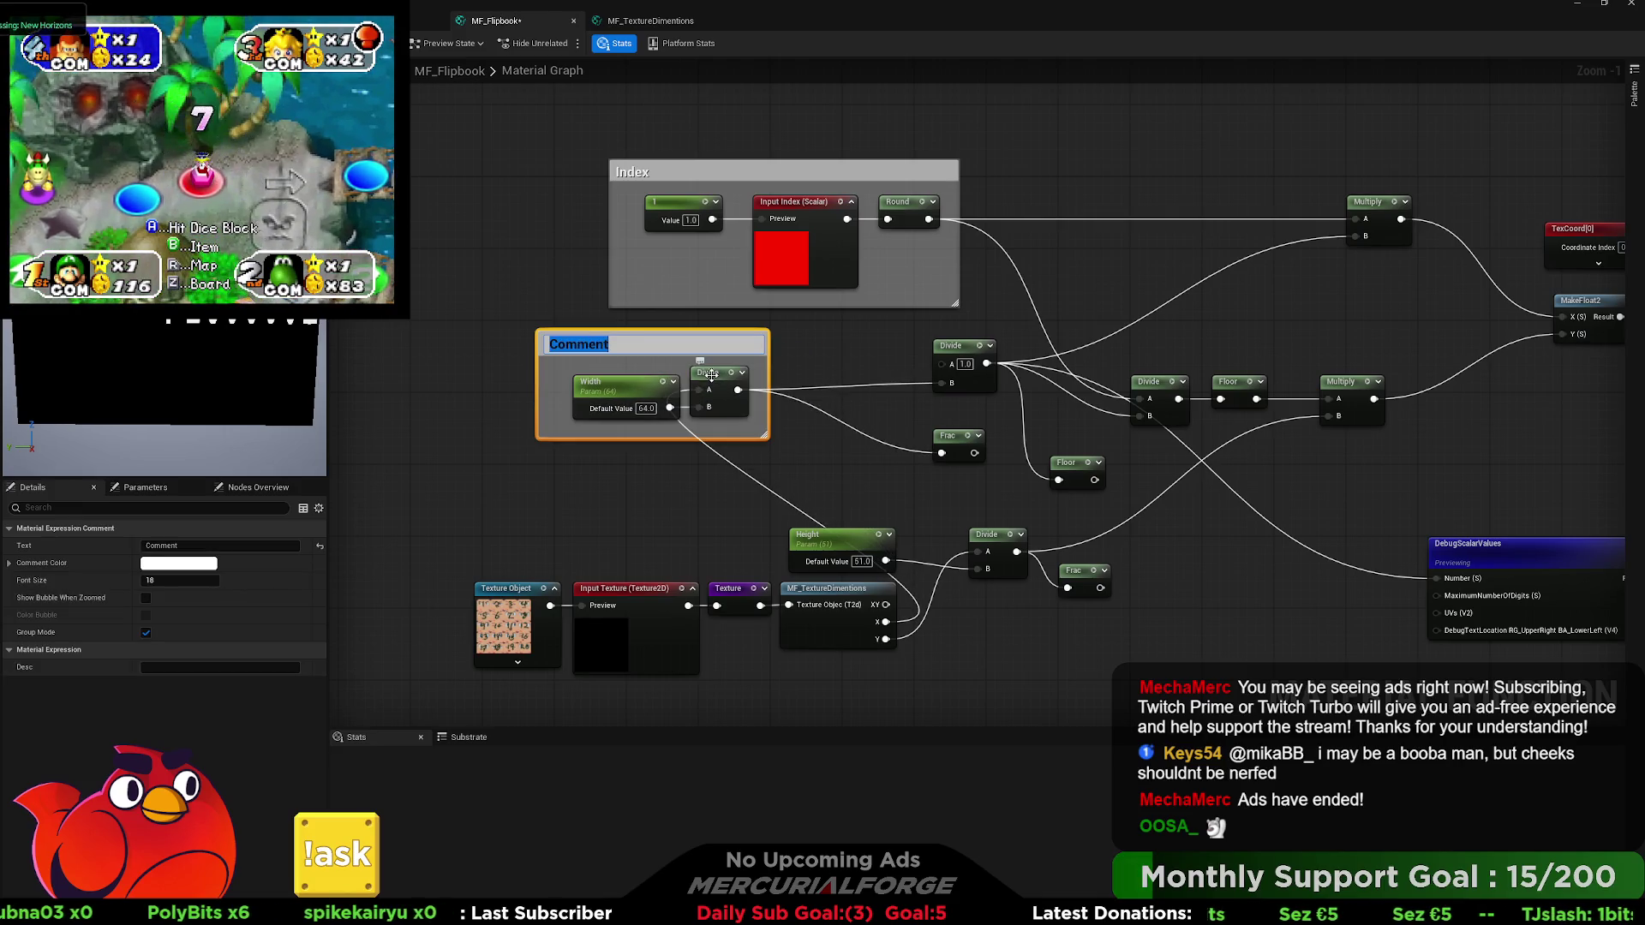
{"action": "type", "text": "Columns"}
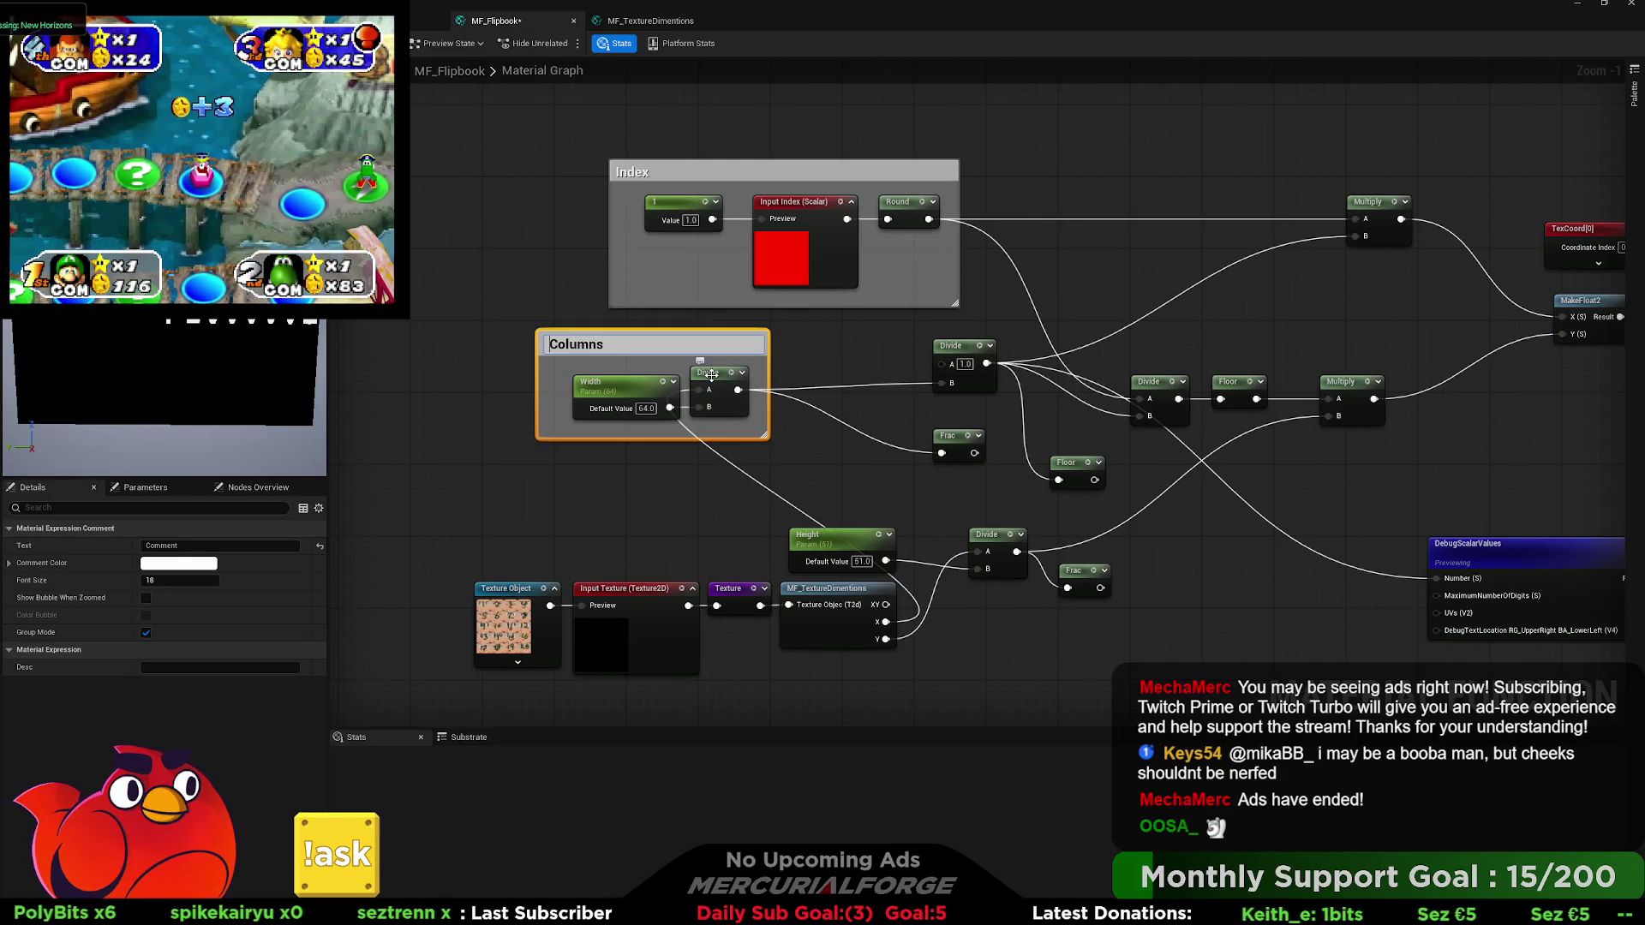
{"action": "type", "text": "Number of"}
{"action": "key", "text": "Return"}
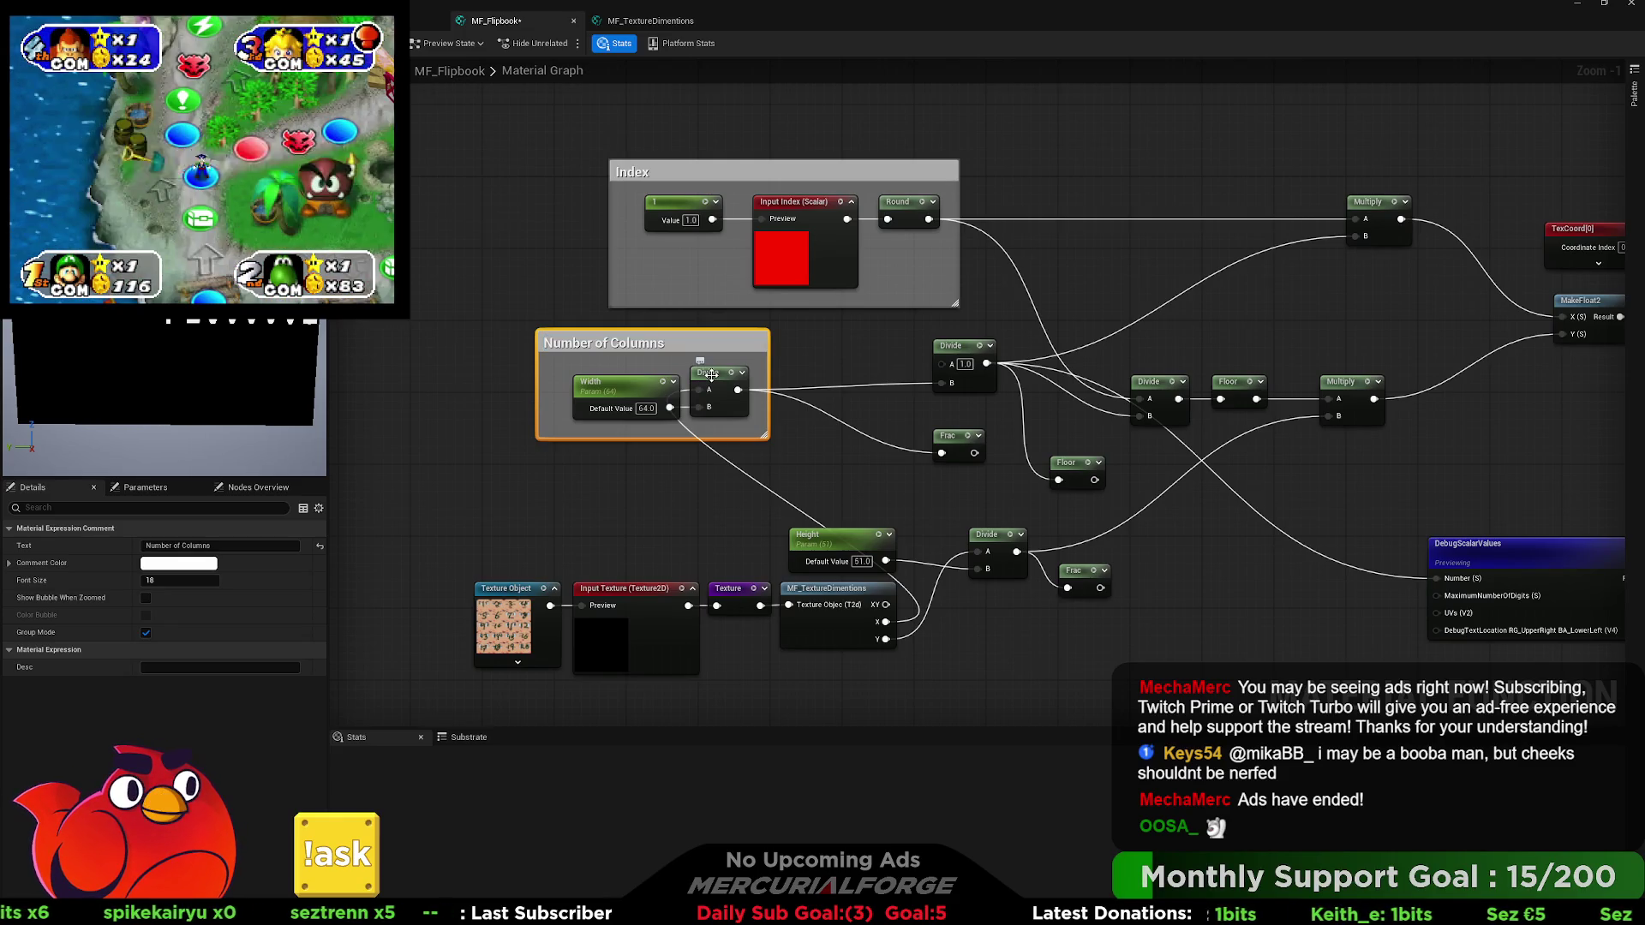
Group the 1.0 Divide and Frac in a widened comment titled Distance / Remainder.
{"action": "left_click_drag", "start_coordinate": [953, 346], "coordinate": [908, 354]}
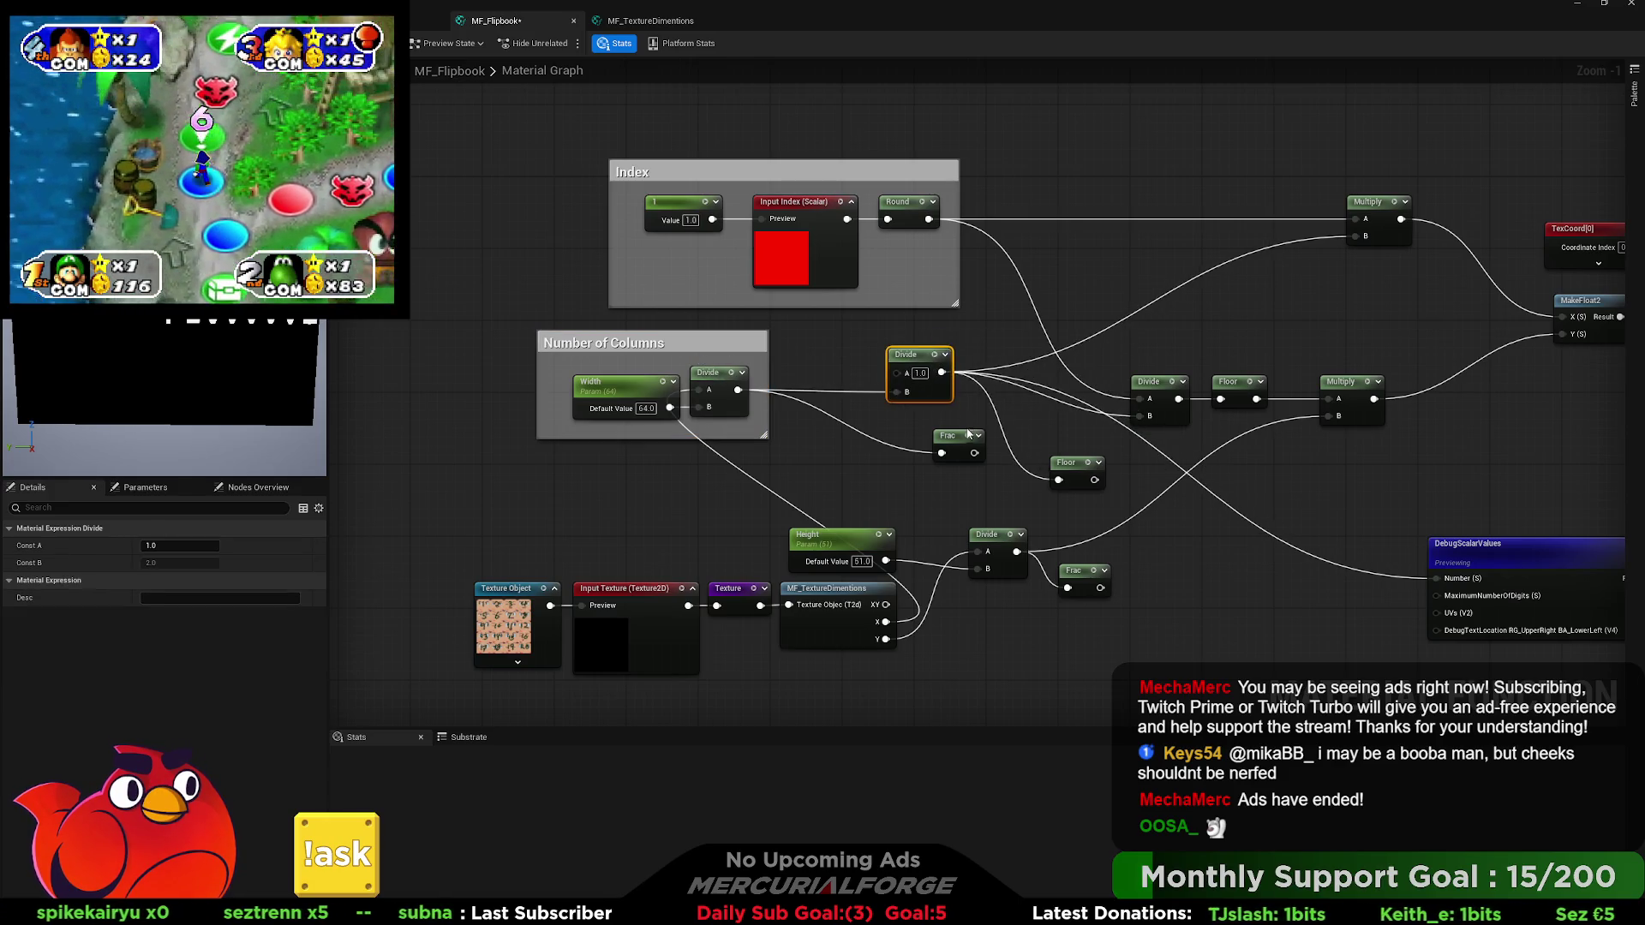
{"action": "left_click_drag", "start_coordinate": [964, 444], "coordinate": [946, 434]}
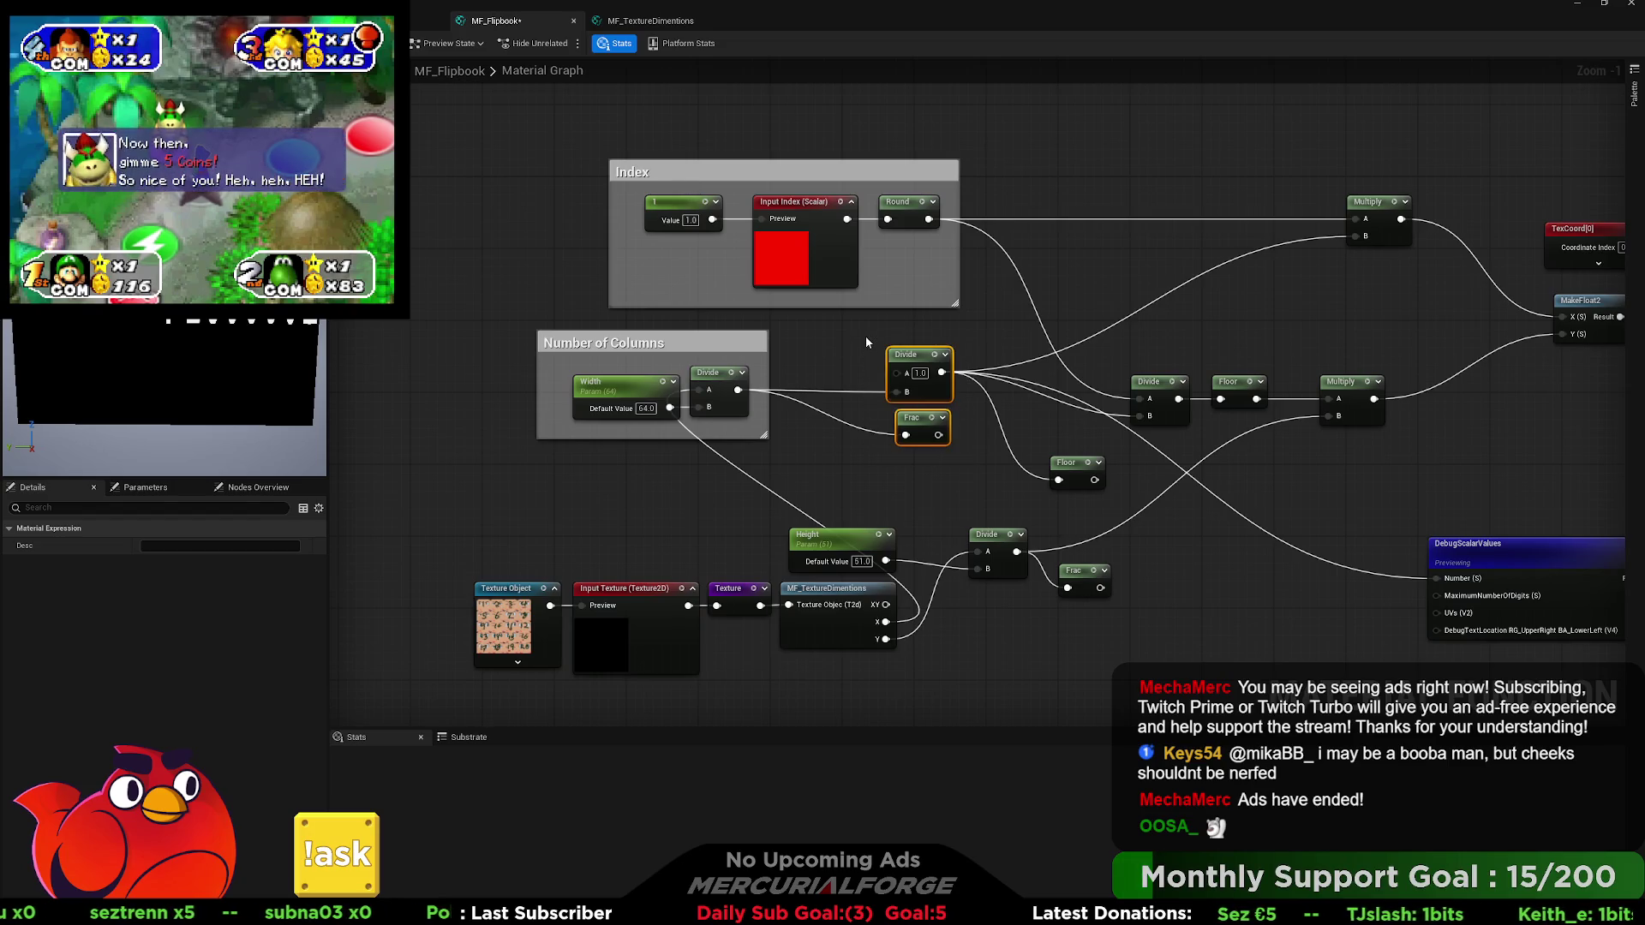
{"action": "key", "text": "c"}
{"action": "type", "text": "Numbe"}
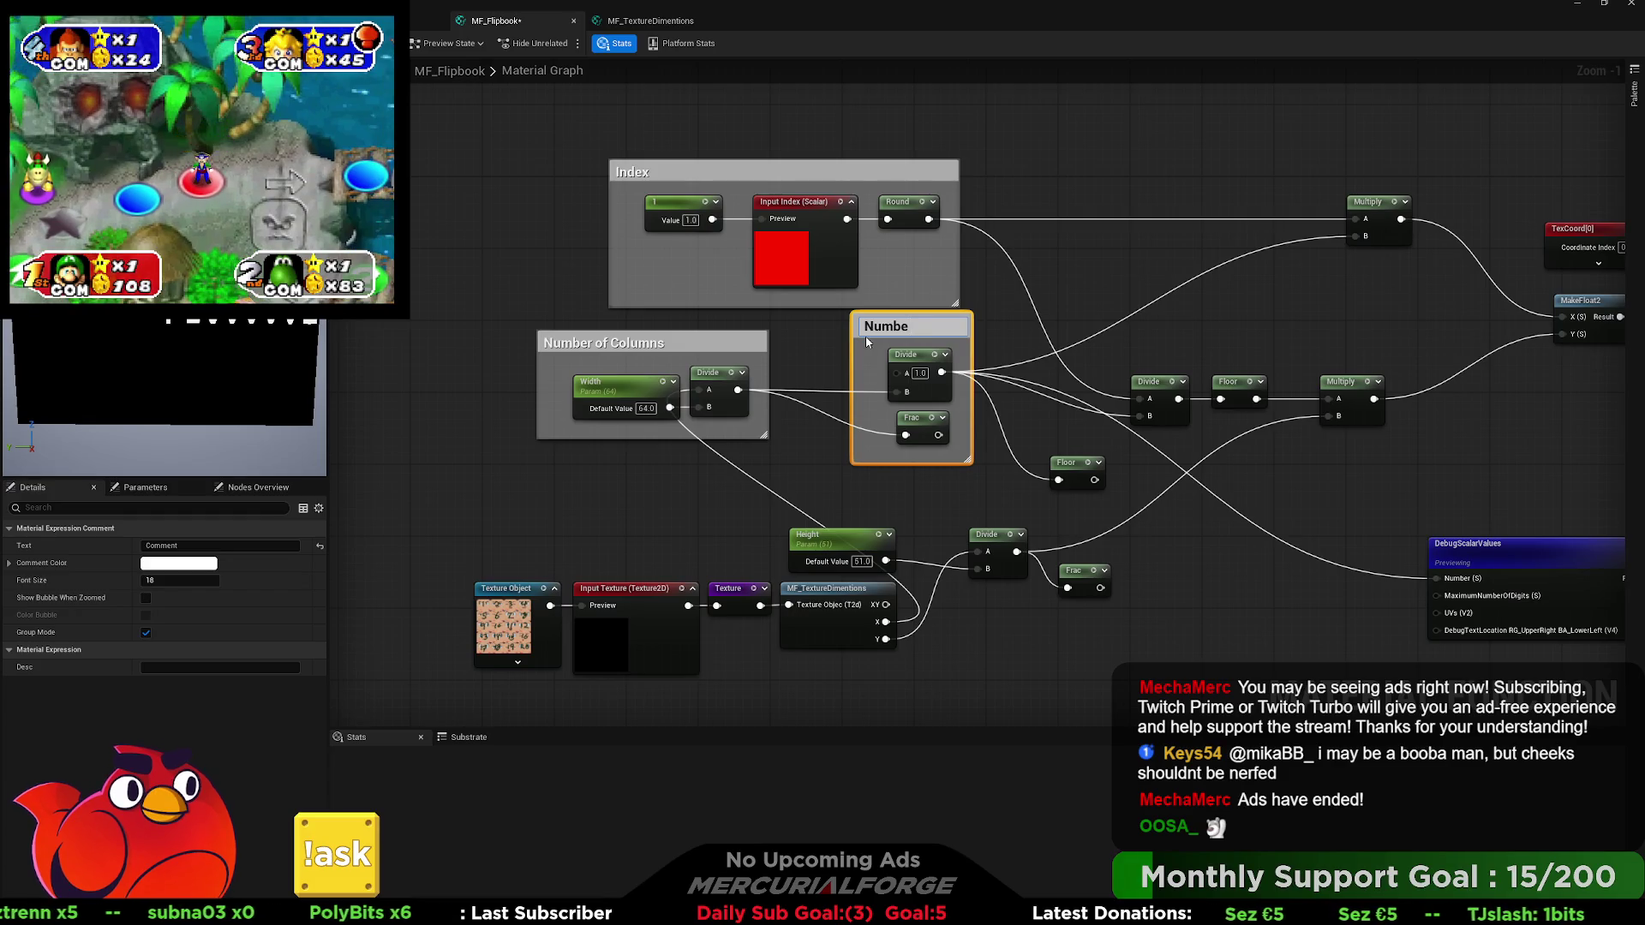
{"action": "key", "text": "BackSpace"}
{"action": "key", "text": "BackSpace"}
{"action": "key", "text": "BackSpace"}
{"action": "type", "text": "Distance"}
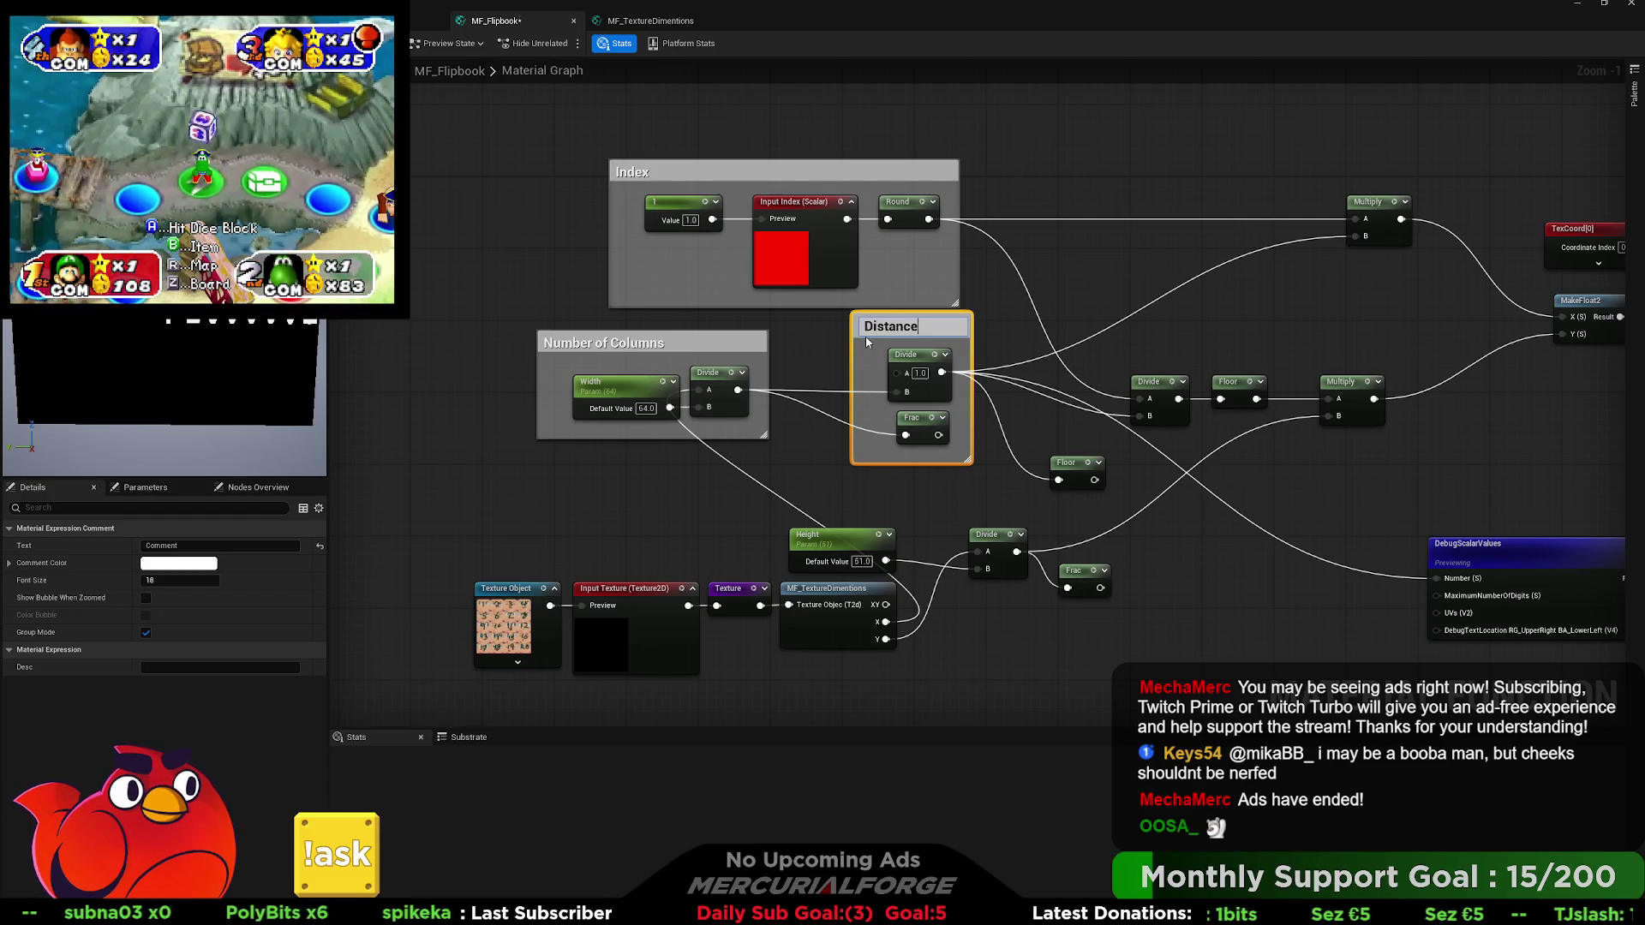
{"action": "type", "text": " / Remainder"}
{"action": "key", "text": "Return"}
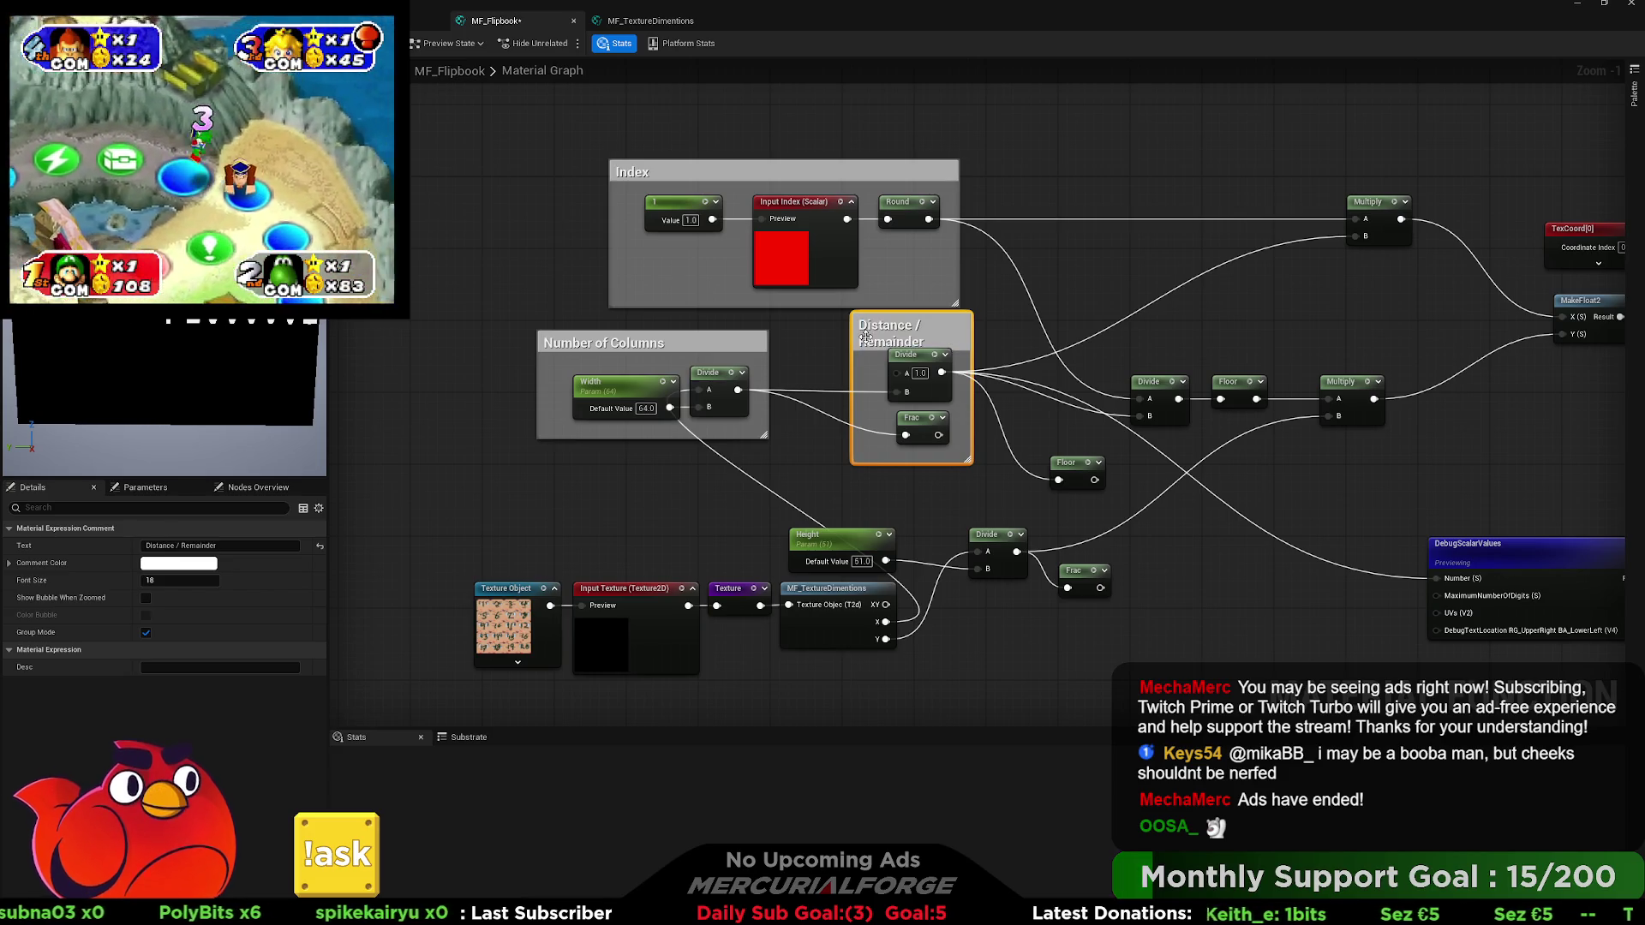
{"action": "mouse_move", "coordinate": [985, 341]}
{"action": "left_mouse_down"}
{"action": "mouse_move", "coordinate": [1006, 342]}
{"action": "mouse_move", "coordinate": [944, 328]}
{"action": "left_mouse_up"}
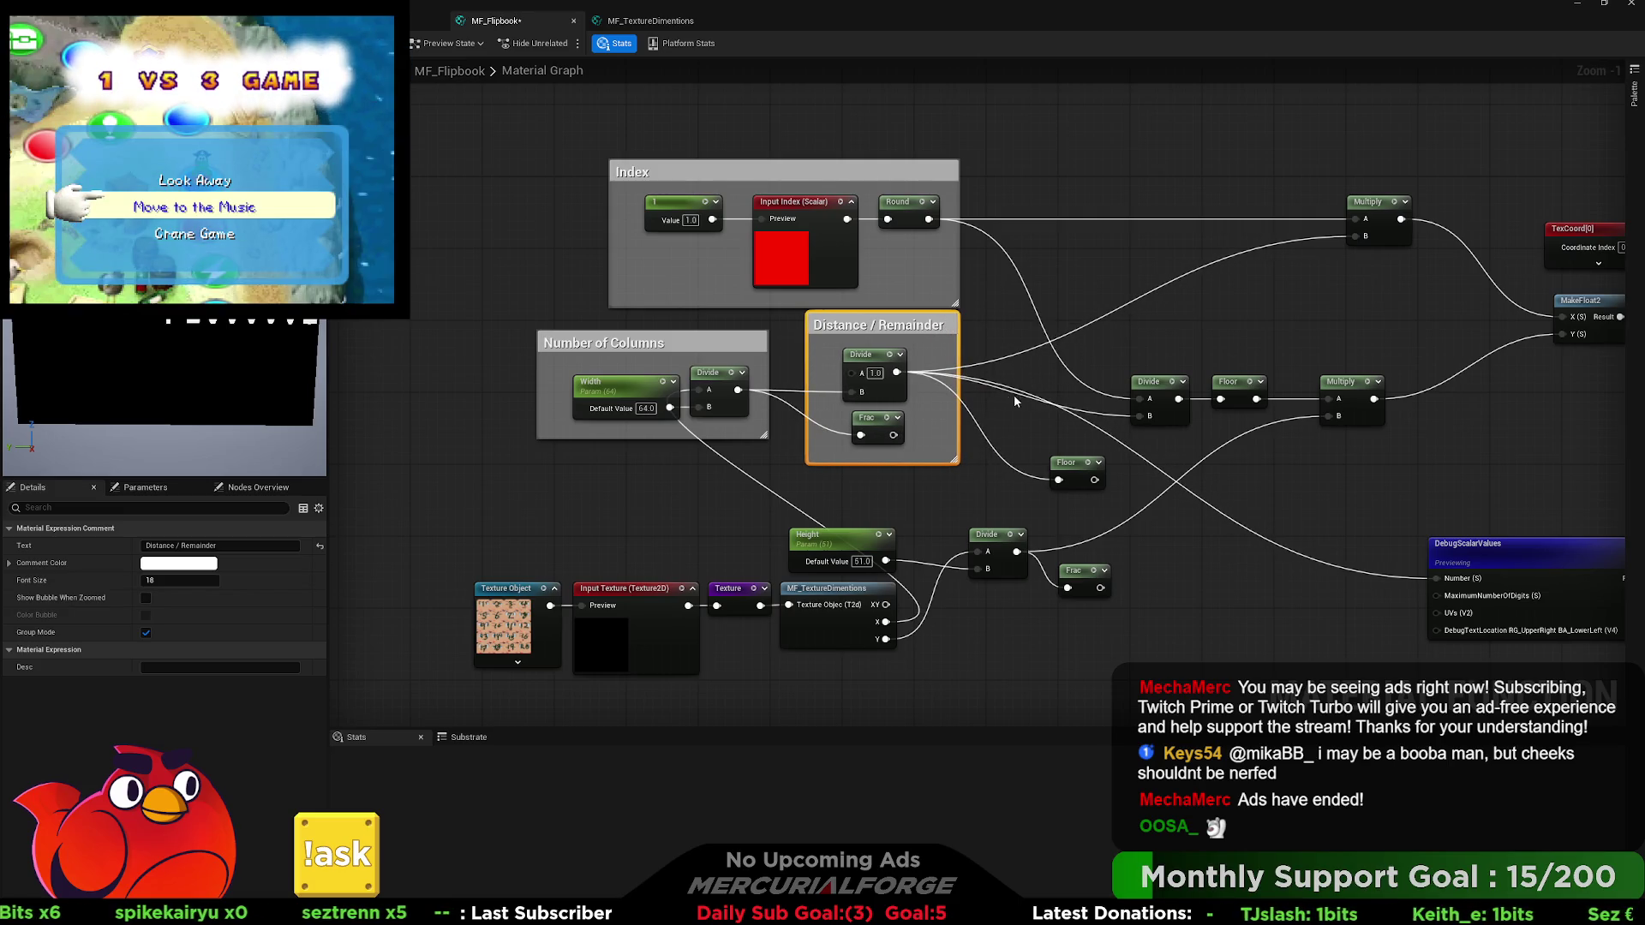
{"action": "left_click_drag", "start_coordinate": [1558, 492], "coordinate": [1386, 492]}
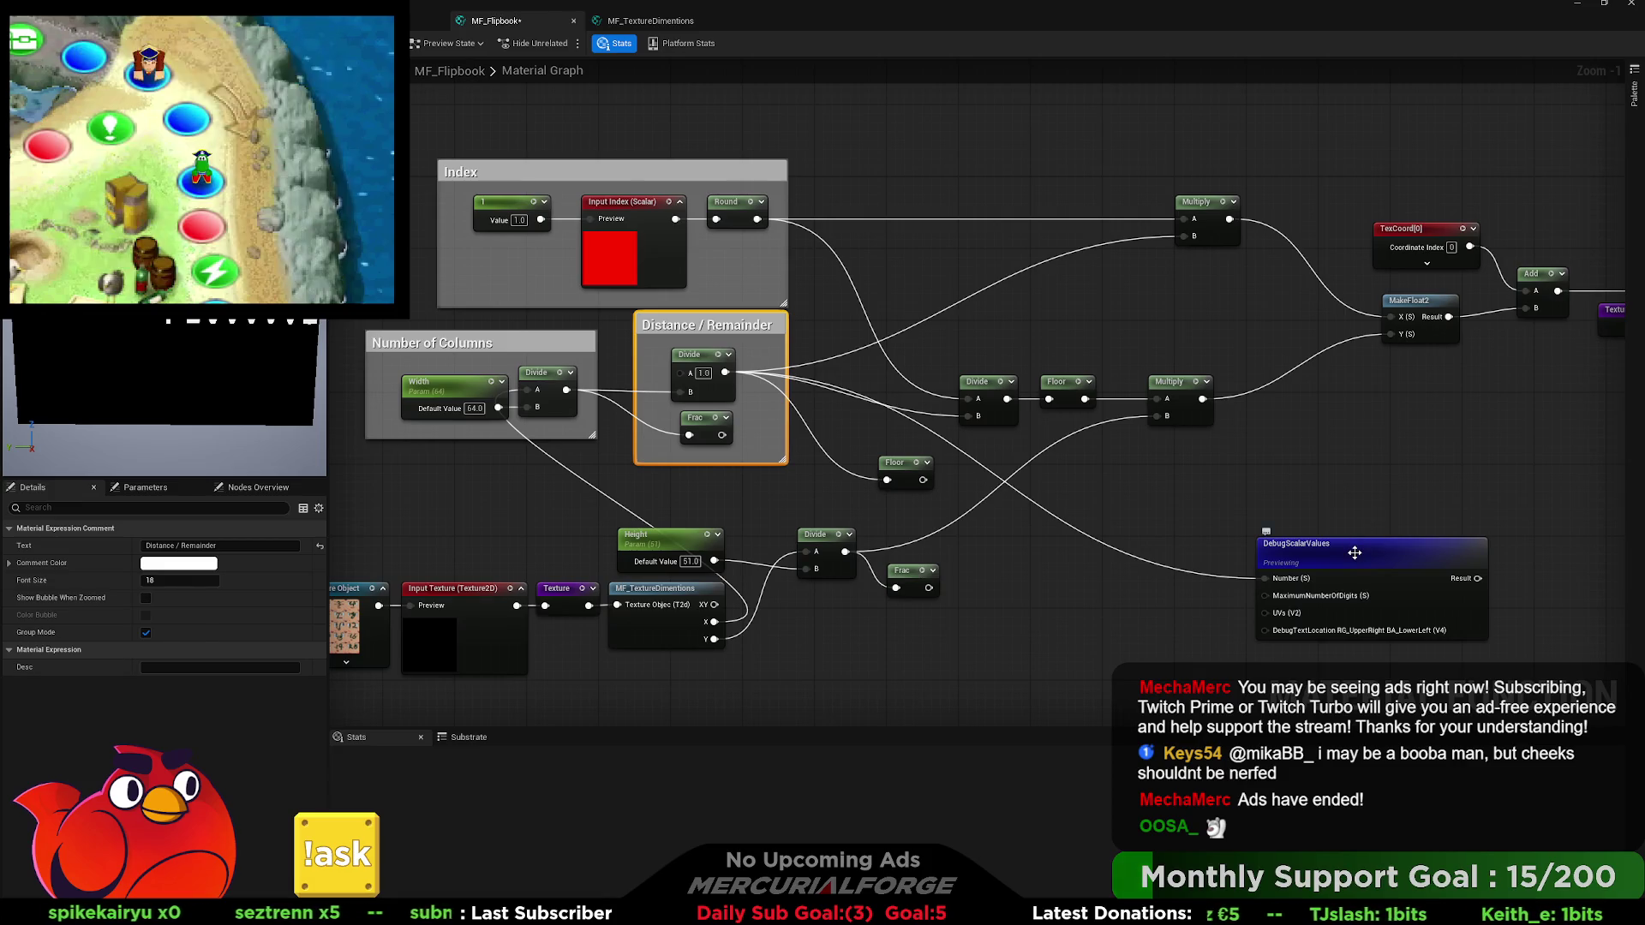
Connect the columns Divide into the right-hand Divide's B input.
{"action": "left_click", "coordinate": [666, 437]}
{"action": "left_click_drag", "start_coordinate": [525, 432], "coordinate": [599, 403]}
{"action": "mouse_move", "coordinate": [368, 655]}
{"action": "left_mouse_down"}
{"action": "mouse_move", "coordinate": [810, 514]}
{"action": "mouse_move", "coordinate": [504, 430]}
{"action": "left_mouse_up"}
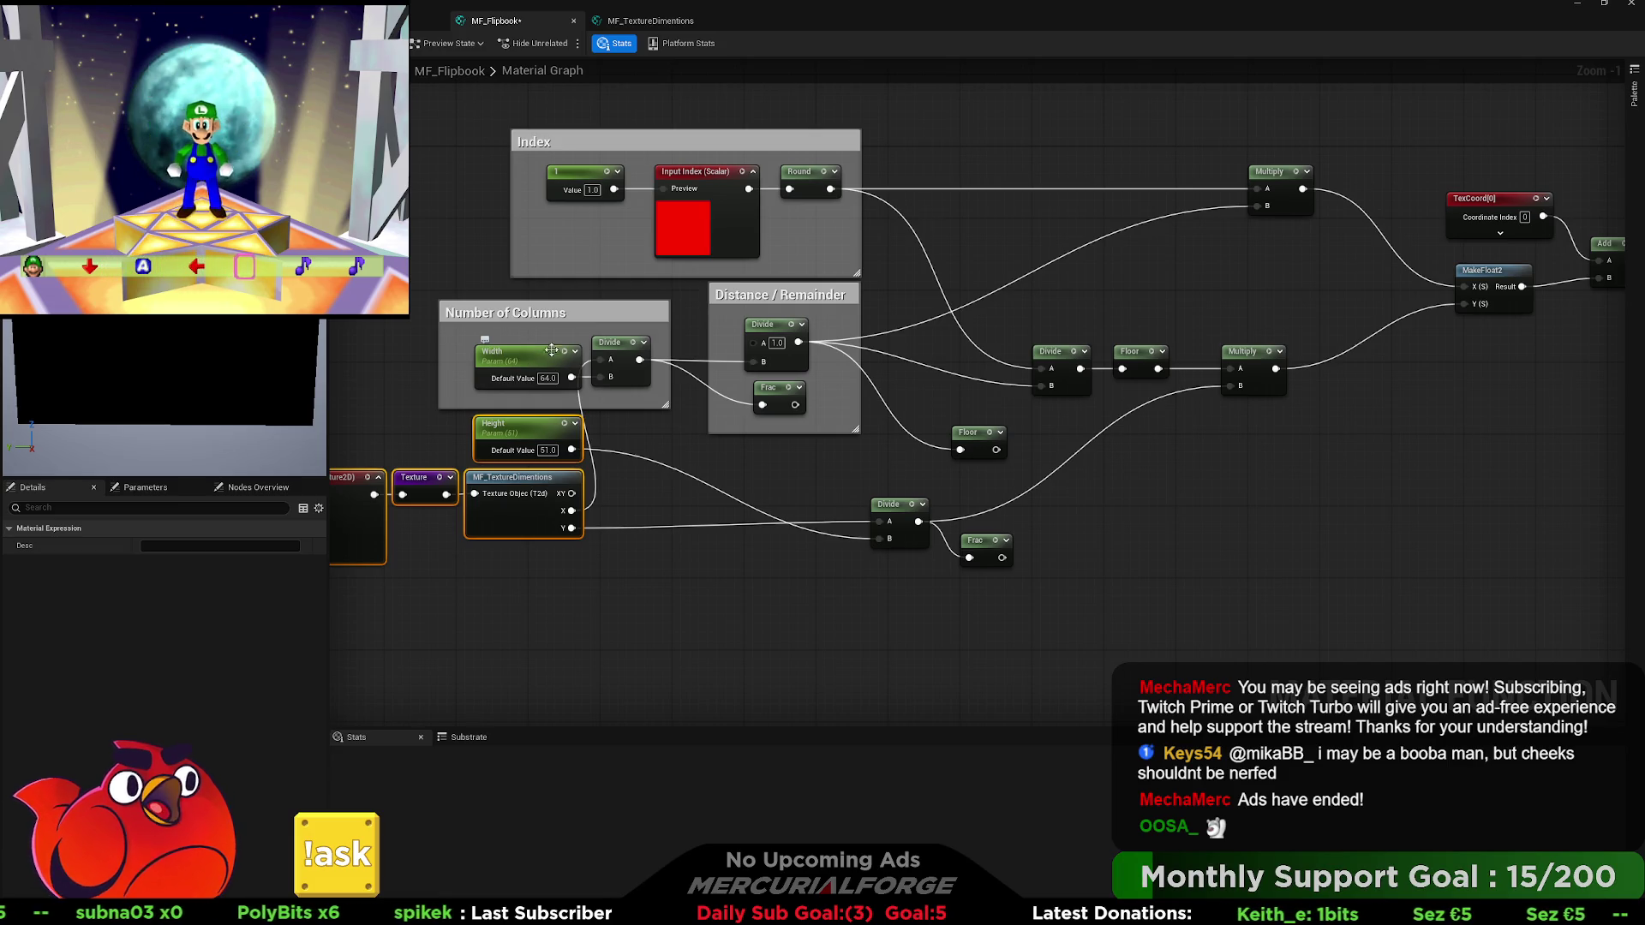
{"action": "left_click_drag", "start_coordinate": [525, 361], "coordinate": [538, 392]}
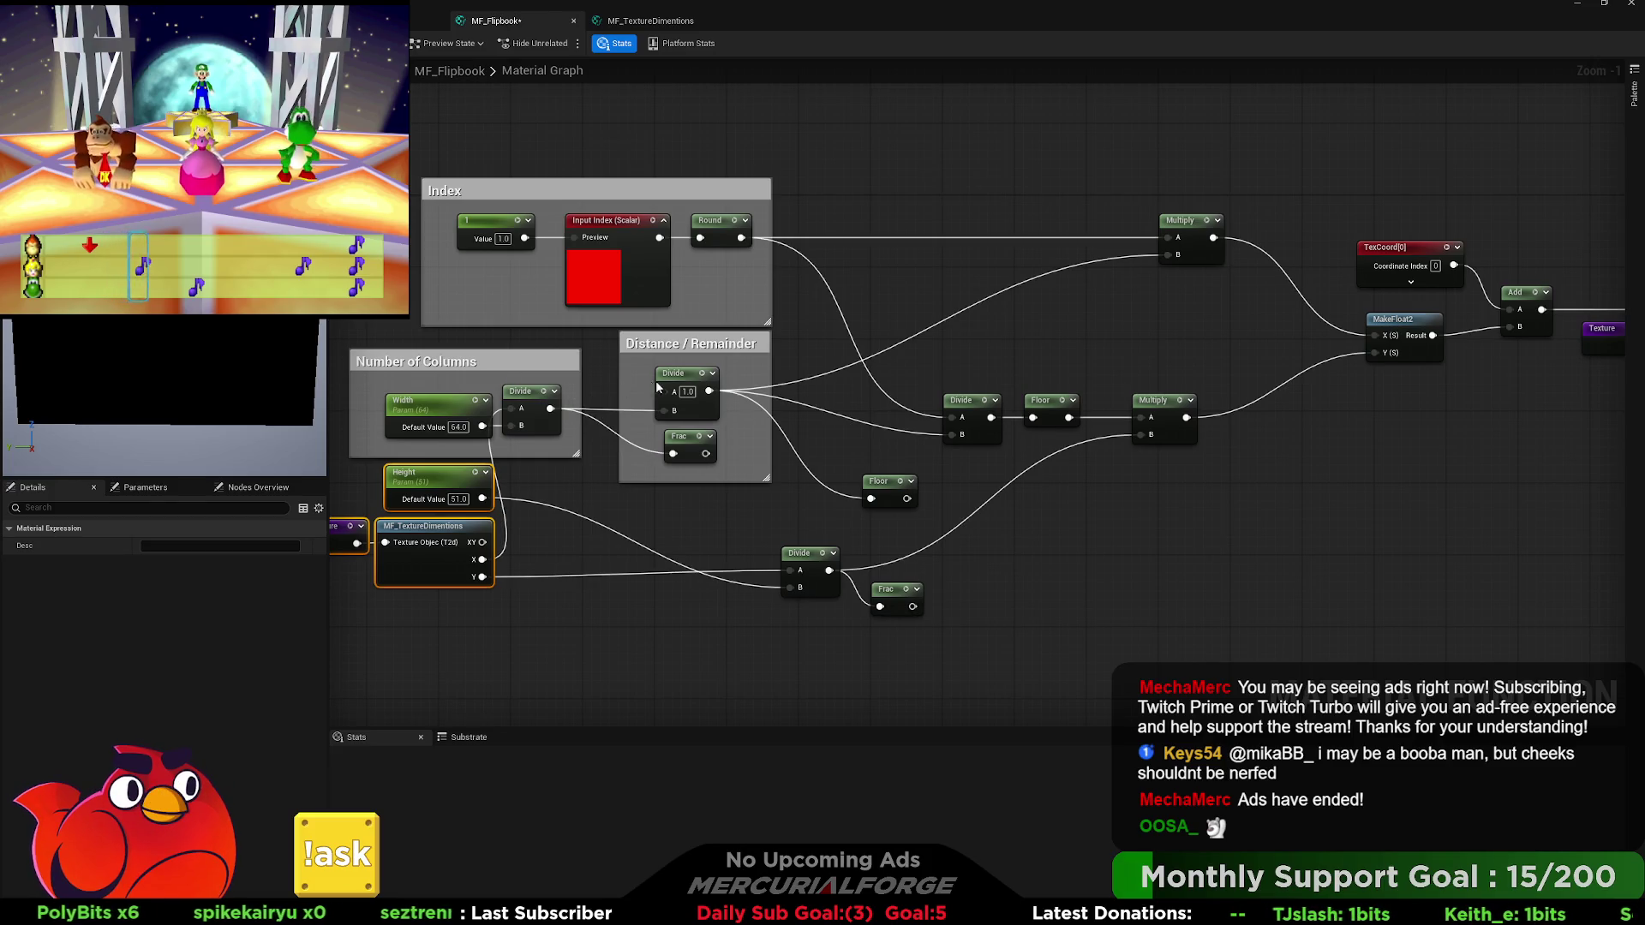
{"action": "mouse_move", "coordinate": [551, 409]}
{"action": "left_mouse_down"}
{"action": "mouse_move", "coordinate": [937, 431]}
{"action": "mouse_move", "coordinate": [962, 456]}
{"action": "mouse_move", "coordinate": [1118, 428]}
{"action": "left_mouse_up"}
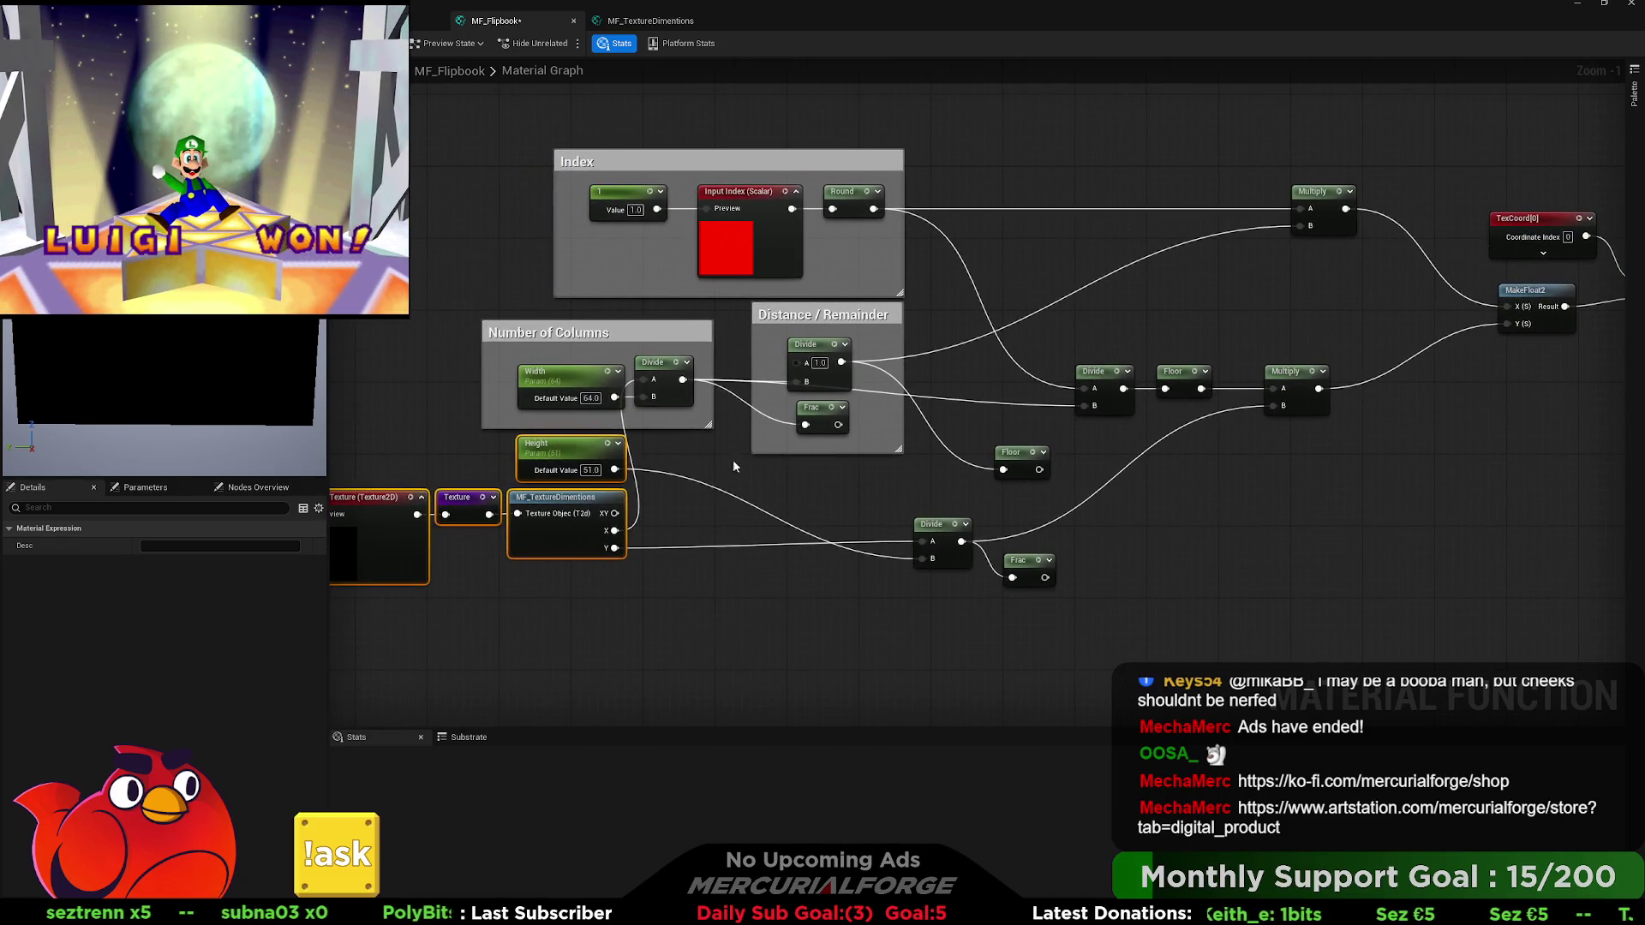
Position the lower Divide and its Frac under the Distance / Remainder group.
{"action": "left_click", "coordinate": [655, 366]}
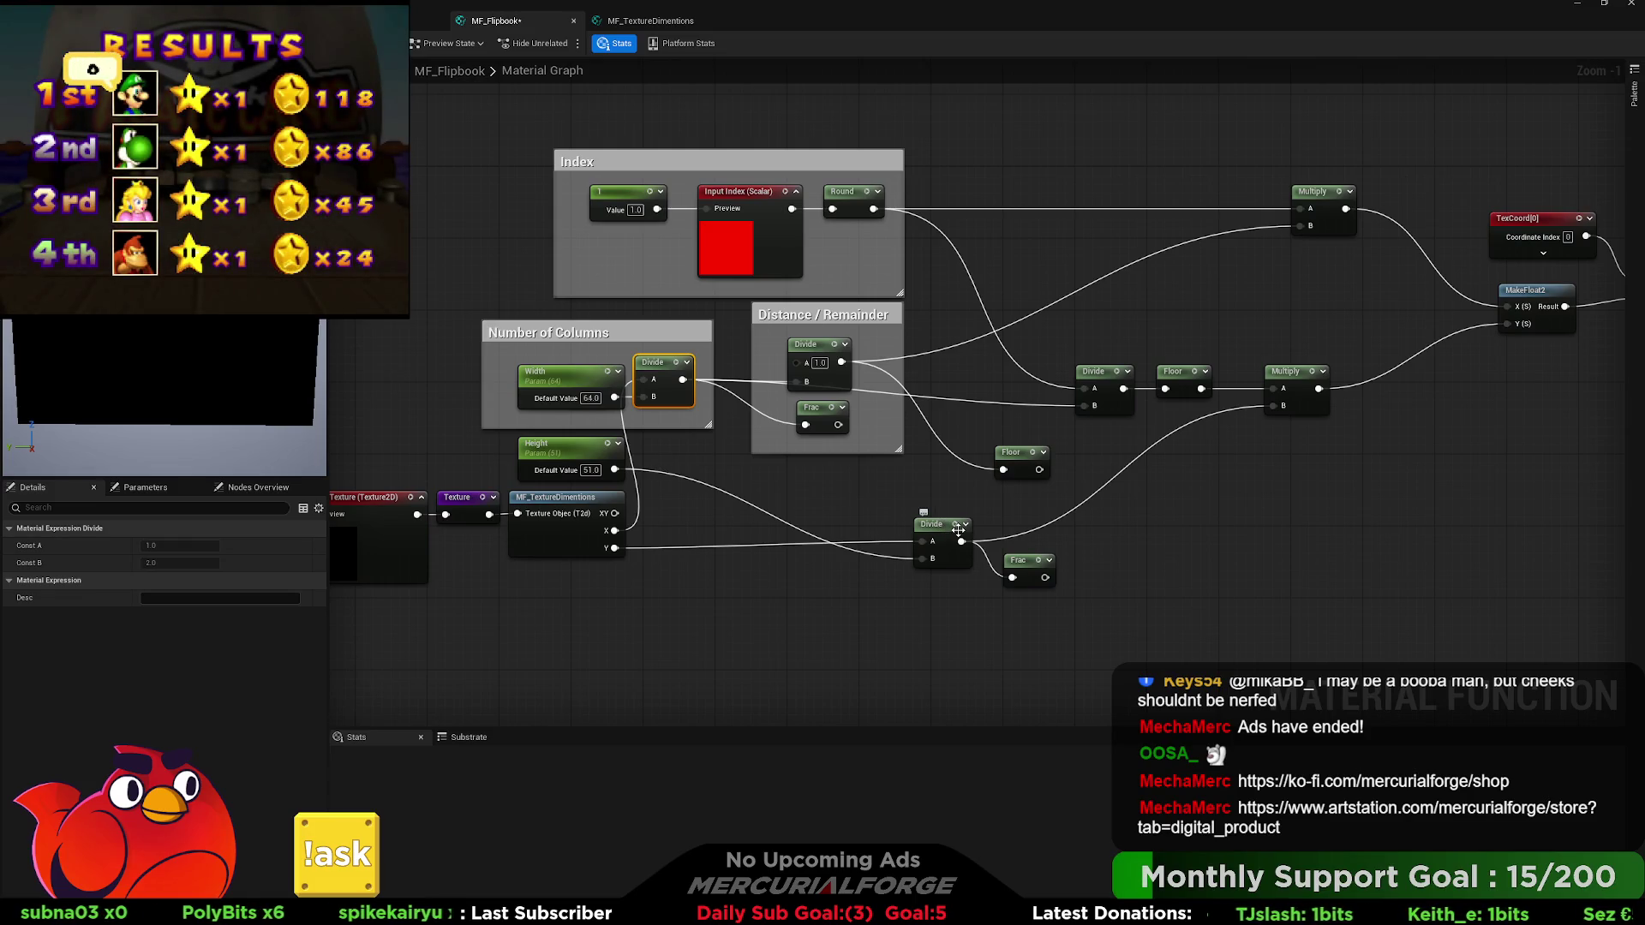
{"action": "left_click_drag", "start_coordinate": [948, 531], "coordinate": [823, 490]}
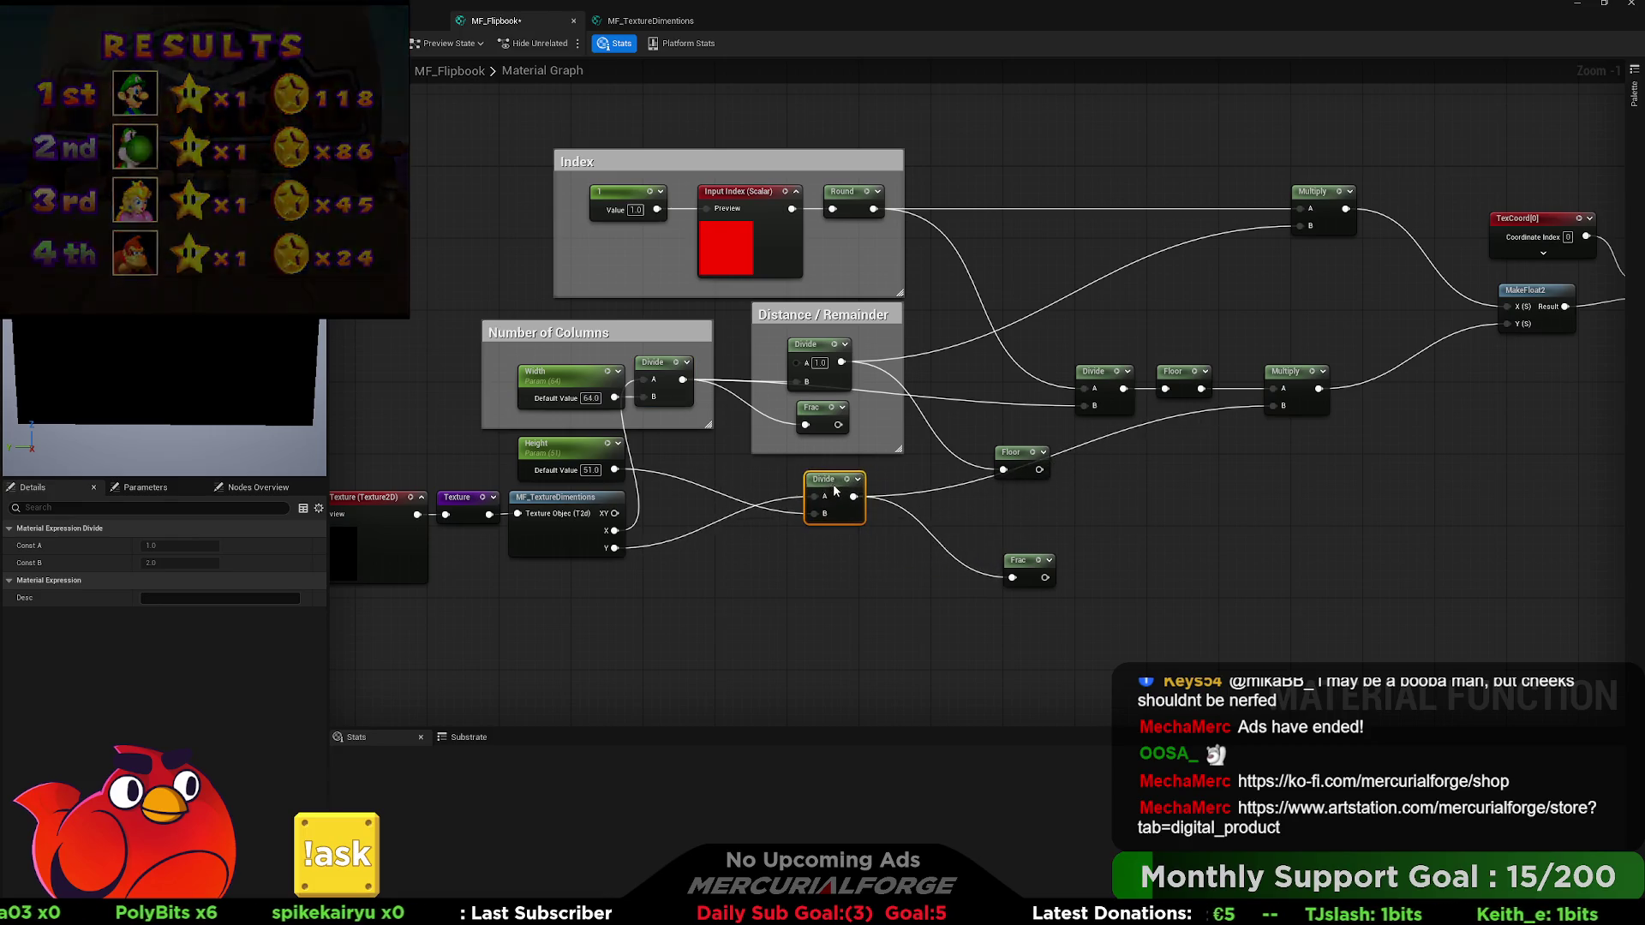
{"action": "left_click_drag", "start_coordinate": [1022, 565], "coordinate": [817, 538]}
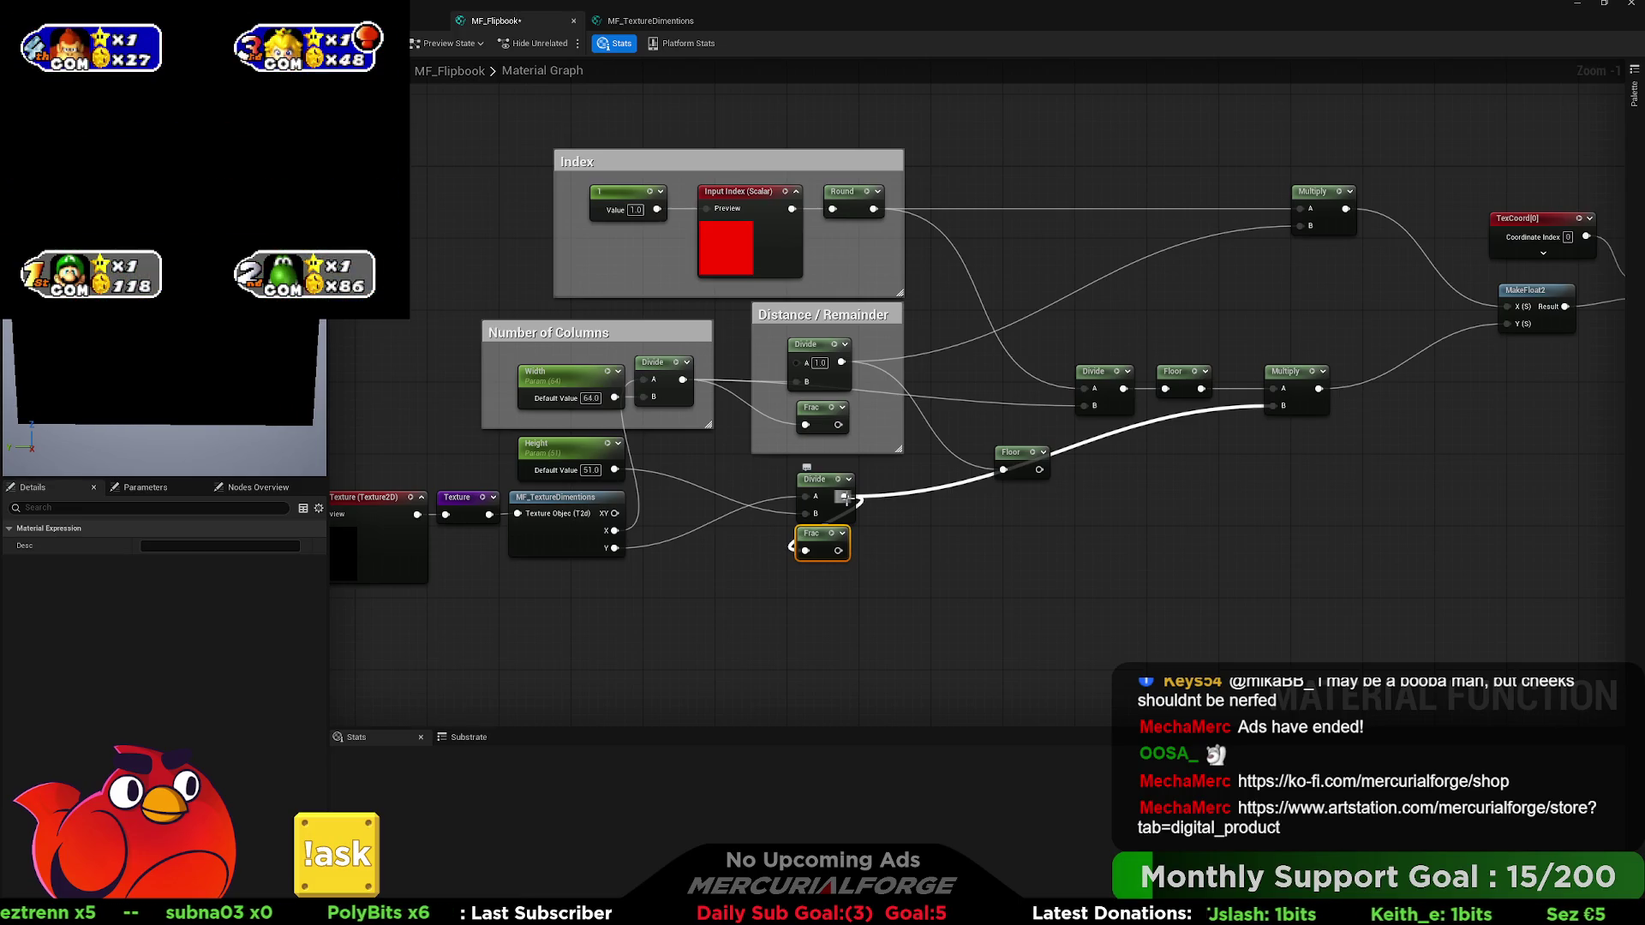
Duplicate the Distance / Remainder Divide, wire it into Floor, and delete the spare Floor.
{"action": "left_click", "coordinate": [814, 350]}
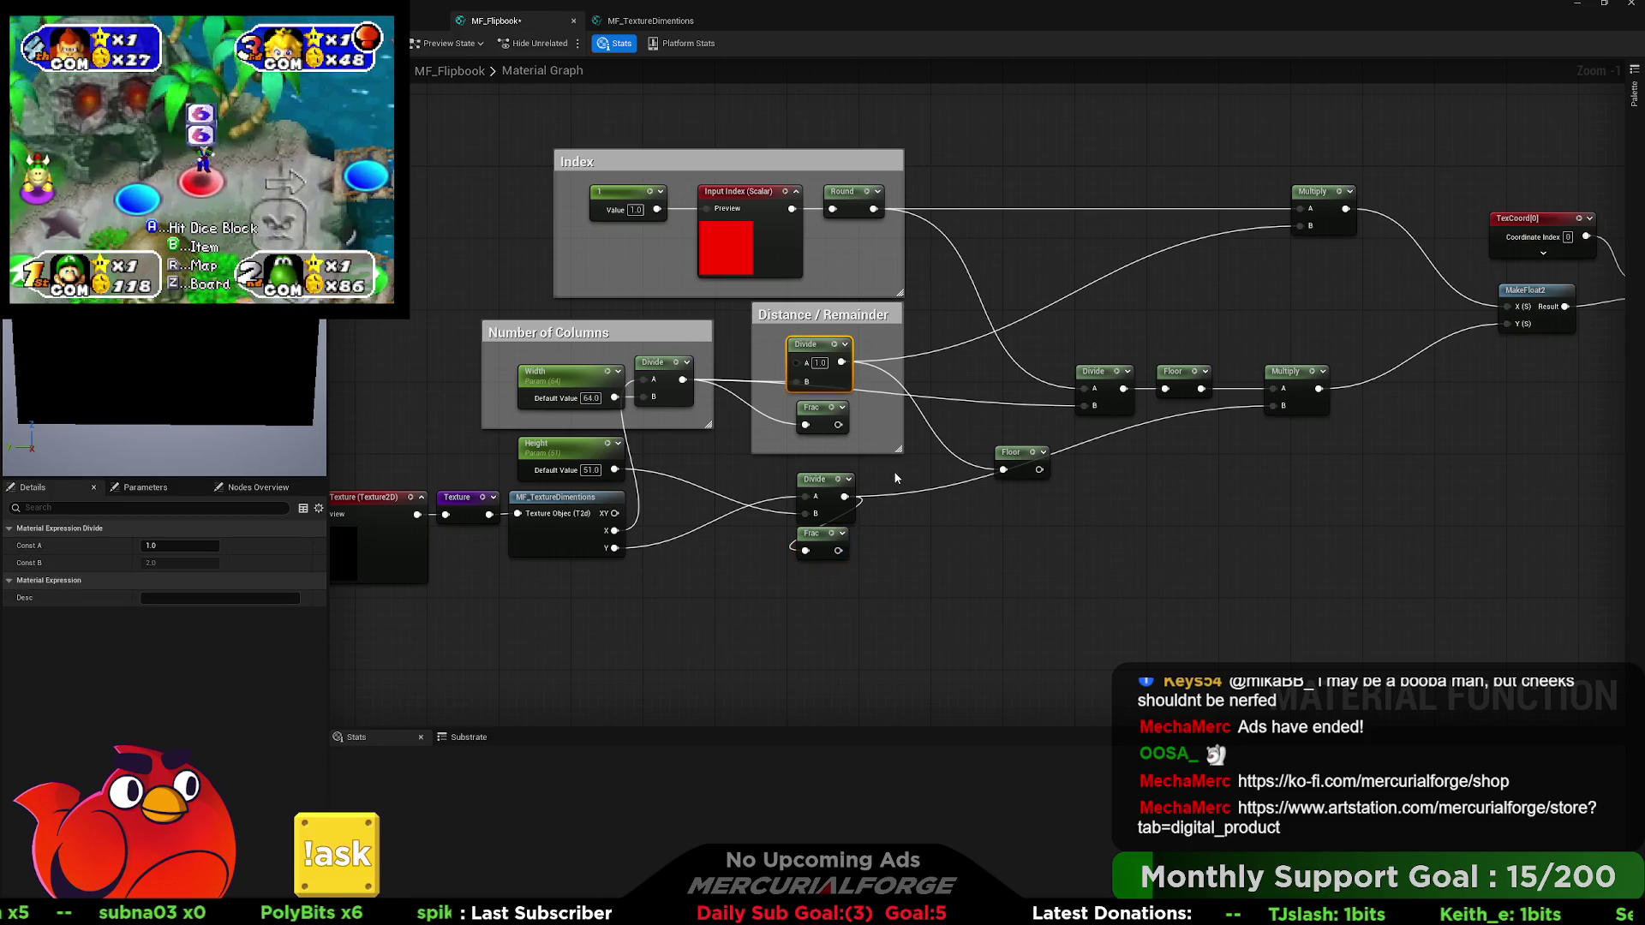
{"action": "key", "text": "ctrl+d"}
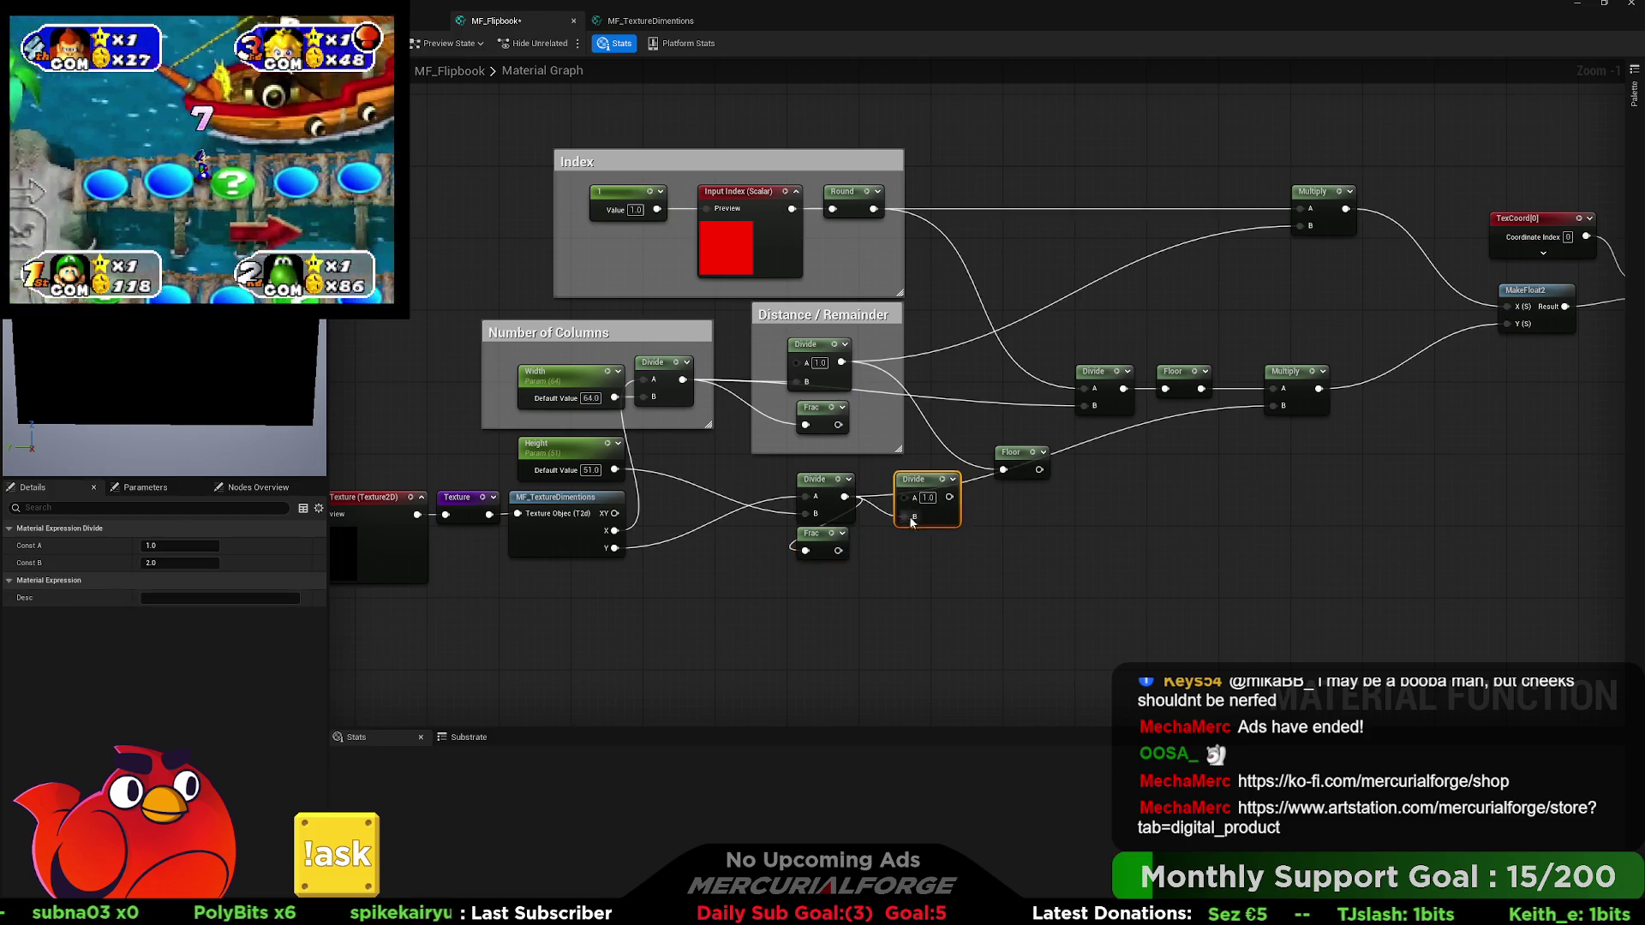
{"action": "mouse_move", "coordinate": [950, 498]}
{"action": "left_mouse_down"}
{"action": "mouse_move", "coordinate": [1020, 455]}
{"action": "mouse_move", "coordinate": [975, 425]}
{"action": "left_mouse_up"}
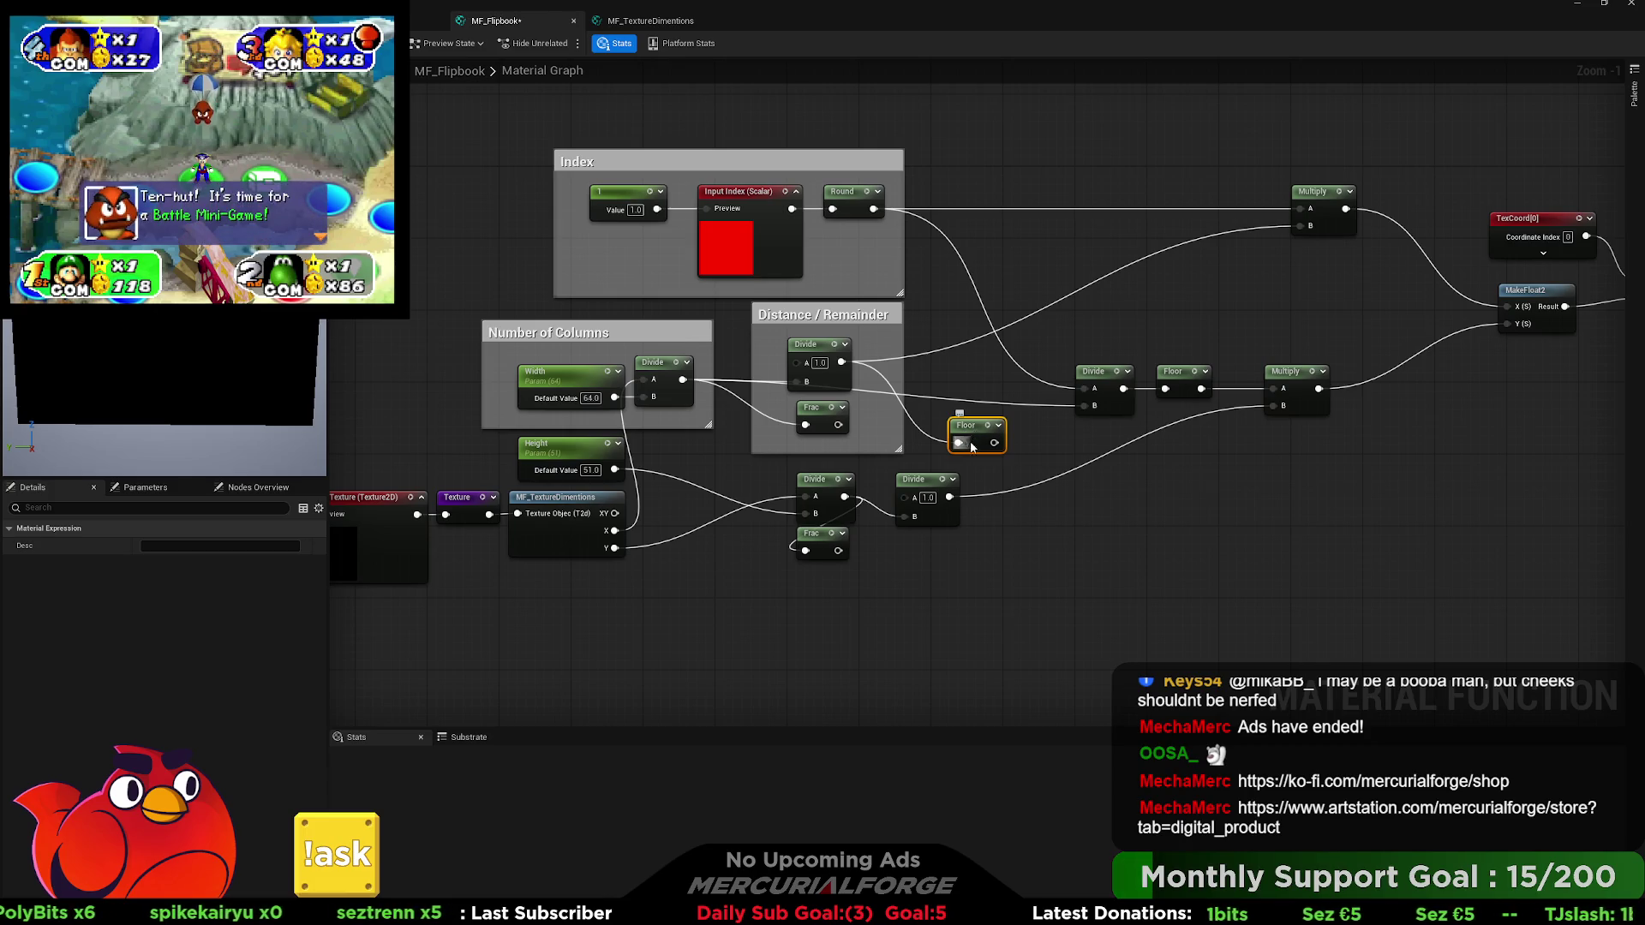
{"action": "key", "text": "Delete"}
{"action": "left_click_drag", "start_coordinate": [1068, 444], "coordinate": [592, 446]}
{"action": "left_click", "coordinate": [1566, 261]}
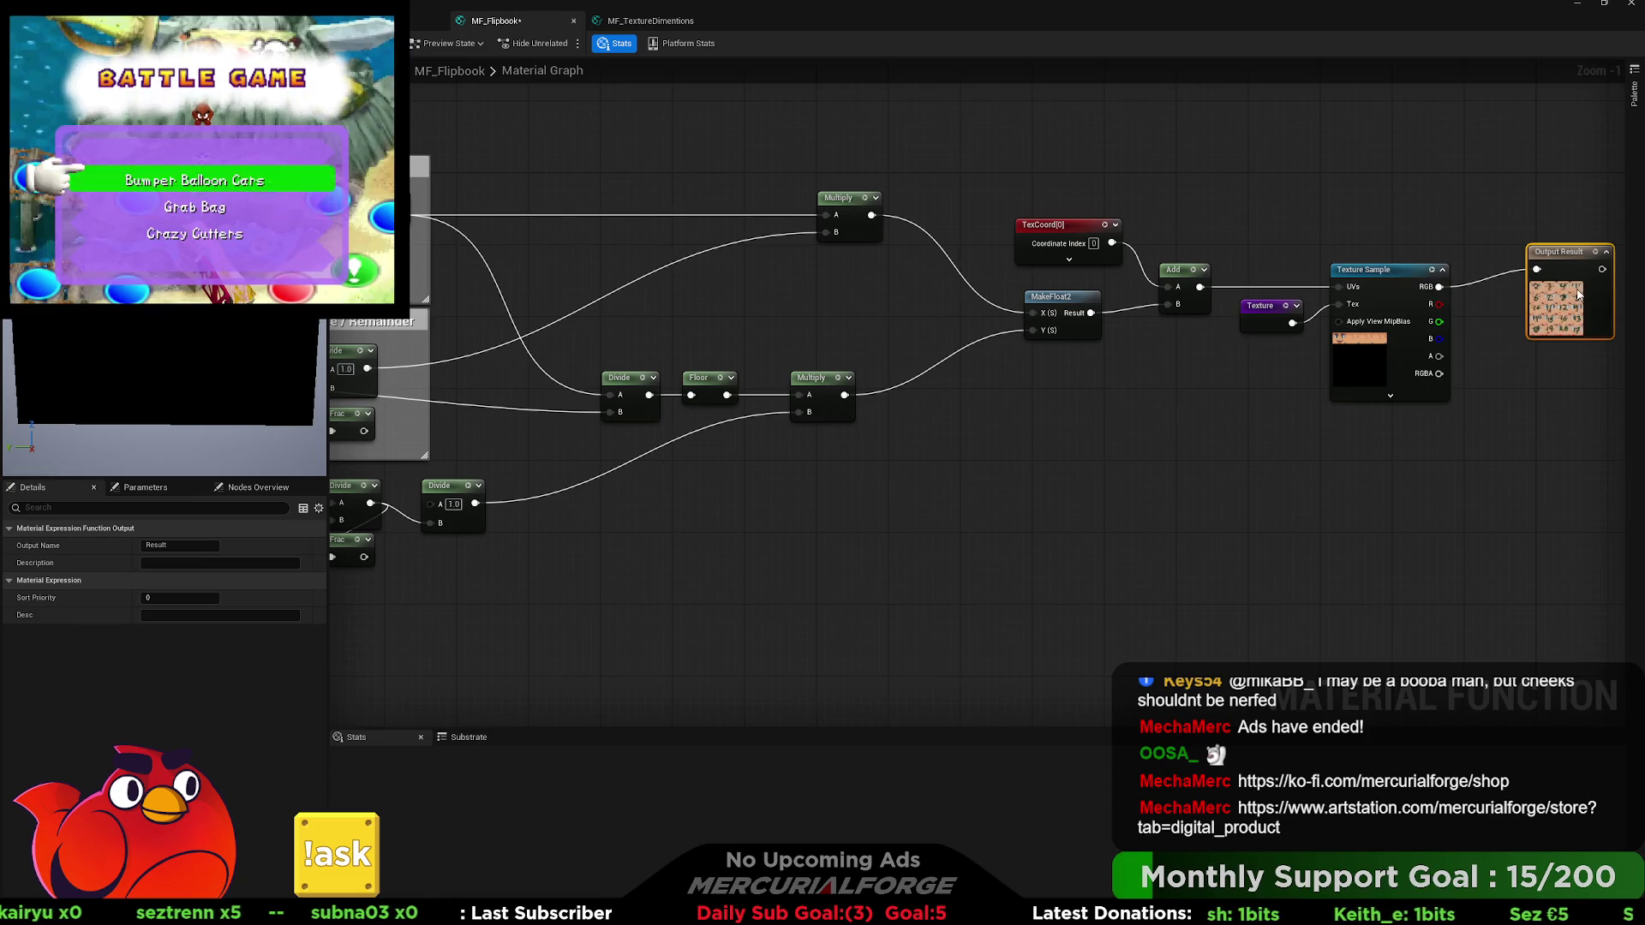
Change the flipbook Index constant's value to 19 so the preview shows later atlas frames.
{"action": "left_click_drag", "start_coordinate": [600, 296], "coordinate": [760, 297]}
{"action": "left_click_drag", "start_coordinate": [1054, 294], "coordinate": [1044, 322]}
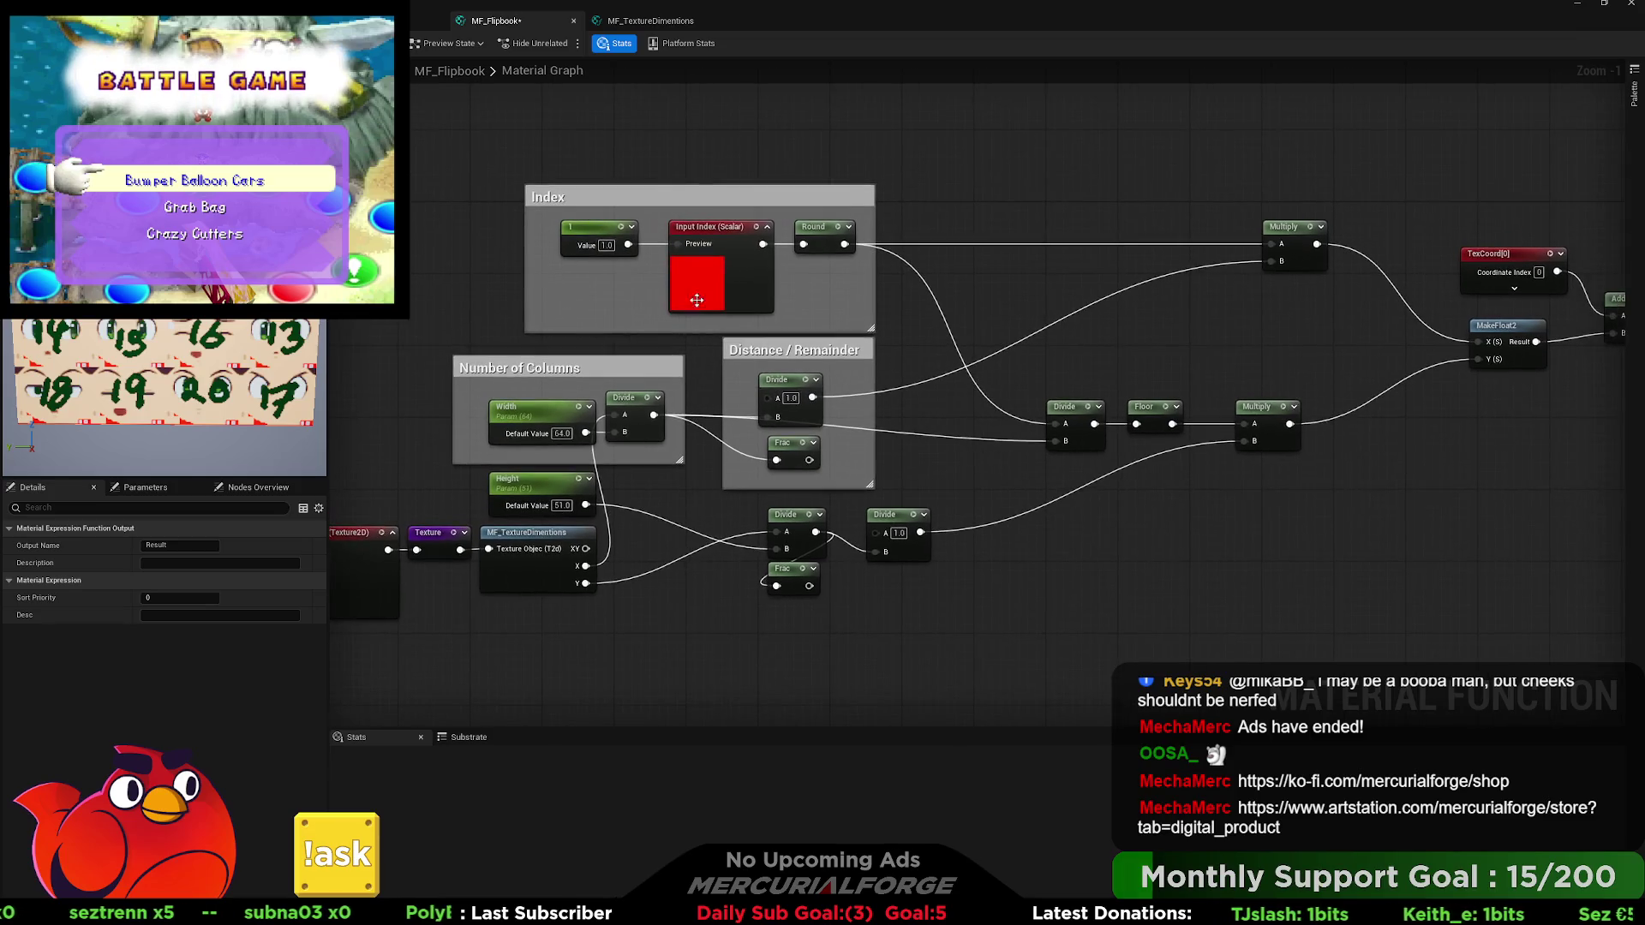
{"action": "left_click", "coordinate": [608, 247]}
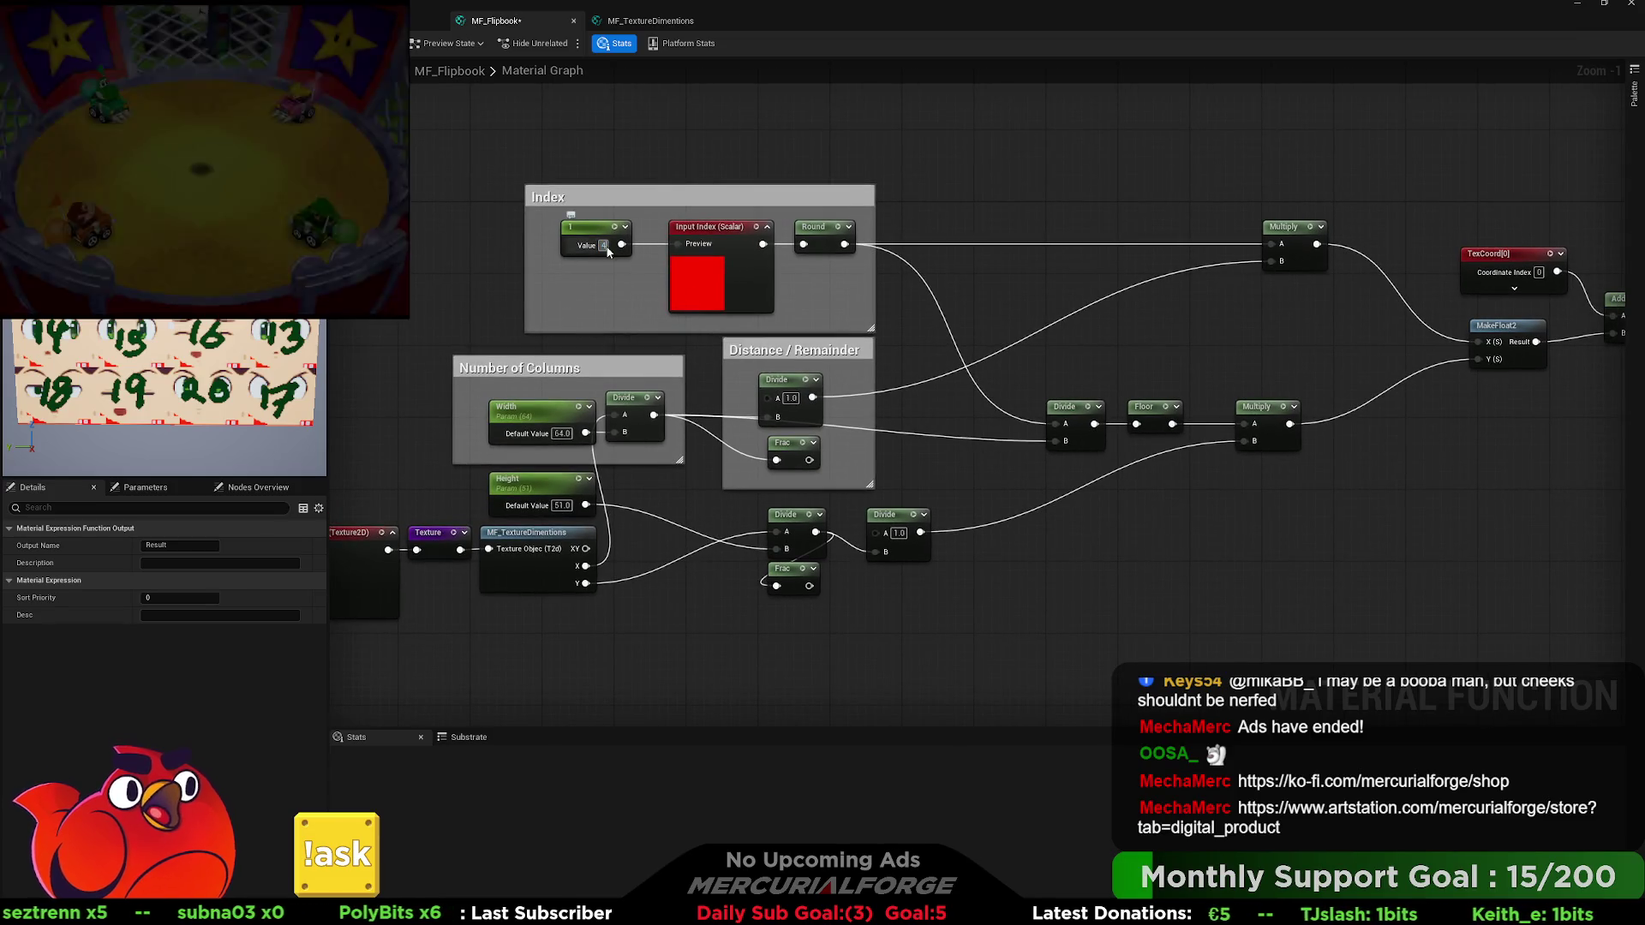
{"action": "type", "text": "4"}
{"action": "key", "text": "Return"}
{"action": "type", "text": "9"}
{"action": "key", "text": "Return"}
{"action": "left_click", "coordinate": [608, 247]}
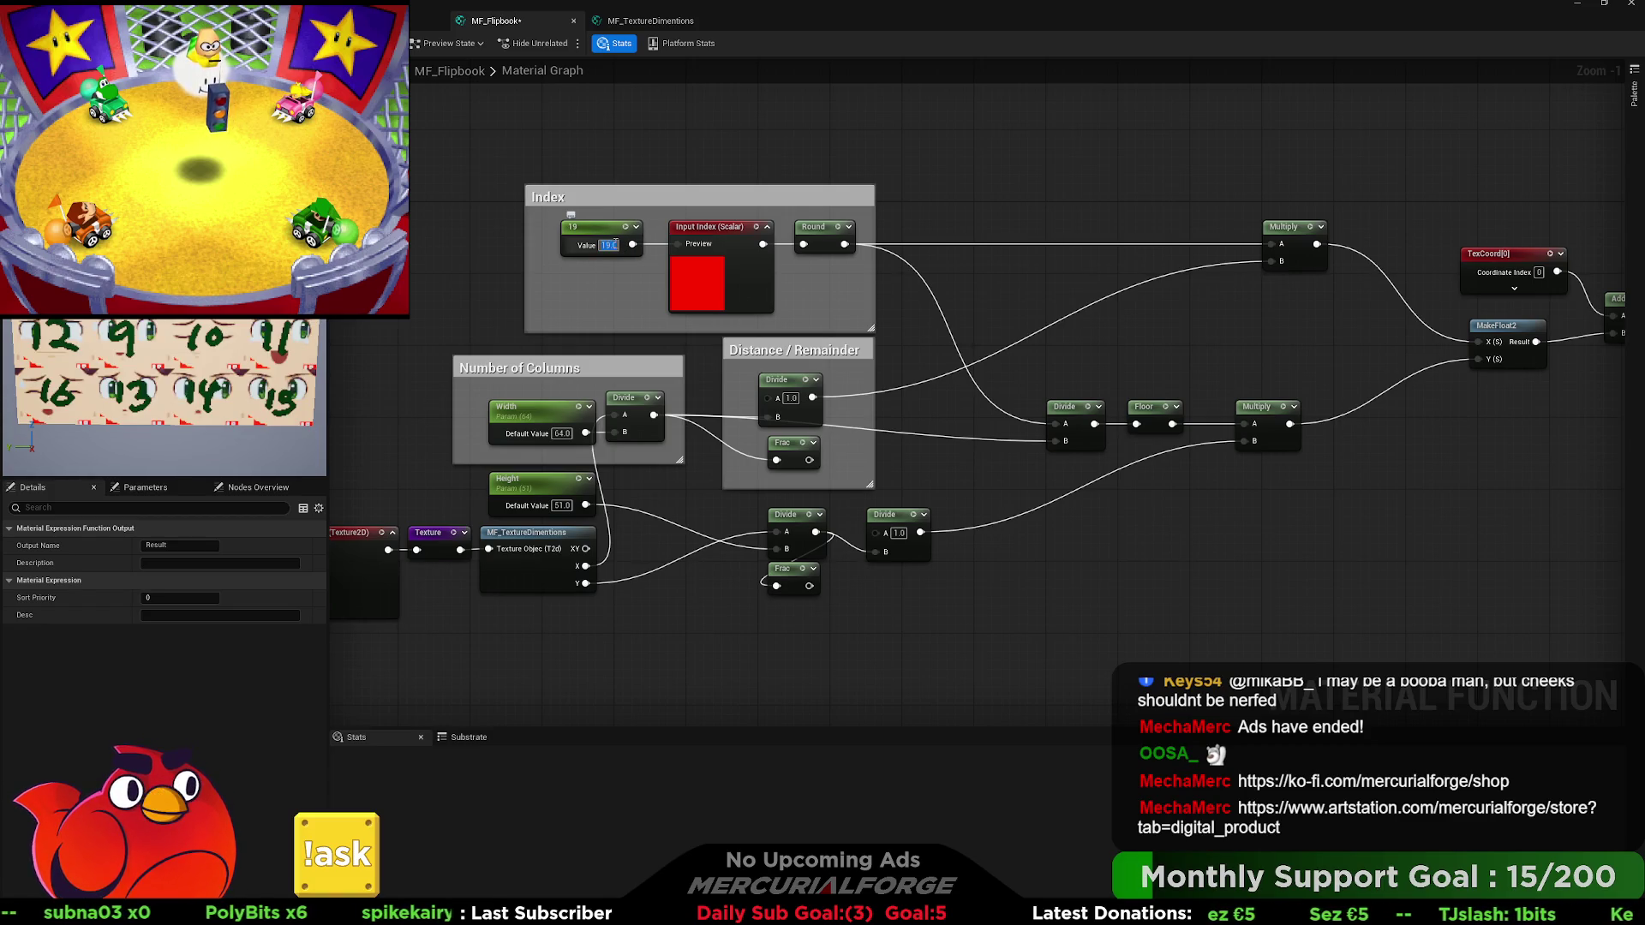
{"action": "left_click", "coordinate": [727, 143]}
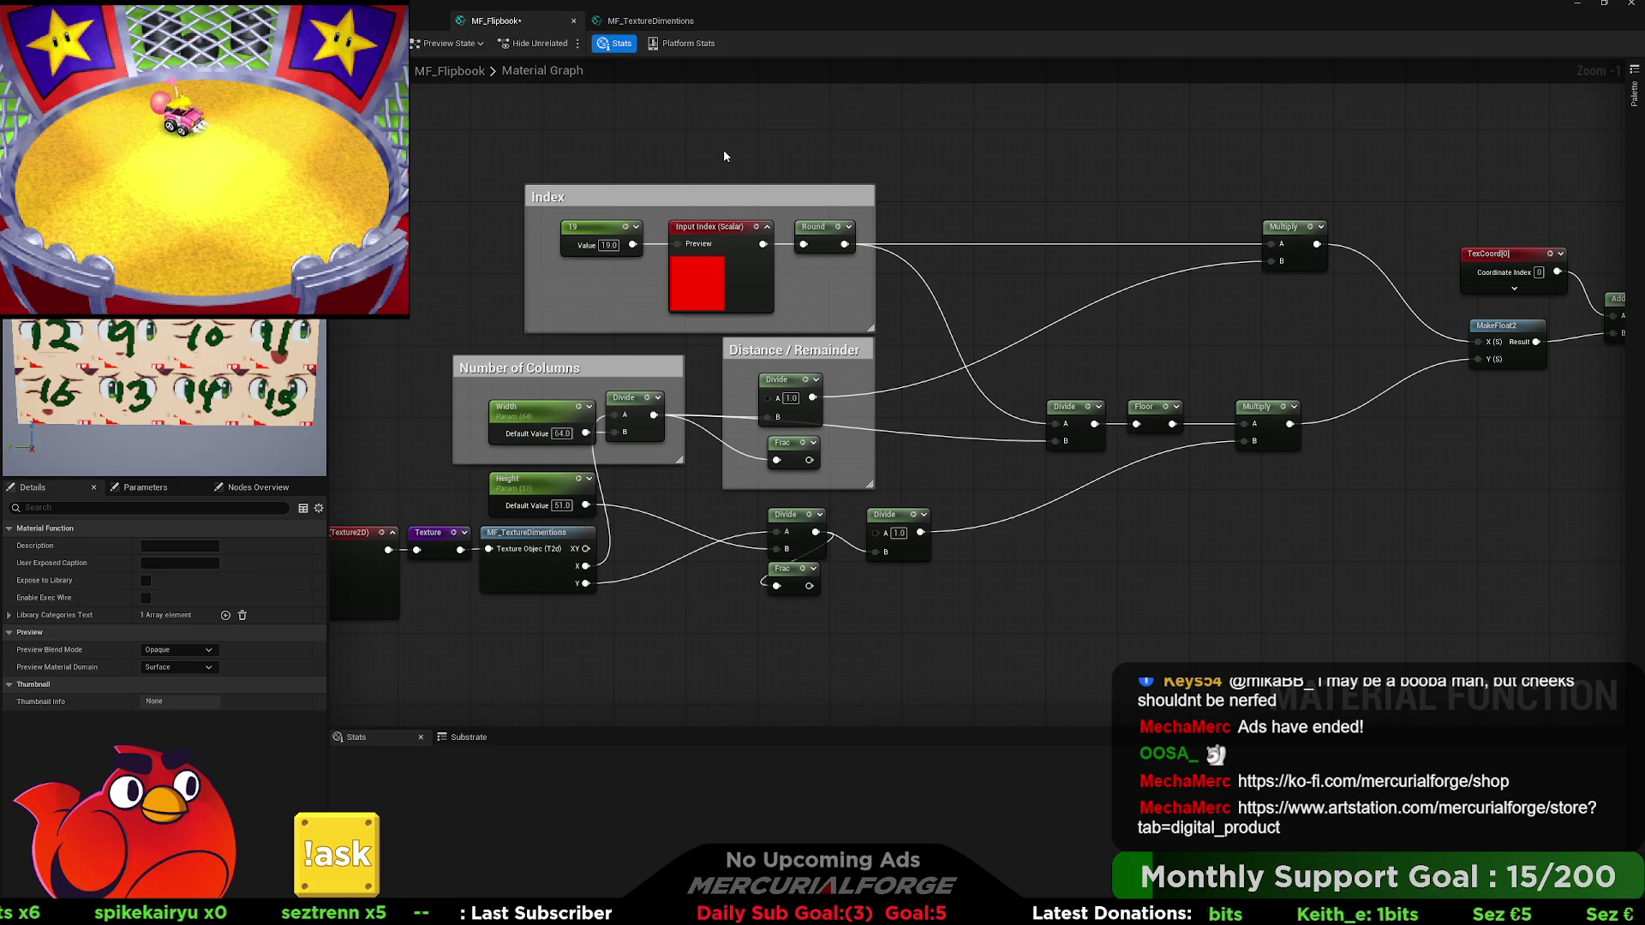
{"action": "scroll", "coordinate": [752, 552], "scroll_direction": "down", "scroll_amount": 2}
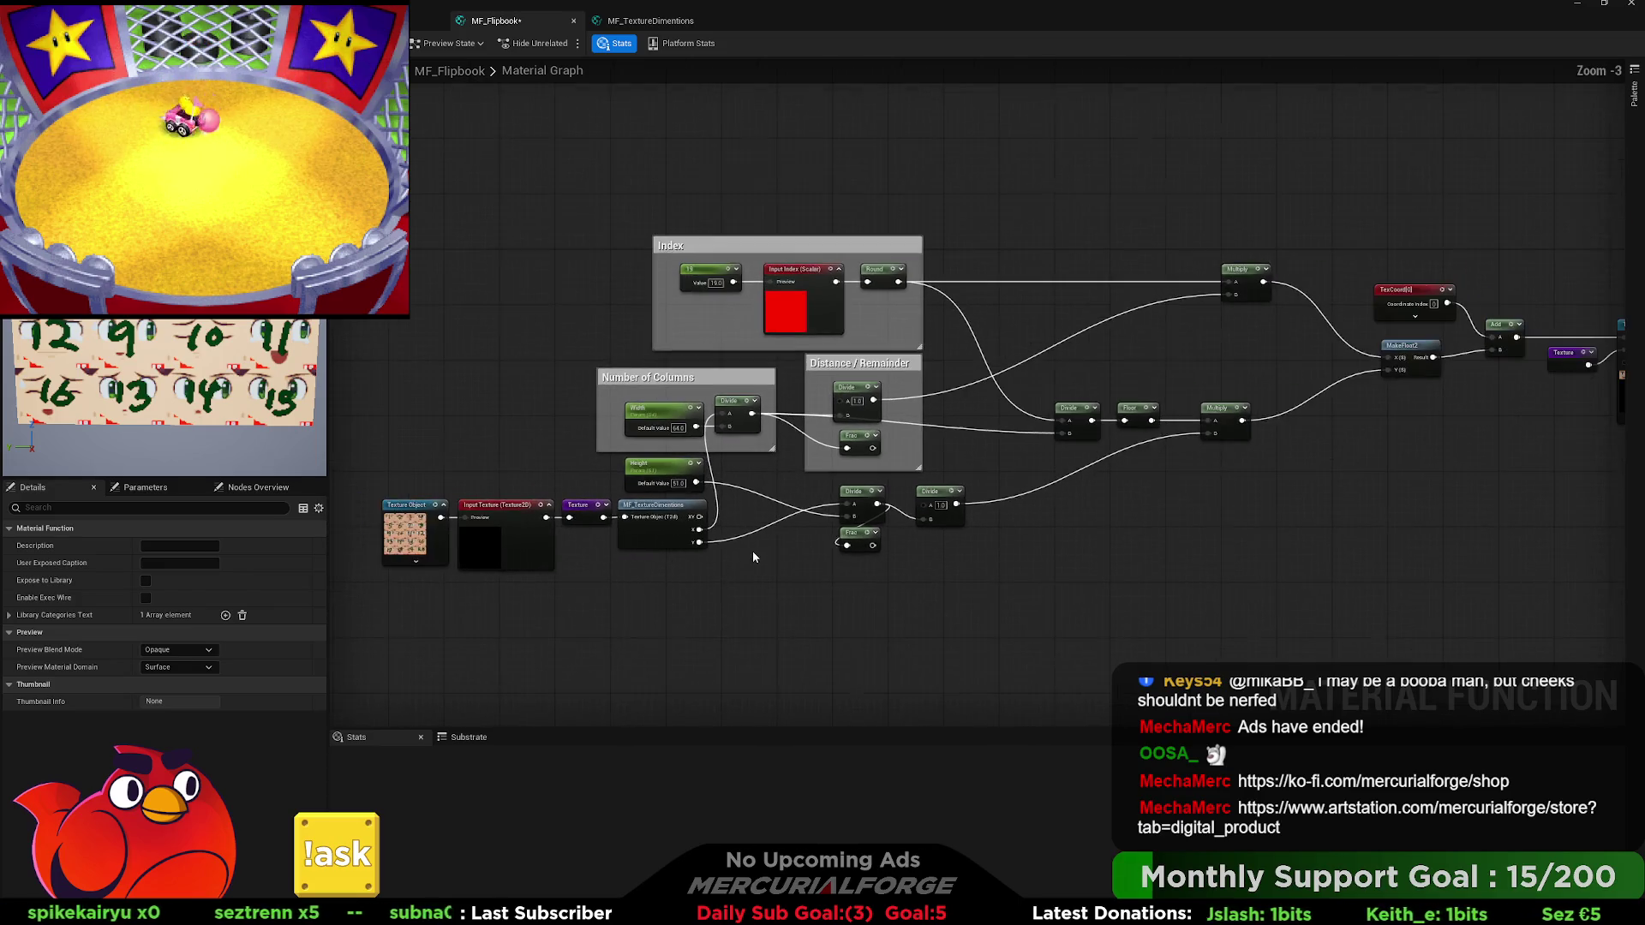
Create named reroutes 'Tex X' and 'Tex Y' from the texture's X and Y dimension outputs.
{"action": "left_click_drag", "start_coordinate": [674, 586], "coordinate": [377, 493]}
{"action": "mouse_move", "coordinate": [662, 512]}
{"action": "left_mouse_down"}
{"action": "mouse_move", "coordinate": [446, 422]}
{"action": "mouse_move", "coordinate": [404, 429]}
{"action": "left_mouse_up"}
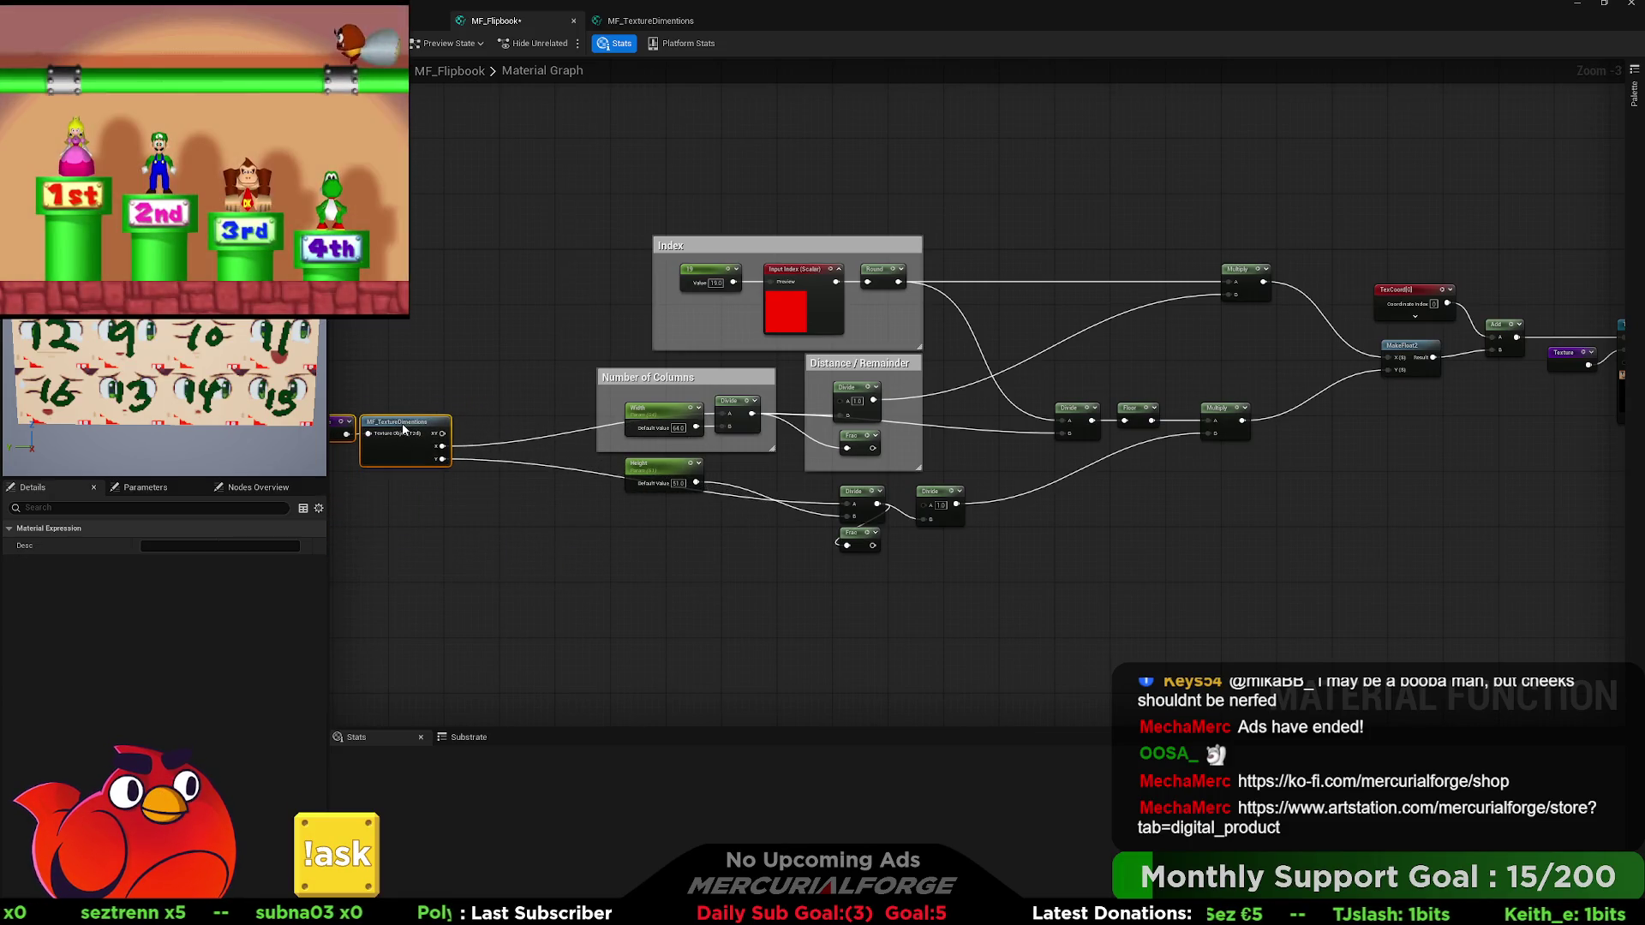
{"action": "scroll", "coordinate": [402, 424], "scroll_direction": "up", "scroll_amount": 3}
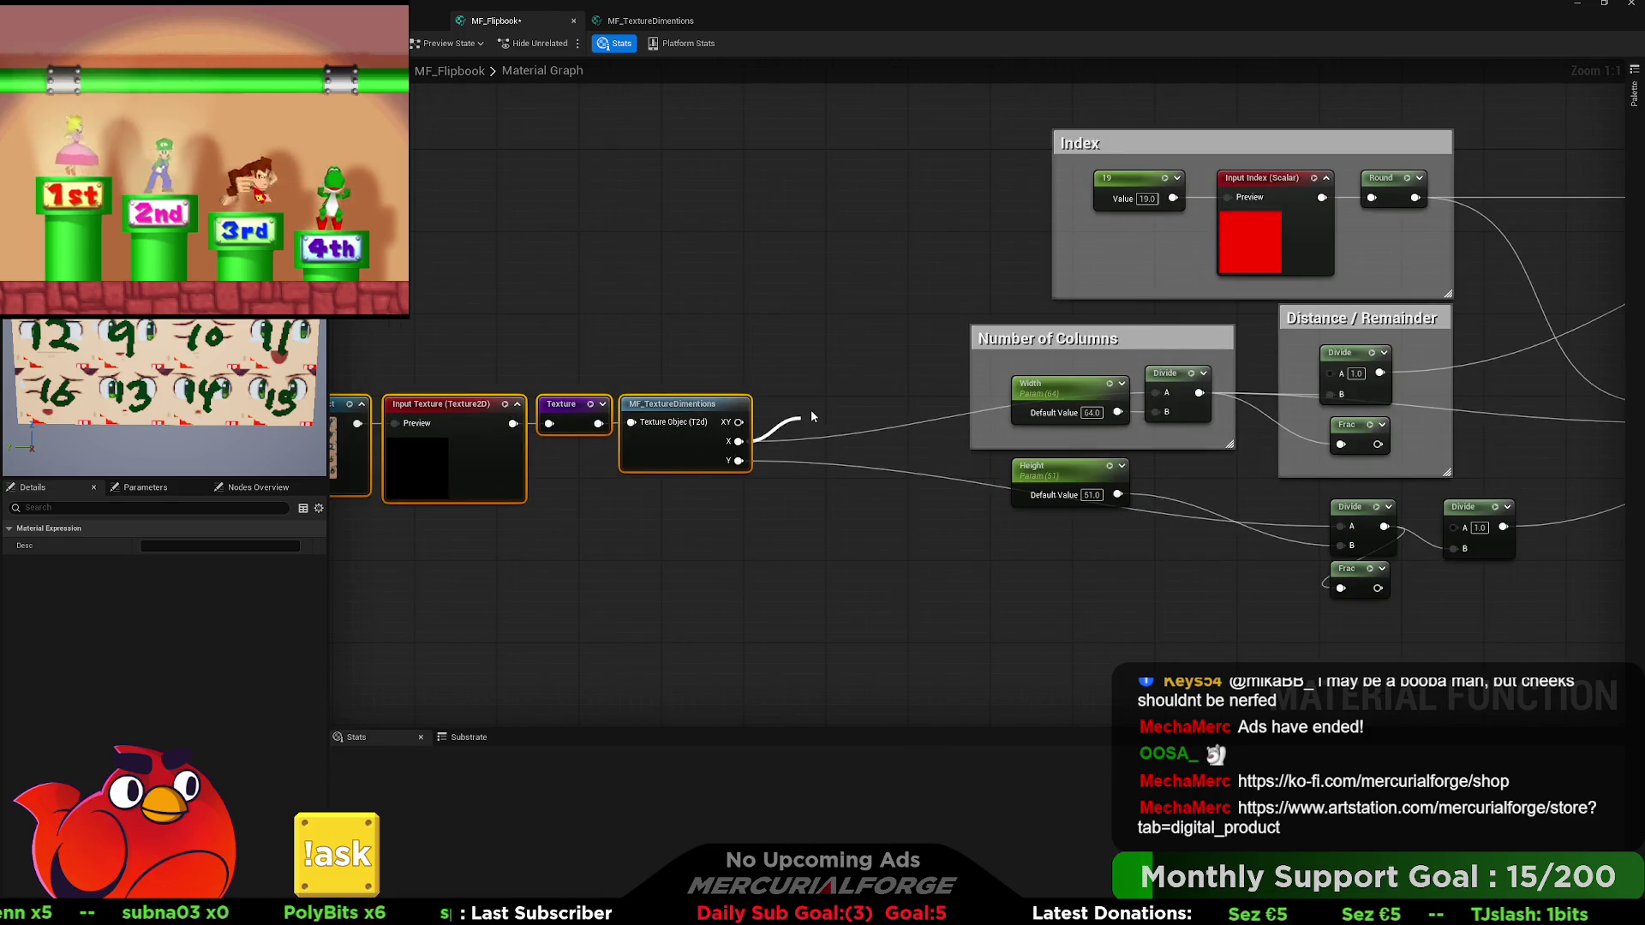
{"action": "left_click_drag", "start_coordinate": [812, 417], "coordinate": [812, 416]}
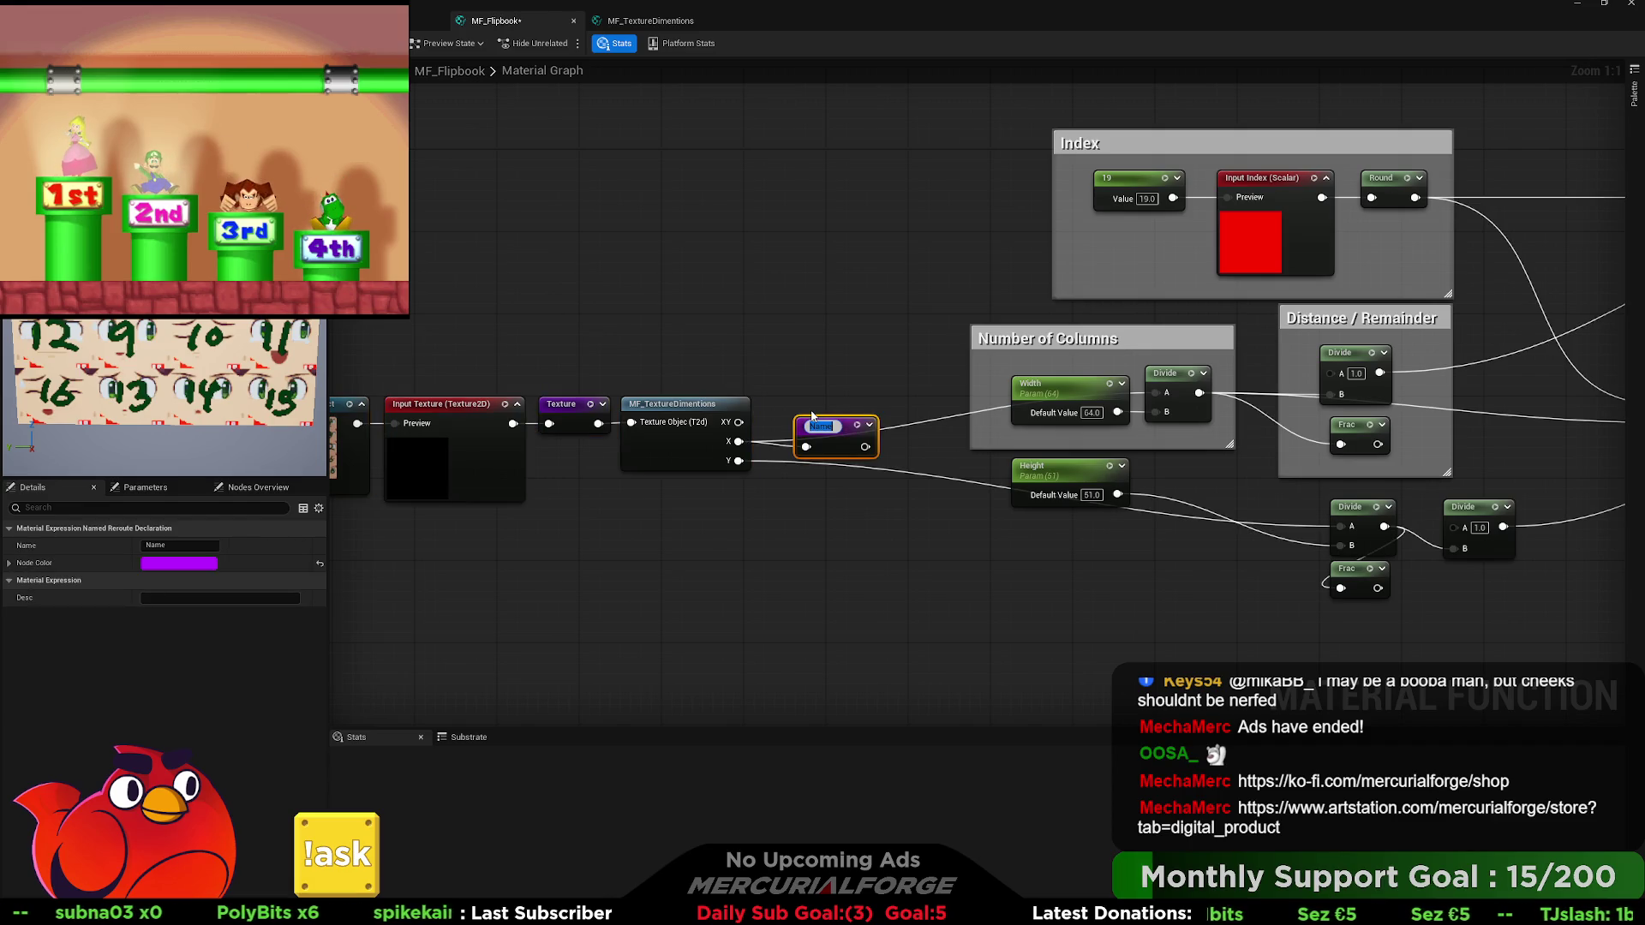
{"action": "type", "text": "Tex X"}
{"action": "key", "text": "Return"}
{"action": "left_click_drag", "start_coordinate": [738, 461], "coordinate": [791, 495]}
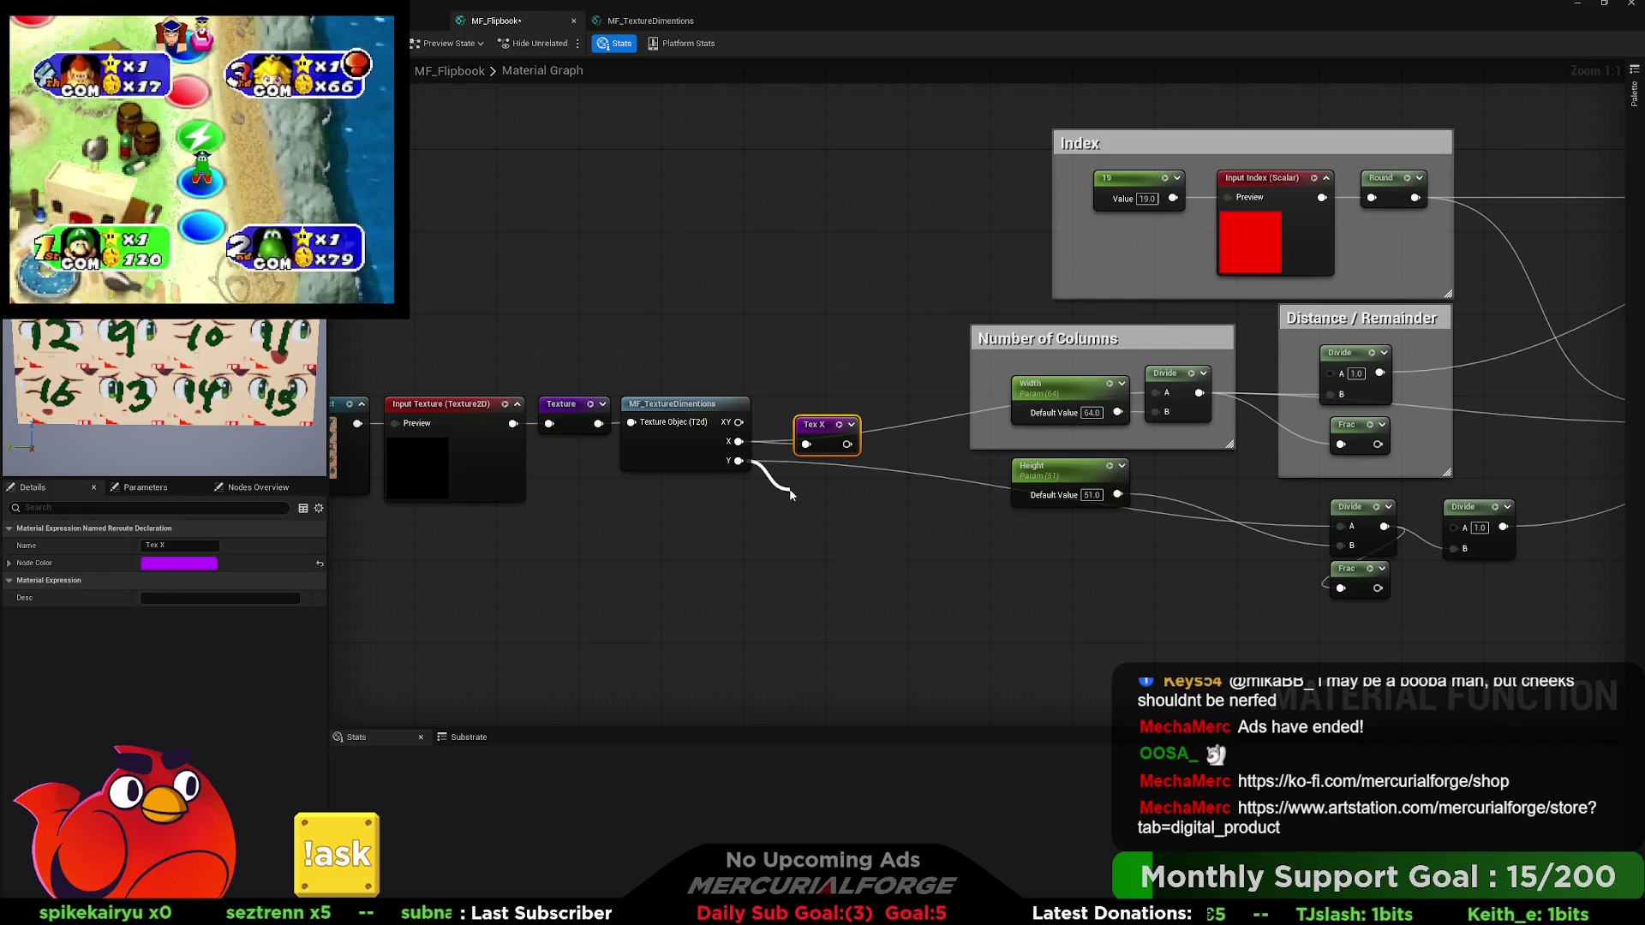
{"action": "left_click_drag", "start_coordinate": [790, 494], "coordinate": [790, 489]}
{"action": "type", "text": "T"}
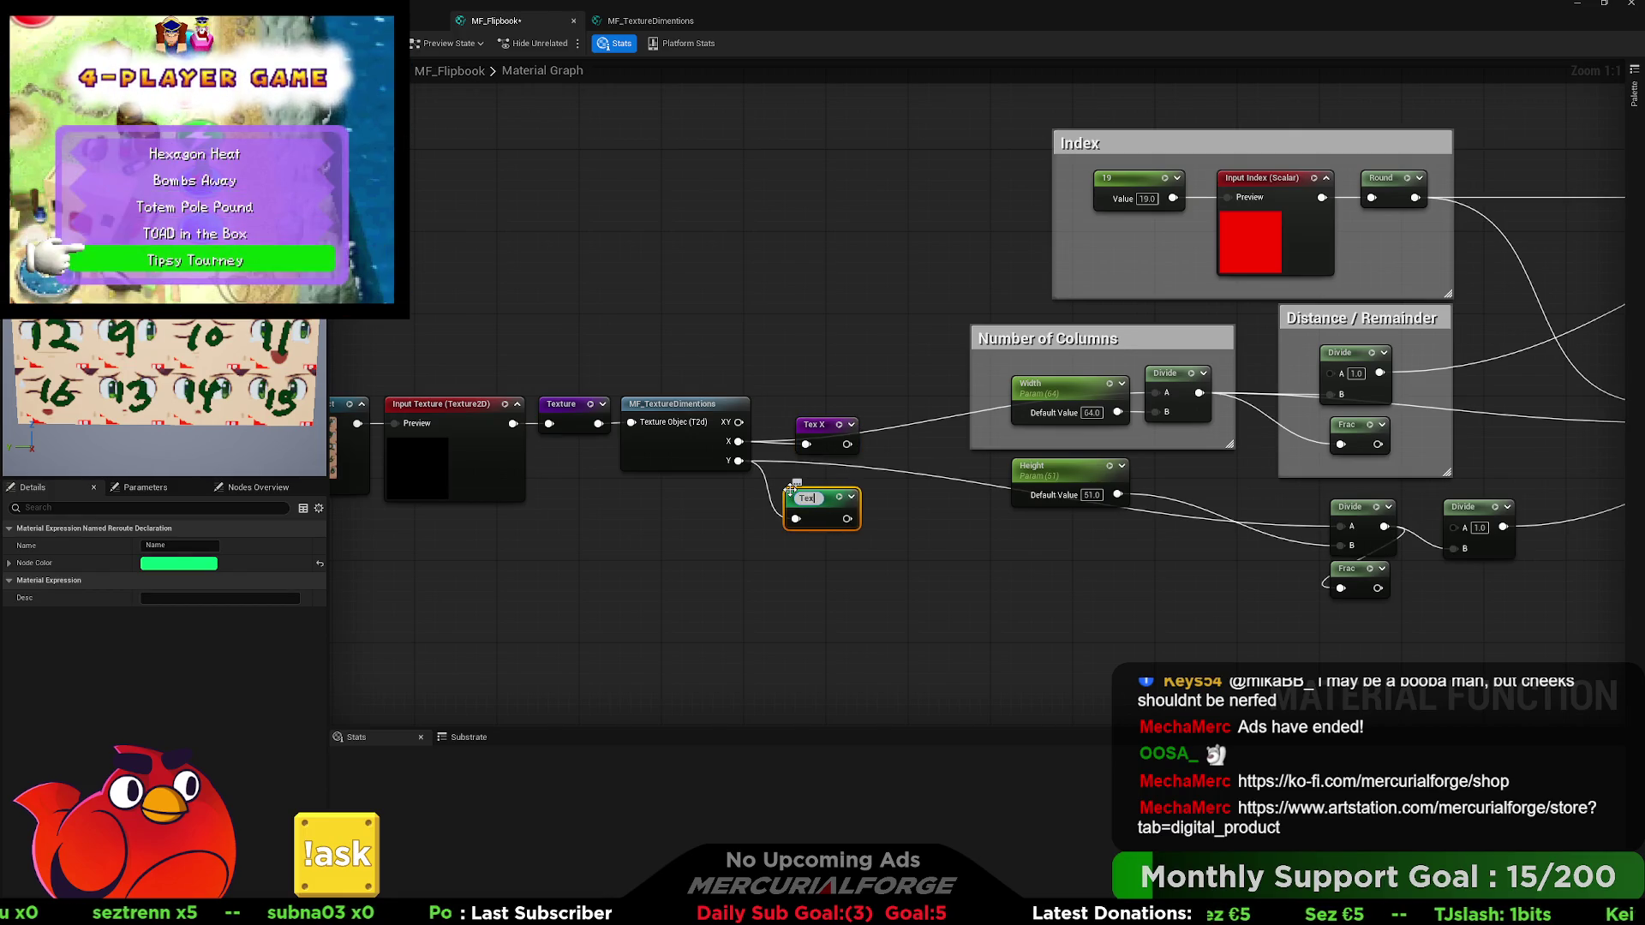
{"action": "type", "text": "ex"}
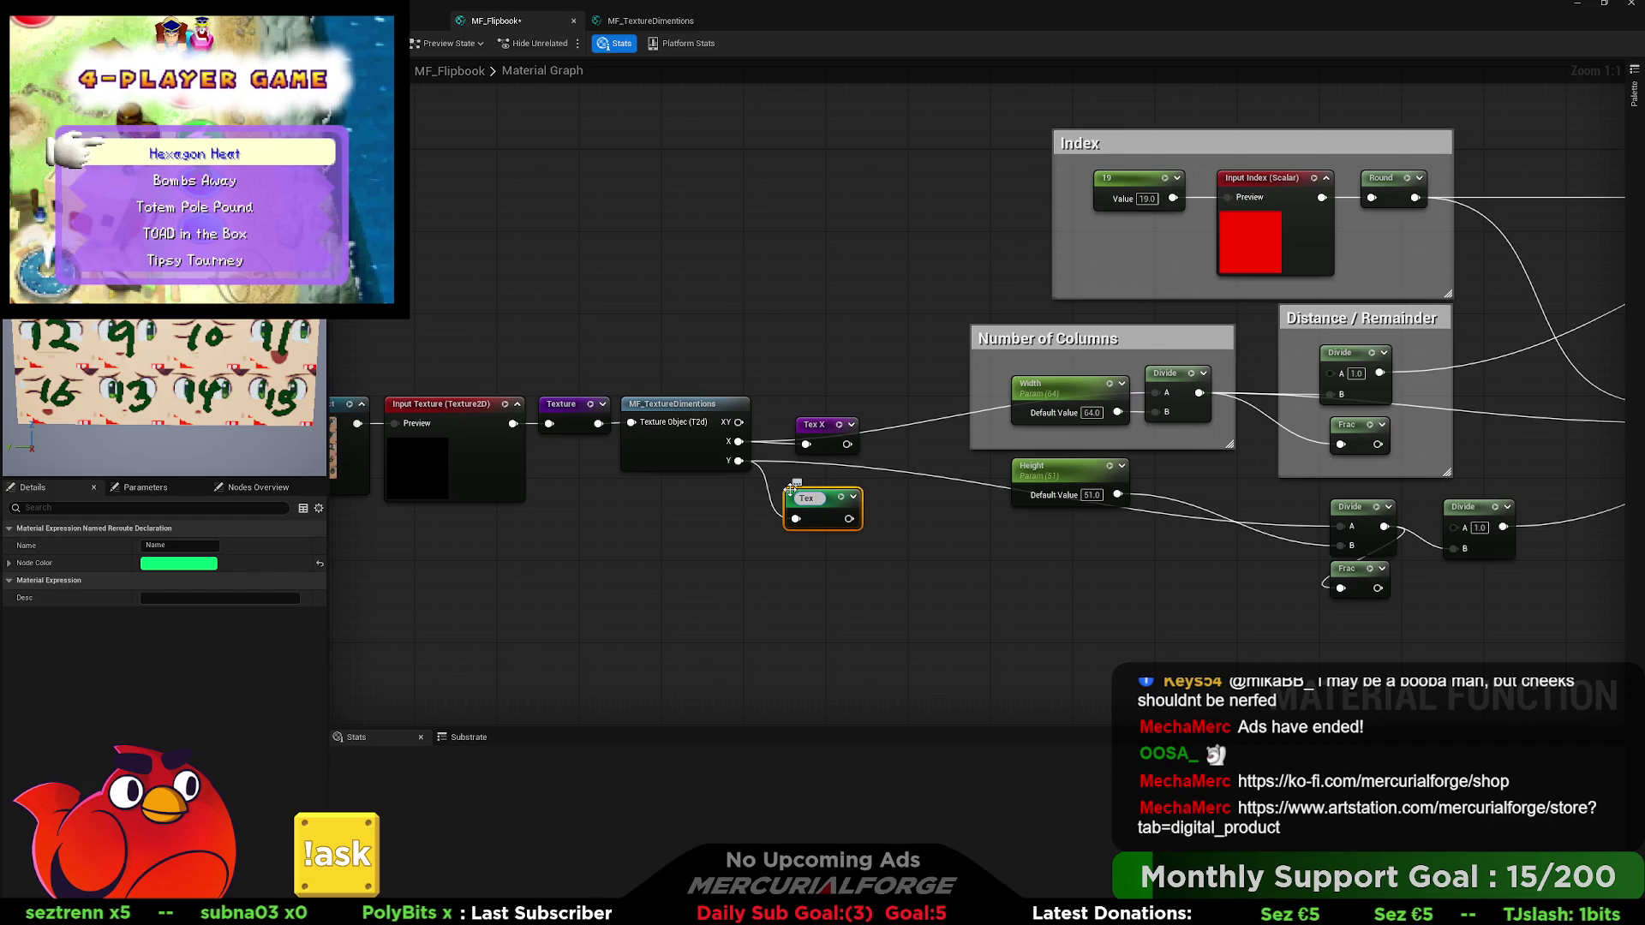
{"action": "type", "text": " Y"}
{"action": "key", "text": "Return"}
Place Tex X and Tex Y reroute usages, wiring Tex X into the columns Divide and setting Tex Y beside Height.
{"action": "left_click_drag", "start_coordinate": [896, 509], "coordinate": [678, 524]}
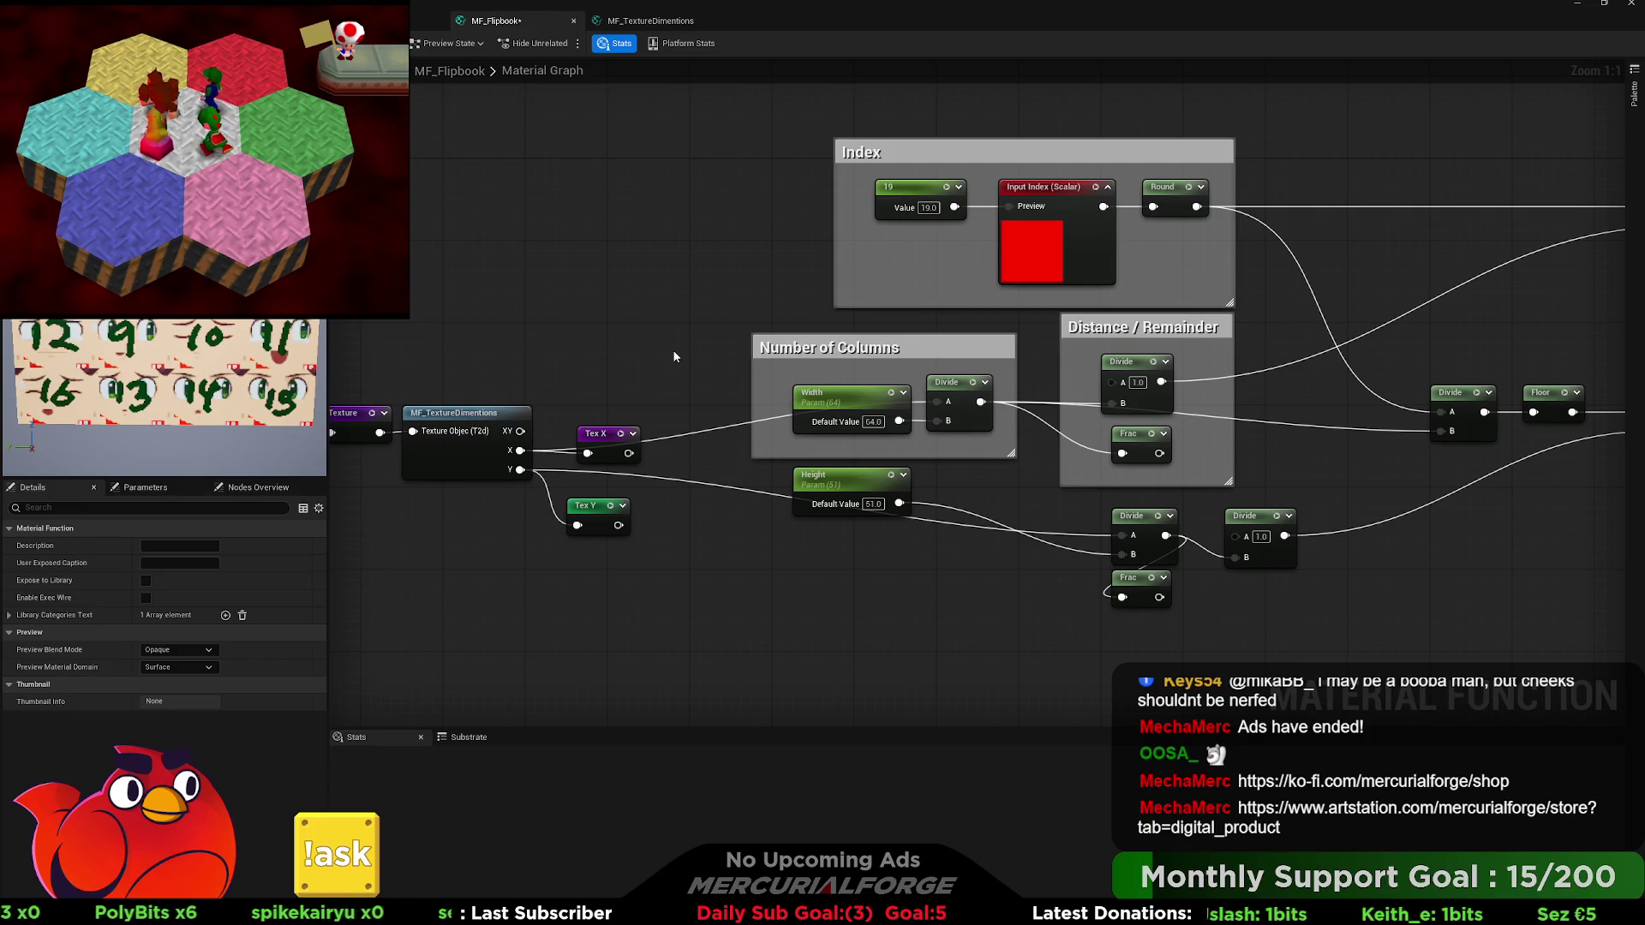
{"action": "key", "text": "ctrl+v"}
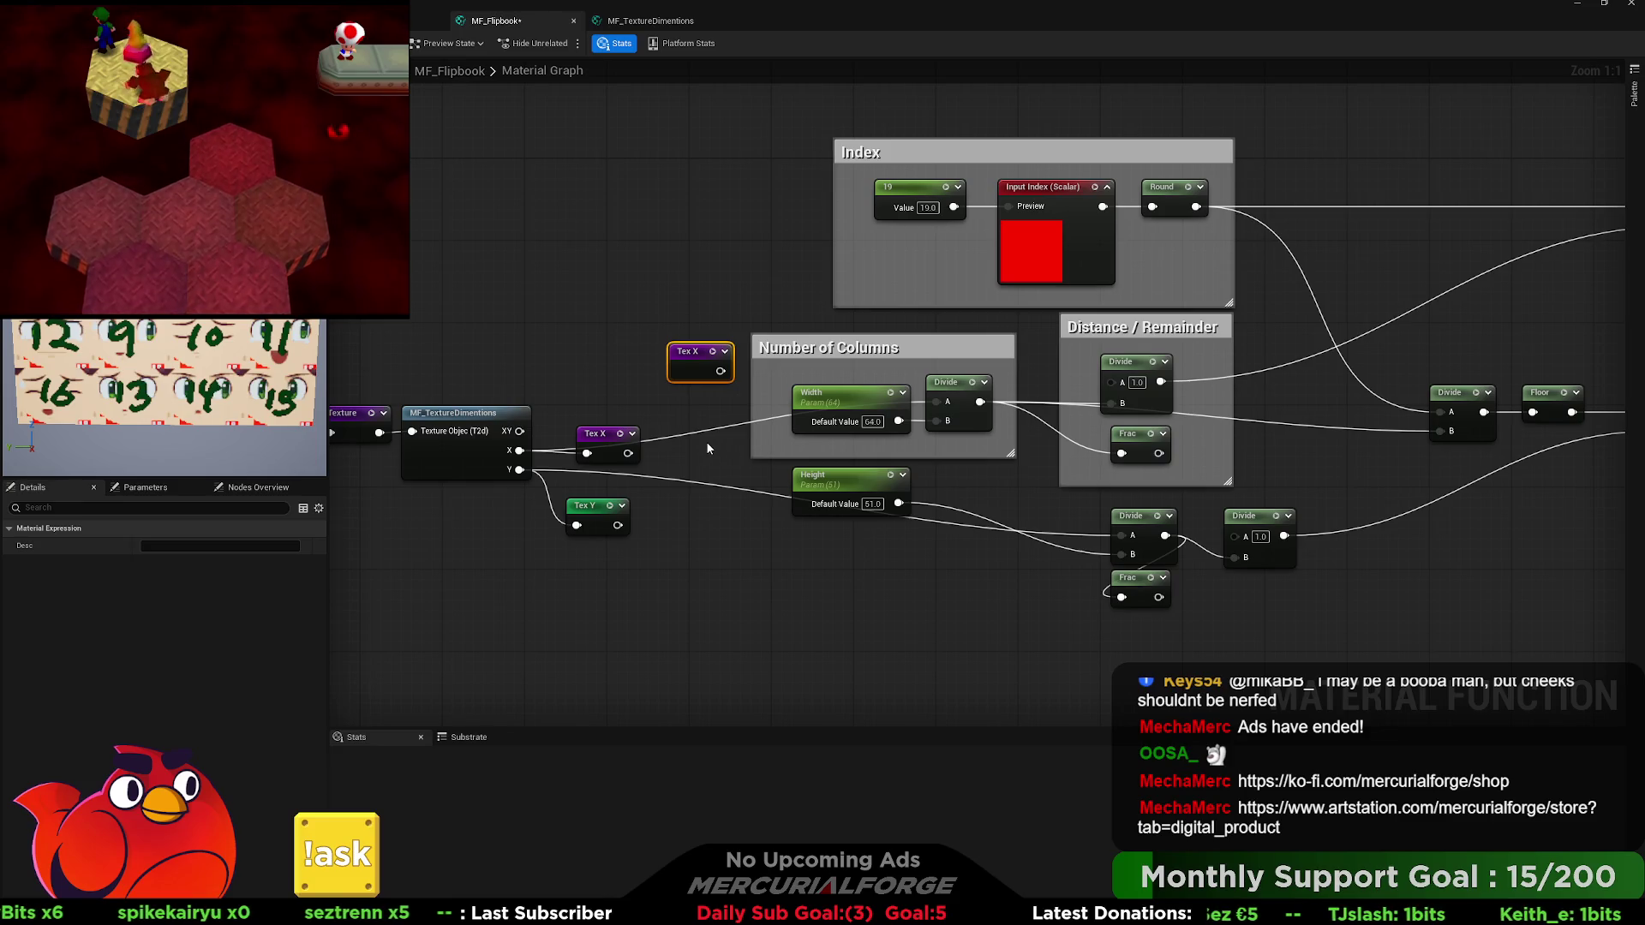
{"action": "key", "text": "ctrl+v"}
{"action": "left_click_drag", "start_coordinate": [731, 461], "coordinate": [726, 426]}
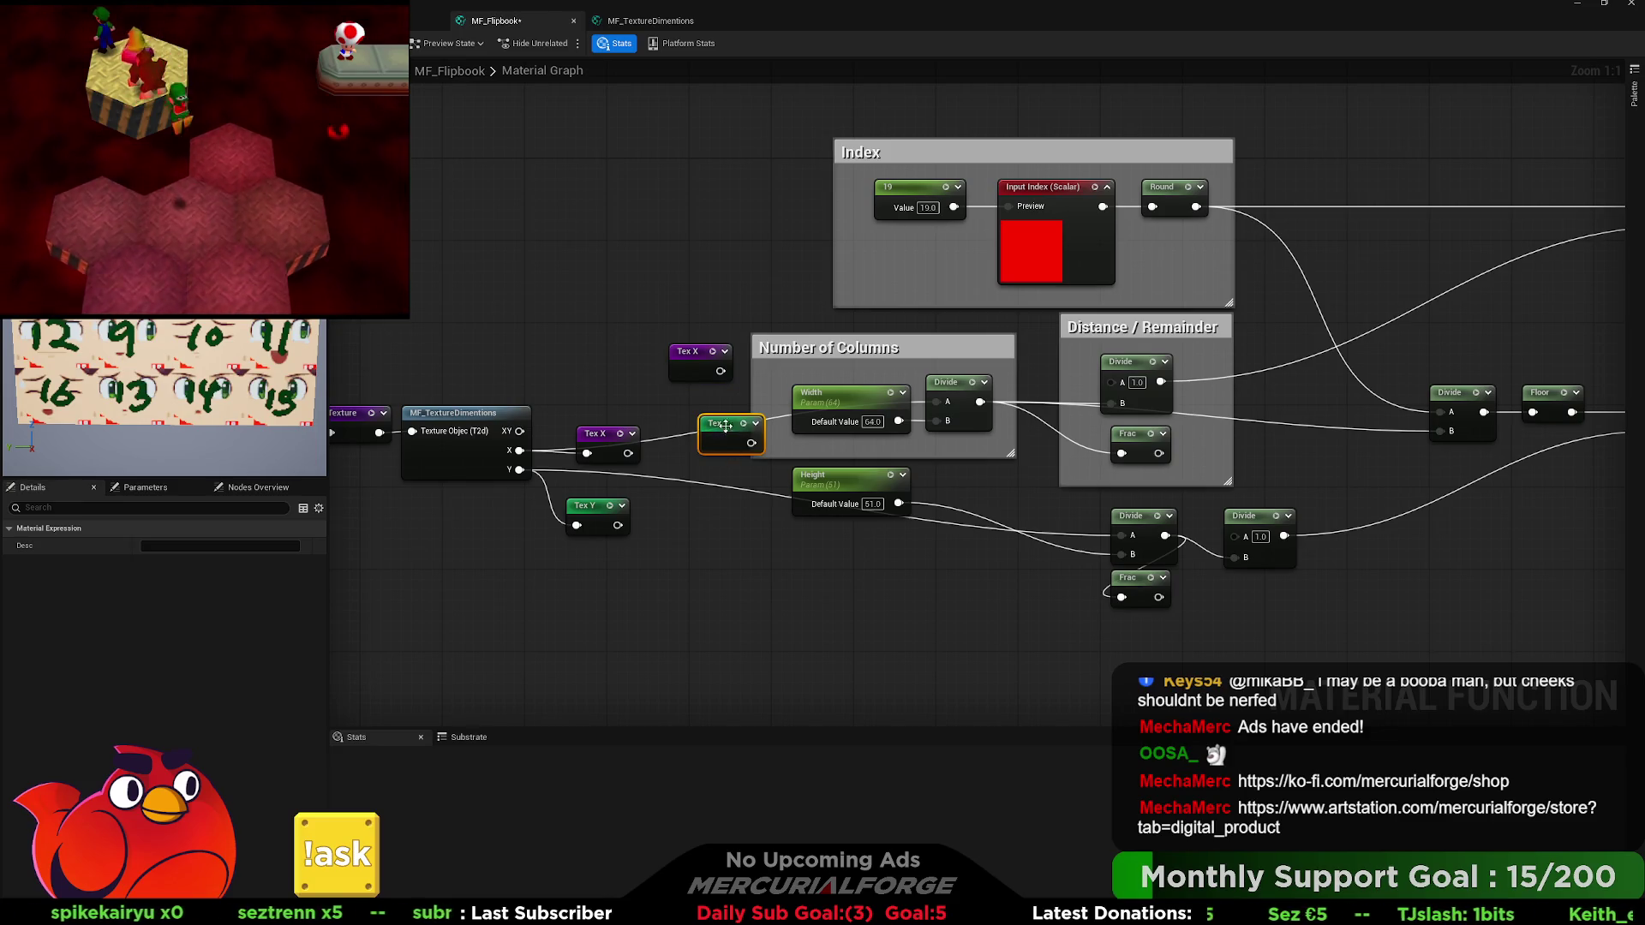
{"action": "mouse_move", "coordinate": [685, 351]}
{"action": "left_mouse_down"}
{"action": "mouse_move", "coordinate": [841, 352]}
{"action": "mouse_move", "coordinate": [857, 403]}
{"action": "mouse_move", "coordinate": [936, 401]}
{"action": "left_mouse_up"}
{"action": "left_click_drag", "start_coordinate": [934, 346], "coordinate": [934, 327]}
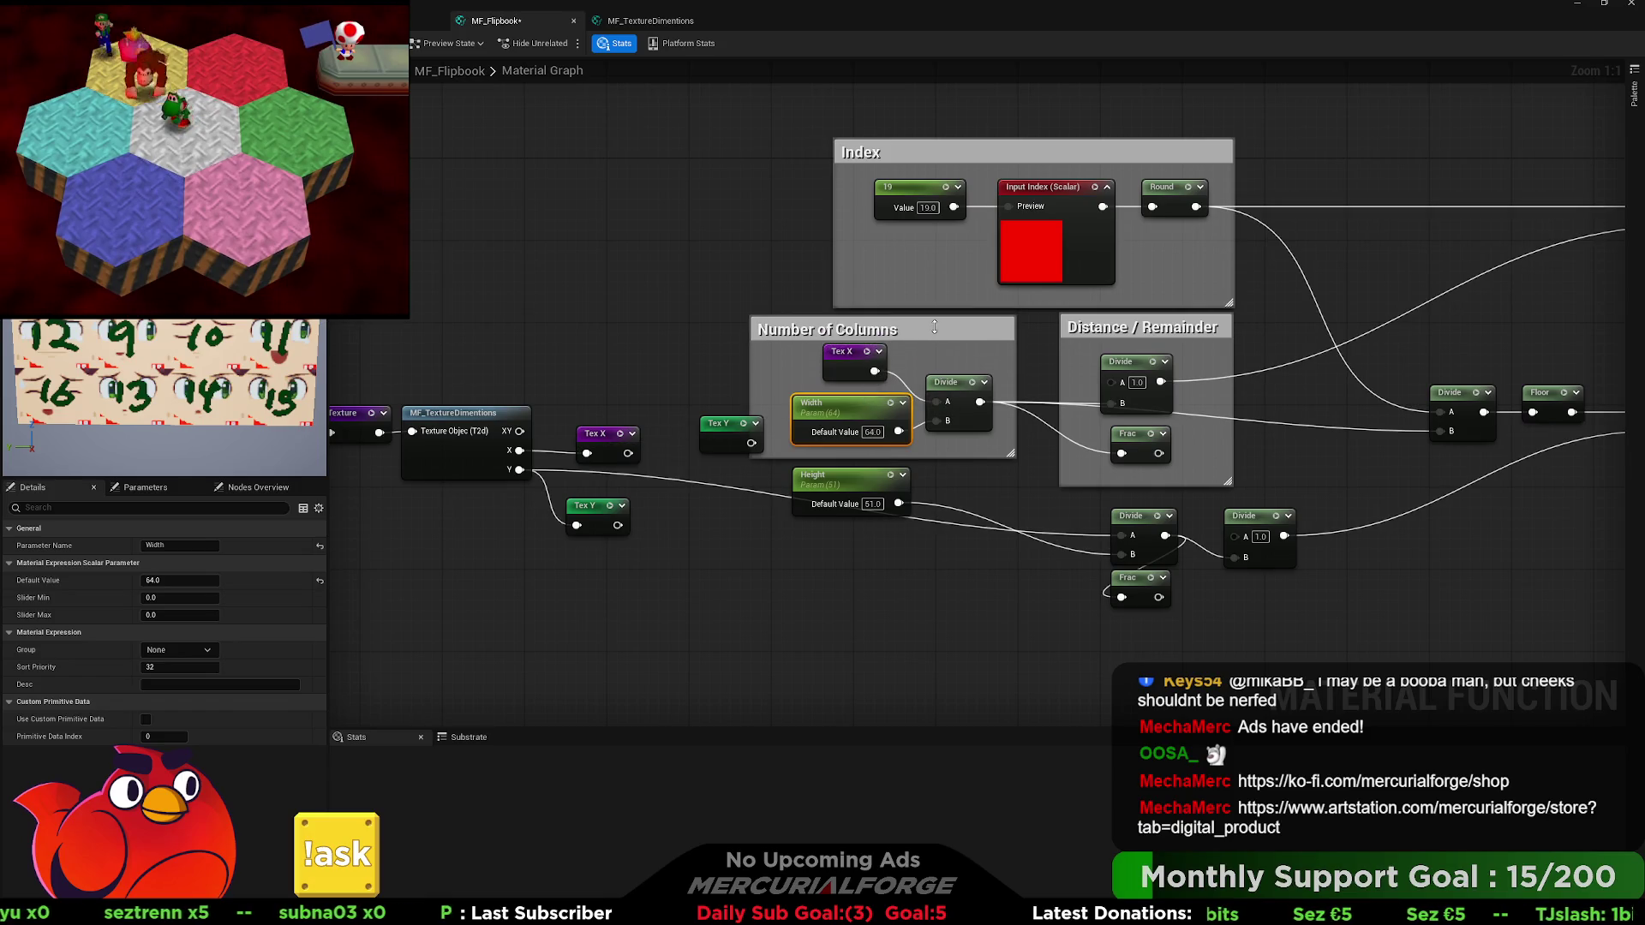
{"action": "left_click_drag", "start_coordinate": [848, 484], "coordinate": [848, 556]}
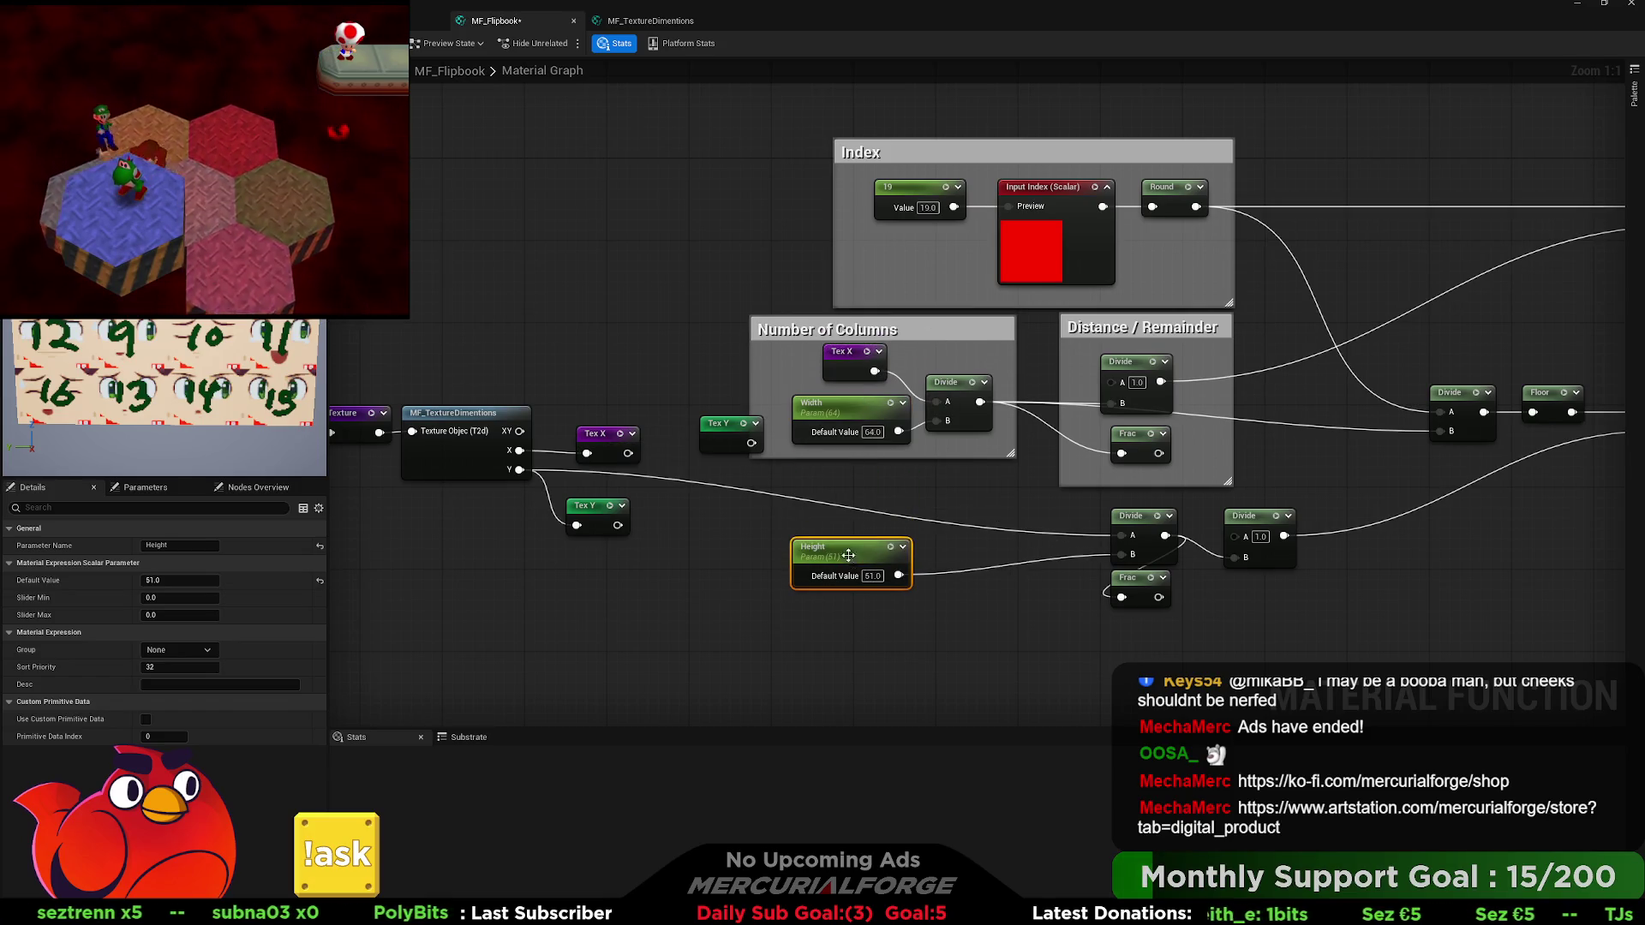
{"action": "left_click_drag", "start_coordinate": [731, 431], "coordinate": [847, 499]}
Duplicate the Number of Columns comment and place it over Tex Y, Height and their Divide.
{"action": "left_click_drag", "start_coordinate": [1124, 539], "coordinate": [876, 515]}
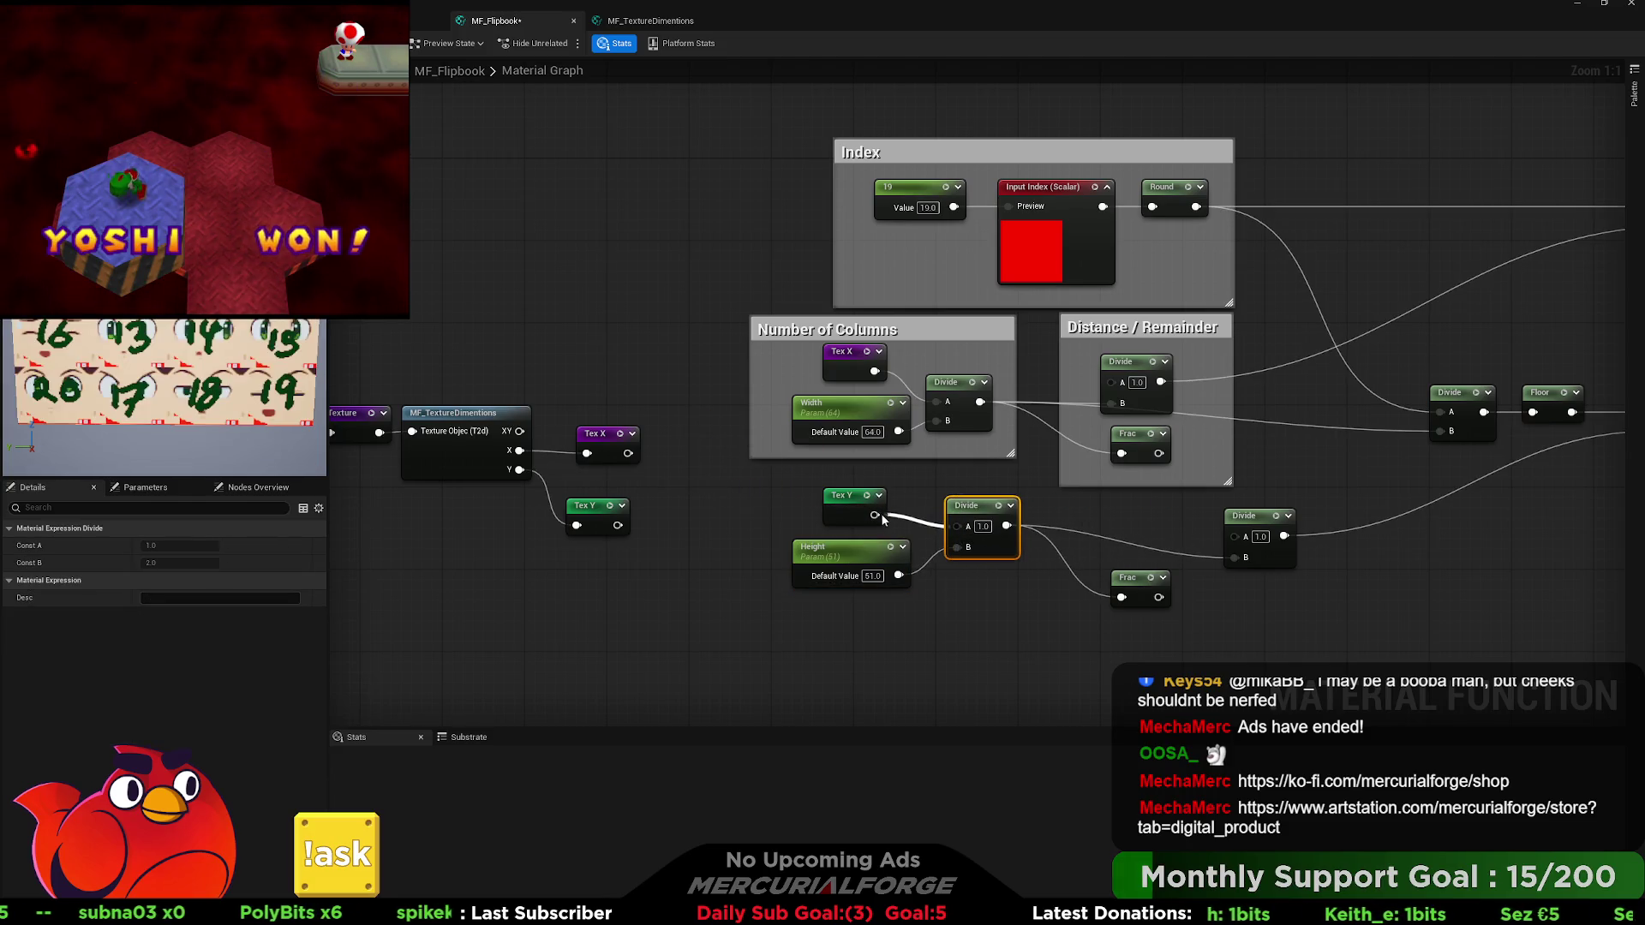
{"action": "left_click", "coordinate": [943, 366]}
{"action": "key", "text": "ctrl+c"}
{"action": "key", "text": "ctrl+v"}
{"action": "mouse_move", "coordinate": [1002, 605]}
{"action": "left_mouse_down"}
{"action": "mouse_move", "coordinate": [878, 518]}
{"action": "mouse_move", "coordinate": [961, 644]}
{"action": "left_mouse_up"}
{"action": "left_click", "coordinate": [1047, 543]}
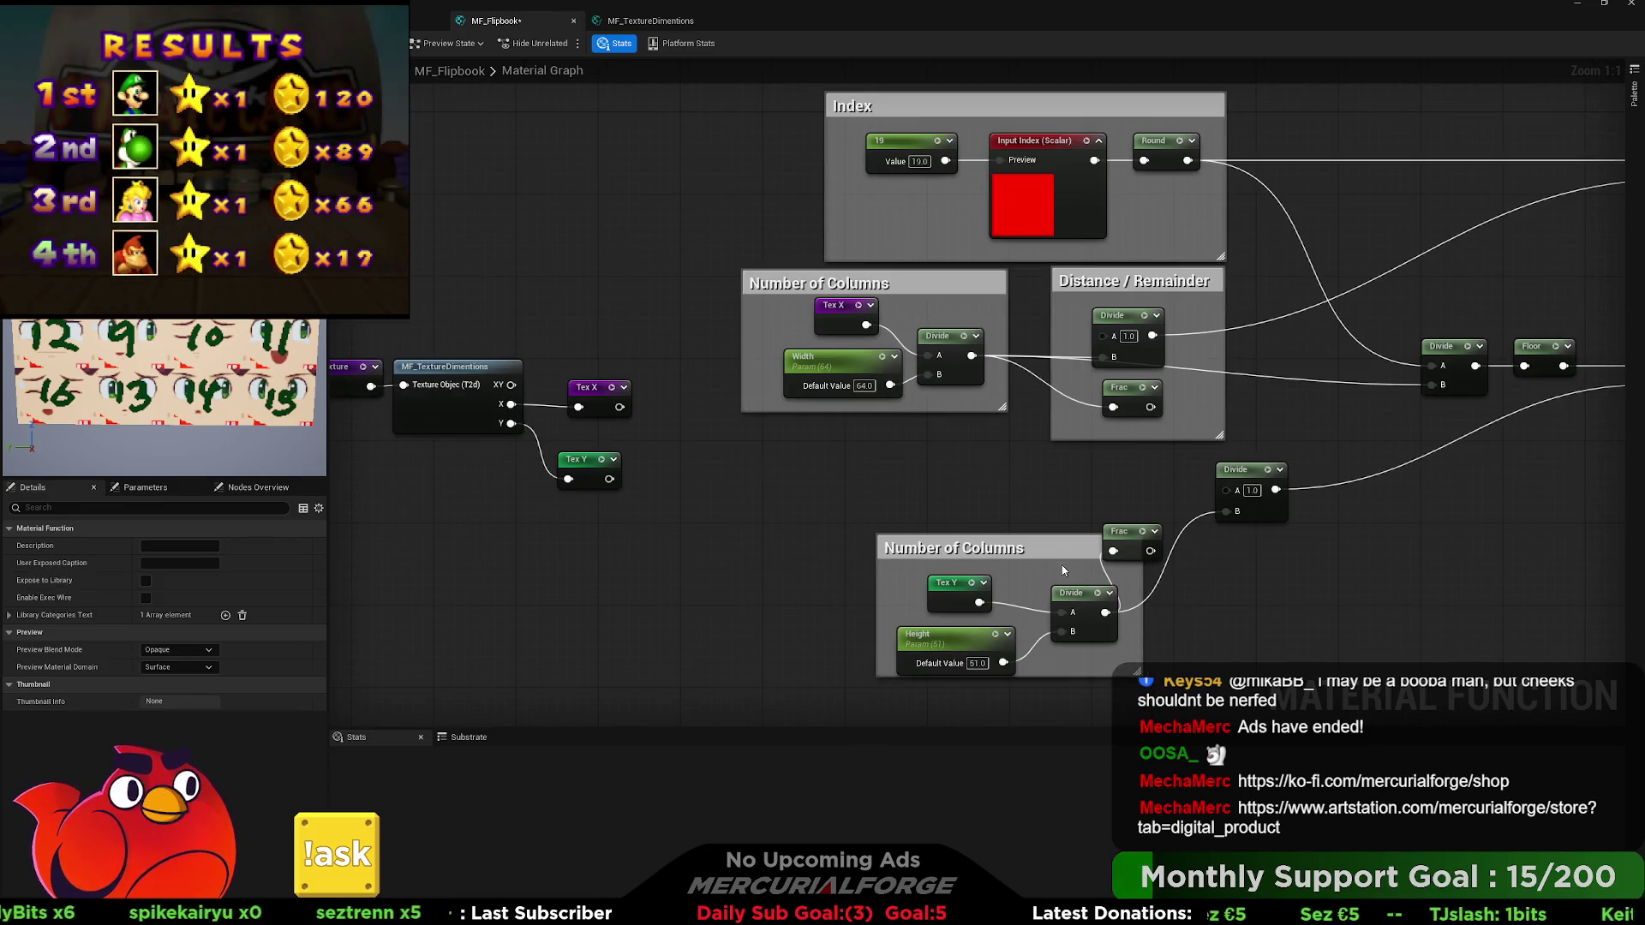
{"action": "left_click", "coordinate": [1072, 552]}
{"action": "mouse_move", "coordinate": [1072, 552]}
{"action": "left_mouse_down"}
{"action": "mouse_move", "coordinate": [918, 504]}
{"action": "mouse_move", "coordinate": [946, 458]}
{"action": "mouse_move", "coordinate": [932, 454]}
{"action": "left_mouse_up"}
{"action": "left_click", "coordinate": [1071, 470]}
Align the lower Divide and Frac nodes and nudge the lower comment down.
{"action": "mouse_move", "coordinate": [1072, 470]}
{"action": "left_mouse_down"}
{"action": "mouse_move", "coordinate": [999, 497]}
{"action": "mouse_move", "coordinate": [989, 571]}
{"action": "mouse_move", "coordinate": [952, 567]}
{"action": "mouse_move", "coordinate": [1033, 573]}
{"action": "left_mouse_up"}
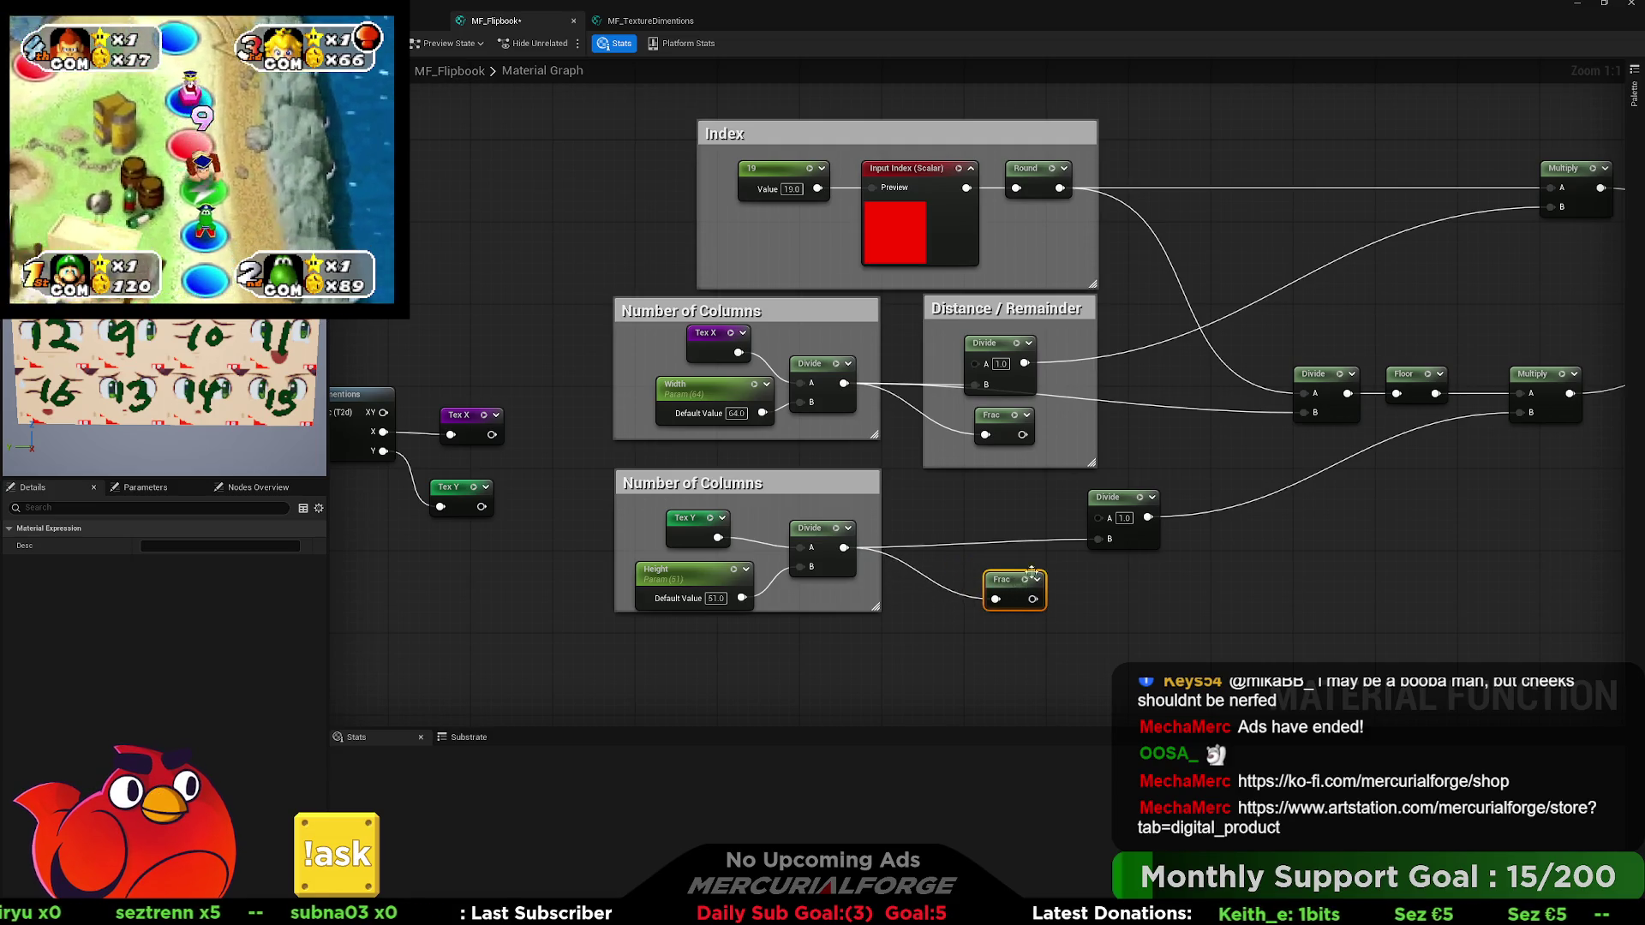
{"action": "left_click_drag", "start_coordinate": [1114, 535], "coordinate": [1004, 546]}
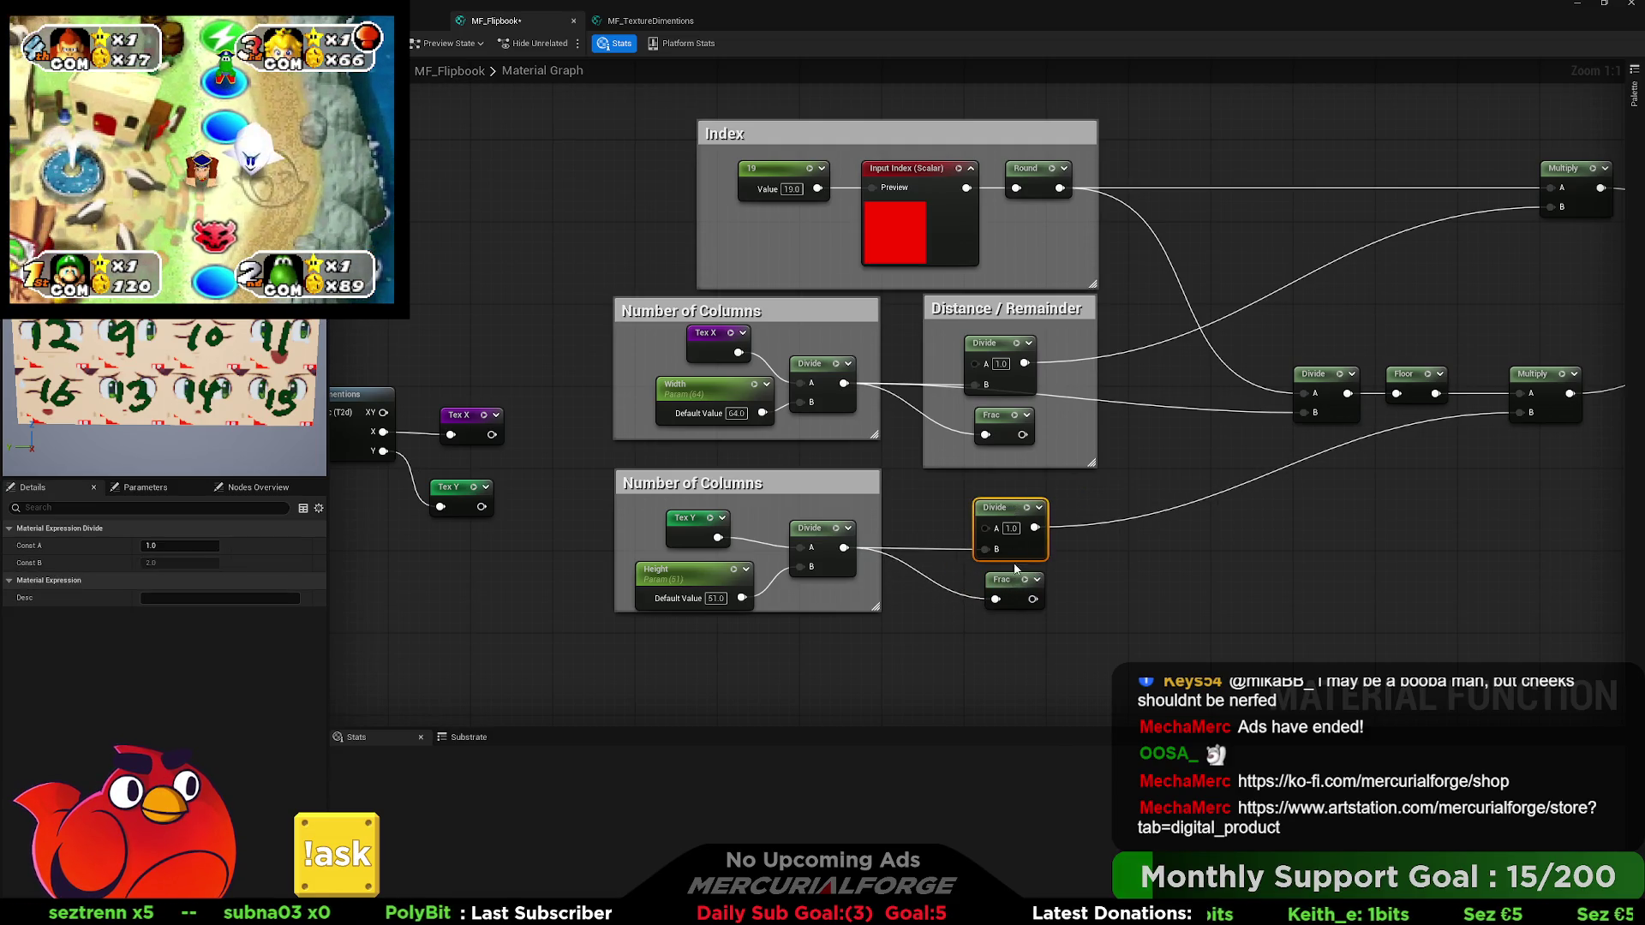
{"action": "left_click_drag", "start_coordinate": [1013, 591], "coordinate": [1013, 581]}
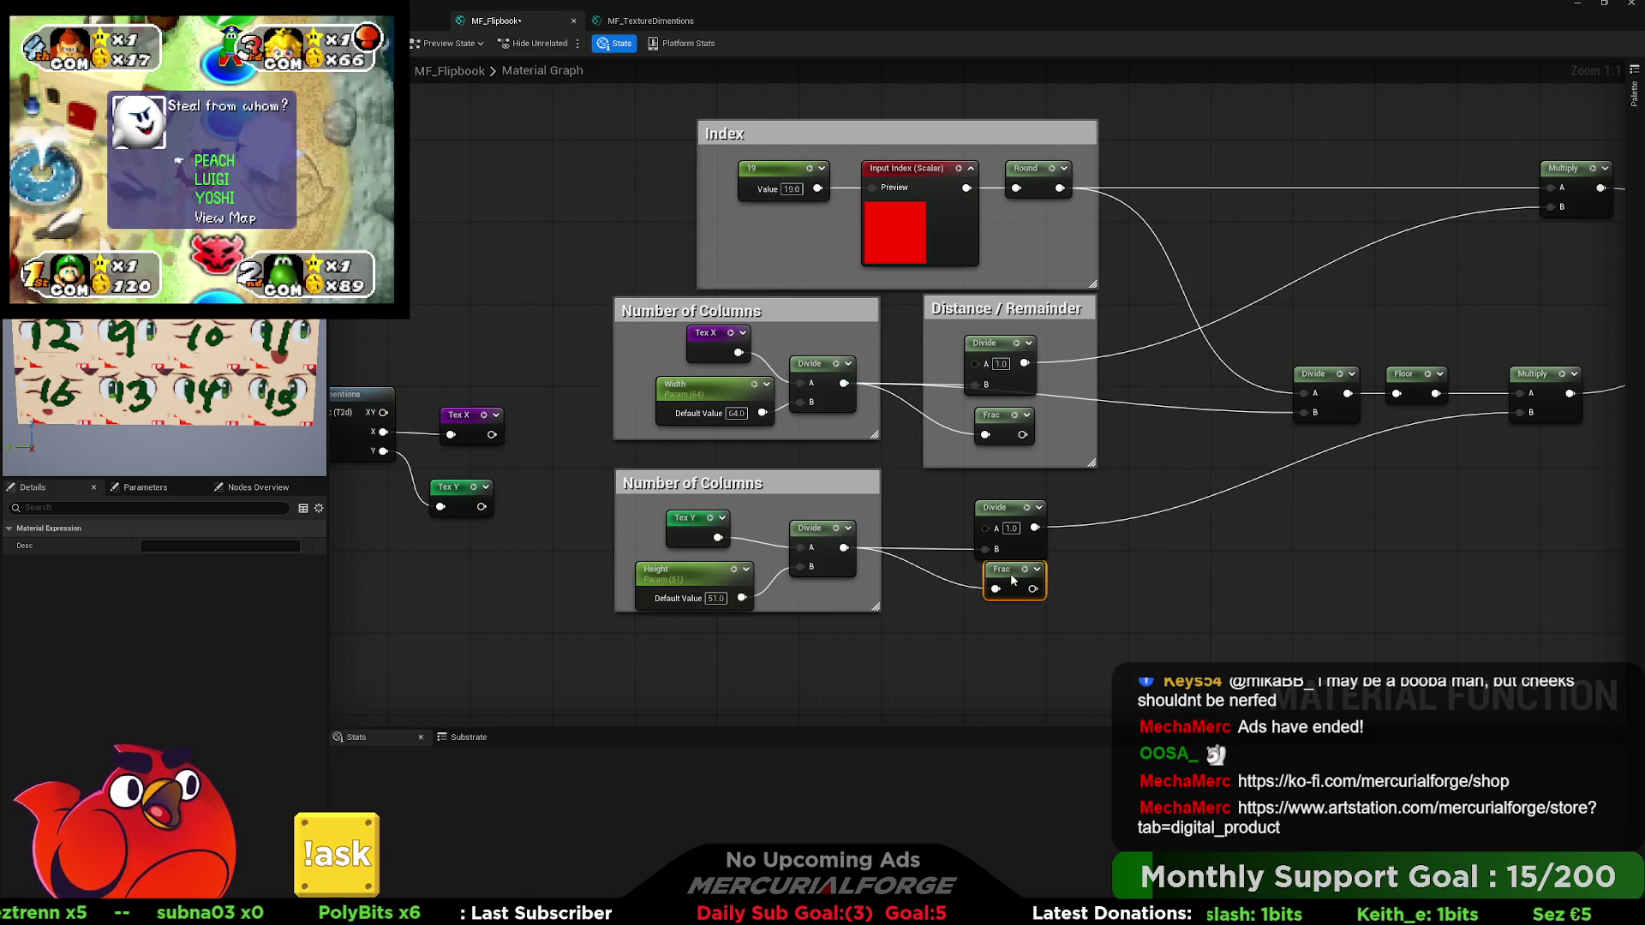
{"action": "left_click", "coordinate": [812, 484]}
{"action": "left_click_drag", "start_coordinate": [812, 484], "coordinate": [813, 495]}
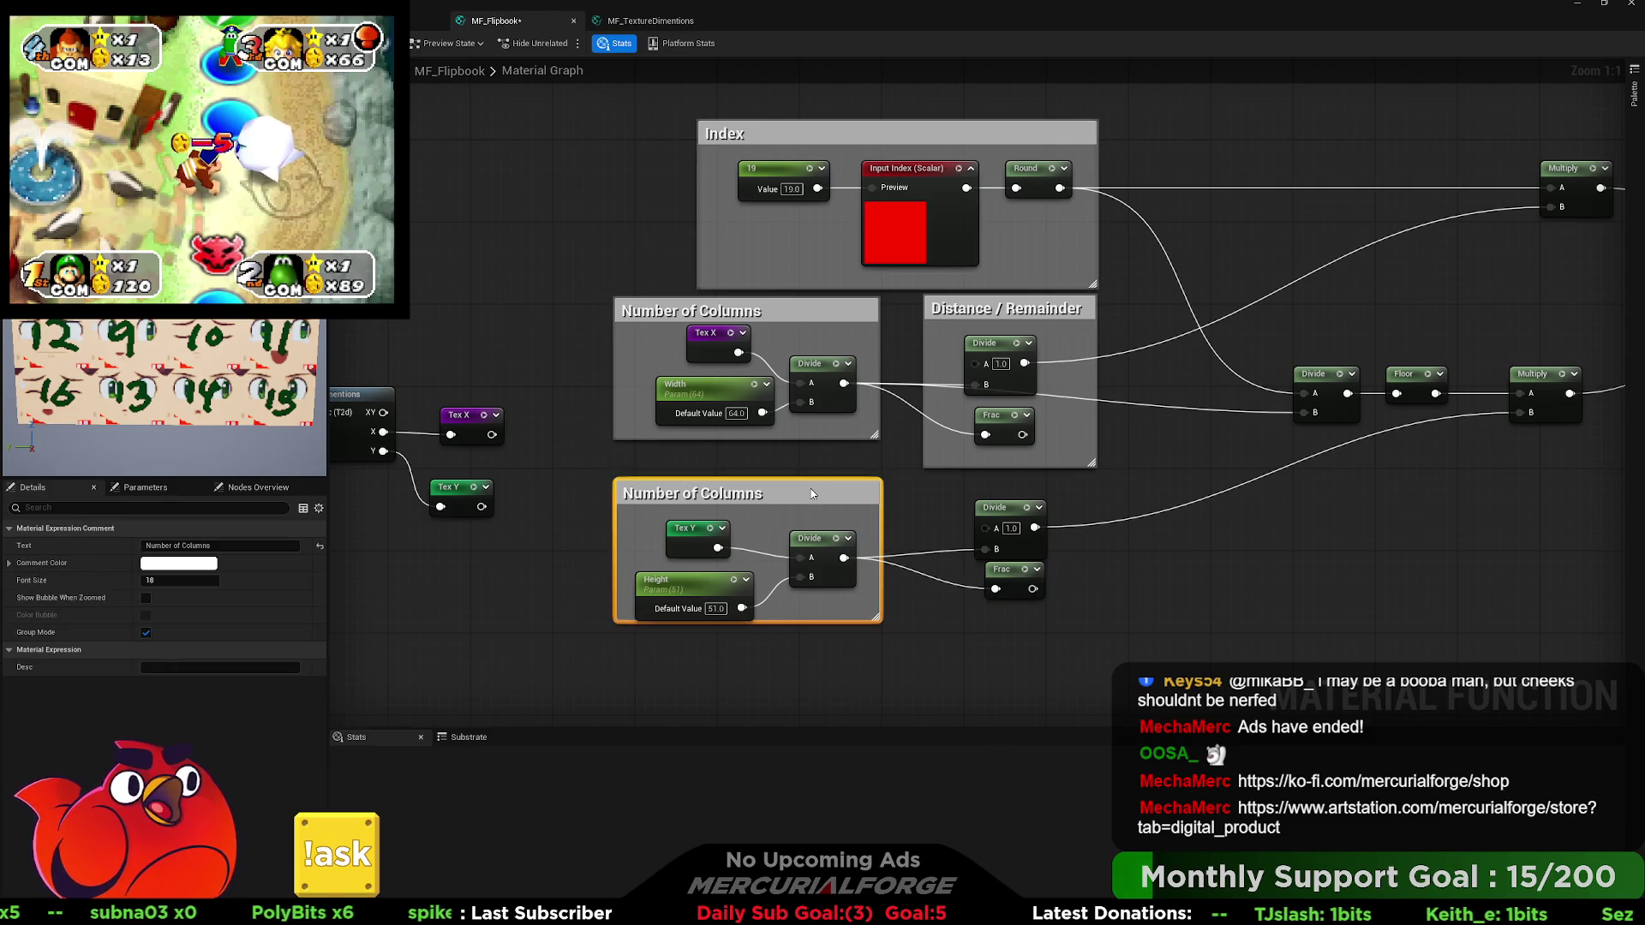
{"action": "mouse_move", "coordinate": [1095, 487]}
{"action": "left_mouse_down"}
{"action": "mouse_move", "coordinate": [1061, 485]}
{"action": "mouse_move", "coordinate": [915, 588]}
{"action": "left_mouse_up"}
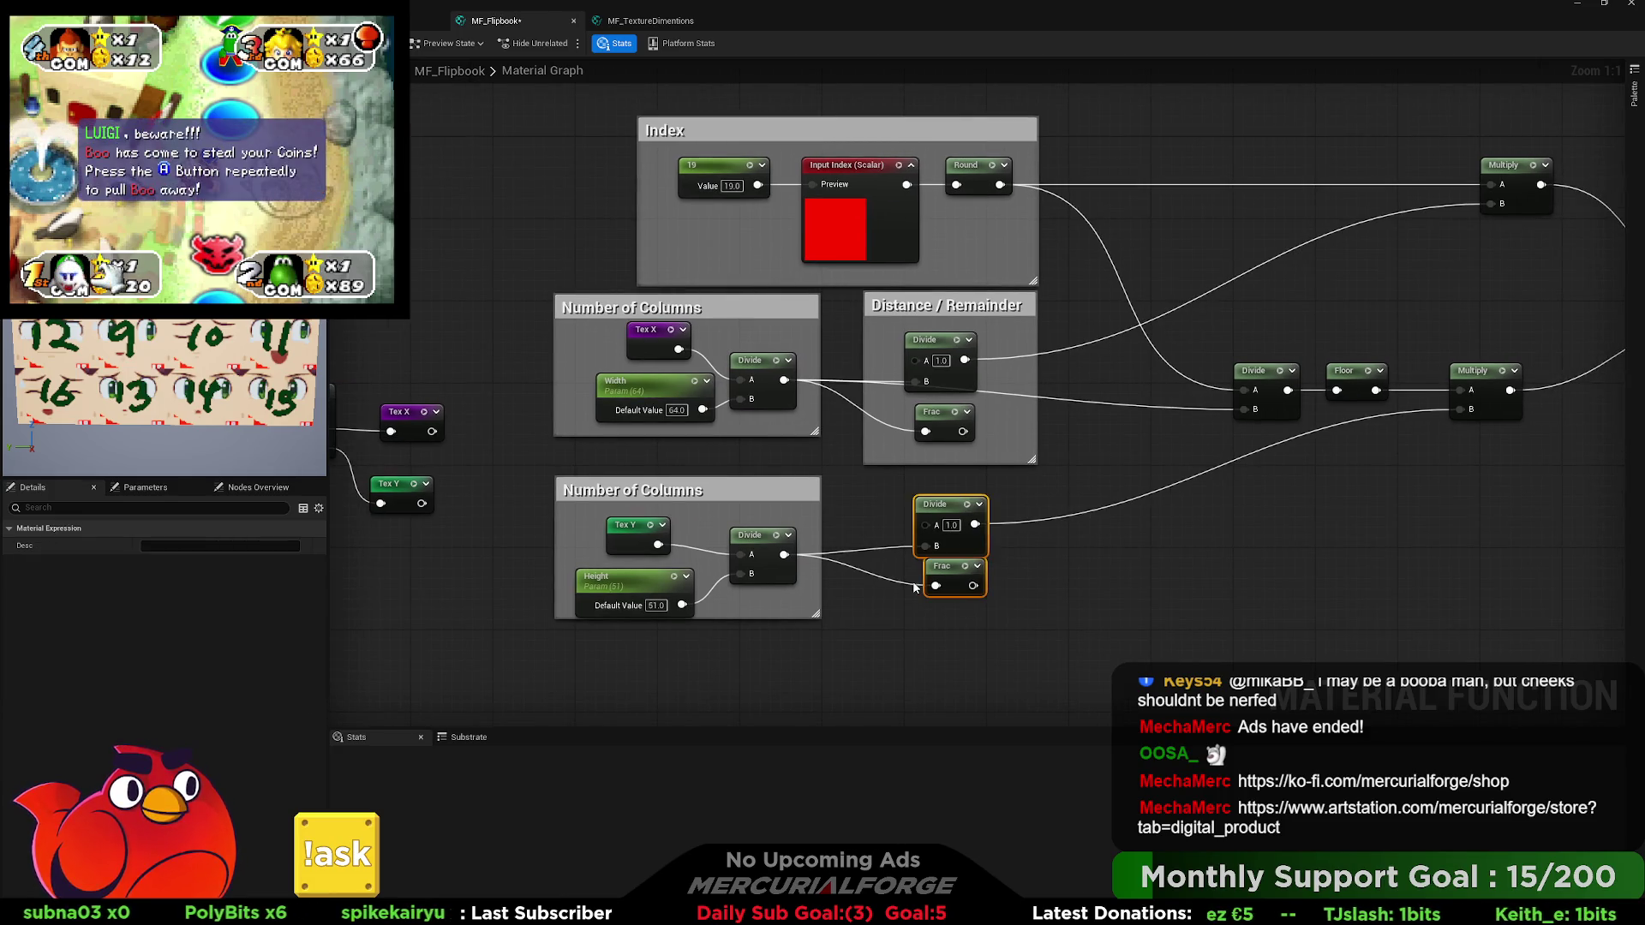
{"action": "left_click", "coordinate": [1105, 533]}
Reposition the Tex X and Tex Y reroute nodes near the texture input nodes.
{"action": "mouse_move", "coordinate": [1119, 533]}
{"action": "left_mouse_down"}
{"action": "mouse_move", "coordinate": [661, 558]}
{"action": "mouse_move", "coordinate": [977, 506]}
{"action": "mouse_move", "coordinate": [1222, 543]}
{"action": "left_mouse_up"}
{"action": "left_click_drag", "start_coordinate": [565, 441], "coordinate": [847, 424]}
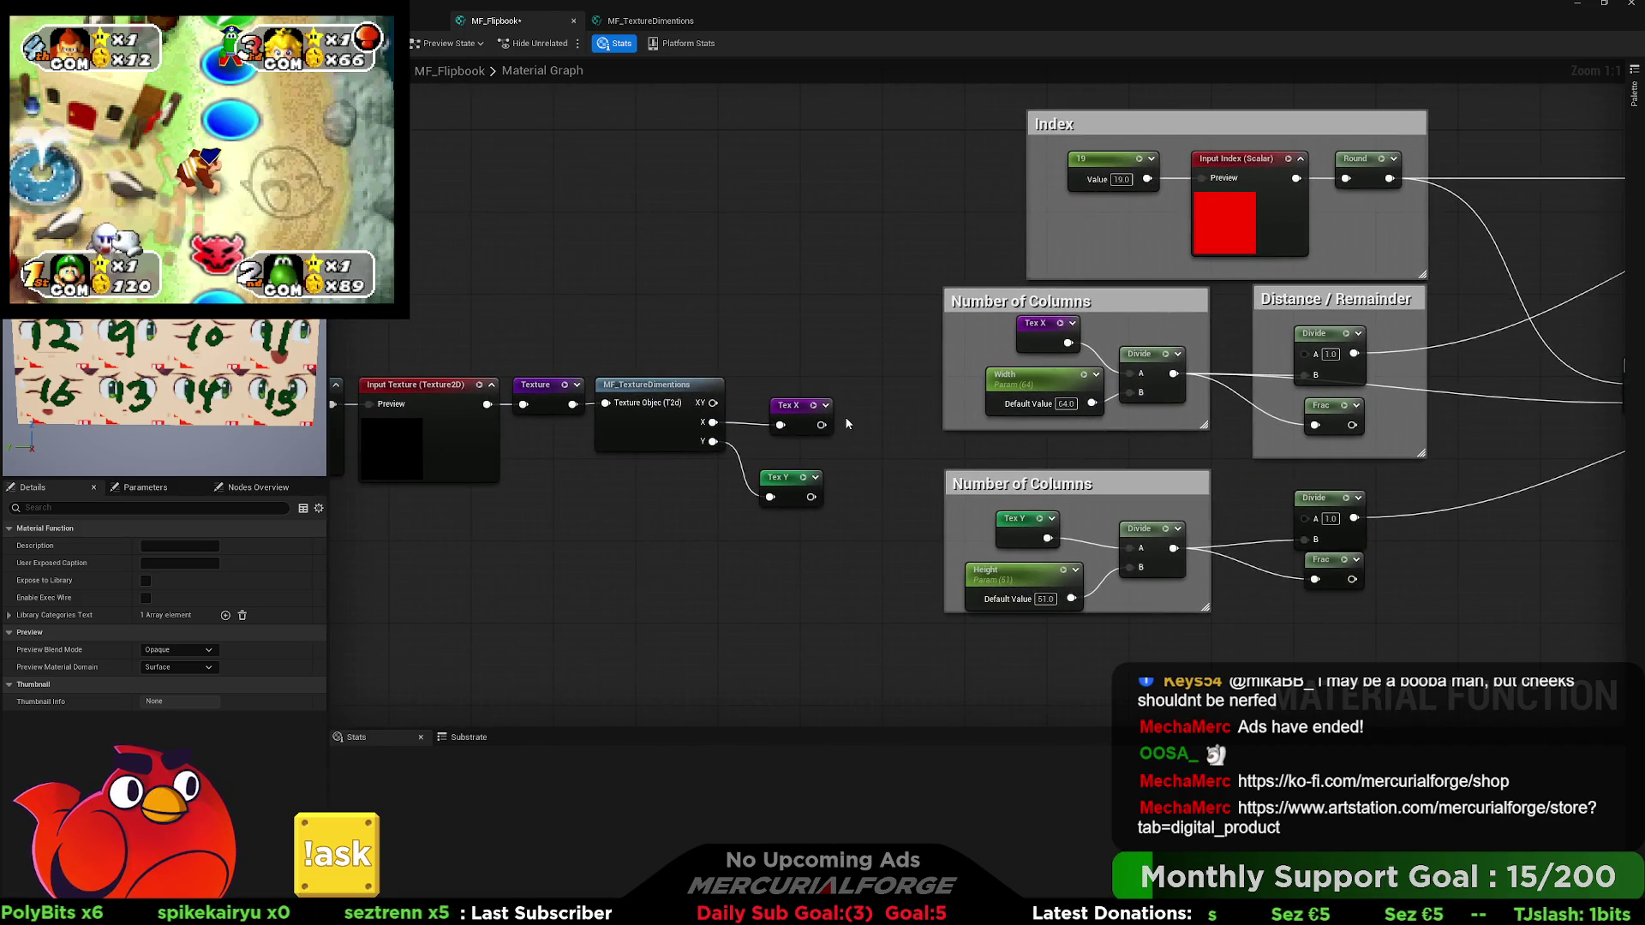
{"action": "left_click_drag", "start_coordinate": [789, 481], "coordinate": [799, 462]}
{"action": "left_click_drag", "start_coordinate": [789, 407], "coordinate": [789, 416]}
{"action": "mouse_move", "coordinate": [803, 513]}
{"action": "left_mouse_down"}
{"action": "mouse_move", "coordinate": [791, 429]}
{"action": "mouse_move", "coordinate": [760, 398]}
{"action": "left_mouse_up"}
{"action": "left_click", "coordinate": [778, 465]}
{"action": "mouse_move", "coordinate": [778, 464]}
{"action": "left_mouse_down"}
{"action": "mouse_move", "coordinate": [800, 481]}
{"action": "mouse_move", "coordinate": [1022, 471]}
{"action": "mouse_move", "coordinate": [404, 502]}
{"action": "left_mouse_up"}
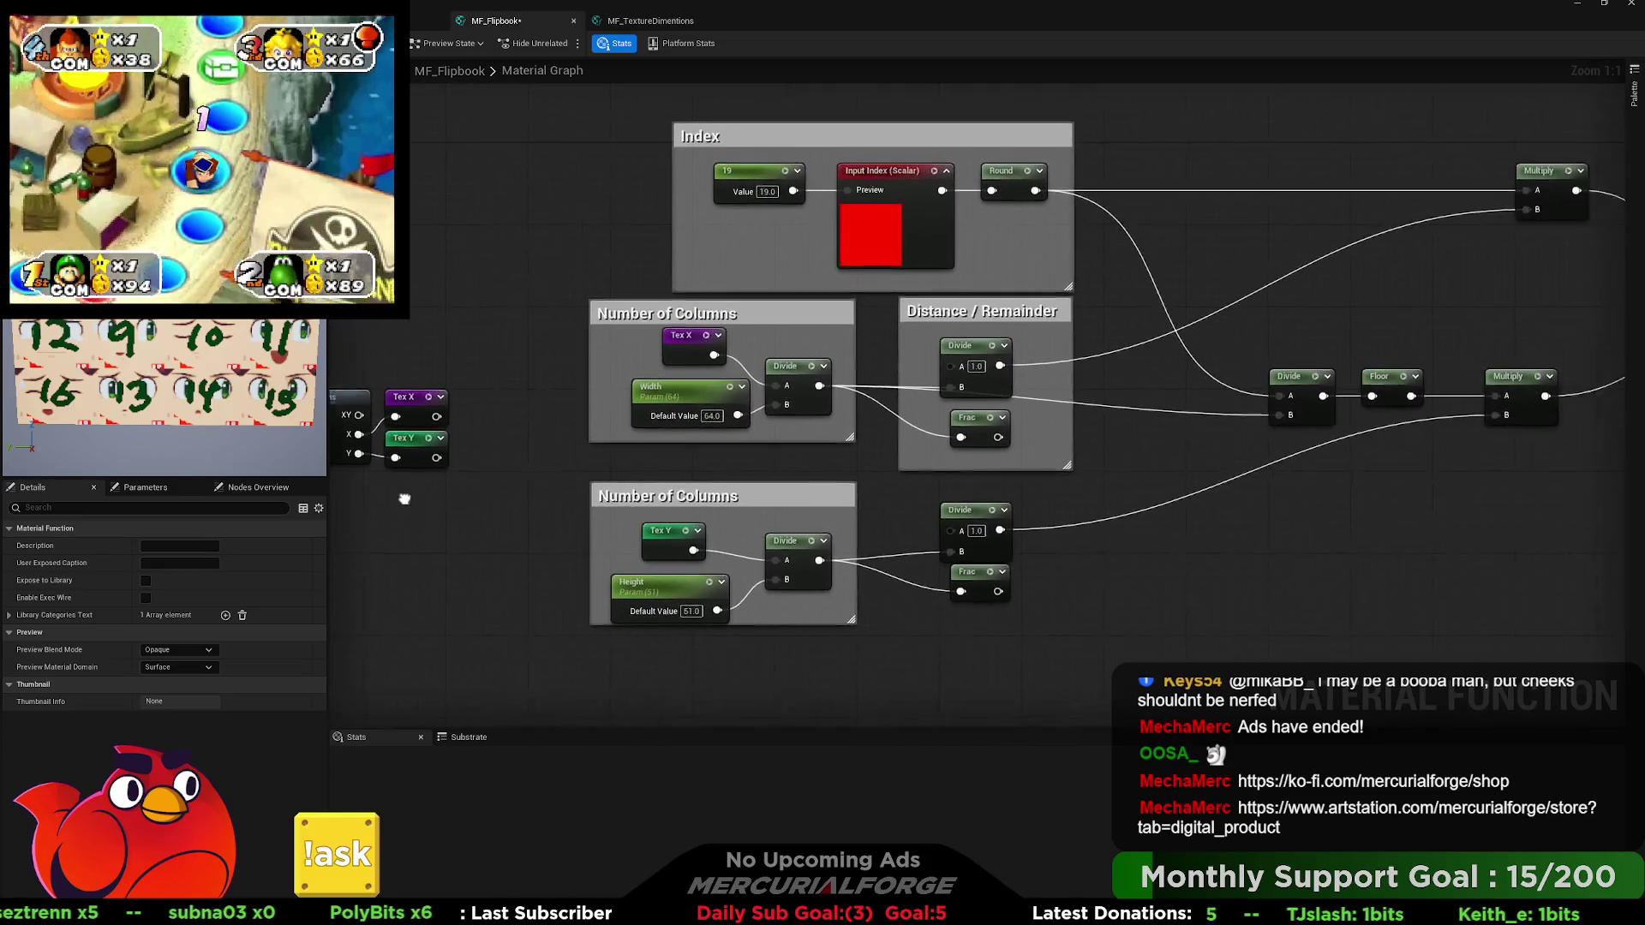
Paste a copy of the Distance / Remainder comment around the lower Divide and Frac pair.
{"action": "left_click_drag", "start_coordinate": [795, 507], "coordinate": [780, 508]}
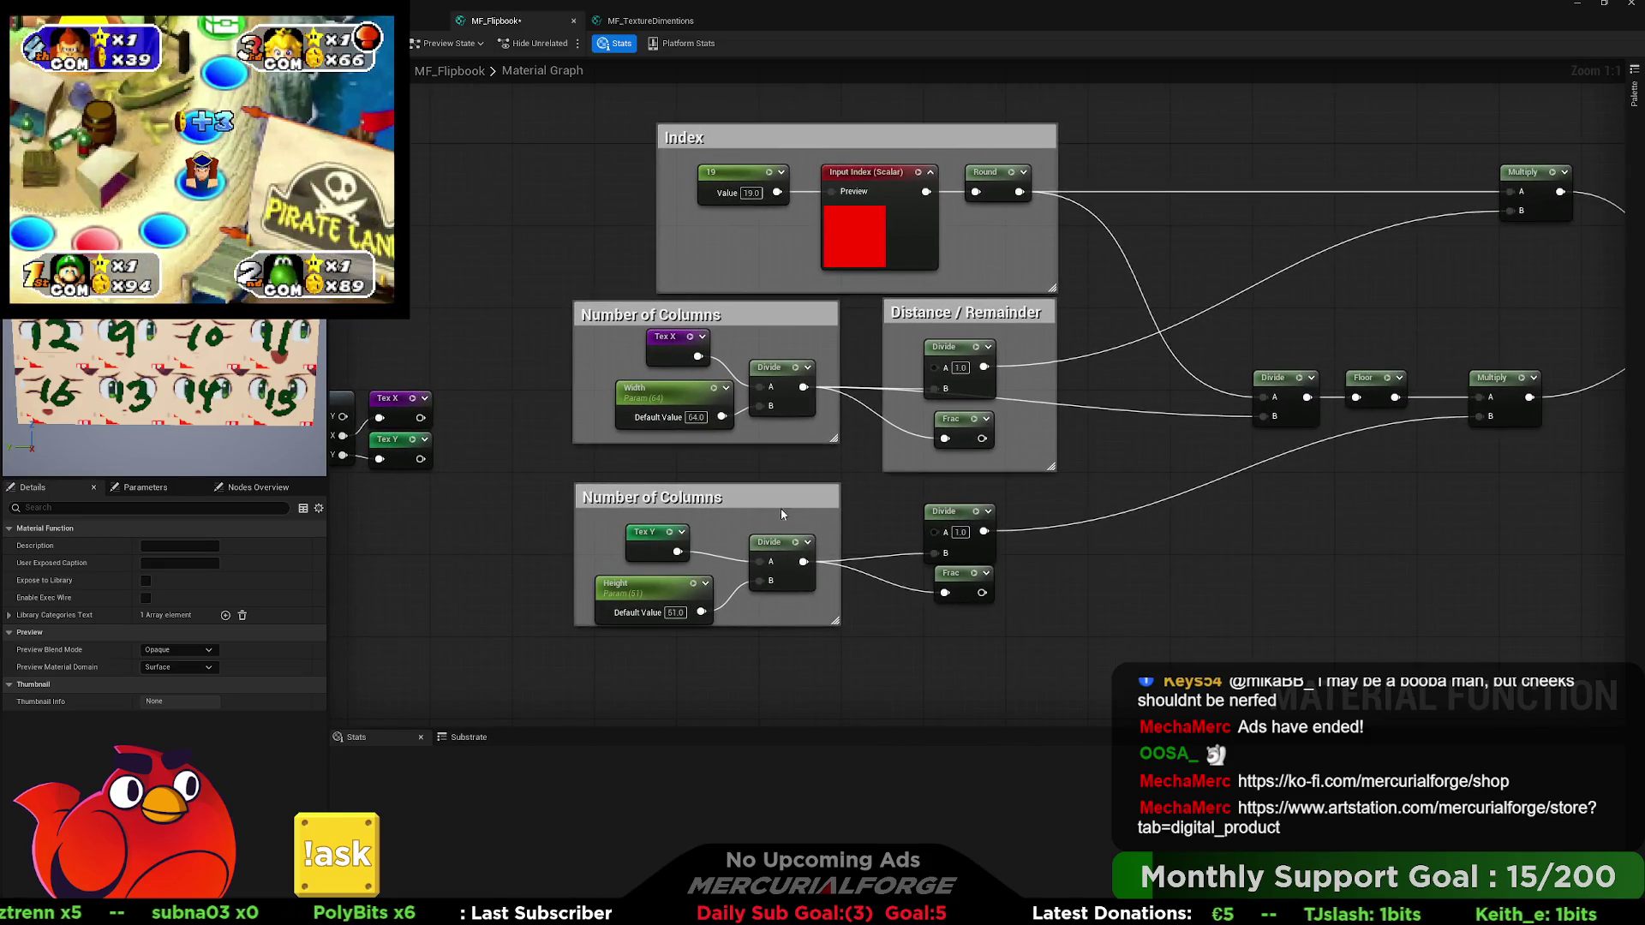
{"action": "left_click", "coordinate": [1027, 463]}
{"action": "key", "text": "ctrl+c"}
{"action": "key", "text": "ctrl+v"}
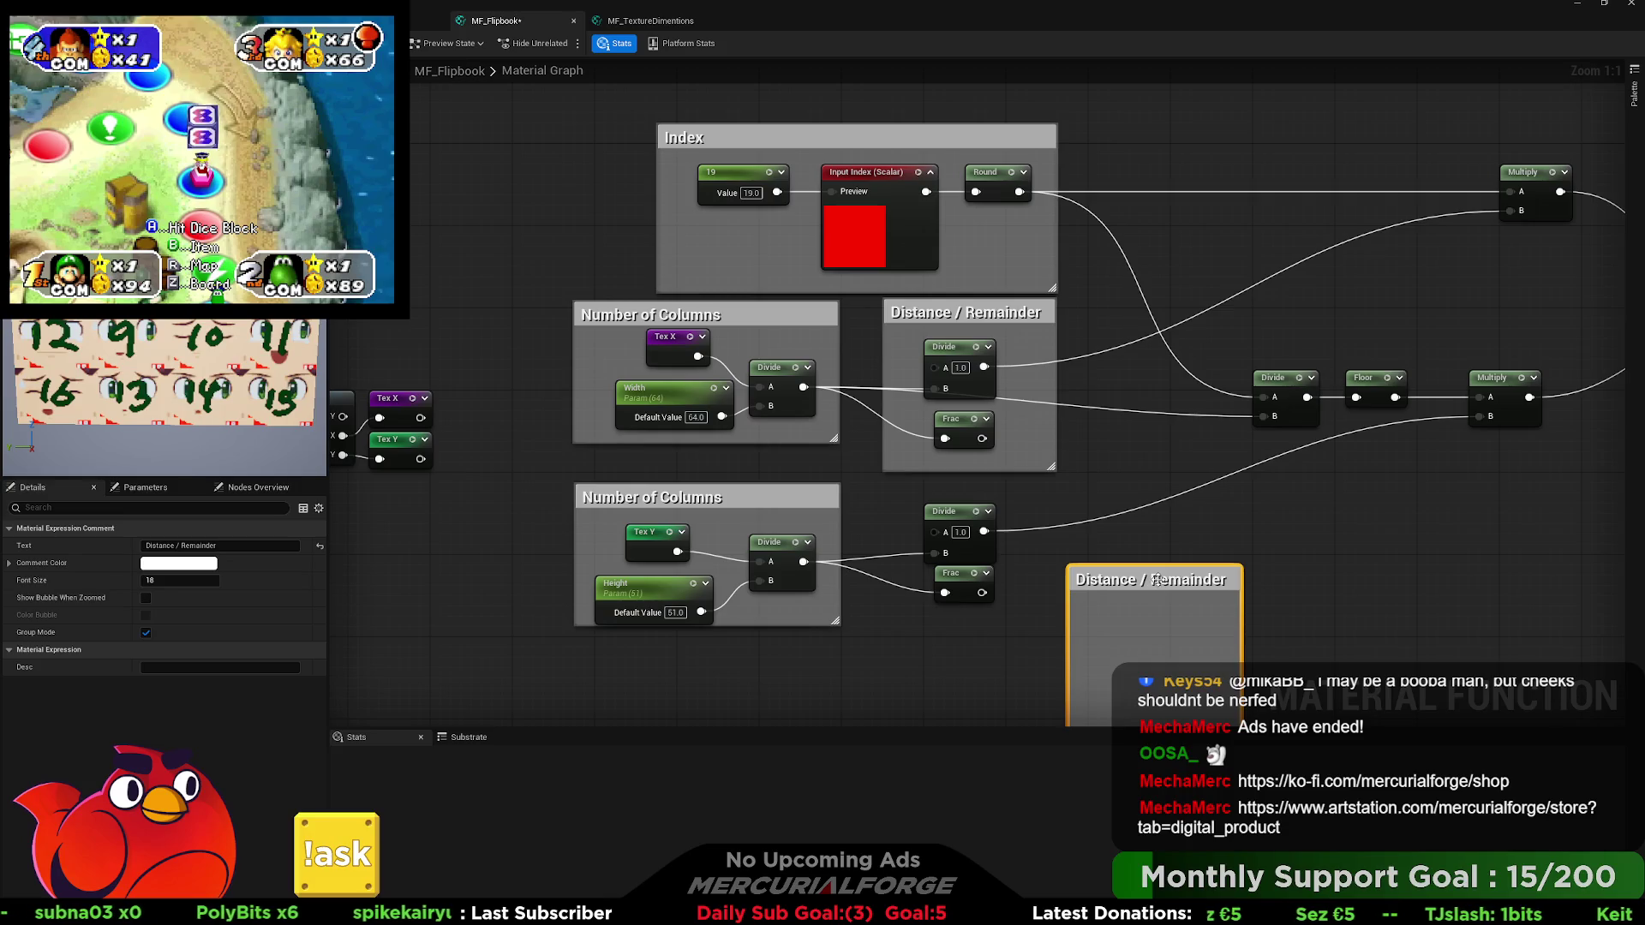
{"action": "left_click_drag", "start_coordinate": [1071, 569], "coordinate": [1061, 570]}
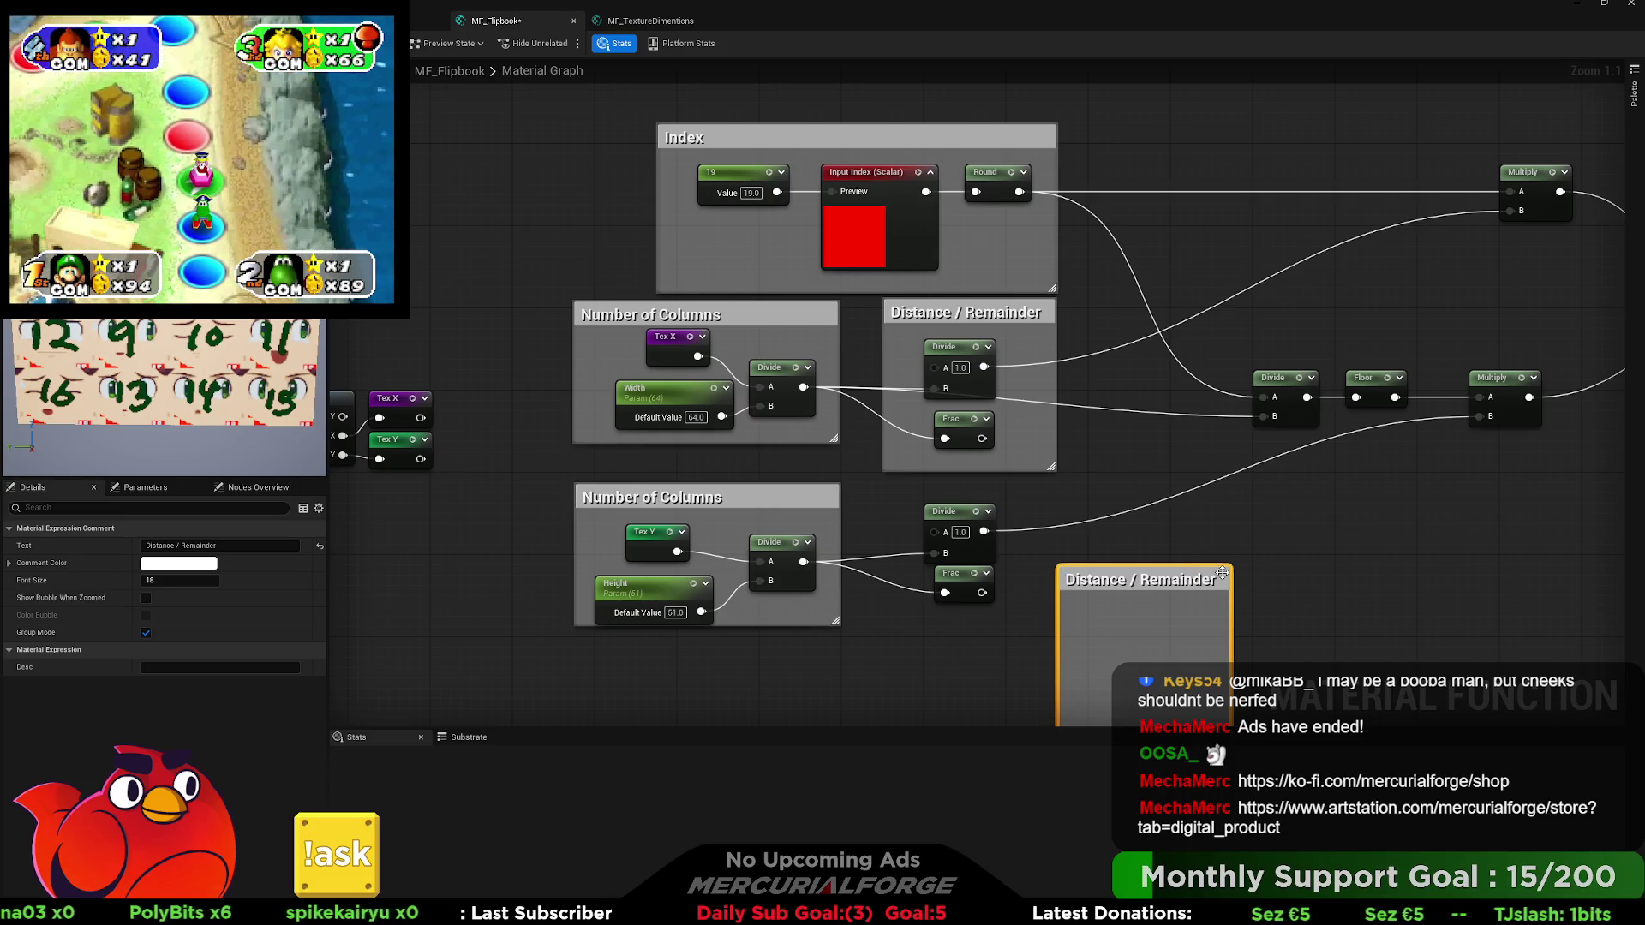
{"action": "left_click_drag", "start_coordinate": [1223, 579], "coordinate": [1050, 500]}
{"action": "mouse_move", "coordinate": [1035, 593]}
{"action": "left_mouse_down"}
{"action": "mouse_move", "coordinate": [940, 534]}
{"action": "mouse_move", "coordinate": [966, 604]}
{"action": "left_mouse_up"}
{"action": "left_click", "coordinate": [1165, 569]}
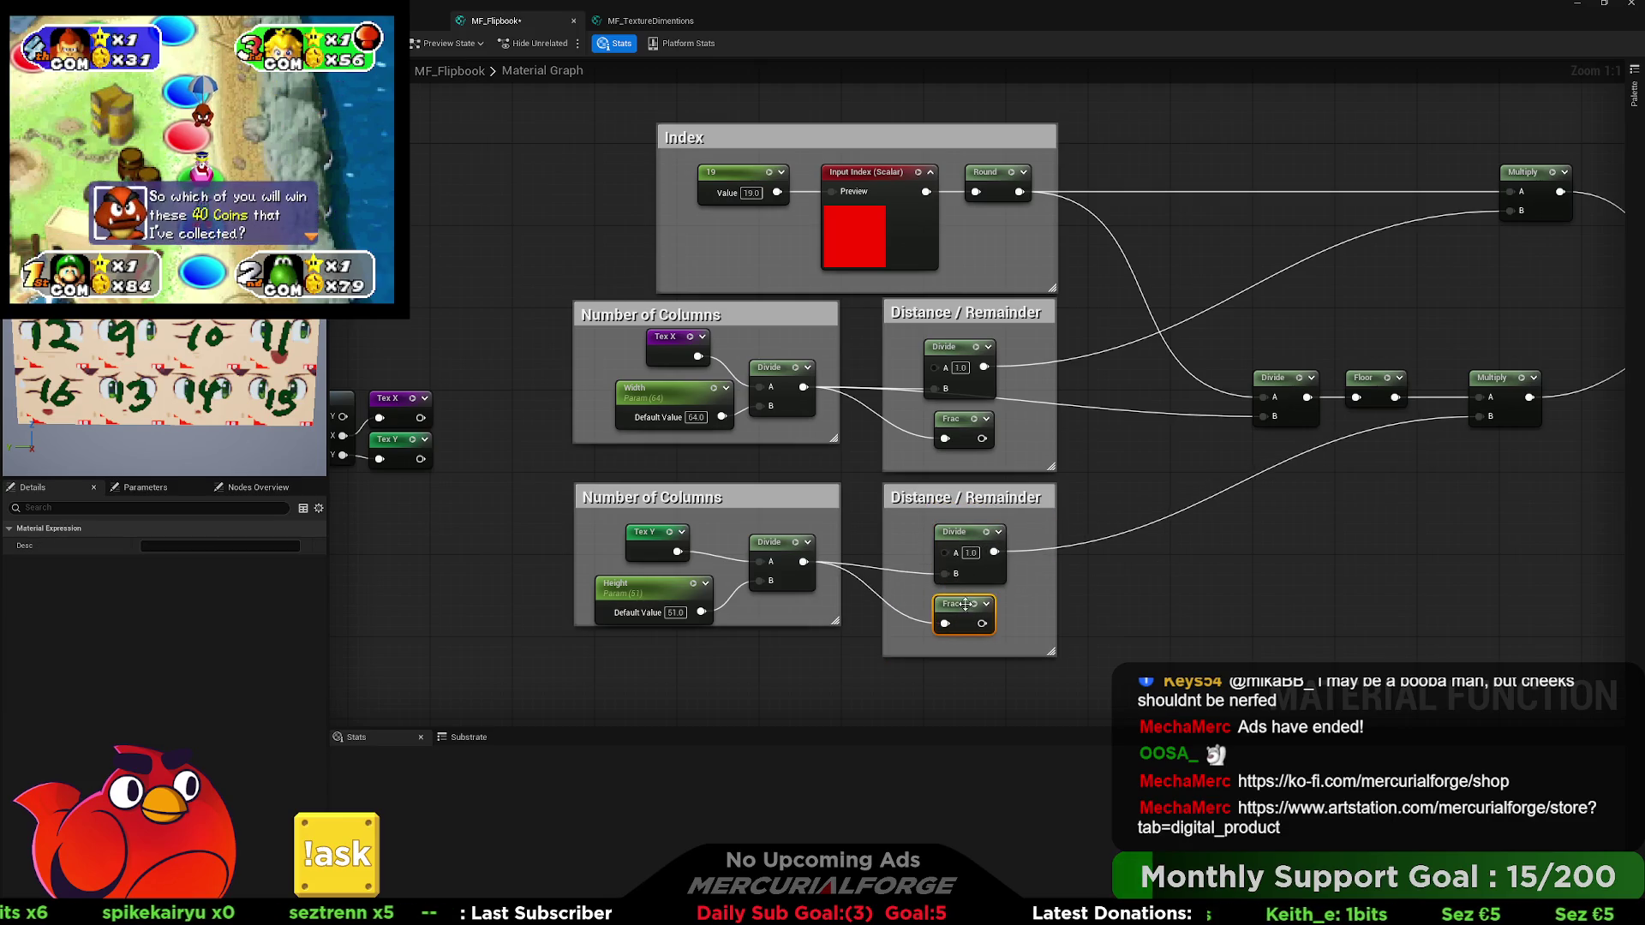
{"action": "left_click", "coordinate": [1168, 574]}
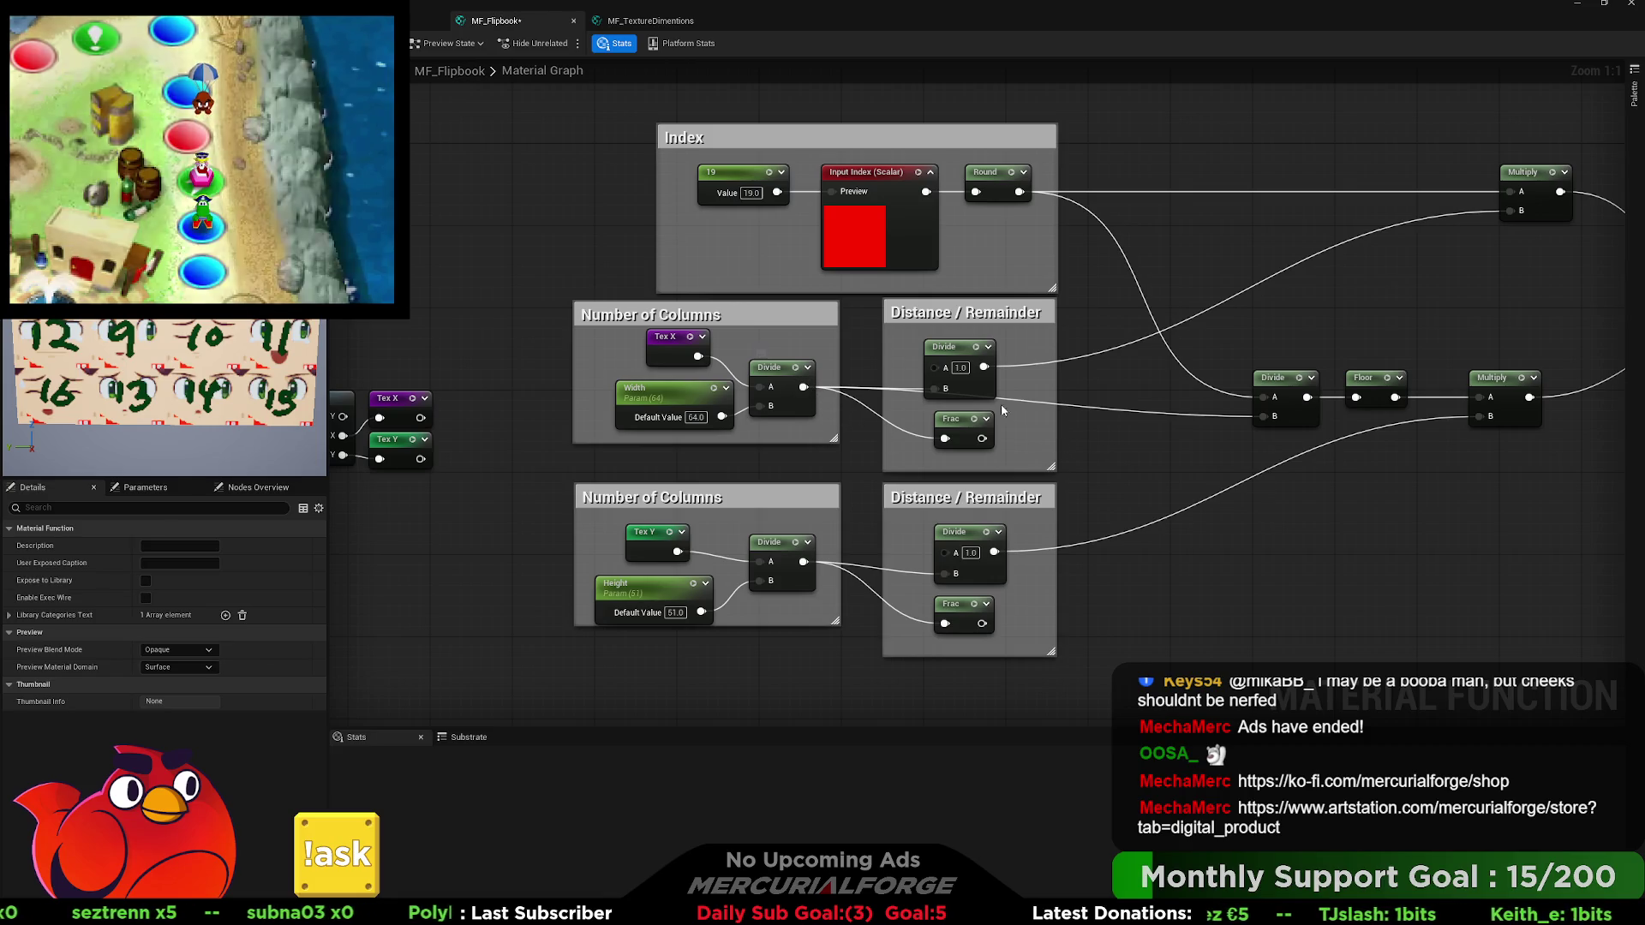
Add two reroute points on the upper Divide wire and pull them down below Frac.
{"action": "double_click", "coordinate": [1060, 397]}
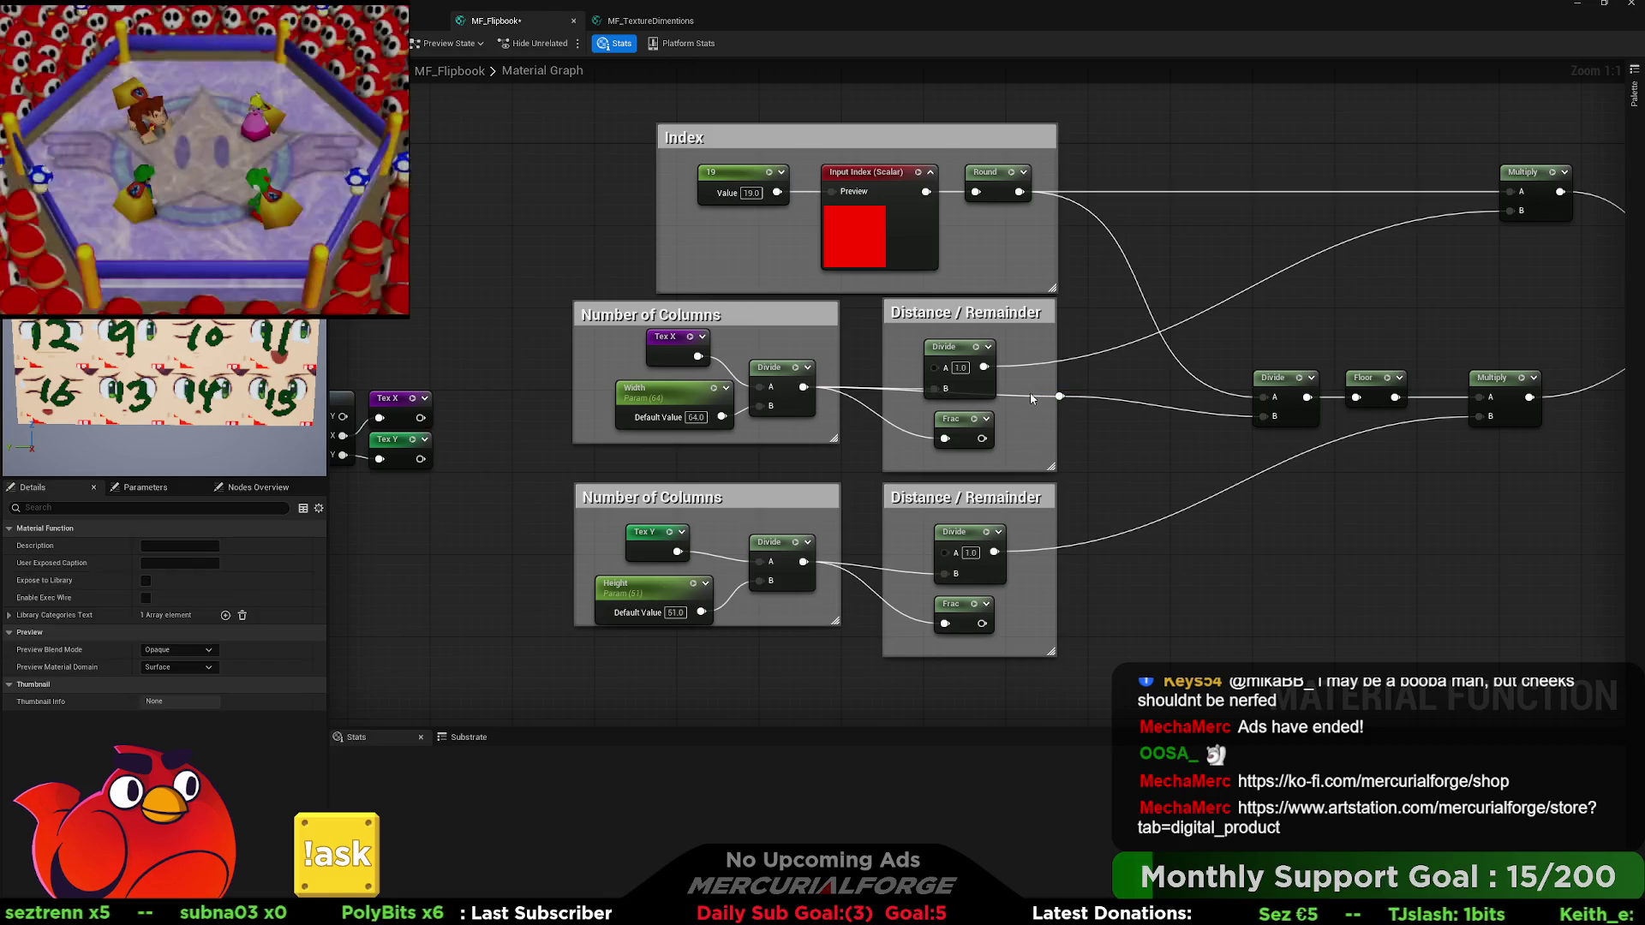
{"action": "double_click", "coordinate": [1019, 387]}
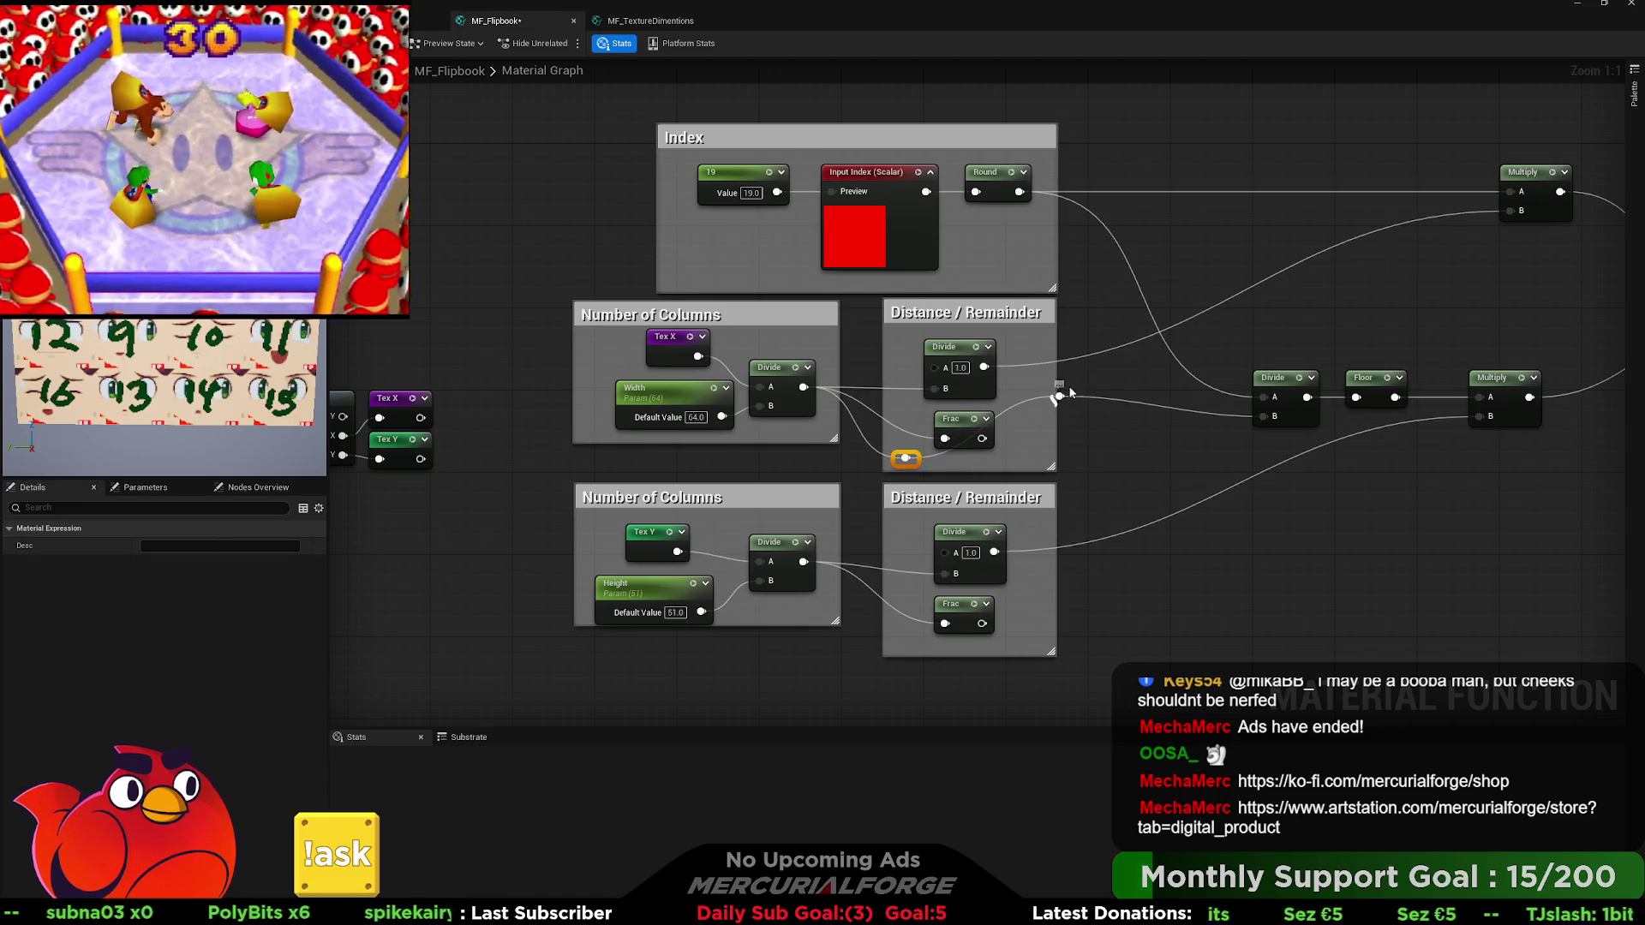
{"action": "mouse_move", "coordinate": [1061, 396]}
{"action": "left_mouse_down"}
{"action": "mouse_move", "coordinate": [1019, 448]}
{"action": "mouse_move", "coordinate": [1040, 464]}
{"action": "mouse_move", "coordinate": [1088, 415]}
{"action": "mouse_move", "coordinate": [937, 382]}
{"action": "mouse_move", "coordinate": [896, 408]}
{"action": "left_mouse_up"}
Move the top Multiply left and place an Add node with B 1.0 after it.
{"action": "scroll", "coordinate": [891, 415], "scroll_direction": "down", "scroll_amount": 1}
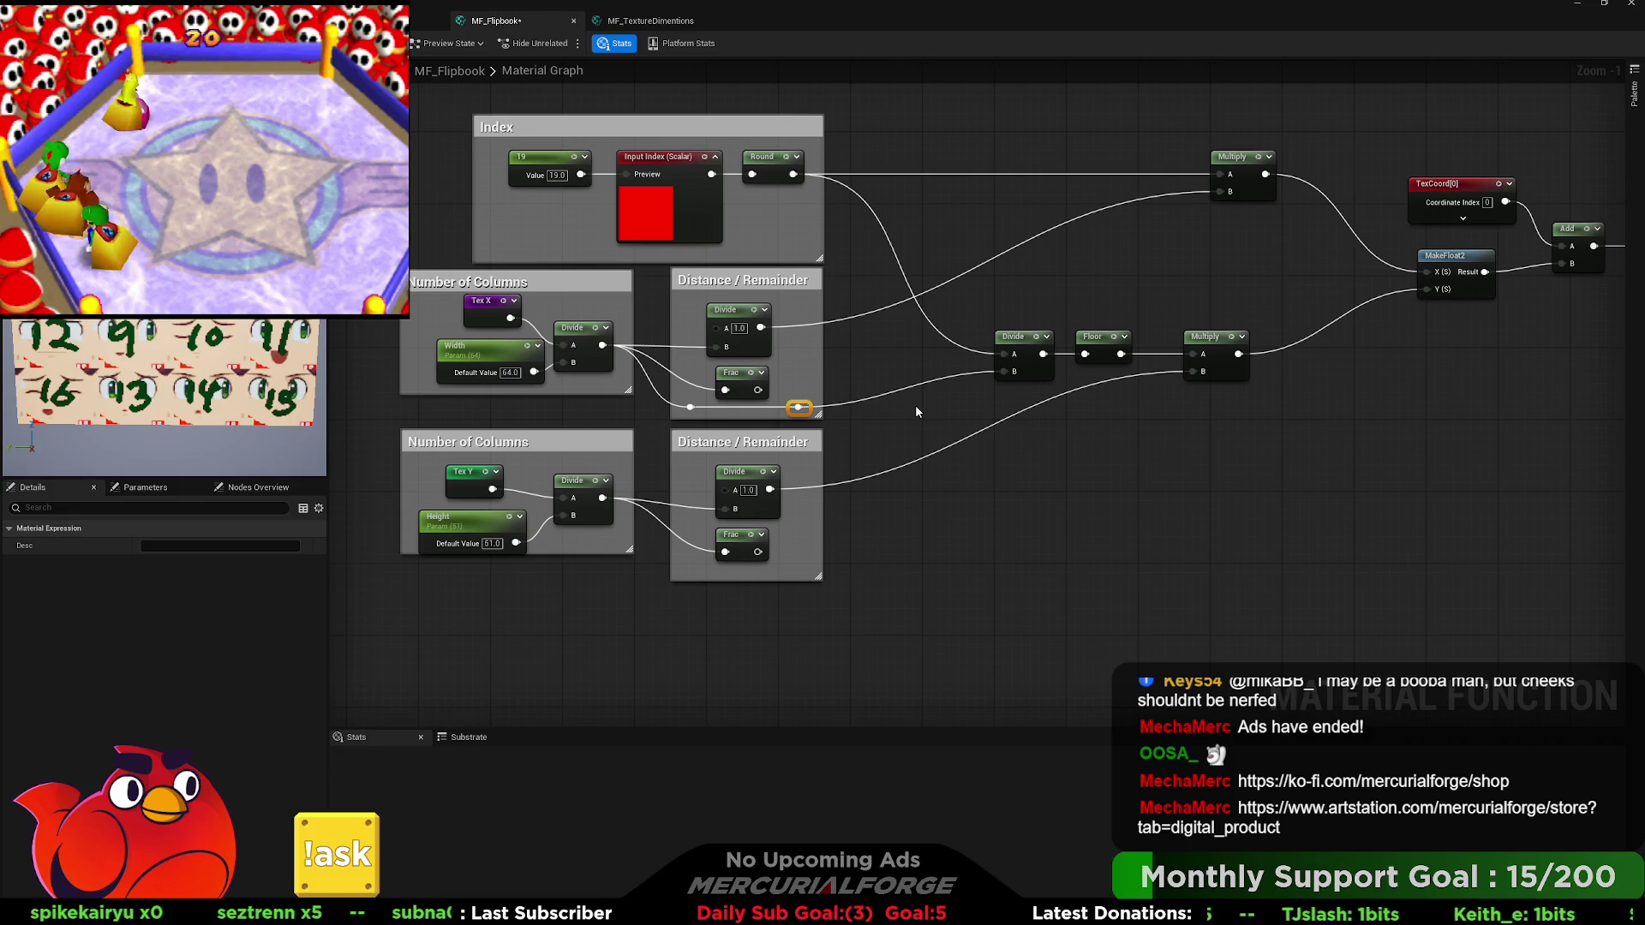
{"action": "left_click_drag", "start_coordinate": [915, 407], "coordinate": [871, 432]}
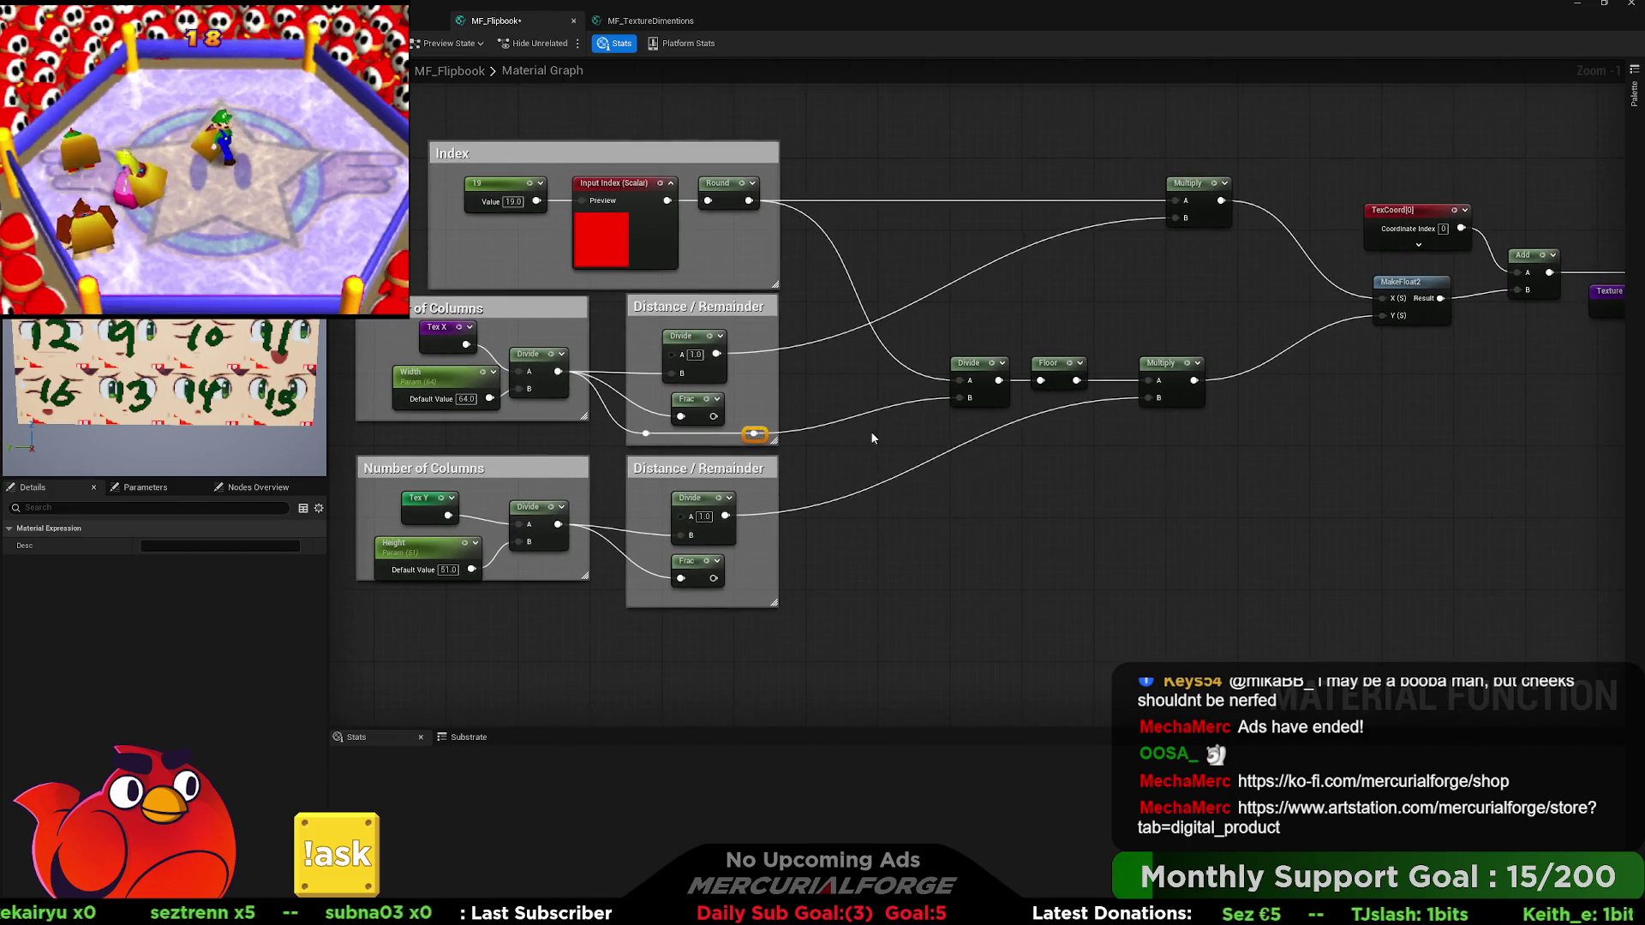
{"action": "left_click_drag", "start_coordinate": [1200, 182], "coordinate": [1101, 183]}
{"action": "left_click", "coordinate": [1175, 203]}
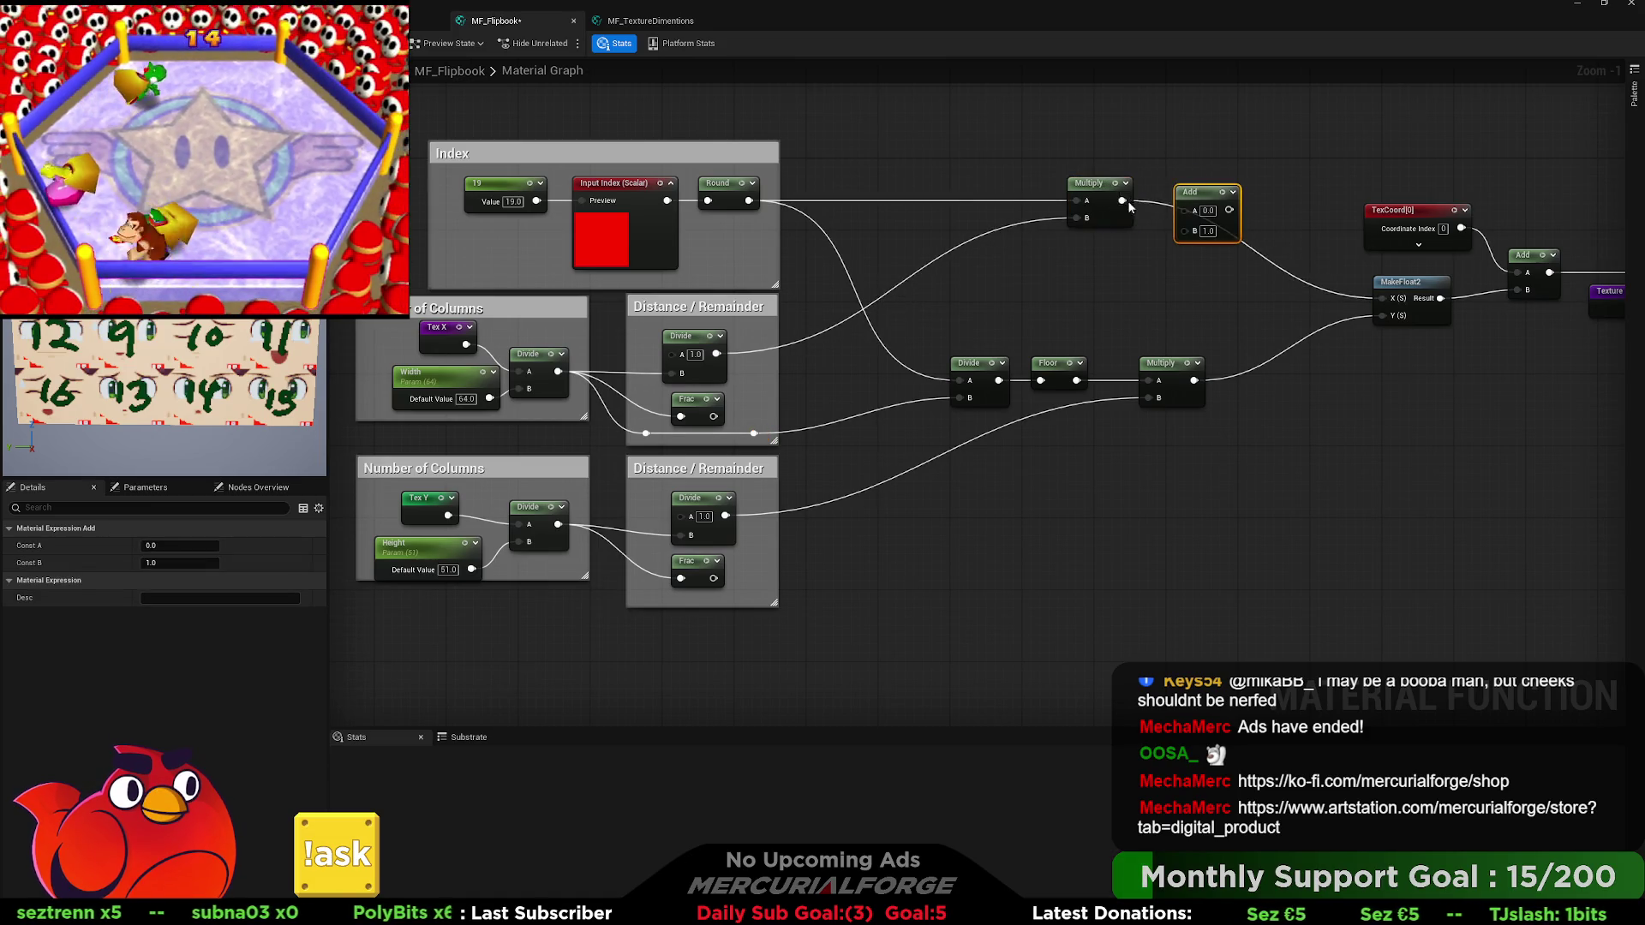
{"action": "left_click_drag", "start_coordinate": [1201, 207], "coordinate": [1201, 198]}
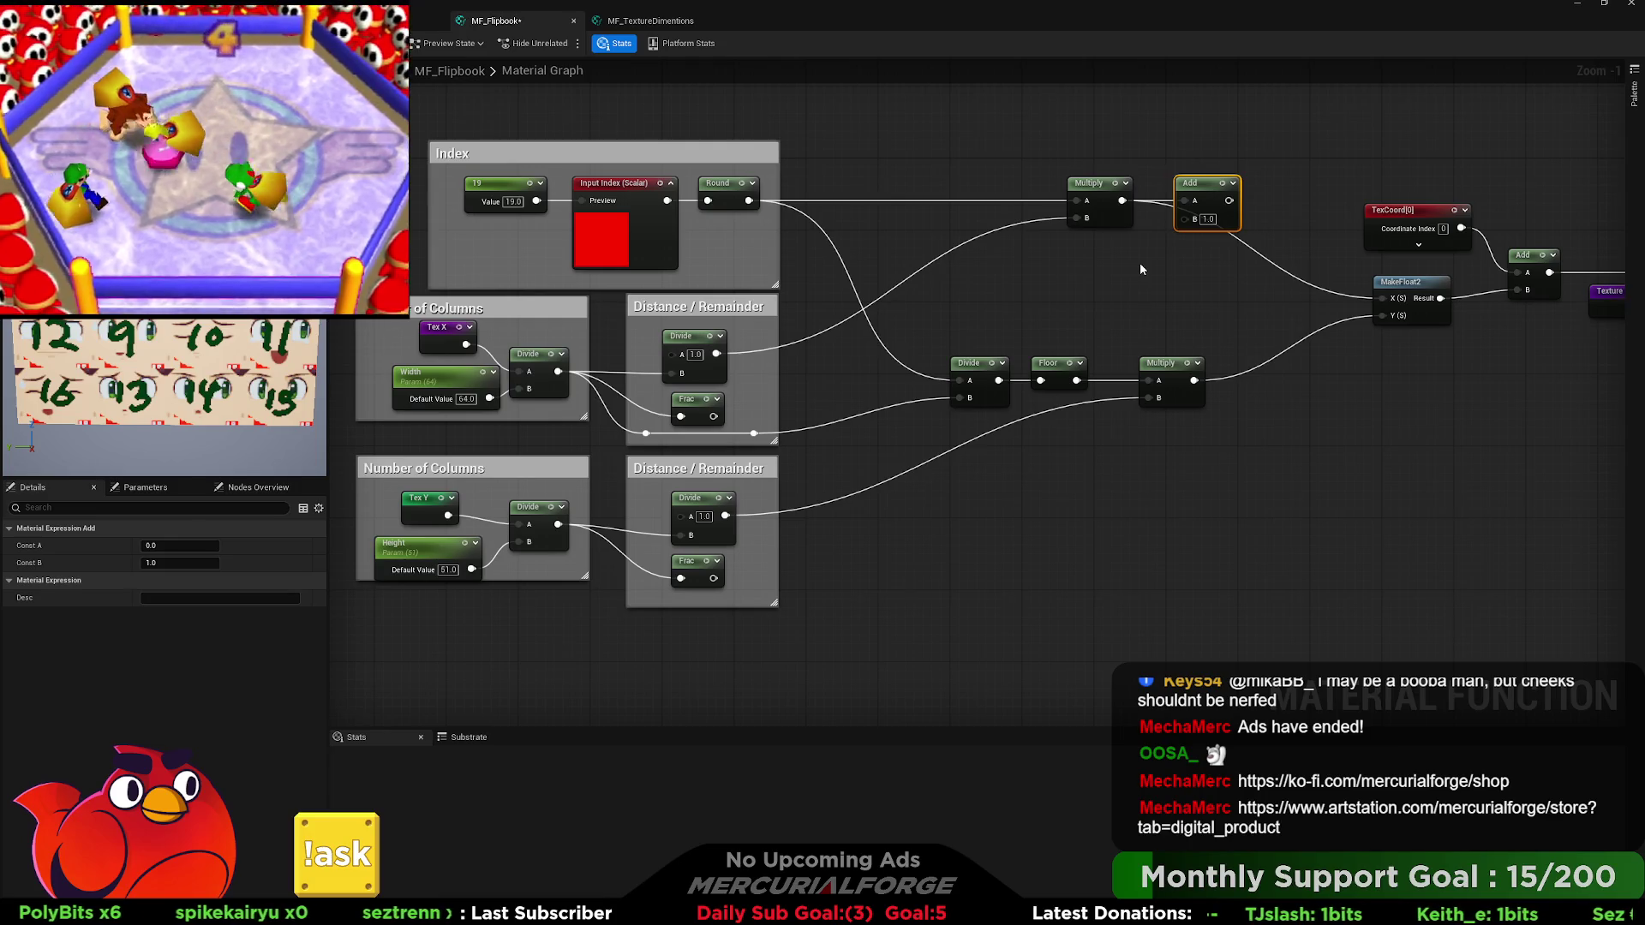
Duplicate a Multiply node and wire the upper Frac and Floor outputs into it.
{"action": "left_click", "coordinate": [1164, 371]}
{"action": "key", "text": "ctrl+c"}
{"action": "key", "text": "ctrl+v"}
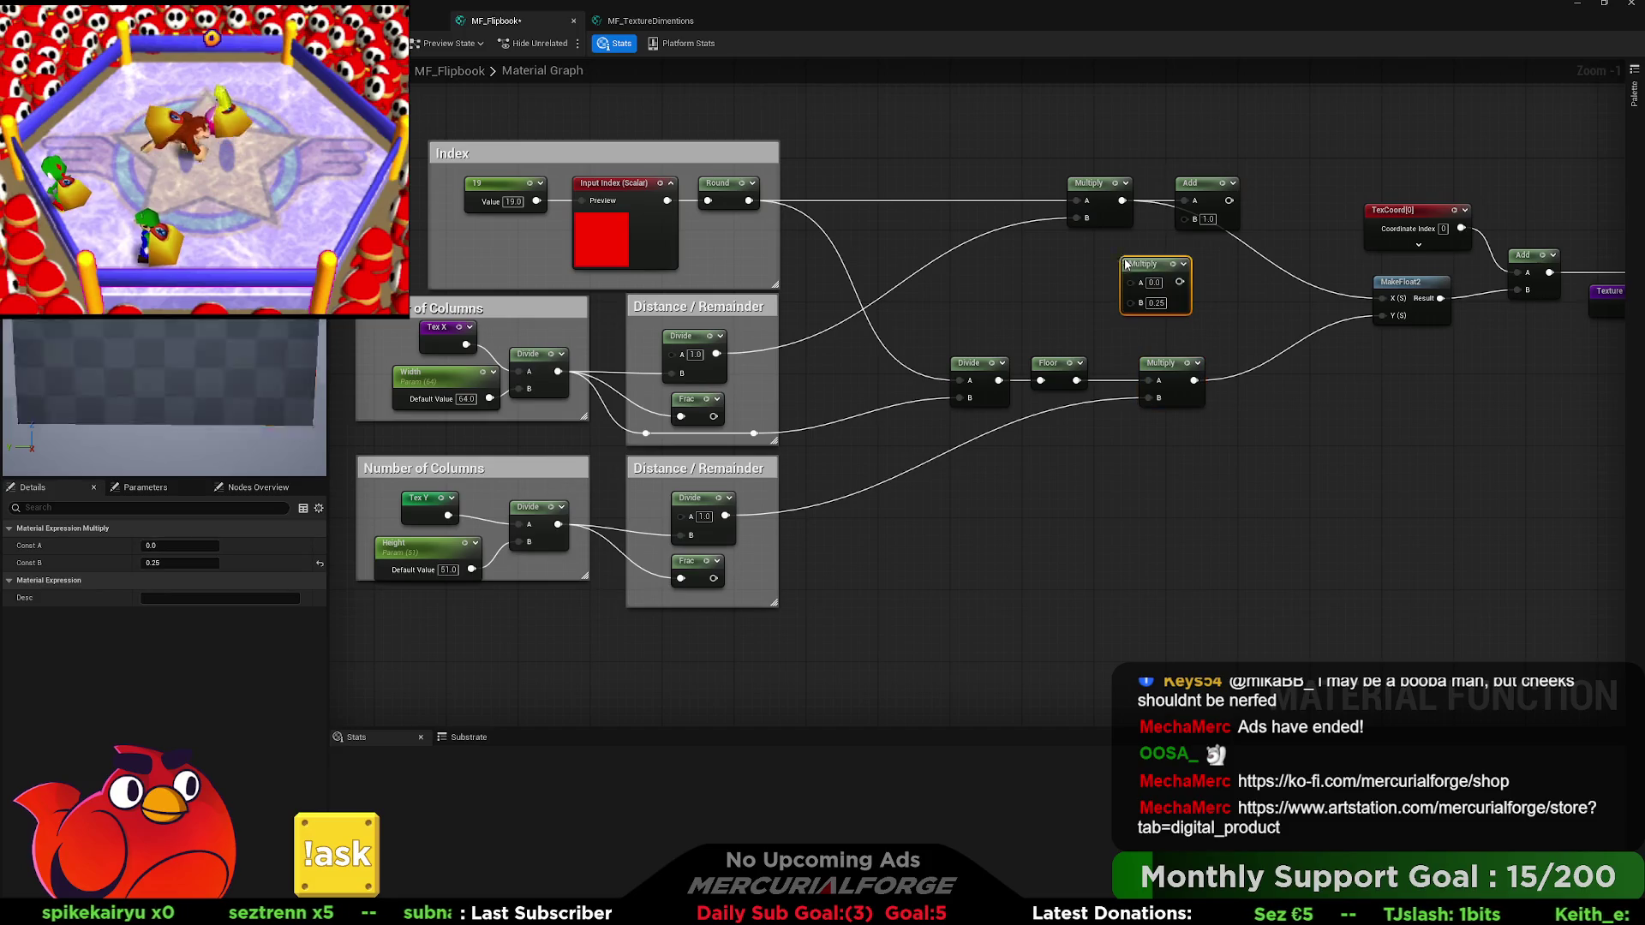
{"action": "left_click_drag", "start_coordinate": [1146, 272], "coordinate": [1137, 272]}
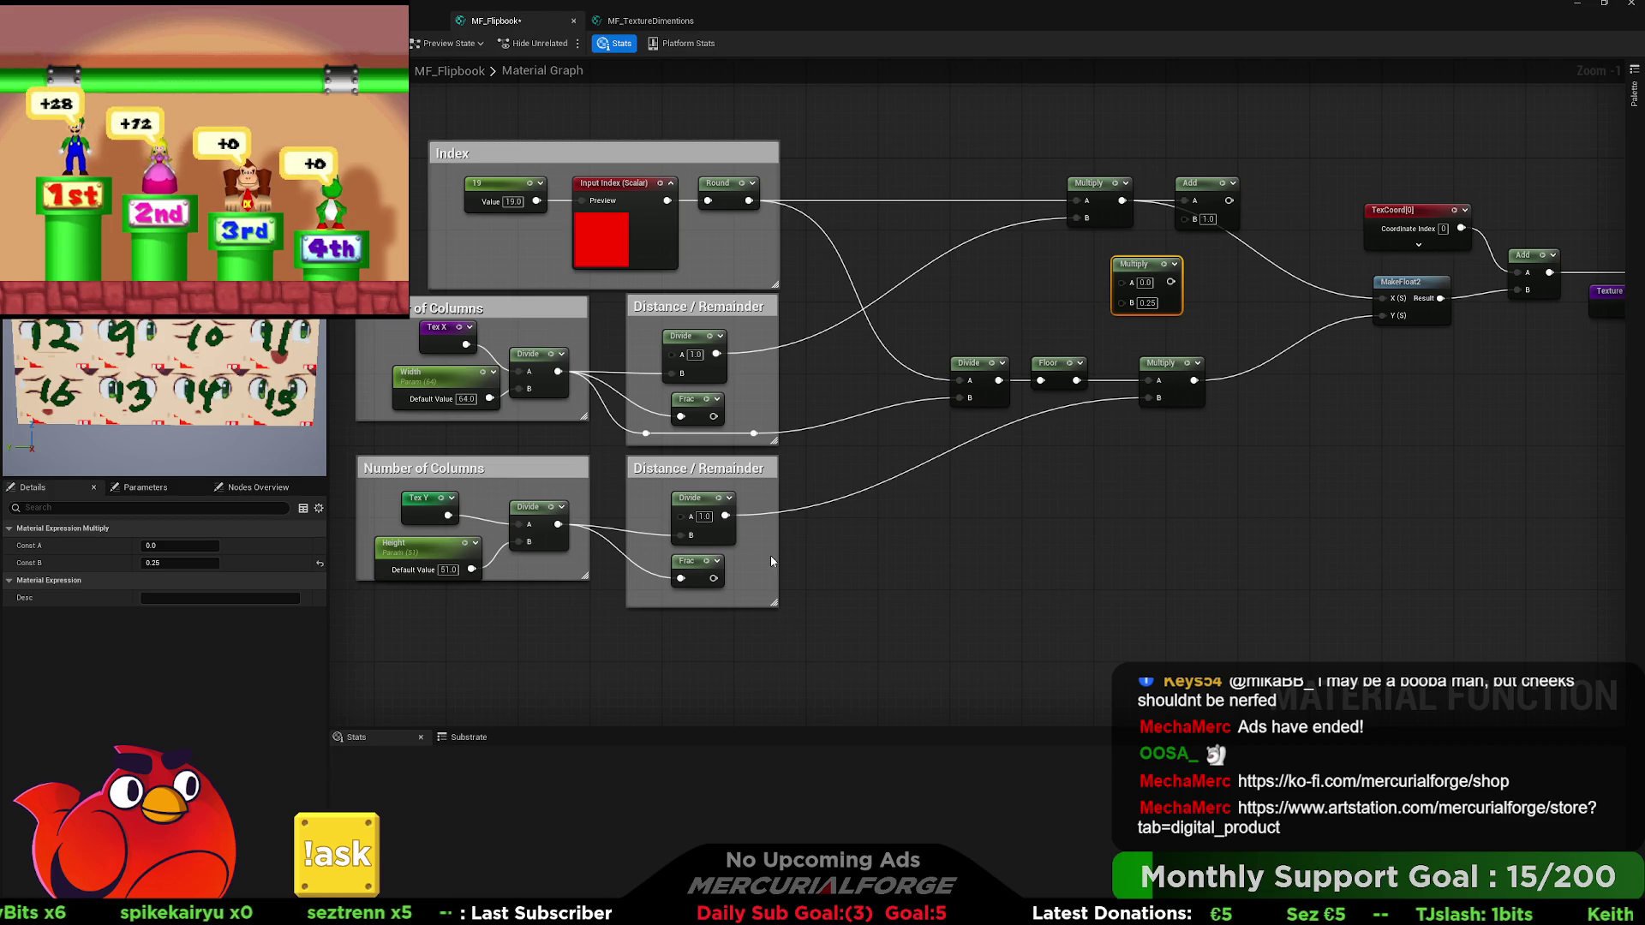
{"action": "mouse_move", "coordinate": [713, 416]}
{"action": "left_mouse_down"}
{"action": "mouse_move", "coordinate": [823, 370]}
{"action": "mouse_move", "coordinate": [1124, 303]}
{"action": "left_mouse_up"}
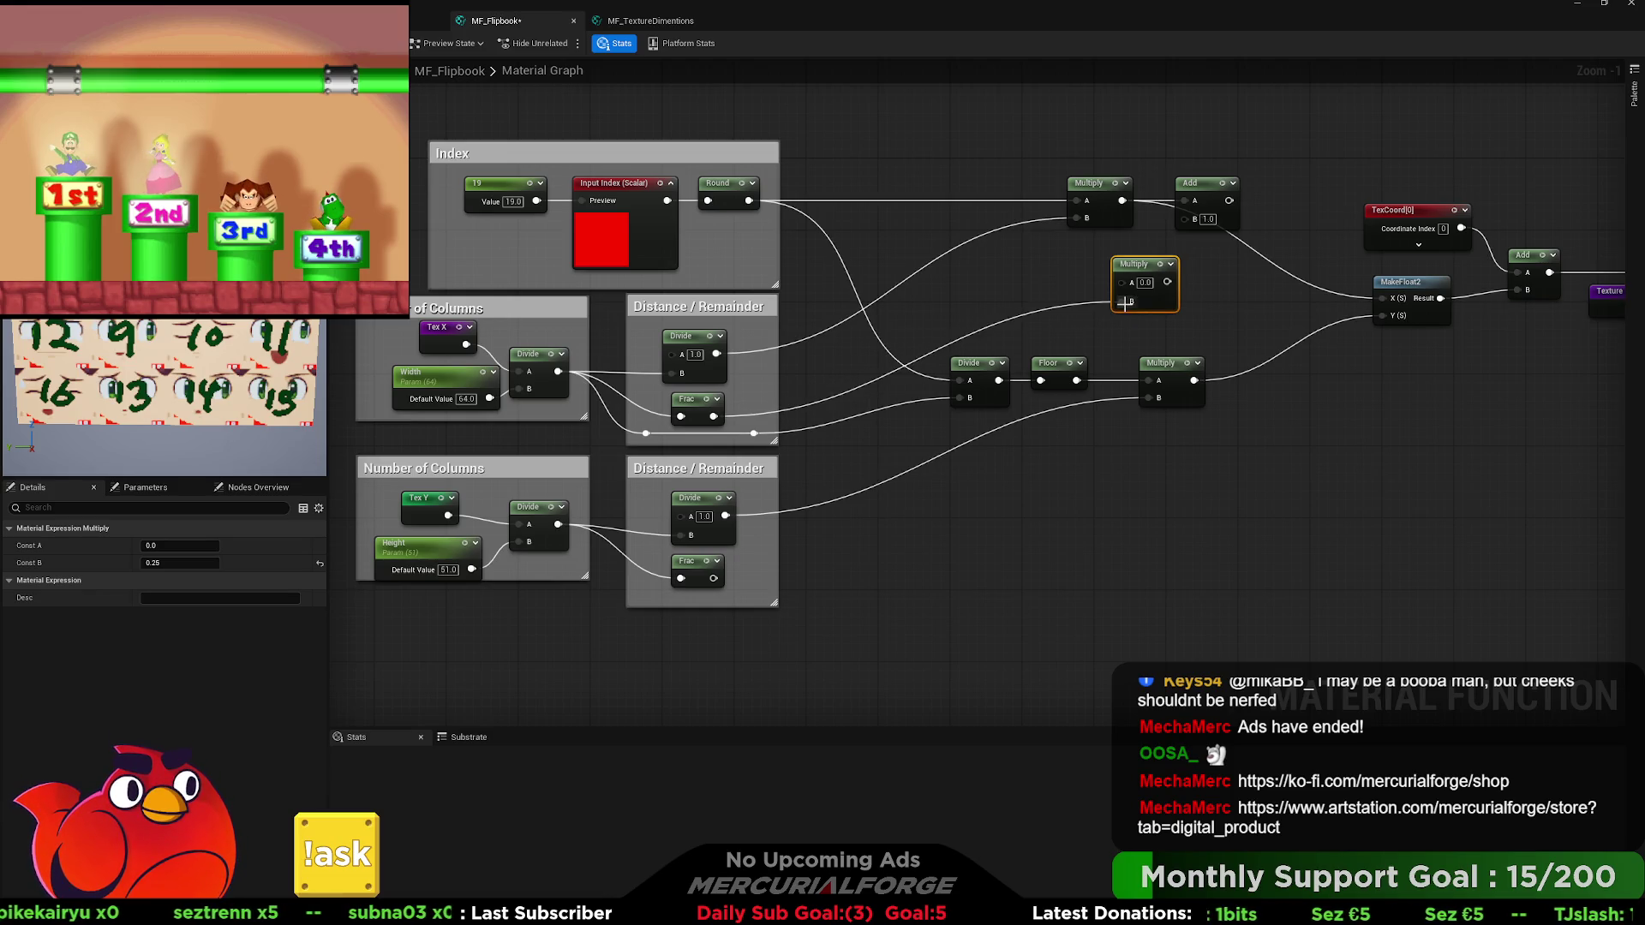
{"action": "mouse_move", "coordinate": [1077, 380]}
{"action": "left_mouse_down"}
{"action": "mouse_move", "coordinate": [1096, 289]}
{"action": "mouse_move", "coordinate": [1185, 217]}
{"action": "mouse_move", "coordinate": [1142, 281]}
{"action": "left_mouse_up"}
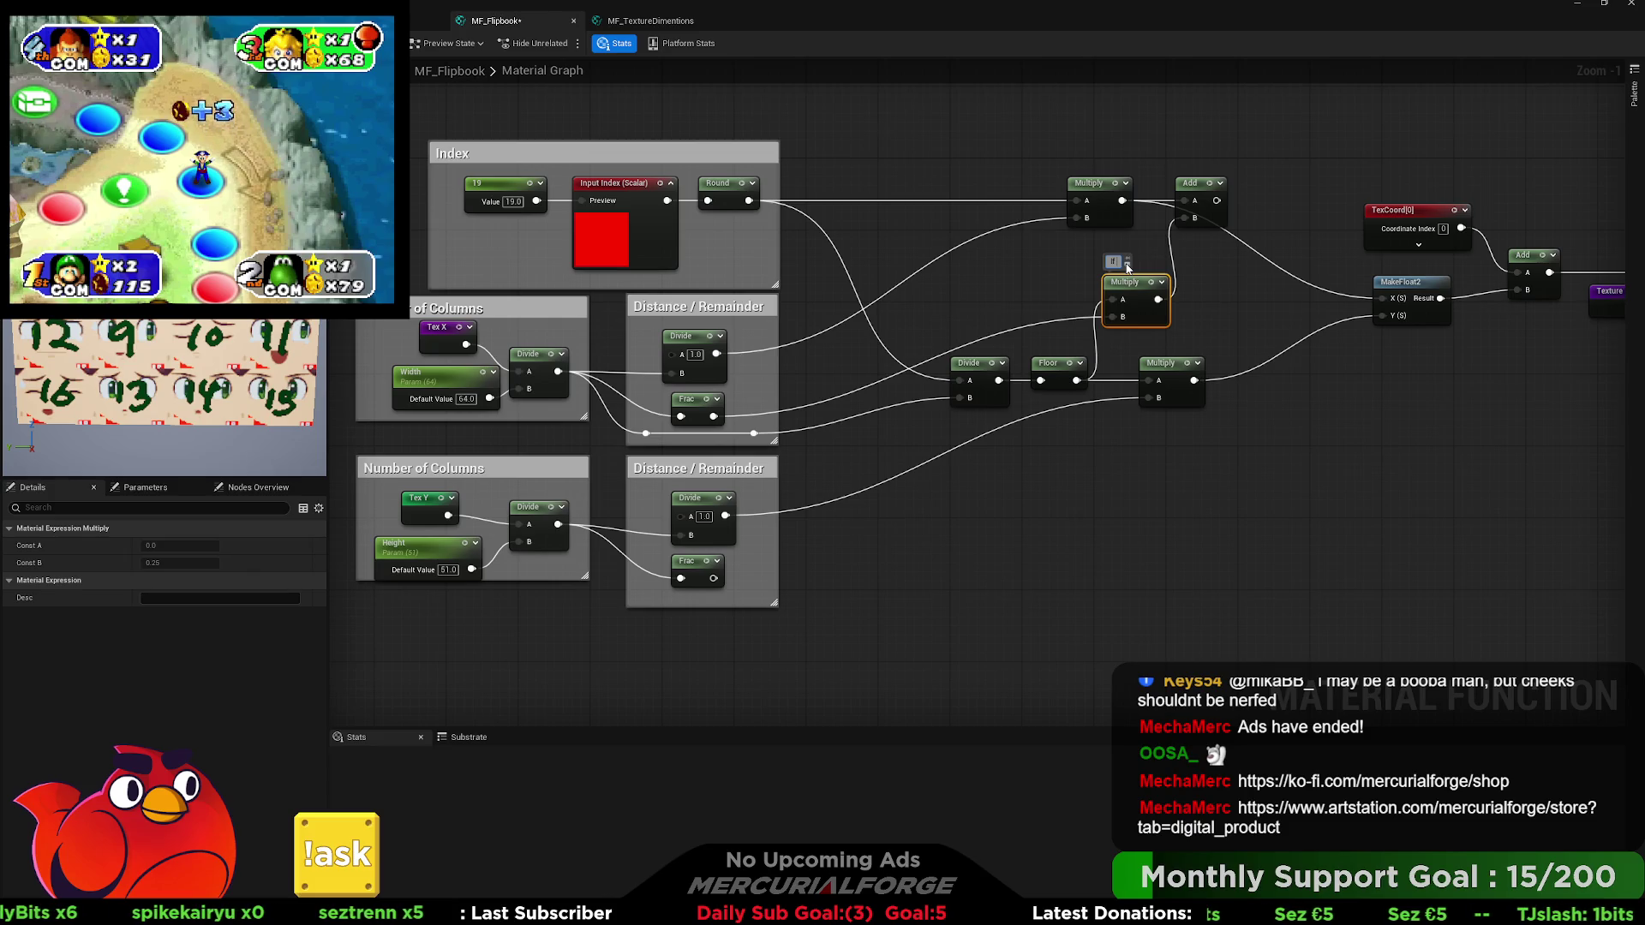
Give the new Multiply the node comment 'Add possible column remainder'.
{"action": "type", "text": "Co"}
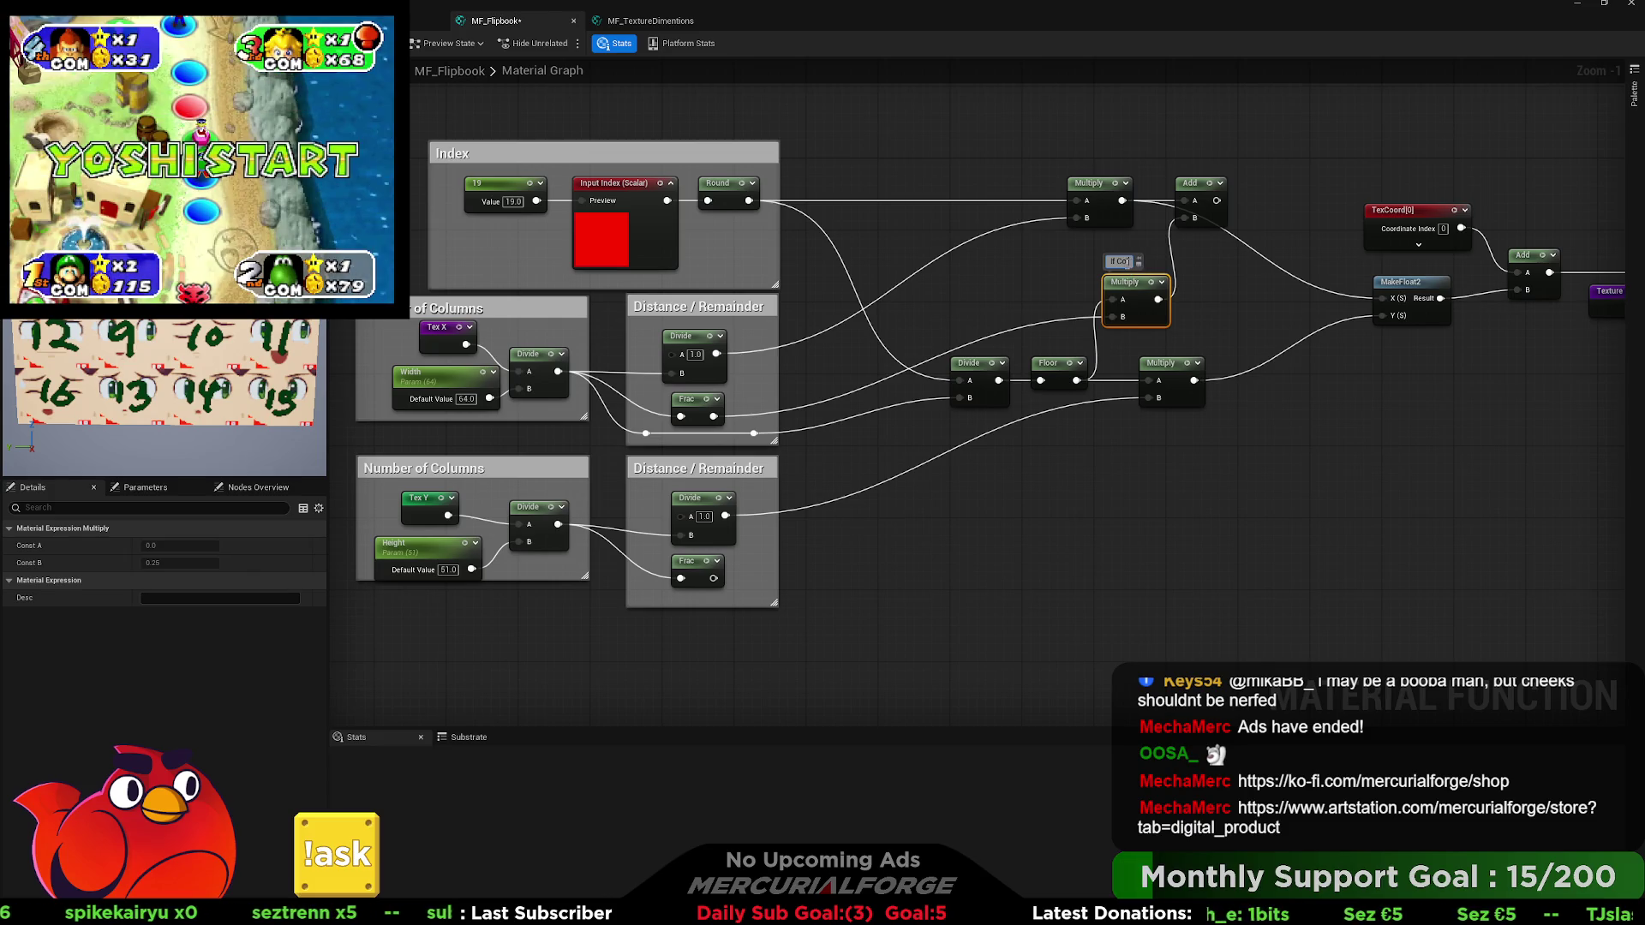
{"action": "type", "text": "lumn"}
{"action": "type", "text": "rema"}
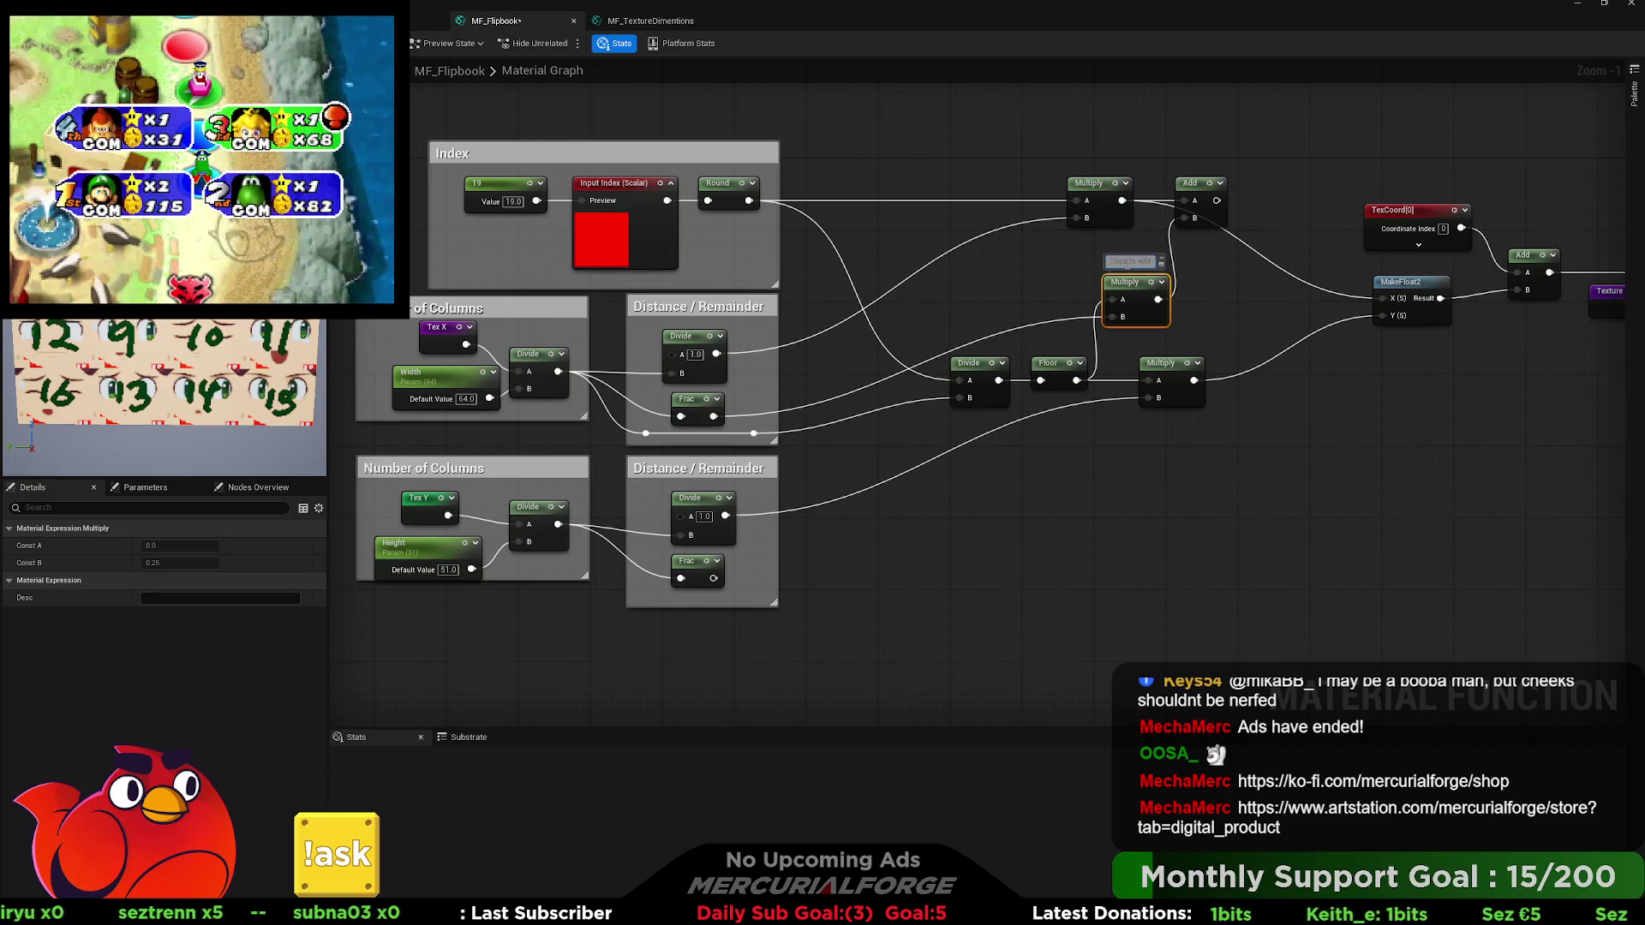
{"action": "type", "text": "ible C"}
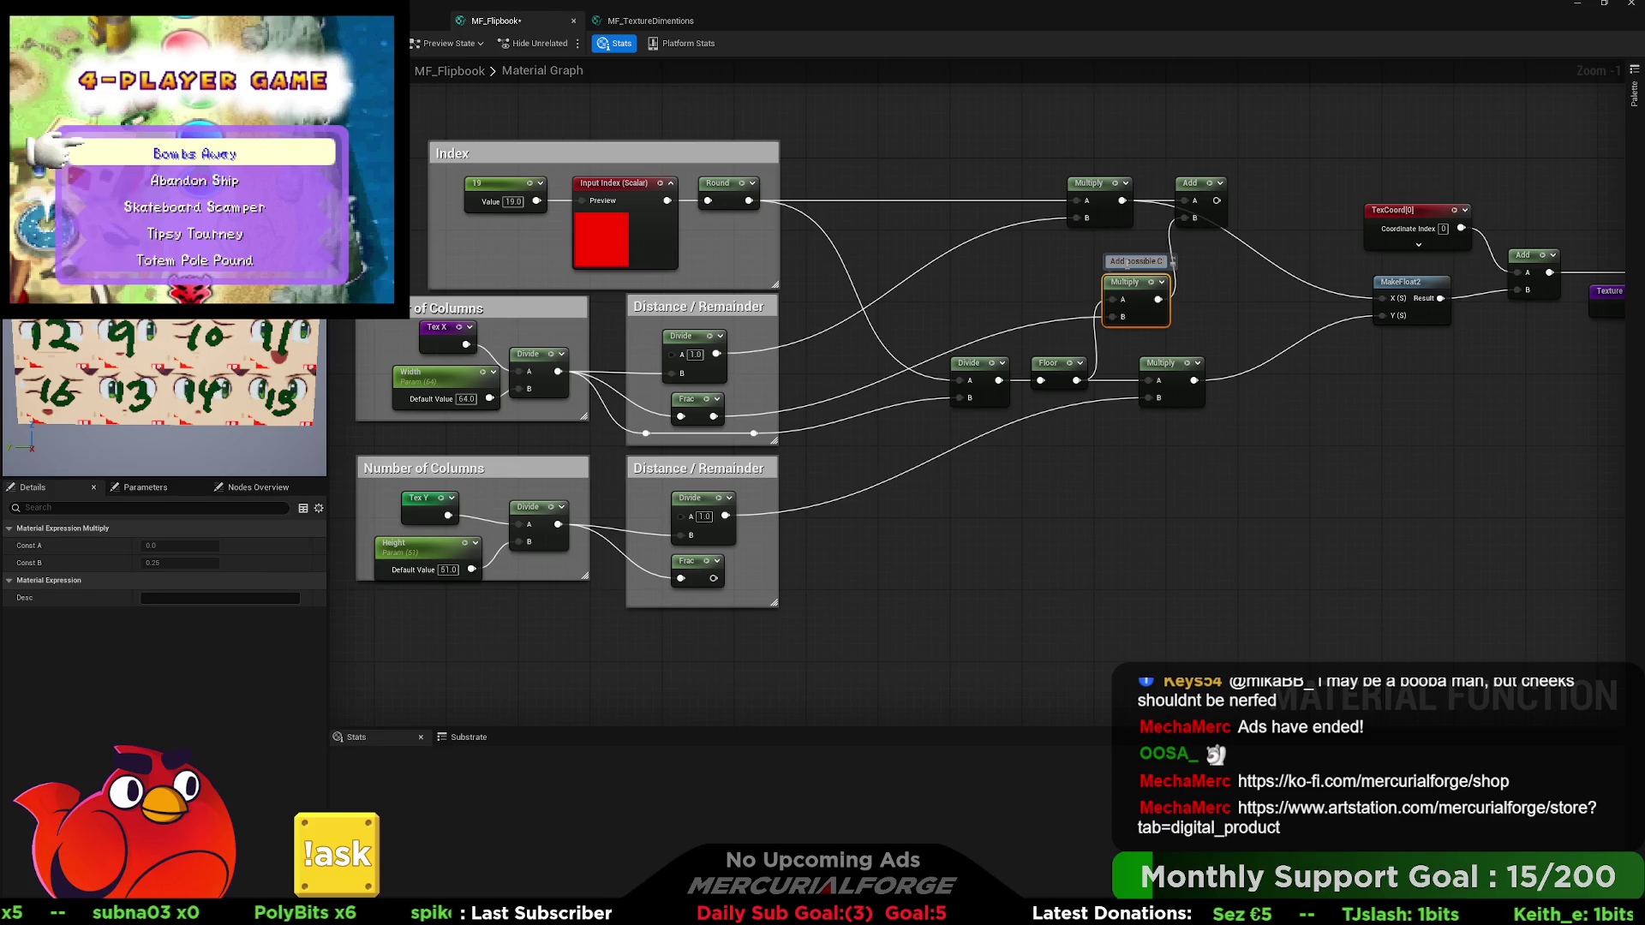
{"action": "type", "text": "olu"}
{"action": "type", "text": "mn remainder"}
{"action": "key", "text": "Return"}
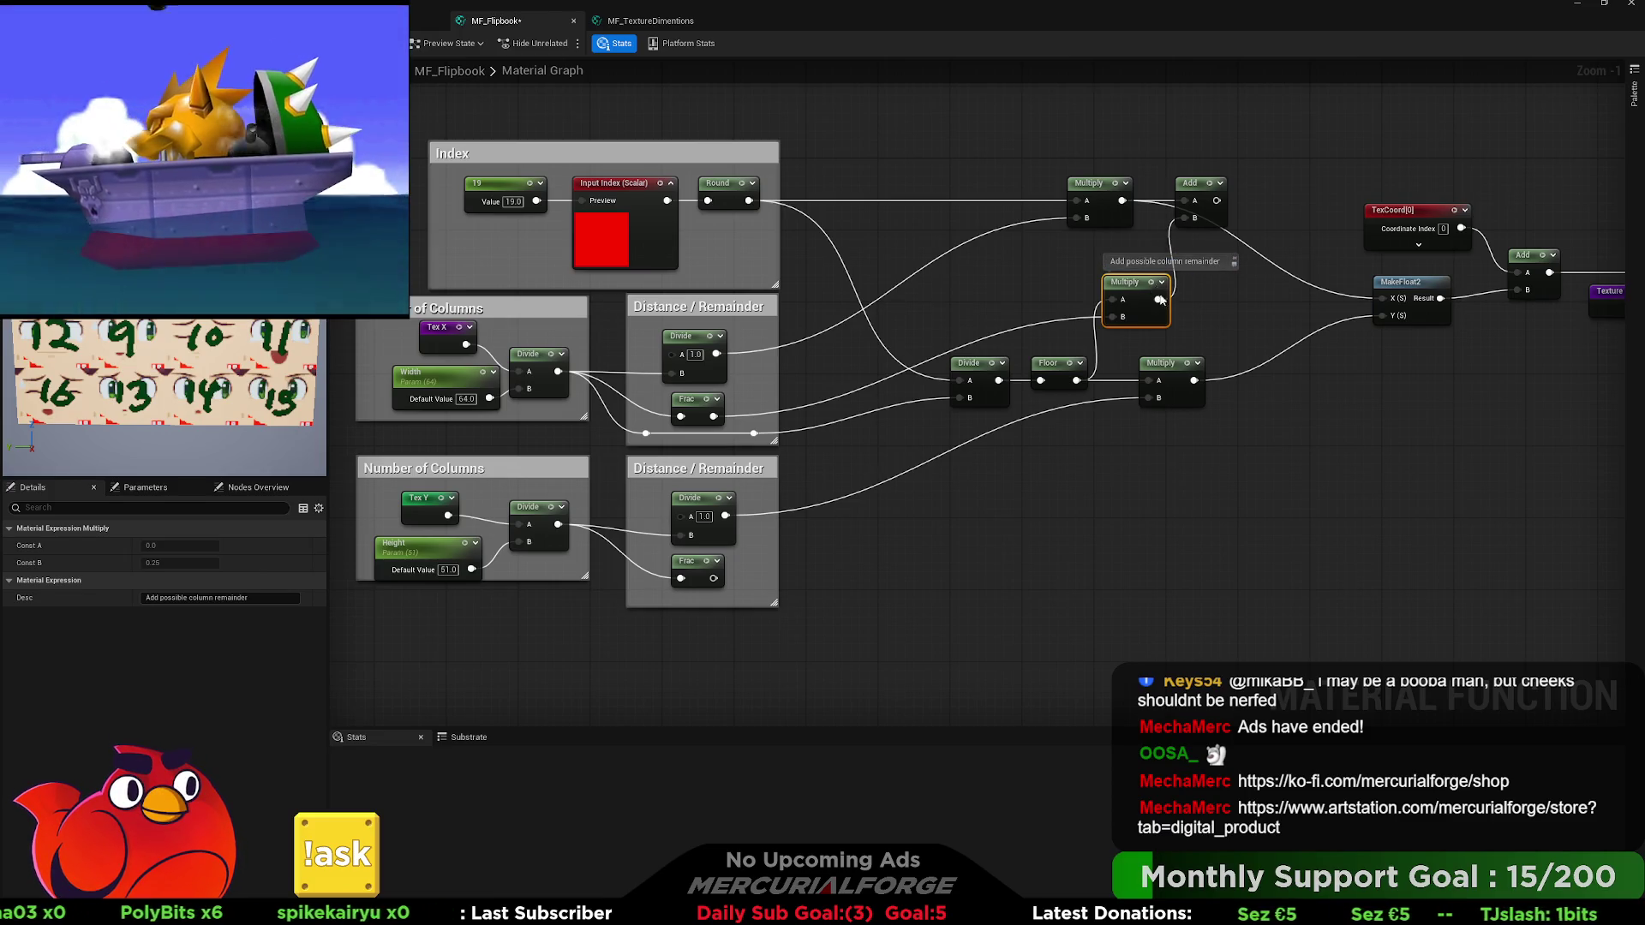
Wire the Add node's result into MakeFloat2's X input.
{"action": "left_click", "coordinate": [1188, 333]}
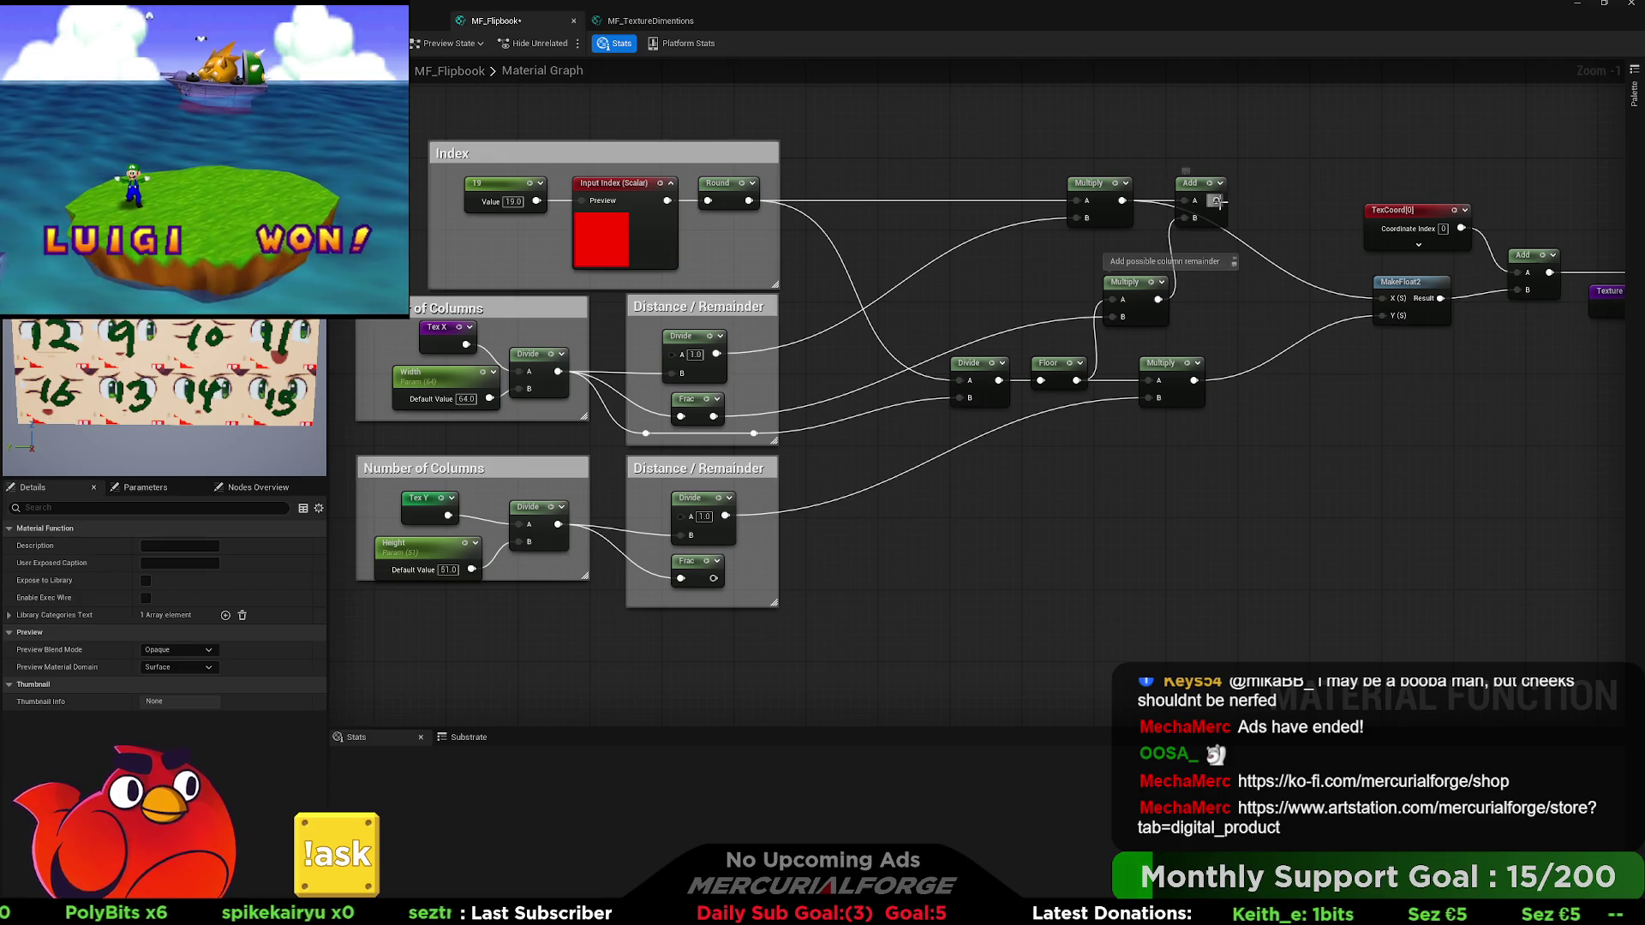
{"action": "left_click_drag", "start_coordinate": [1217, 200], "coordinate": [1382, 298]}
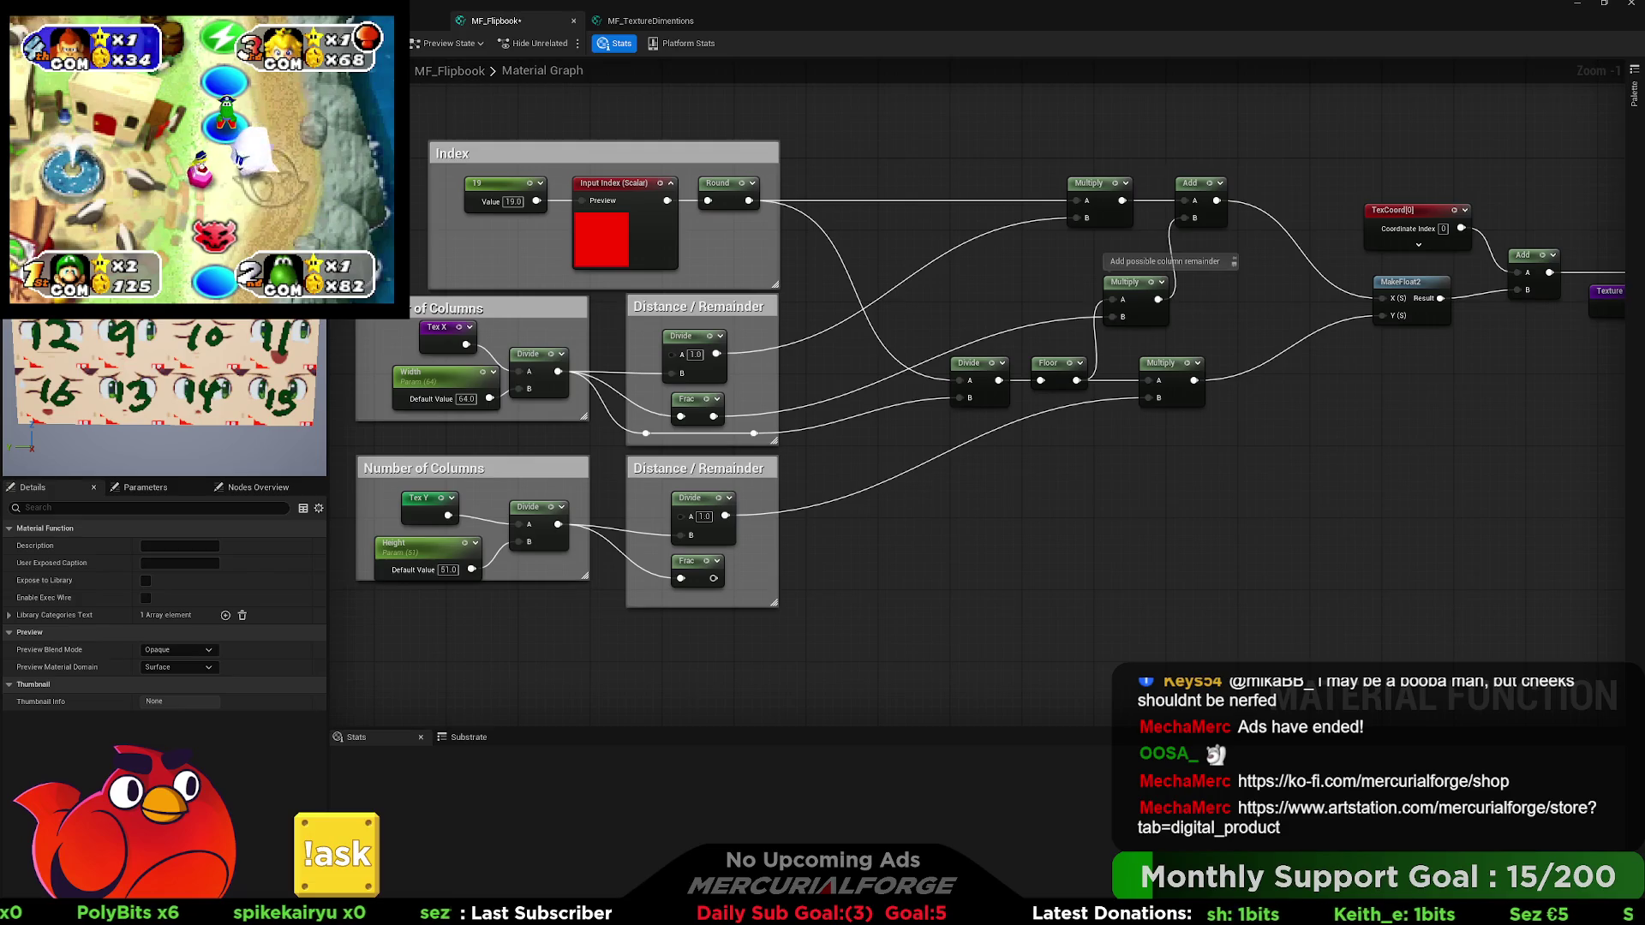
Drag the Faces texture from Developers > Oliver onto the Texture Object node.
{"action": "key", "text": "ctrl+space"}
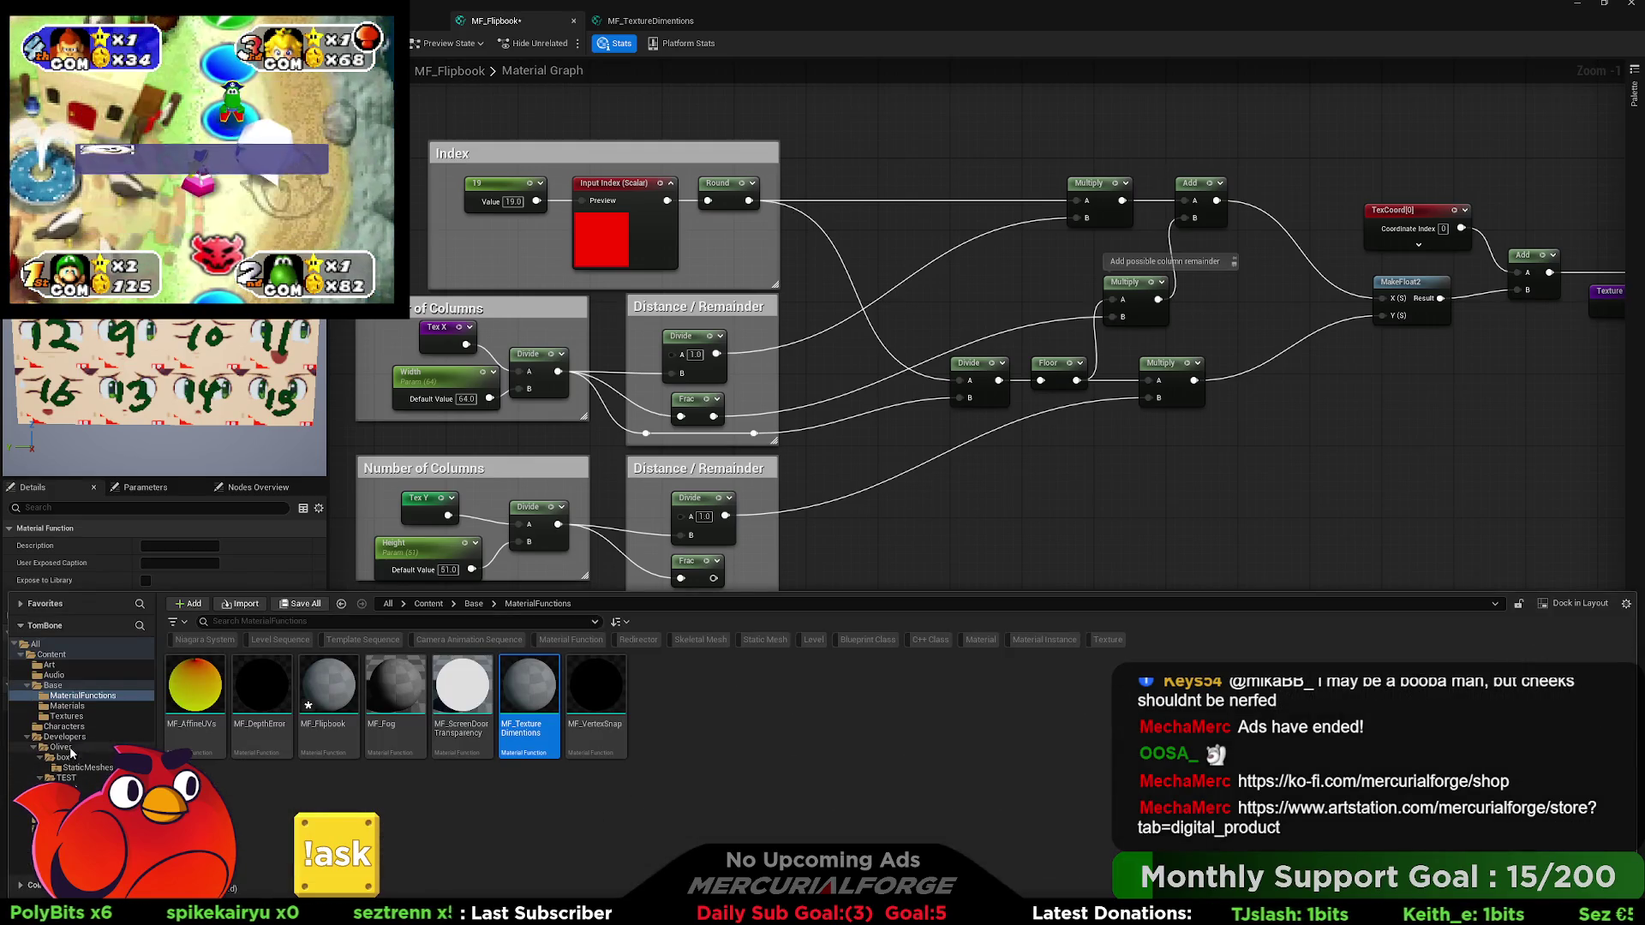
{"action": "left_click", "coordinate": [64, 737]}
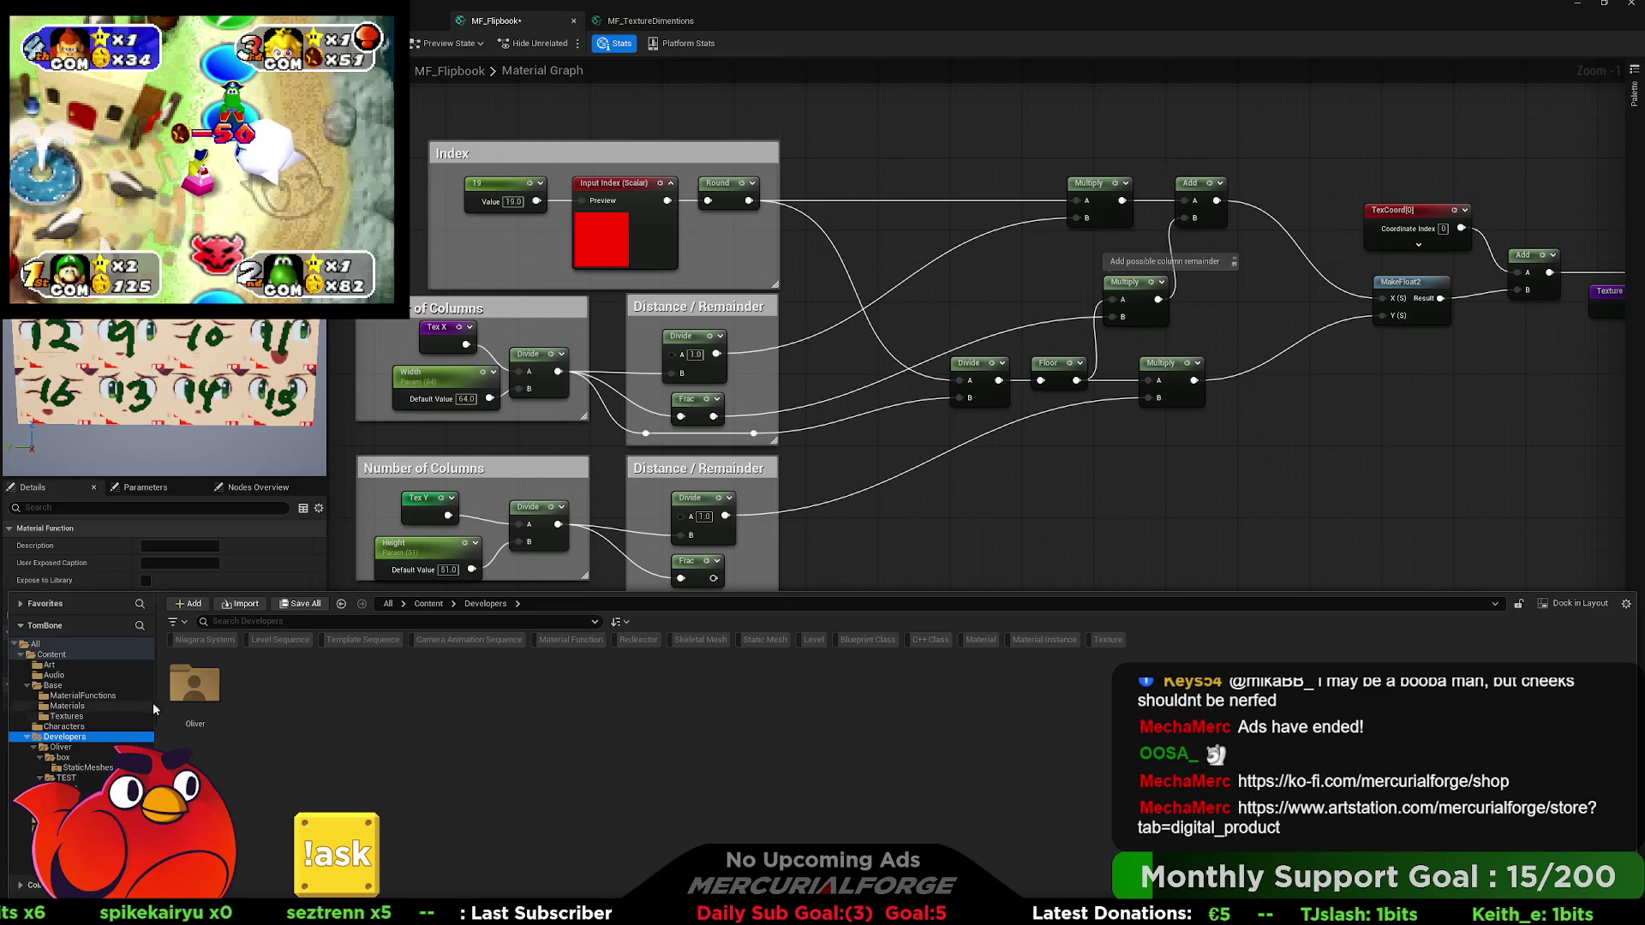
{"action": "double_click", "coordinate": [194, 685]}
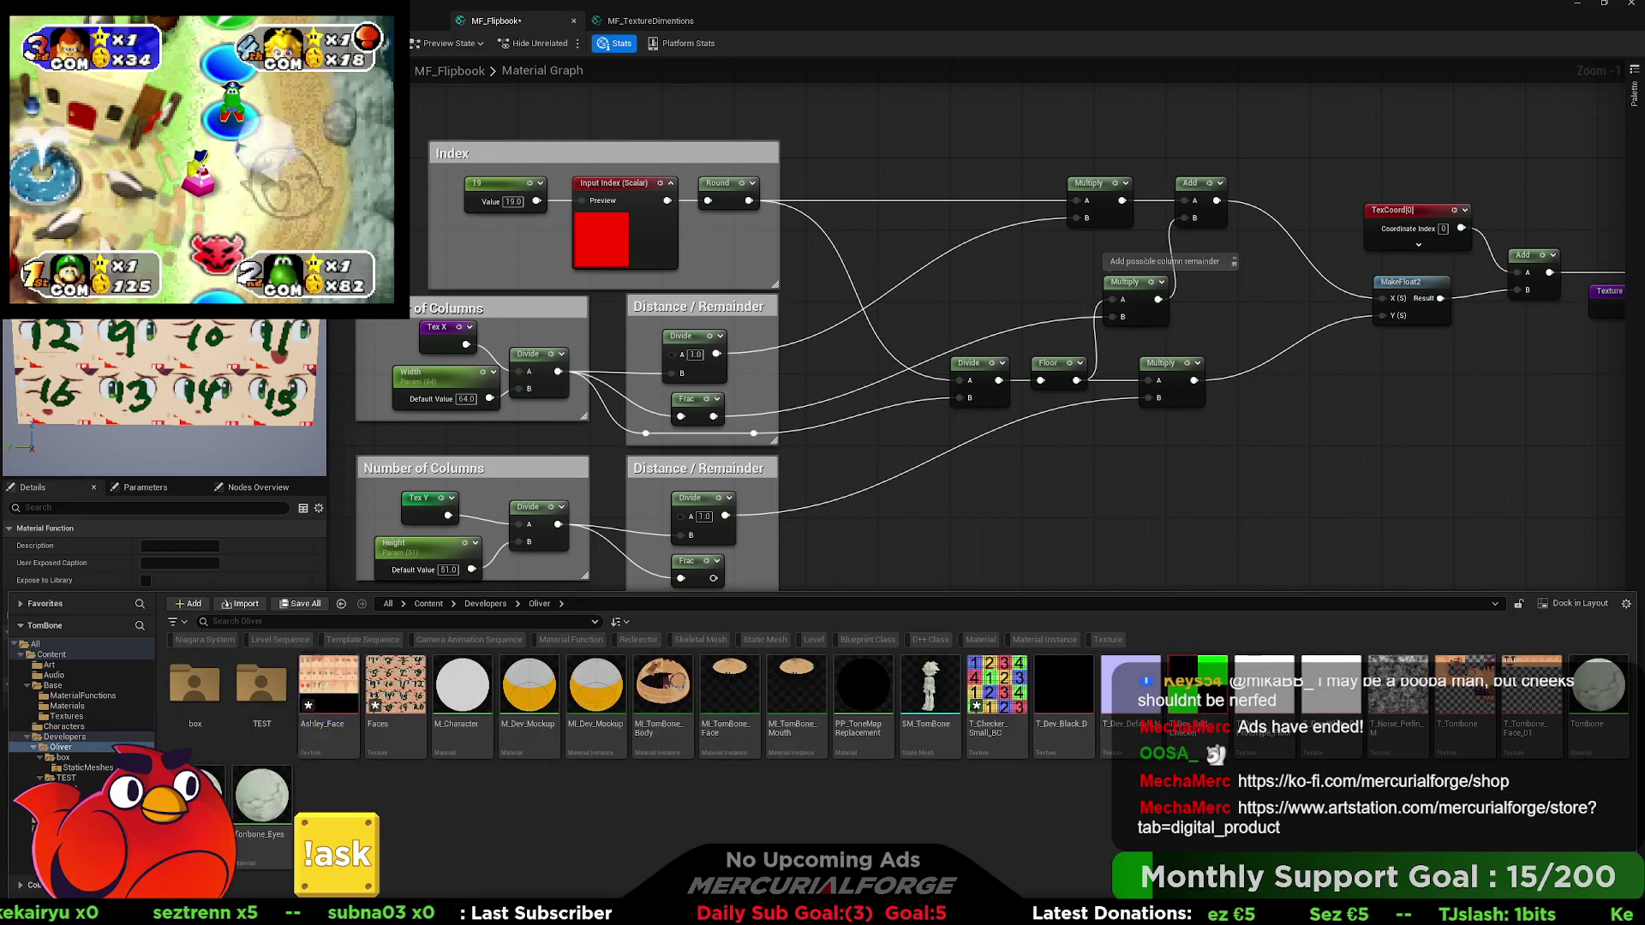
{"action": "mouse_move", "coordinate": [514, 385]}
{"action": "left_mouse_down"}
{"action": "mouse_move", "coordinate": [763, 304]}
{"action": "mouse_move", "coordinate": [1161, 304]}
{"action": "left_mouse_up"}
{"action": "left_click", "coordinate": [437, 338]}
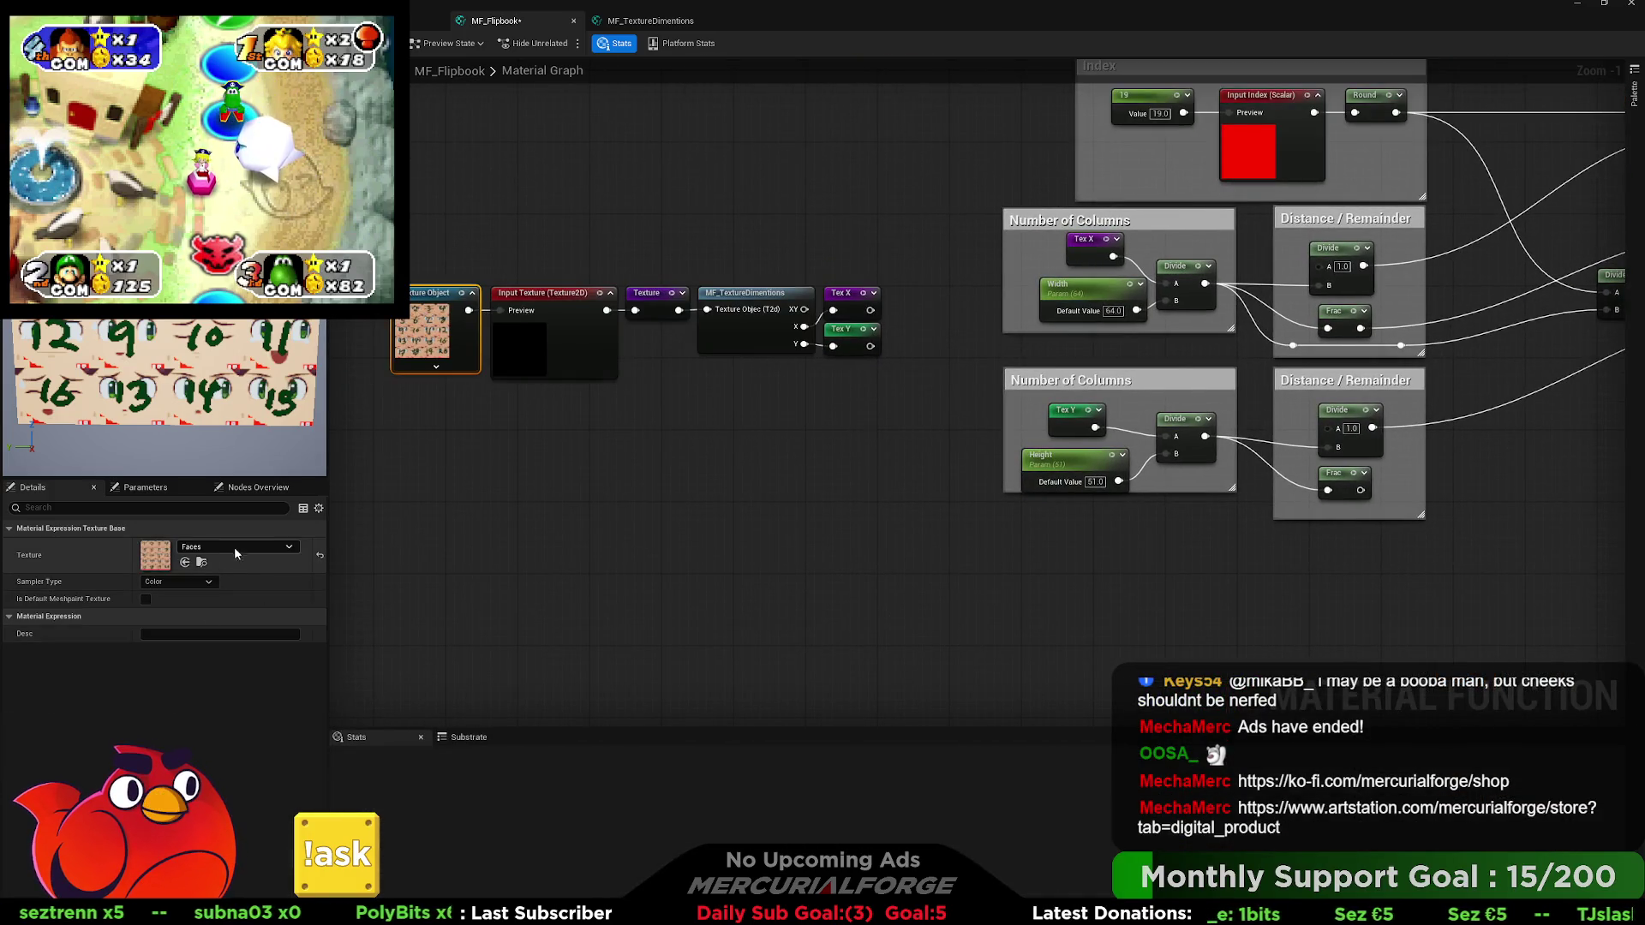
{"action": "left_click", "coordinate": [656, 461]}
{"action": "left_click_drag", "start_coordinate": [592, 477], "coordinate": [411, 574]}
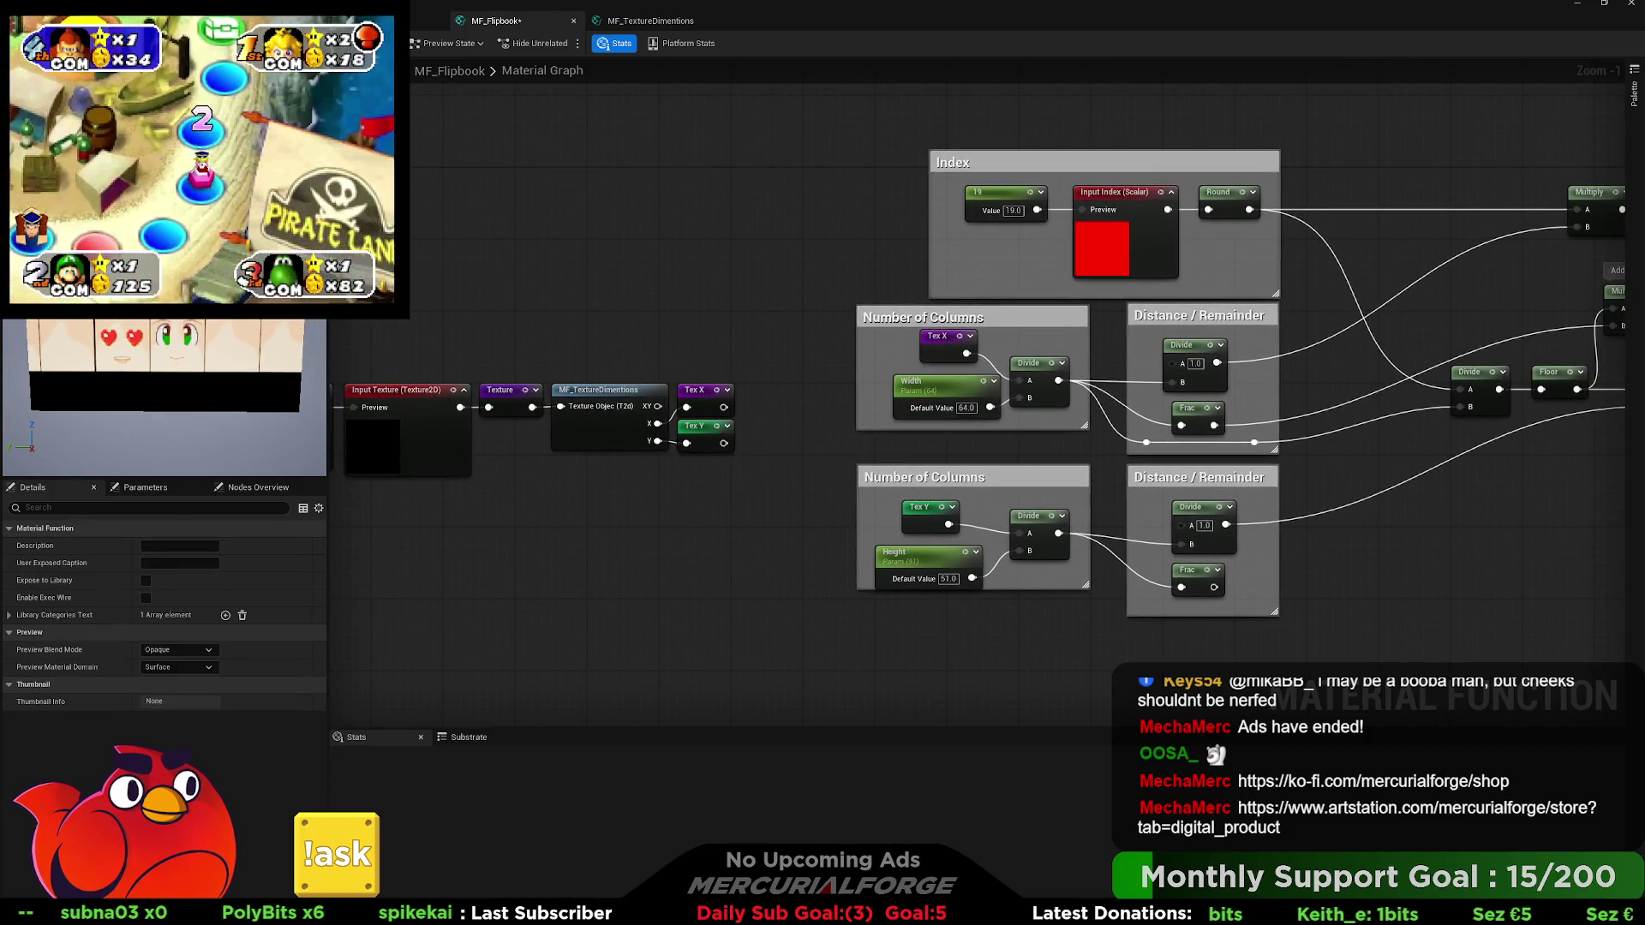
{"action": "left_click_drag", "start_coordinate": [707, 487], "coordinate": [448, 479]}
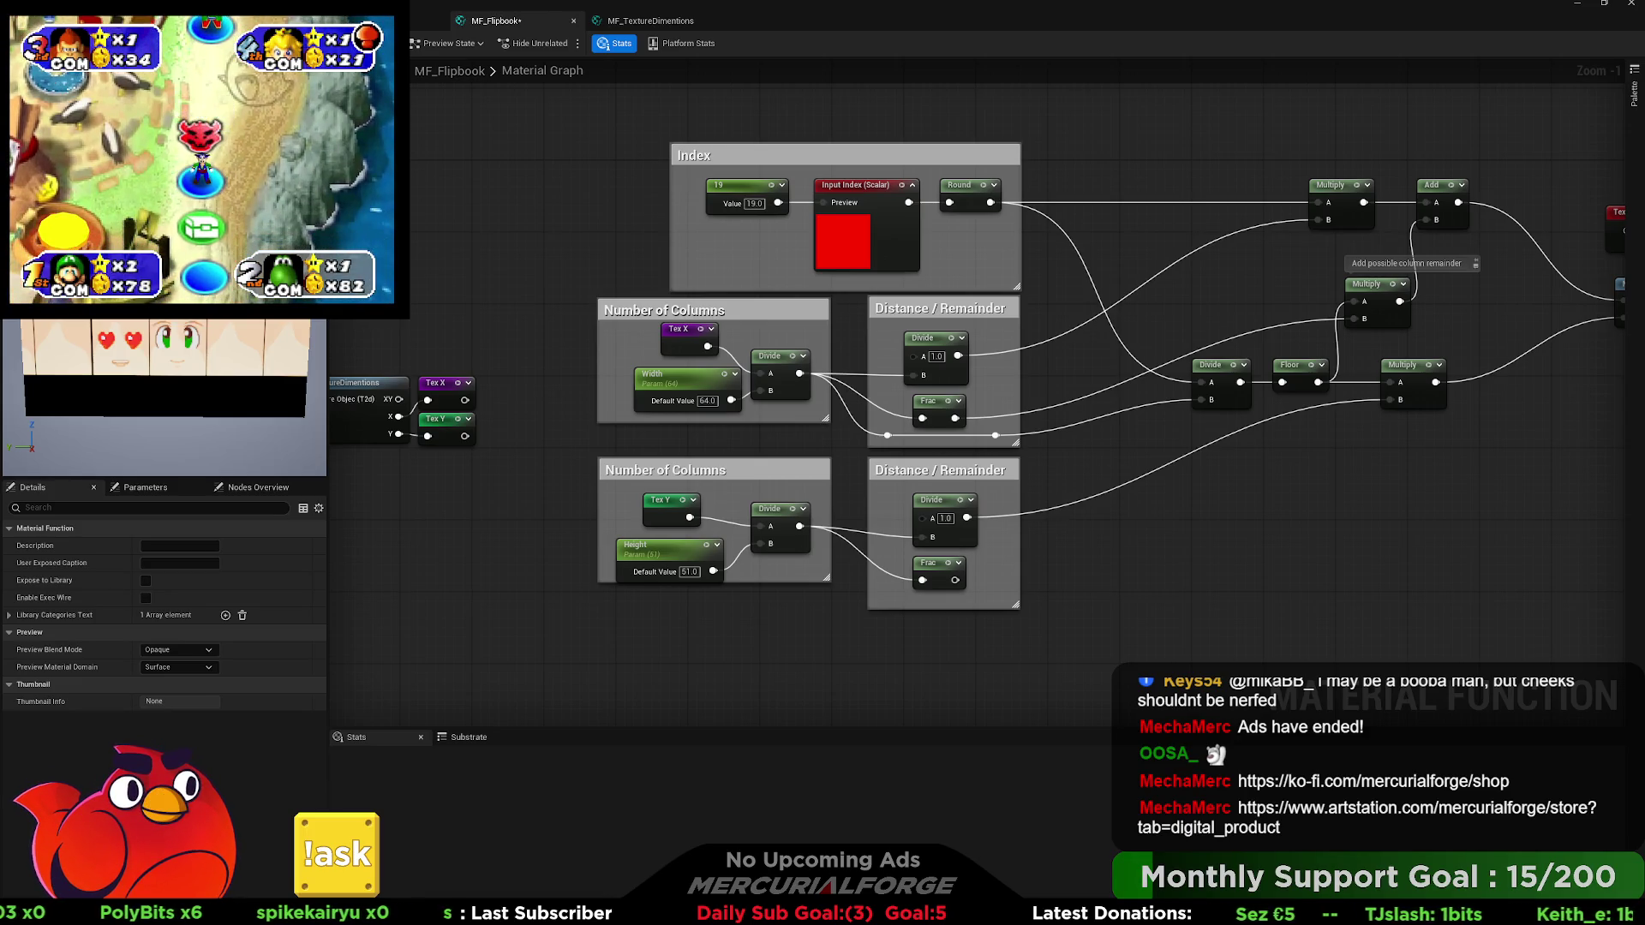
Set the Width default to 51 and the Height default to 54.
{"action": "left_click", "coordinate": [707, 401]}
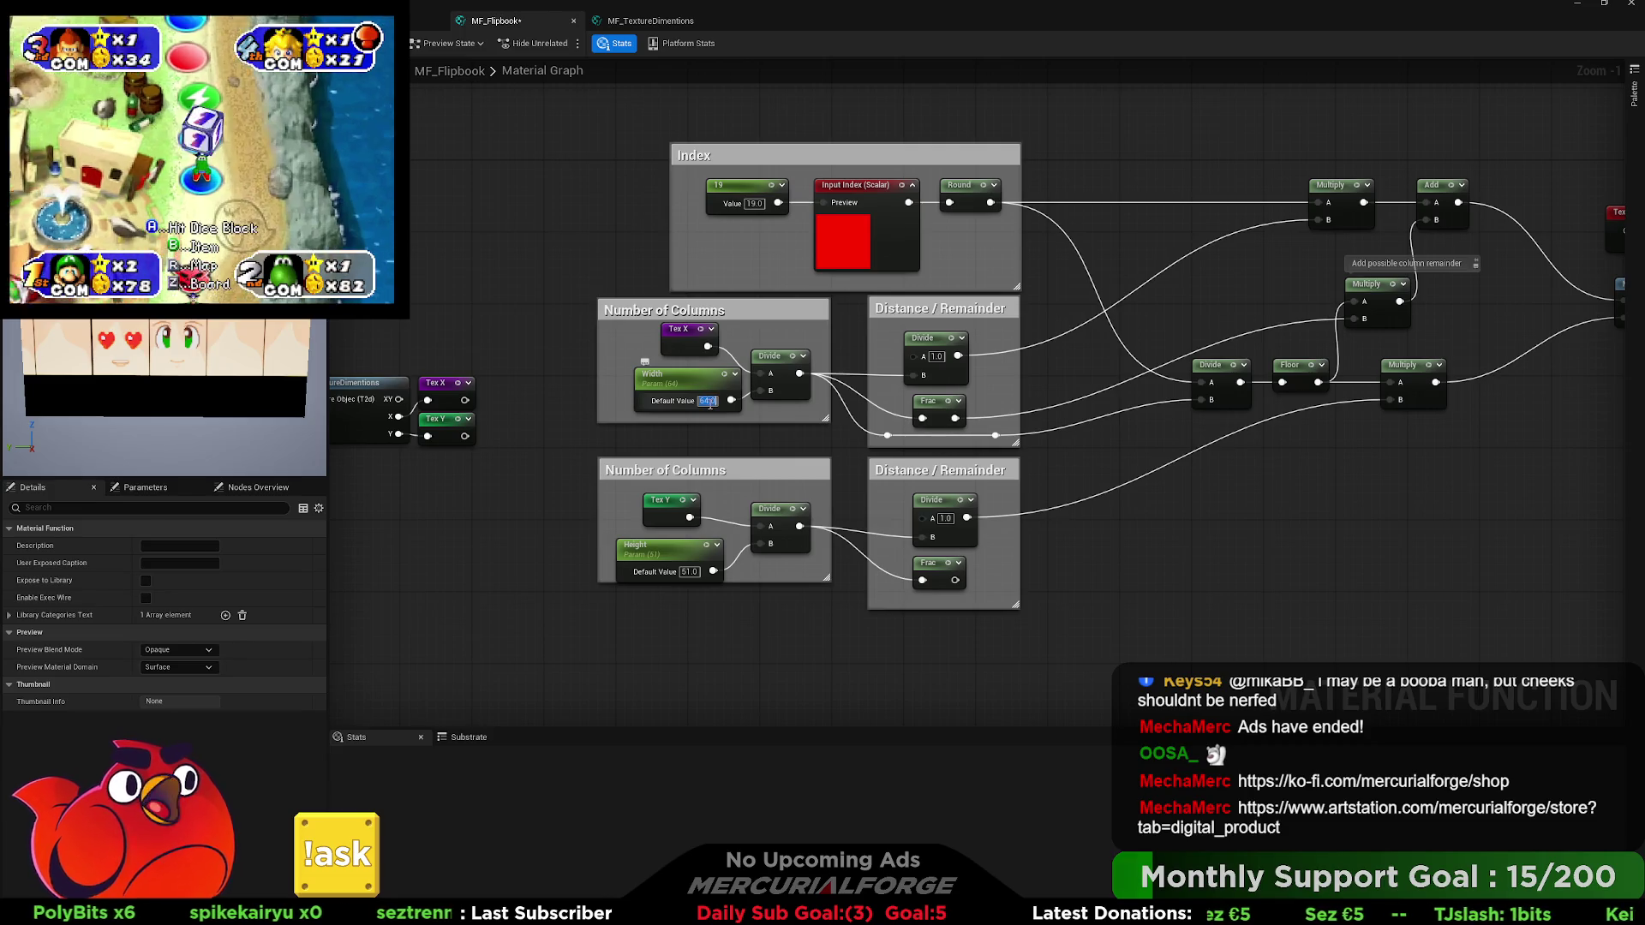
{"action": "type", "text": "51"}
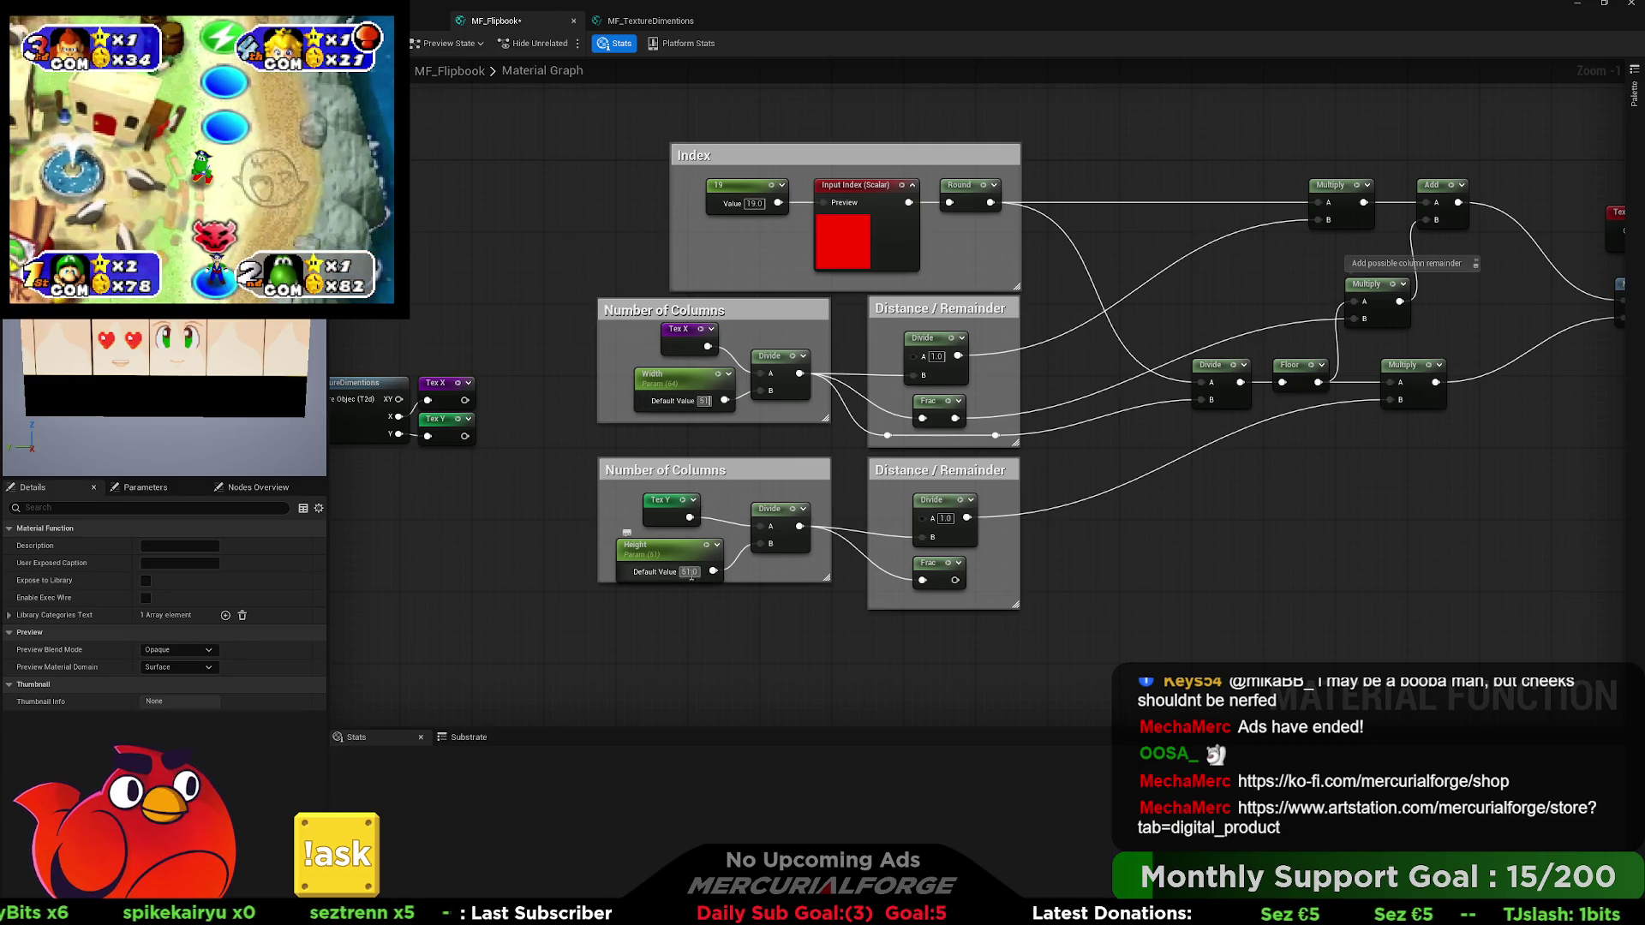
{"action": "left_click", "coordinate": [690, 572]}
{"action": "type", "text": "54"}
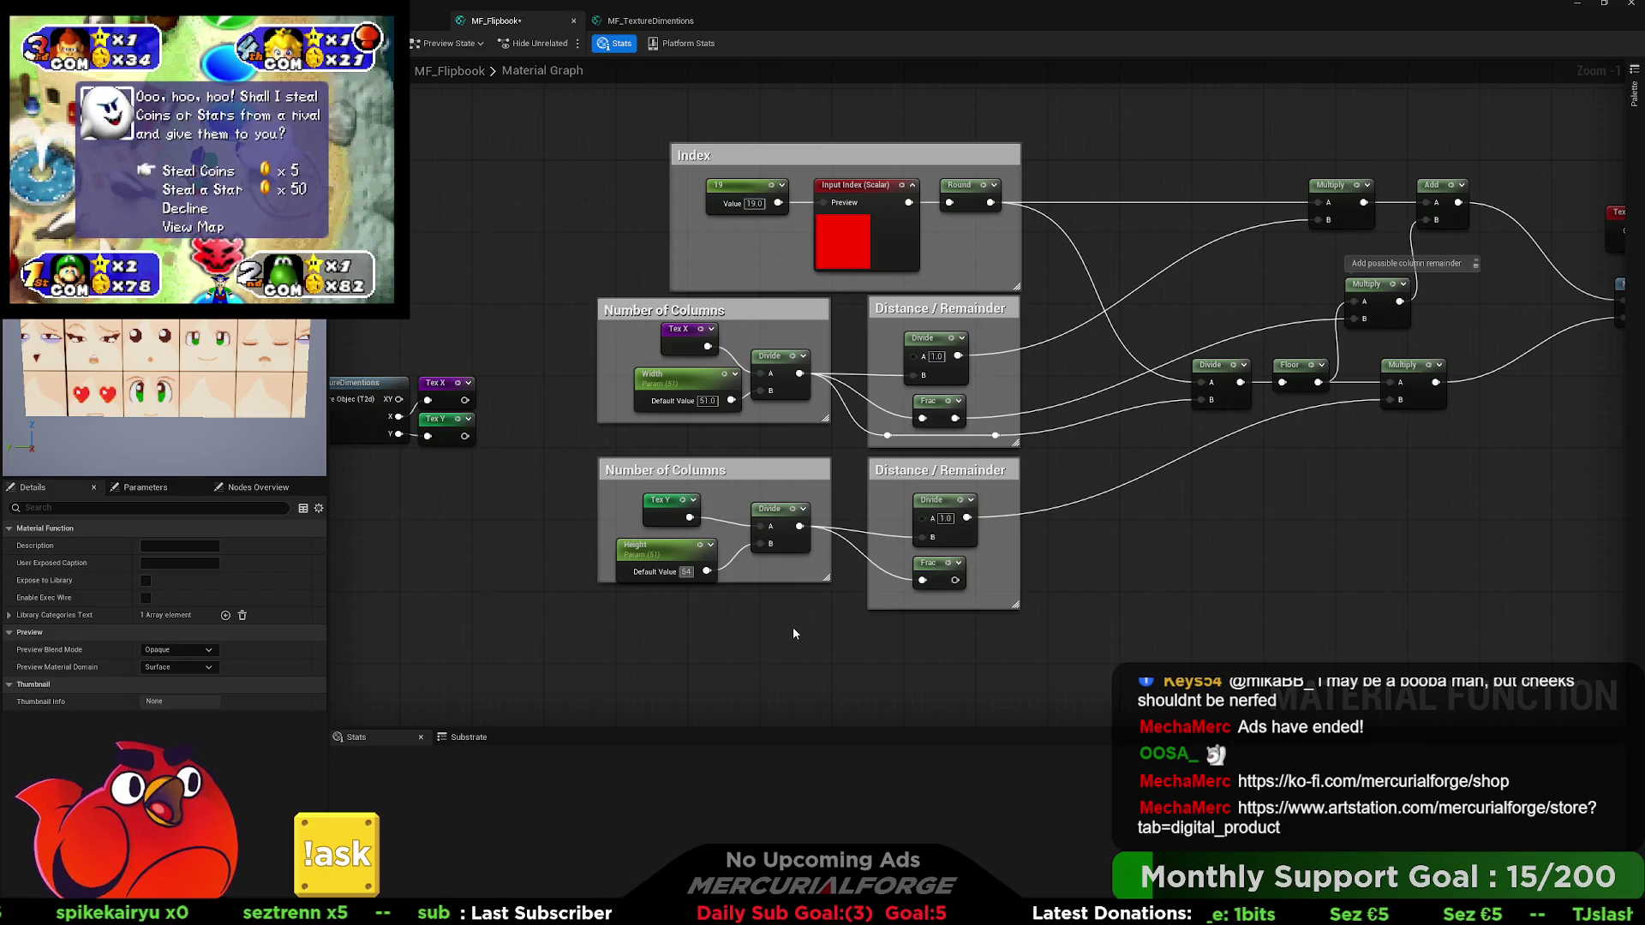
{"action": "left_click", "coordinate": [794, 627]}
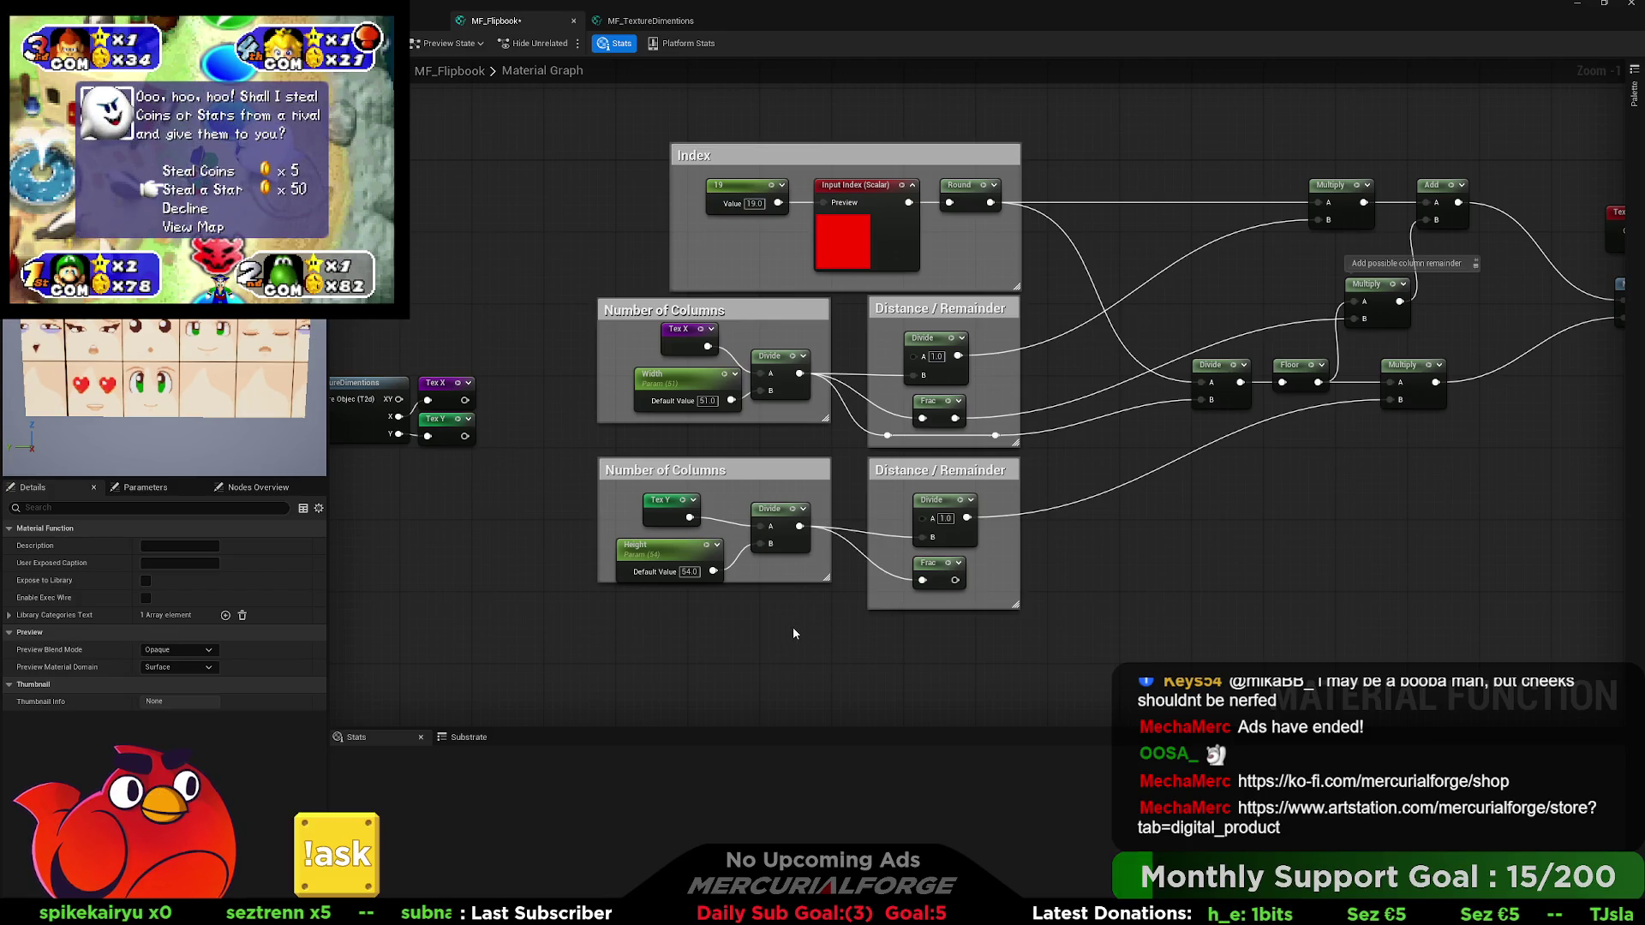
Test Index values 0, 1, 3, 4, 5 and 6, leaving the Index at 5.
{"action": "left_click", "coordinate": [754, 203]}
{"action": "type", "text": "0"}
{"action": "key", "text": "Return"}
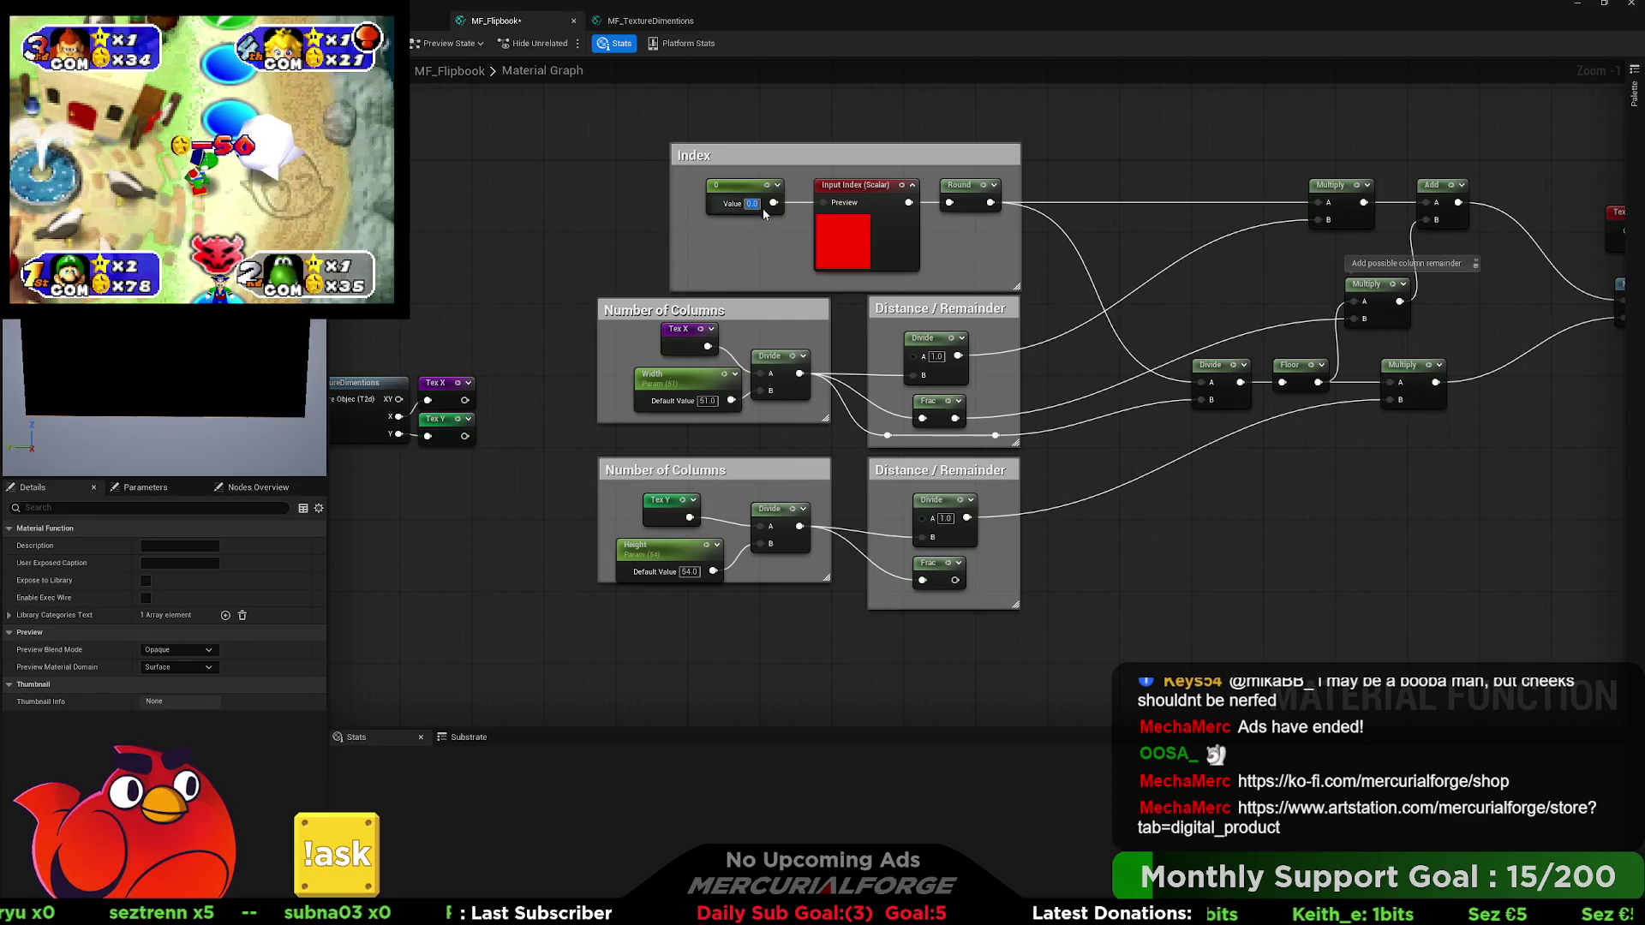
{"action": "type", "text": "1"}
{"action": "key", "text": "Return"}
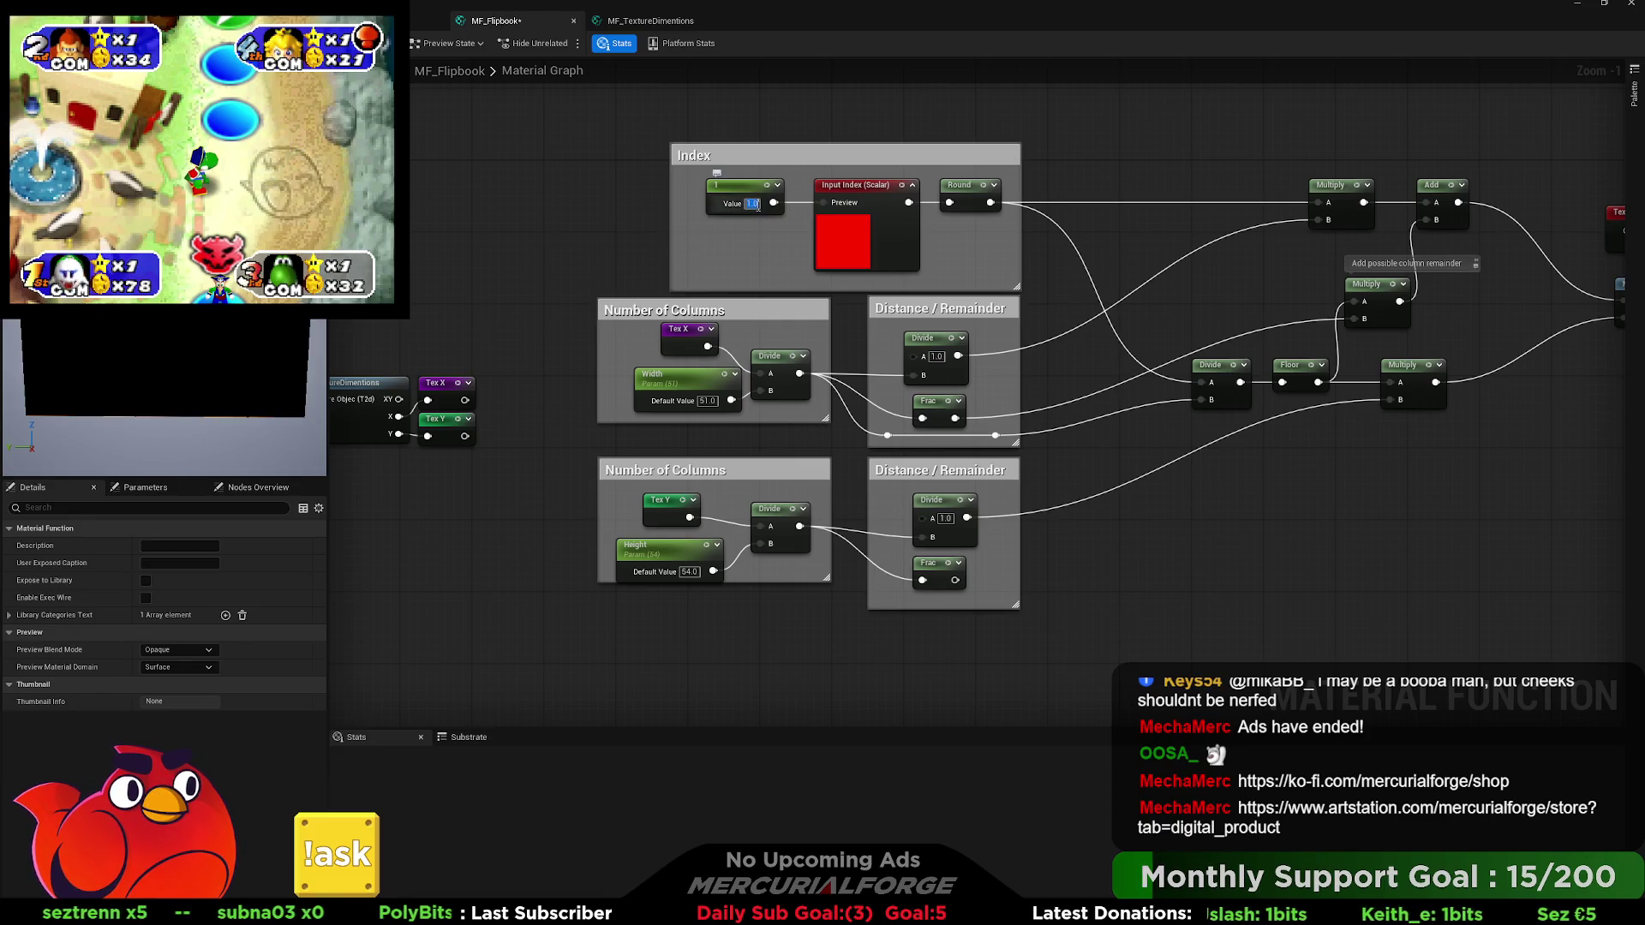
{"action": "type", "text": "3"}
{"action": "key", "text": "Return"}
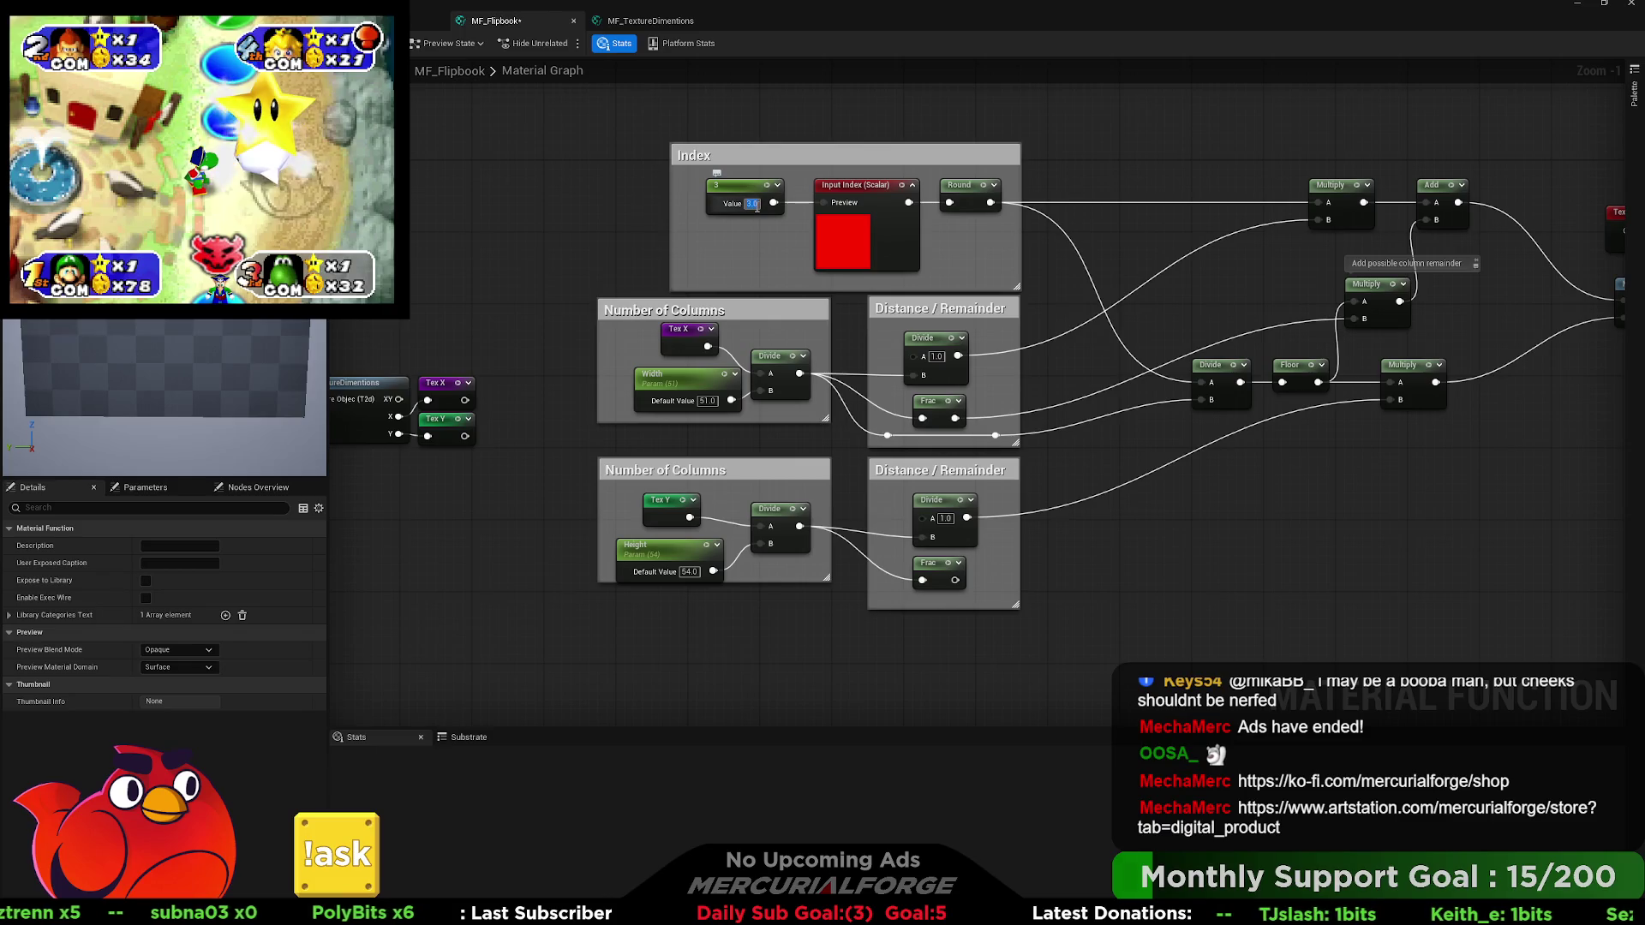
{"action": "type", "text": "4"}
{"action": "key", "text": "Return"}
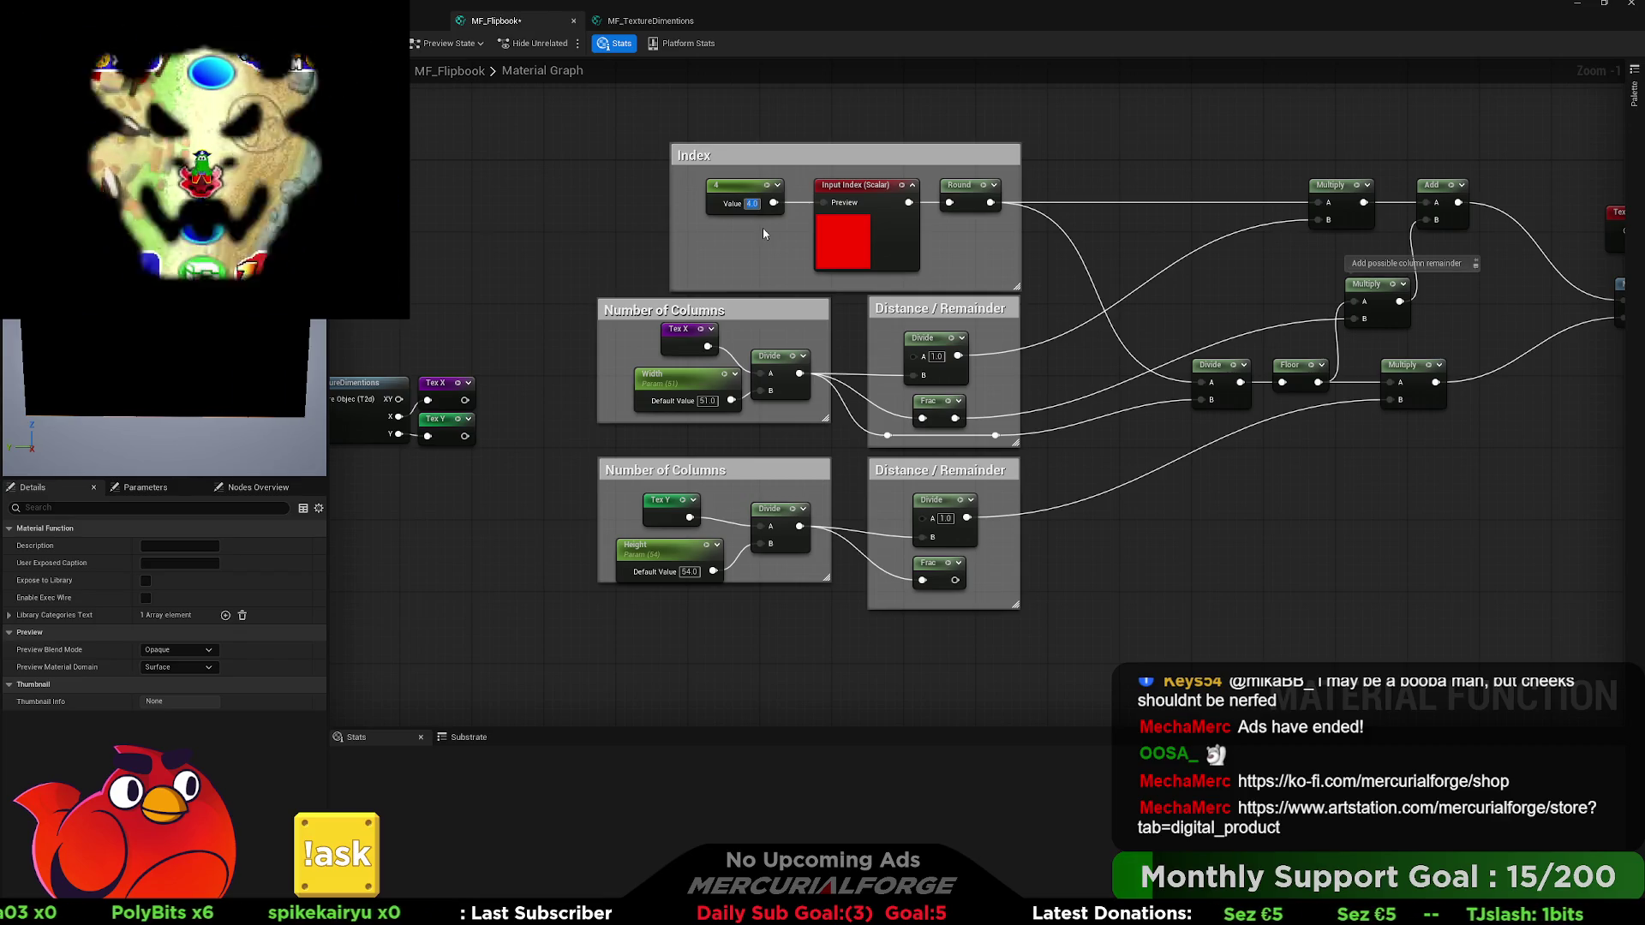
{"action": "type", "text": "5"}
{"action": "key", "text": "Return"}
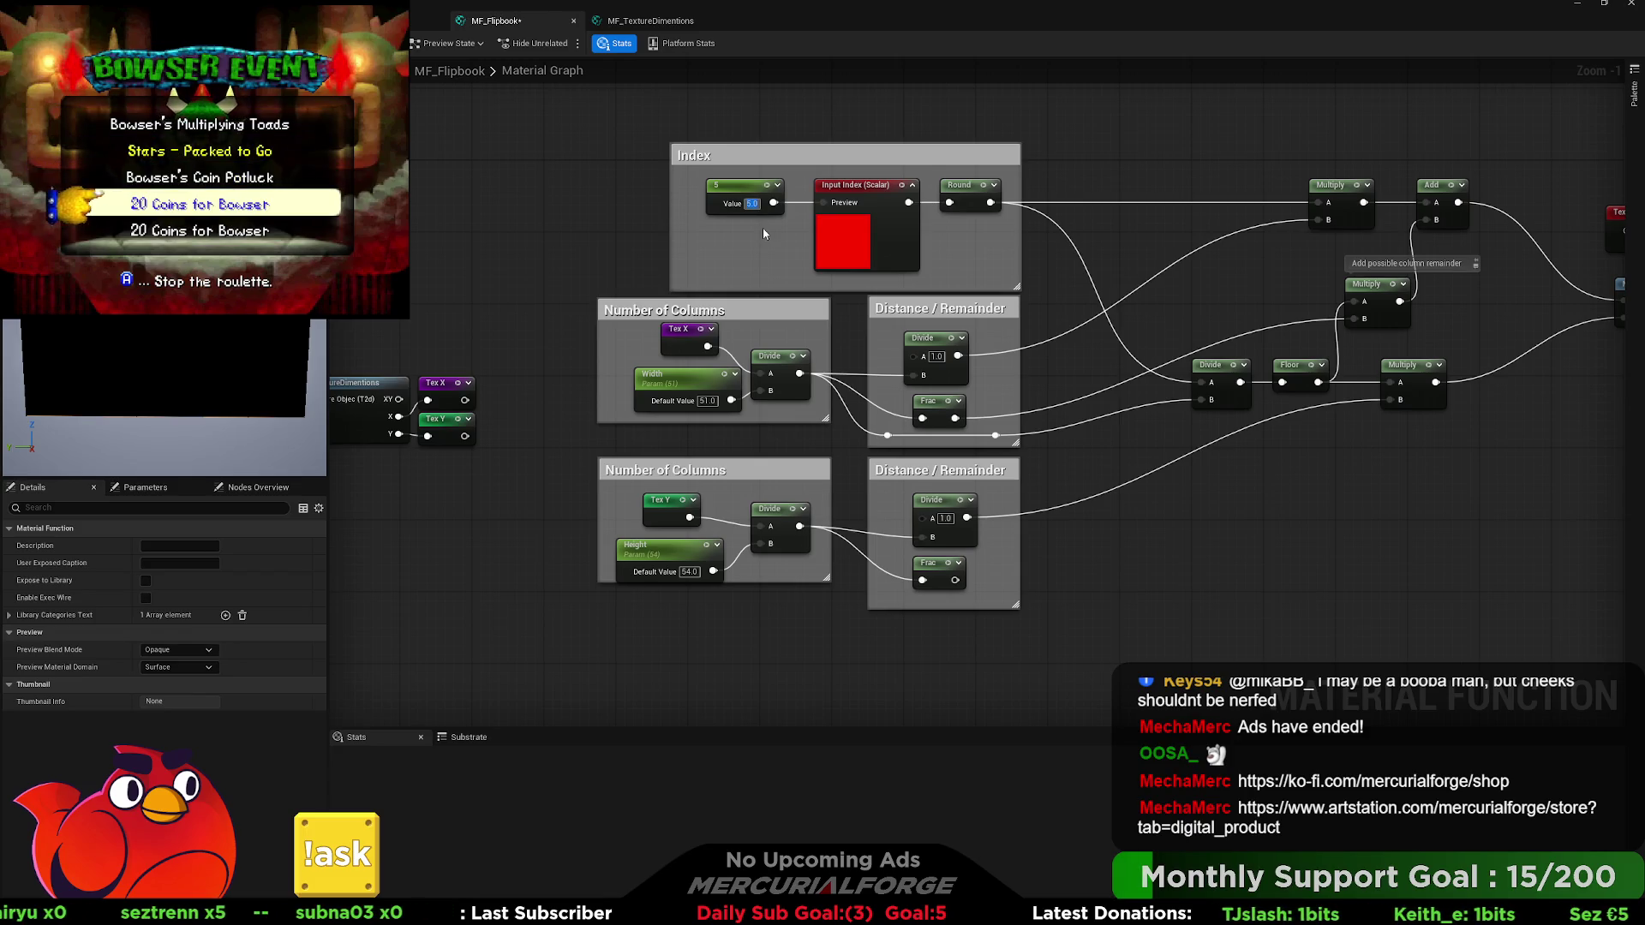
{"action": "type", "text": "6"}
{"action": "key", "text": "Return"}
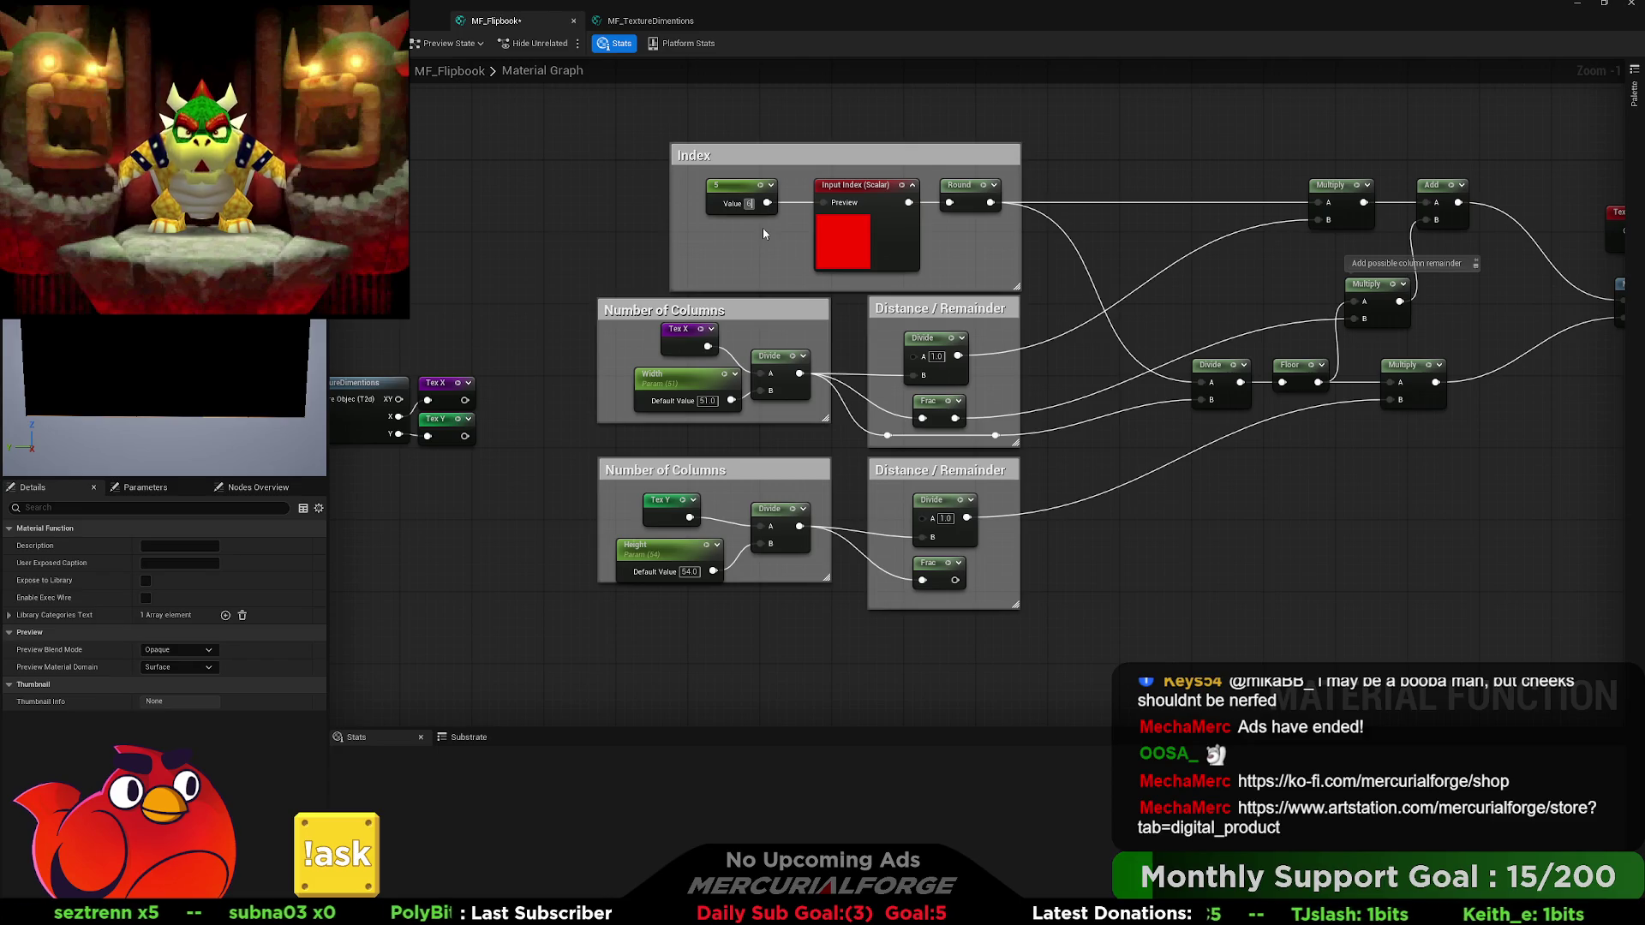
{"action": "key", "text": "Return"}
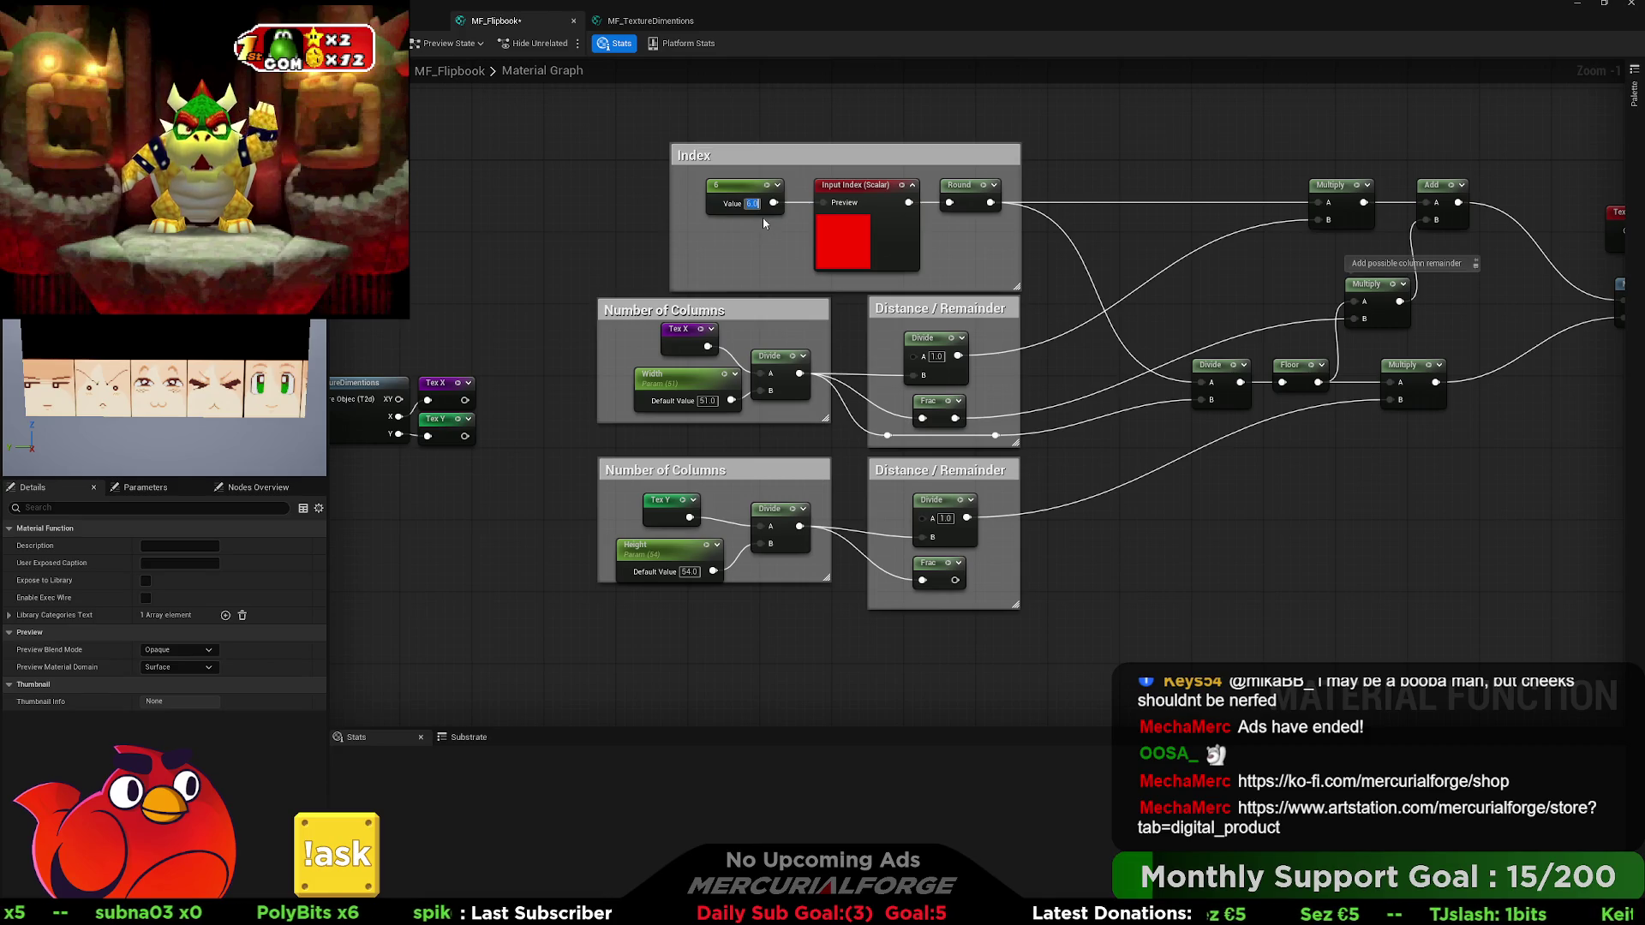
{"action": "type", "text": "5"}
{"action": "key", "text": "Return"}
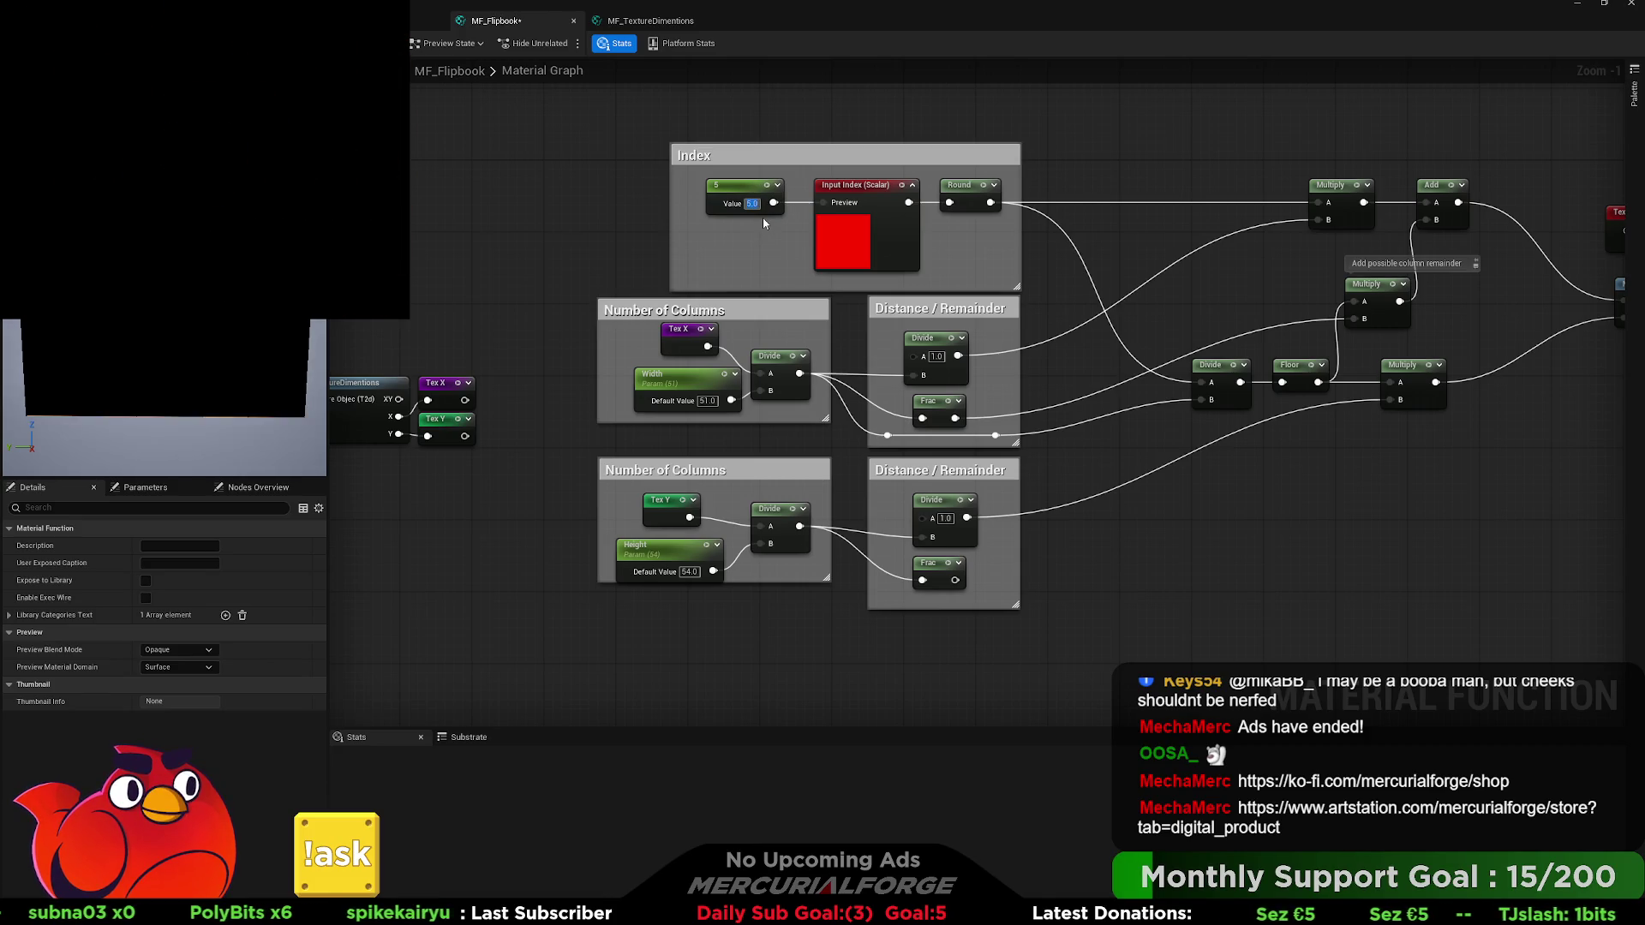
Add a DebugScalarValues node fed by the Number of Columns Divide result.
{"action": "left_click_drag", "start_coordinate": [1039, 305], "coordinate": [788, 320]}
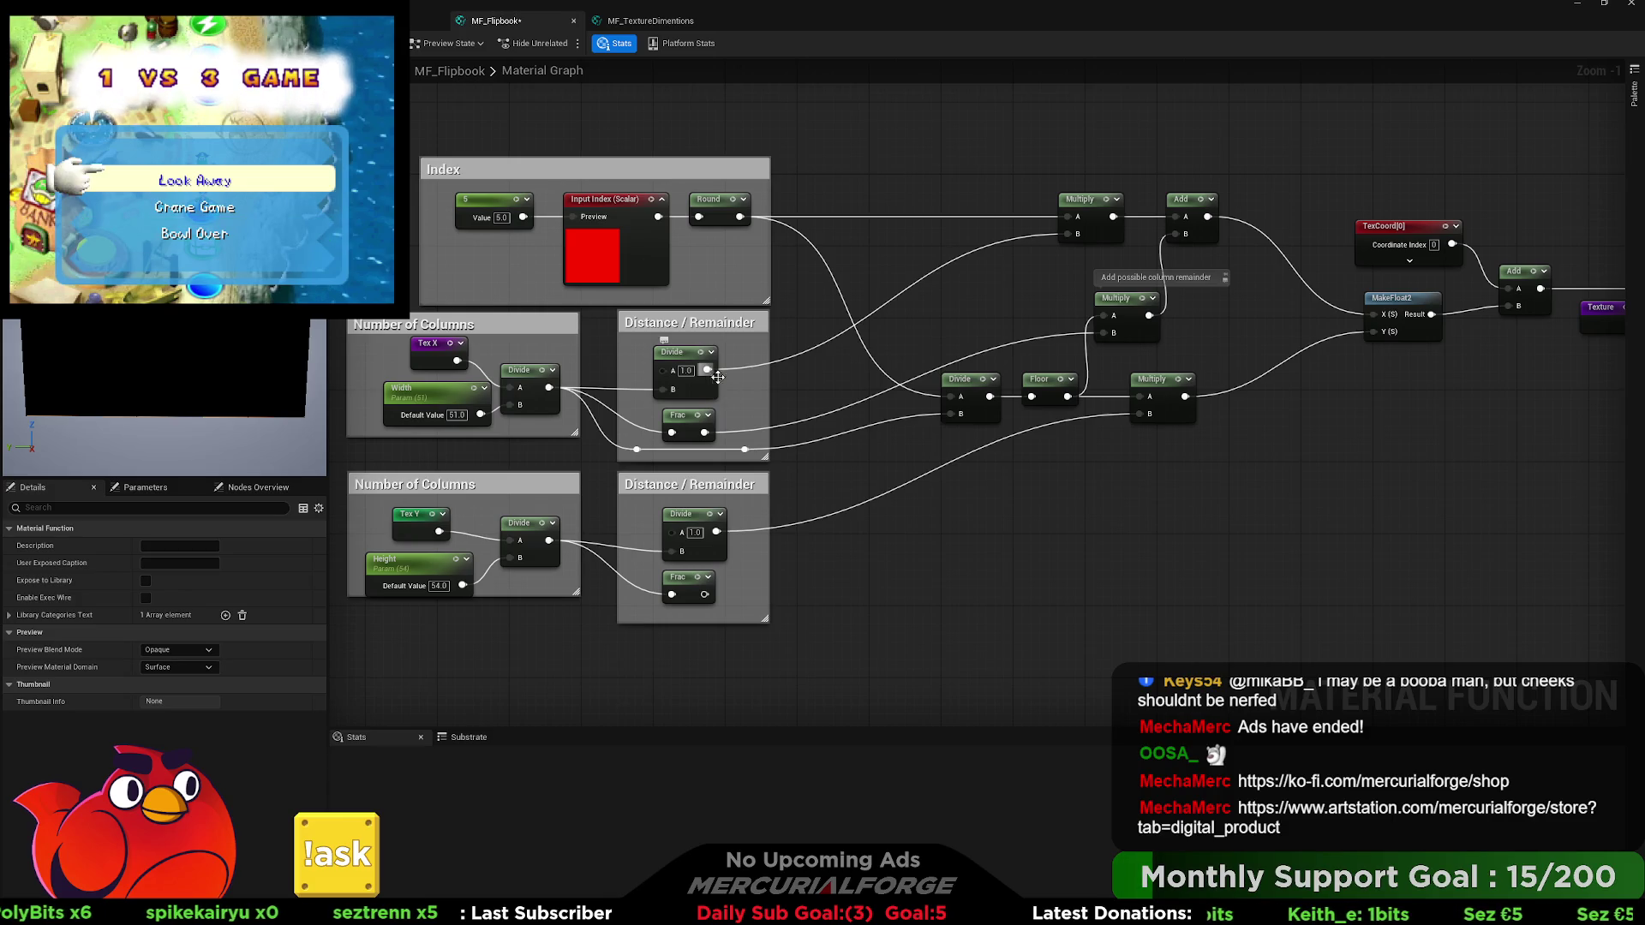
{"action": "left_click_drag", "start_coordinate": [923, 494], "coordinate": [1007, 507]}
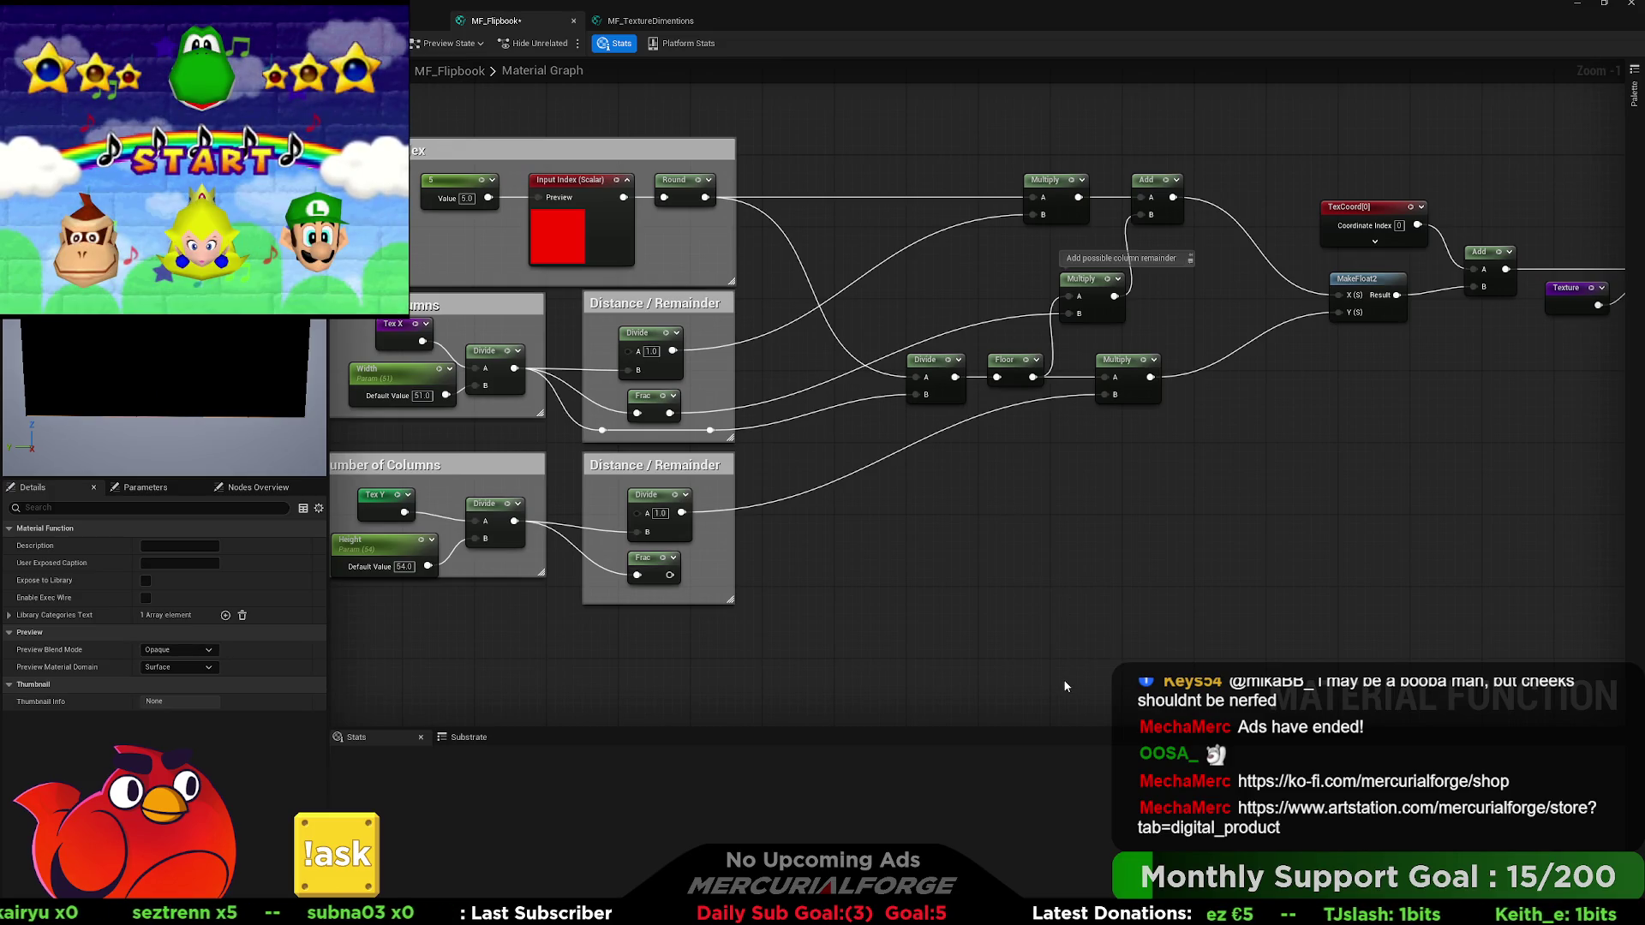
{"action": "key", "text": "ctrl+v"}
{"action": "mouse_move", "coordinate": [1016, 521]}
{"action": "left_mouse_down"}
{"action": "mouse_move", "coordinate": [668, 353]}
{"action": "mouse_move", "coordinate": [514, 369]}
{"action": "left_mouse_up"}
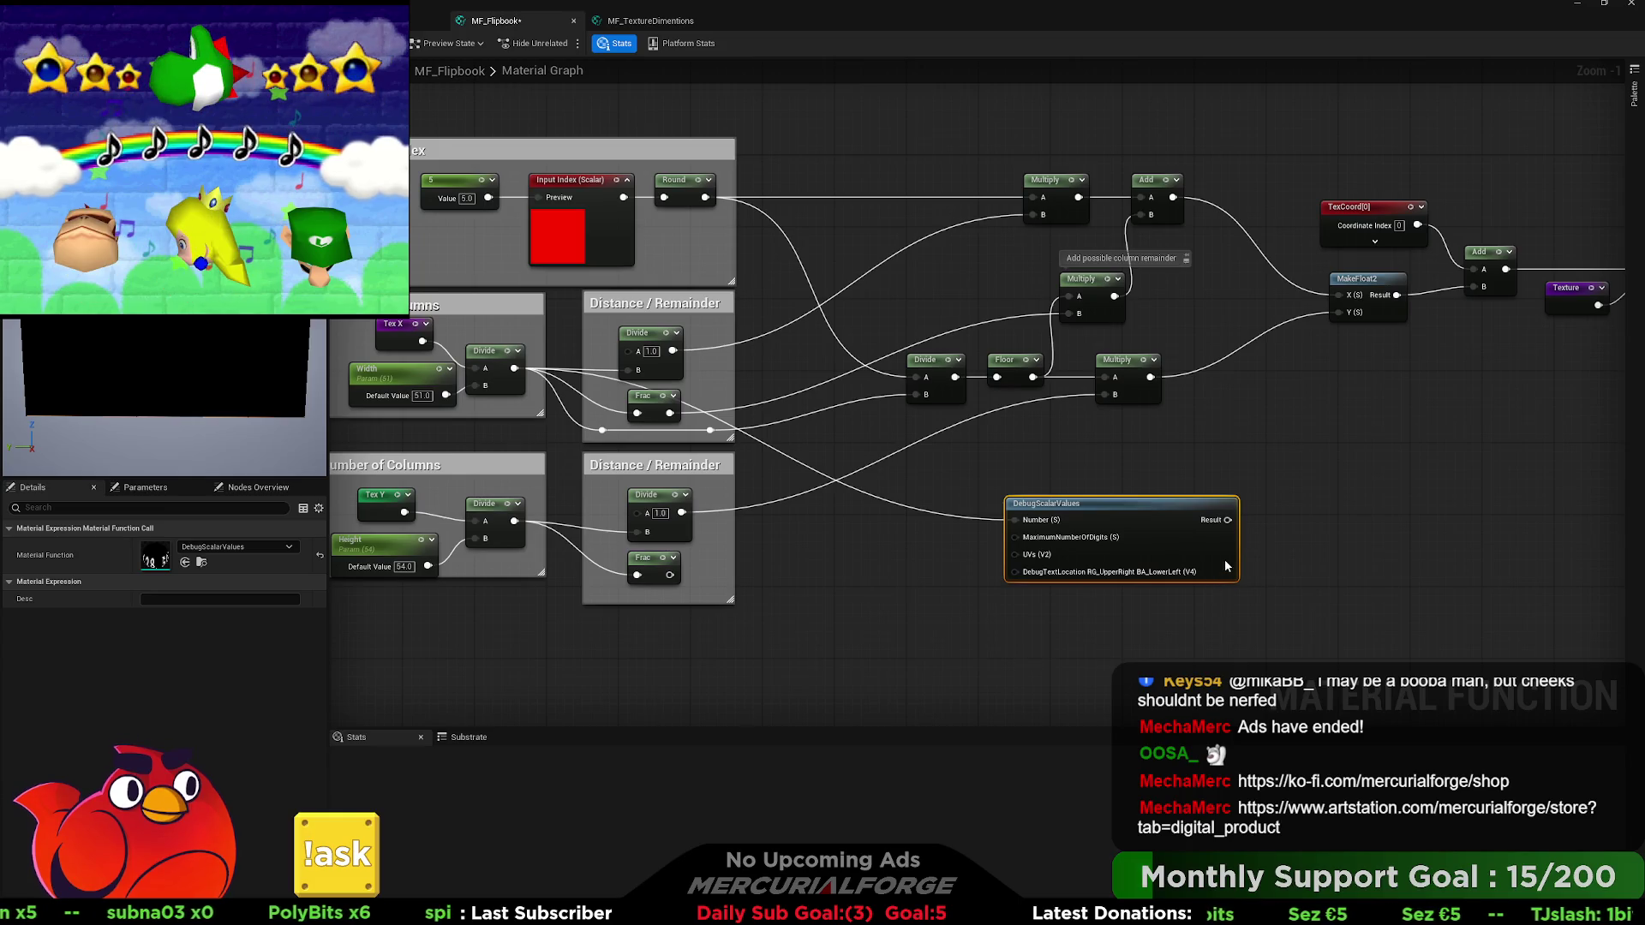
Preview the DebugScalarValues node's output and reposition the node.
{"action": "key", "text": "space"}
{"action": "mouse_move", "coordinate": [1093, 518]}
{"action": "left_mouse_down"}
{"action": "mouse_move", "coordinate": [1049, 514]}
{"action": "mouse_move", "coordinate": [1081, 516]}
{"action": "left_mouse_up"}
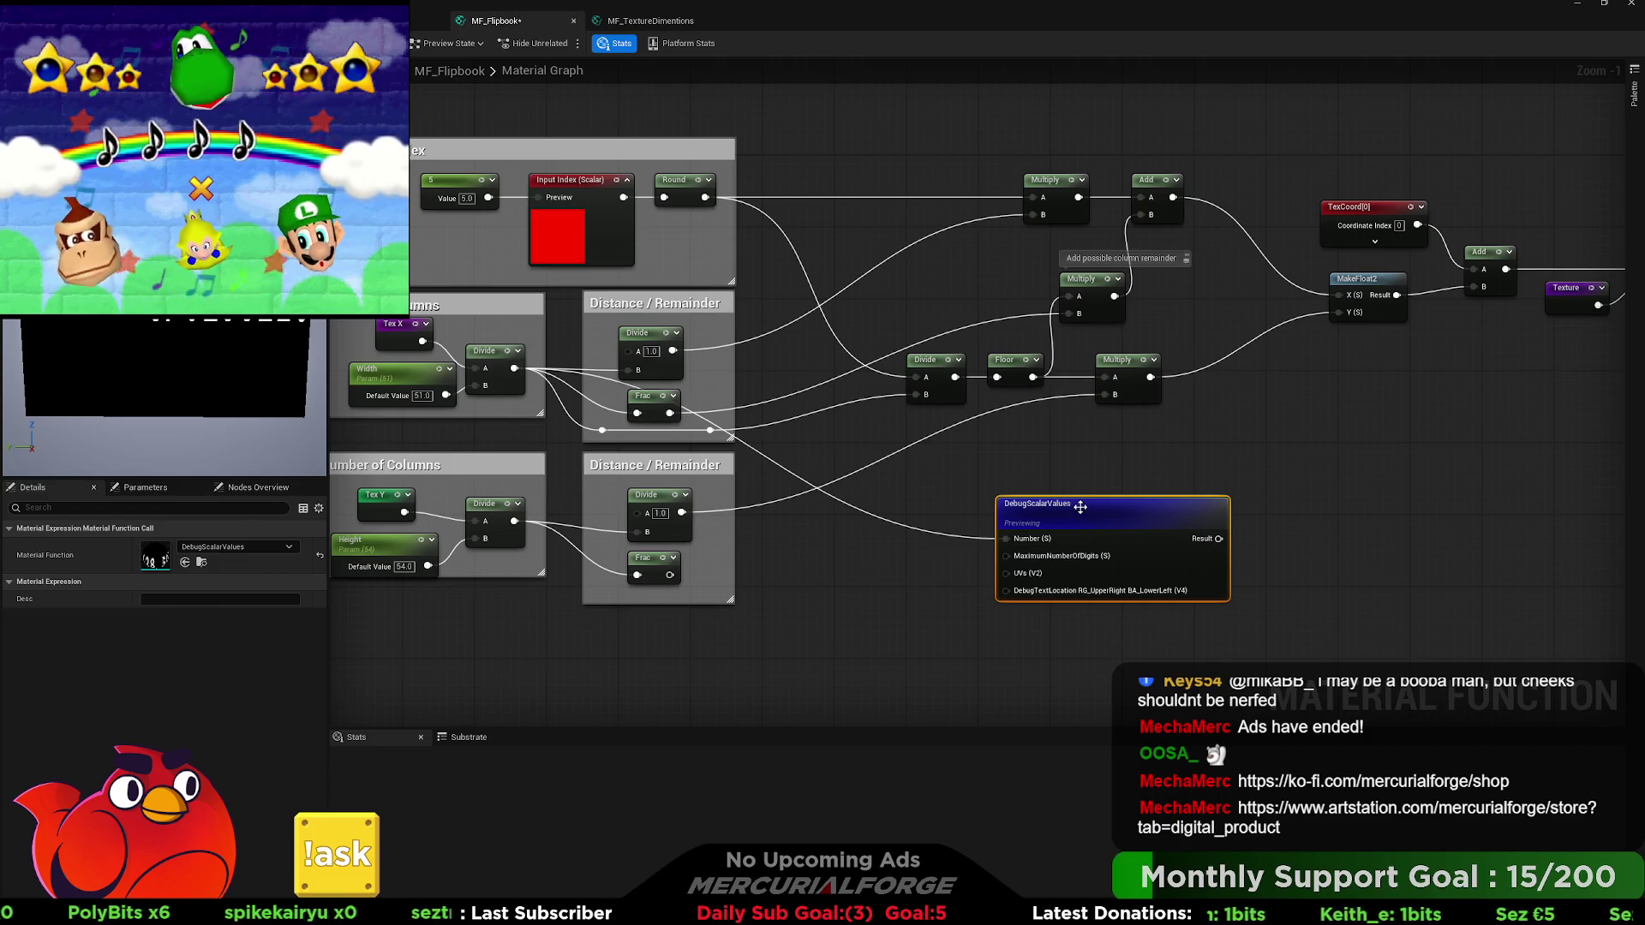
{"action": "left_click", "coordinate": [509, 434]}
Widen both Number of Columns comments leftward and shift their nodes left inside them.
{"action": "left_click_drag", "start_coordinate": [492, 438], "coordinate": [692, 368]}
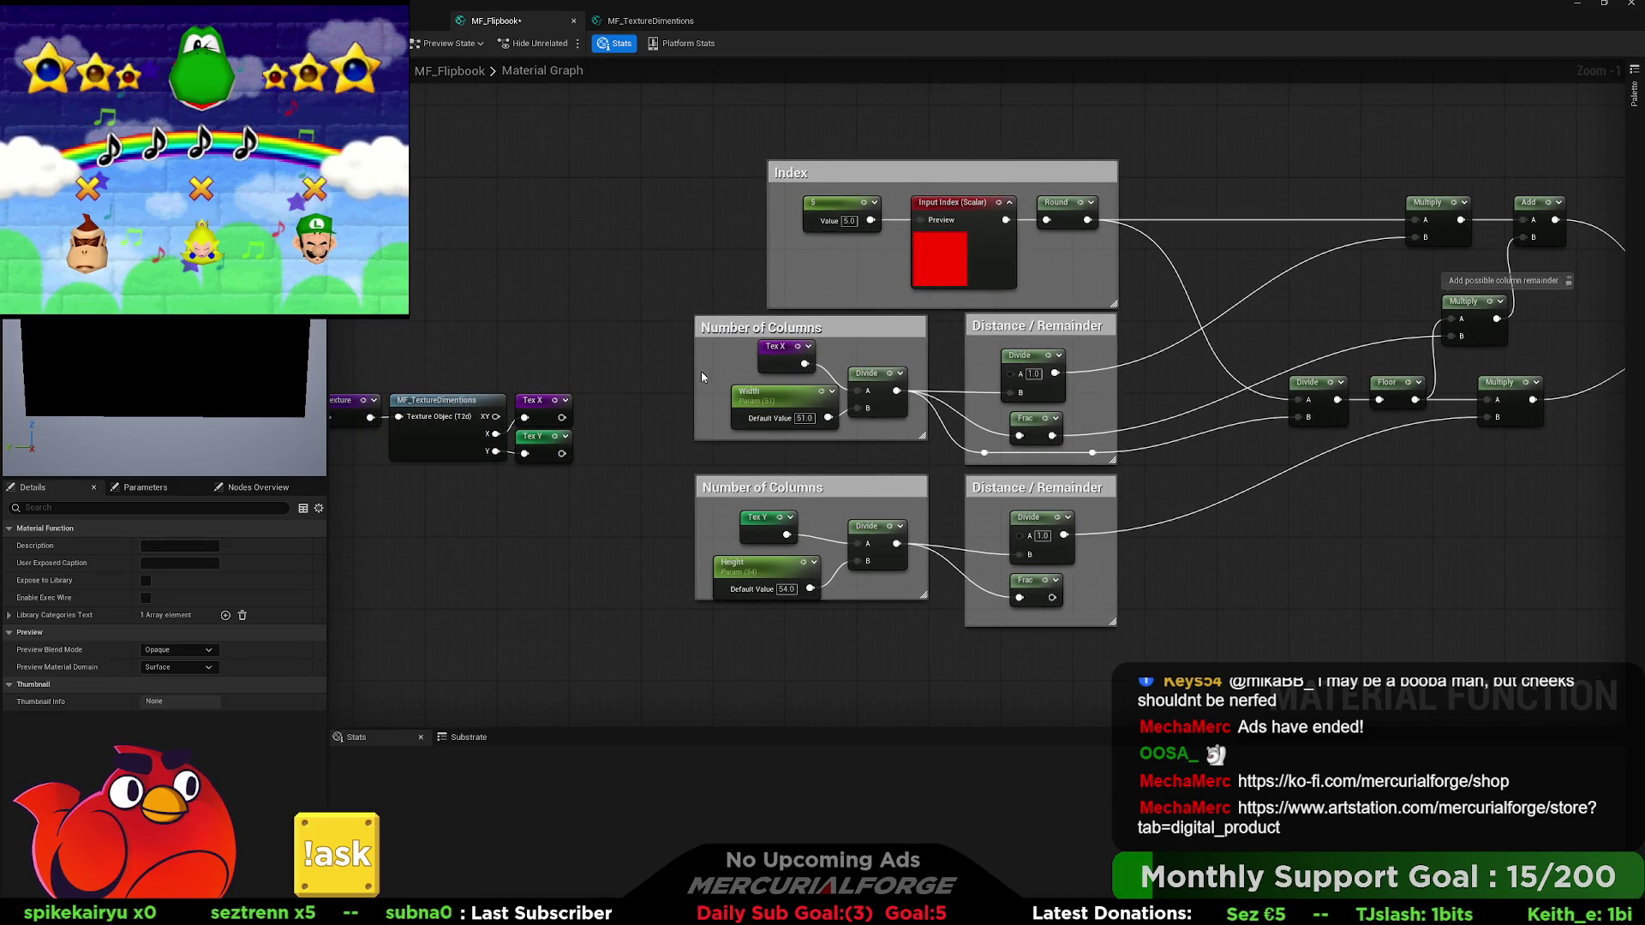
{"action": "left_click_drag", "start_coordinate": [694, 377], "coordinate": [641, 377]}
{"action": "left_click_drag", "start_coordinate": [696, 526], "coordinate": [641, 526]}
{"action": "left_click_drag", "start_coordinate": [704, 428], "coordinate": [910, 341]}
{"action": "left_click_drag", "start_coordinate": [896, 403], "coordinate": [787, 373]}
{"action": "mouse_move", "coordinate": [866, 526]}
{"action": "left_mouse_down"}
{"action": "mouse_move", "coordinate": [786, 508]}
{"action": "mouse_move", "coordinate": [851, 537]}
{"action": "left_mouse_up"}
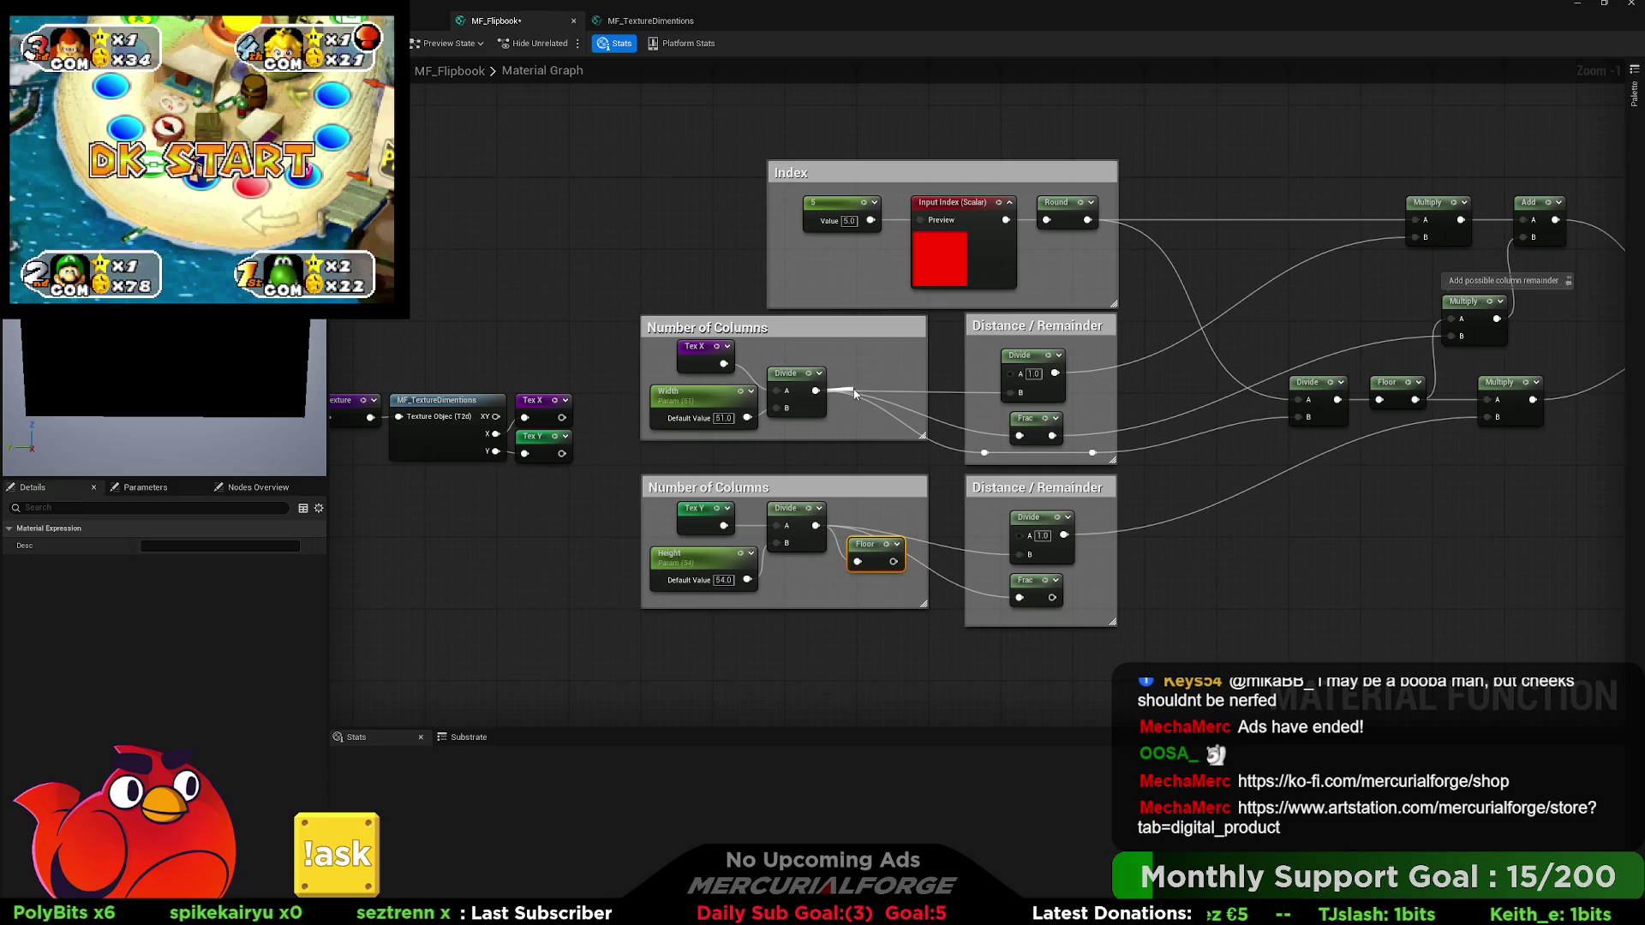
Paste a Floor node after the top Divide, wire the lower Divide into the lower Floor, and raise both Floors.
{"action": "key", "text": "ctrl+c"}
{"action": "key", "text": "ctrl+v"}
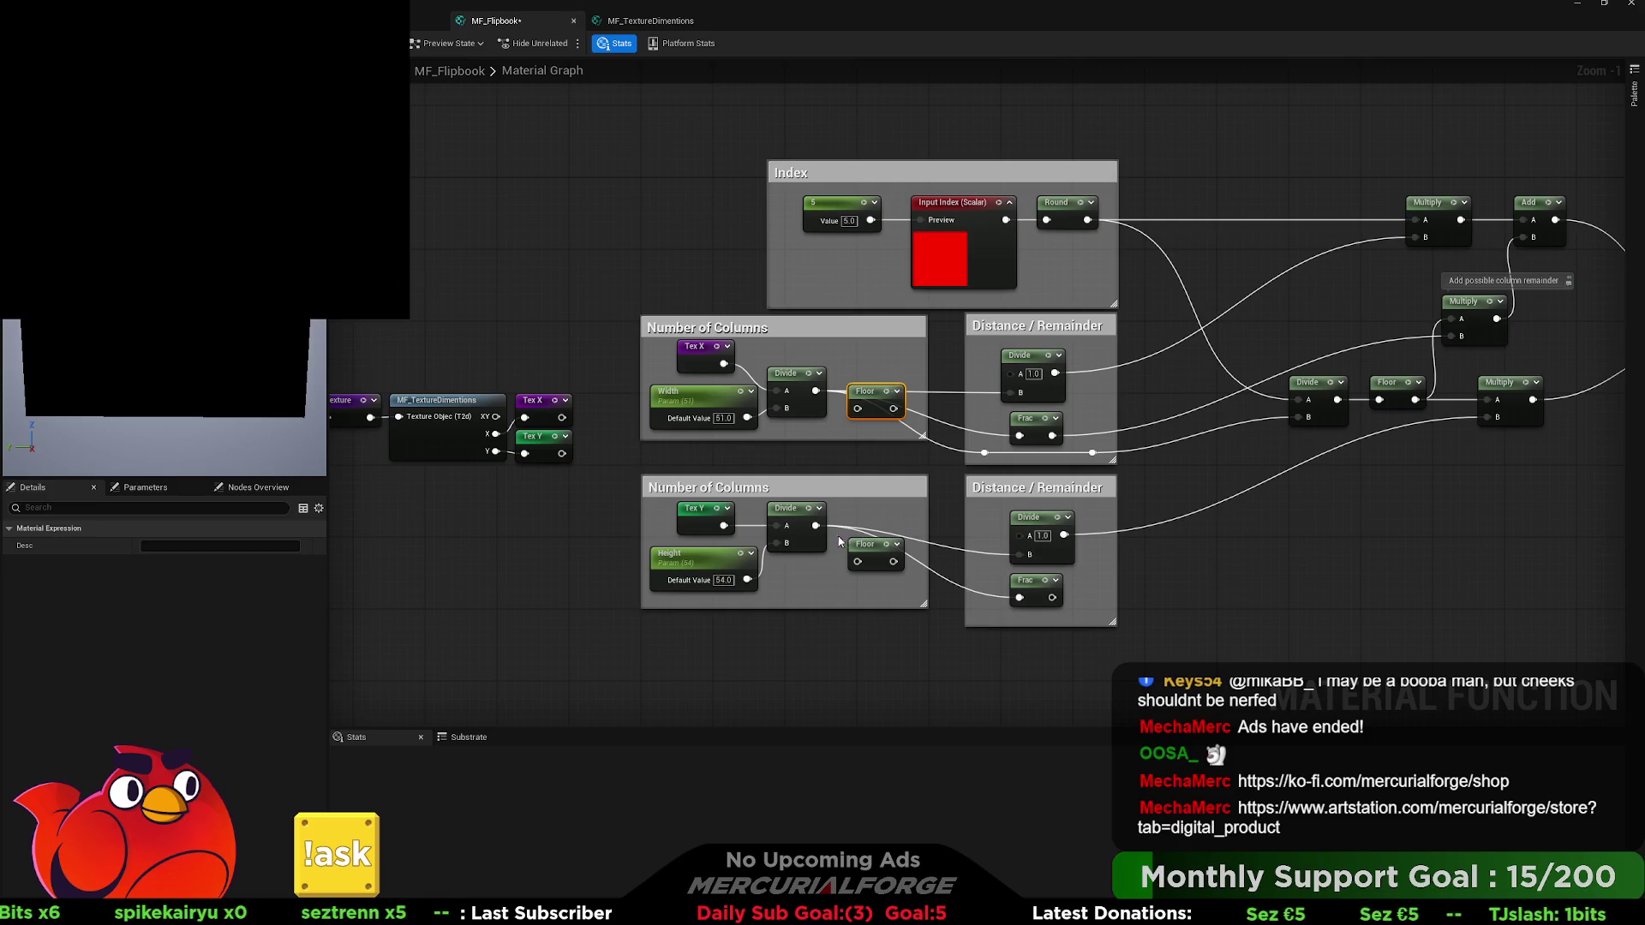
{"action": "mouse_move", "coordinate": [815, 526]}
{"action": "left_mouse_down"}
{"action": "mouse_move", "coordinate": [858, 561]}
{"action": "mouse_move", "coordinate": [1019, 554]}
{"action": "left_mouse_up"}
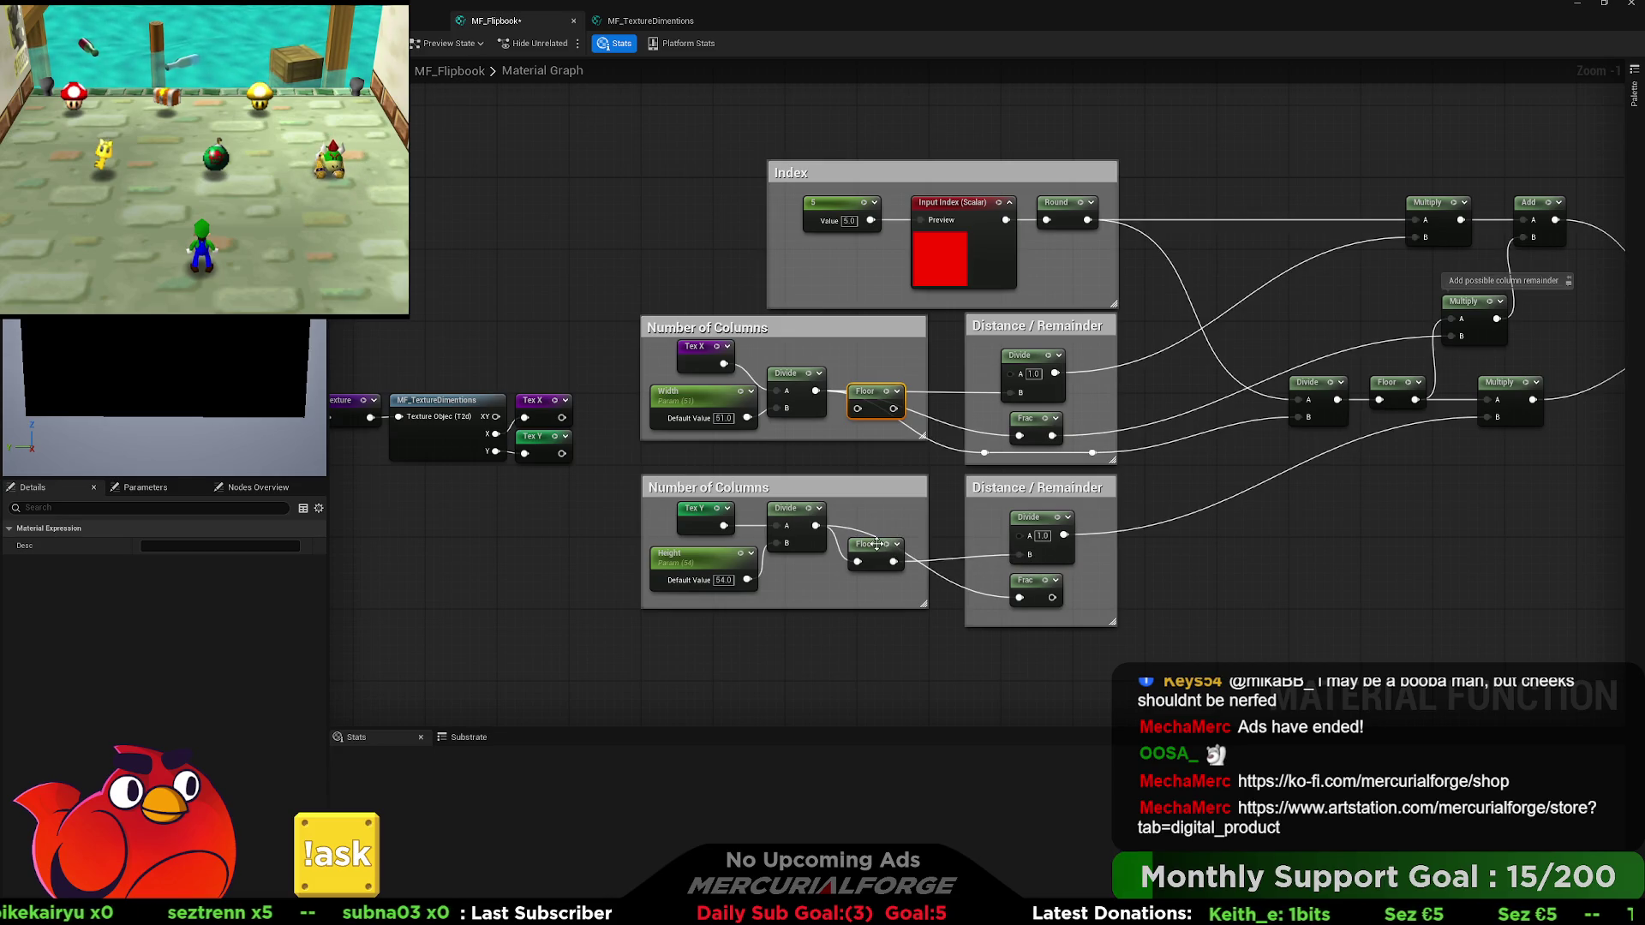
{"action": "left_click_drag", "start_coordinate": [878, 545], "coordinate": [879, 520]}
{"action": "mouse_move", "coordinate": [874, 397]}
{"action": "left_mouse_down"}
{"action": "mouse_move", "coordinate": [874, 361]}
{"action": "mouse_move", "coordinate": [859, 375]}
{"action": "mouse_move", "coordinate": [906, 431]}
{"action": "mouse_move", "coordinate": [953, 462]}
{"action": "mouse_move", "coordinate": [985, 454]}
{"action": "left_mouse_up"}
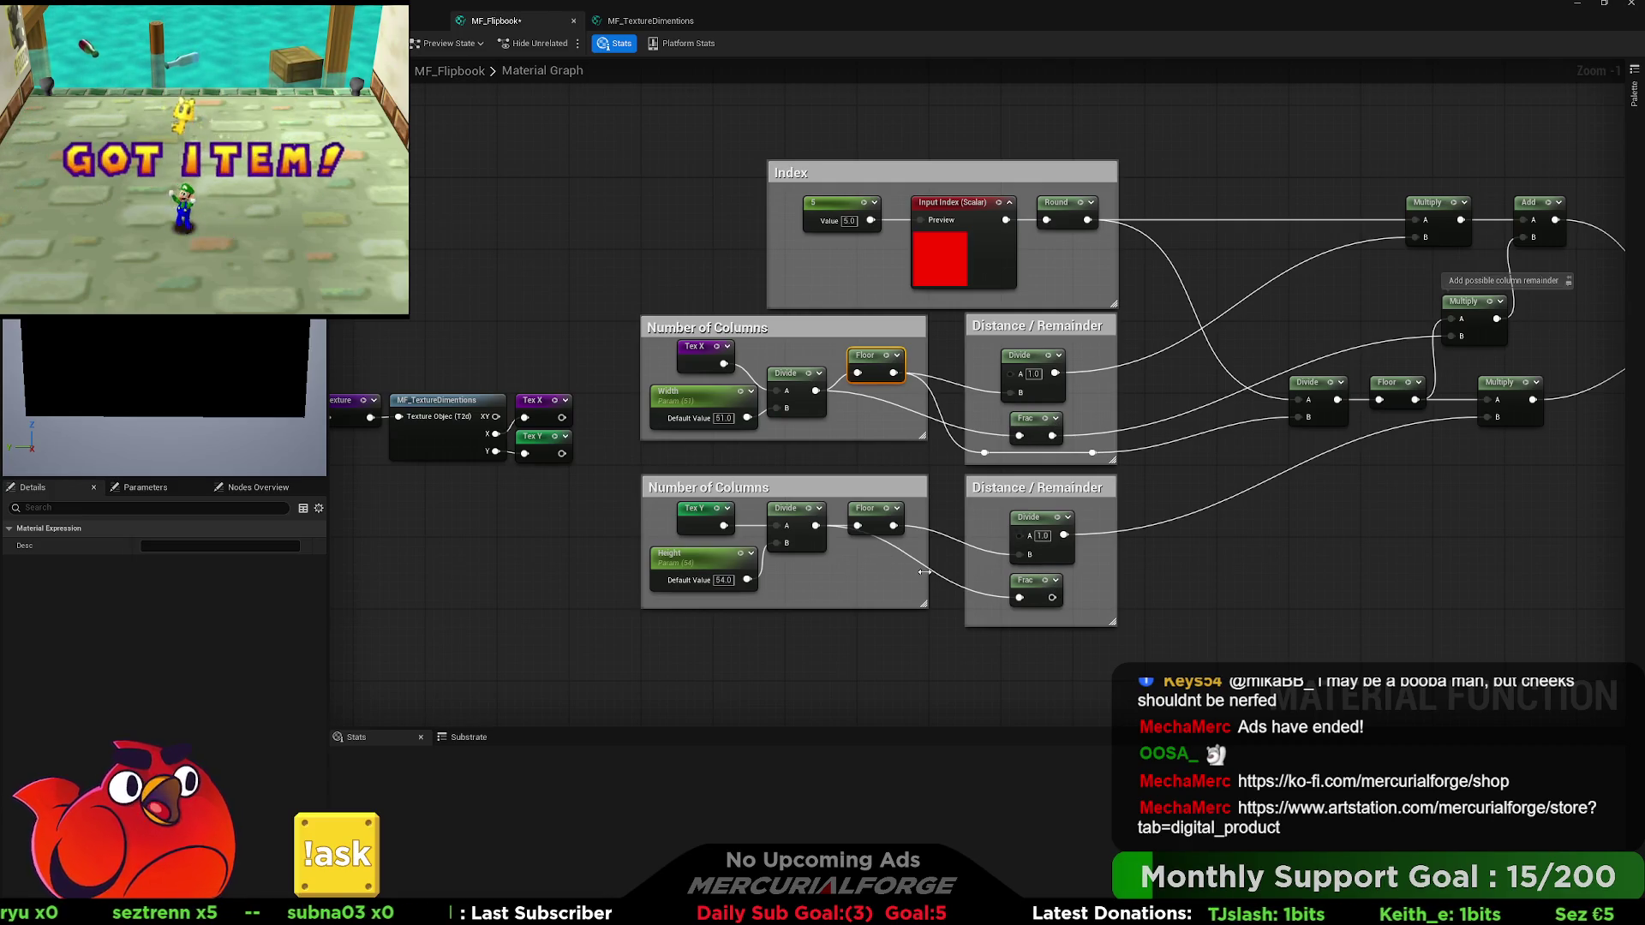
Add reroute points on the Floor-to-Frac and upper Frac wires, and nudge the Number of Columns group down.
{"action": "double_click", "coordinate": [966, 588]}
{"action": "left_click_drag", "start_coordinate": [983, 593], "coordinate": [867, 601]}
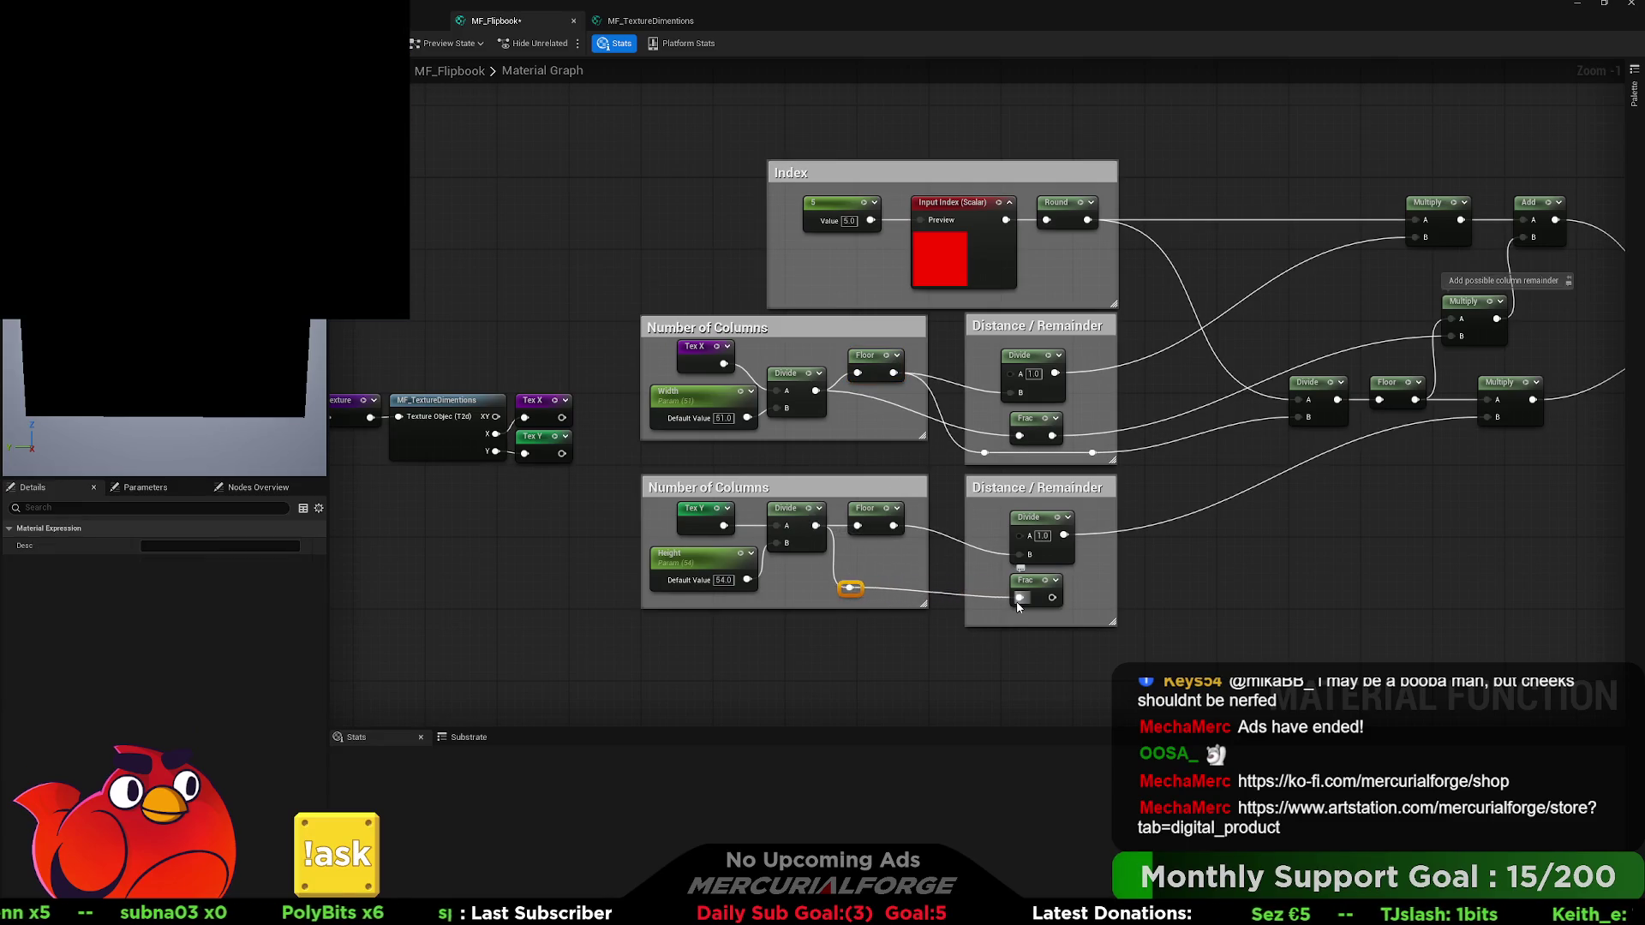
{"action": "double_click", "coordinate": [995, 437]}
{"action": "left_click_drag", "start_coordinate": [995, 437], "coordinate": [860, 436]}
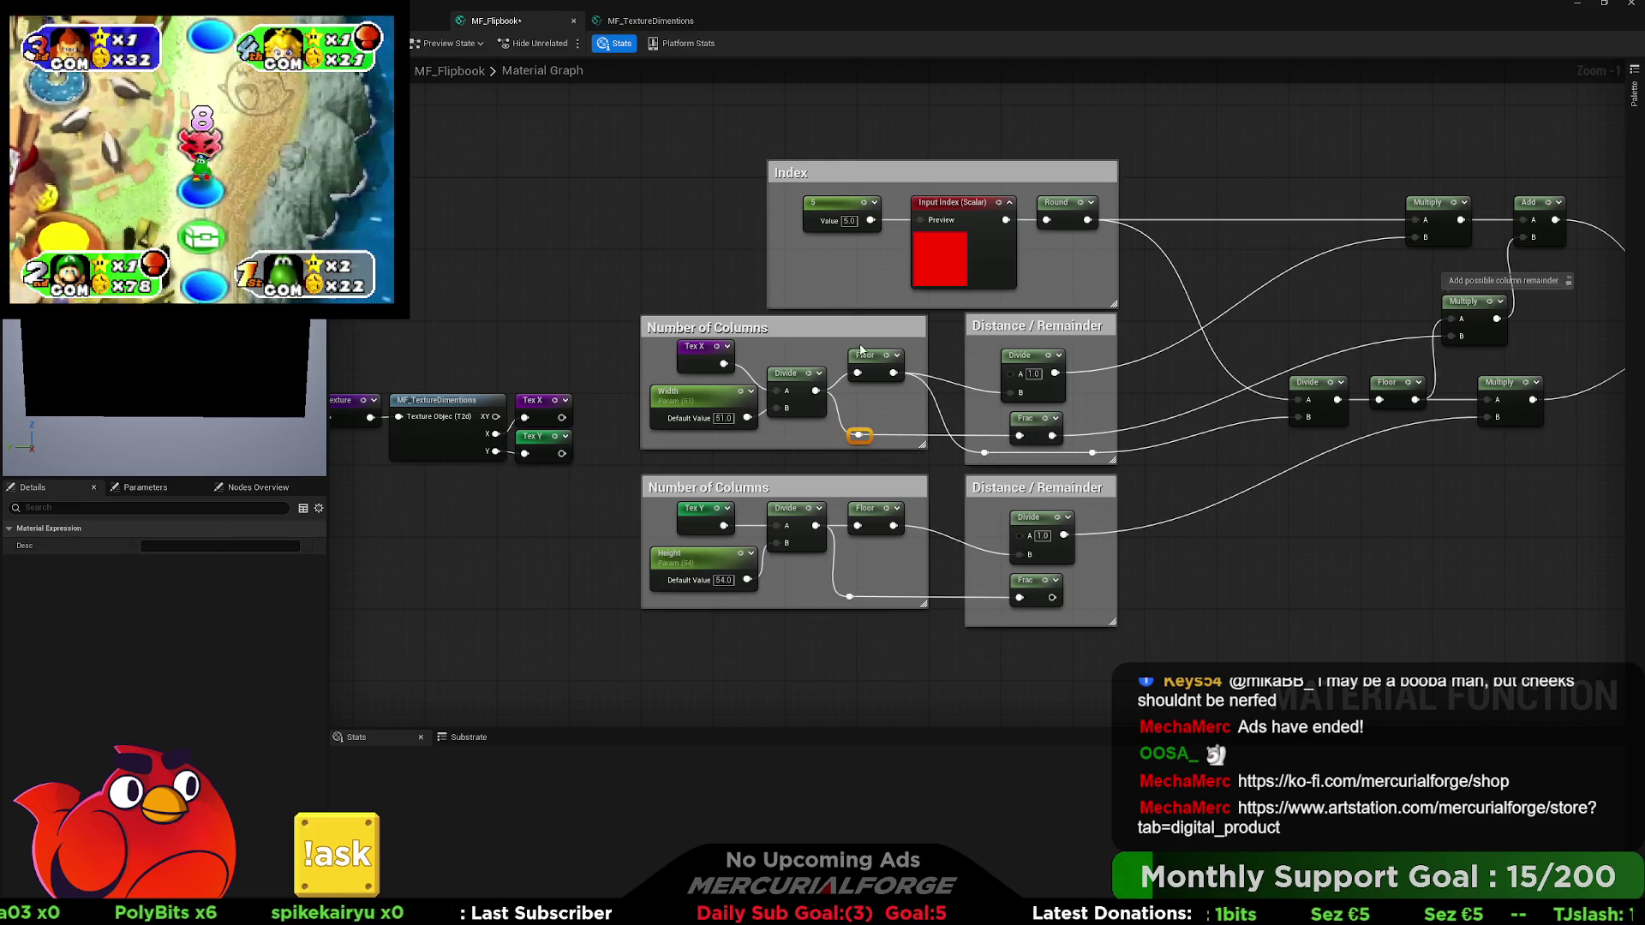
{"action": "left_click_drag", "start_coordinate": [862, 349], "coordinate": [862, 359]}
{"action": "left_click", "coordinate": [1200, 609]}
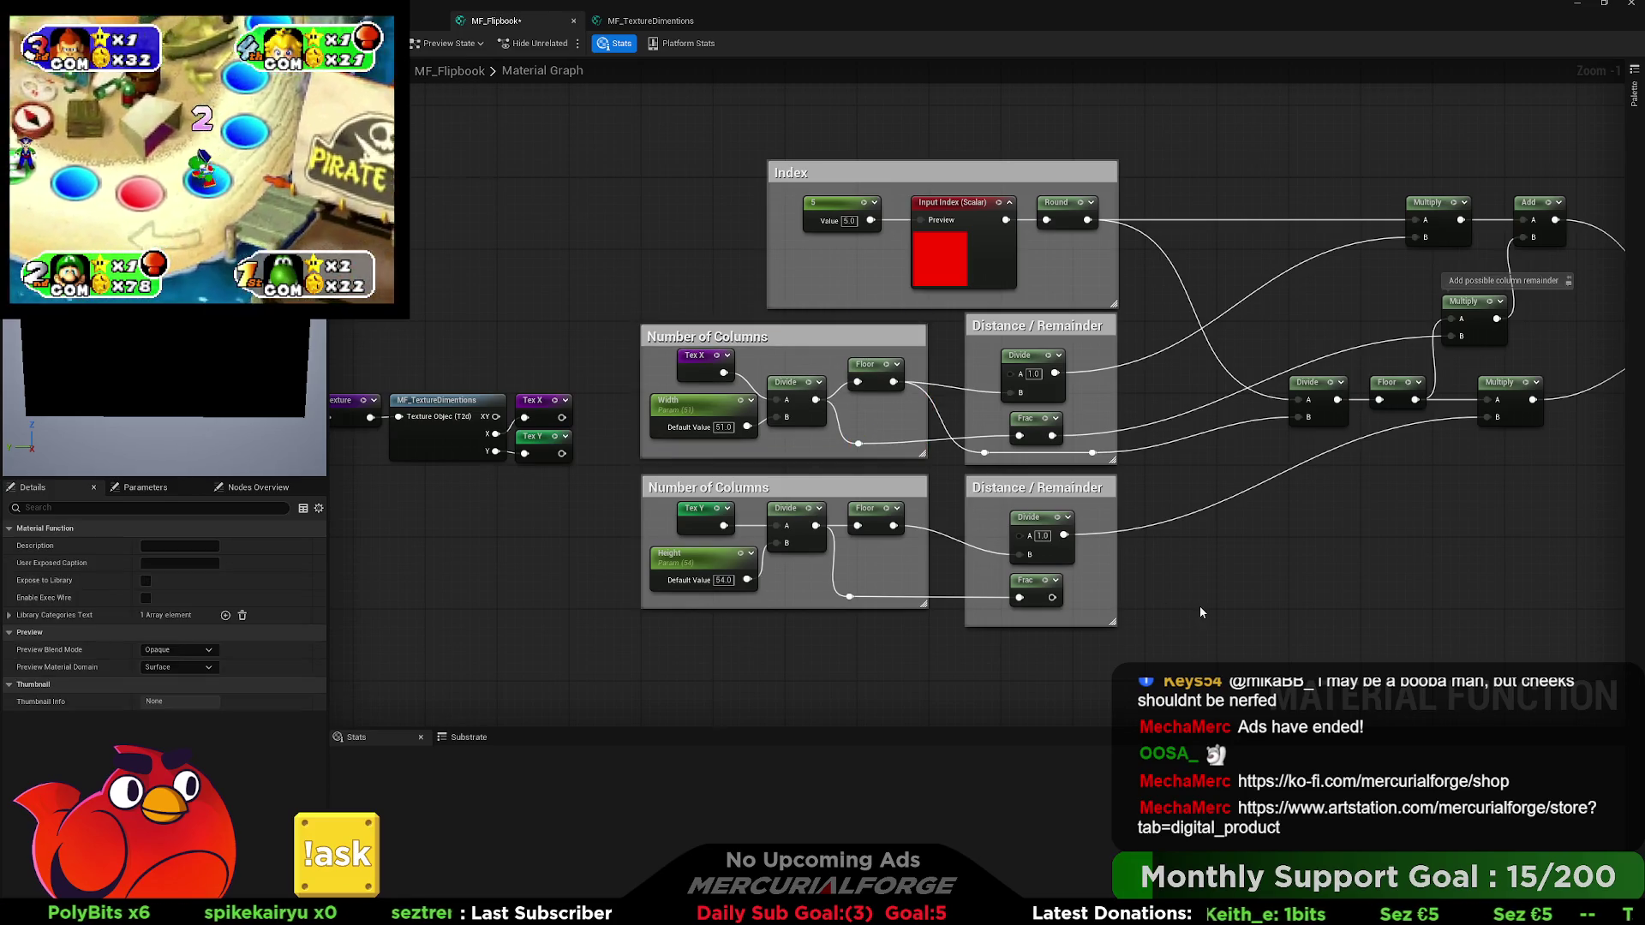
{"action": "left_click", "coordinate": [859, 436]}
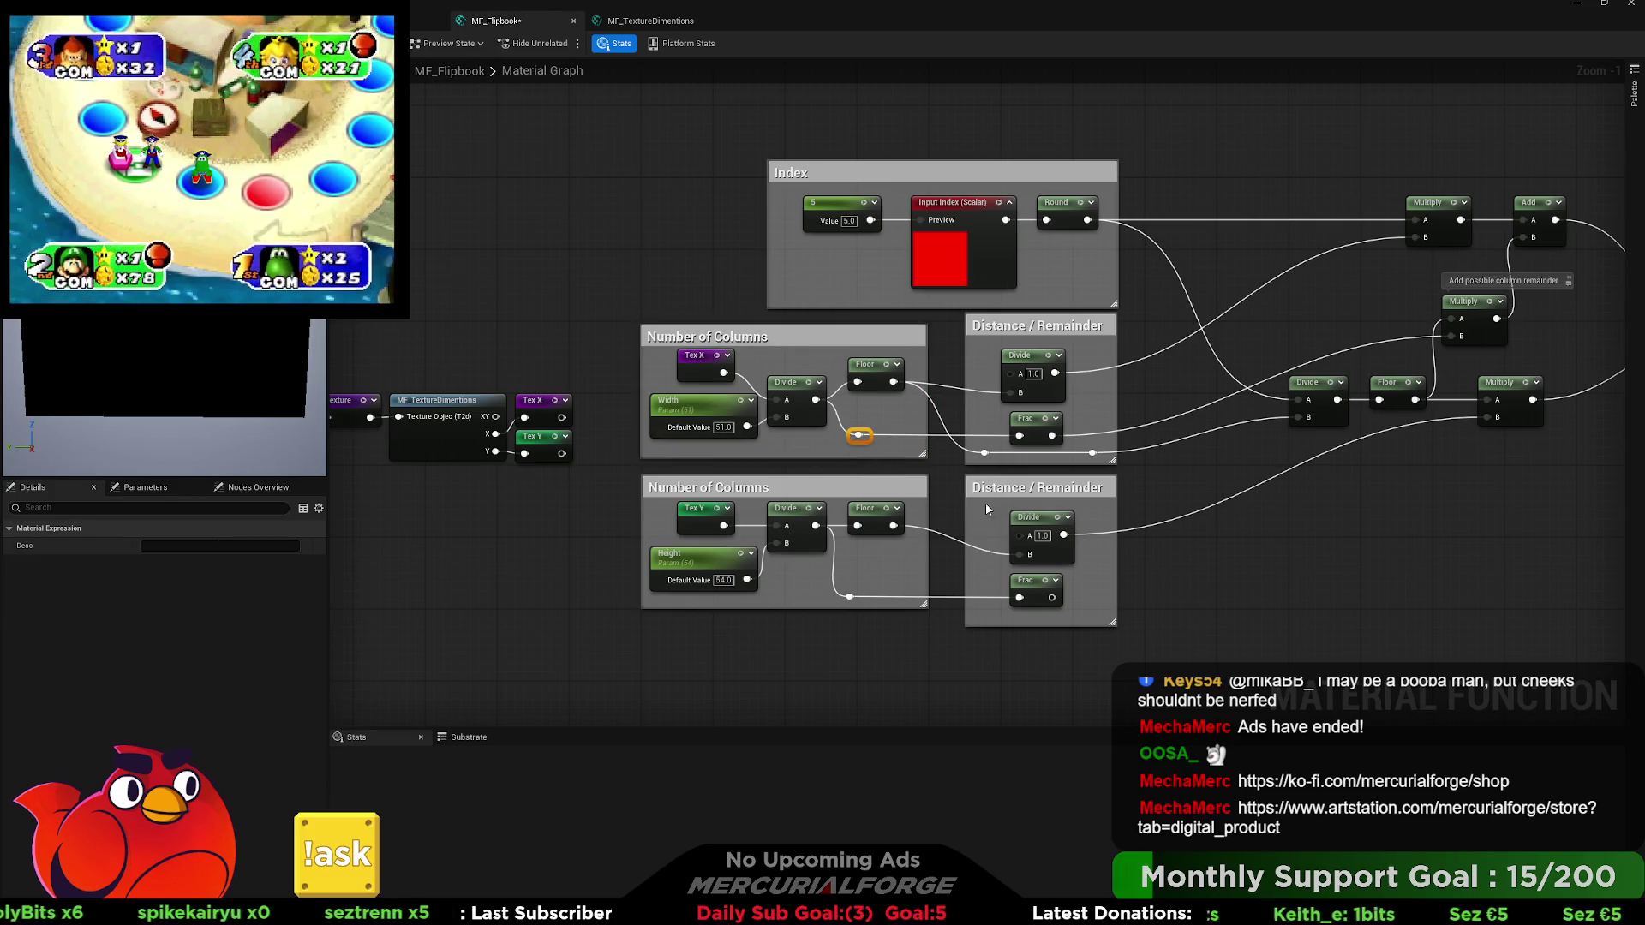
{"action": "left_click", "coordinate": [1291, 572]}
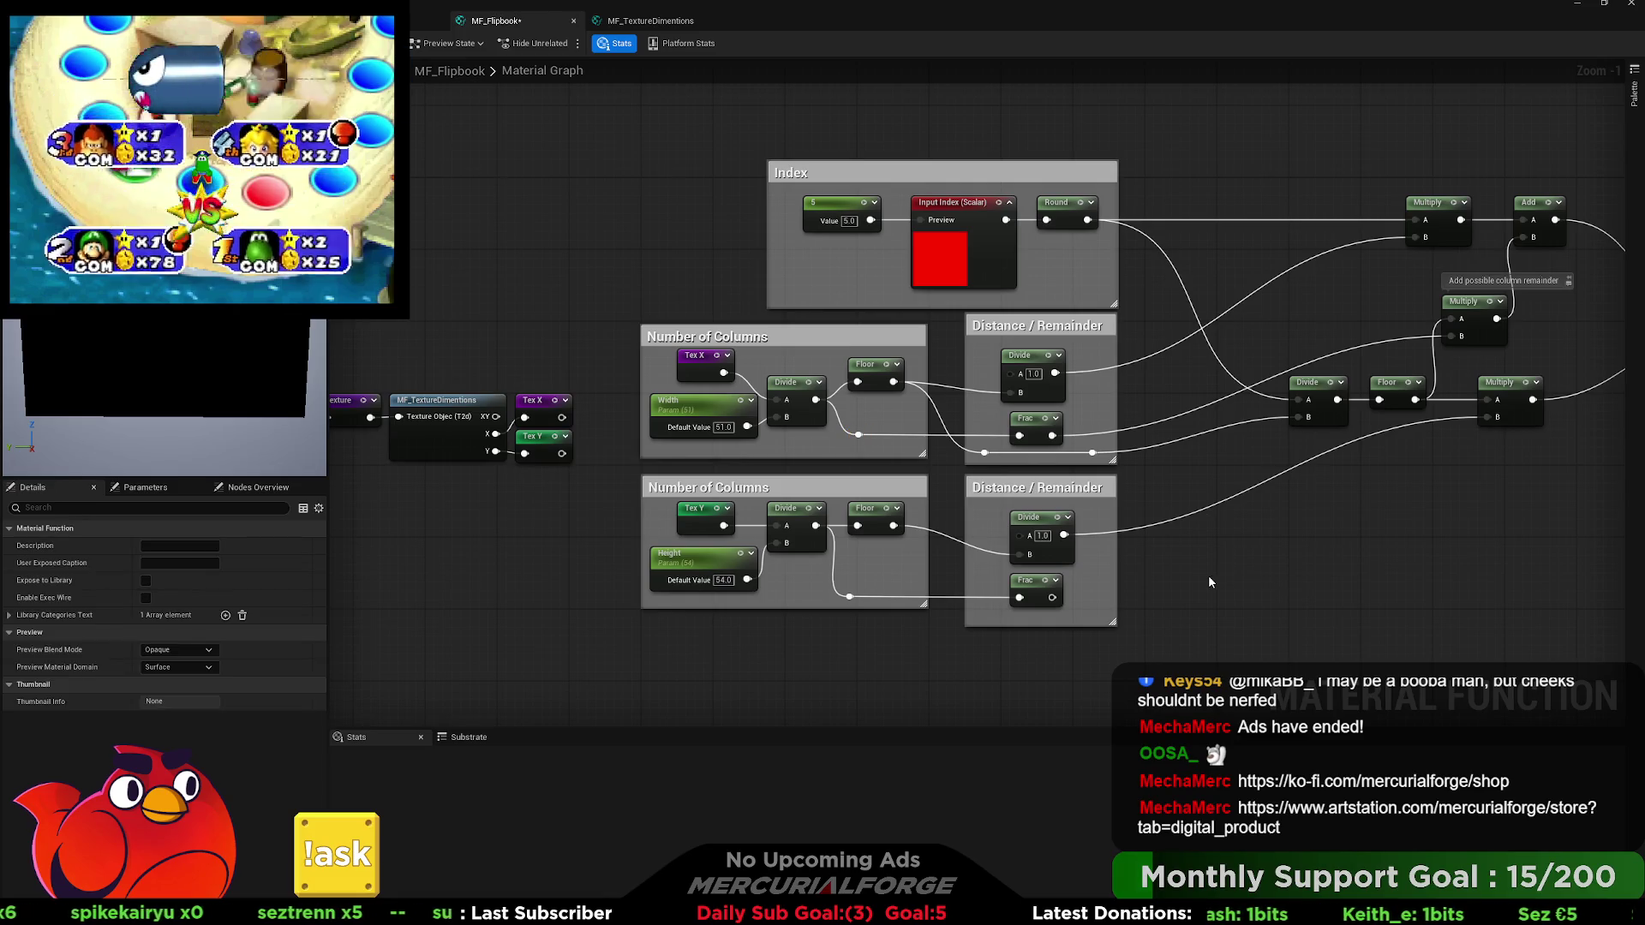
Pan across to check the Texture Sample and Output Result nodes, then return to the column groups.
{"action": "mouse_move", "coordinate": [1181, 564]}
{"action": "left_mouse_down"}
{"action": "mouse_move", "coordinate": [874, 526]}
{"action": "mouse_move", "coordinate": [626, 551]}
{"action": "left_mouse_up"}
{"action": "left_click", "coordinate": [1545, 276]}
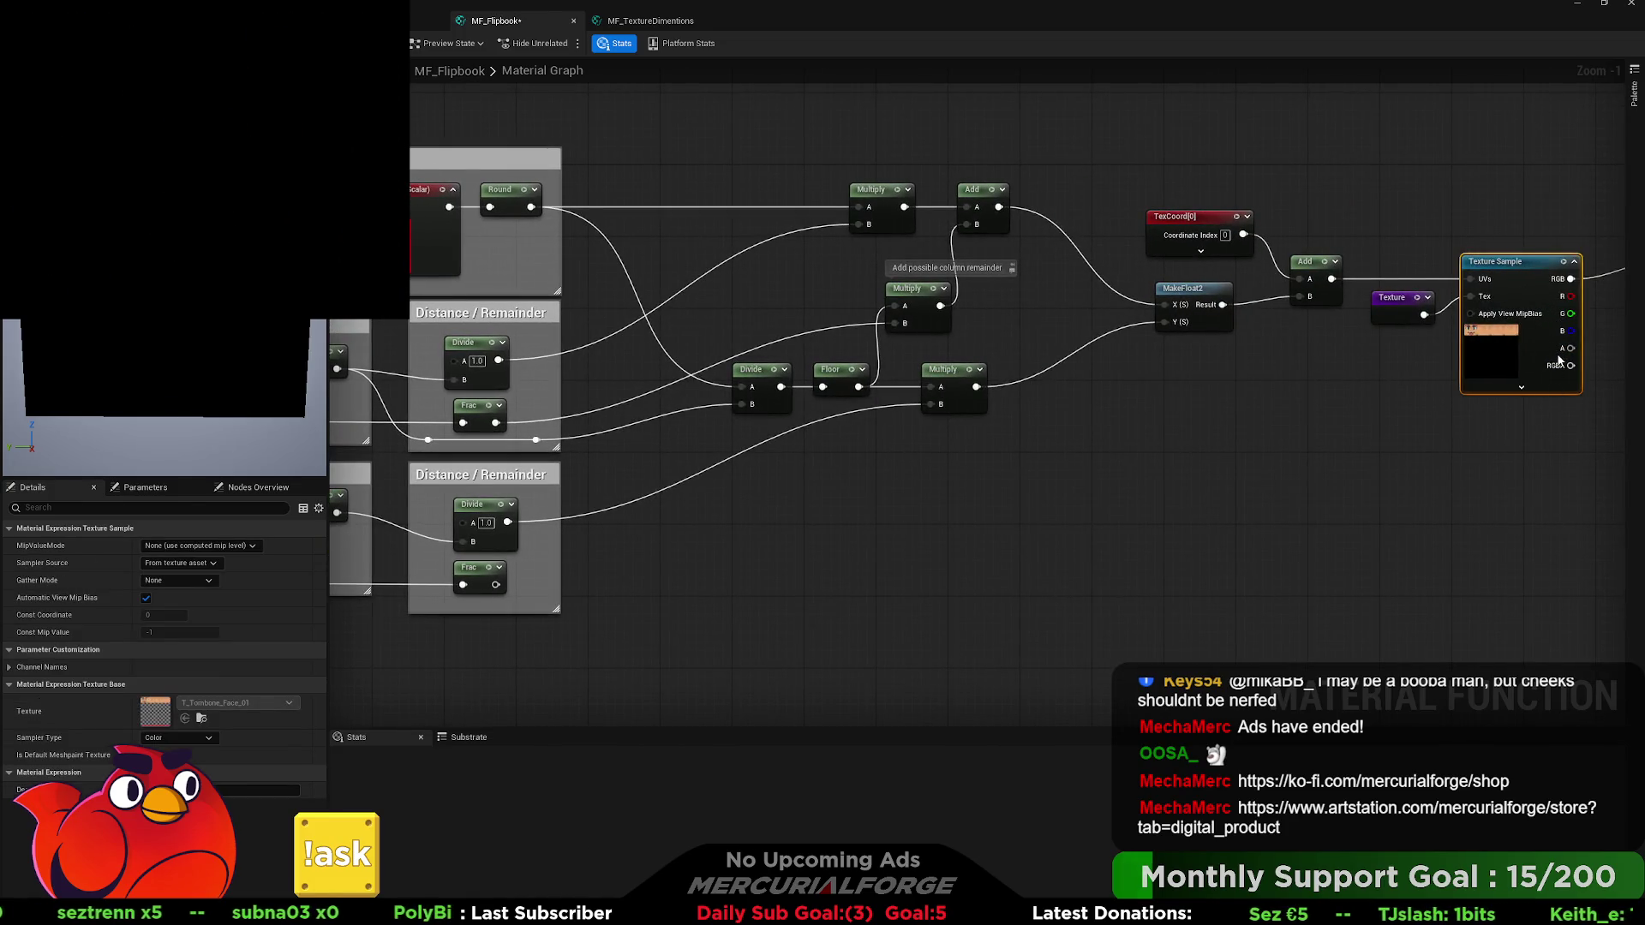
{"action": "left_click_drag", "start_coordinate": [1465, 373], "coordinate": [1207, 384]}
{"action": "left_click", "coordinate": [1480, 297]}
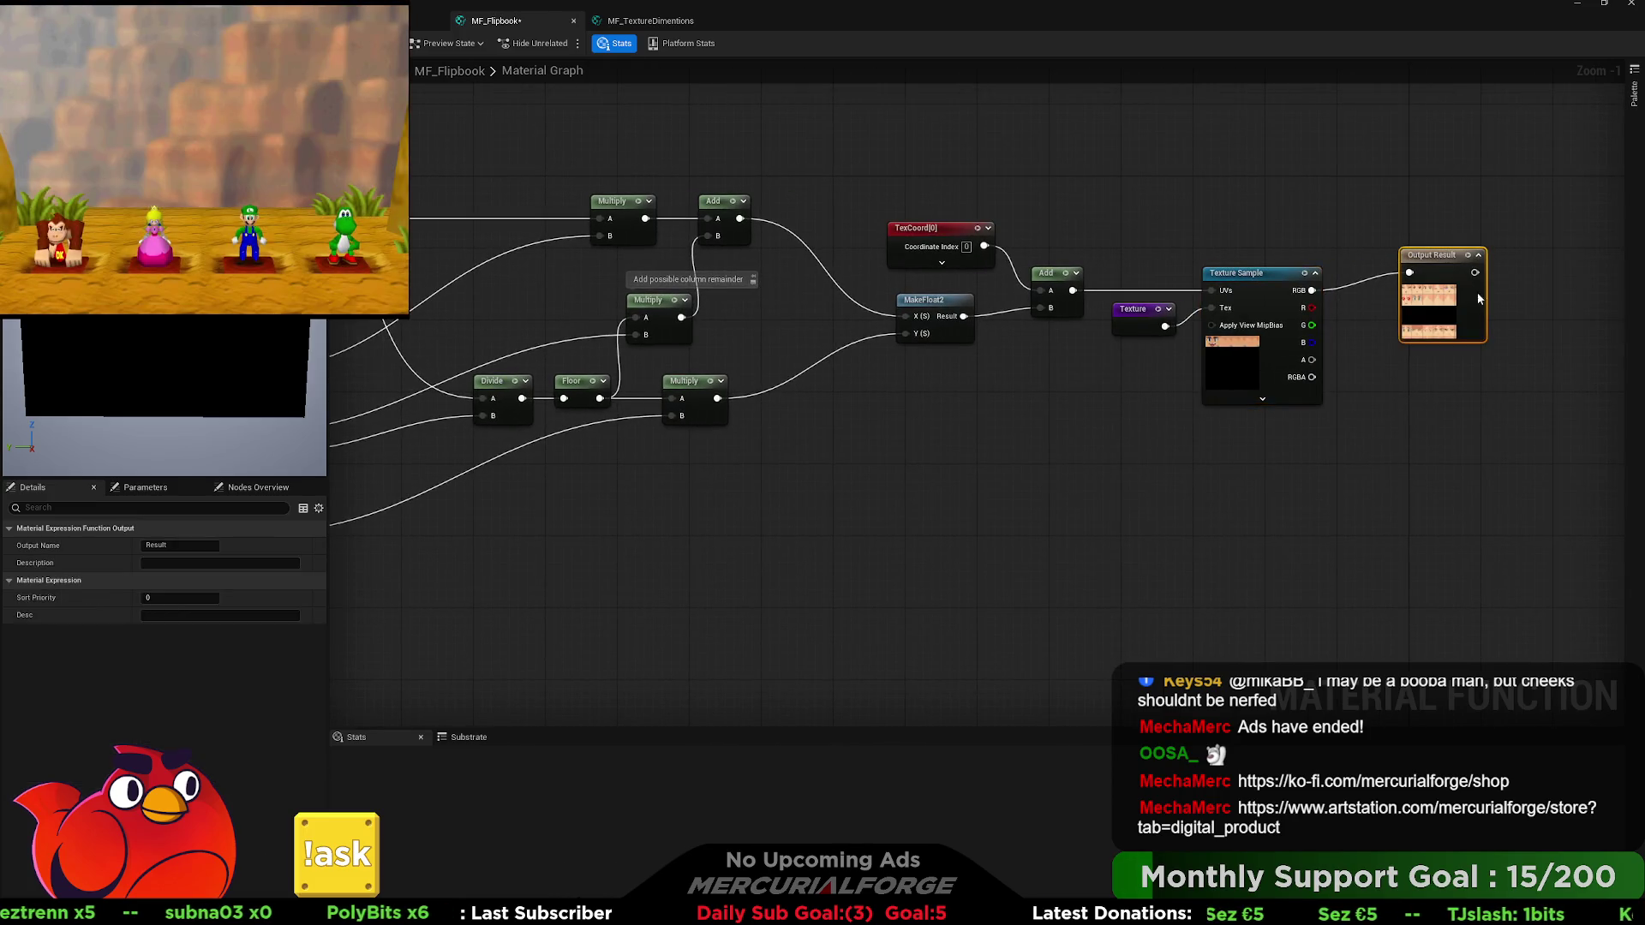
{"action": "left_click_drag", "start_coordinate": [803, 481], "coordinate": [1554, 505]}
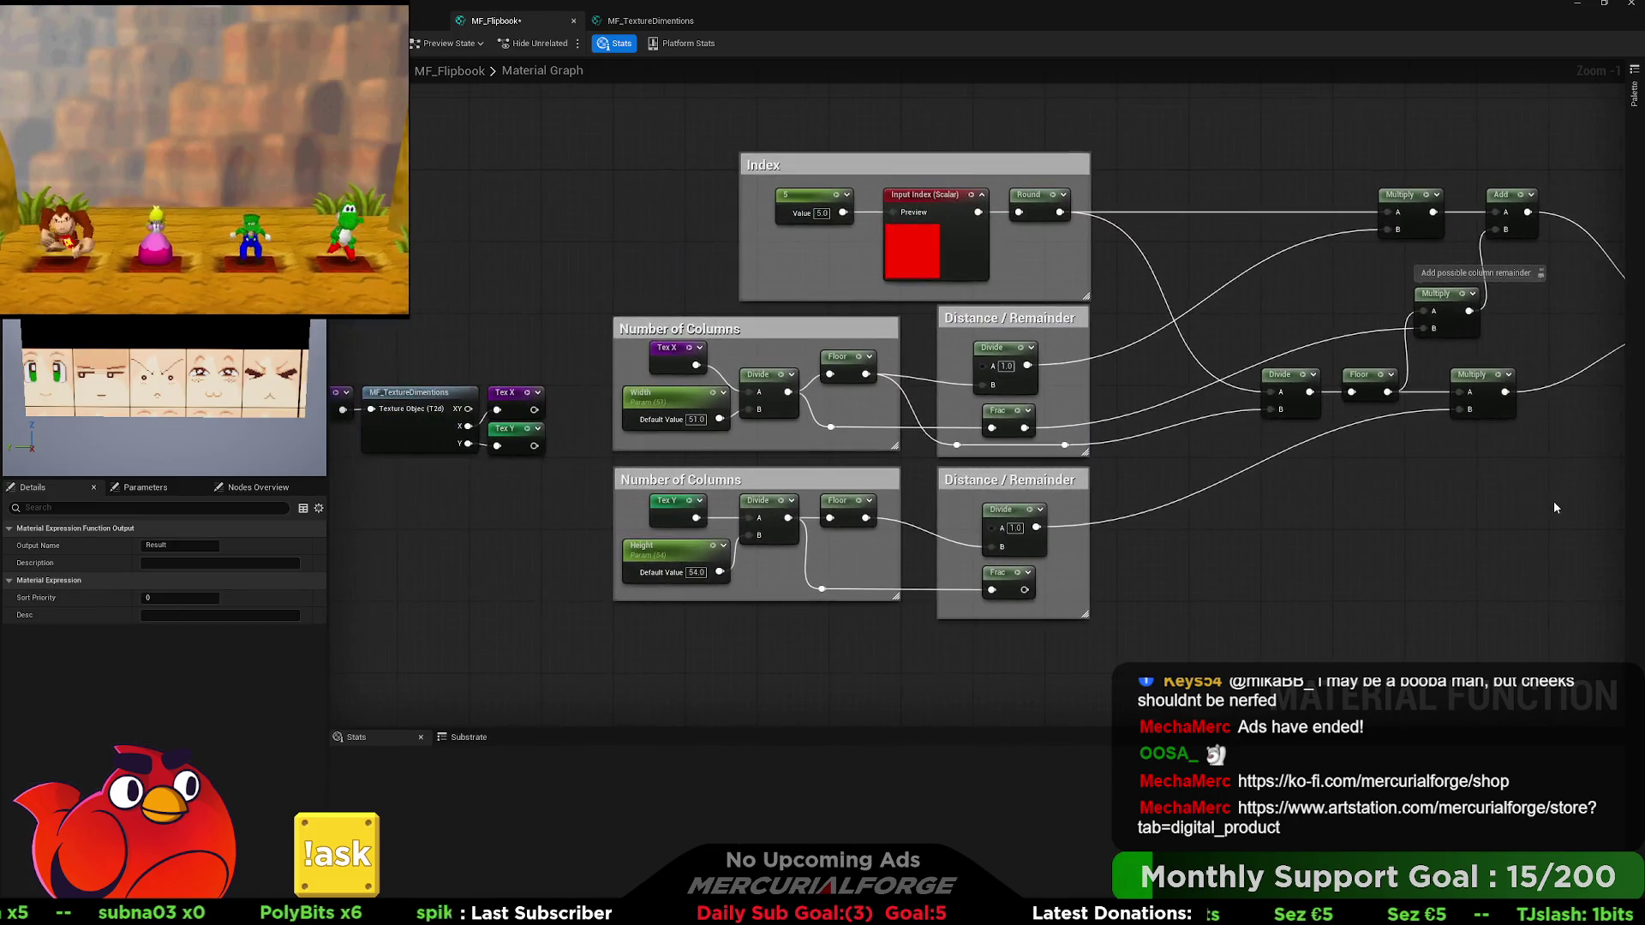
Paste a DebugScalarValues node, feed it the upper Floor result, and preview it.
{"action": "left_click_drag", "start_coordinate": [645, 266], "coordinate": [490, 288]}
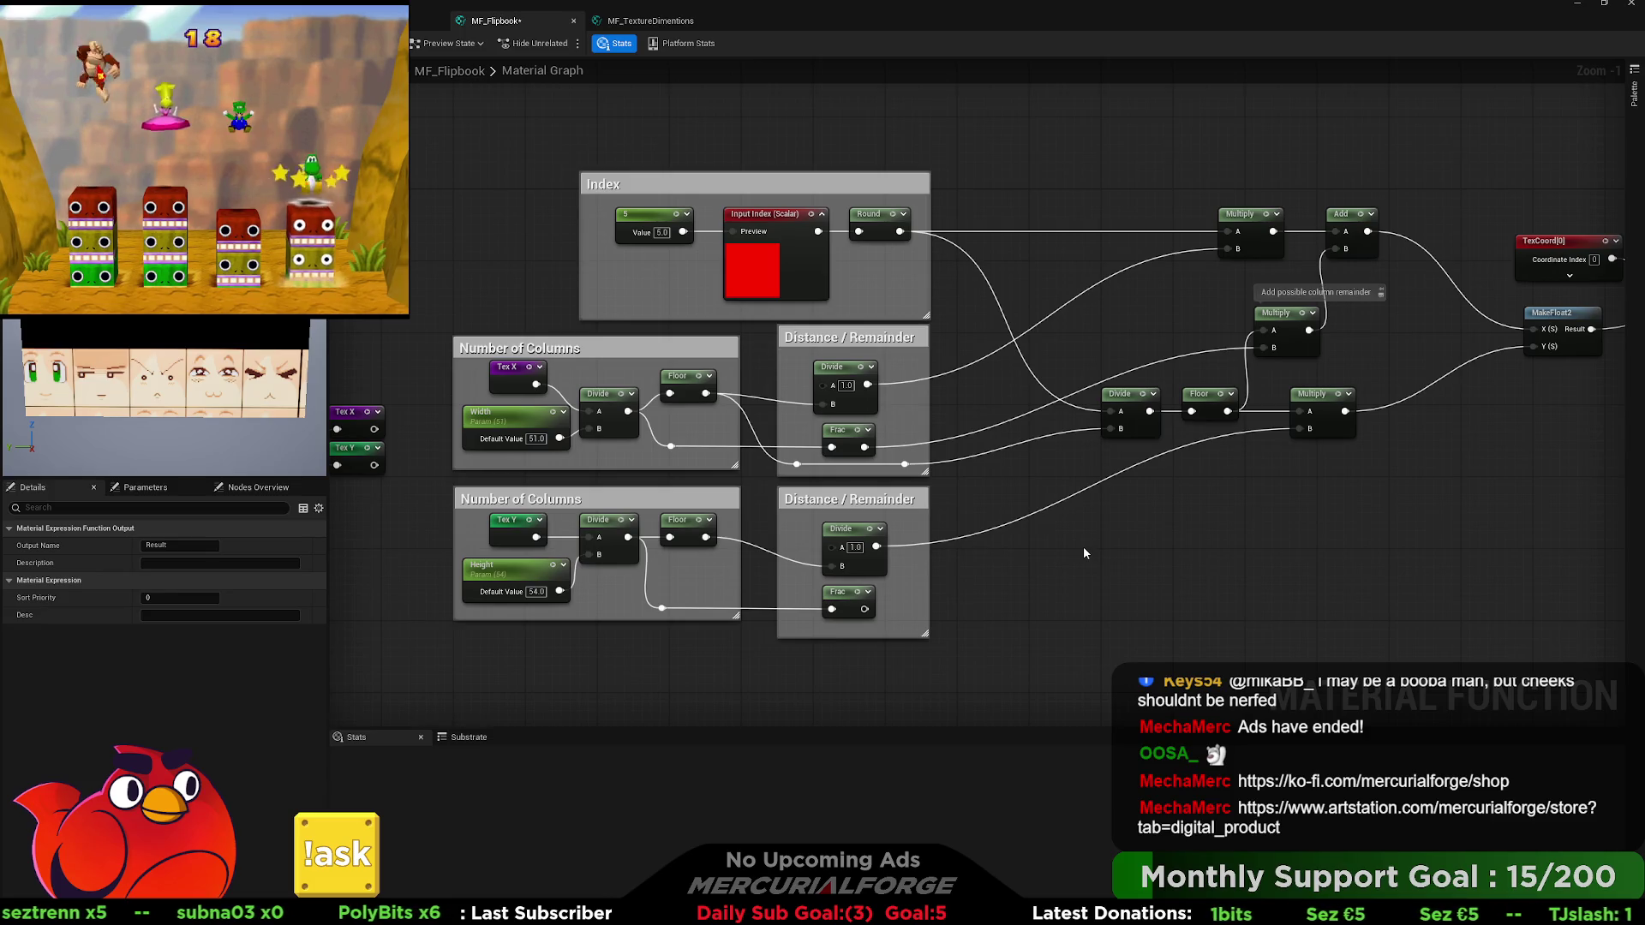
{"action": "key", "text": "ctrl+v"}
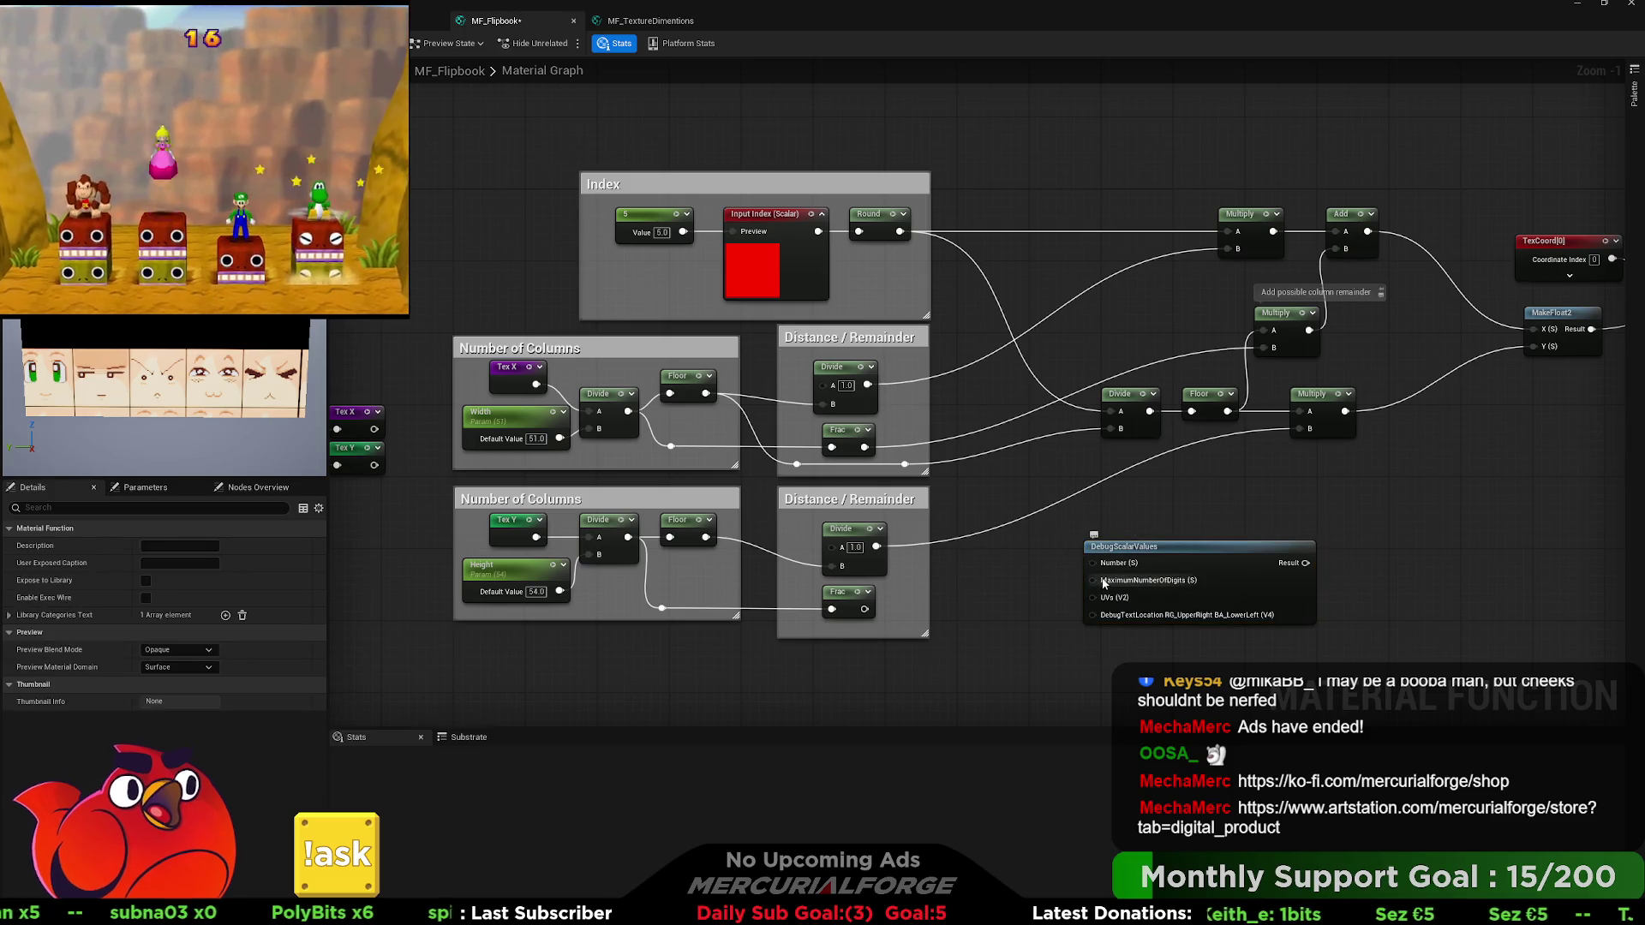
{"action": "left_click_drag", "start_coordinate": [1092, 563], "coordinate": [704, 396]}
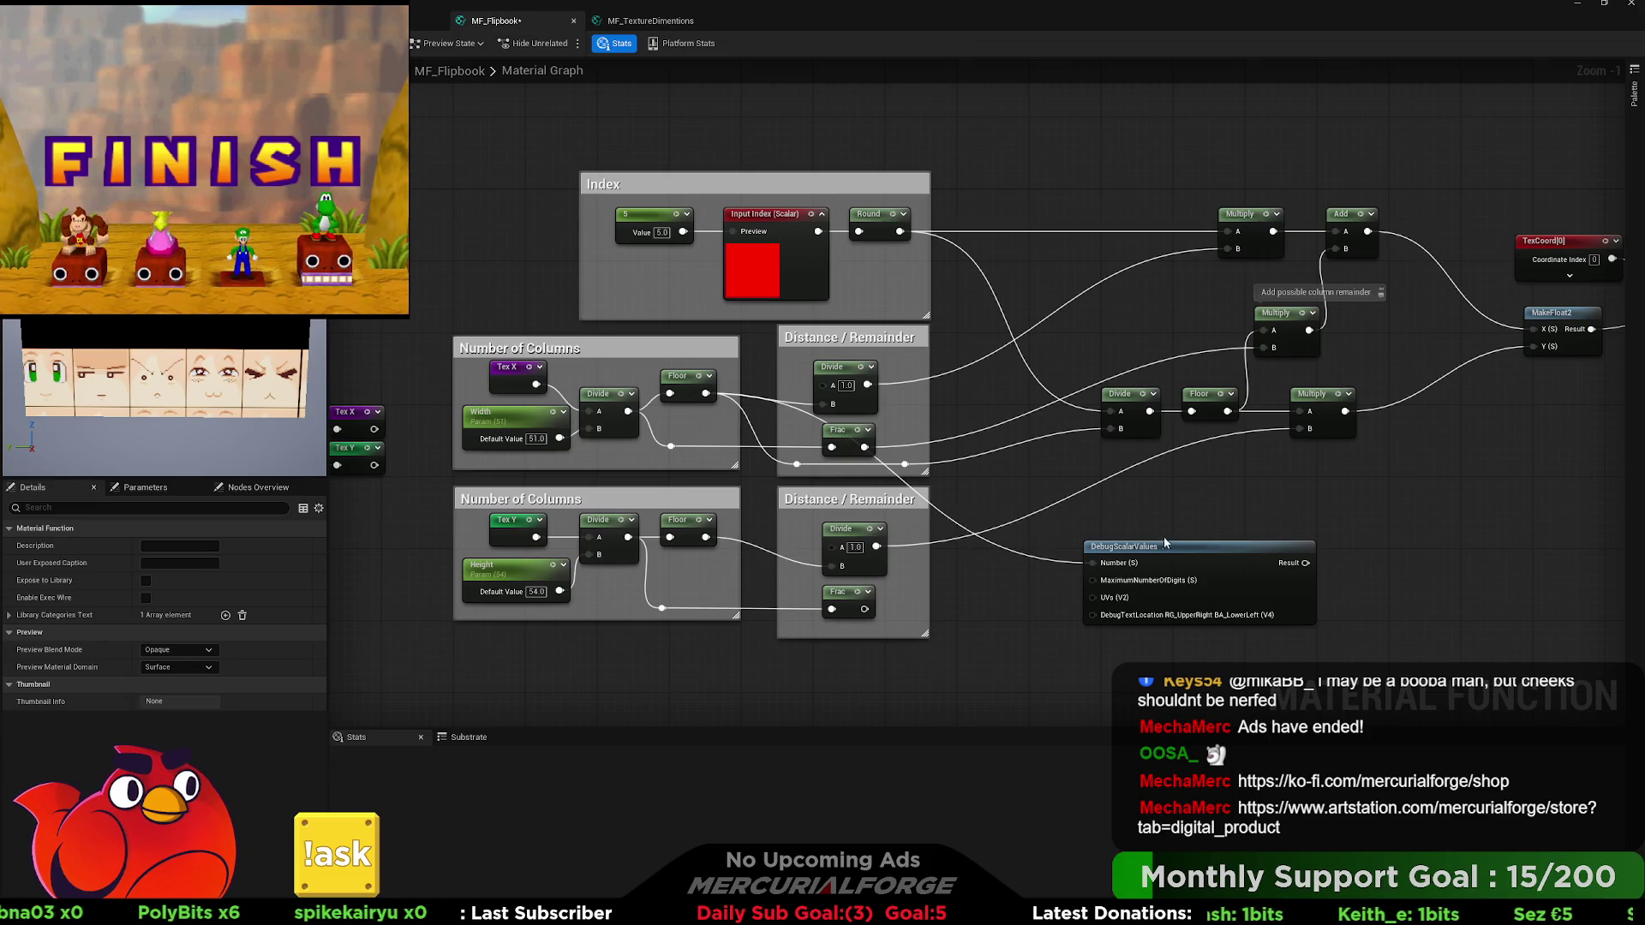
{"action": "left_click", "coordinate": [1201, 592]}
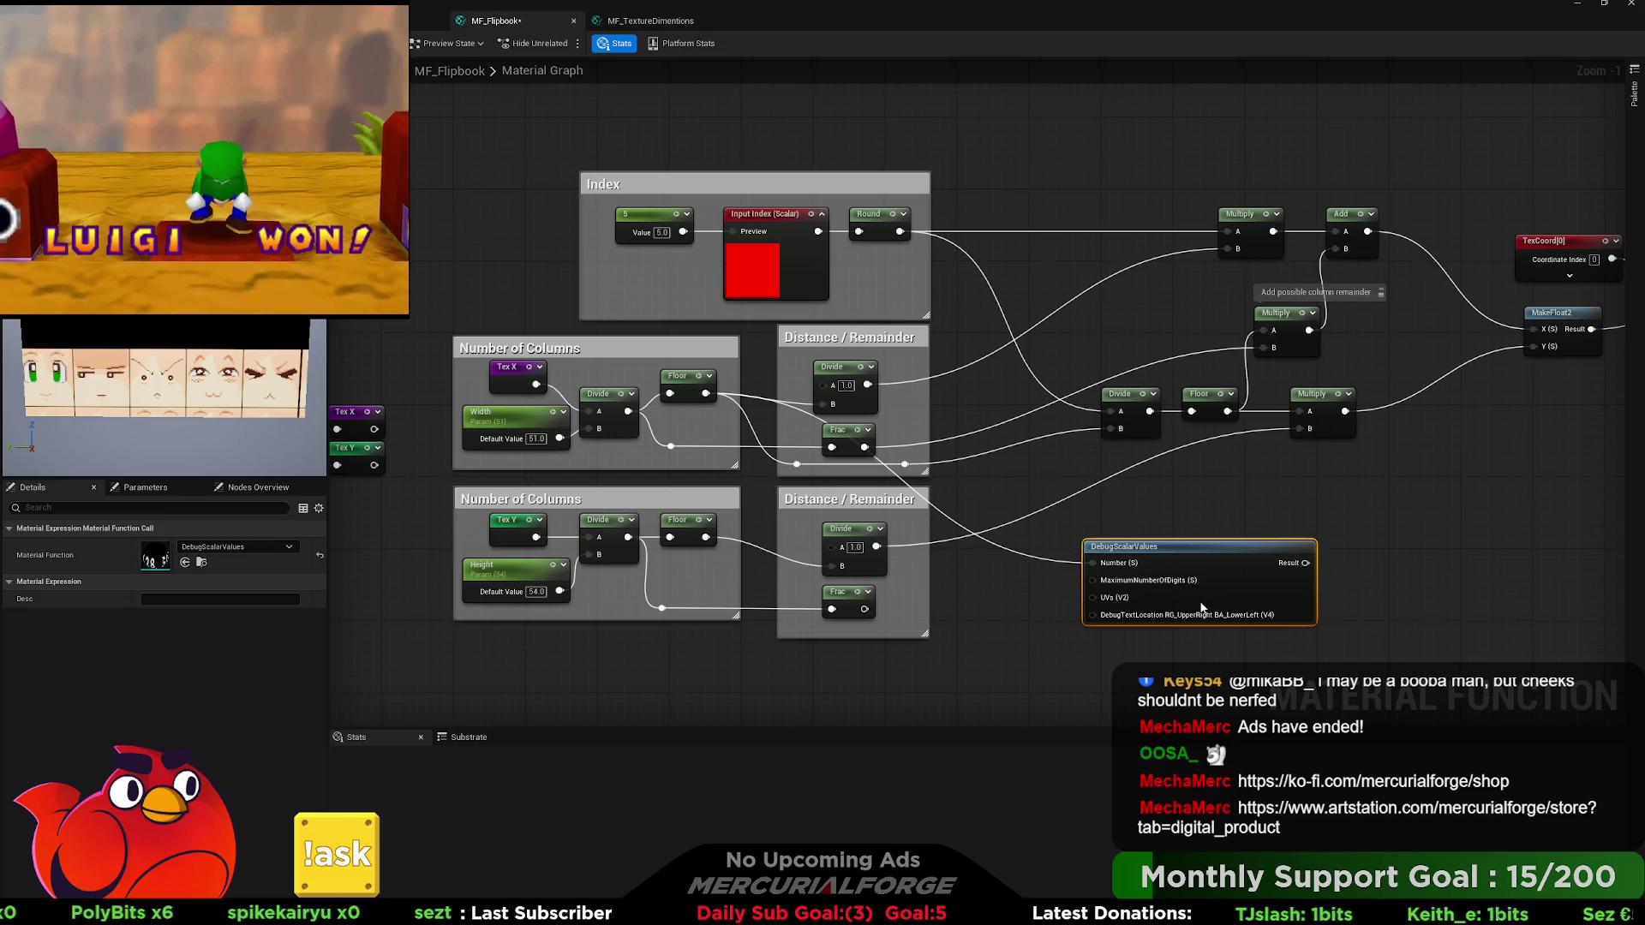
{"action": "key", "text": "space"}
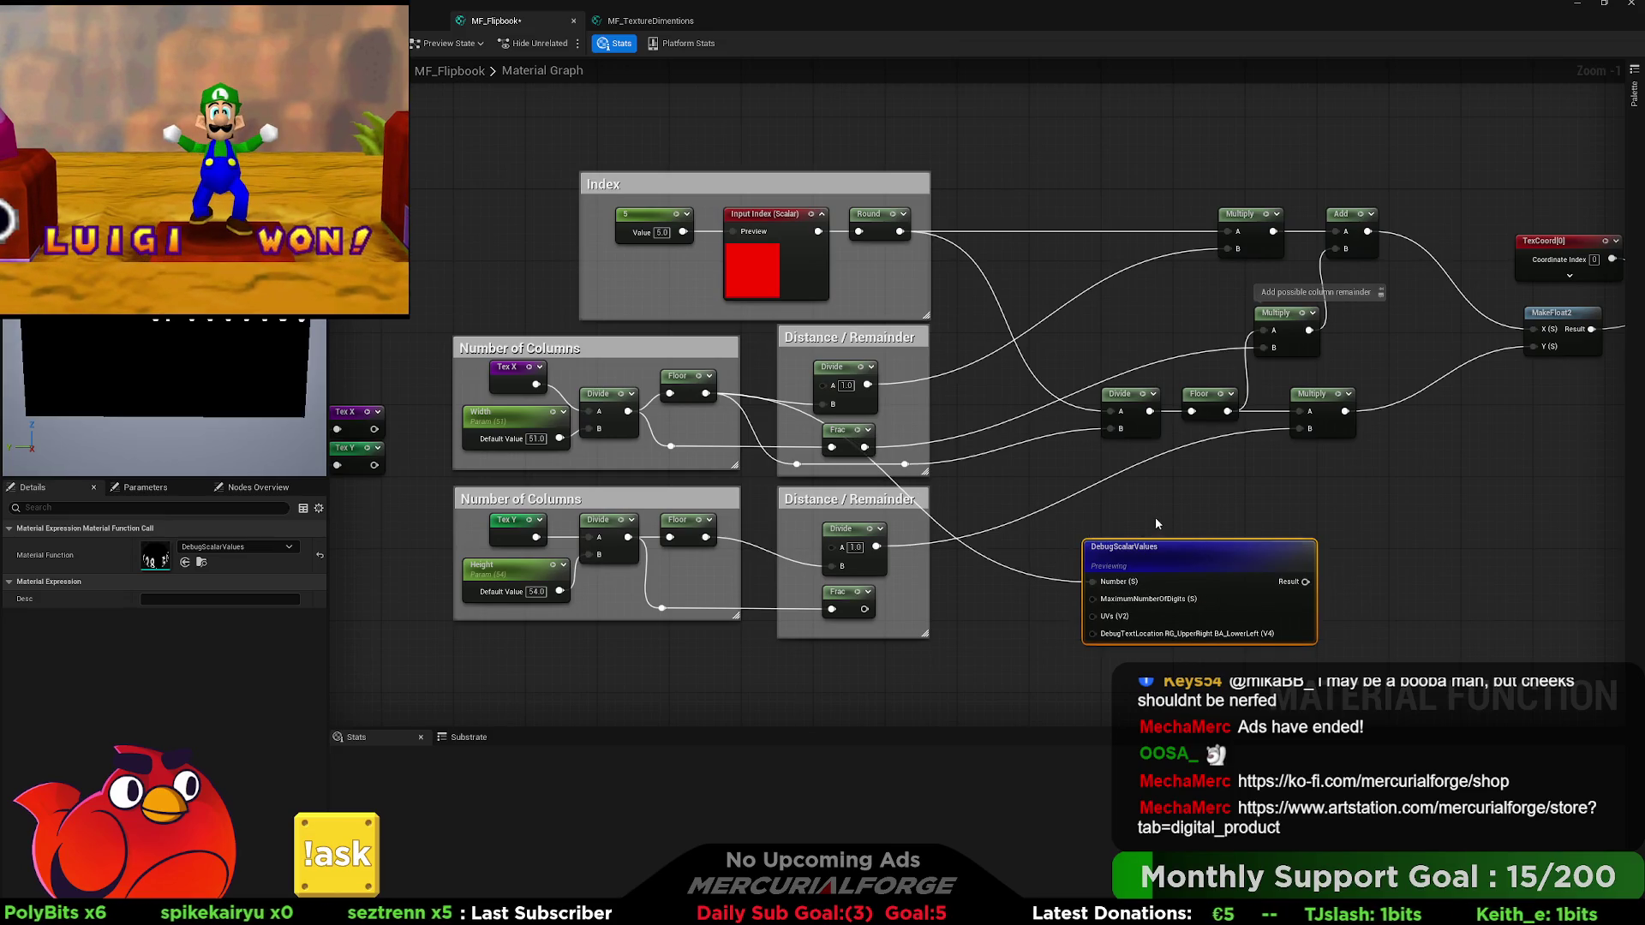
Feed the debug display the lower Divide, then the lower Floor, and finally the upper Divide result.
{"action": "mouse_move", "coordinate": [1147, 519]}
{"action": "left_mouse_down"}
{"action": "mouse_move", "coordinate": [1003, 485]}
{"action": "mouse_move", "coordinate": [926, 488]}
{"action": "mouse_move", "coordinate": [964, 497]}
{"action": "left_mouse_up"}
{"action": "left_click_drag", "start_coordinate": [795, 542], "coordinate": [1013, 577]}
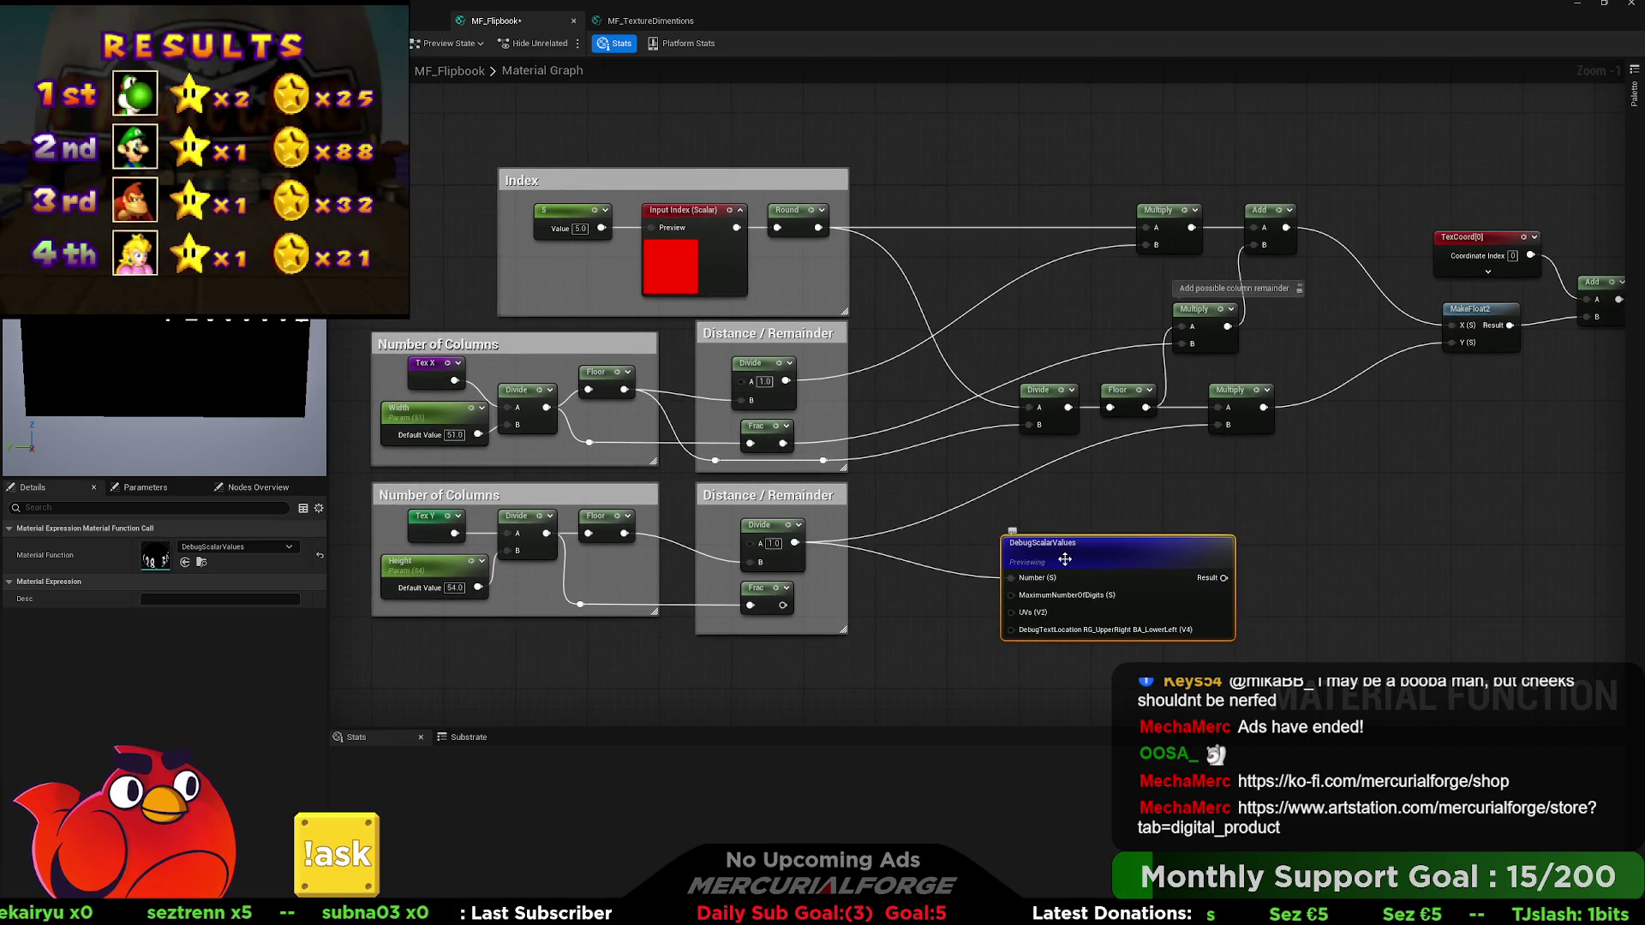
{"action": "left_click_drag", "start_coordinate": [625, 533], "coordinate": [1027, 582]}
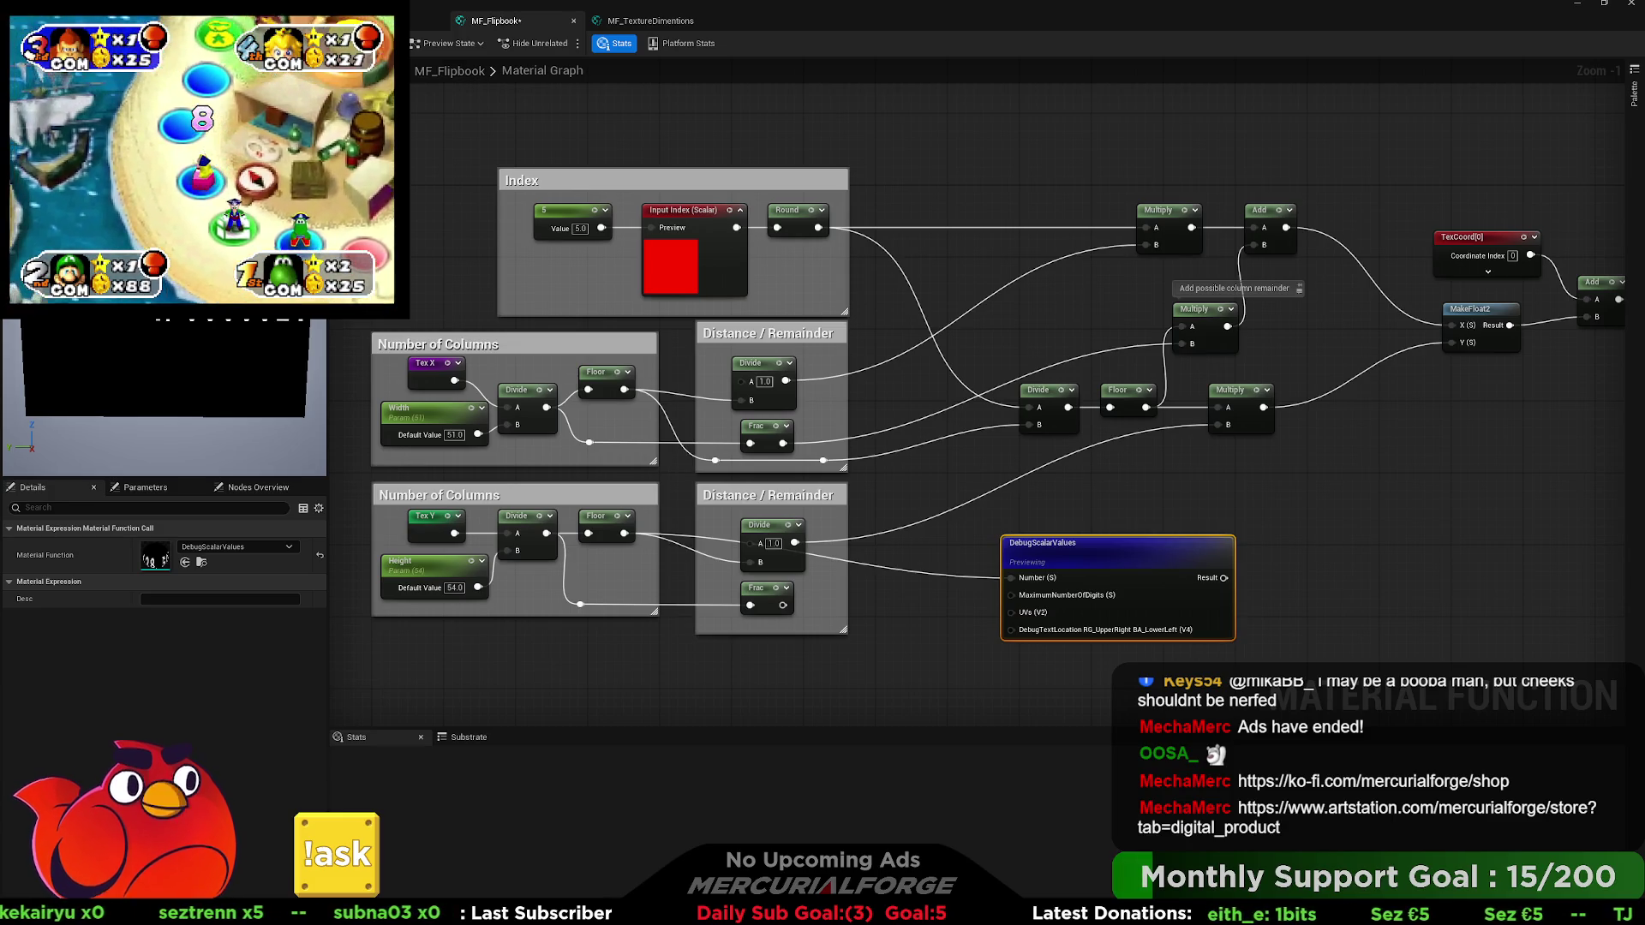
{"action": "left_click", "coordinate": [941, 473]}
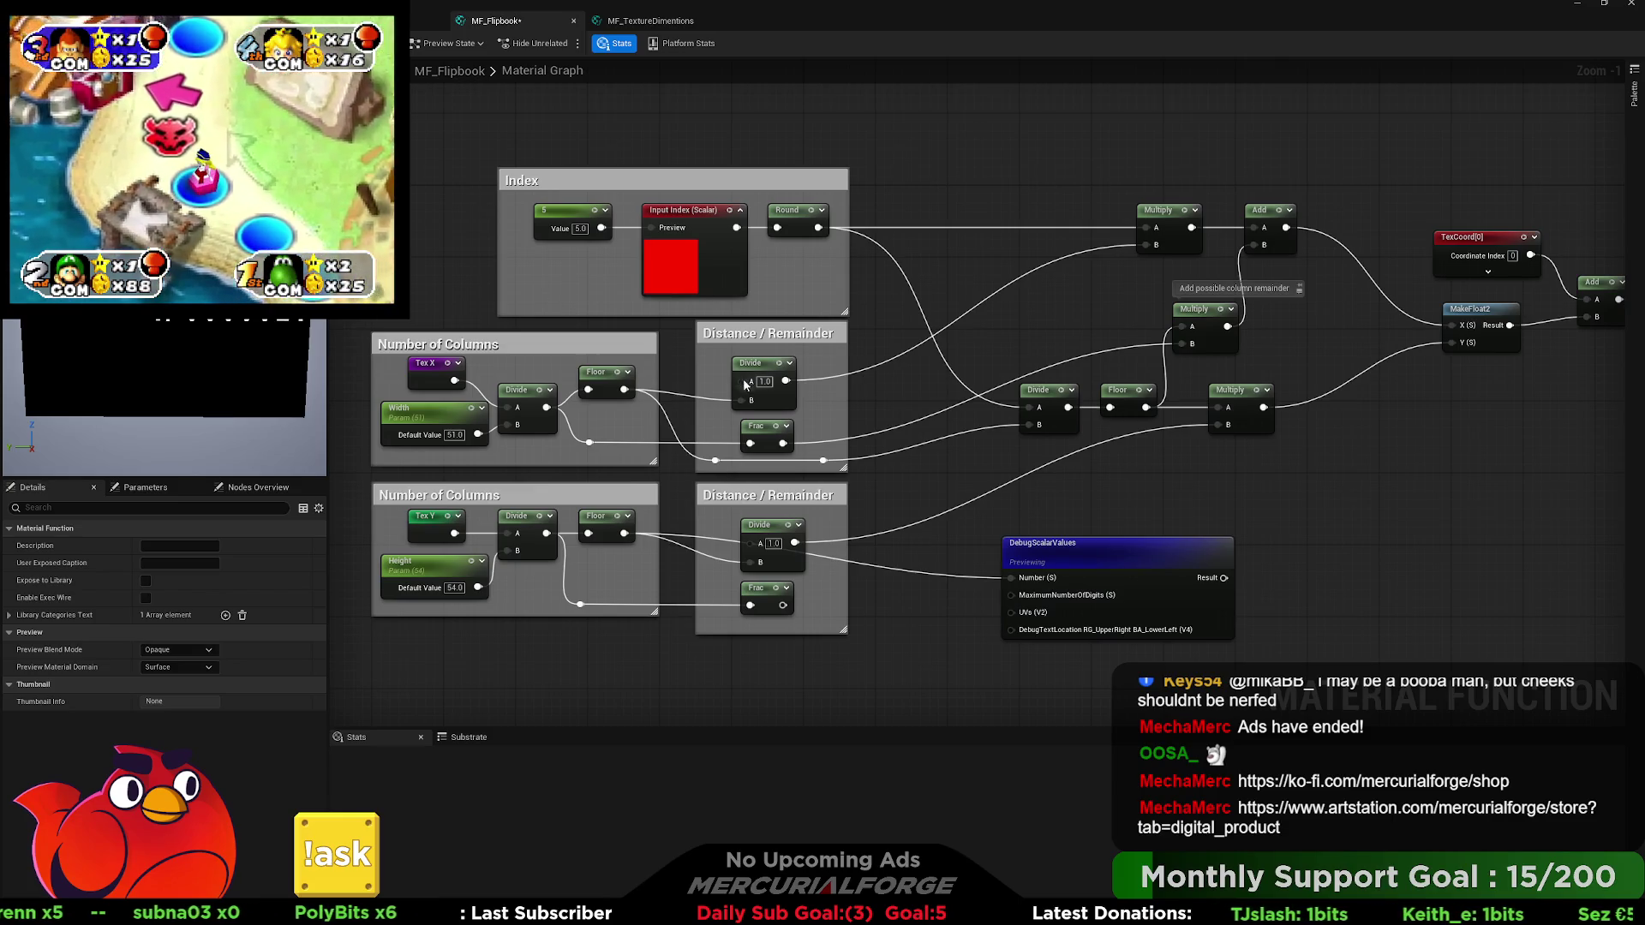
{"action": "left_click_drag", "start_coordinate": [785, 381], "coordinate": [1015, 579]}
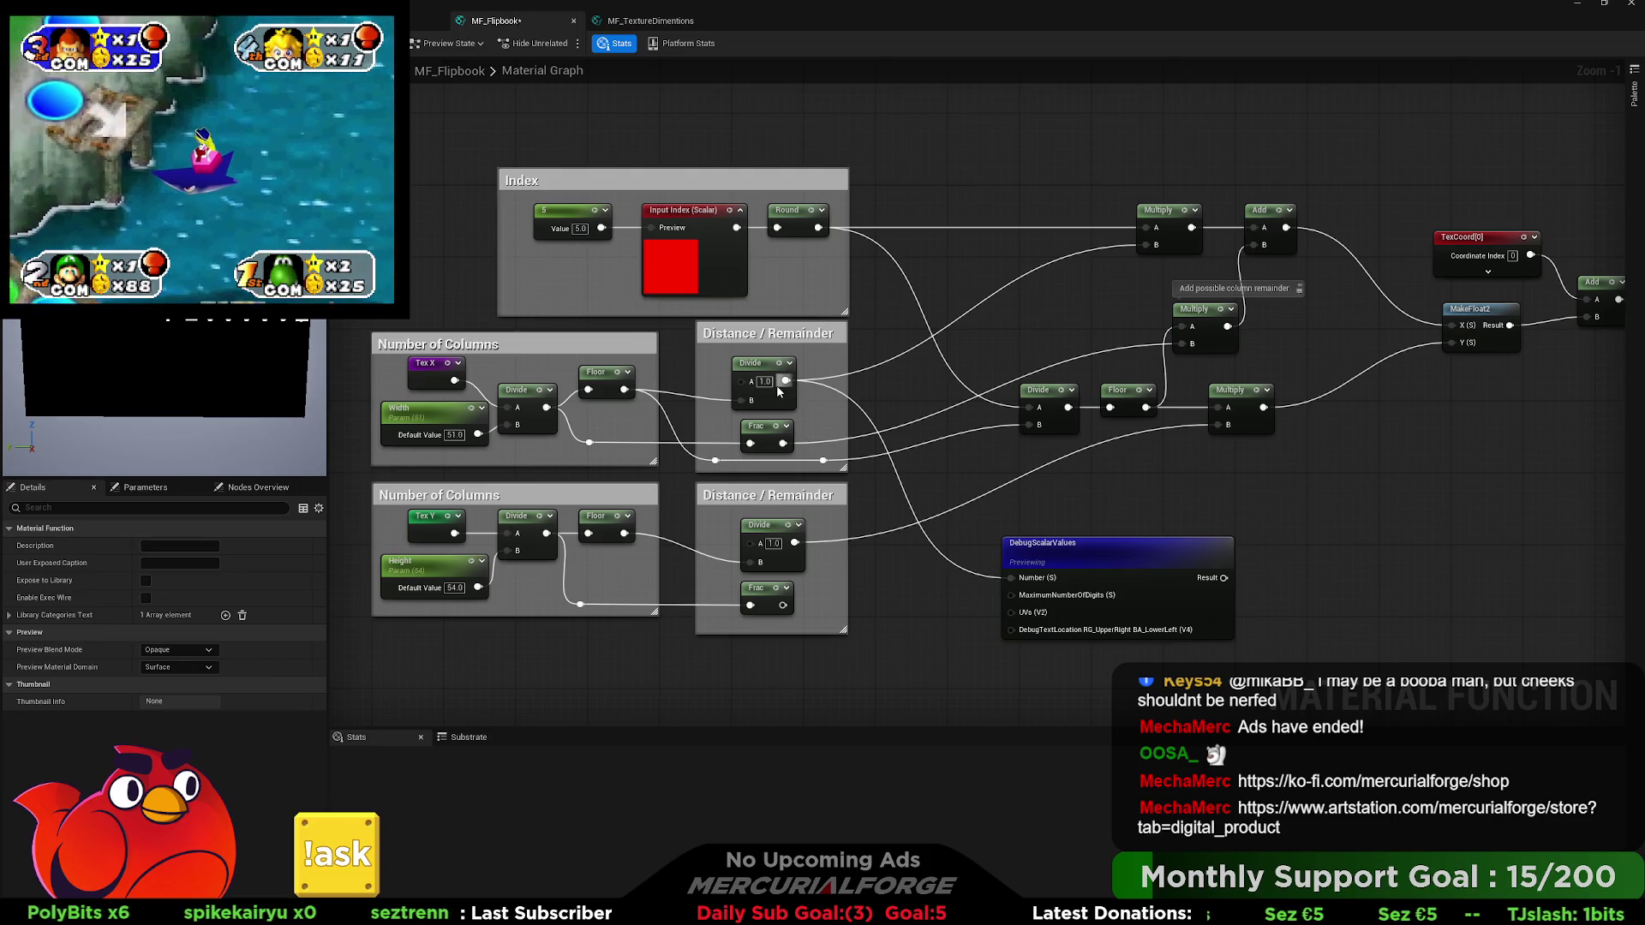
{"action": "mouse_move", "coordinate": [875, 404]}
{"action": "left_mouse_down"}
{"action": "mouse_move", "coordinate": [728, 414]}
{"action": "mouse_move", "coordinate": [887, 420]}
{"action": "mouse_move", "coordinate": [727, 415]}
{"action": "left_mouse_up"}
Cycle the debug display through the Multiply, Add, upper and lower Frac, Divide and Floor results.
{"action": "mouse_move", "coordinate": [1067, 338]}
{"action": "left_mouse_down"}
{"action": "mouse_move", "coordinate": [861, 553]}
{"action": "mouse_move", "coordinate": [849, 588]}
{"action": "left_mouse_up"}
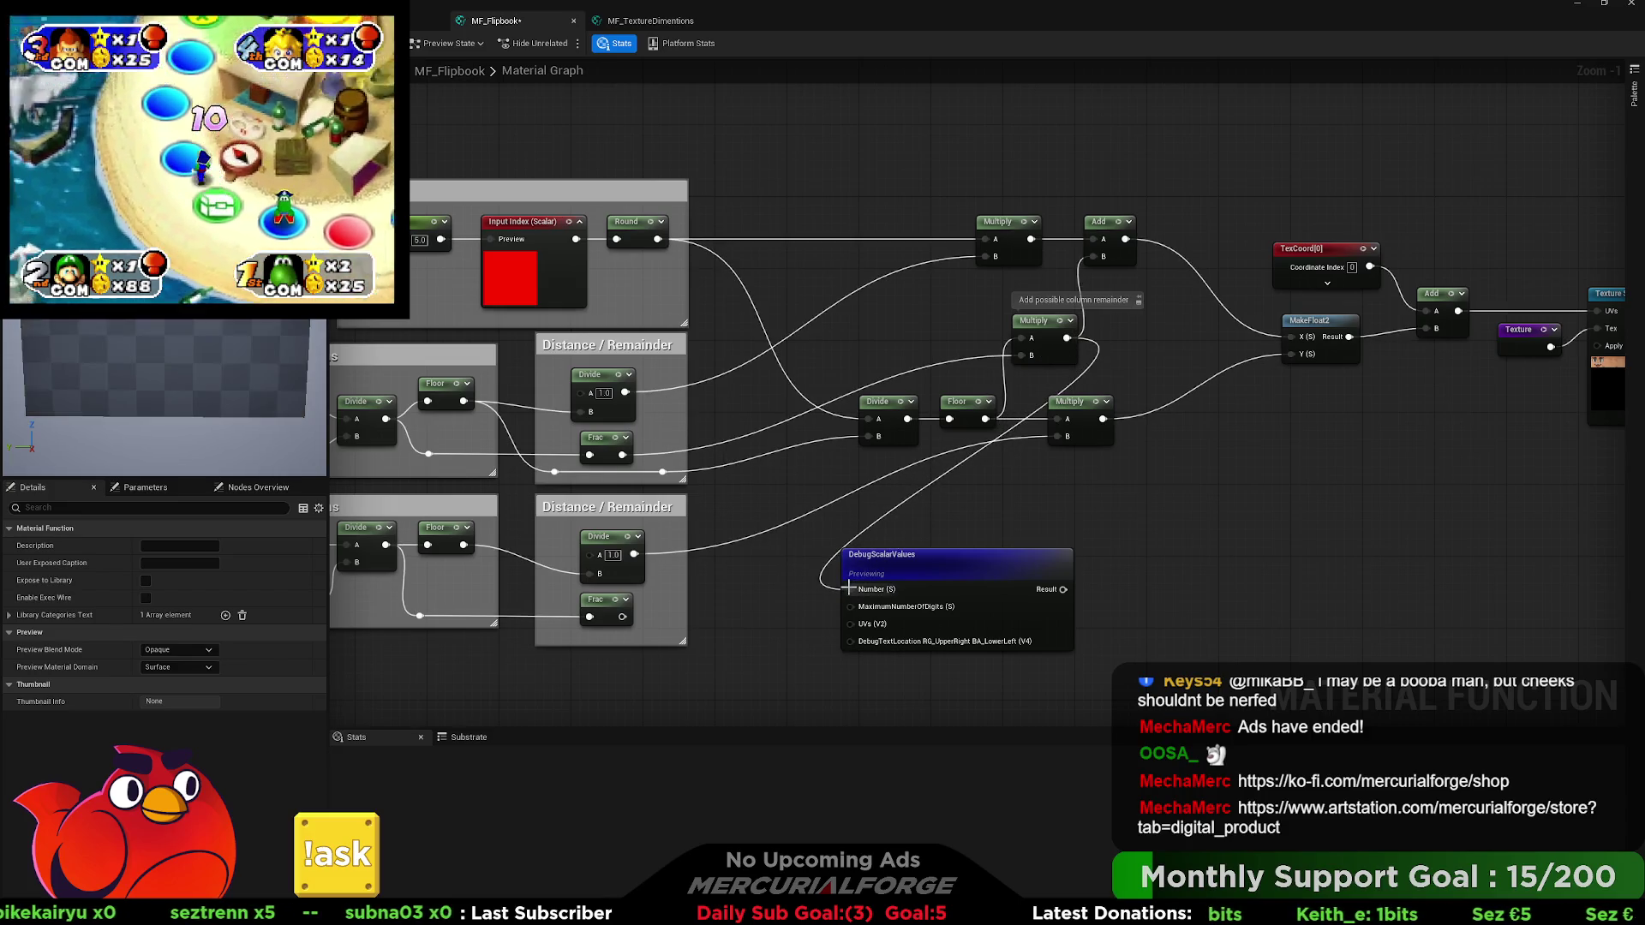
{"action": "mouse_move", "coordinate": [1122, 246]}
{"action": "left_mouse_down"}
{"action": "mouse_move", "coordinate": [848, 557]}
{"action": "mouse_move", "coordinate": [851, 590]}
{"action": "left_mouse_up"}
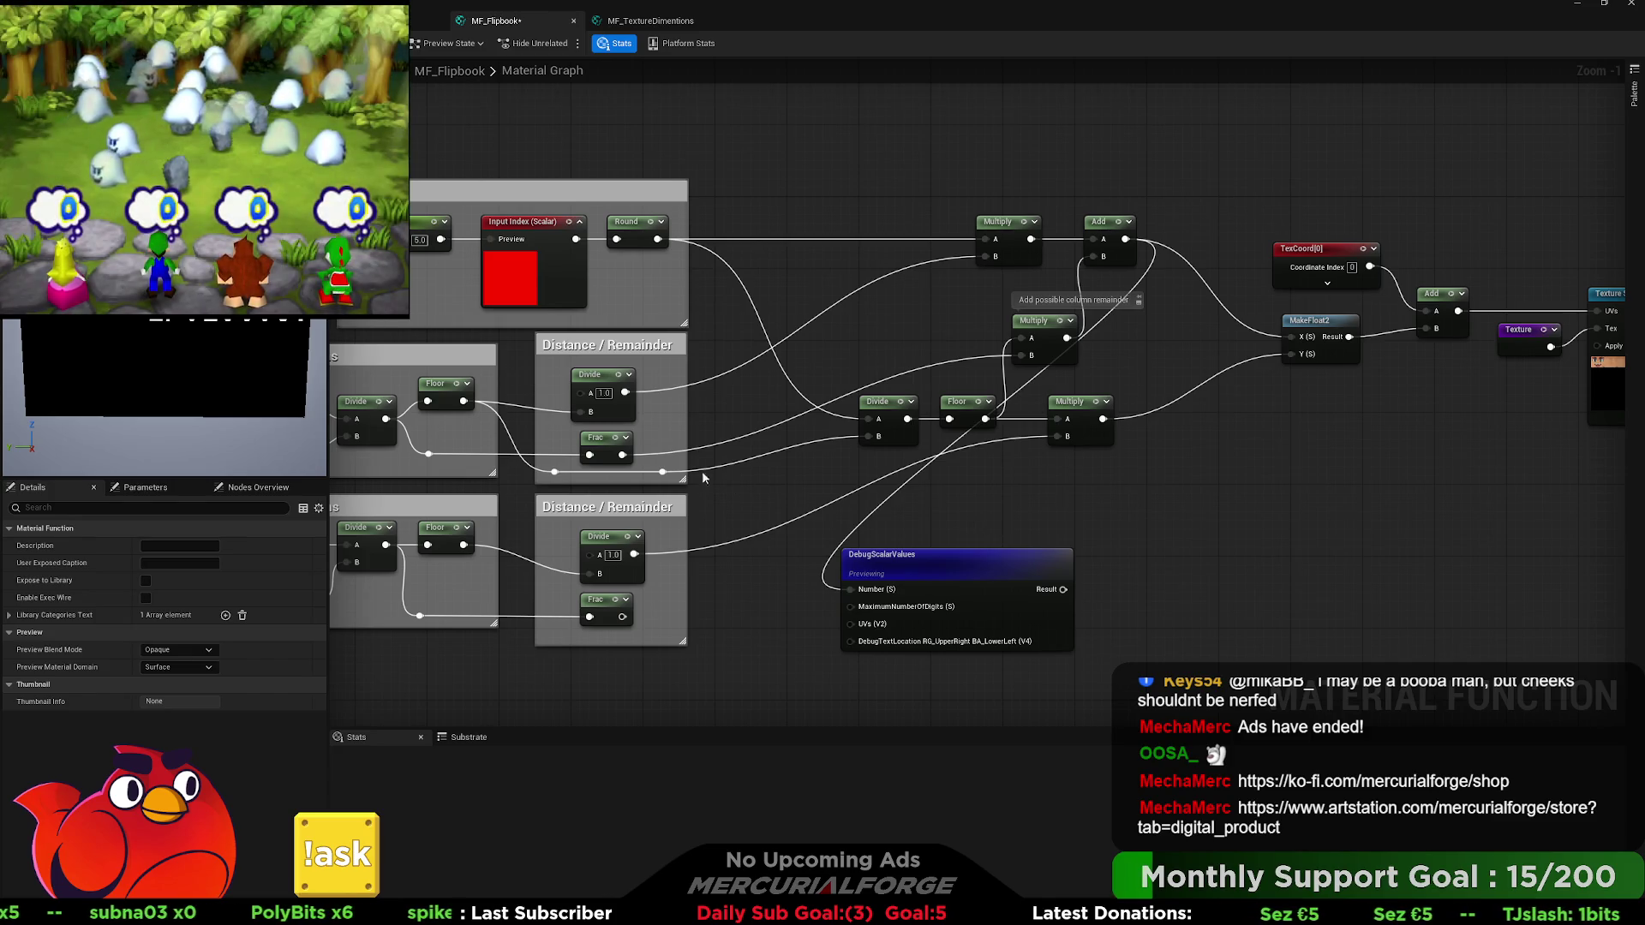
{"action": "left_click_drag", "start_coordinate": [622, 455], "coordinate": [850, 589]}
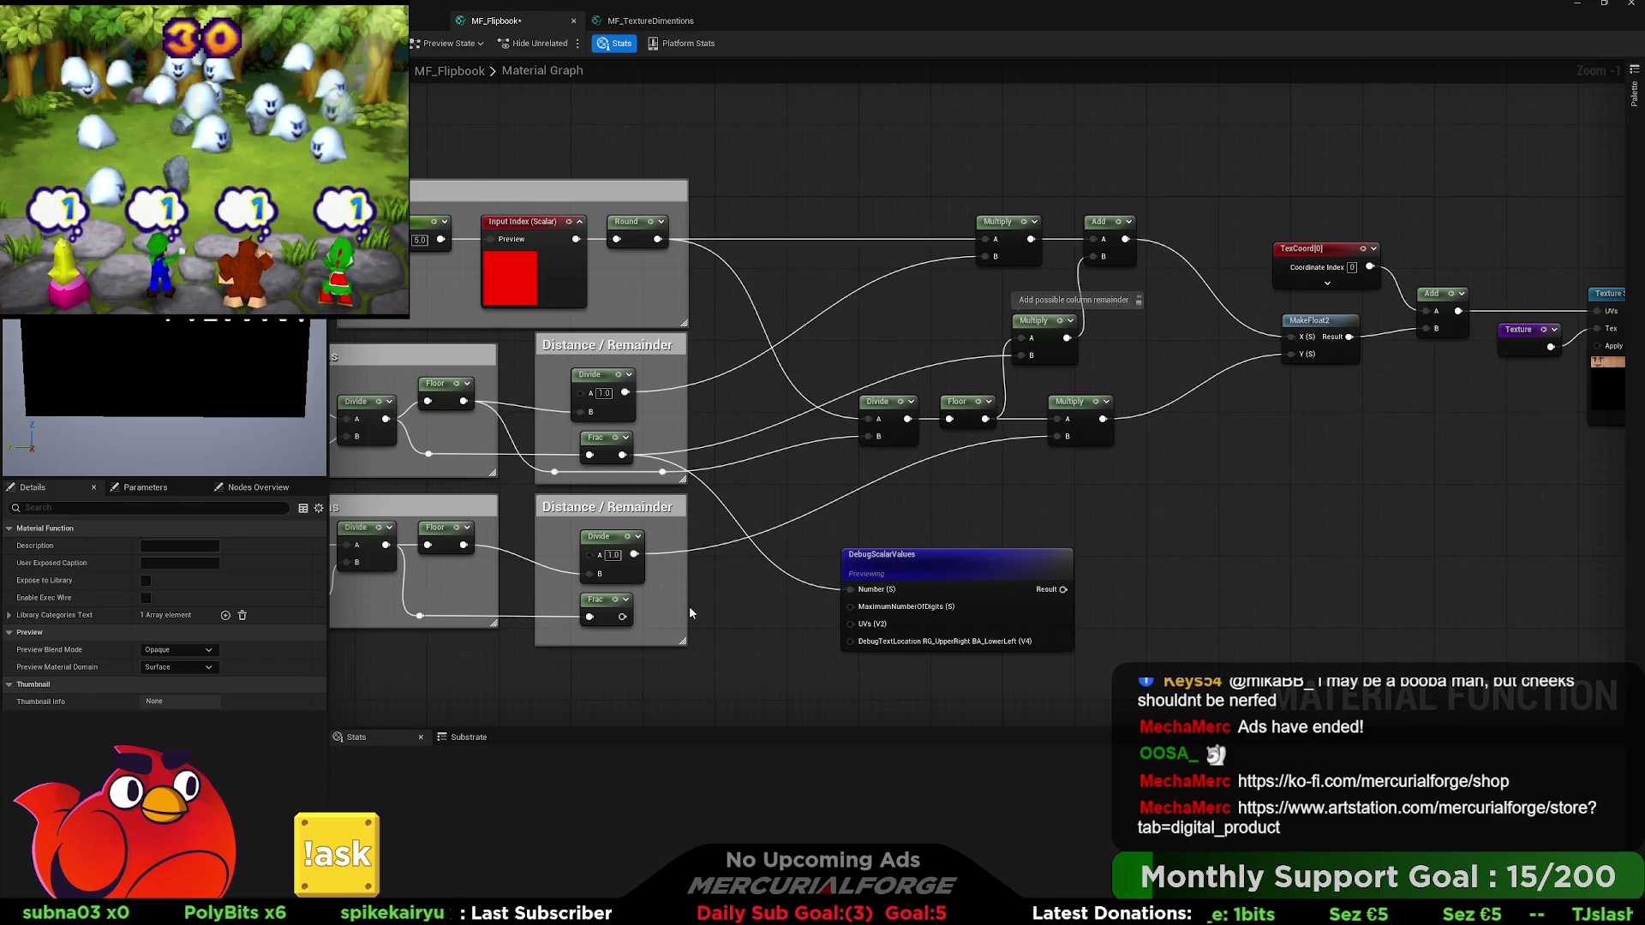
{"action": "mouse_move", "coordinate": [622, 616]}
{"action": "left_mouse_down"}
{"action": "mouse_move", "coordinate": [850, 590]}
{"action": "mouse_move", "coordinate": [622, 460]}
{"action": "left_mouse_up"}
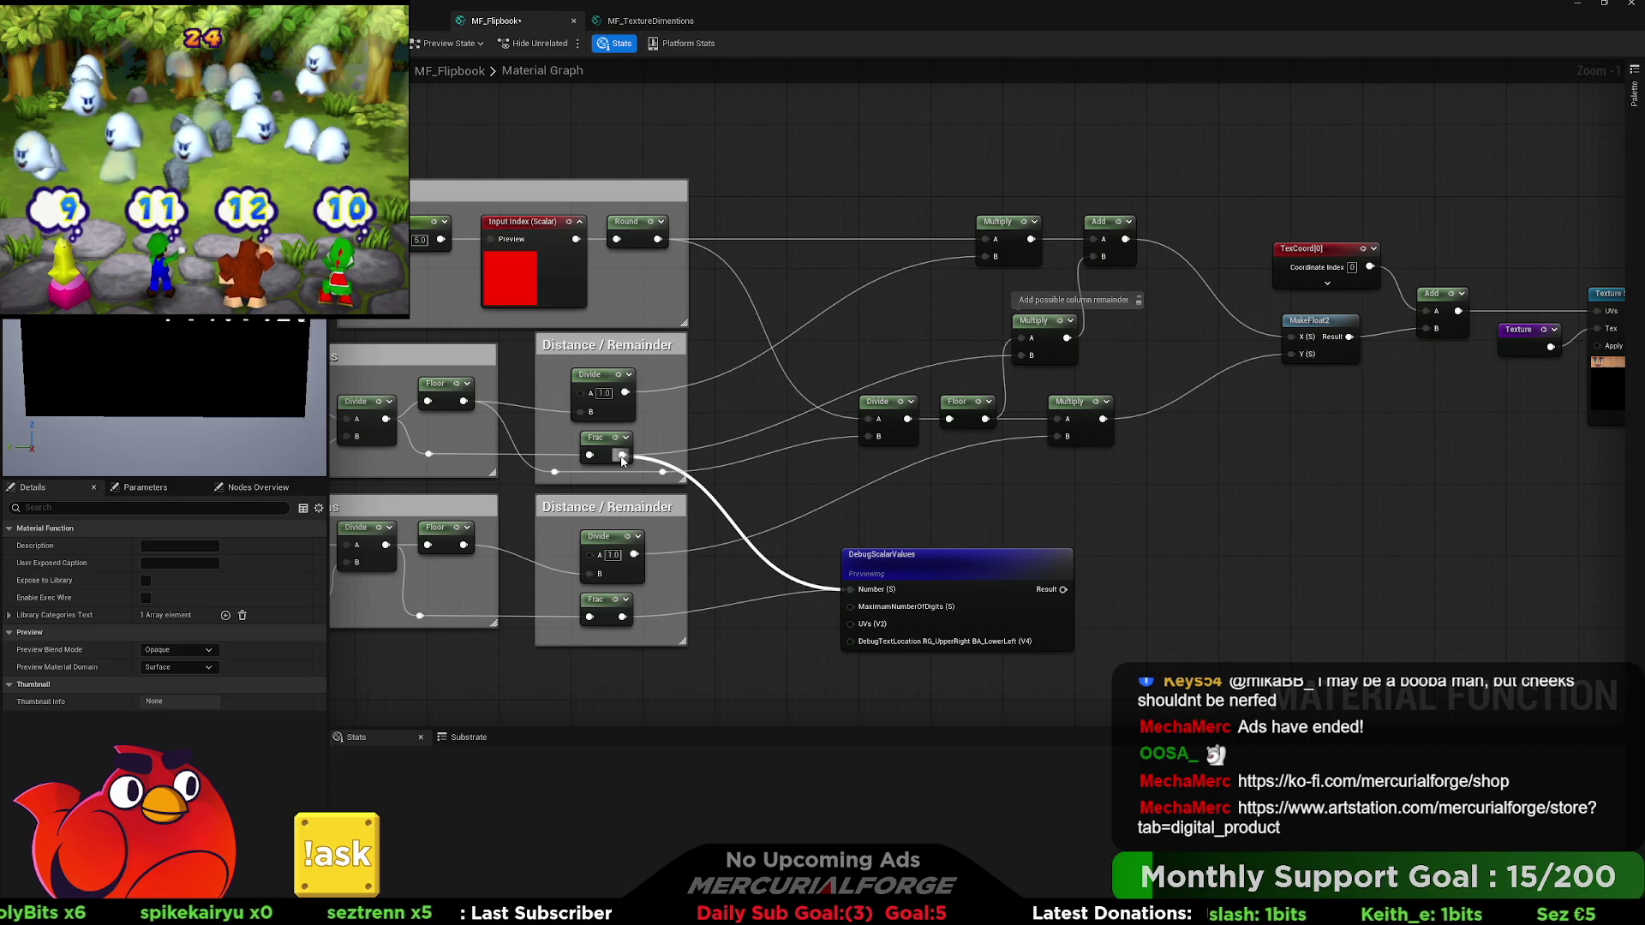
{"action": "left_click_drag", "start_coordinate": [622, 460], "coordinate": [622, 456]}
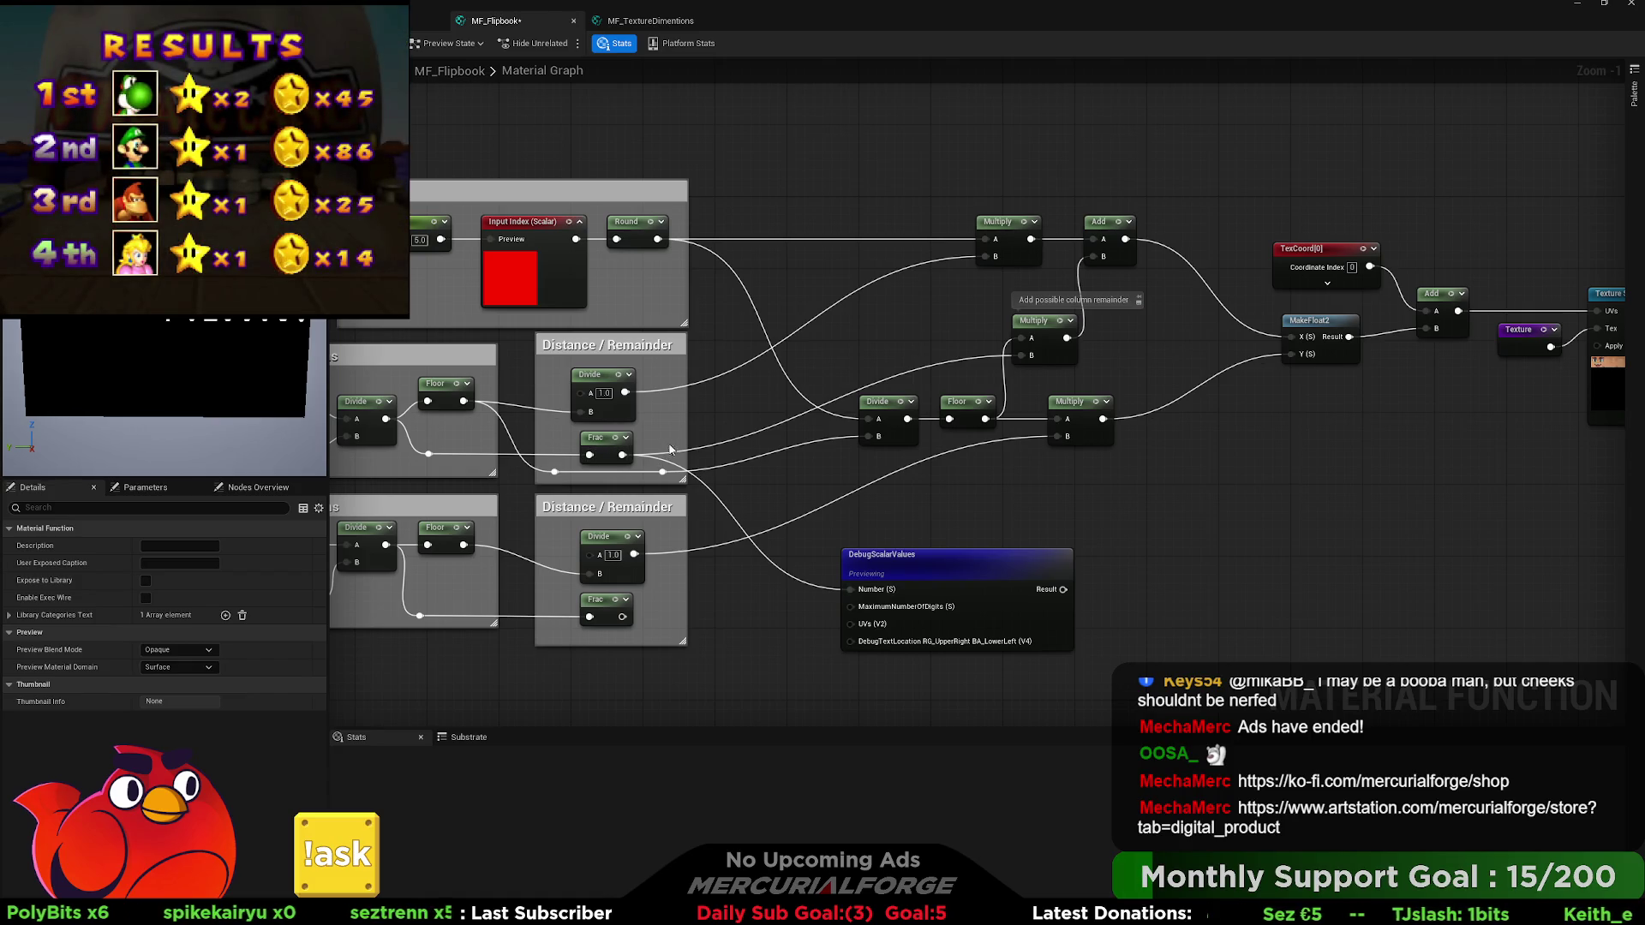
{"action": "mouse_move", "coordinate": [626, 393]}
{"action": "left_mouse_down"}
{"action": "mouse_move", "coordinate": [969, 262]}
{"action": "mouse_move", "coordinate": [862, 595]}
{"action": "left_mouse_up"}
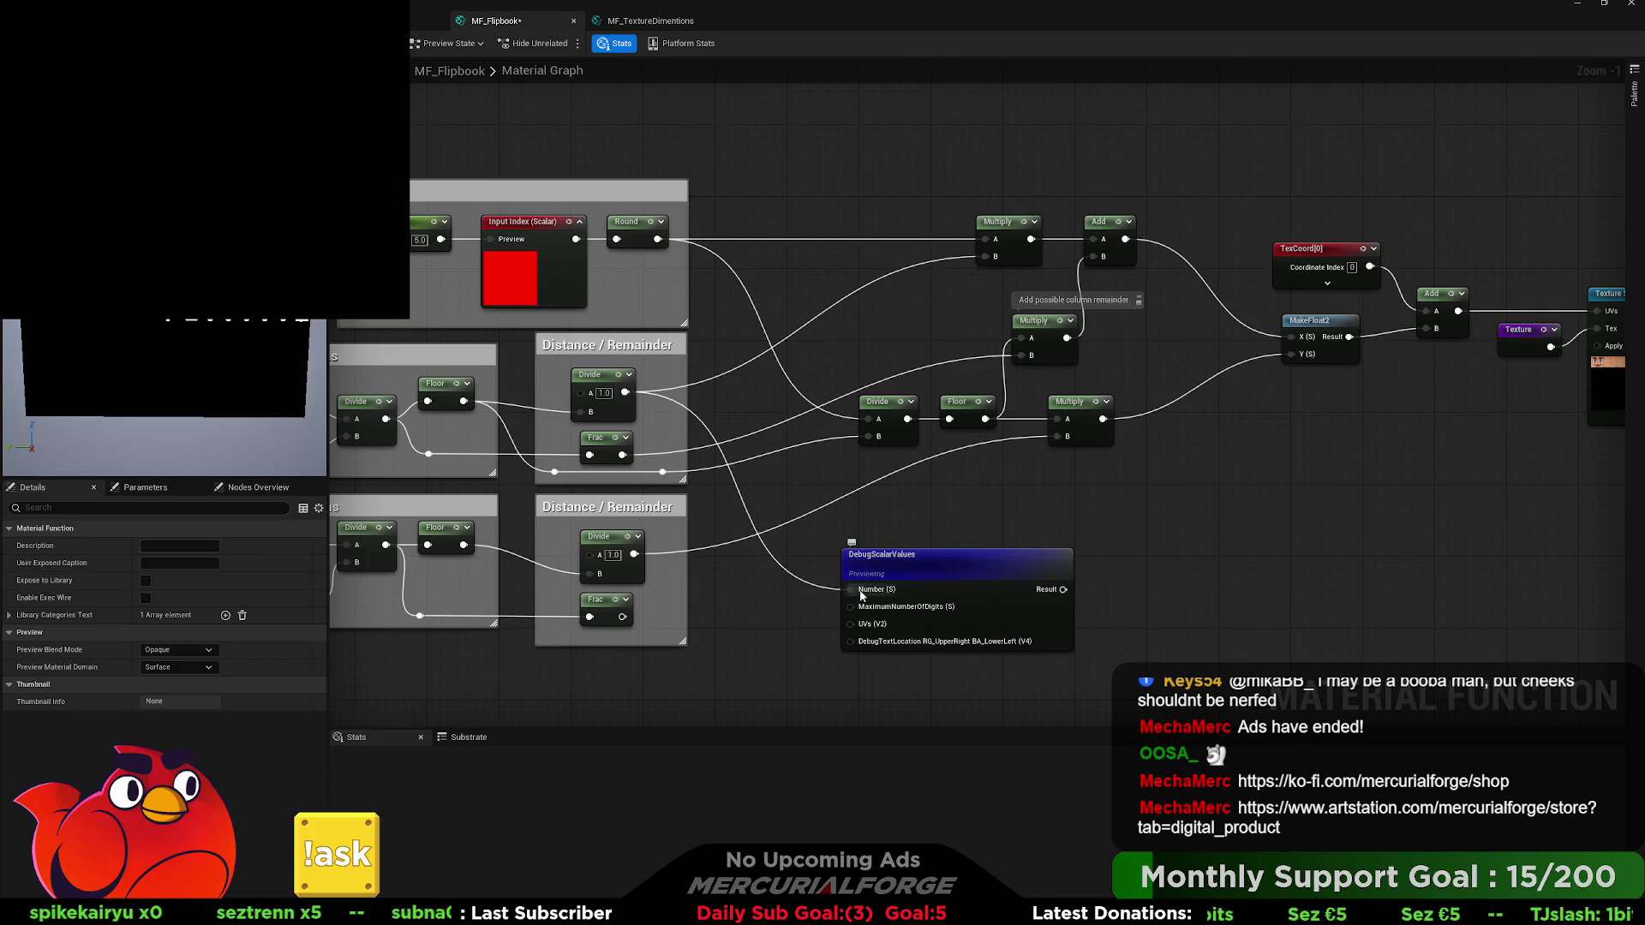
{"action": "mouse_move", "coordinate": [802, 482]}
{"action": "left_mouse_down"}
{"action": "mouse_move", "coordinate": [1017, 480]}
{"action": "mouse_move", "coordinate": [996, 481]}
{"action": "left_mouse_up"}
{"action": "mouse_move", "coordinate": [657, 402]}
{"action": "left_mouse_down"}
{"action": "mouse_move", "coordinate": [746, 473]}
{"action": "mouse_move", "coordinate": [1093, 576]}
{"action": "mouse_move", "coordinate": [1040, 577]}
{"action": "mouse_move", "coordinate": [1044, 590]}
{"action": "left_mouse_up"}
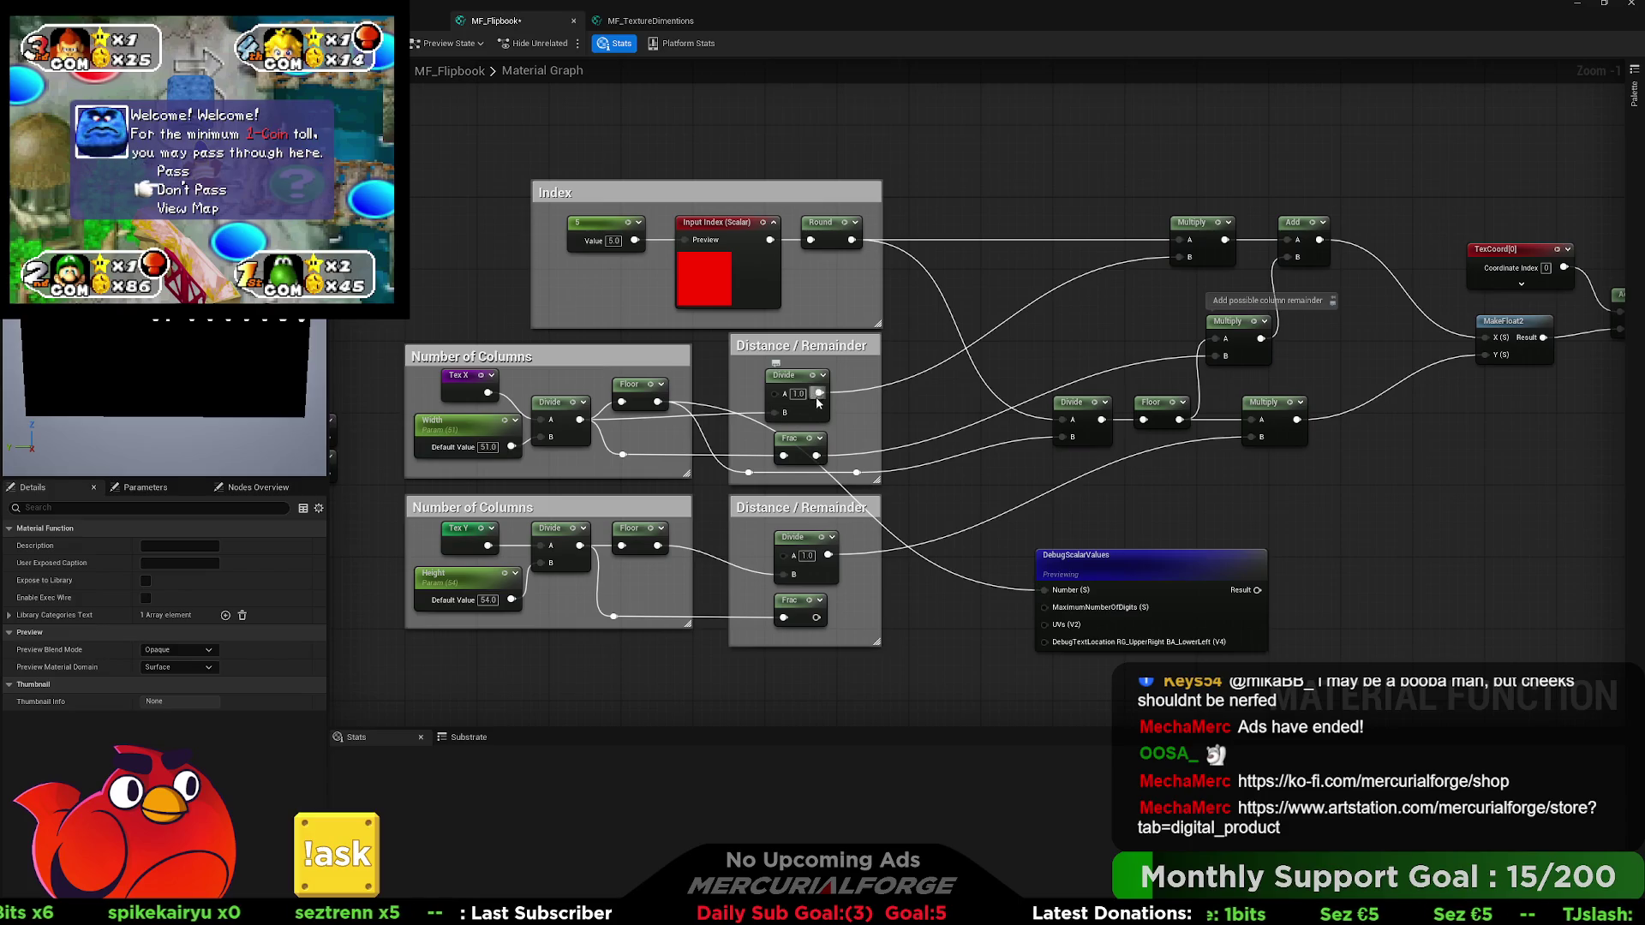
Show the upper Divide in the debug display and feed the lower Floor into the lower Divide's B.
{"action": "left_click_drag", "start_coordinate": [819, 393], "coordinate": [1062, 591]}
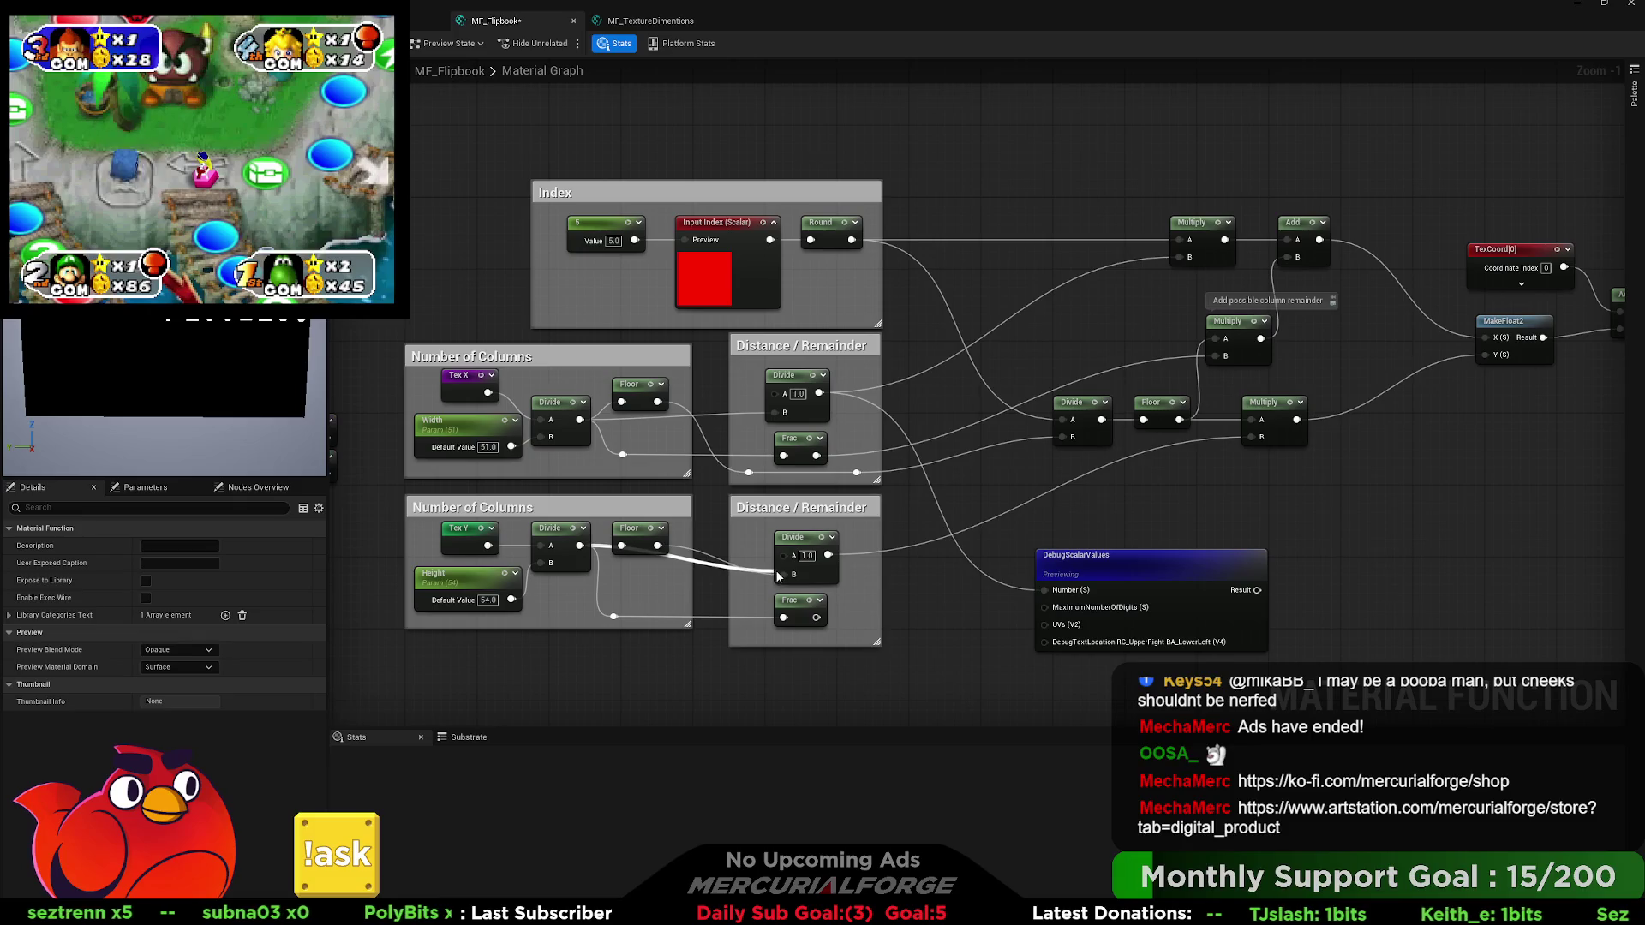
{"action": "left_click_drag", "start_coordinate": [775, 569], "coordinate": [790, 580]}
{"action": "left_click_drag", "start_coordinate": [641, 532], "coordinate": [641, 576]}
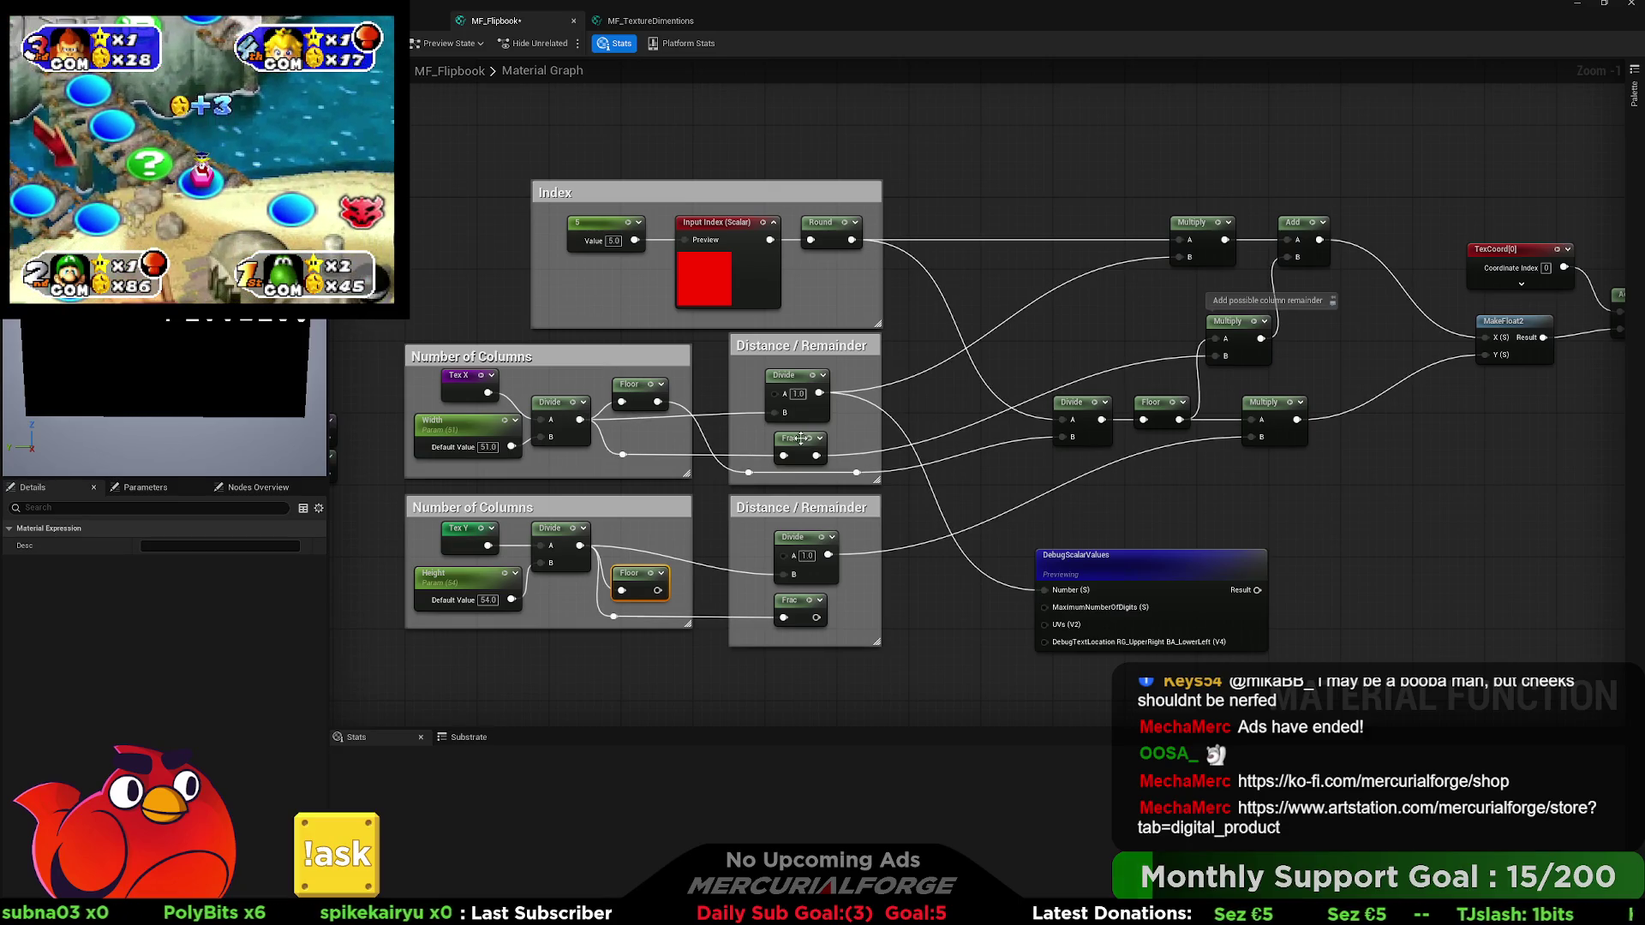
Preview the Output Result to see the final face atlas output.
{"action": "left_click_drag", "start_coordinate": [1314, 459], "coordinate": [805, 463]}
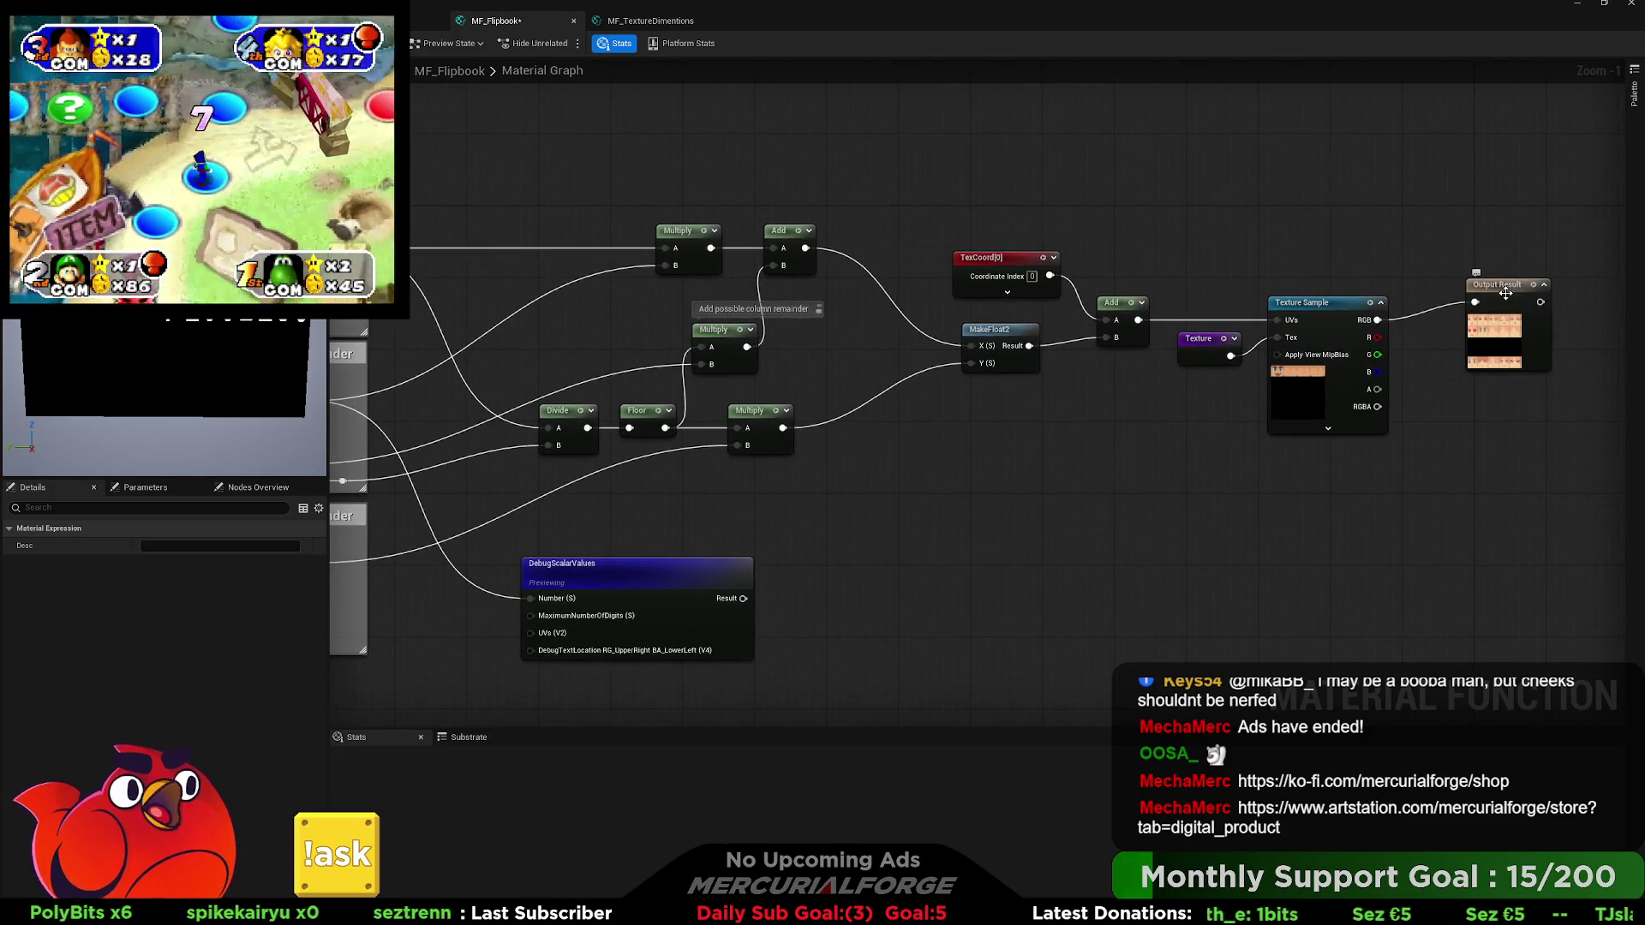
{"action": "left_click", "coordinate": [1506, 293]}
{"action": "key", "text": "space"}
{"action": "mouse_move", "coordinate": [711, 460]}
{"action": "left_mouse_down"}
{"action": "mouse_move", "coordinate": [852, 488]}
{"action": "mouse_move", "coordinate": [1146, 458]}
{"action": "left_mouse_up"}
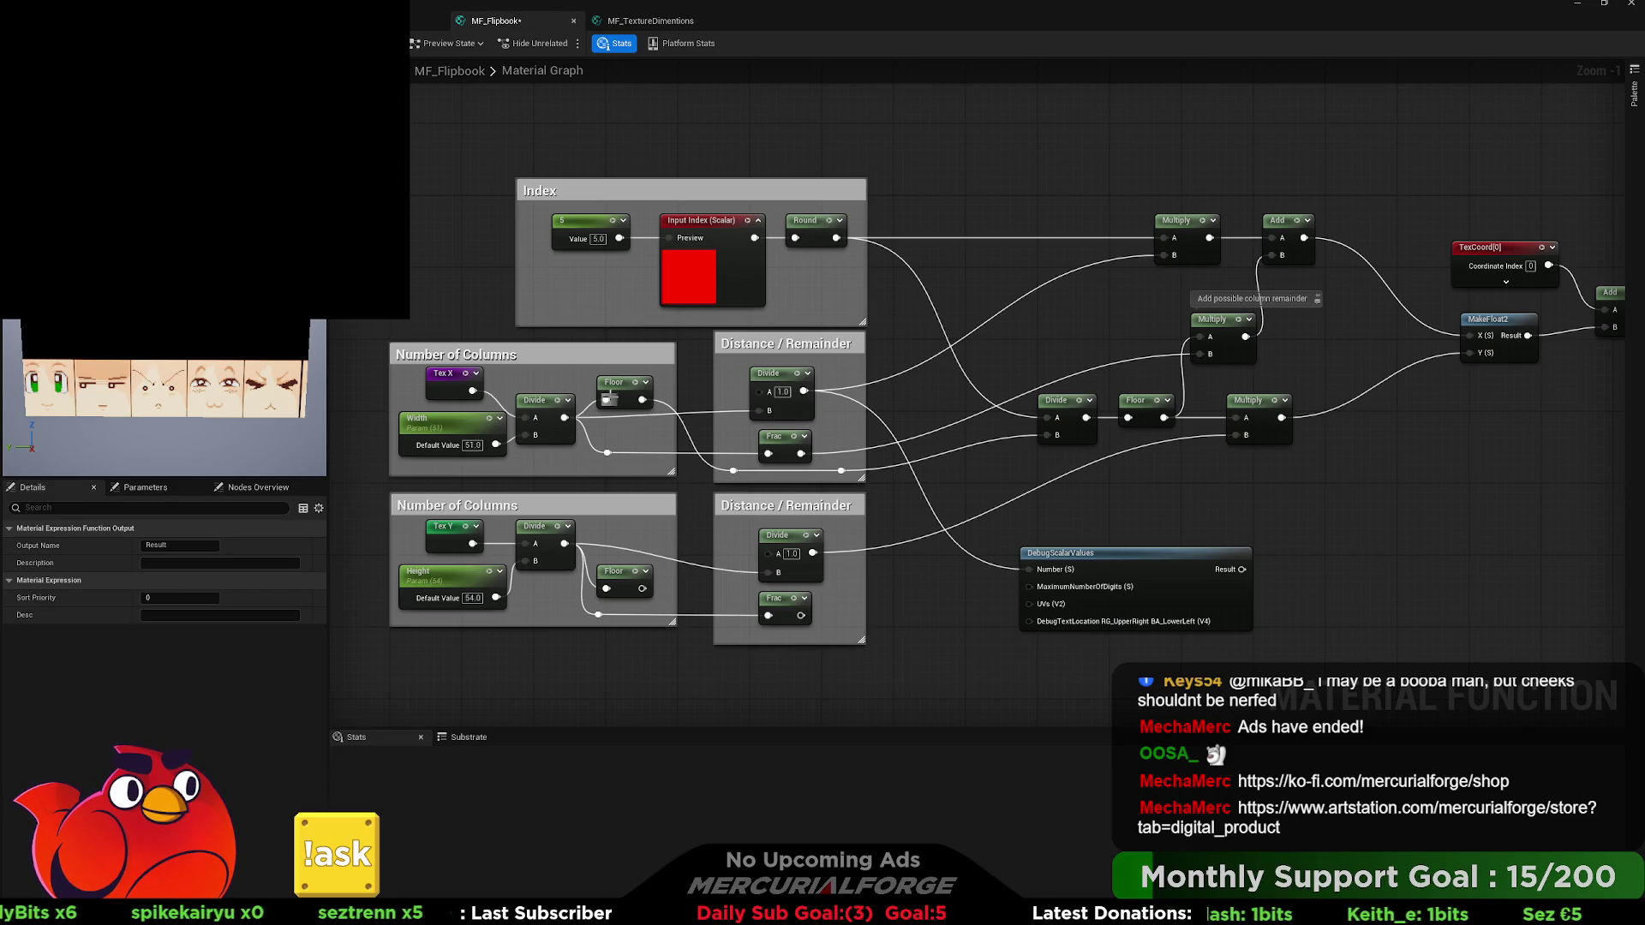
Set the index constant to 4, then to 5.
{"action": "left_click_drag", "start_coordinate": [1144, 372], "coordinate": [1087, 401]}
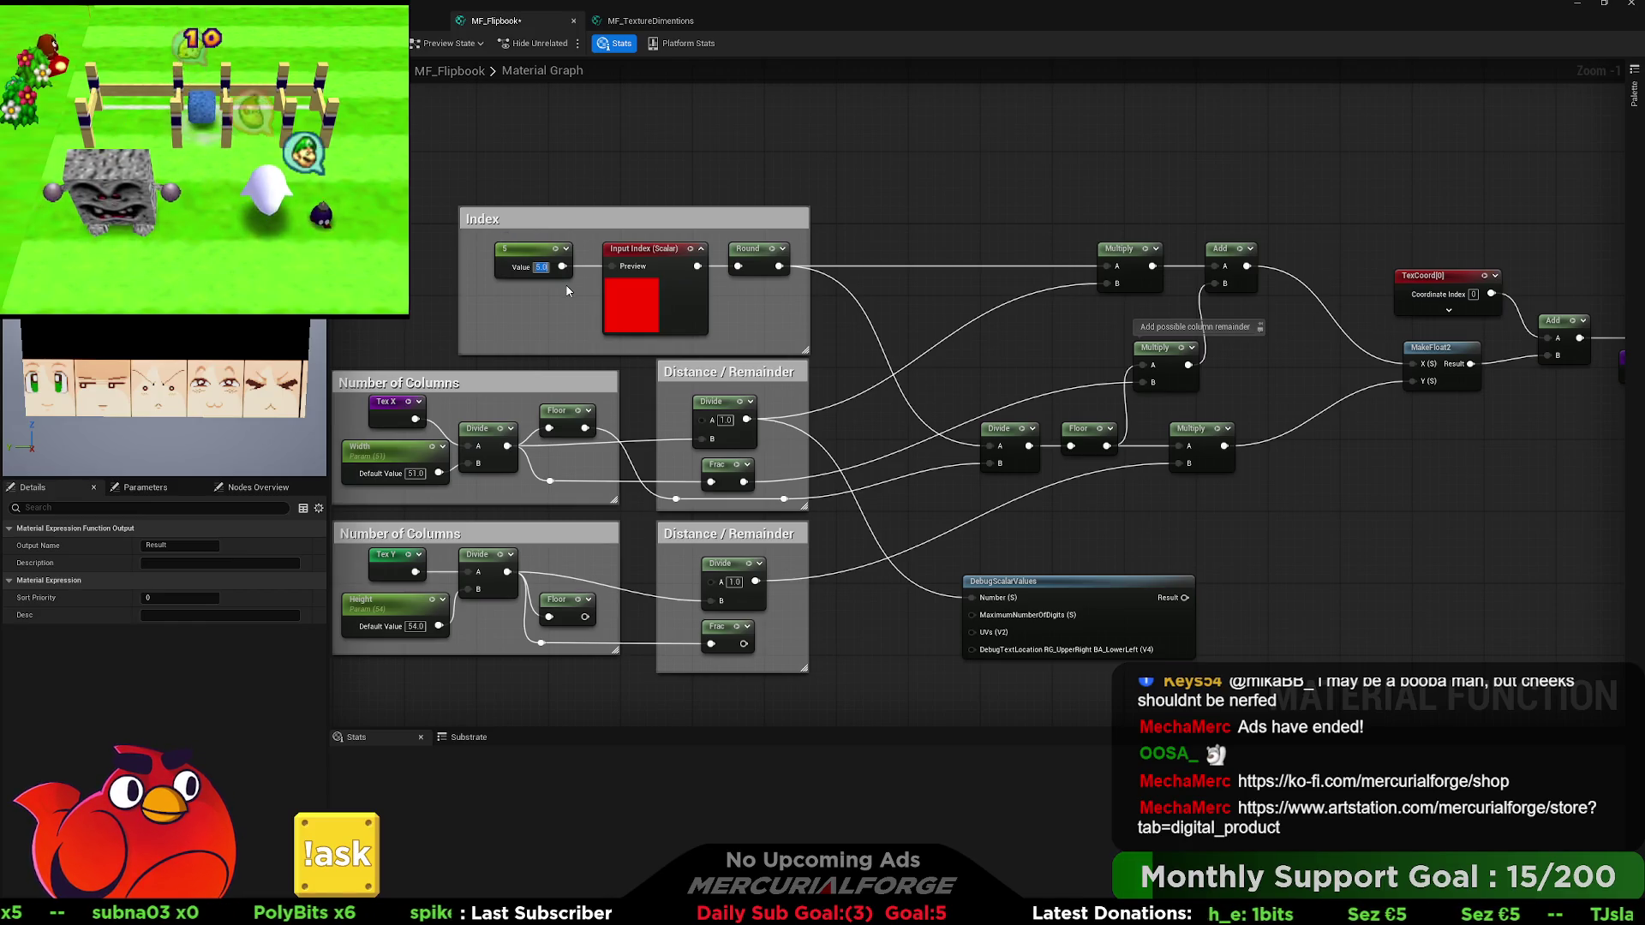
{"action": "type", "text": "4"}
{"action": "key", "text": "Return"}
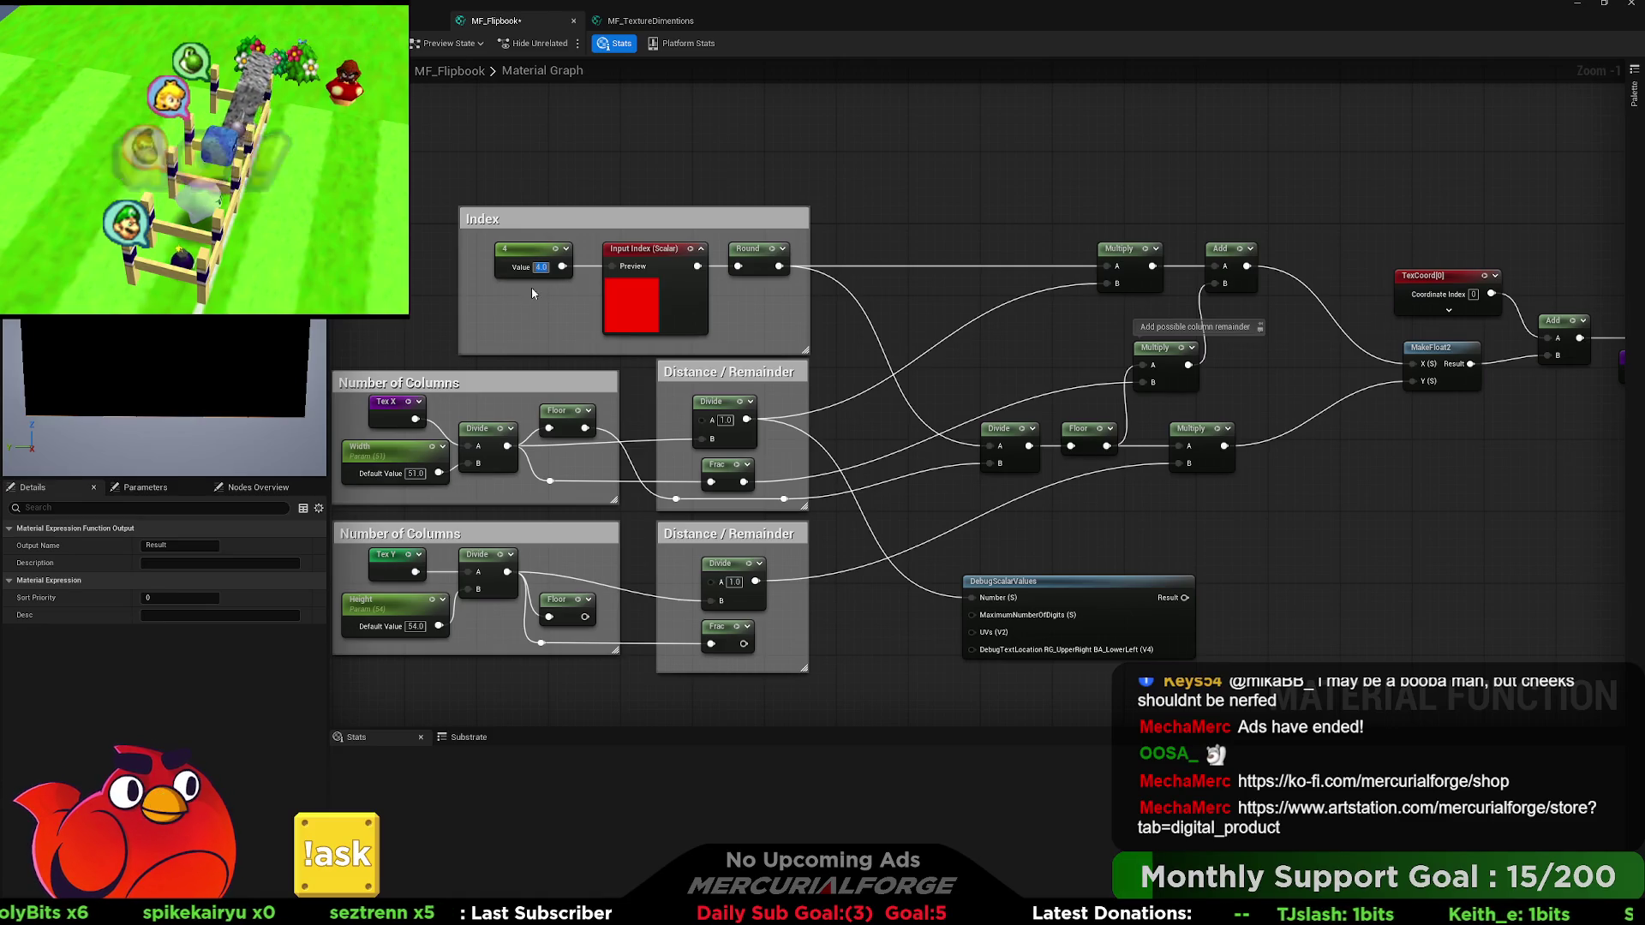
{"action": "type", "text": "5"}
{"action": "key", "text": "Return"}
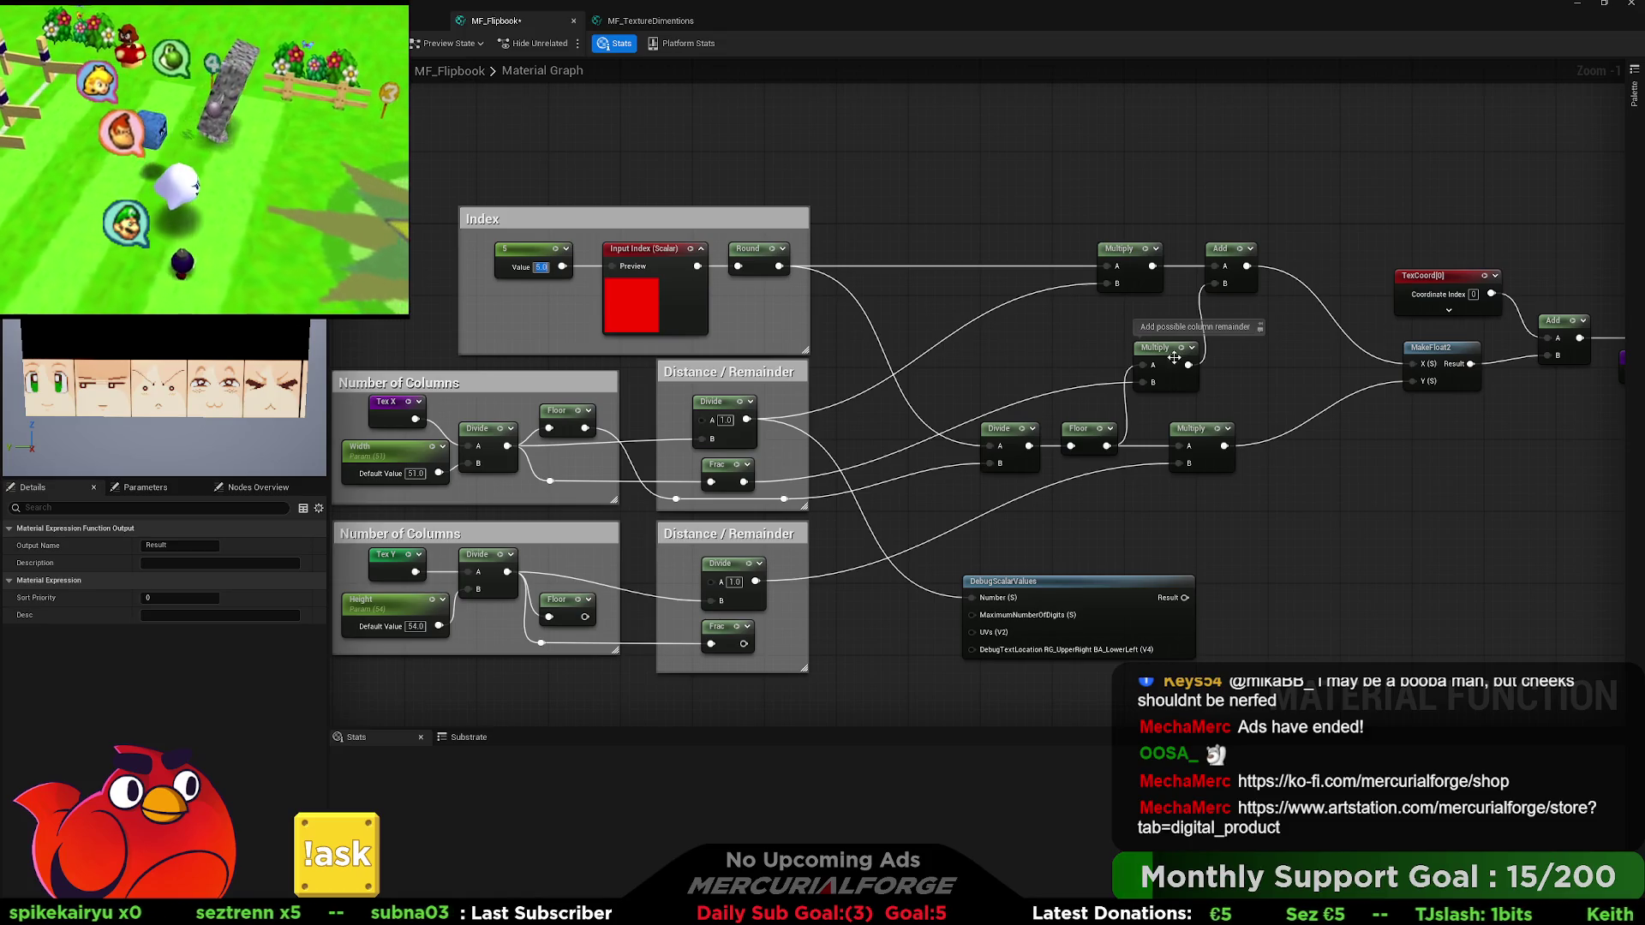
Detach the Multiply-Add wire, delete the 1-x node, and feed the Frac result into the debug display.
{"action": "mouse_move", "coordinate": [1189, 361]}
{"action": "left_mouse_down"}
{"action": "mouse_move", "coordinate": [1245, 356]}
{"action": "mouse_move", "coordinate": [1217, 284]}
{"action": "left_mouse_up"}
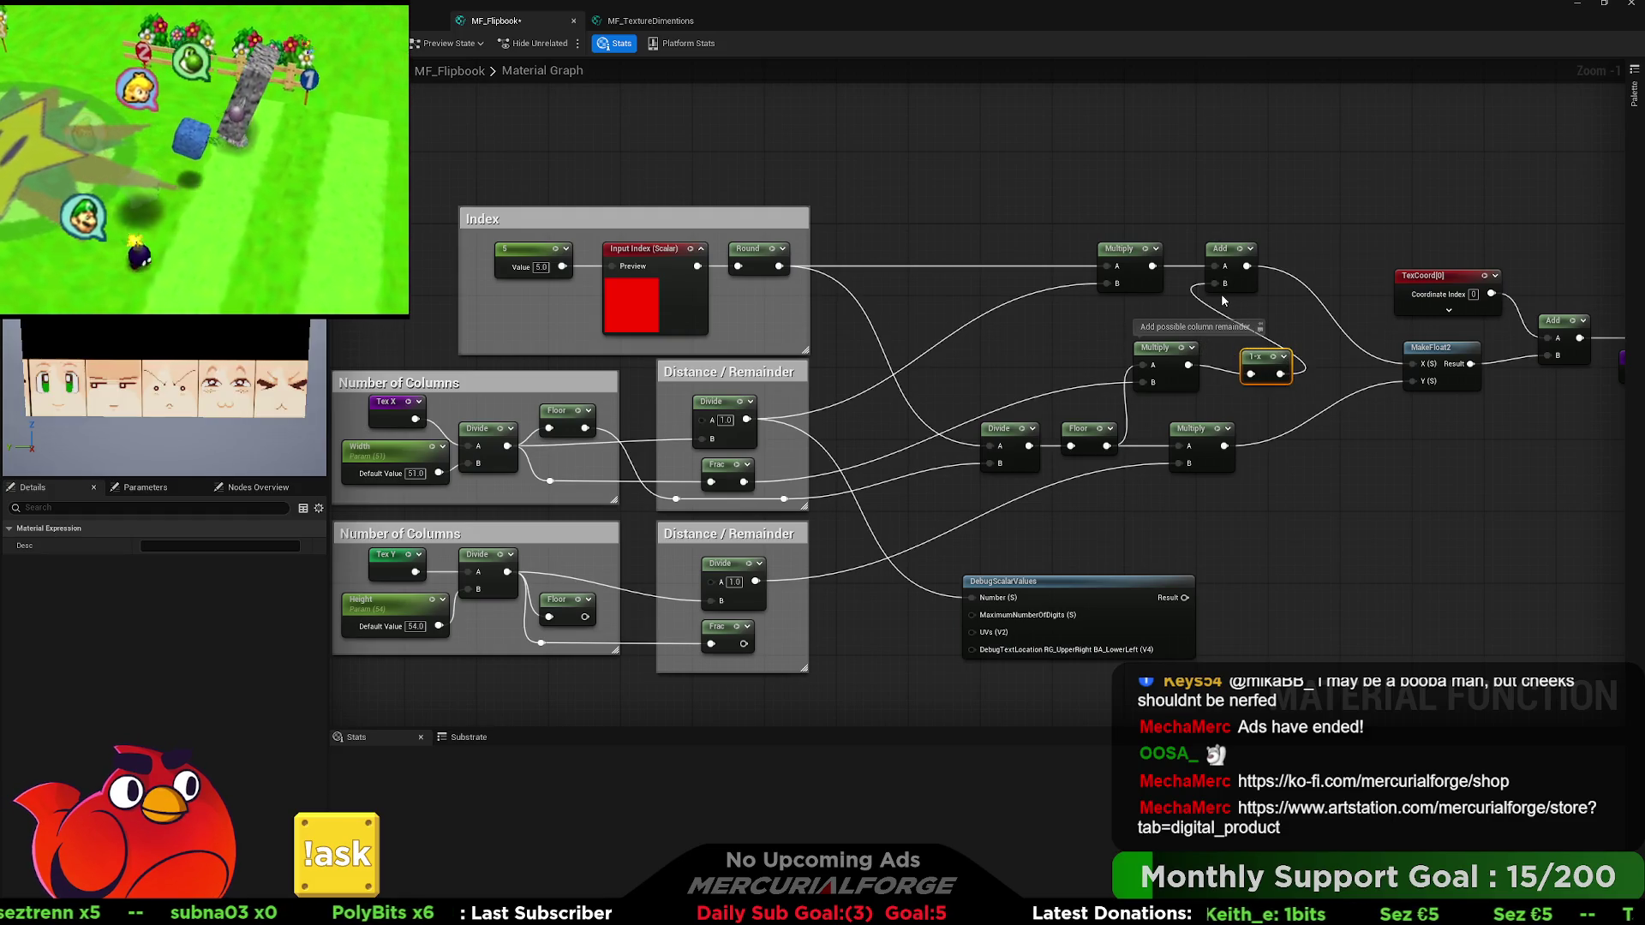
{"action": "key", "text": "Delete"}
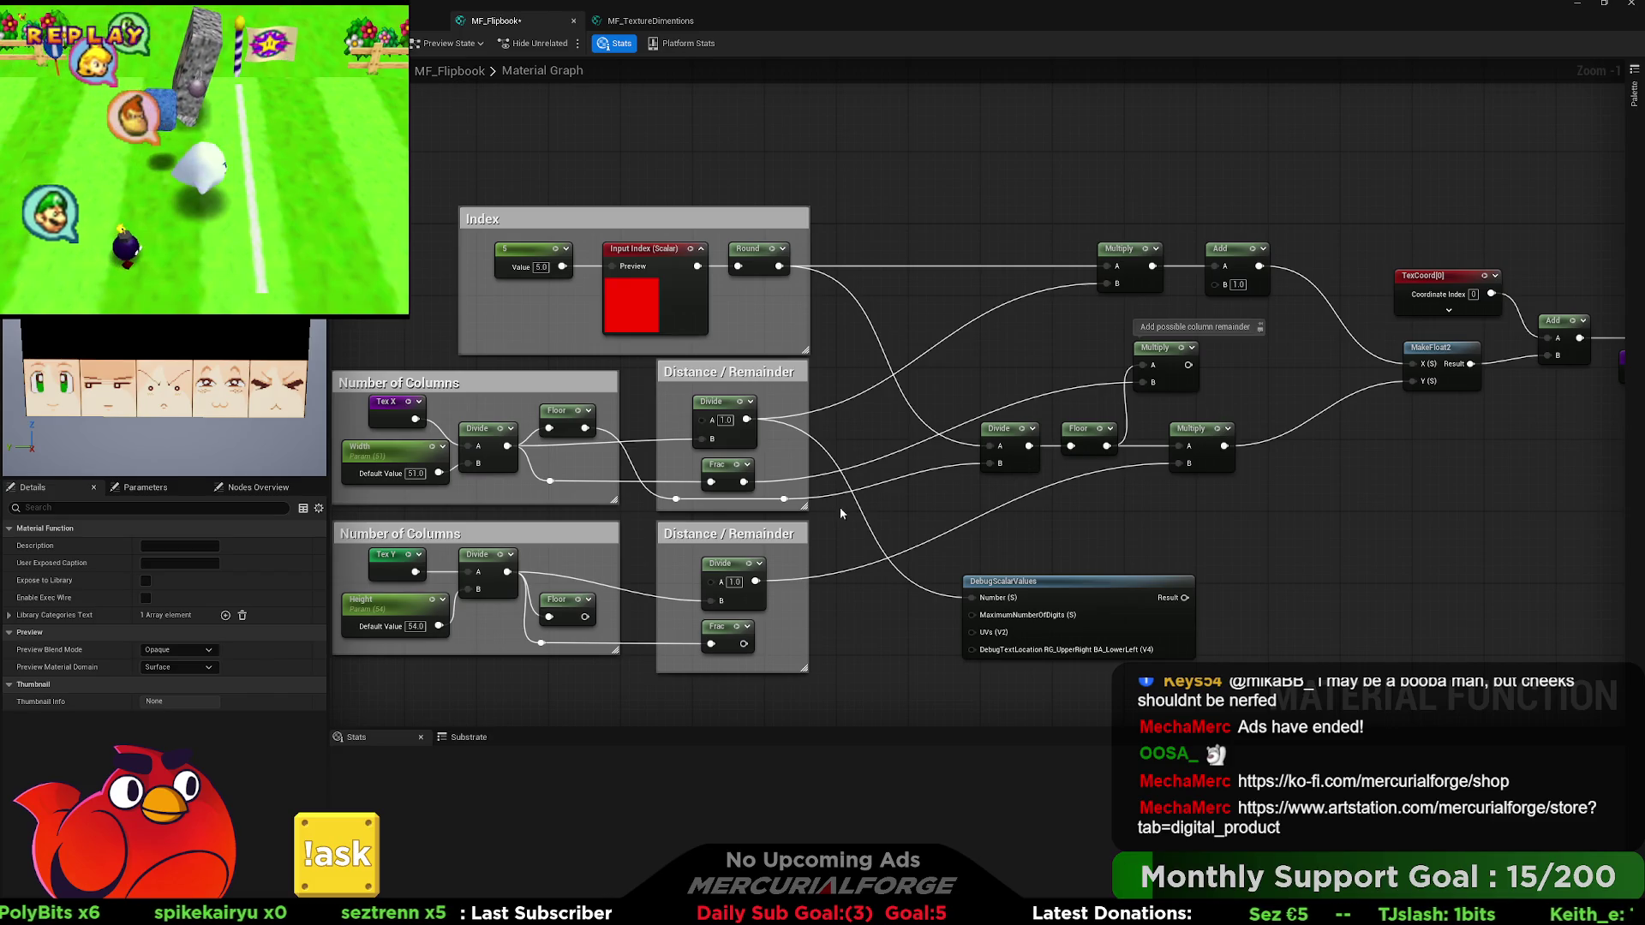
{"action": "mouse_move", "coordinate": [744, 481]}
{"action": "left_mouse_down"}
{"action": "mouse_move", "coordinate": [946, 602]}
{"action": "mouse_move", "coordinate": [972, 598]}
{"action": "left_mouse_up"}
Preview the DebugScalarValues node fed by the Number of Columns Divide result.
{"action": "left_click", "coordinate": [1058, 591]}
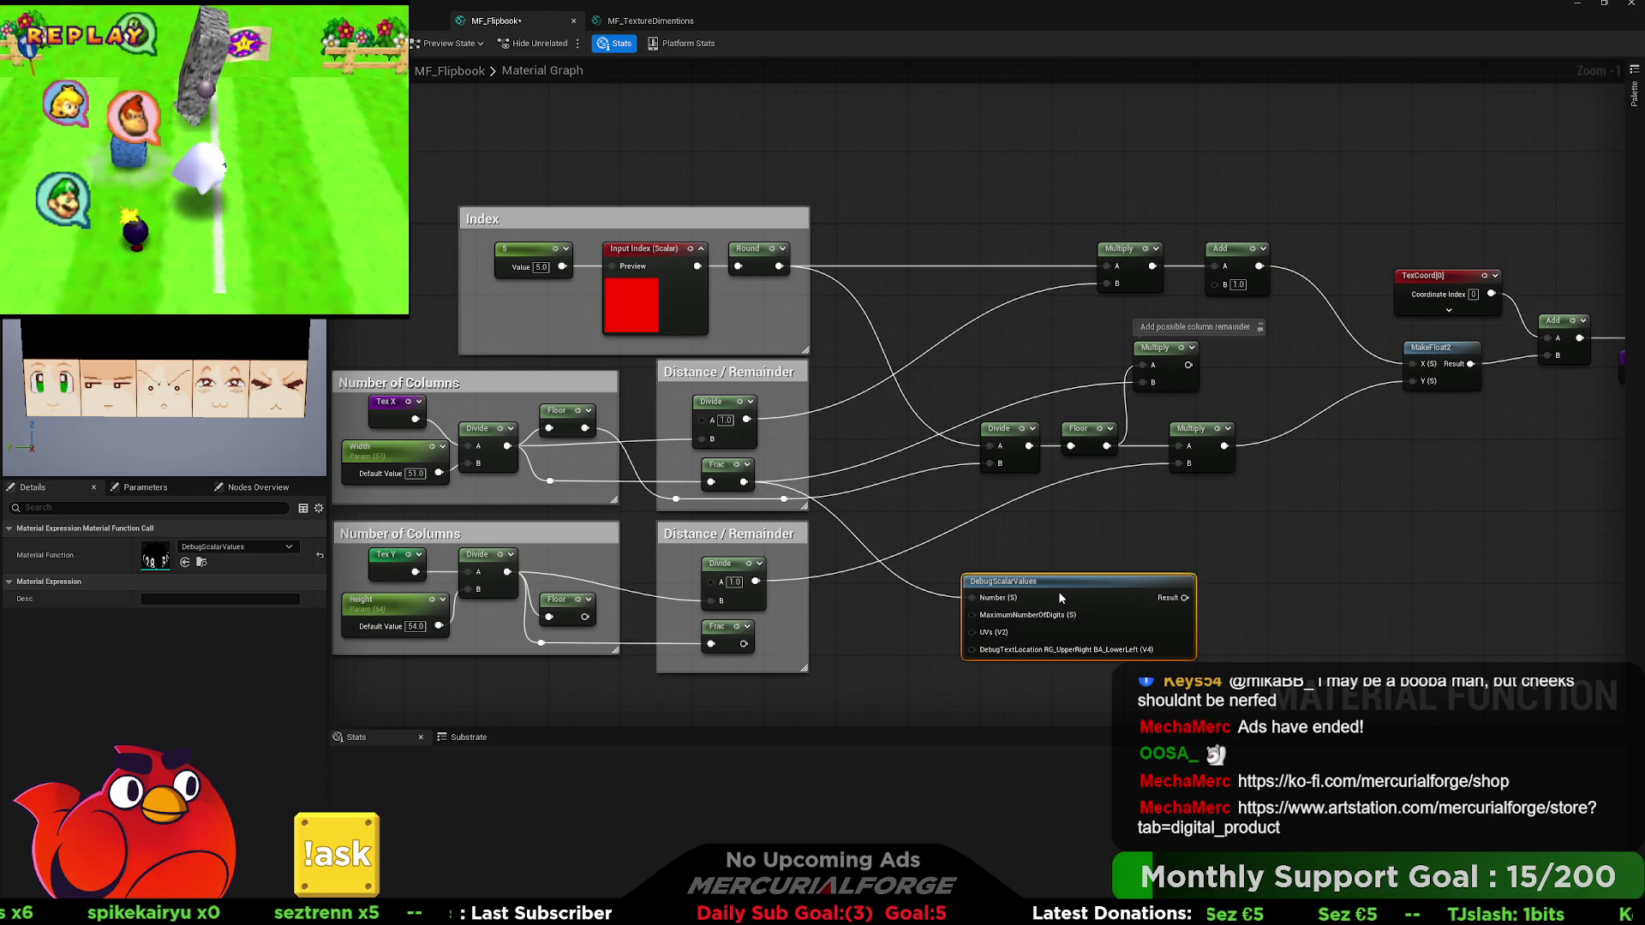
{"action": "key", "text": "space"}
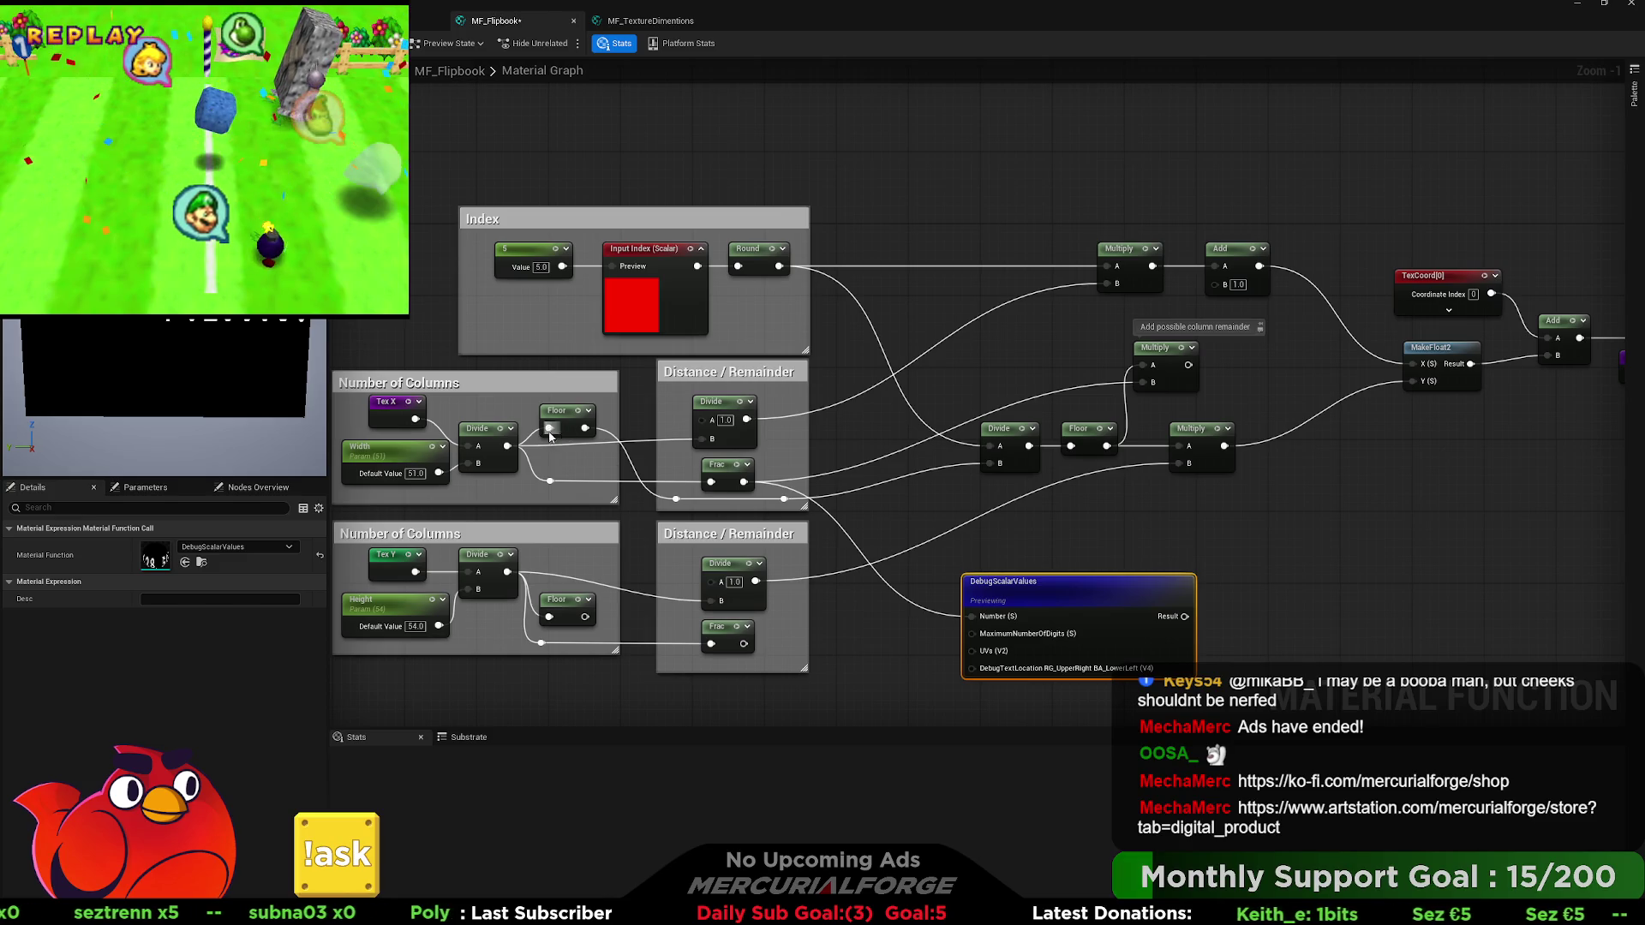
{"action": "left_click_drag", "start_coordinate": [507, 445], "coordinate": [981, 617]}
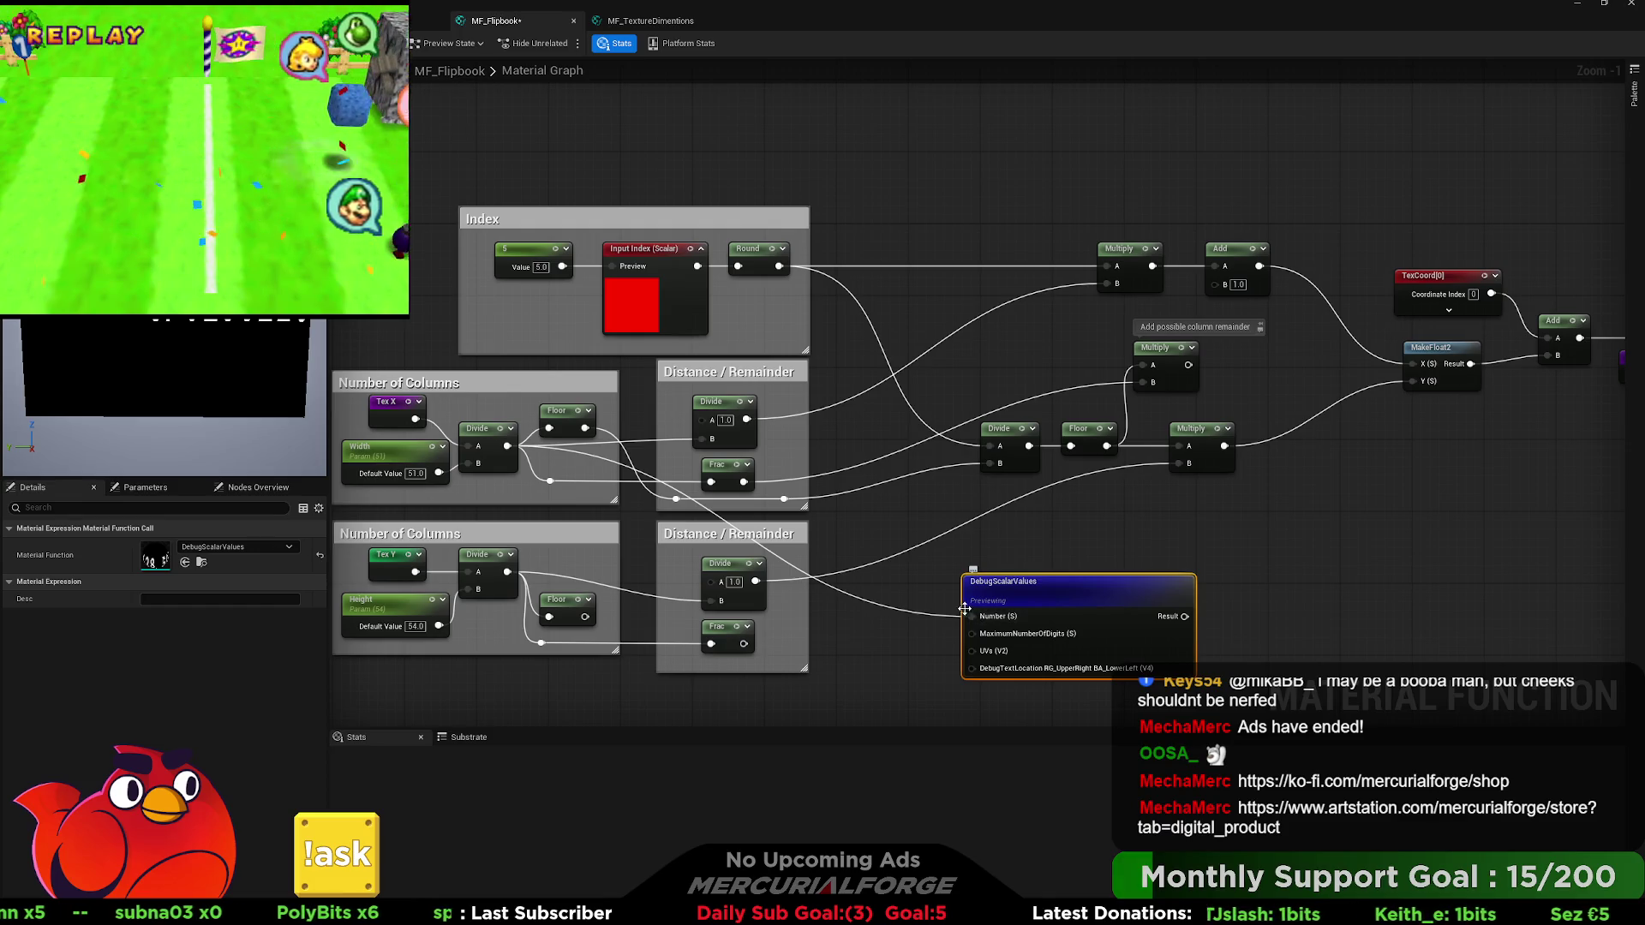
{"action": "mouse_move", "coordinate": [475, 495]}
{"action": "left_mouse_down"}
{"action": "mouse_move", "coordinate": [878, 472]}
{"action": "mouse_move", "coordinate": [634, 474]}
{"action": "left_mouse_up"}
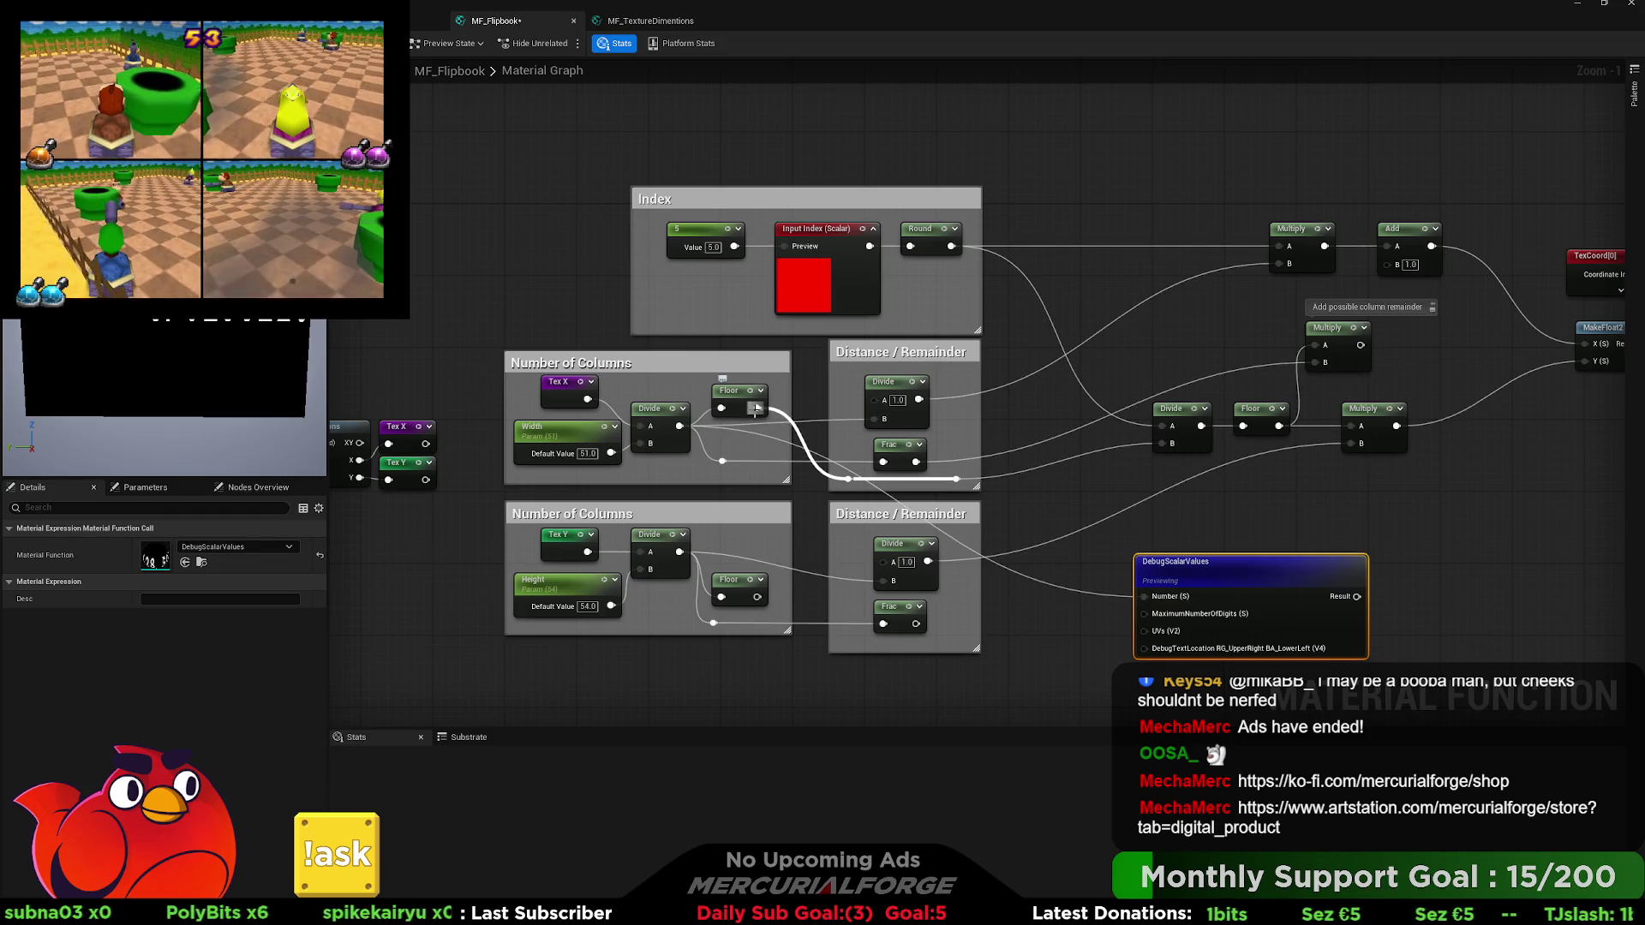
Move the DebugScalarValues node slightly right, abandoning an unfinished Floor wire.
{"action": "mouse_move", "coordinate": [1128, 538]}
{"action": "left_mouse_down"}
{"action": "mouse_move", "coordinate": [1002, 486]}
{"action": "mouse_move", "coordinate": [881, 468]}
{"action": "left_mouse_up"}
{"action": "left_click_drag", "start_coordinate": [991, 516], "coordinate": [1162, 482]}
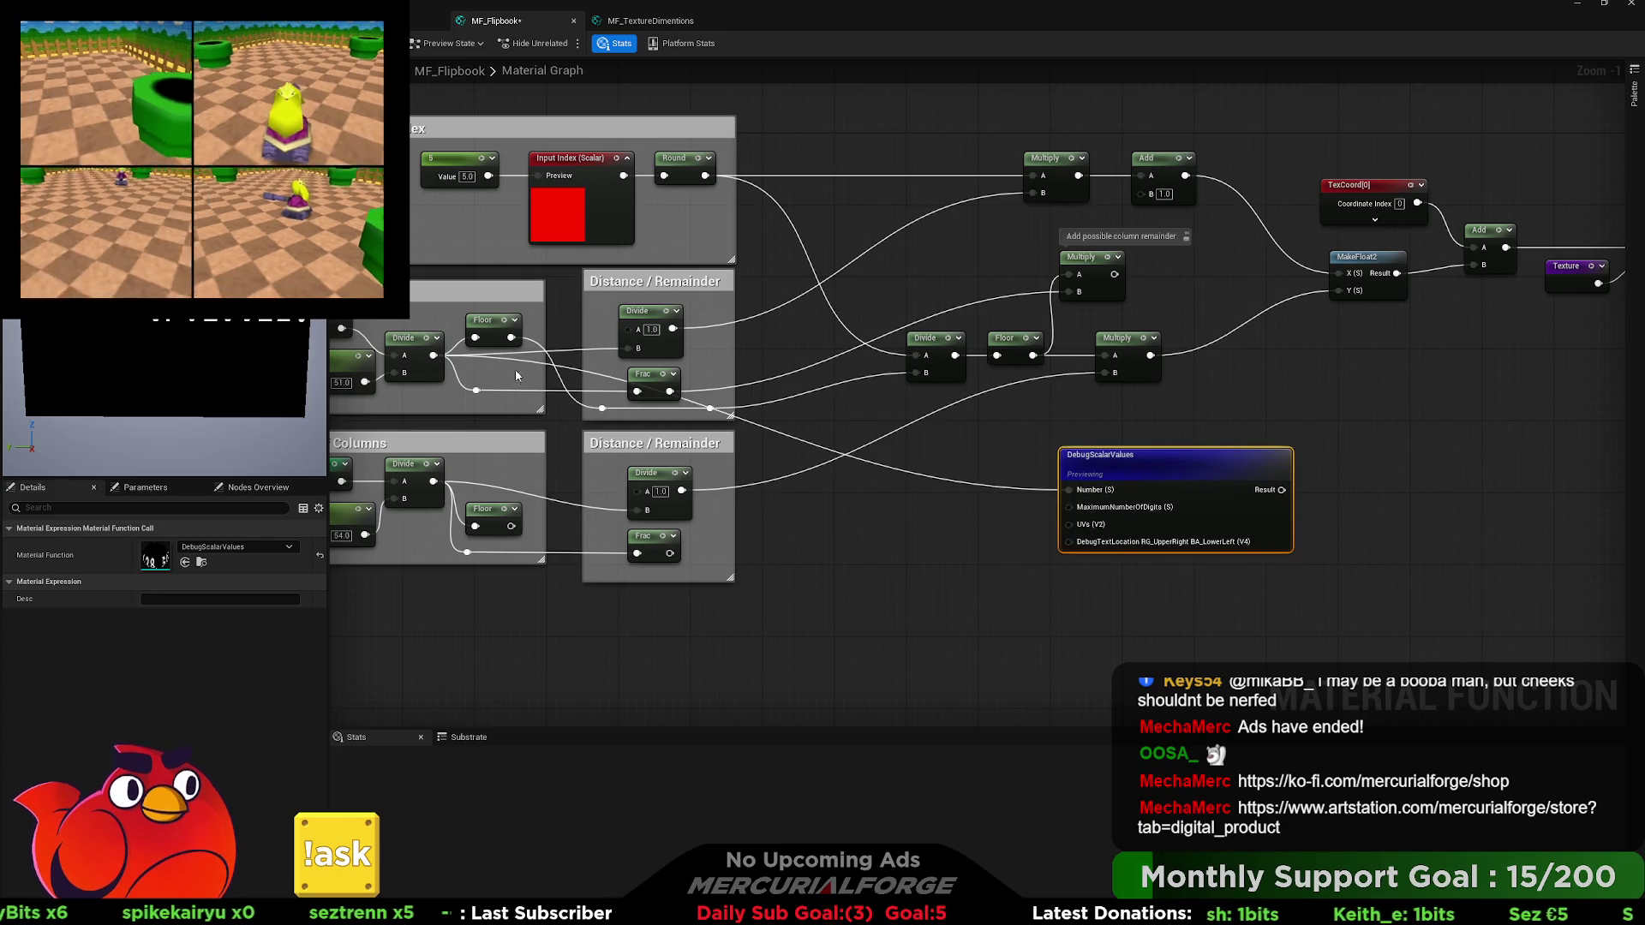
{"action": "mouse_move", "coordinate": [509, 337]}
{"action": "left_mouse_down"}
{"action": "mouse_move", "coordinate": [903, 523]}
{"action": "mouse_move", "coordinate": [882, 512]}
{"action": "left_mouse_up"}
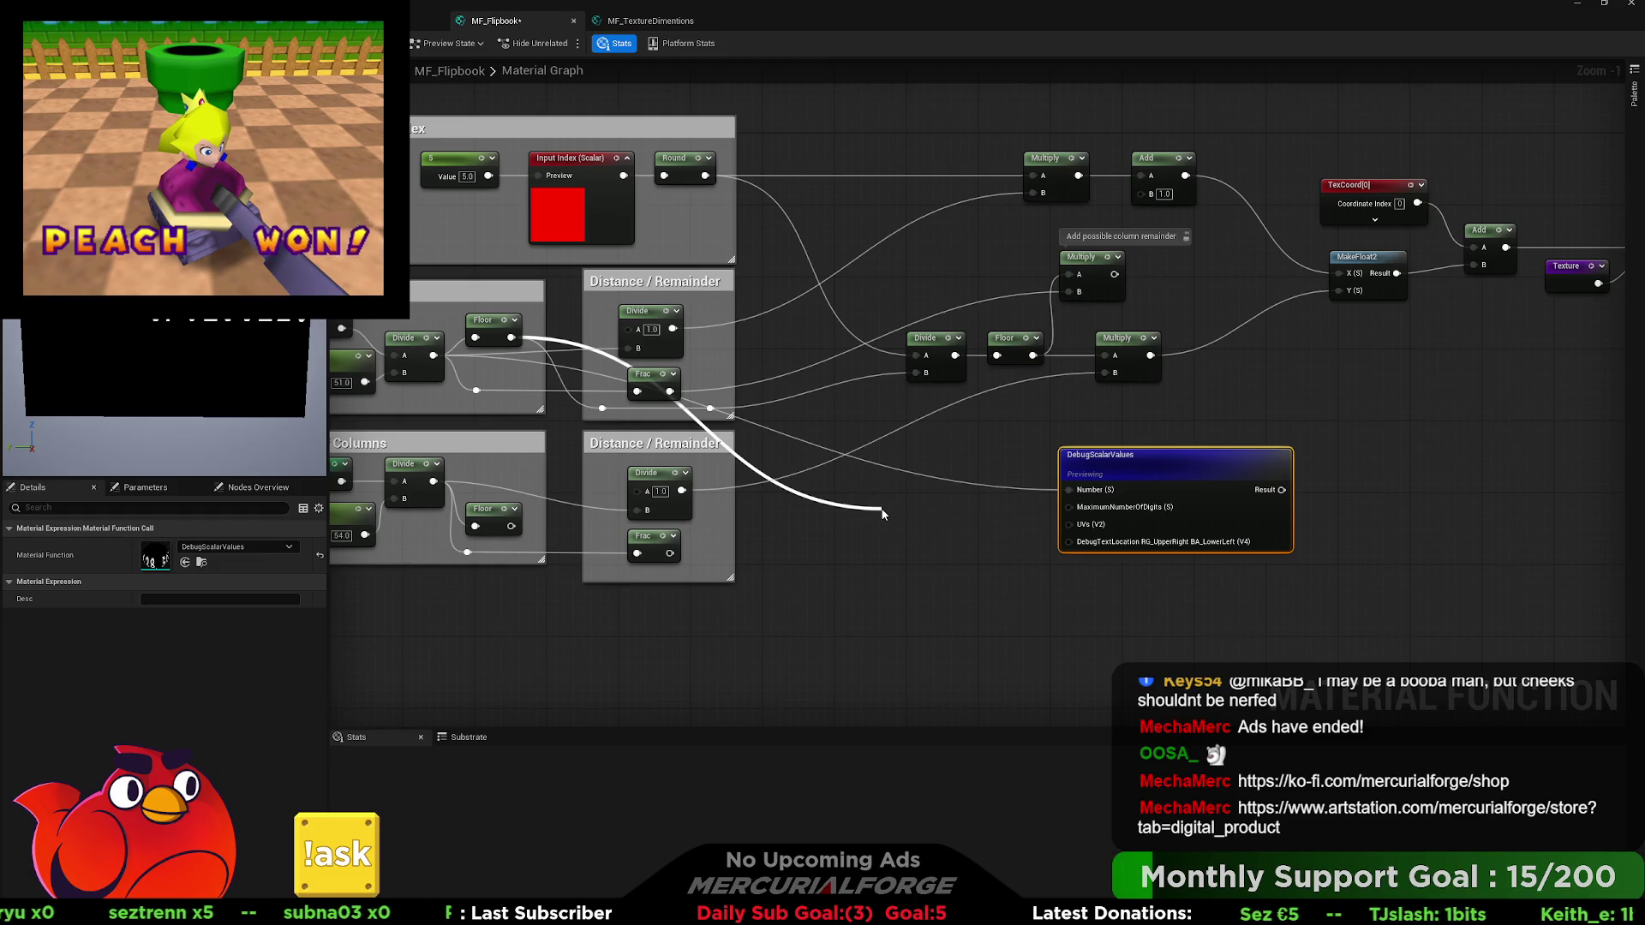
{"action": "left_click", "coordinate": [846, 486]}
{"action": "left_click_drag", "start_coordinate": [821, 511], "coordinate": [946, 518]}
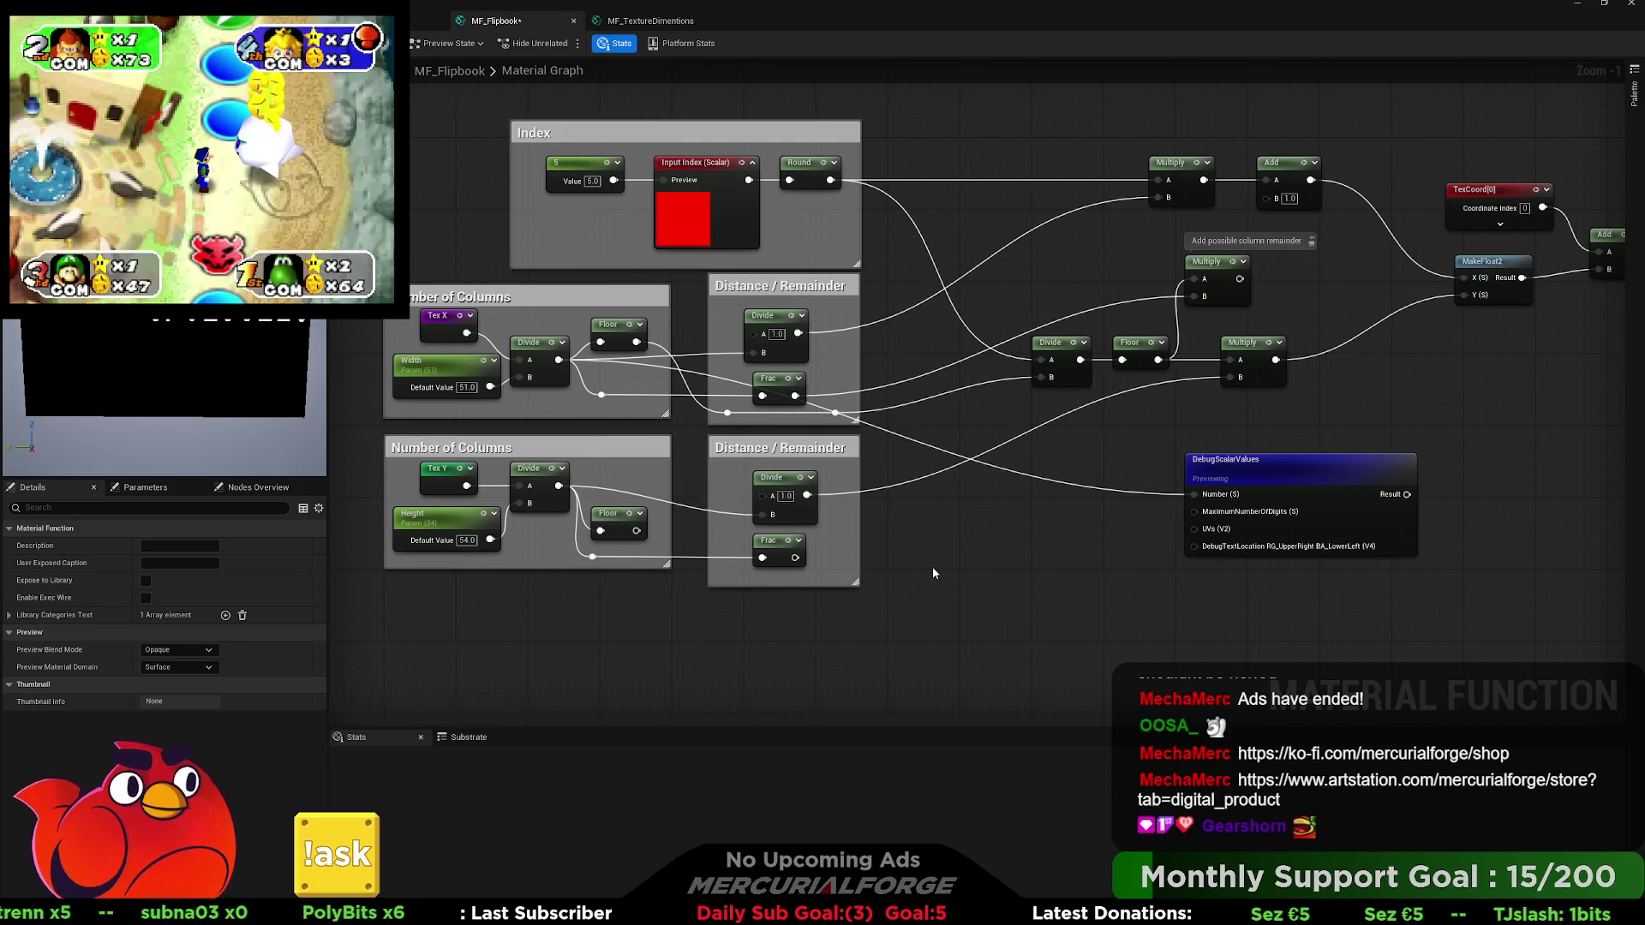
Select the lower Floor, Divide and Frac groups and drag them down to open space.
{"action": "left_click_drag", "start_coordinate": [925, 543], "coordinate": [1138, 542]}
{"action": "mouse_move", "coordinate": [1138, 605]}
{"action": "left_mouse_down"}
{"action": "mouse_move", "coordinate": [791, 456]}
{"action": "mouse_move", "coordinate": [867, 657]}
{"action": "left_mouse_up"}
{"action": "left_click_drag", "start_coordinate": [702, 426], "coordinate": [813, 432]}
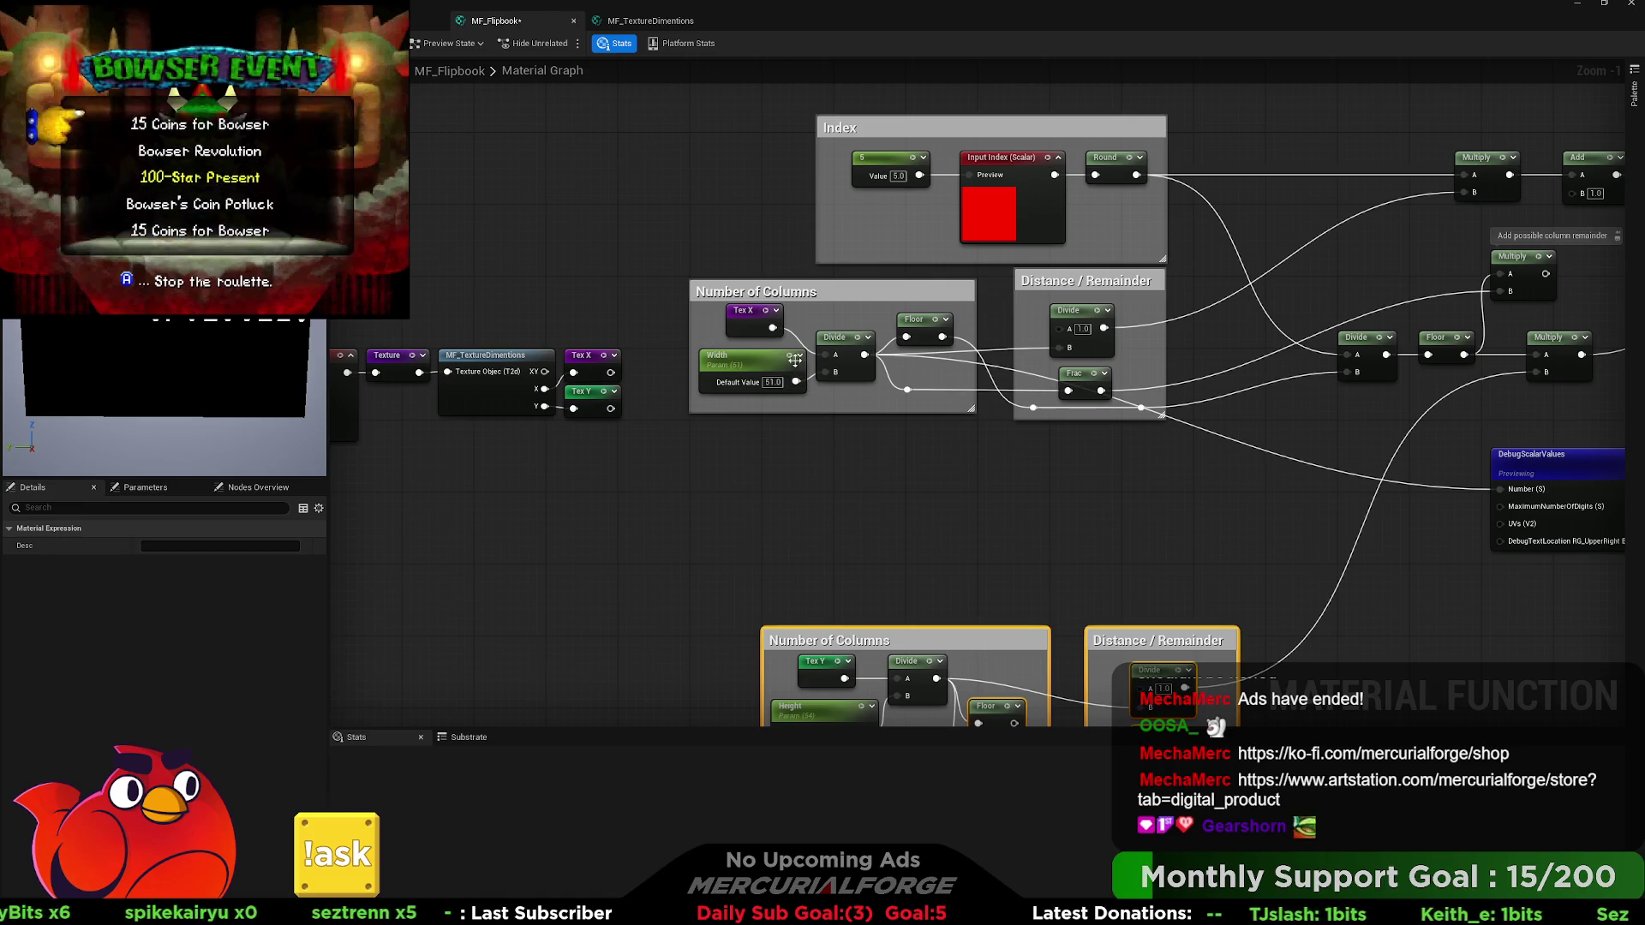
{"action": "left_click_drag", "start_coordinate": [844, 453], "coordinate": [855, 471]}
Subtract Width times Floor from Tex X and send the result to the debug node.
{"action": "type", "text": "subtract"}
{"action": "key", "text": "Return"}
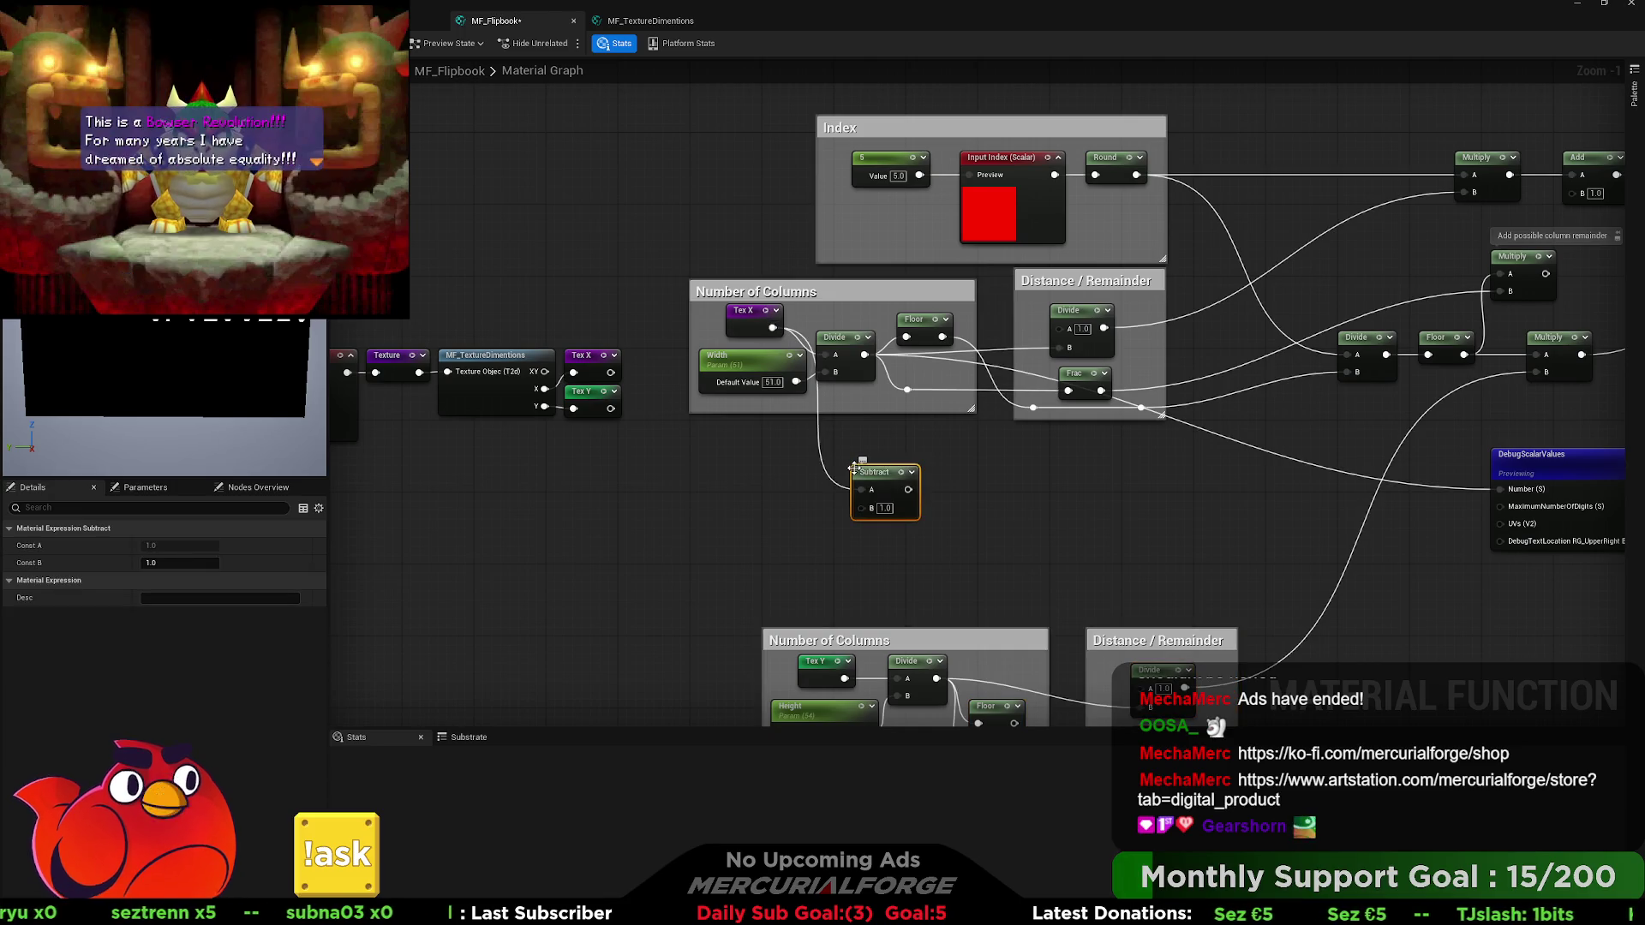
{"action": "left_click", "coordinate": [824, 432]}
{"action": "mouse_move", "coordinate": [797, 382]}
{"action": "left_mouse_down"}
{"action": "mouse_move", "coordinate": [728, 463]}
{"action": "mouse_move", "coordinate": [743, 481]}
{"action": "left_mouse_up"}
{"action": "type", "text": "multiply"}
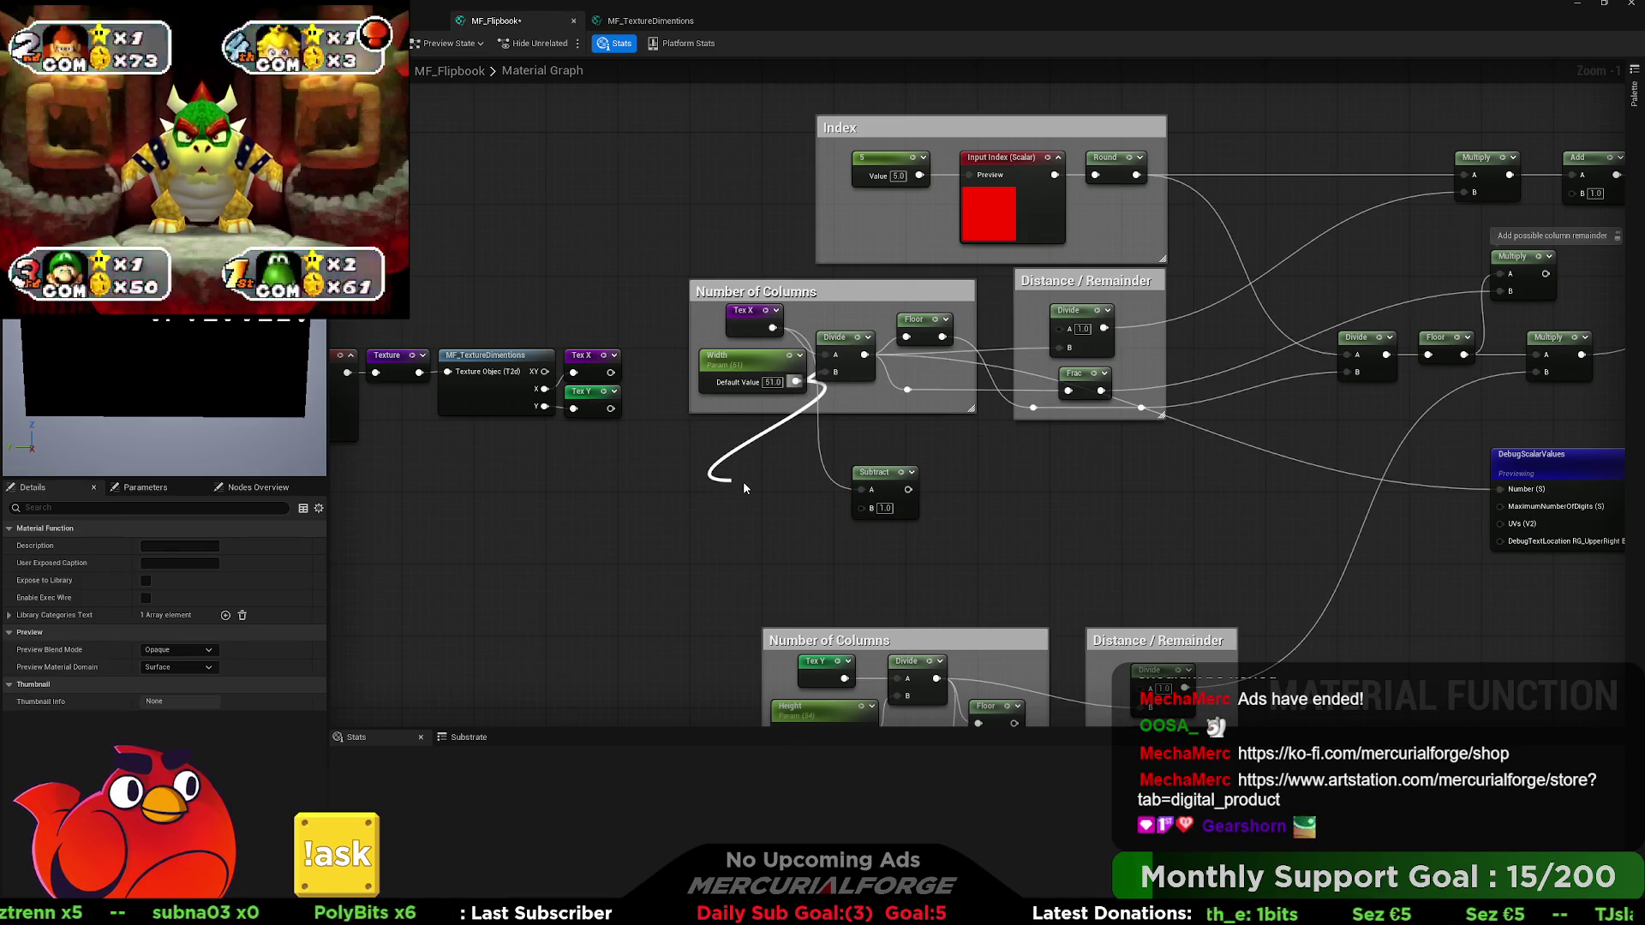
{"action": "key", "text": "Return"}
{"action": "mouse_move", "coordinate": [941, 336]}
{"action": "left_mouse_down"}
{"action": "mouse_move", "coordinate": [734, 515]}
{"action": "mouse_move", "coordinate": [861, 508]}
{"action": "mouse_move", "coordinate": [678, 475]}
{"action": "left_mouse_up"}
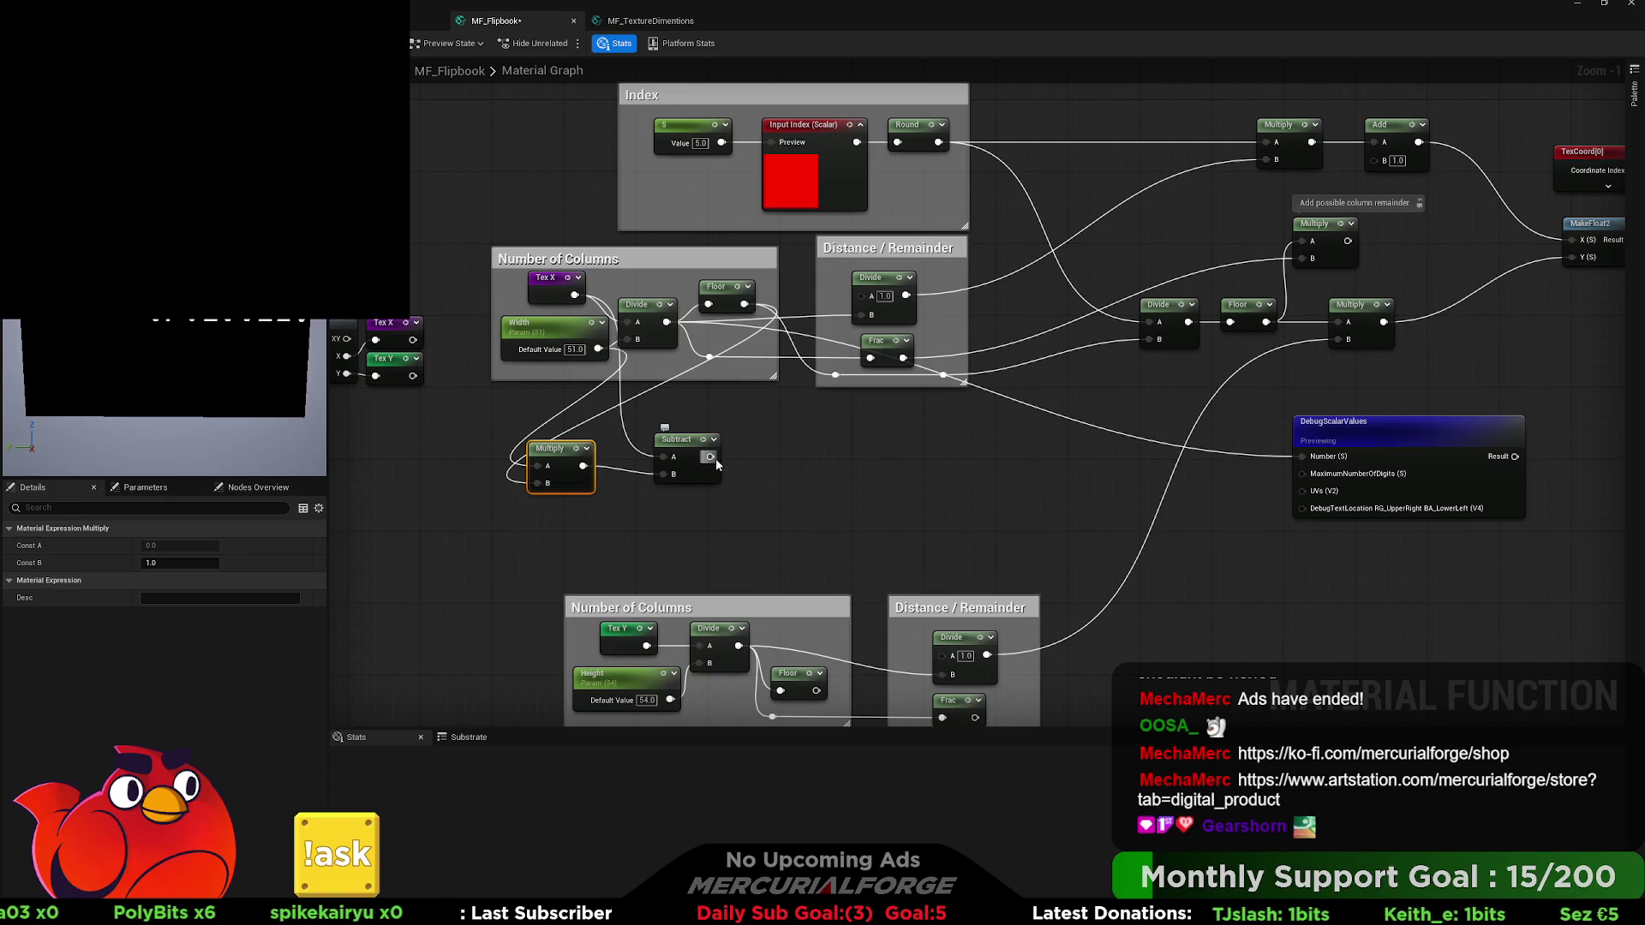
{"action": "mouse_move", "coordinate": [710, 457]}
{"action": "left_mouse_down"}
{"action": "mouse_move", "coordinate": [1337, 467]}
{"action": "mouse_move", "coordinate": [1303, 456]}
{"action": "left_mouse_up"}
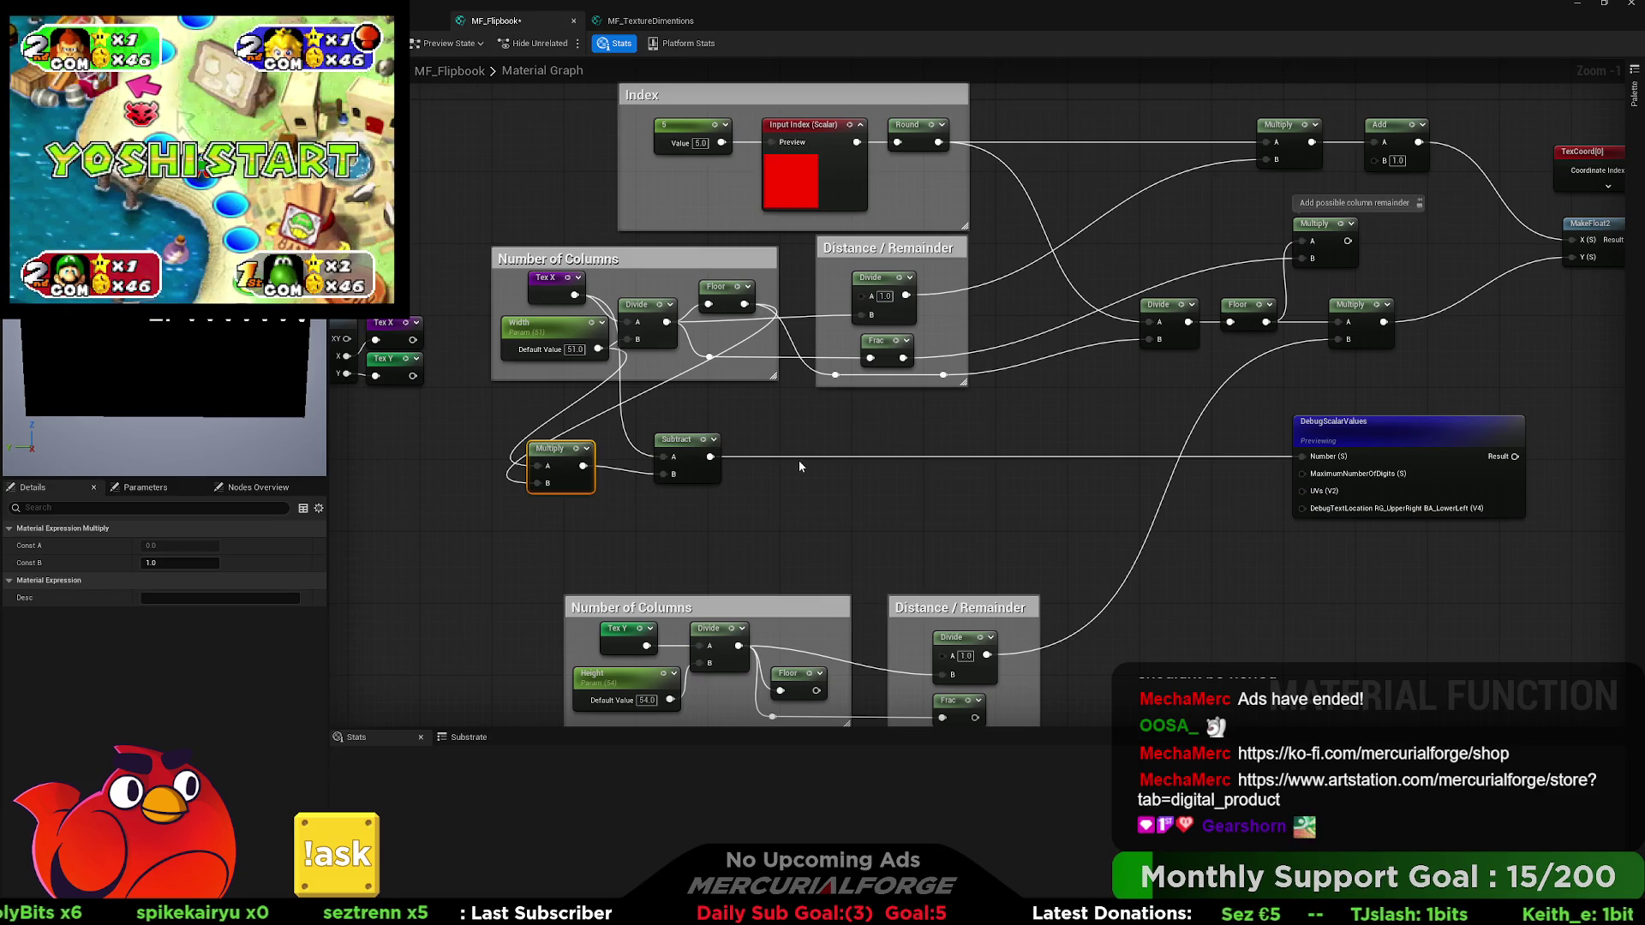
Divide the Subtract result by a pasted second Tex X node.
{"action": "mouse_move", "coordinate": [710, 457]}
{"action": "left_mouse_down"}
{"action": "mouse_move", "coordinate": [828, 453]}
{"action": "mouse_move", "coordinate": [634, 377]}
{"action": "mouse_move", "coordinate": [575, 310]}
{"action": "mouse_move", "coordinate": [620, 373]}
{"action": "left_mouse_up"}
{"action": "key", "text": "d"}
{"action": "left_click", "coordinate": [551, 290]}
{"action": "key", "text": "ctrl+c"}
{"action": "key", "text": "ctrl+v"}
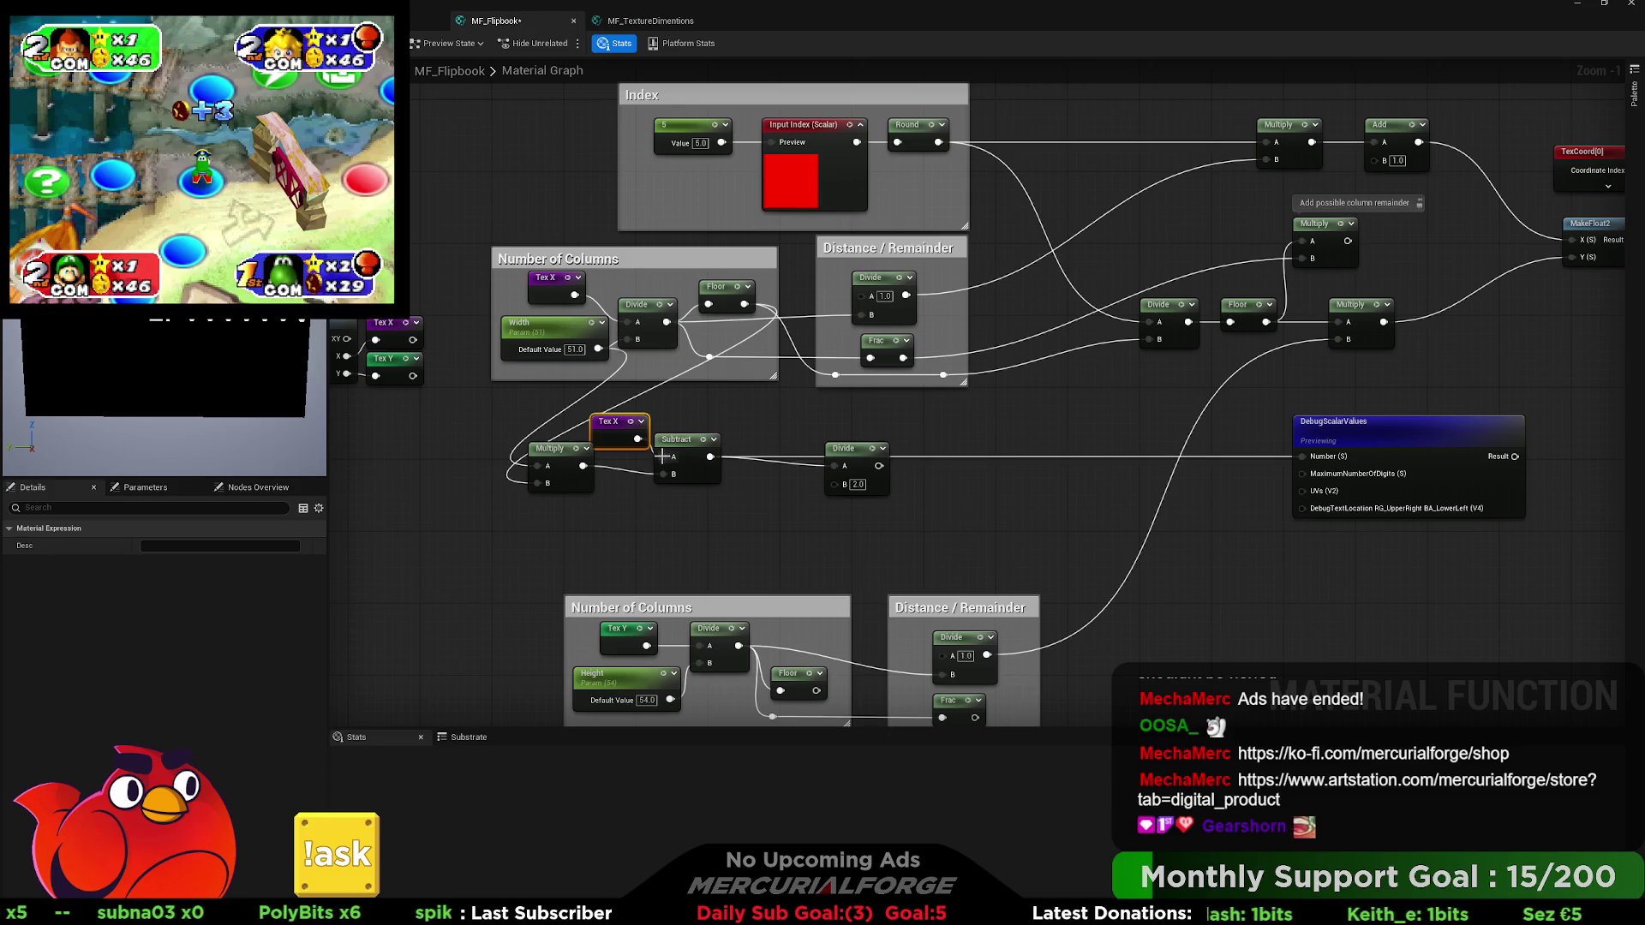
{"action": "left_click_drag", "start_coordinate": [806, 495], "coordinate": [1304, 458]}
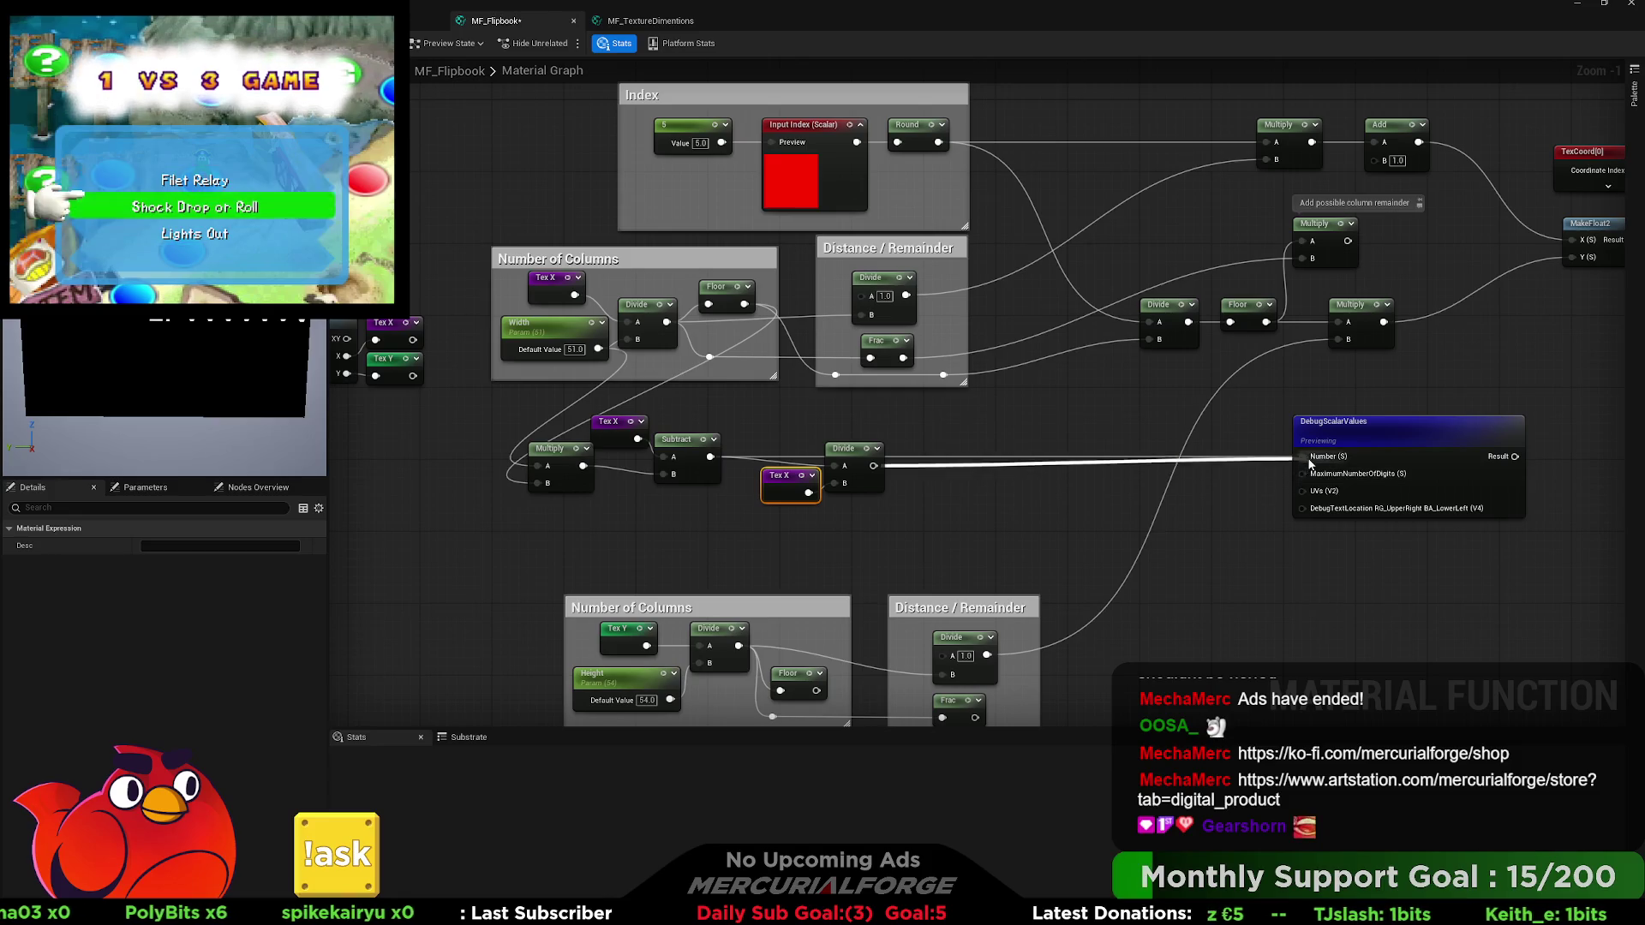
Wire the remainder into the UV Add's B input and preview the final output.
{"action": "left_click_drag", "start_coordinate": [874, 466], "coordinate": [1387, 162]}
{"action": "left_click_drag", "start_coordinate": [1183, 361], "coordinate": [1113, 354]}
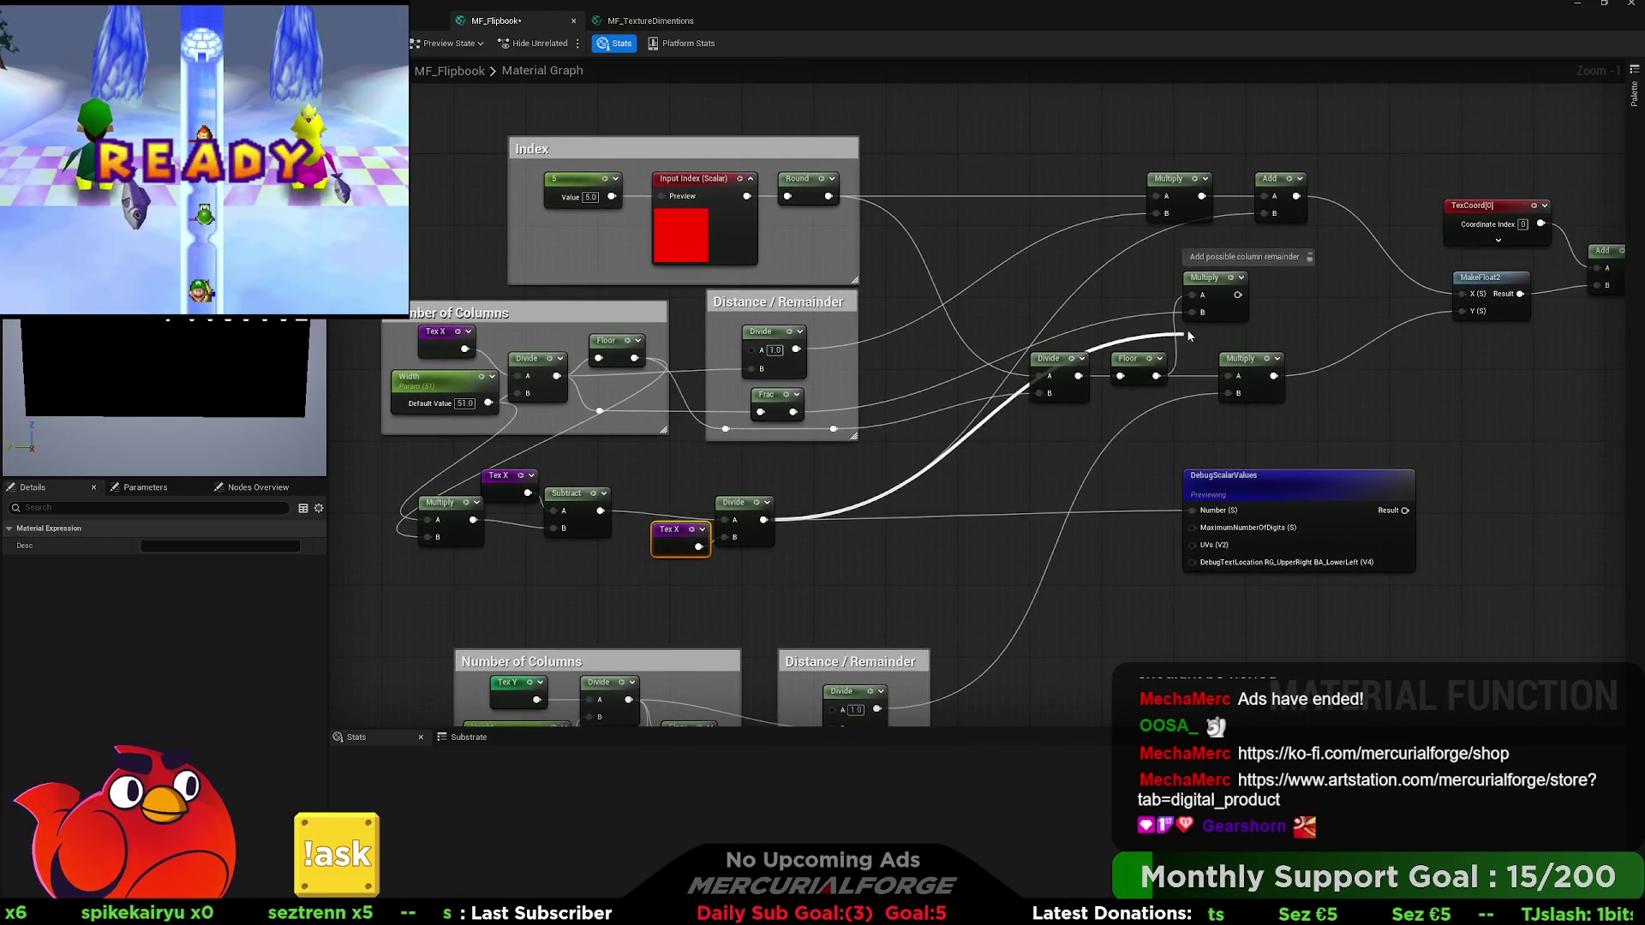
{"action": "left_click_drag", "start_coordinate": [1238, 295], "coordinate": [1270, 214]}
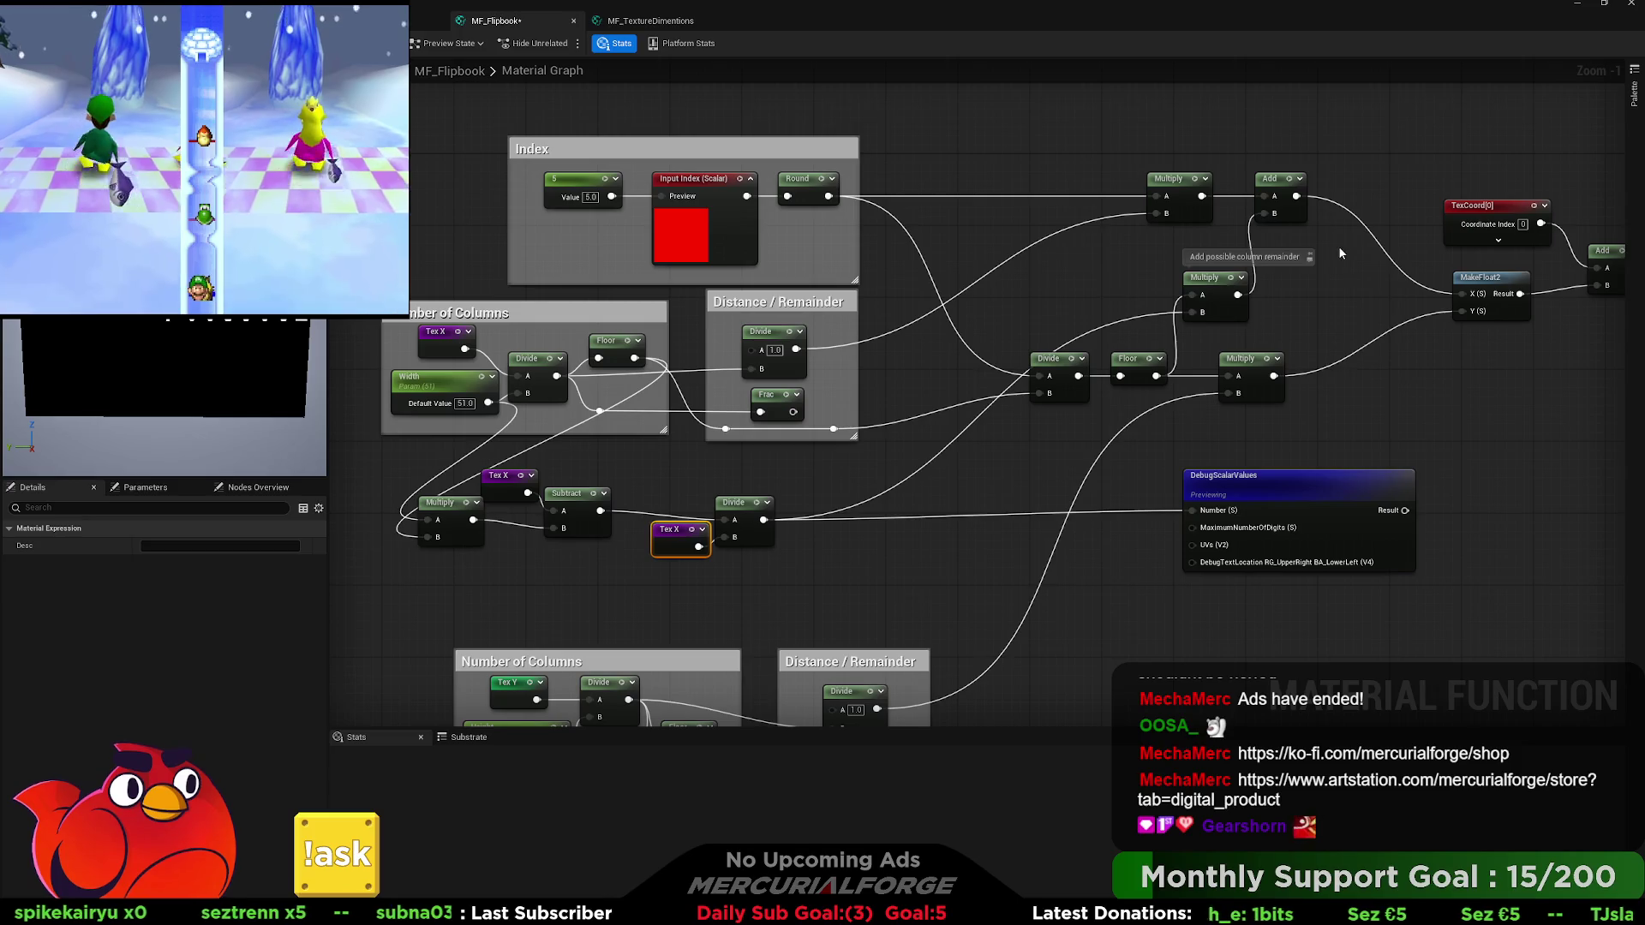
{"action": "left_click_drag", "start_coordinate": [1204, 277], "coordinate": [621, 283]}
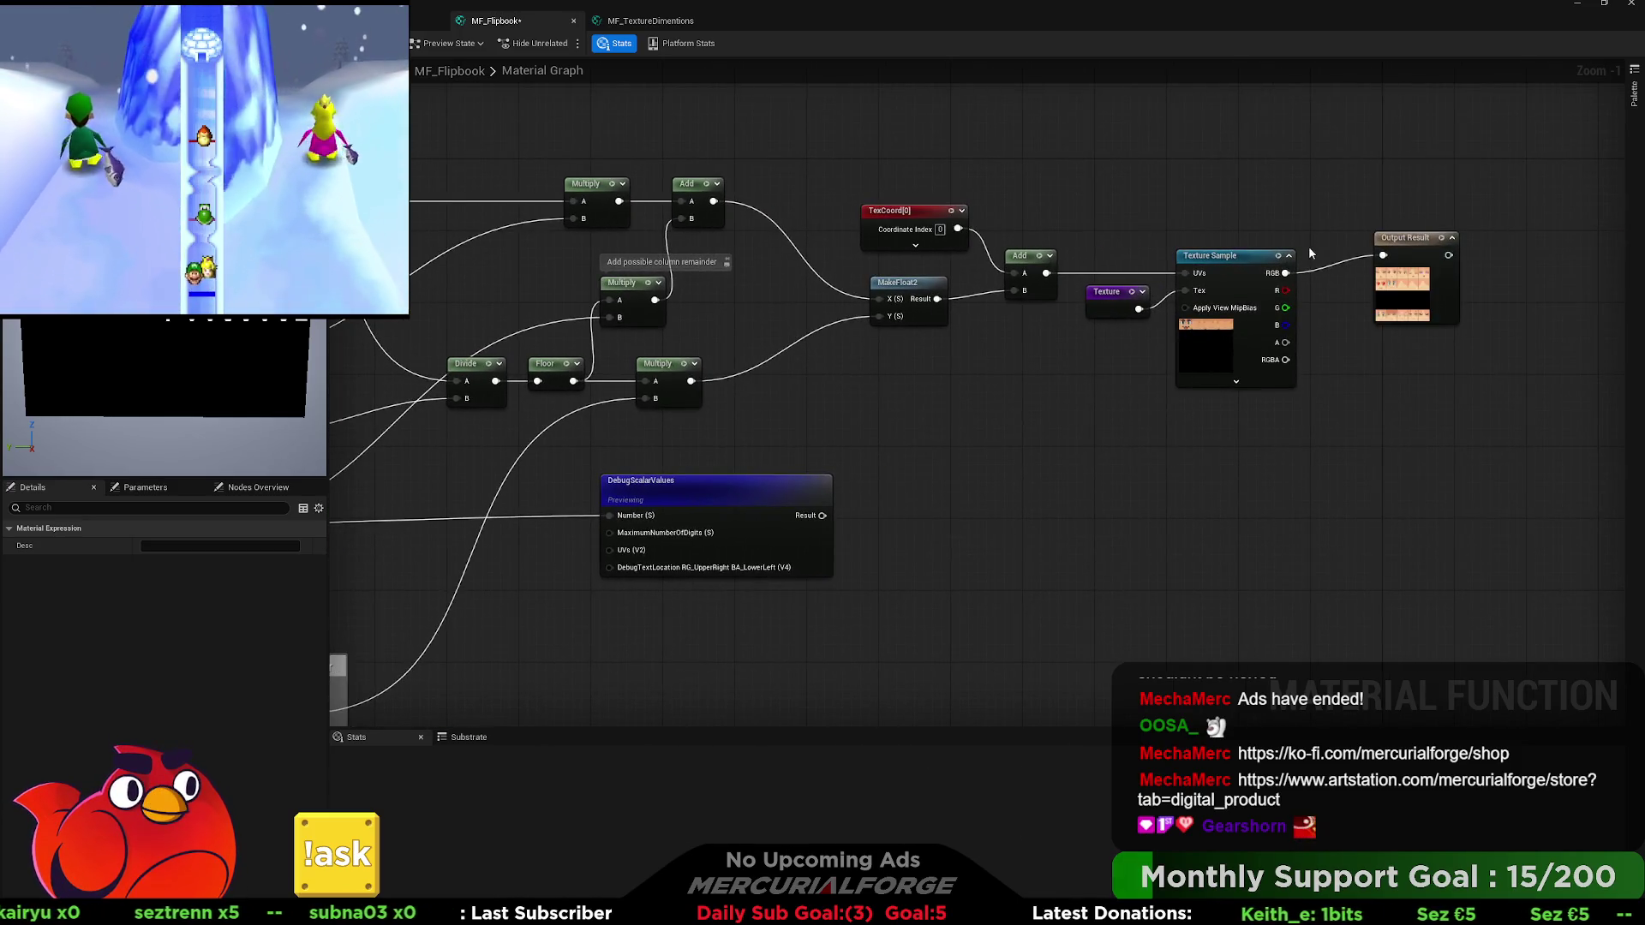
{"action": "left_click", "coordinate": [1422, 294]}
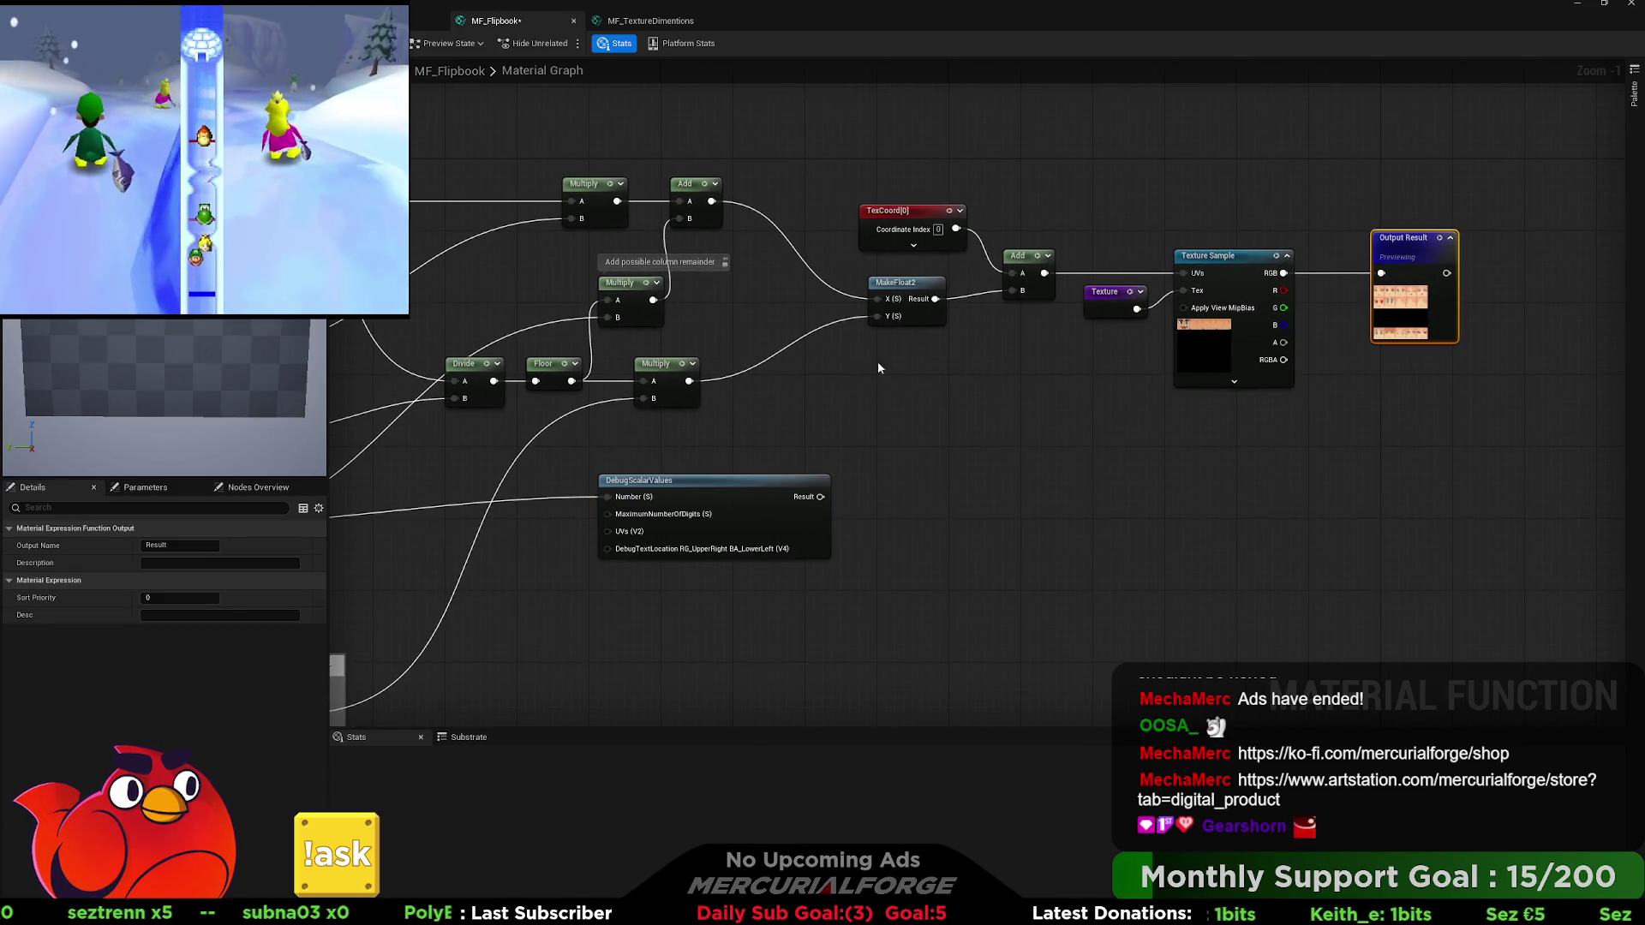
{"action": "left_click_drag", "start_coordinate": [773, 364], "coordinate": [1326, 368]}
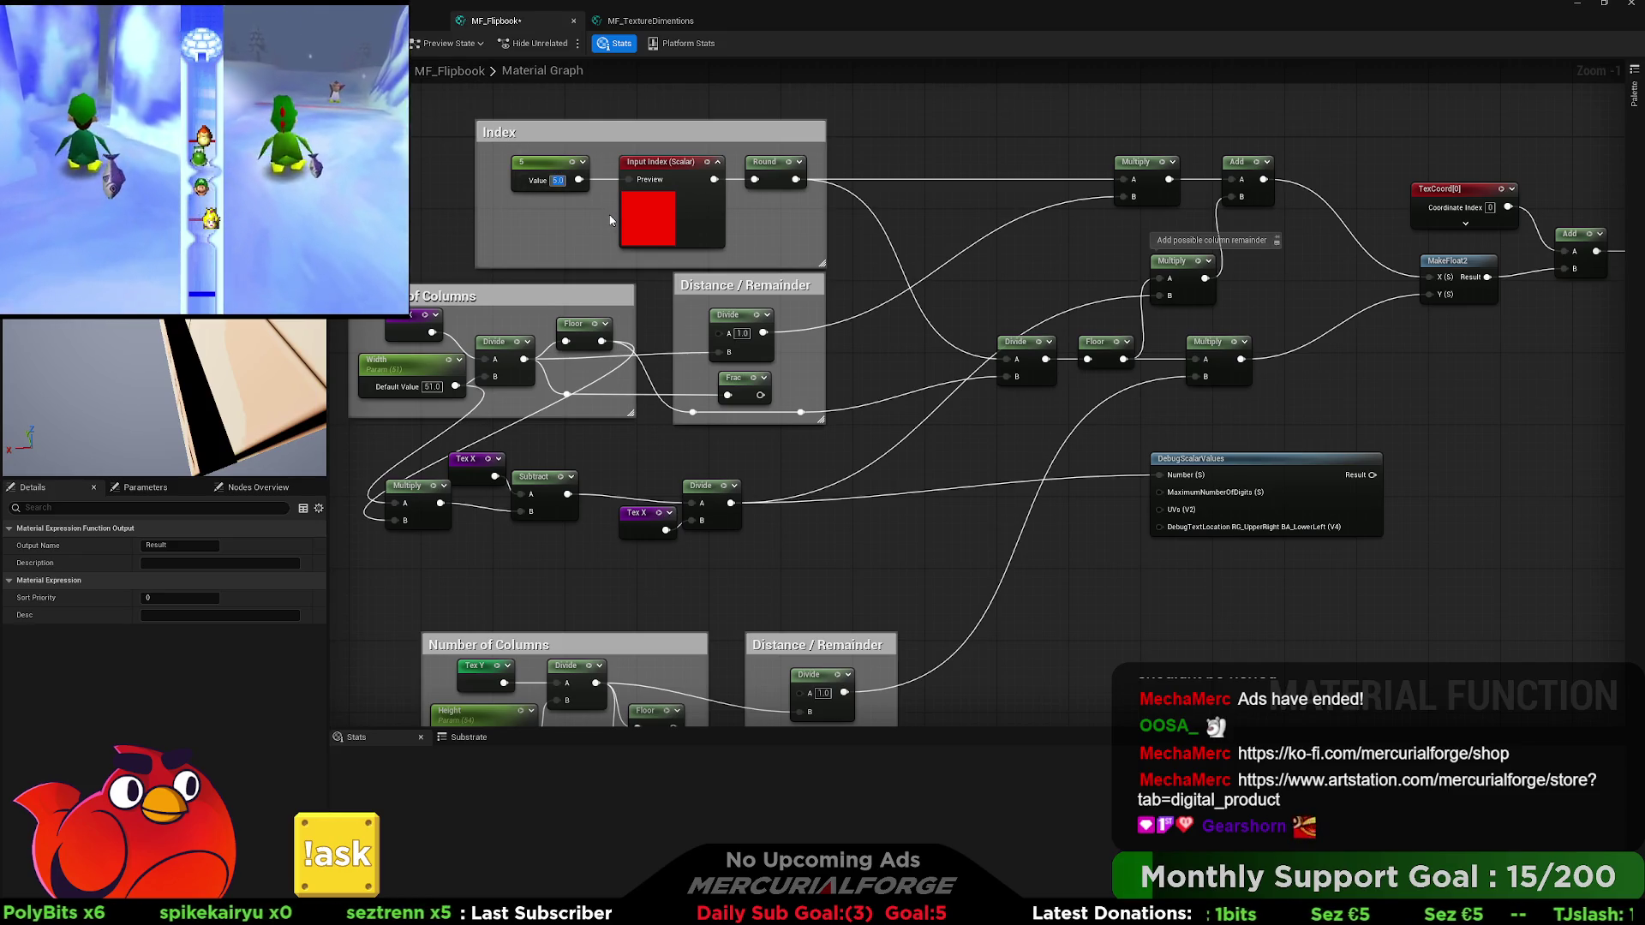
Try index values 4, 0, 5 and 1 on the constant, settling on 5, then select DebugScalarValues.
{"action": "key", "text": "Return"}
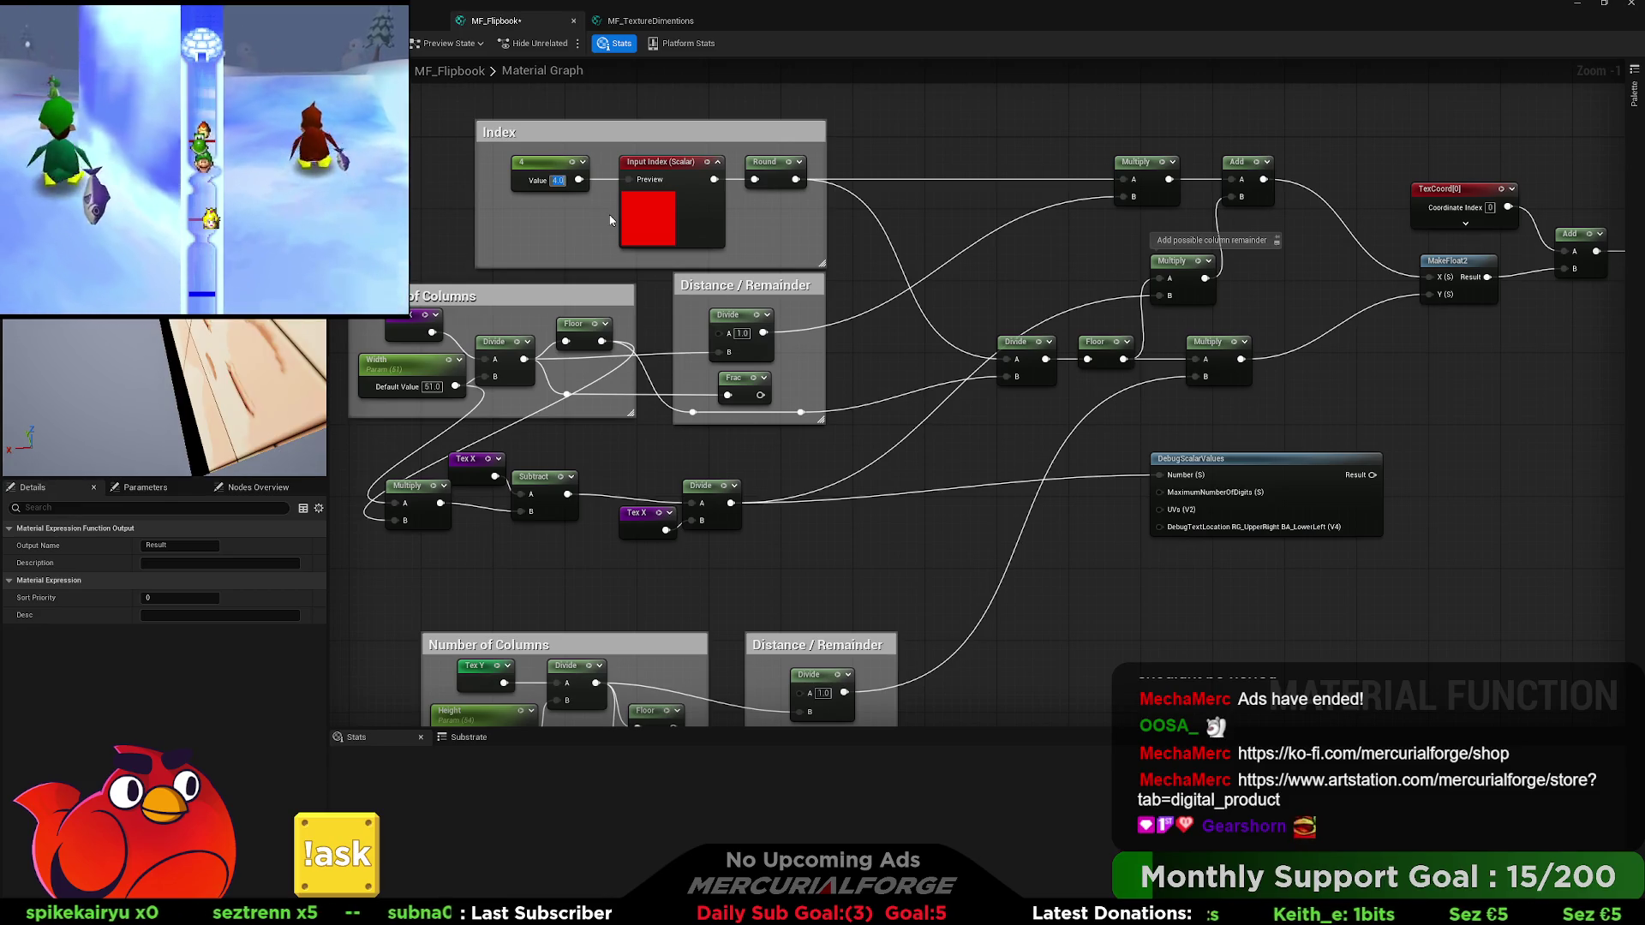
{"action": "type", "text": "0"}
{"action": "key", "text": "Return"}
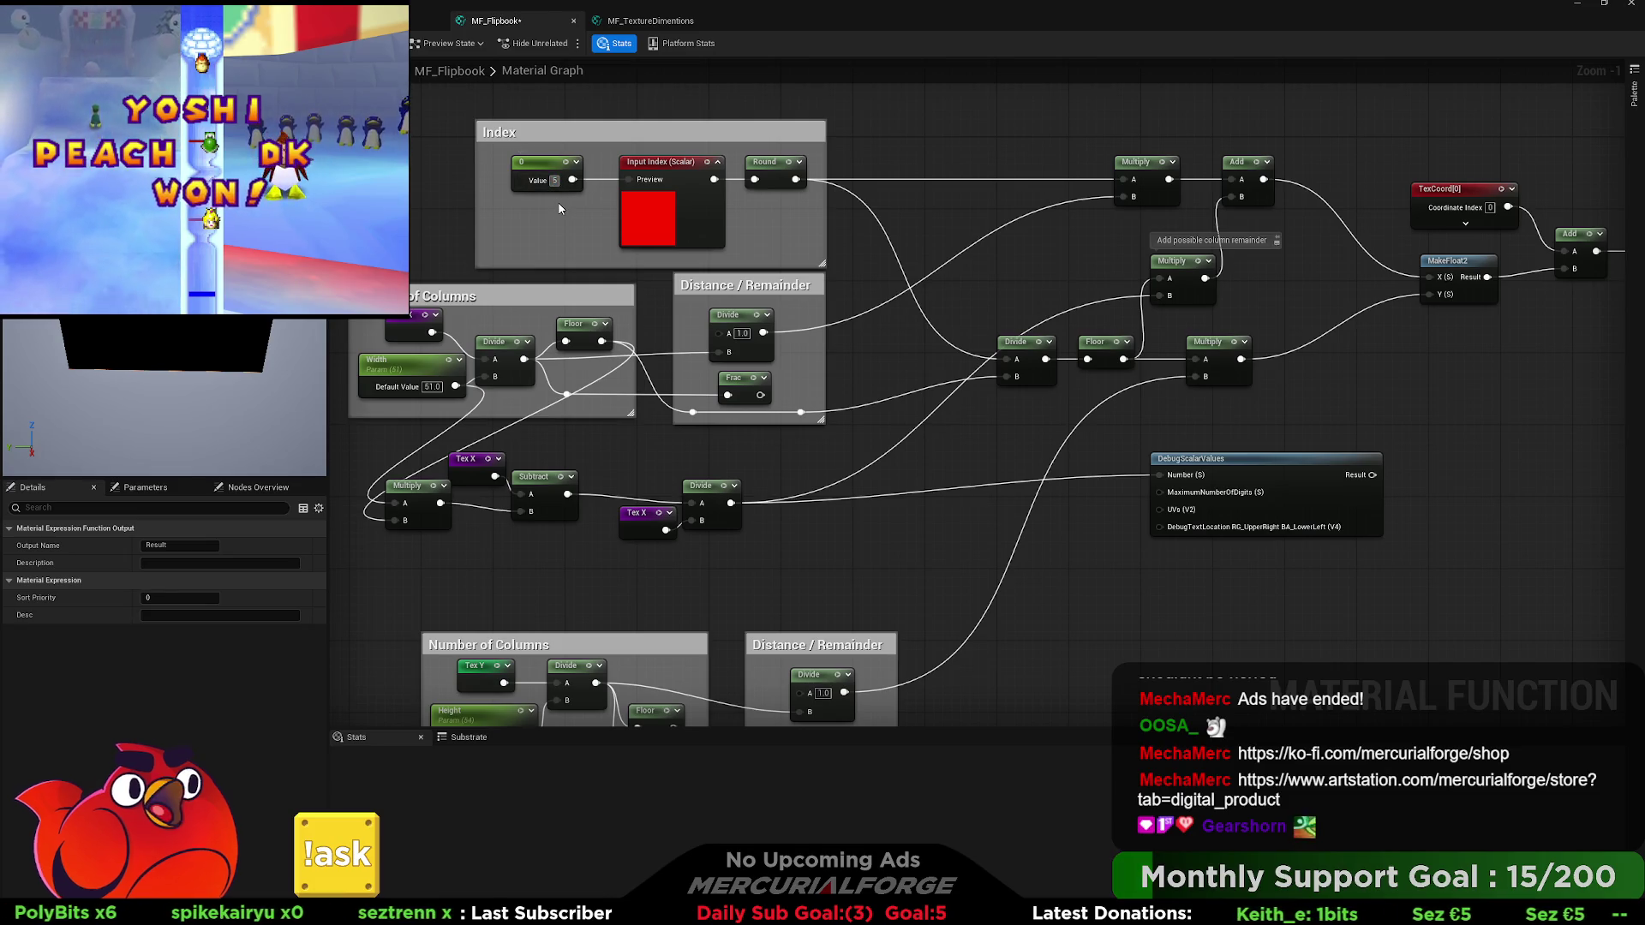
{"action": "key", "text": "Return"}
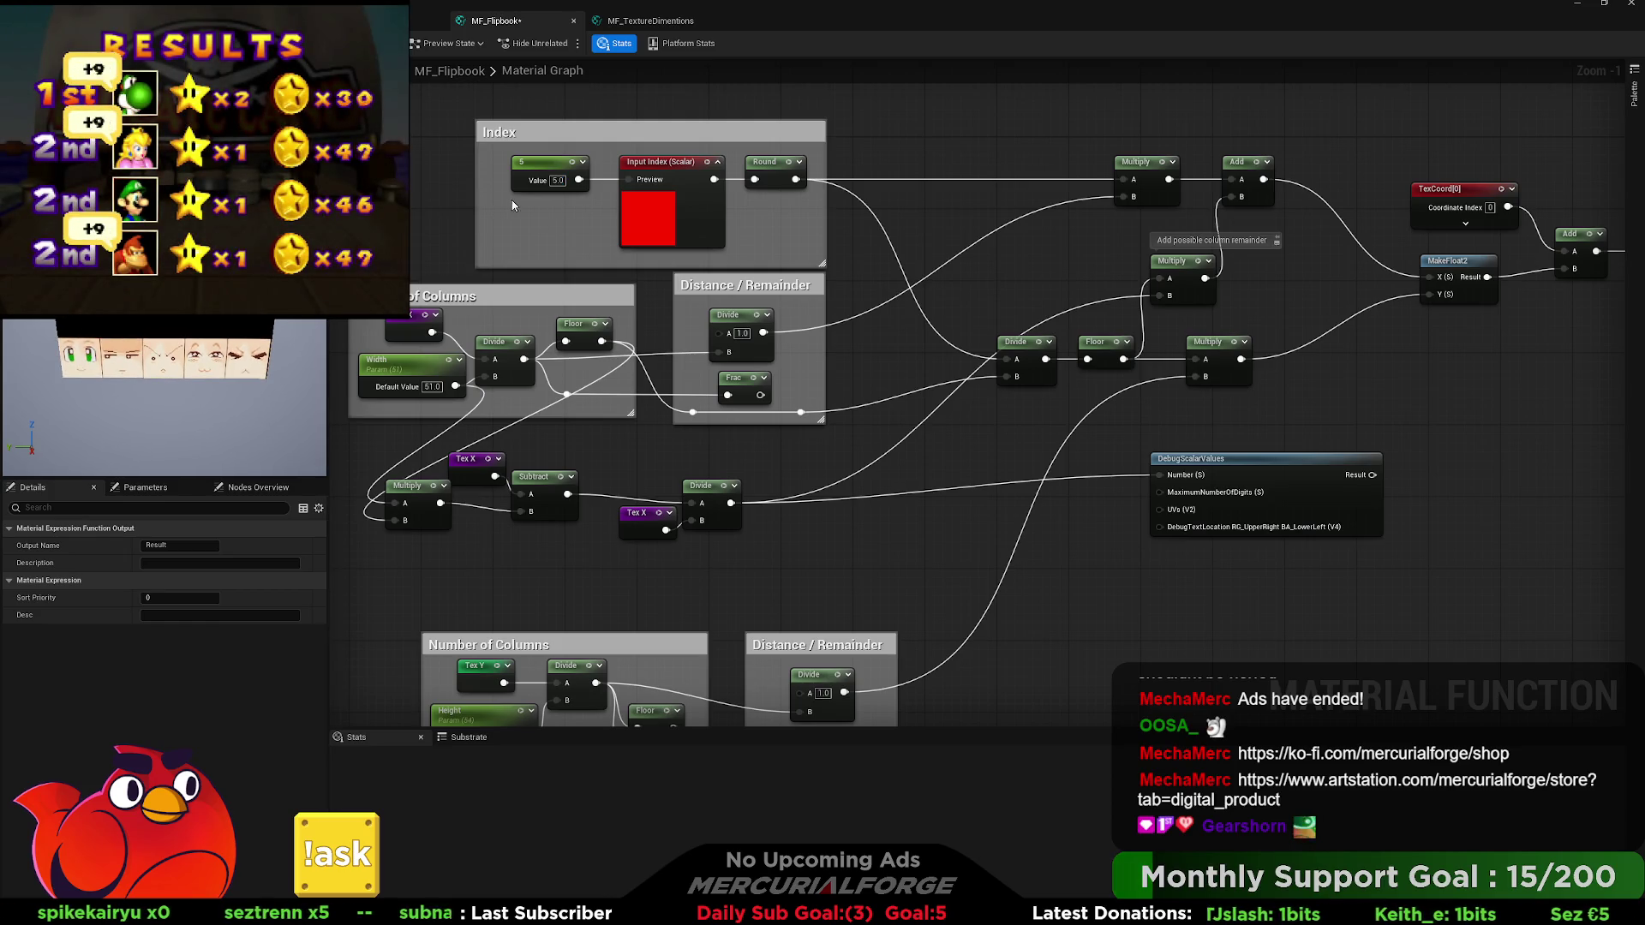
{"action": "type", "text": "1"}
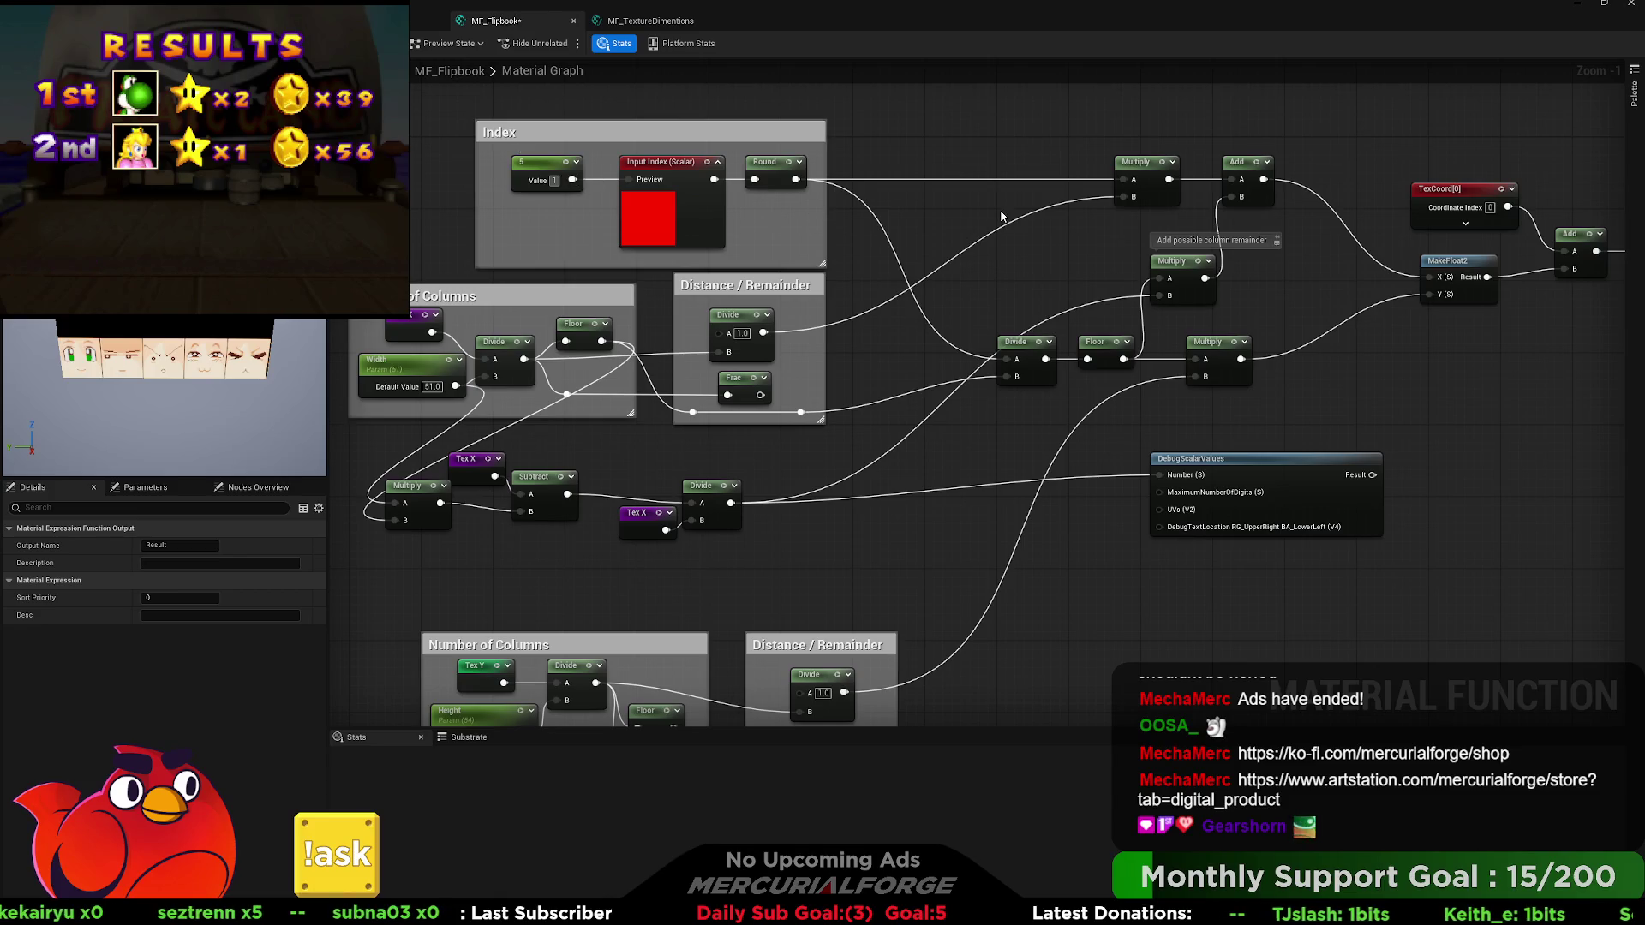
{"action": "left_click", "coordinate": [1003, 217]}
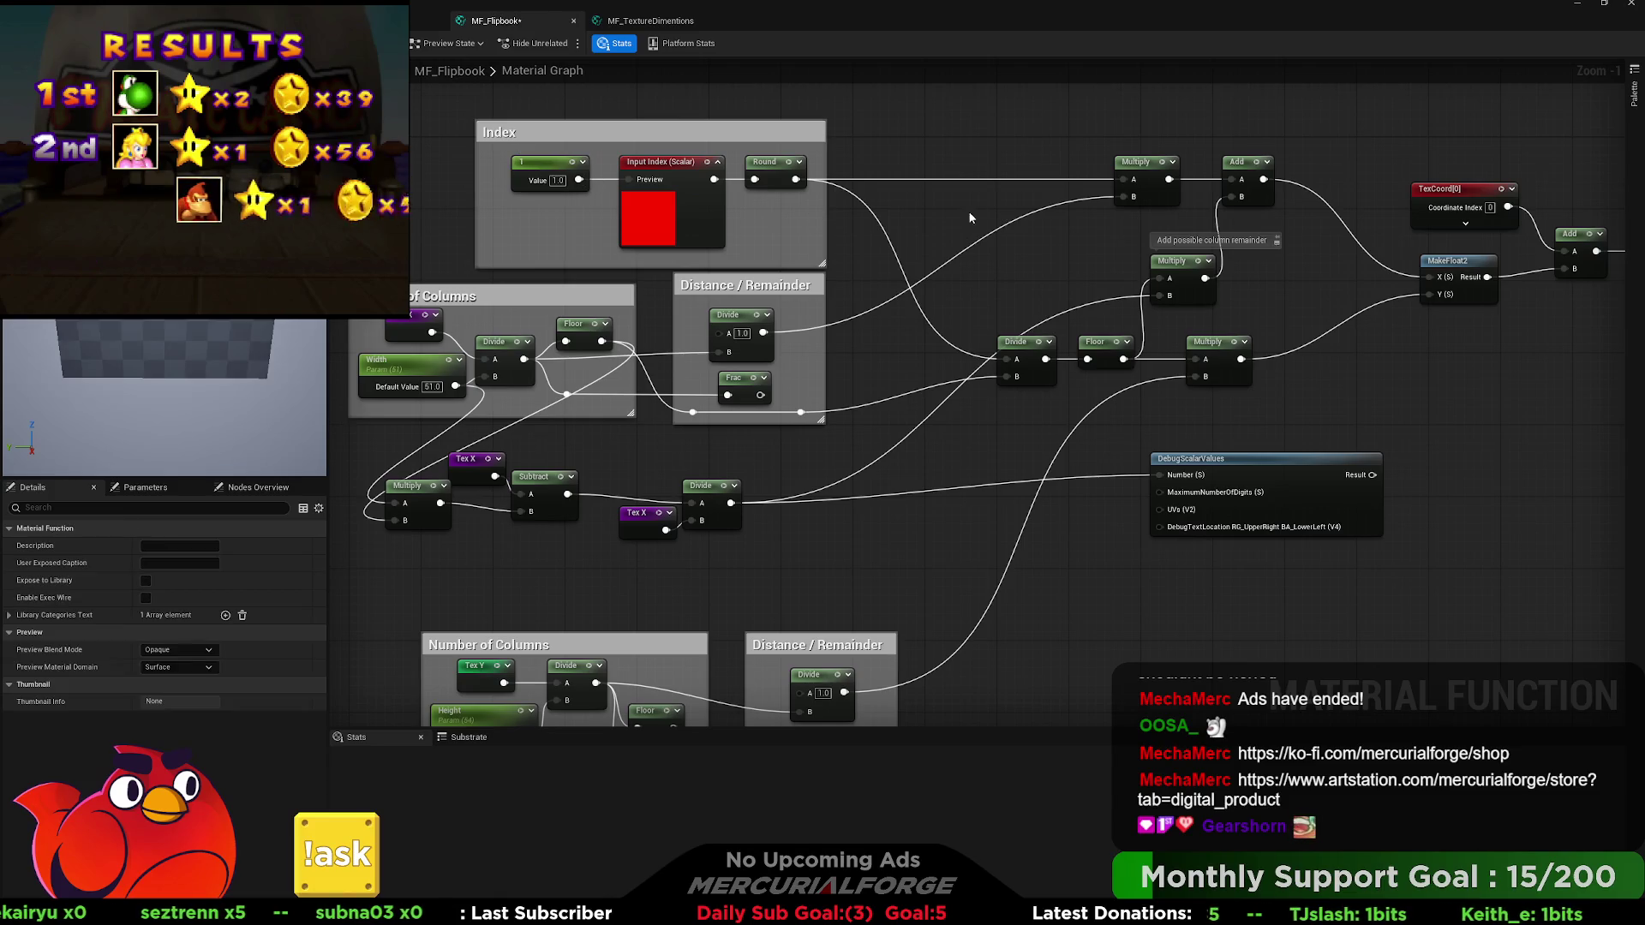
{"action": "left_click", "coordinate": [562, 187]}
{"action": "type", "text": "5"}
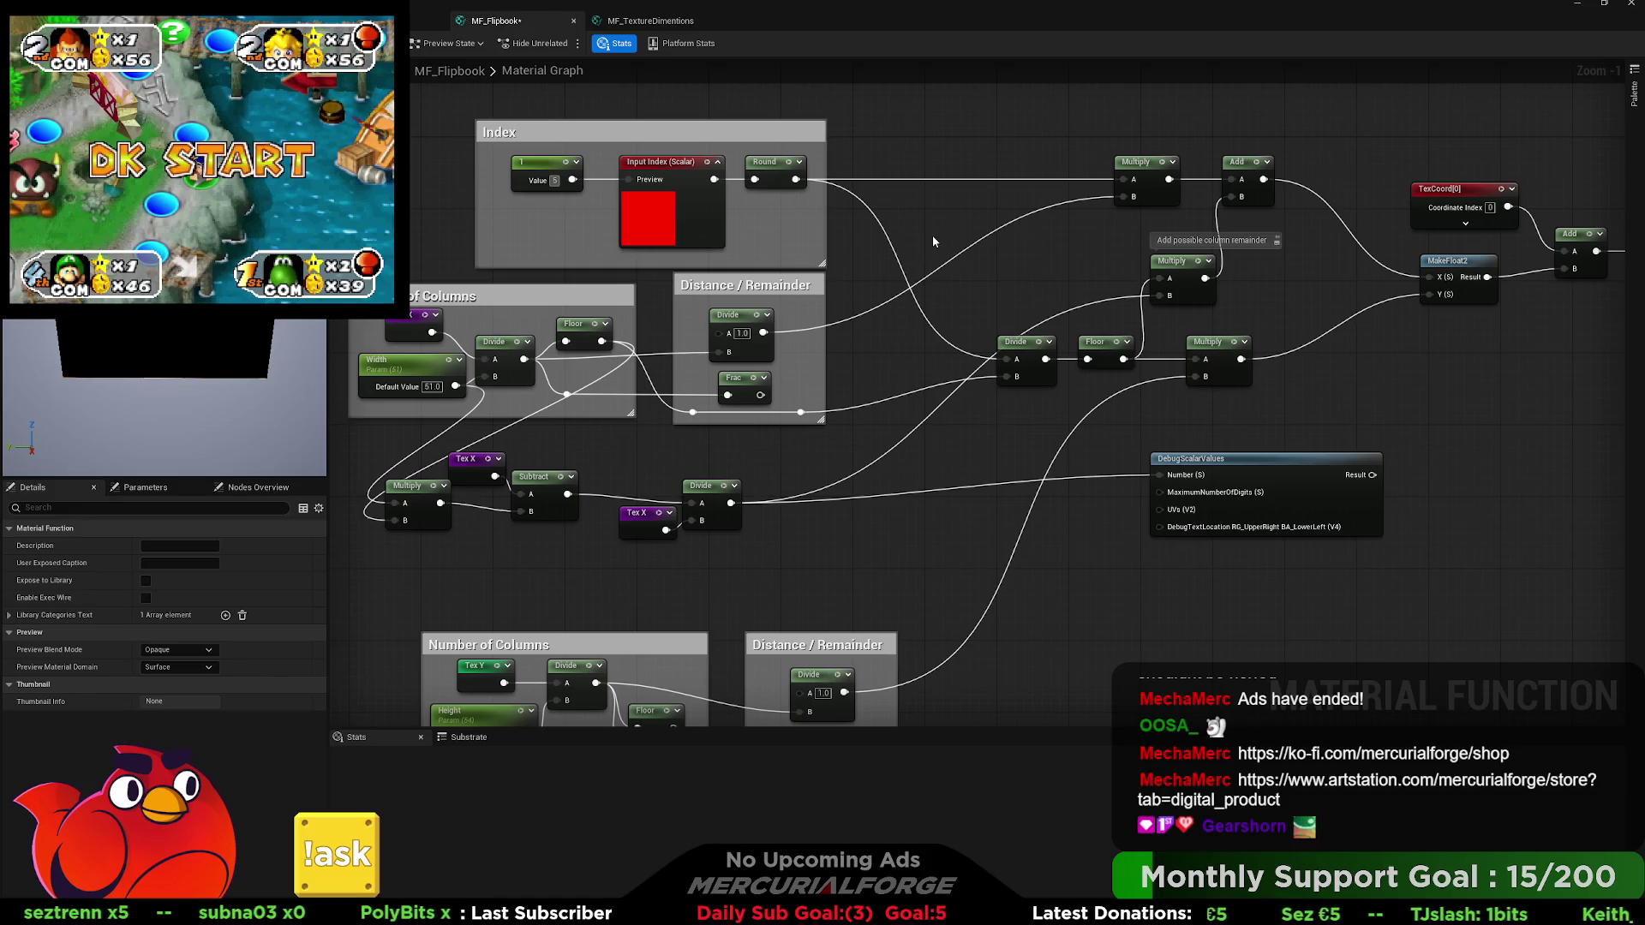
{"action": "key", "text": "Return"}
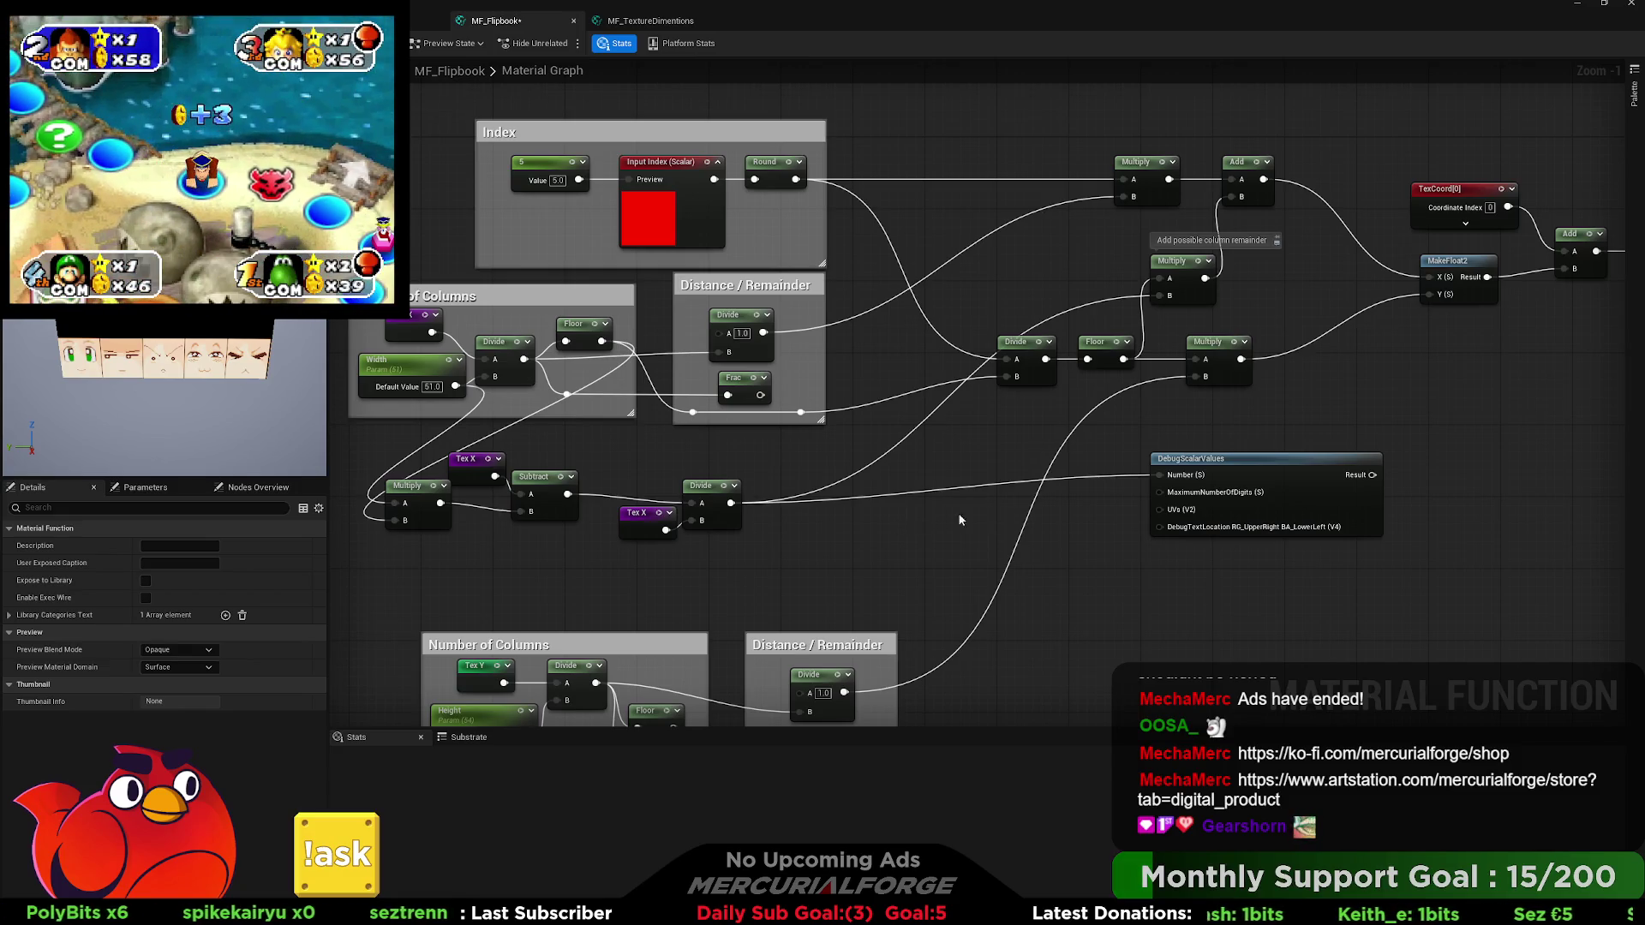
{"action": "left_click_drag", "start_coordinate": [1320, 429], "coordinate": [1201, 566]}
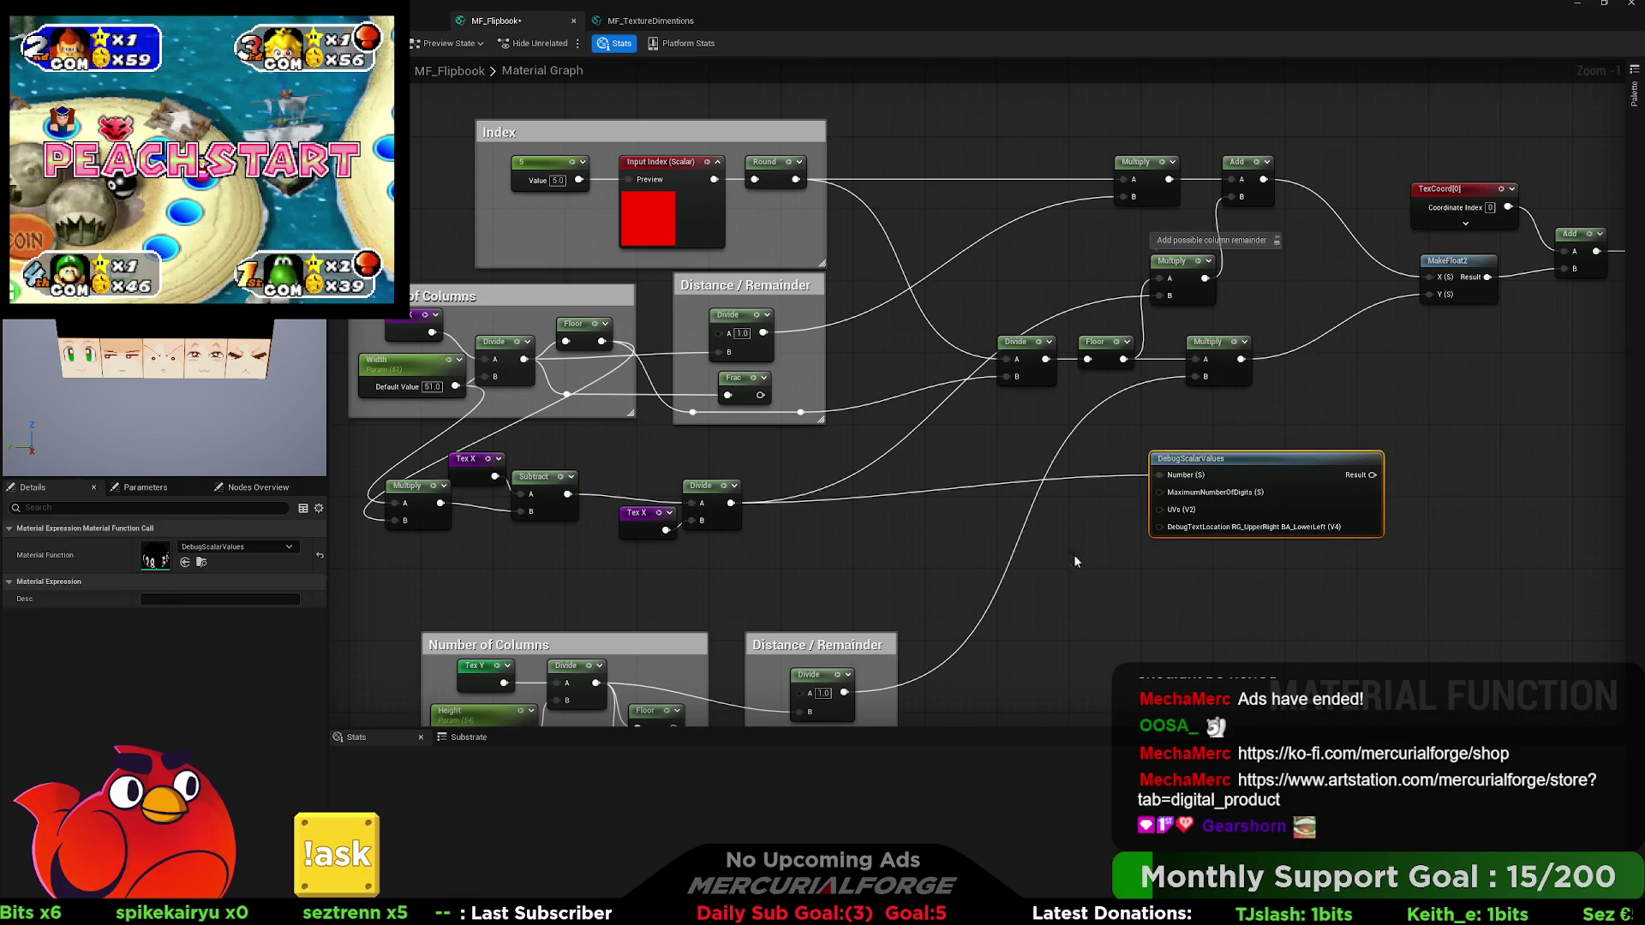
Move the texture node chain up and the Number of Columns group left.
{"action": "left_click", "coordinate": [821, 547]}
{"action": "left_click_drag", "start_coordinate": [599, 450], "coordinate": [1331, 462]}
{"action": "left_click_drag", "start_coordinate": [514, 343], "coordinate": [1024, 445]}
{"action": "mouse_move", "coordinate": [704, 383]}
{"action": "left_mouse_down"}
{"action": "mouse_move", "coordinate": [701, 193]}
{"action": "mouse_move", "coordinate": [718, 175]}
{"action": "left_mouse_up"}
{"action": "left_click_drag", "start_coordinate": [877, 352], "coordinate": [616, 352]}
{"action": "mouse_move", "coordinate": [1050, 300]}
{"action": "left_mouse_down"}
{"action": "mouse_move", "coordinate": [684, 295]}
{"action": "mouse_move", "coordinate": [685, 324]}
{"action": "mouse_move", "coordinate": [830, 328]}
{"action": "mouse_move", "coordinate": [681, 328]}
{"action": "left_mouse_up"}
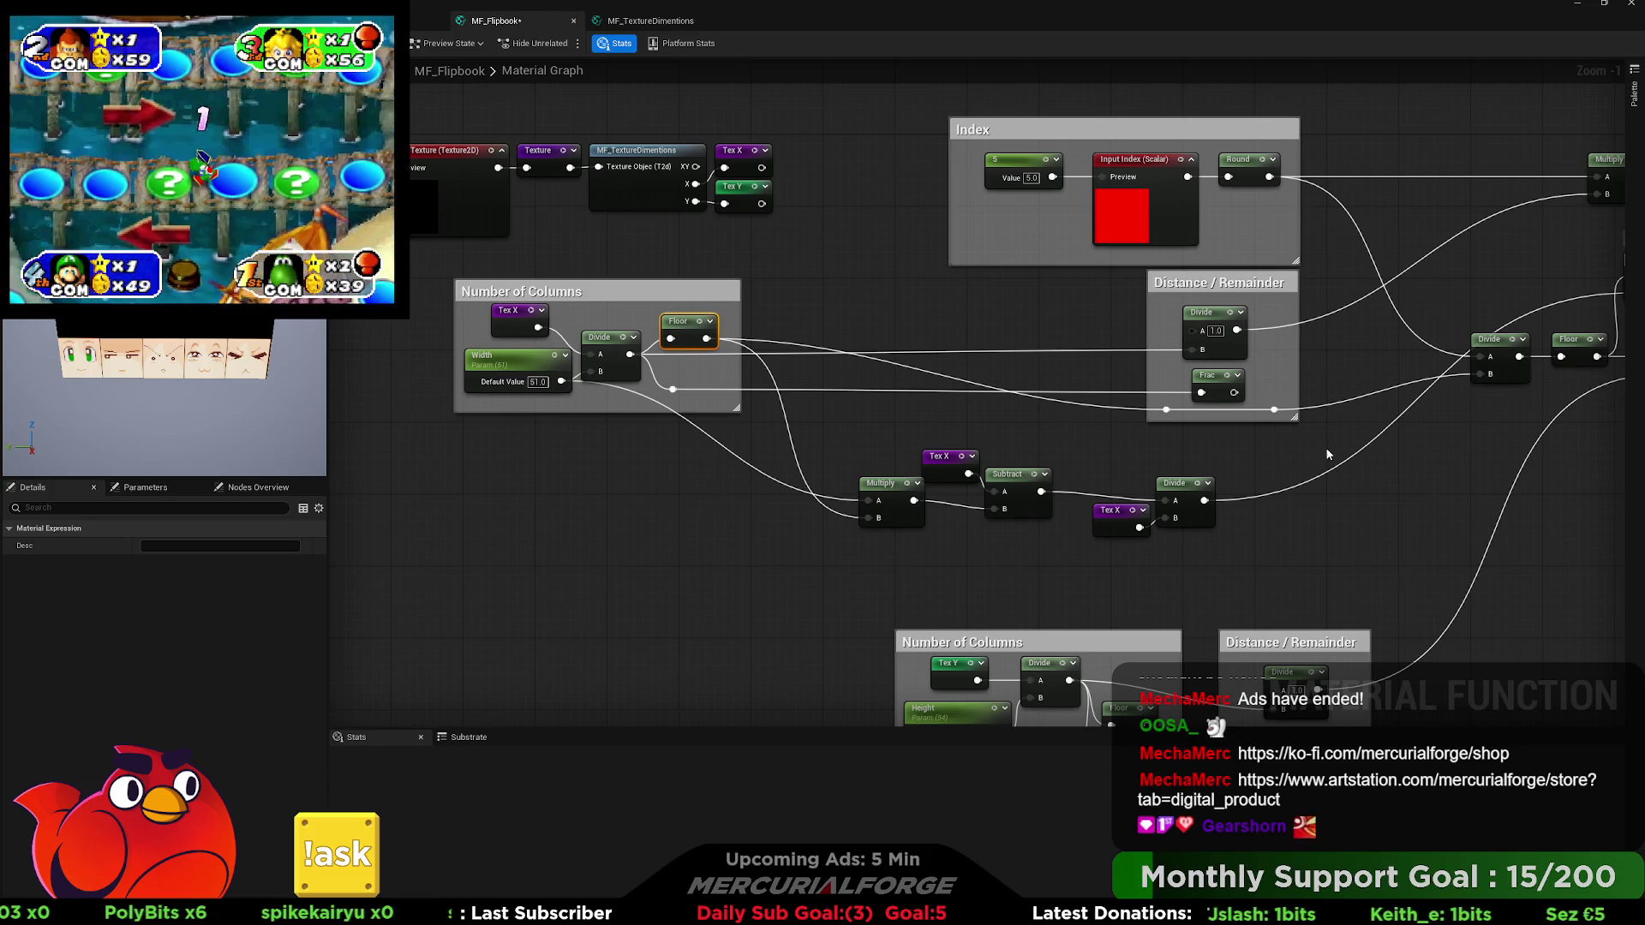
Delete the Frac node, shorten the Distance / Remainder group, and place it beside Number of Columns.
{"action": "left_click_drag", "start_coordinate": [688, 382], "coordinate": [581, 316]}
{"action": "left_click", "coordinate": [1163, 496]}
{"action": "left_click_drag", "start_coordinate": [1164, 496], "coordinate": [1155, 457]}
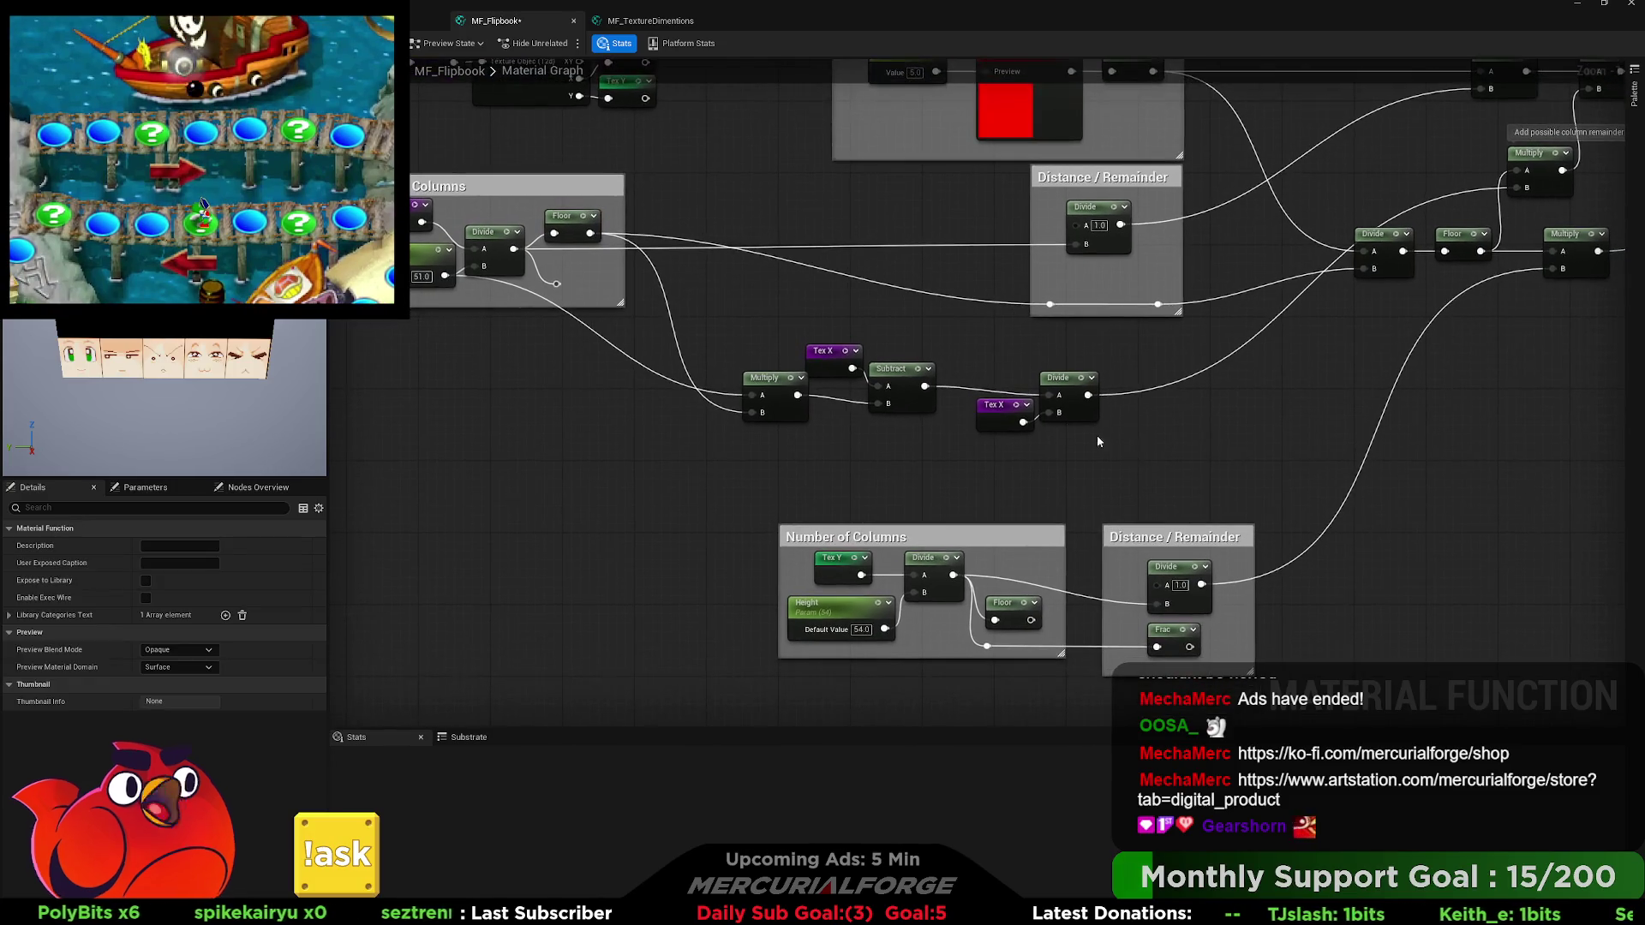
{"action": "left_click", "coordinate": [1165, 631]}
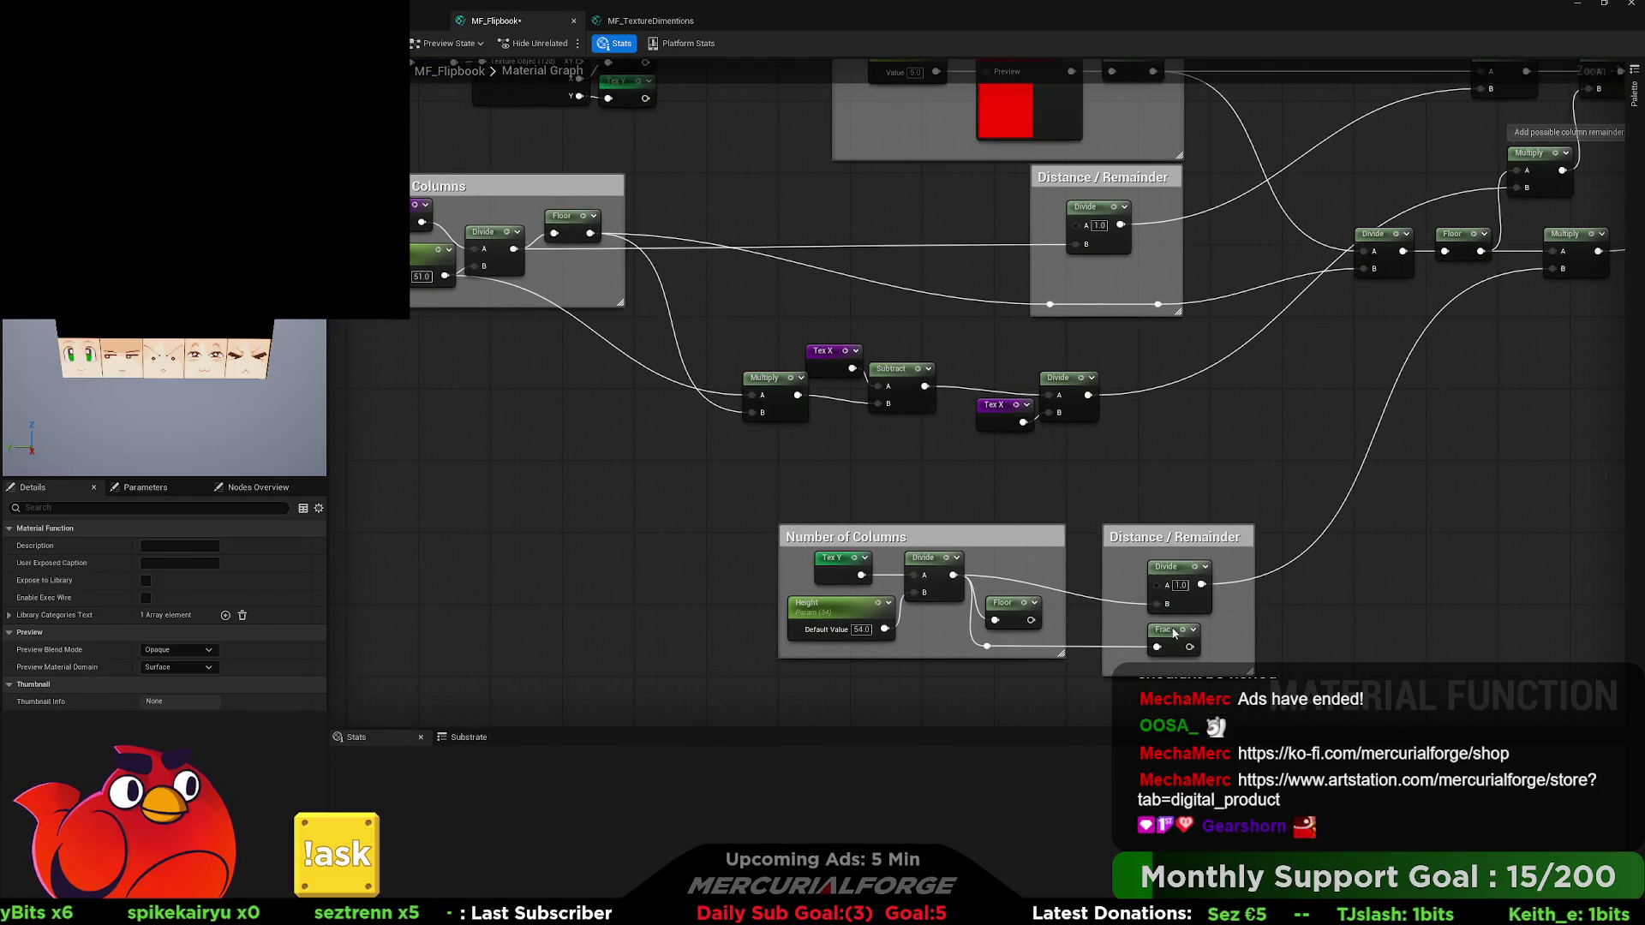
{"action": "key", "text": "Delete"}
{"action": "left_click_drag", "start_coordinate": [1056, 259], "coordinate": [1177, 364]}
{"action": "left_click_drag", "start_coordinate": [1231, 422], "coordinate": [1237, 379]}
{"action": "left_click_drag", "start_coordinate": [1244, 276], "coordinate": [876, 284]}
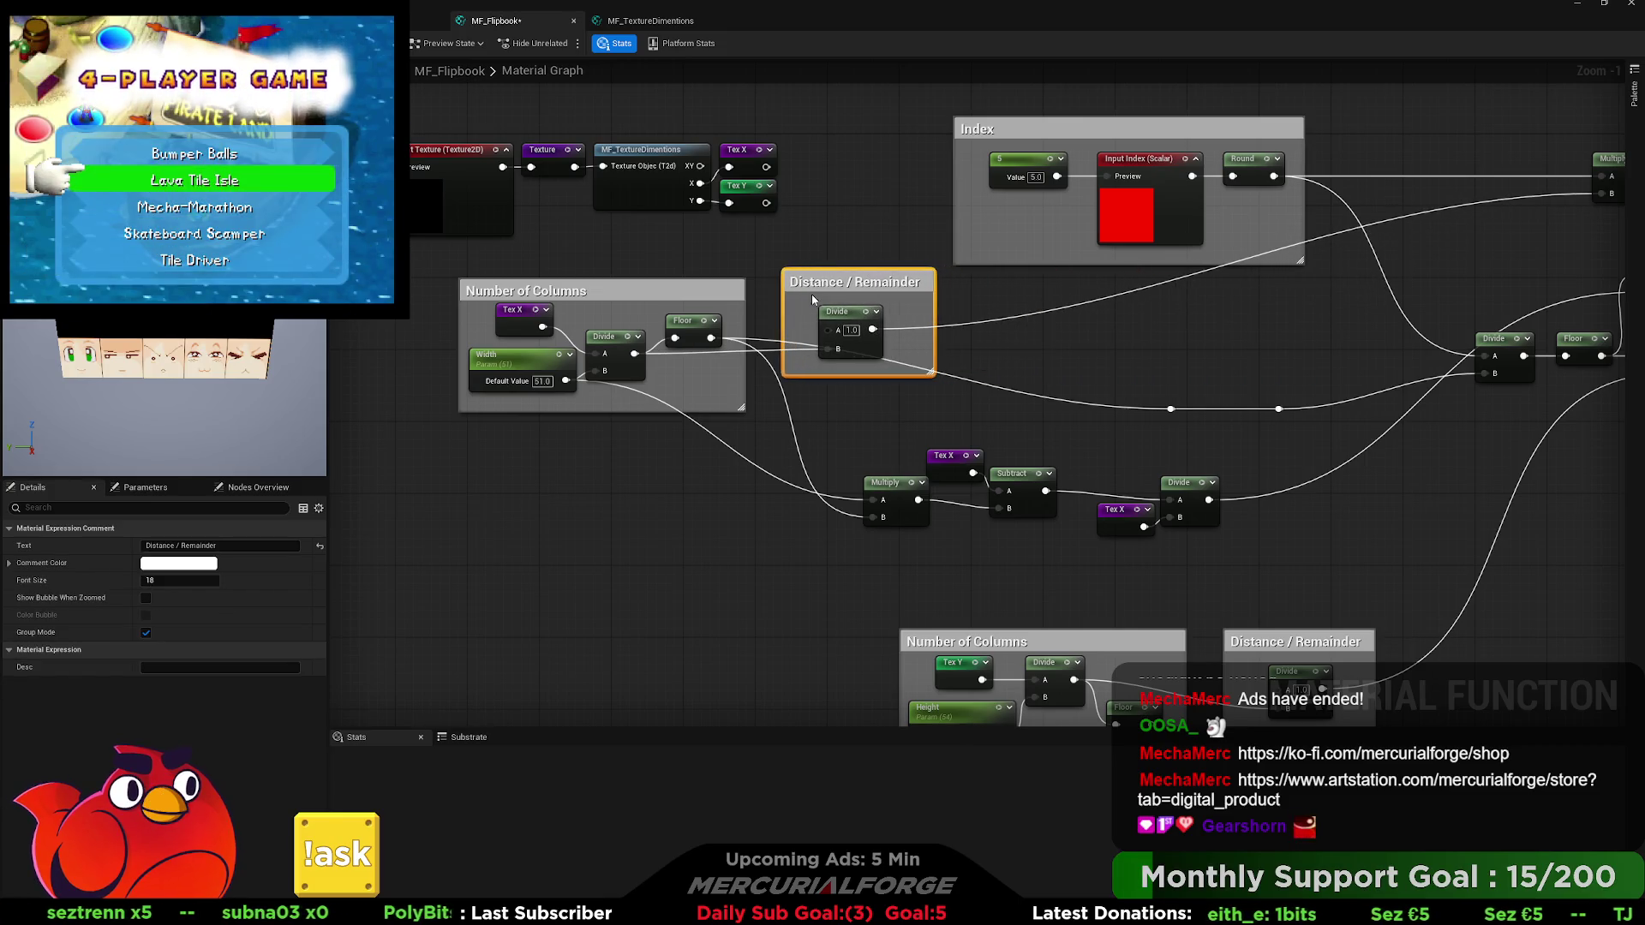
Move Floor out of Number of Columns and retitle the Distance / Remainder comment to Distance.
{"action": "mouse_move", "coordinate": [690, 326]}
{"action": "left_mouse_down"}
{"action": "mouse_move", "coordinate": [691, 379]}
{"action": "mouse_move", "coordinate": [842, 413]}
{"action": "left_mouse_up"}
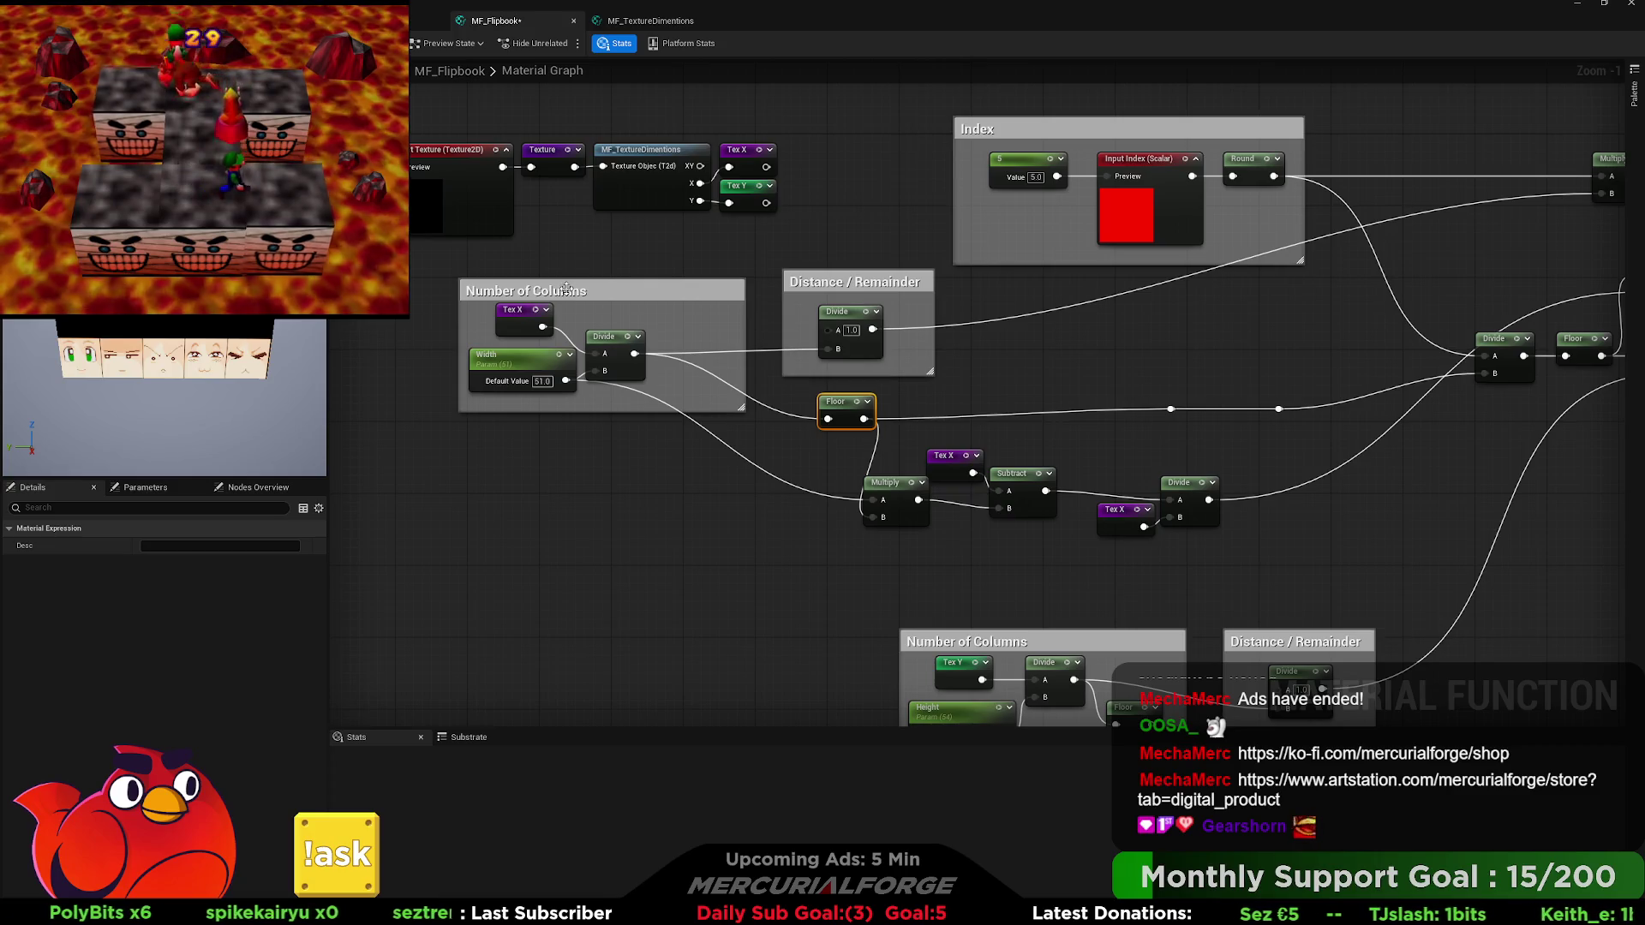
{"action": "left_click_drag", "start_coordinate": [614, 336], "coordinate": [641, 326]}
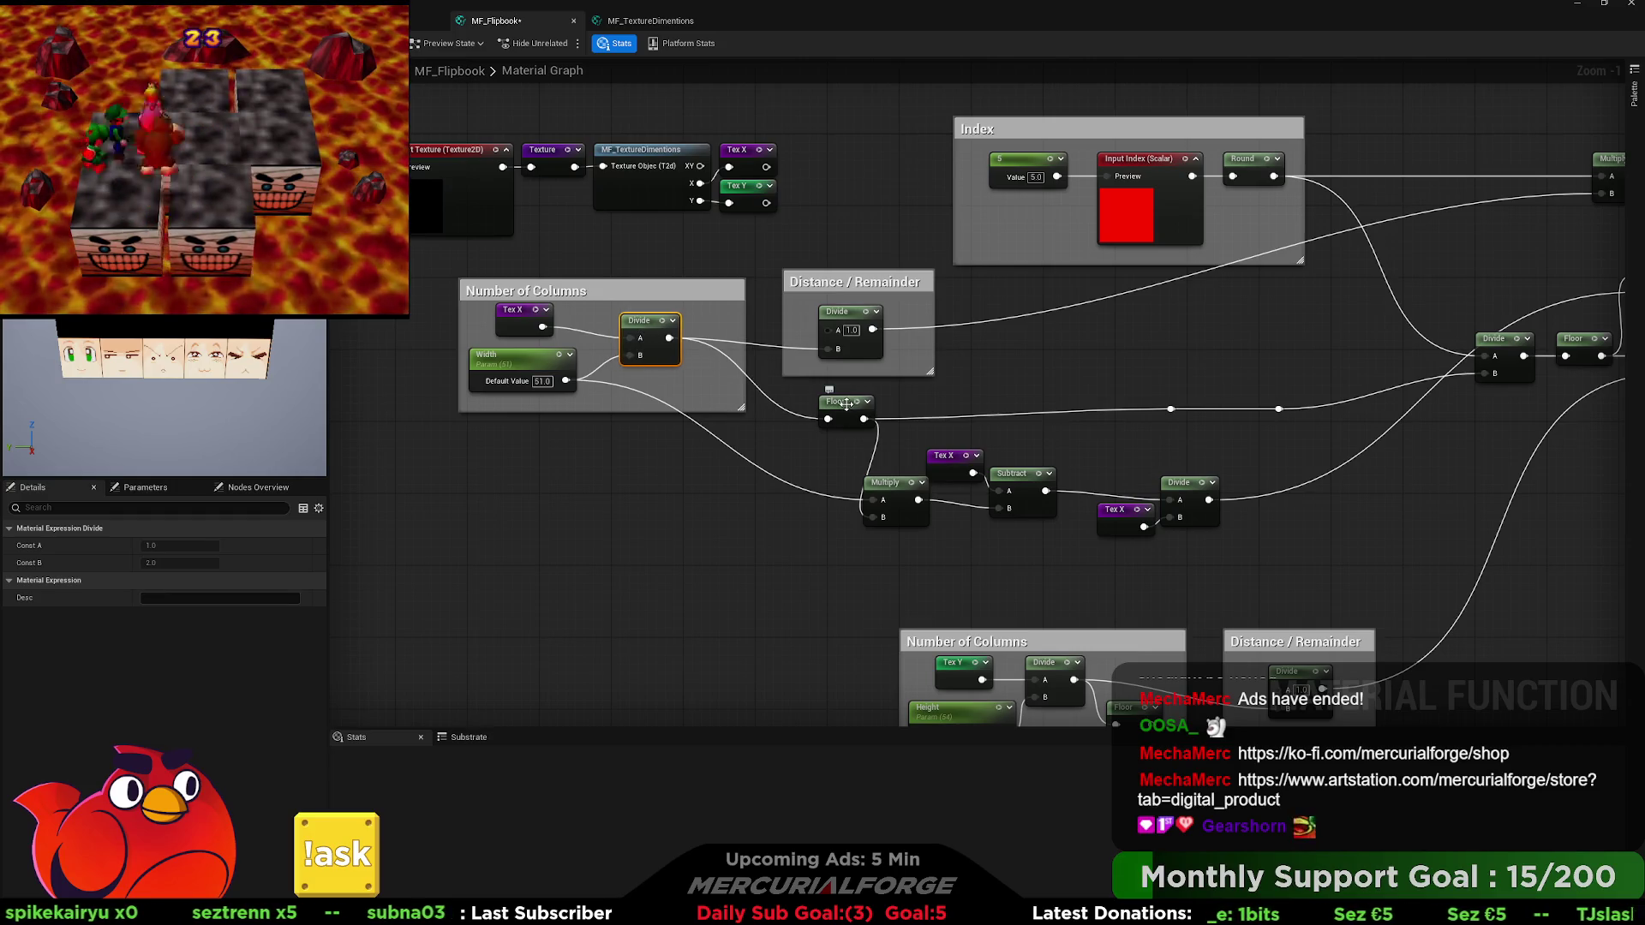
{"action": "double_click", "coordinate": [870, 280]}
{"action": "key", "text": "shift+End"}
{"action": "key", "text": "BackSpace"}
{"action": "left_click", "coordinate": [945, 315]}
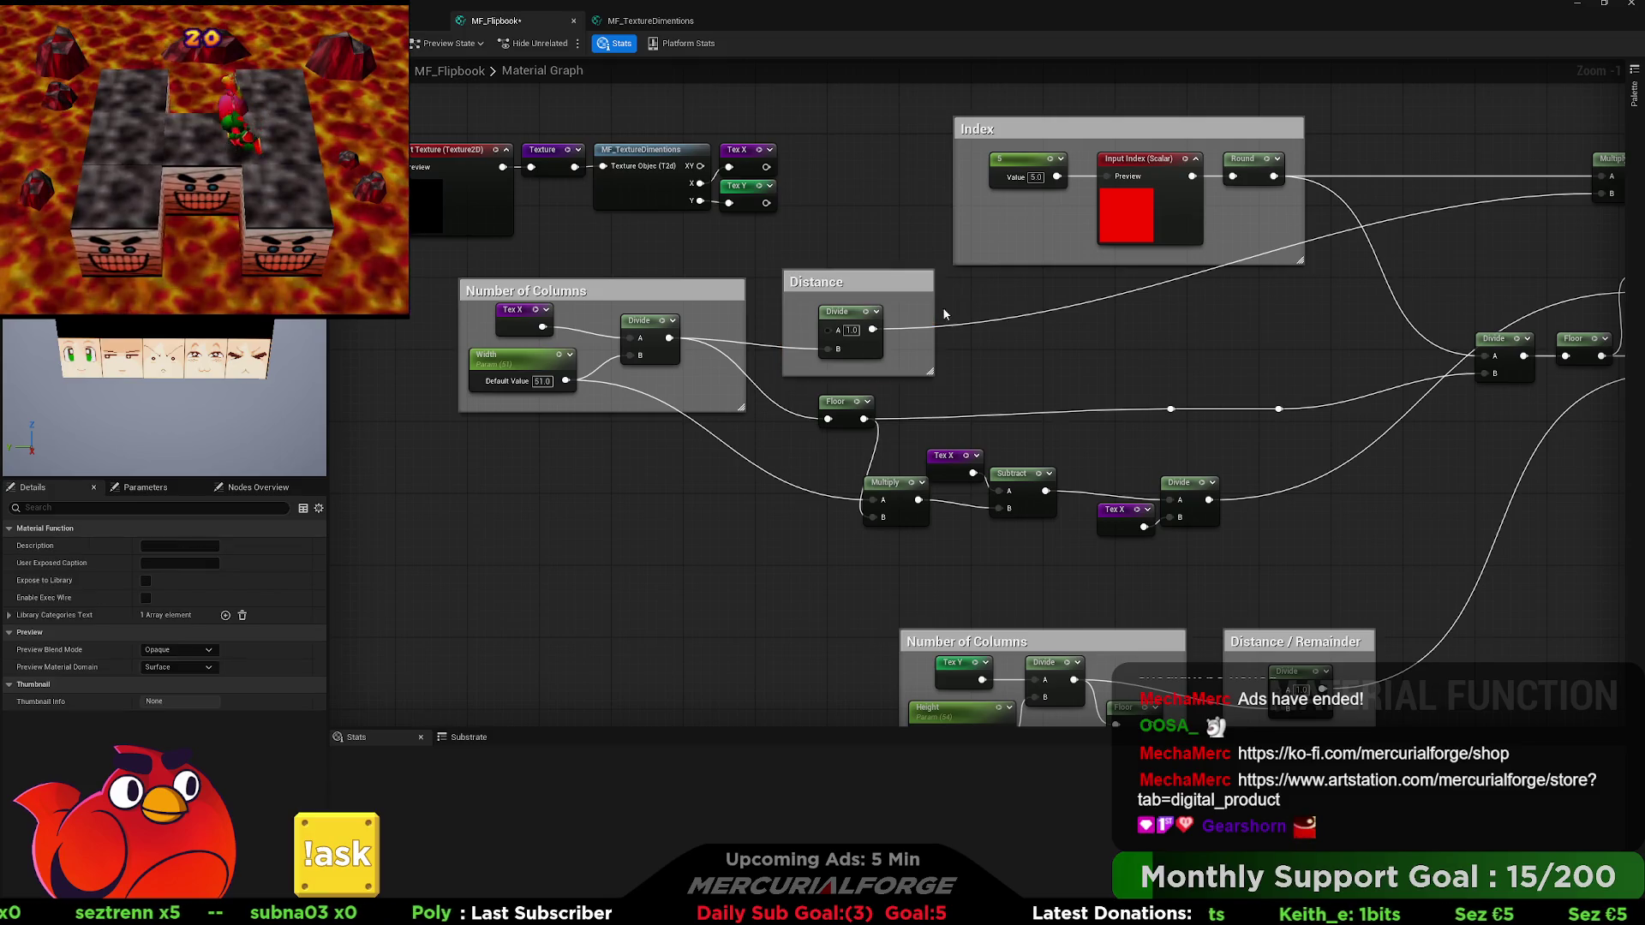
Wrap the Floor node in a new comment titled Count and shift it down-right.
{"action": "left_click", "coordinate": [834, 407]}
{"action": "type", "text": "c"}
{"action": "type", "text": "Cou"}
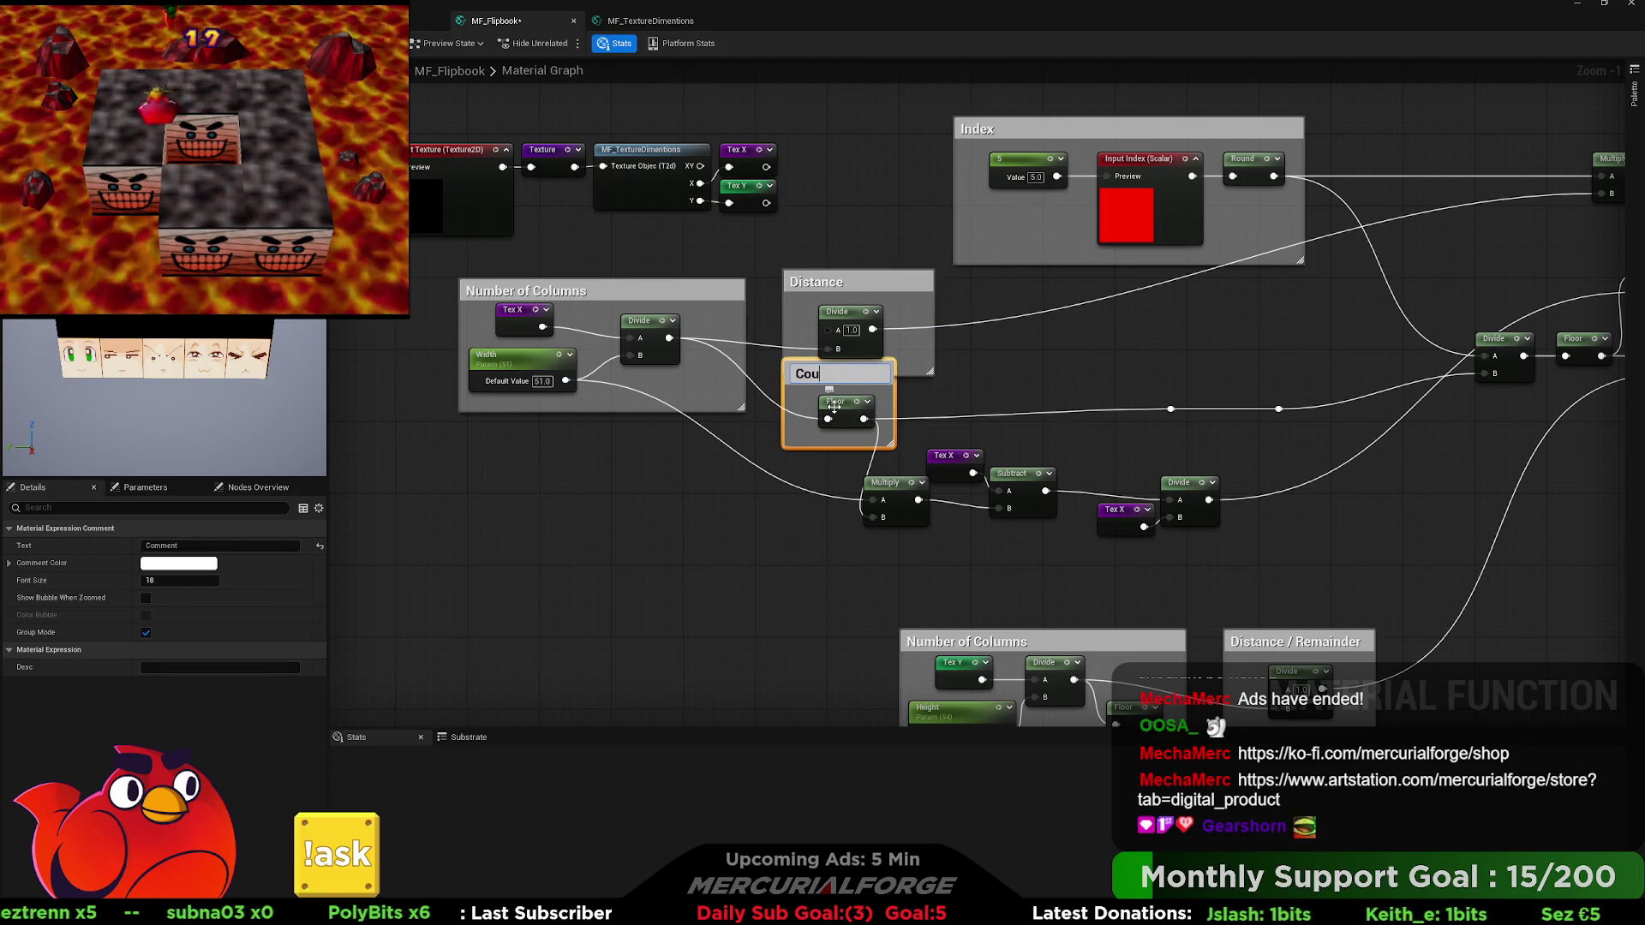
{"action": "type", "text": "nt"}
{"action": "key", "text": "Return"}
{"action": "left_click_drag", "start_coordinate": [873, 382], "coordinate": [891, 409]}
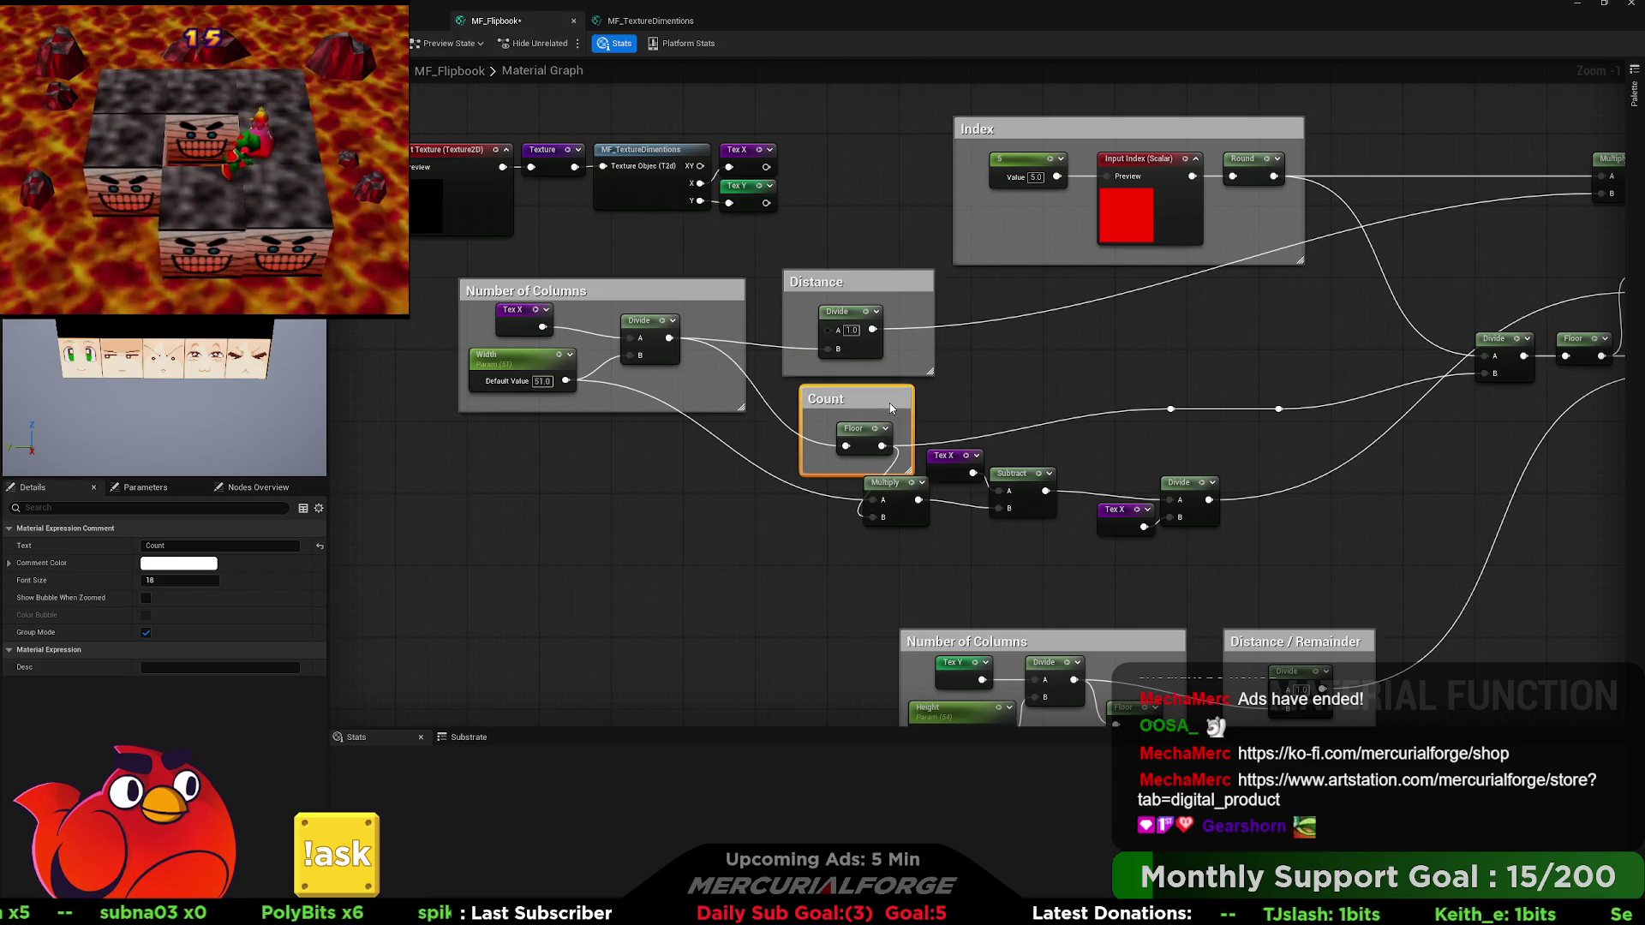
Line up Tex X, Multiply, Subtract and Divide, and wire Count's Floor into Divide B.
{"action": "mouse_move", "coordinate": [1131, 488]}
{"action": "left_mouse_down"}
{"action": "mouse_move", "coordinate": [750, 381]}
{"action": "mouse_move", "coordinate": [925, 444]}
{"action": "mouse_move", "coordinate": [624, 460]}
{"action": "mouse_move", "coordinate": [869, 463]}
{"action": "mouse_move", "coordinate": [924, 432]}
{"action": "mouse_move", "coordinate": [842, 485]}
{"action": "left_mouse_up"}
{"action": "left_click", "coordinate": [1016, 397]}
{"action": "left_click_drag", "start_coordinate": [854, 425], "coordinate": [764, 424]}
{"action": "left_click_drag", "start_coordinate": [903, 437], "coordinate": [839, 437]}
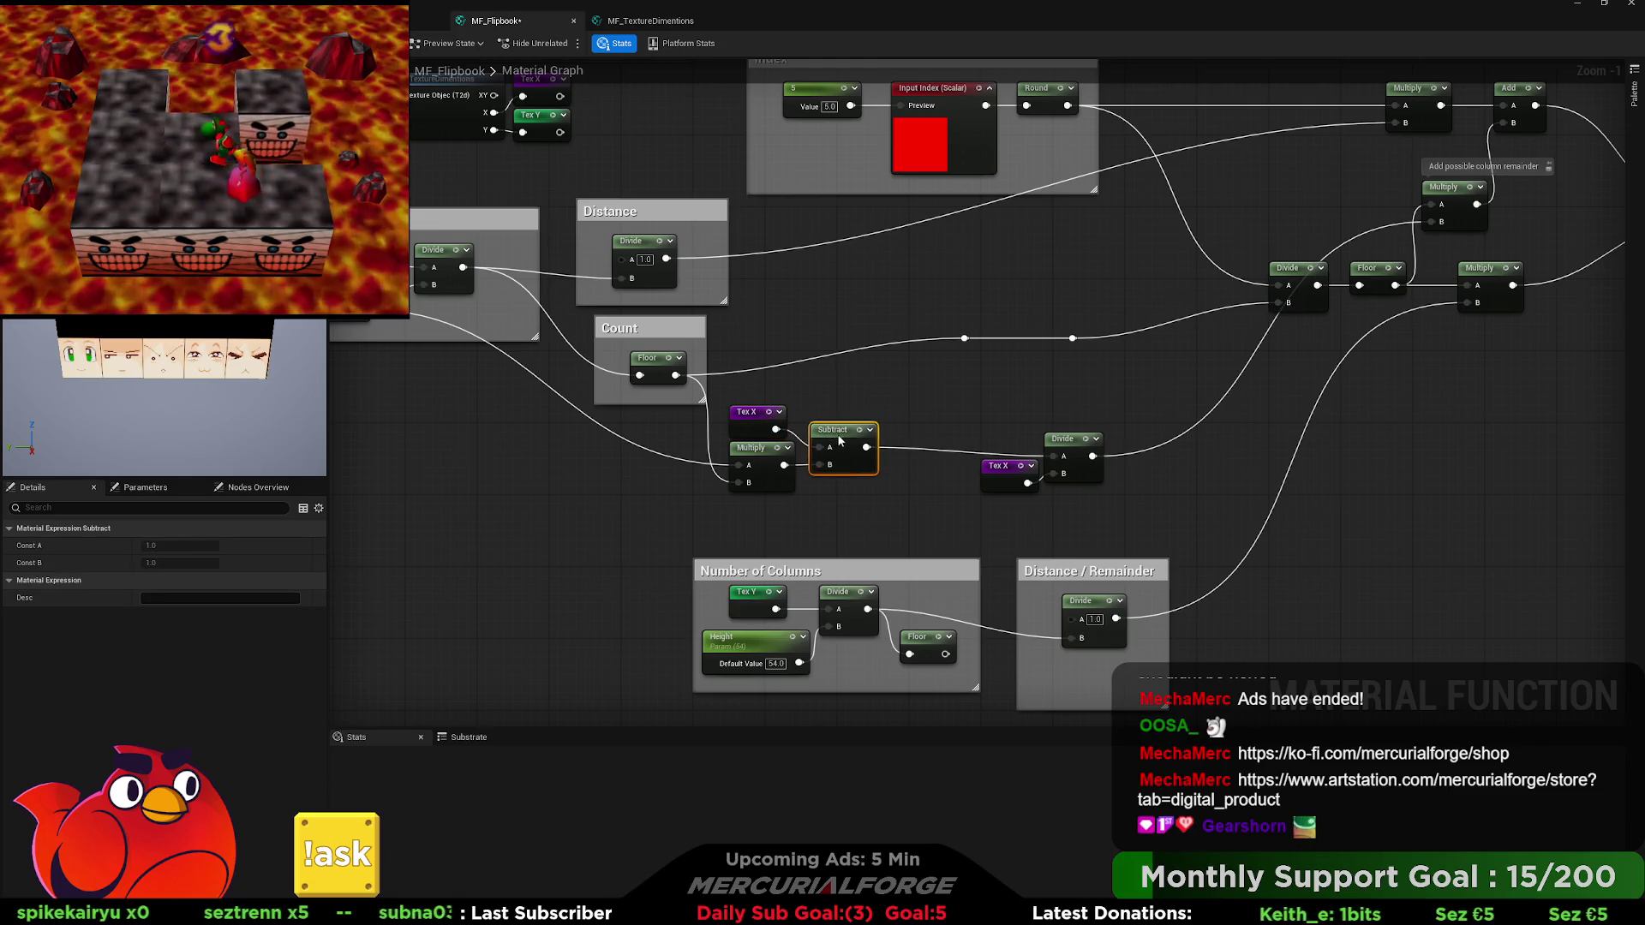
{"action": "mouse_move", "coordinate": [1080, 454]}
{"action": "left_mouse_down"}
{"action": "mouse_move", "coordinate": [973, 437]}
{"action": "mouse_move", "coordinate": [953, 474]}
{"action": "mouse_move", "coordinate": [898, 473]}
{"action": "mouse_move", "coordinate": [997, 434]}
{"action": "left_mouse_up"}
{"action": "mouse_move", "coordinate": [676, 375]}
{"action": "left_mouse_down"}
{"action": "mouse_move", "coordinate": [962, 339]}
{"action": "mouse_move", "coordinate": [1200, 282]}
{"action": "mouse_move", "coordinate": [1304, 305]}
{"action": "mouse_move", "coordinate": [1283, 303]}
{"action": "left_mouse_up"}
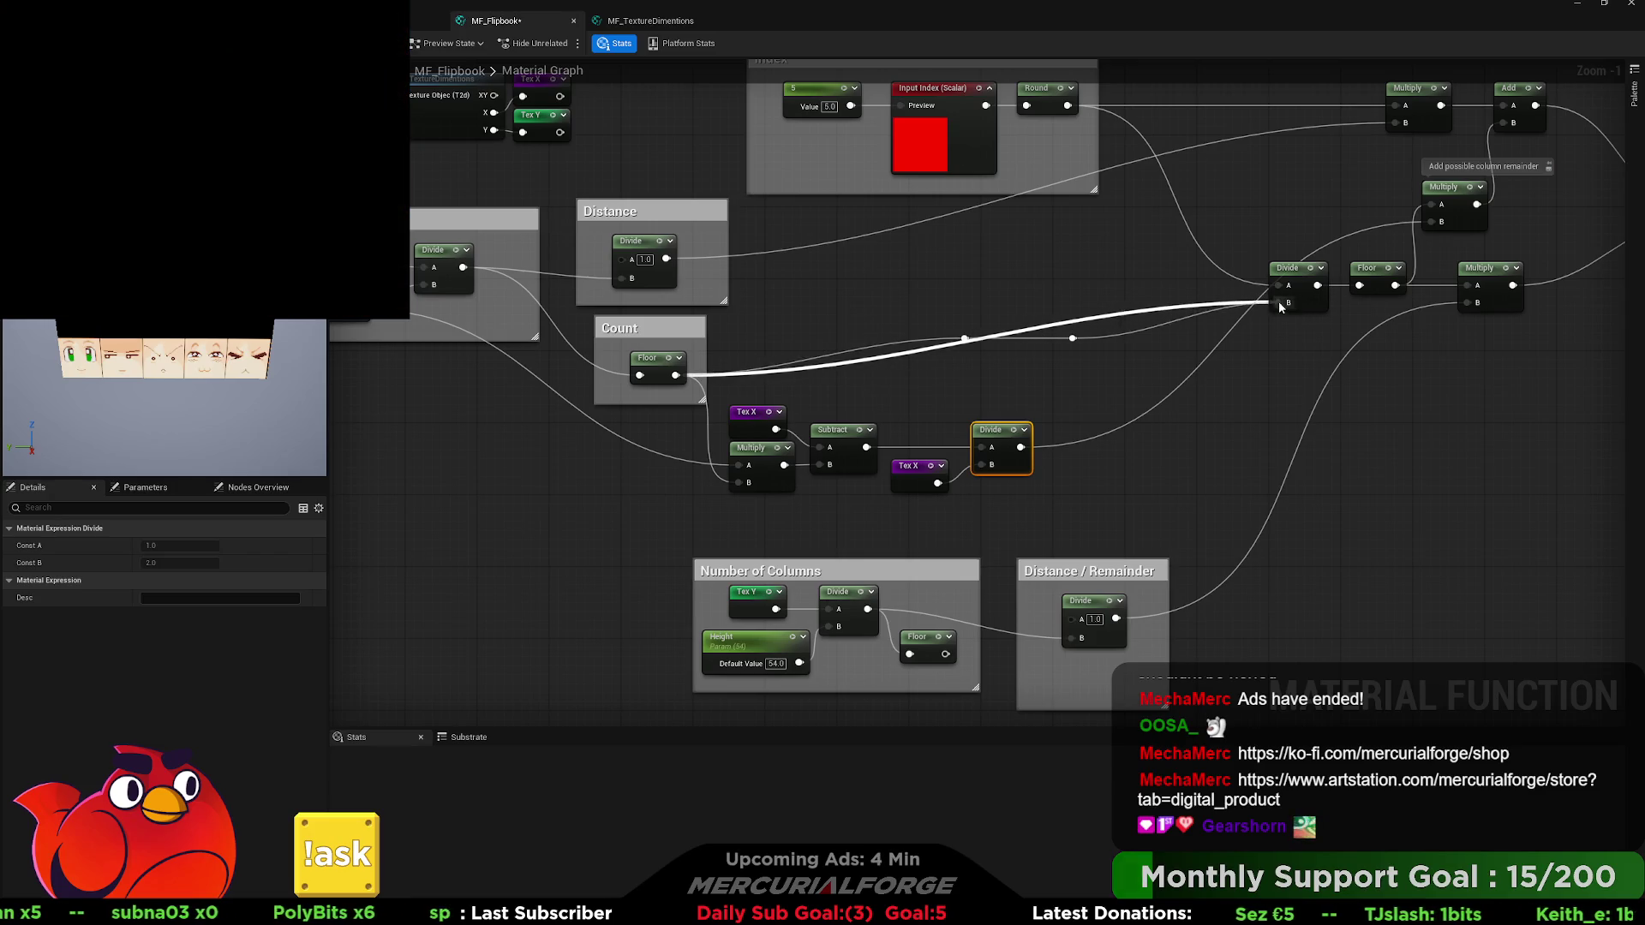
Group Tex X, Multiply, Subtract and Divide in a Remainder comment; add a reroute on the Width wire.
{"action": "left_click_drag", "start_coordinate": [1106, 402], "coordinate": [710, 531]}
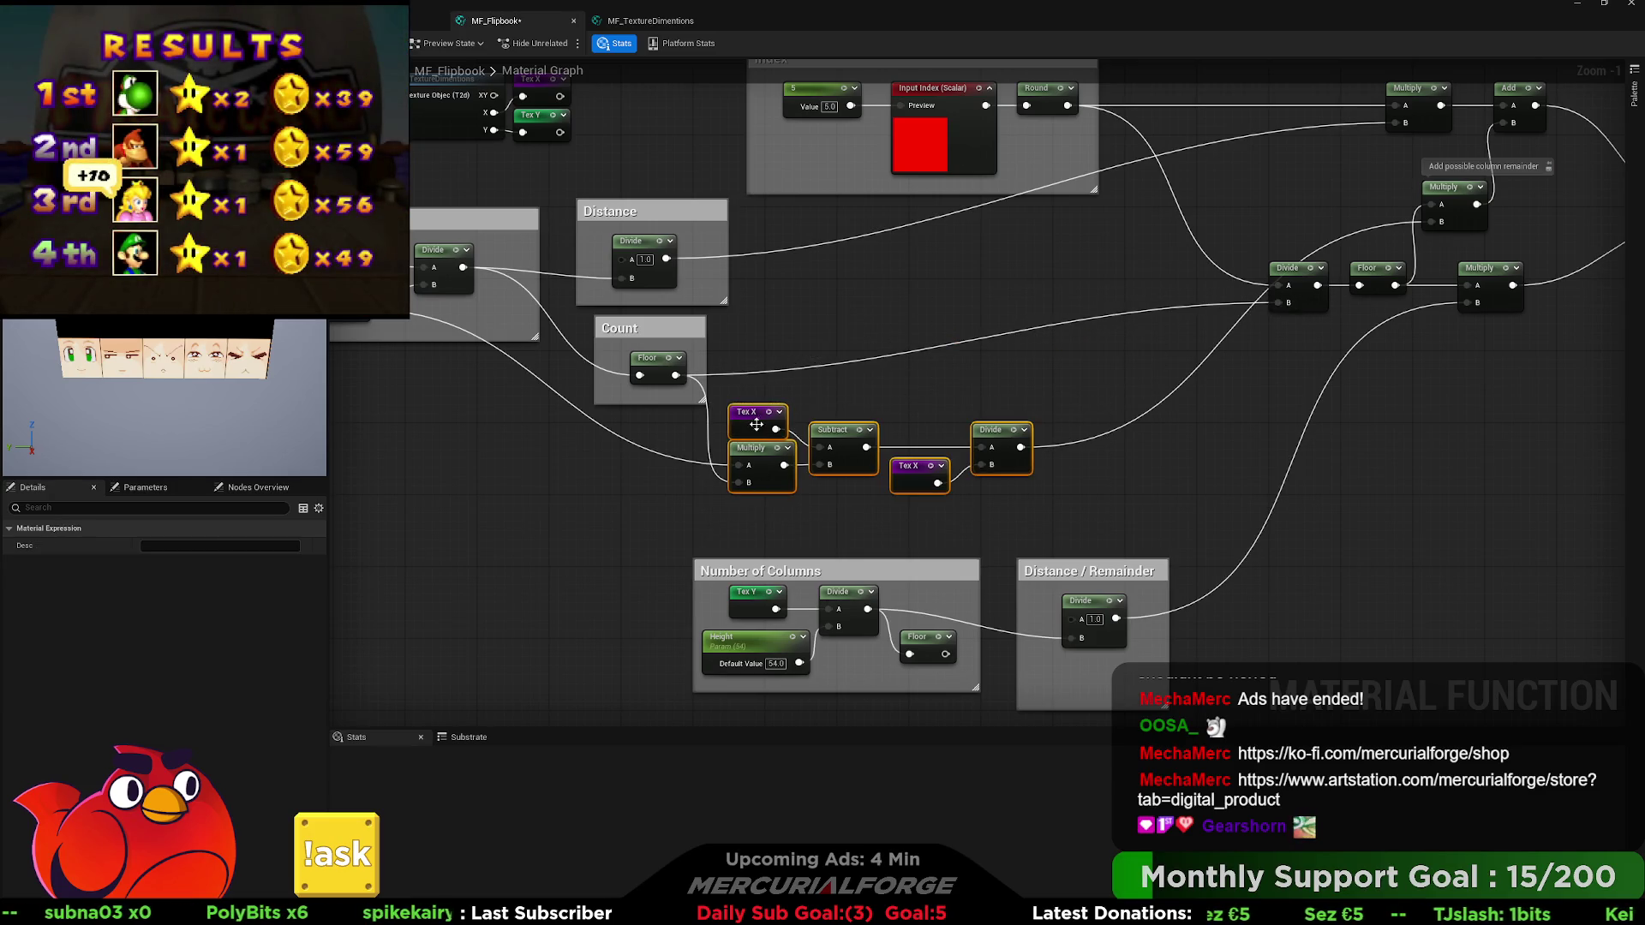
{"action": "left_click_drag", "start_coordinate": [755, 434], "coordinate": [801, 435]}
{"action": "type", "text": "cR"}
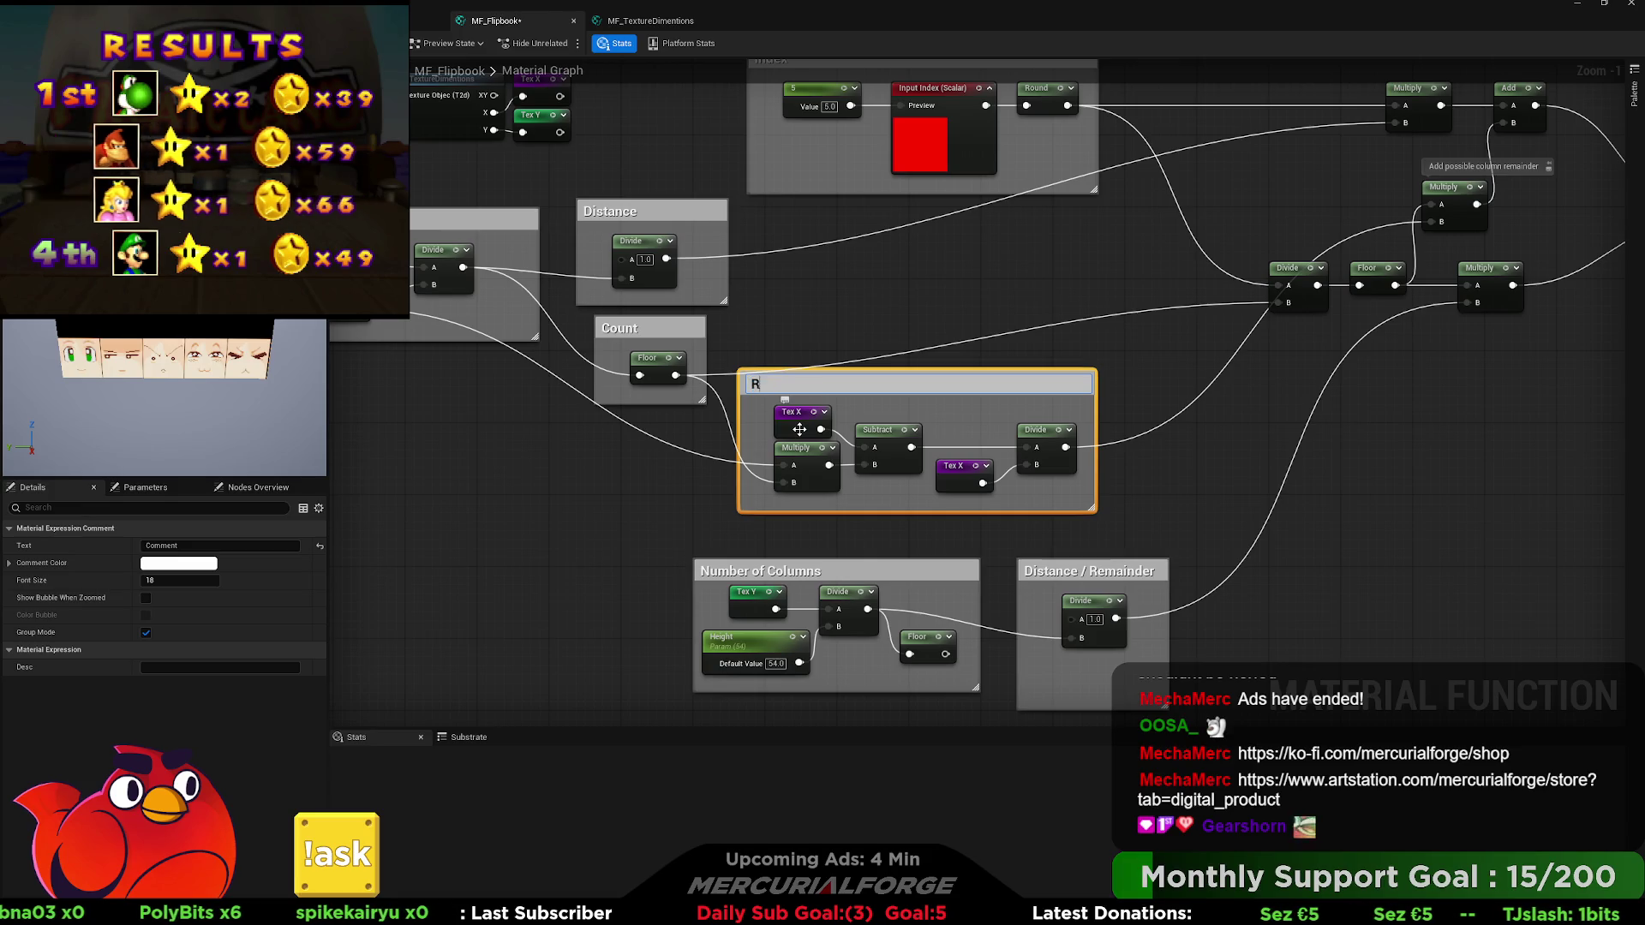
{"action": "key", "text": "Return"}
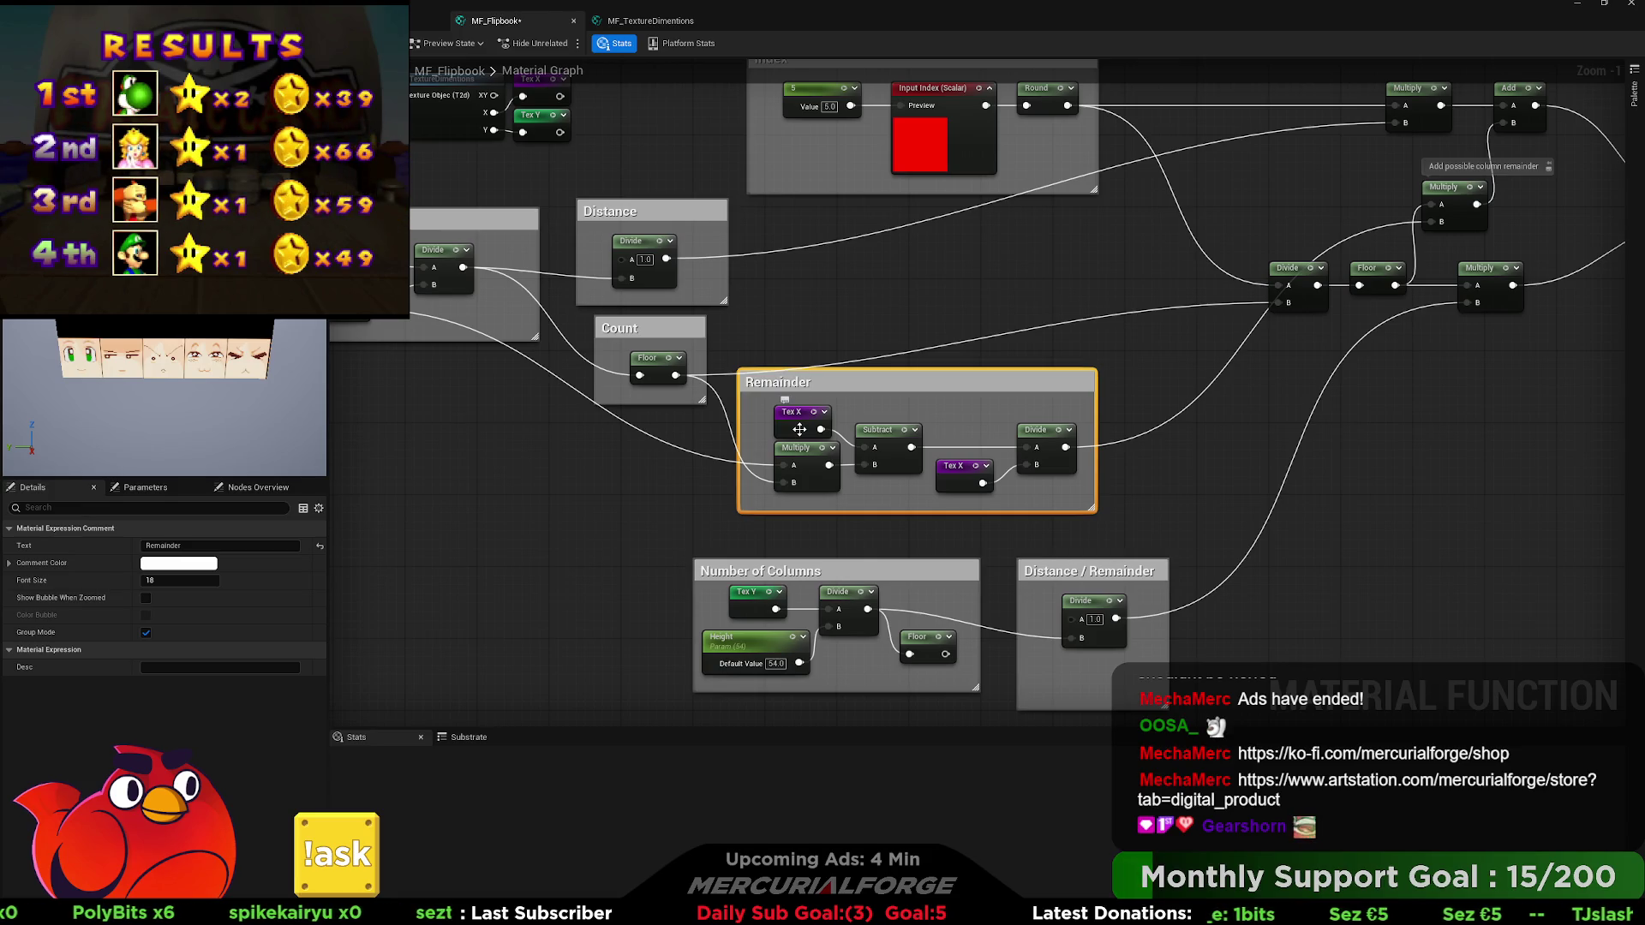
{"action": "left_click_drag", "start_coordinate": [860, 387], "coordinate": [1138, 411]}
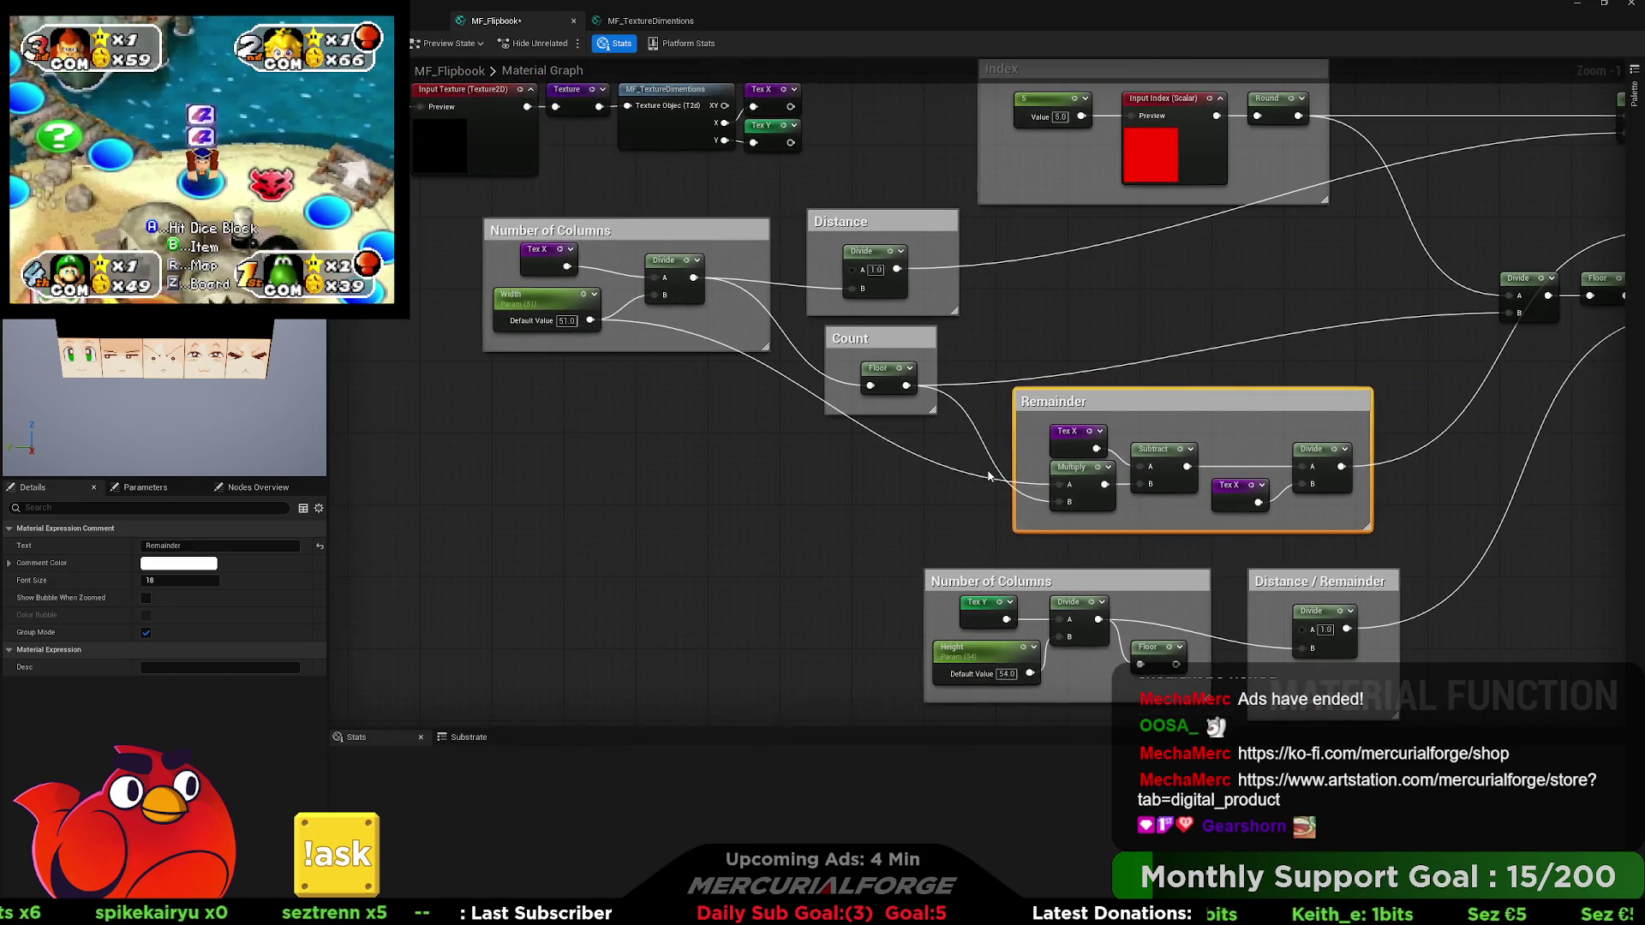
{"action": "left_click", "coordinate": [968, 475]}
{"action": "double_click", "coordinate": [969, 476]}
{"action": "left_click_drag", "start_coordinate": [968, 476], "coordinate": [755, 466]}
Straighten the reroute into Multiply input A, then move the Count group down beside Remainder.
{"action": "key", "text": "q"}
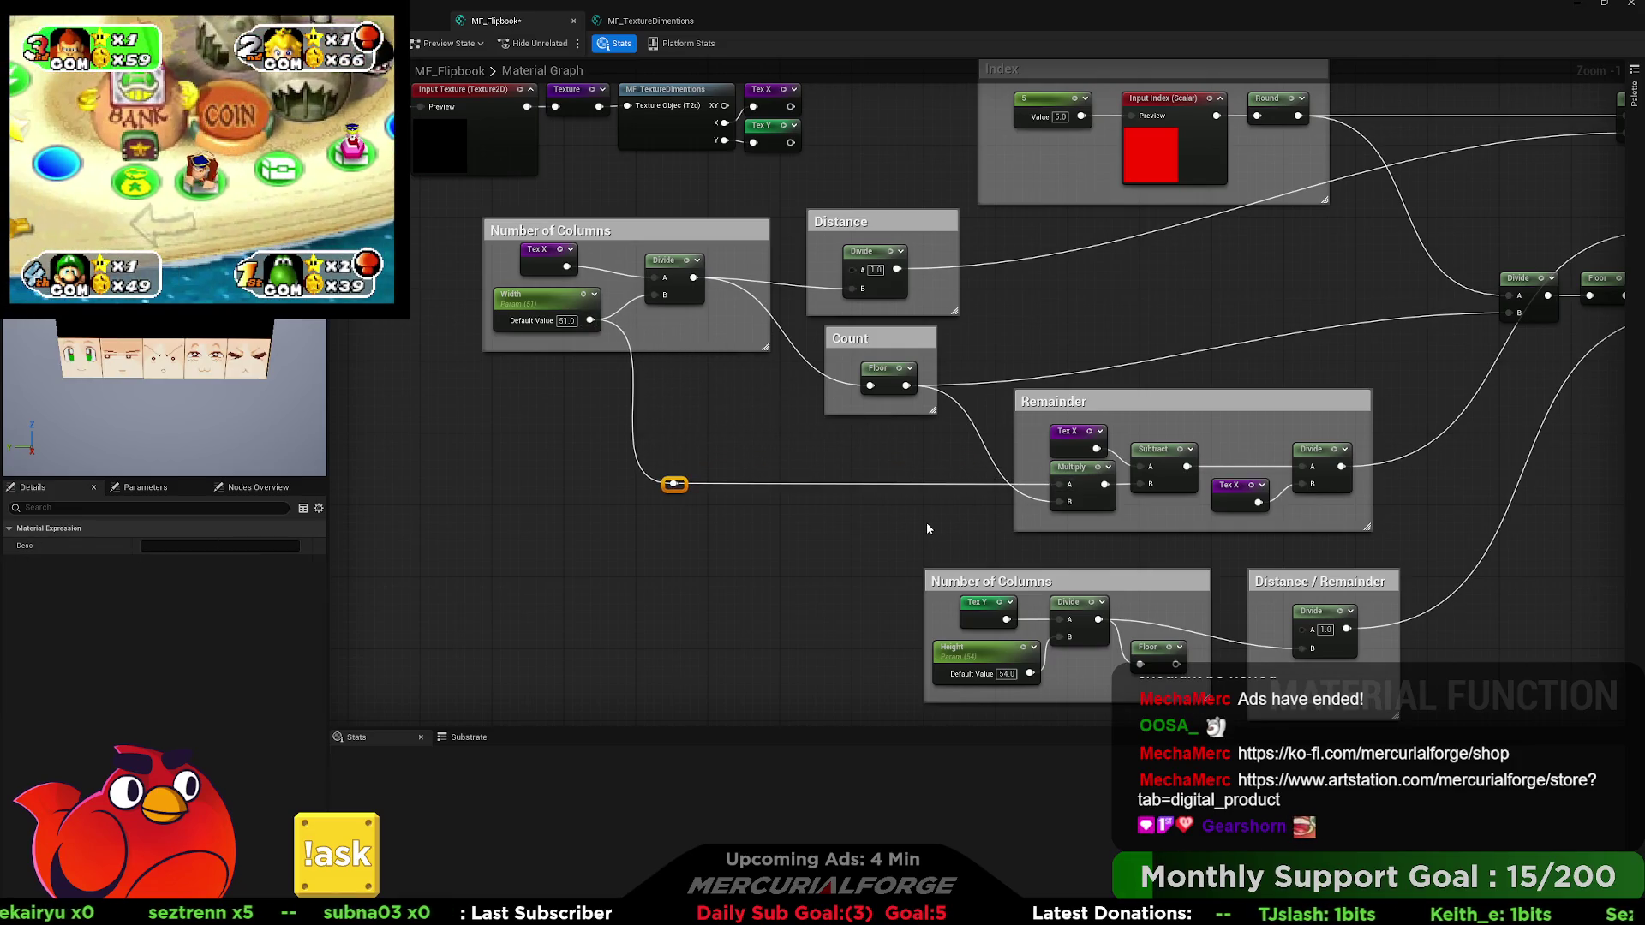
{"action": "left_click", "coordinate": [840, 512]}
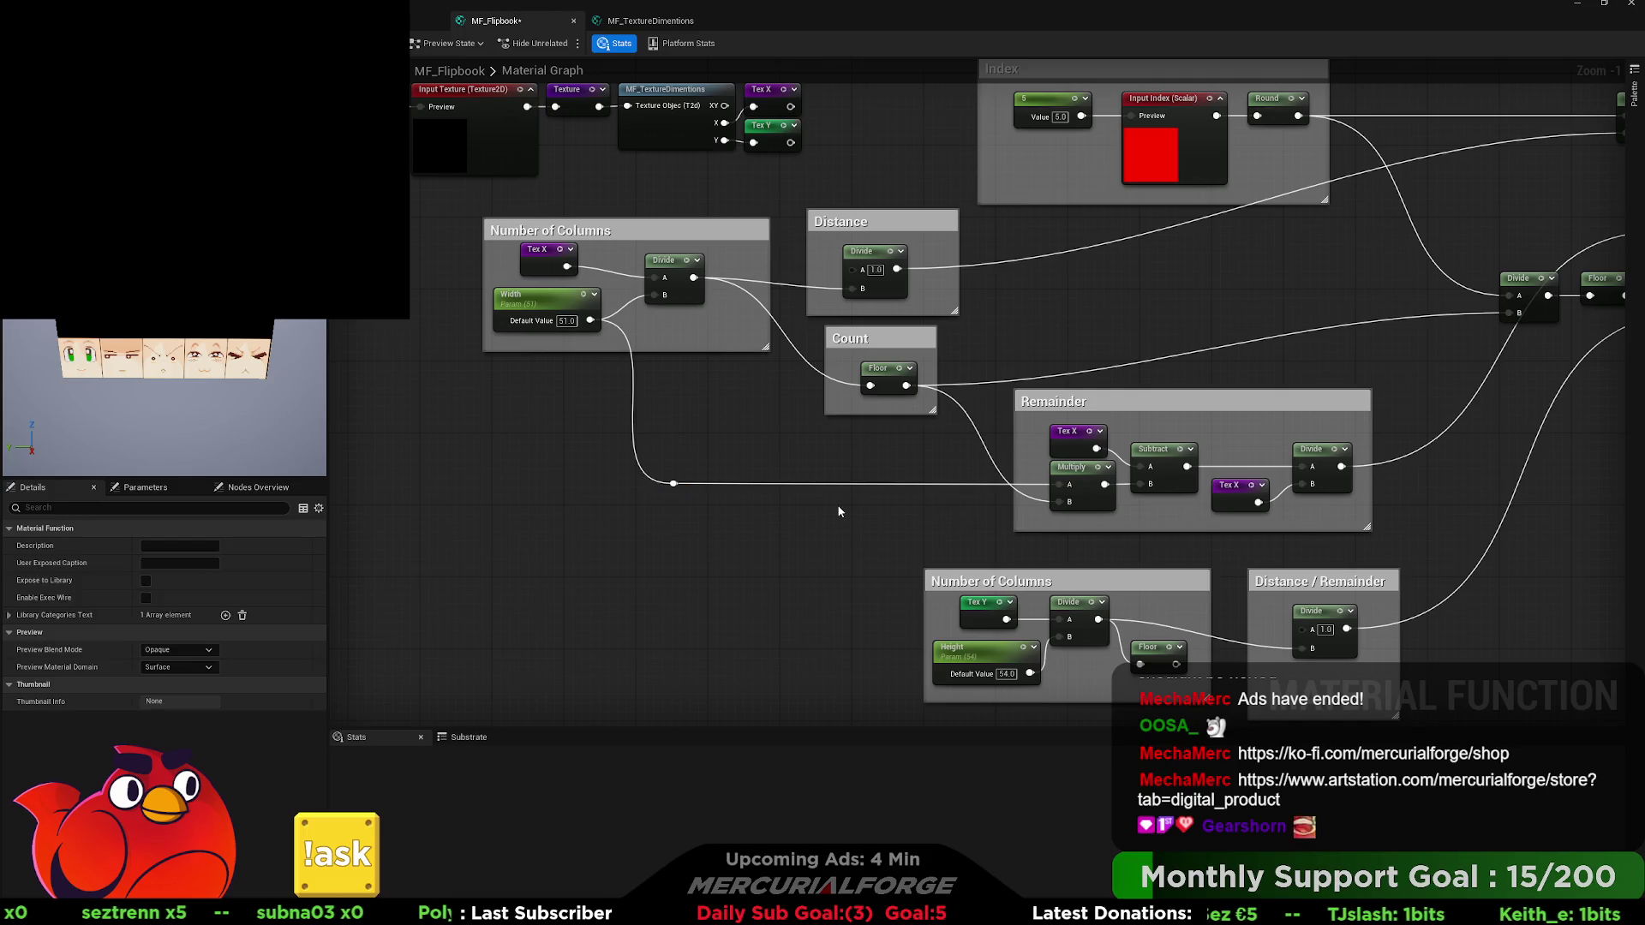
{"action": "scroll", "coordinate": [805, 491], "scroll_direction": "down", "scroll_amount": 1}
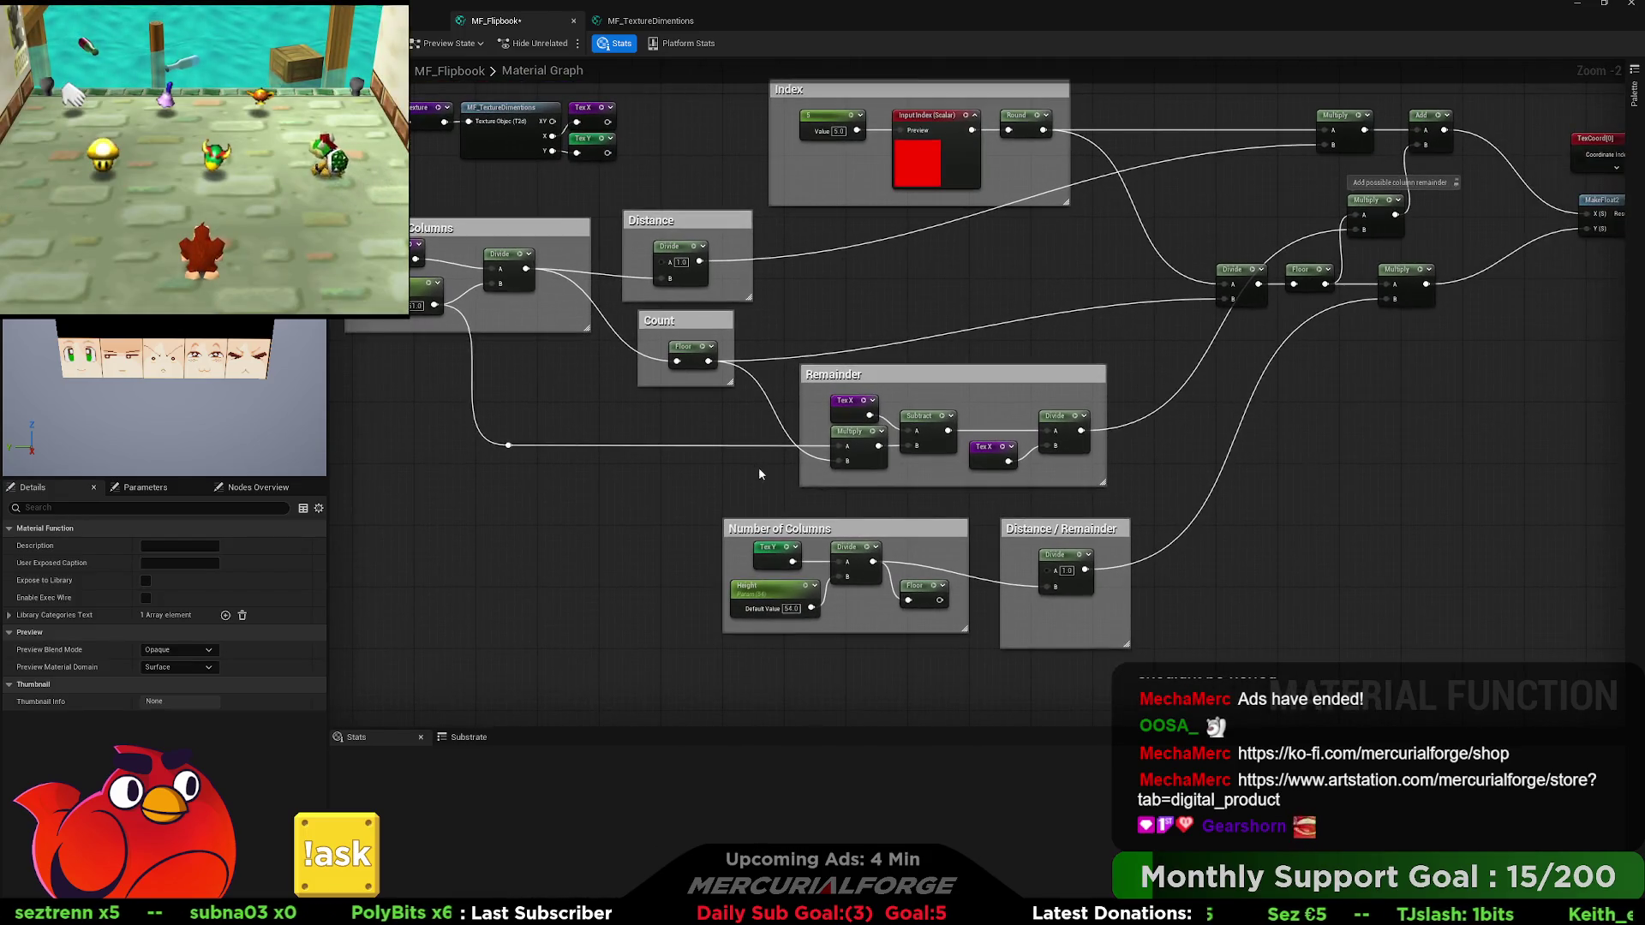
{"action": "left_click_drag", "start_coordinate": [1071, 427], "coordinate": [905, 413]}
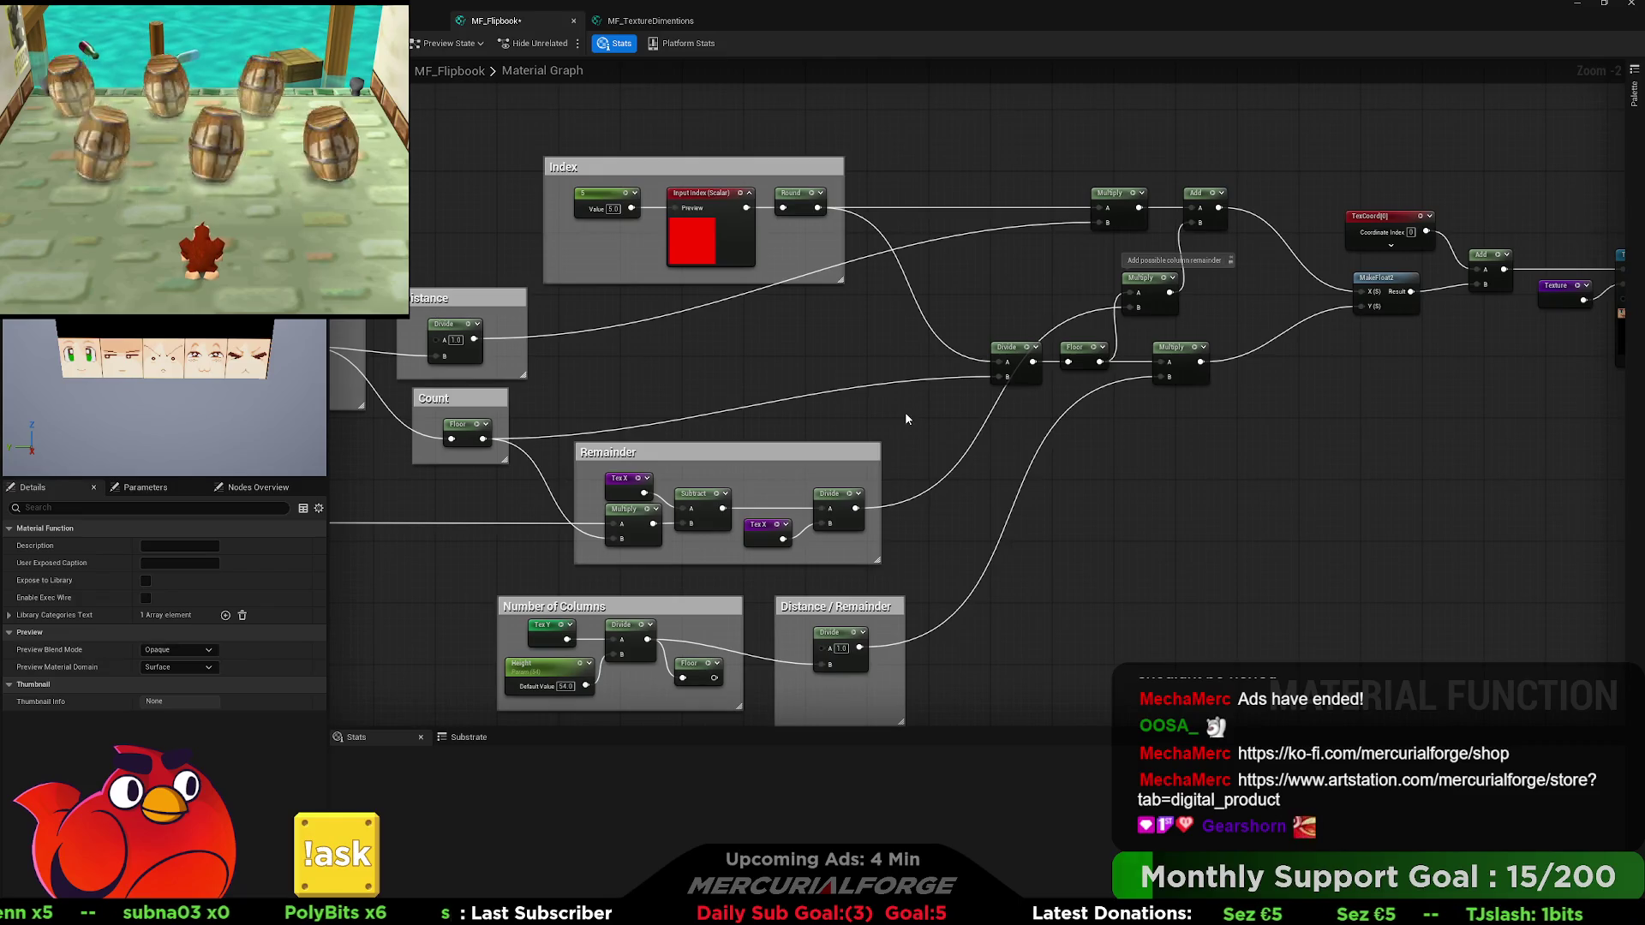
{"action": "left_click_drag", "start_coordinate": [731, 397], "coordinate": [1155, 413]}
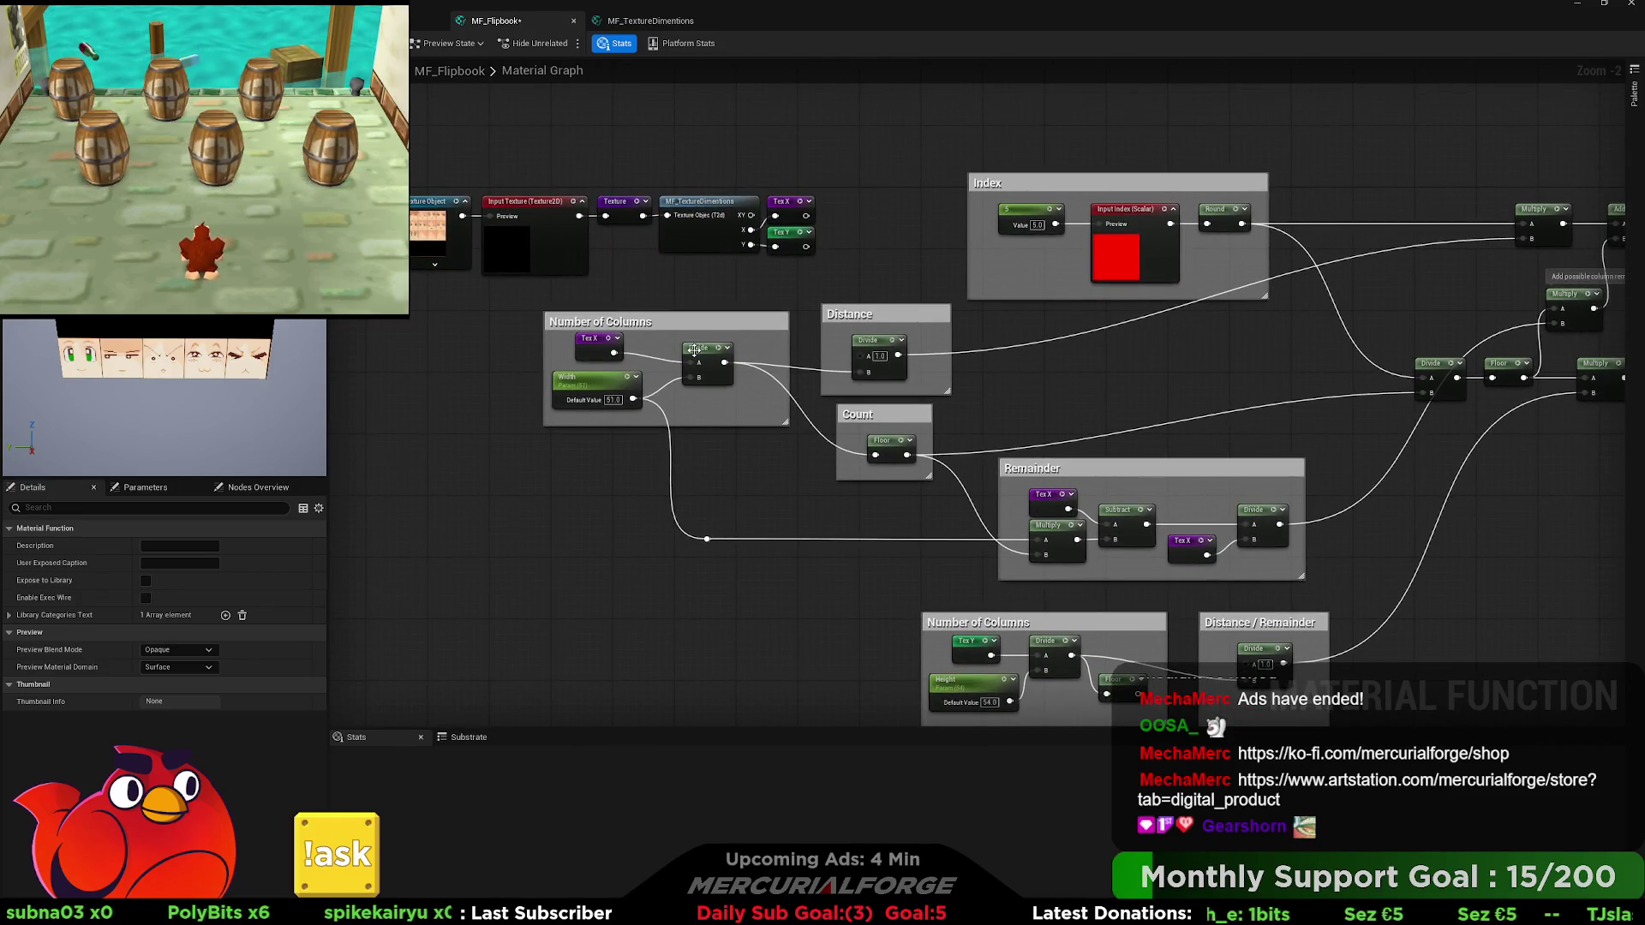
{"action": "left_click", "coordinate": [603, 344]}
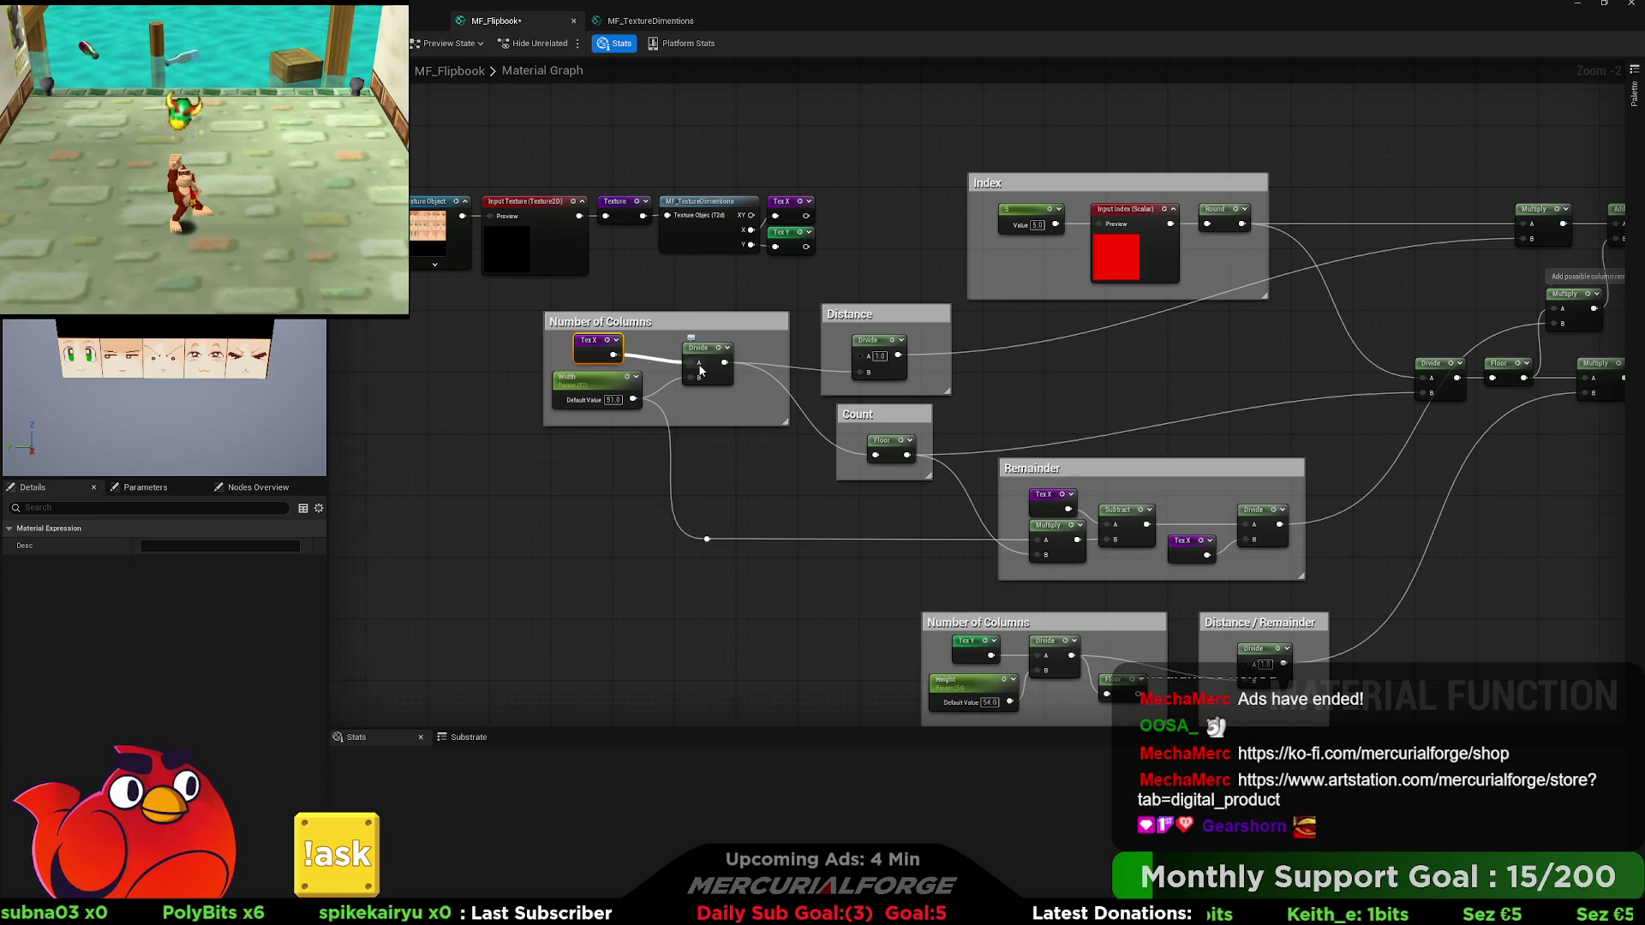
{"action": "mouse_move", "coordinate": [1153, 411]}
{"action": "left_mouse_down"}
{"action": "mouse_move", "coordinate": [776, 361]}
{"action": "mouse_move", "coordinate": [1095, 367]}
{"action": "mouse_move", "coordinate": [990, 387]}
{"action": "left_mouse_up"}
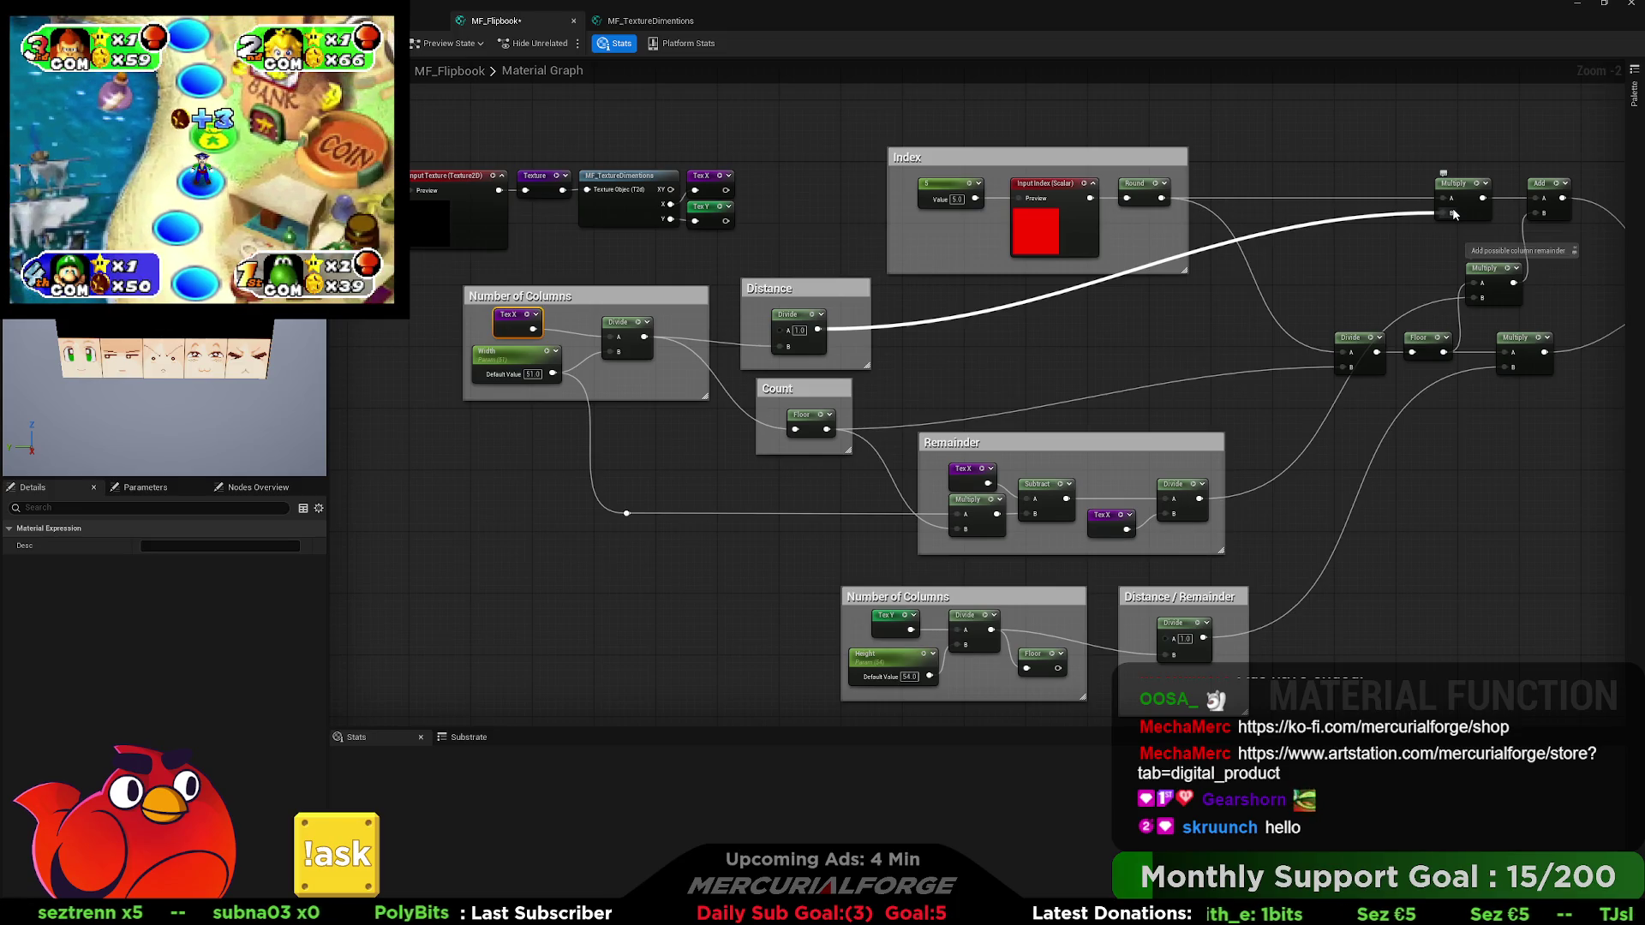
{"action": "left_click_drag", "start_coordinate": [1292, 249], "coordinate": [1207, 283]}
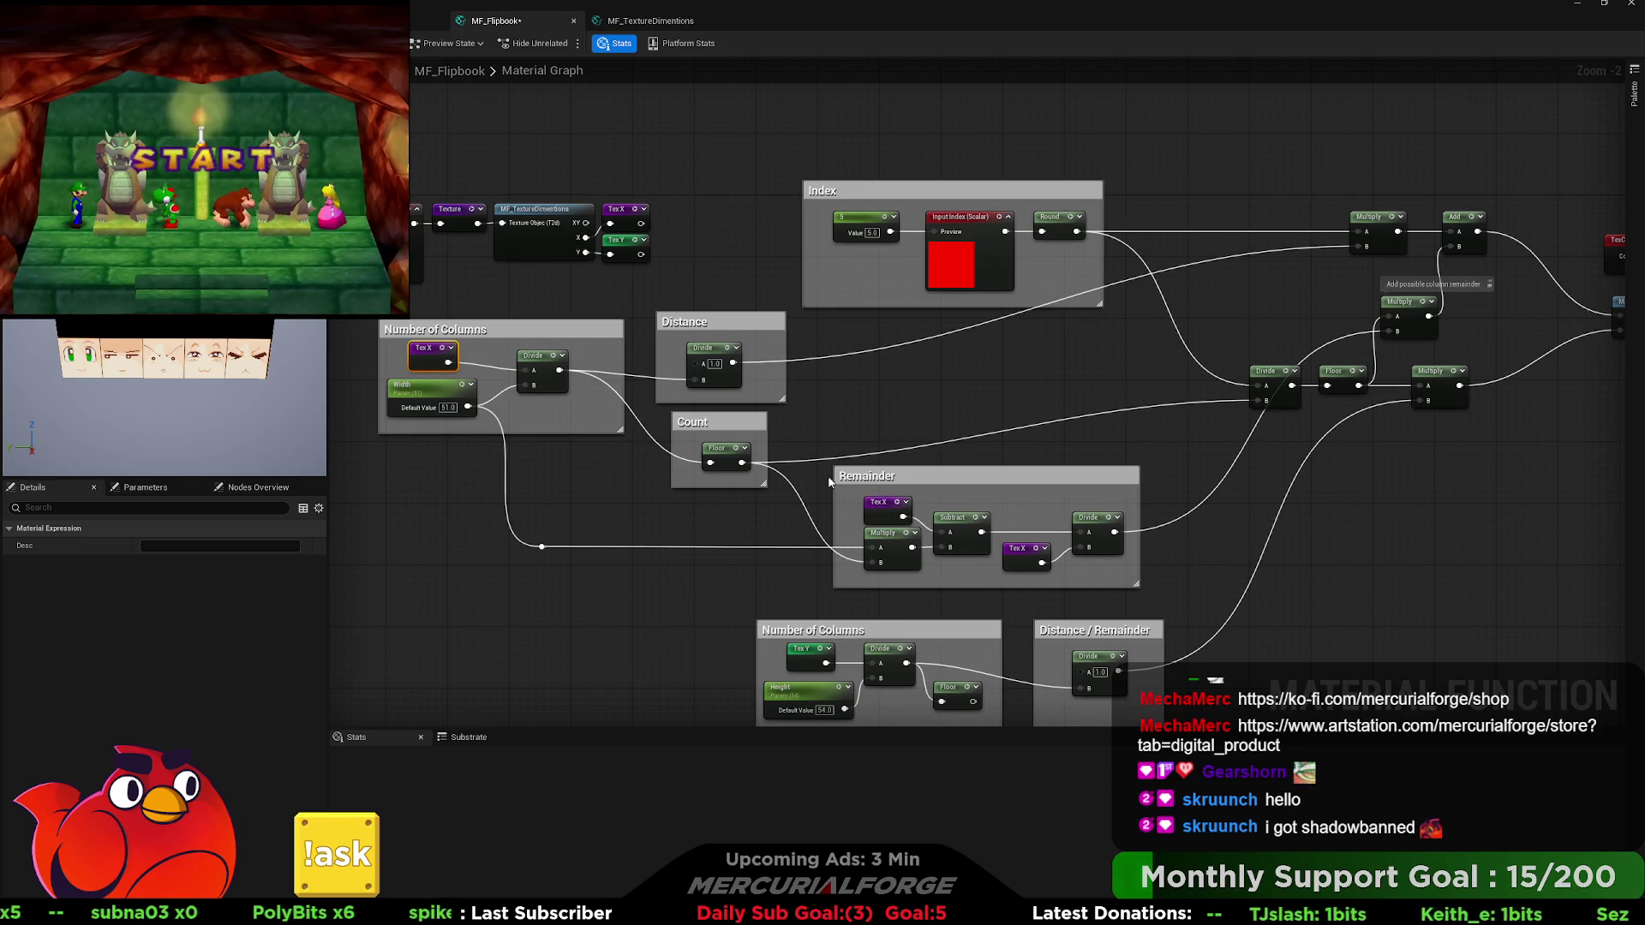
{"action": "mouse_move", "coordinate": [740, 423]}
{"action": "left_mouse_down"}
{"action": "mouse_move", "coordinate": [779, 474]}
{"action": "mouse_move", "coordinate": [779, 457]}
{"action": "mouse_move", "coordinate": [725, 455]}
{"action": "left_mouse_up"}
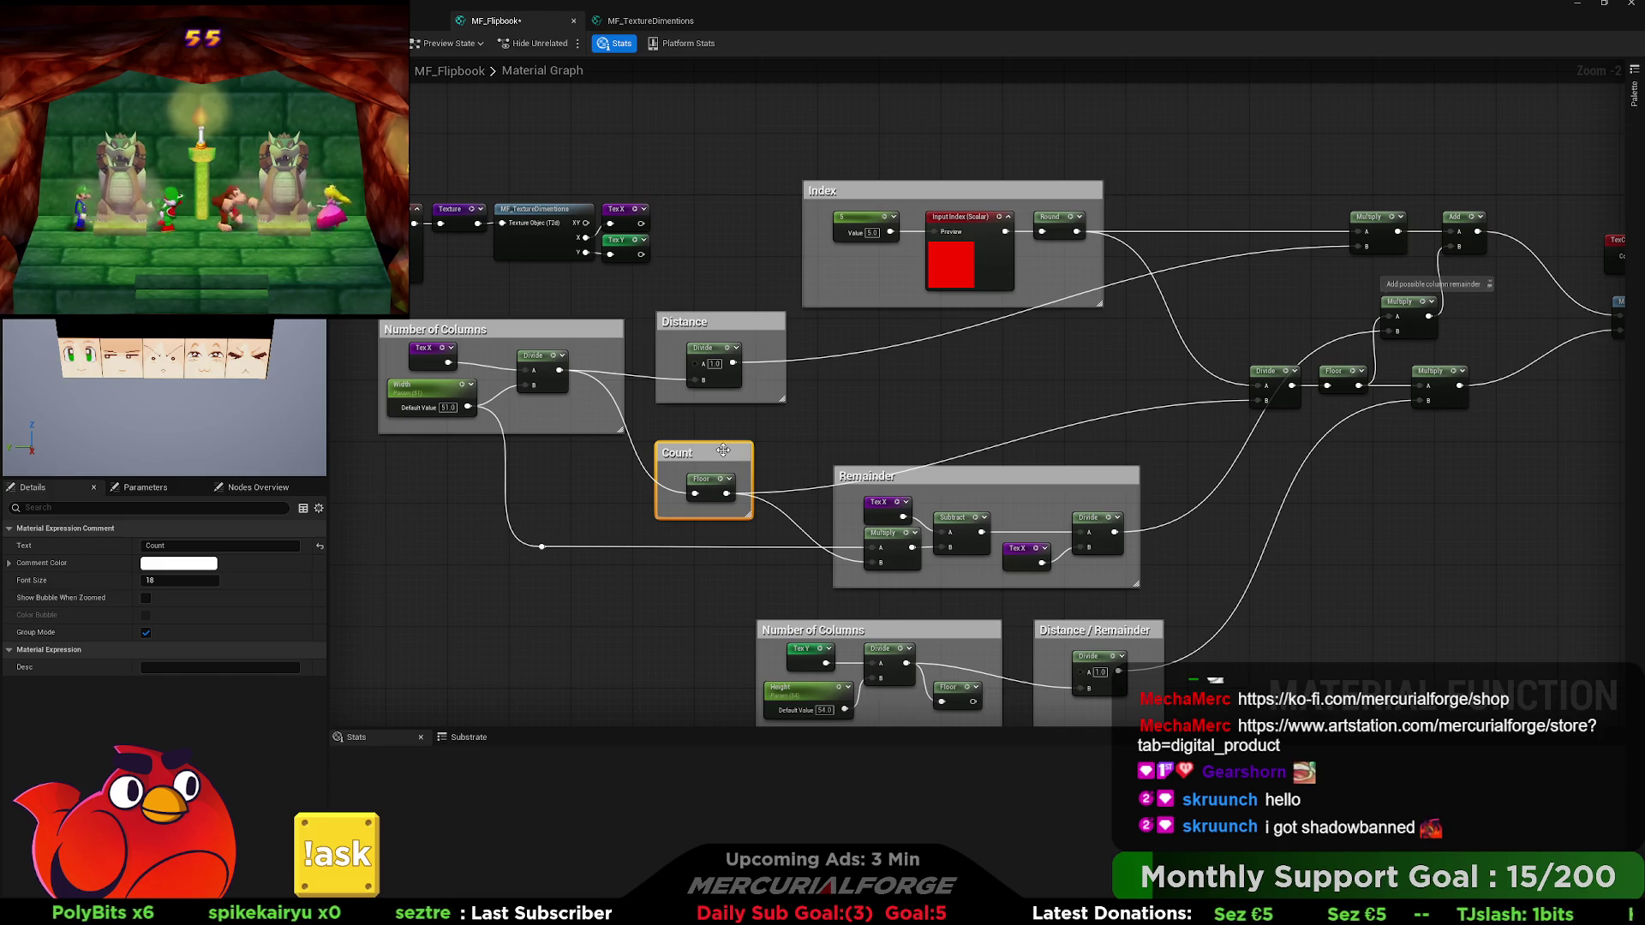
Move the Distance group up near Index and duplicate the Tex X node below it.
{"action": "left_click_drag", "start_coordinate": [711, 486], "coordinate": [614, 425]}
{"action": "key", "text": "ctrl+z"}
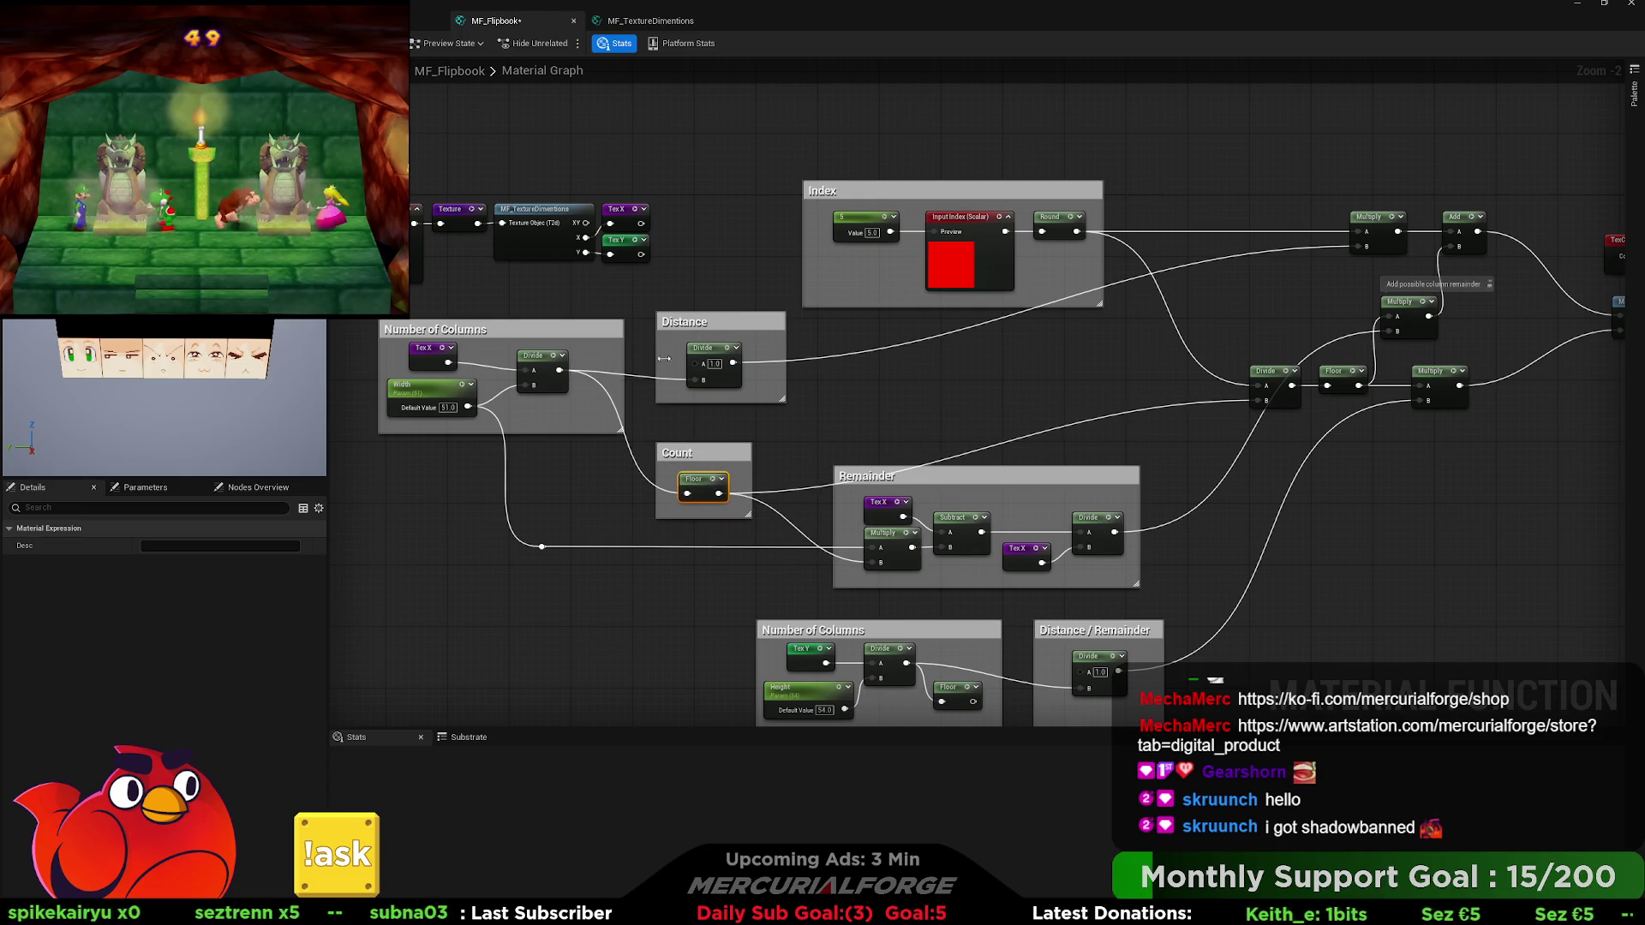
{"action": "mouse_move", "coordinate": [733, 364]}
{"action": "left_mouse_down"}
{"action": "mouse_move", "coordinate": [891, 368]}
{"action": "mouse_move", "coordinate": [854, 341]}
{"action": "left_mouse_up"}
{"action": "mouse_move", "coordinate": [733, 364]}
{"action": "left_mouse_down"}
{"action": "mouse_move", "coordinate": [878, 369]}
{"action": "mouse_move", "coordinate": [796, 357]}
{"action": "left_mouse_up"}
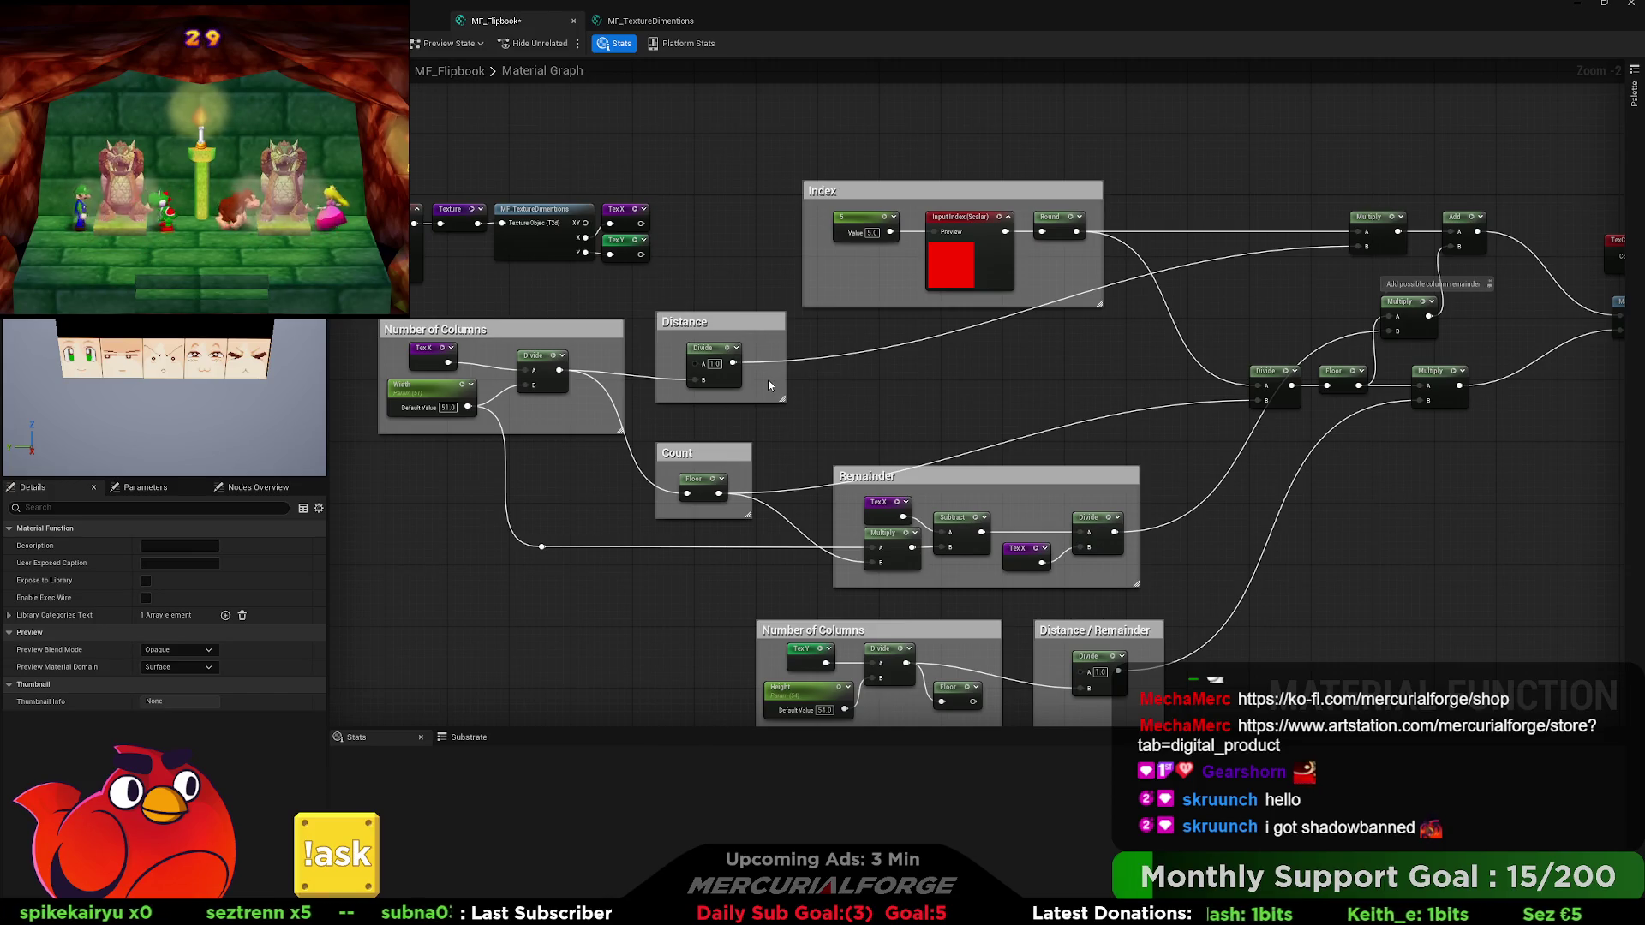
{"action": "left_click_drag", "start_coordinate": [741, 345], "coordinate": [733, 227]}
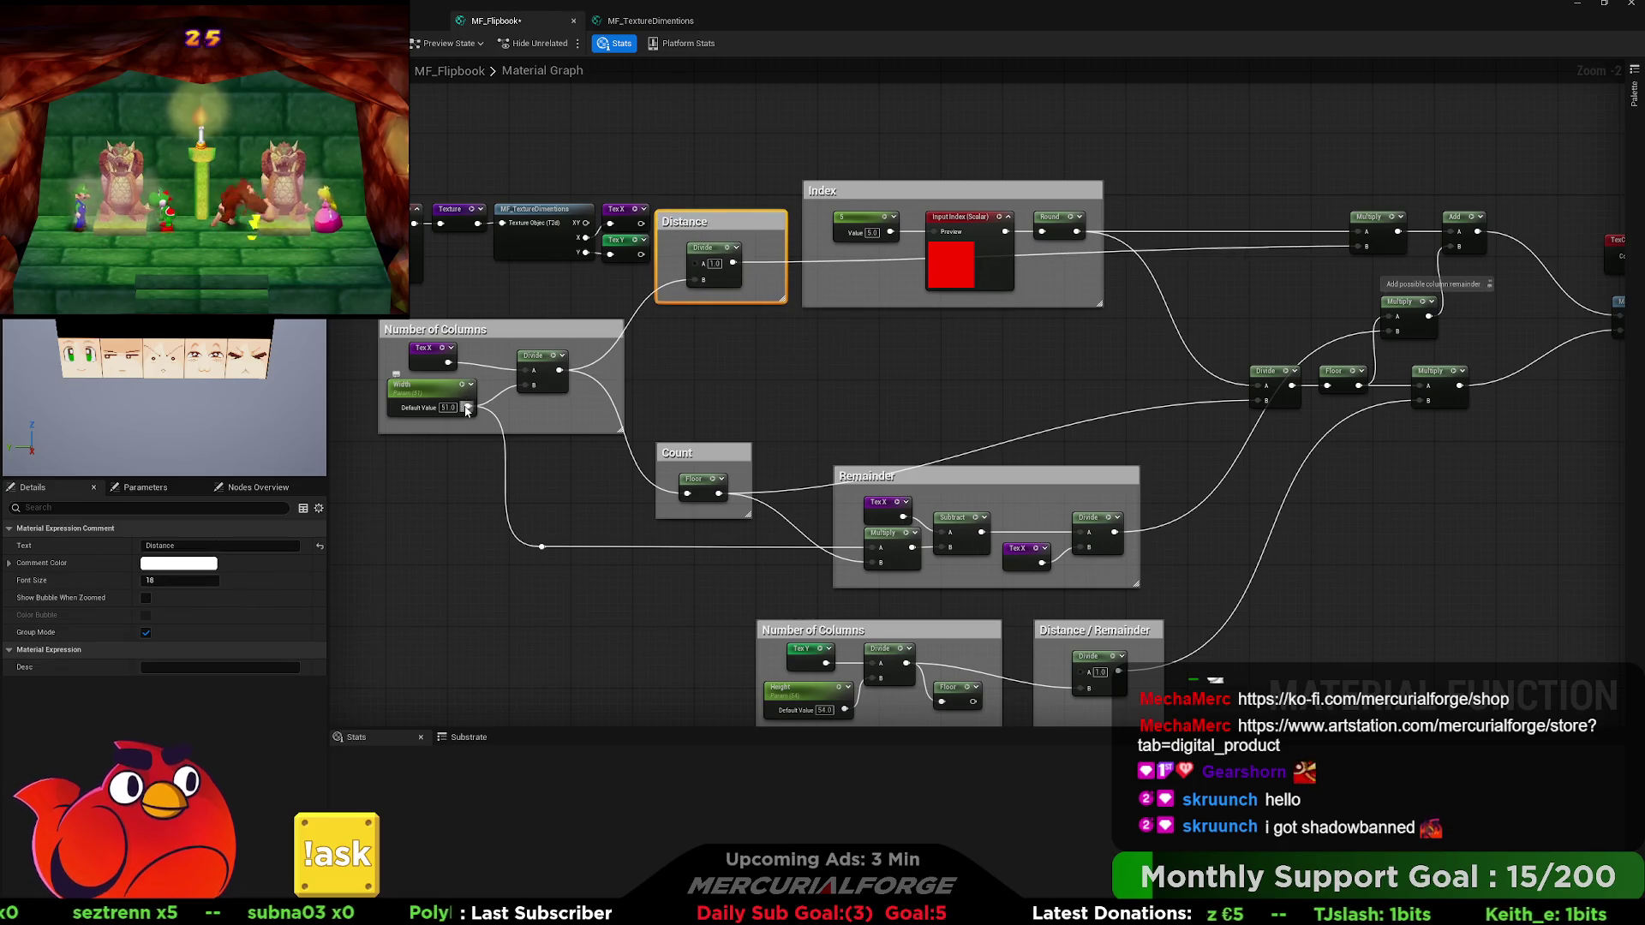
{"action": "left_click", "coordinate": [426, 349]}
{"action": "key", "text": "ctrl+d"}
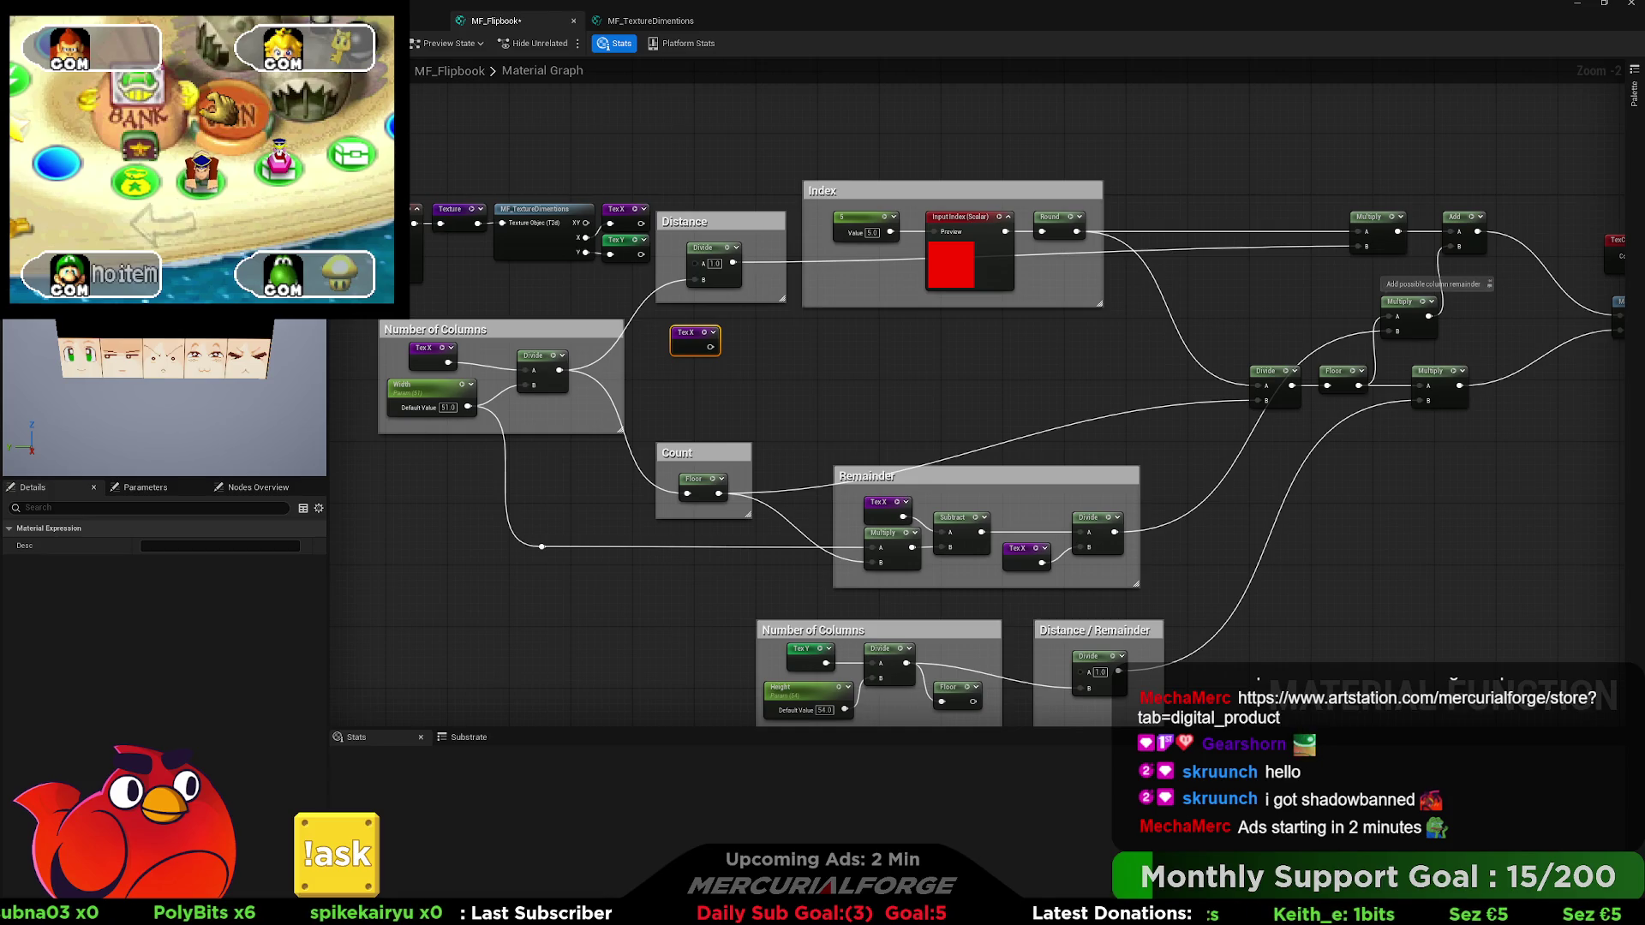
Add a Divide with Width in A and Tex X in B, feeding Multiply's B input.
{"action": "left_click_drag", "start_coordinate": [682, 351], "coordinate": [683, 397]}
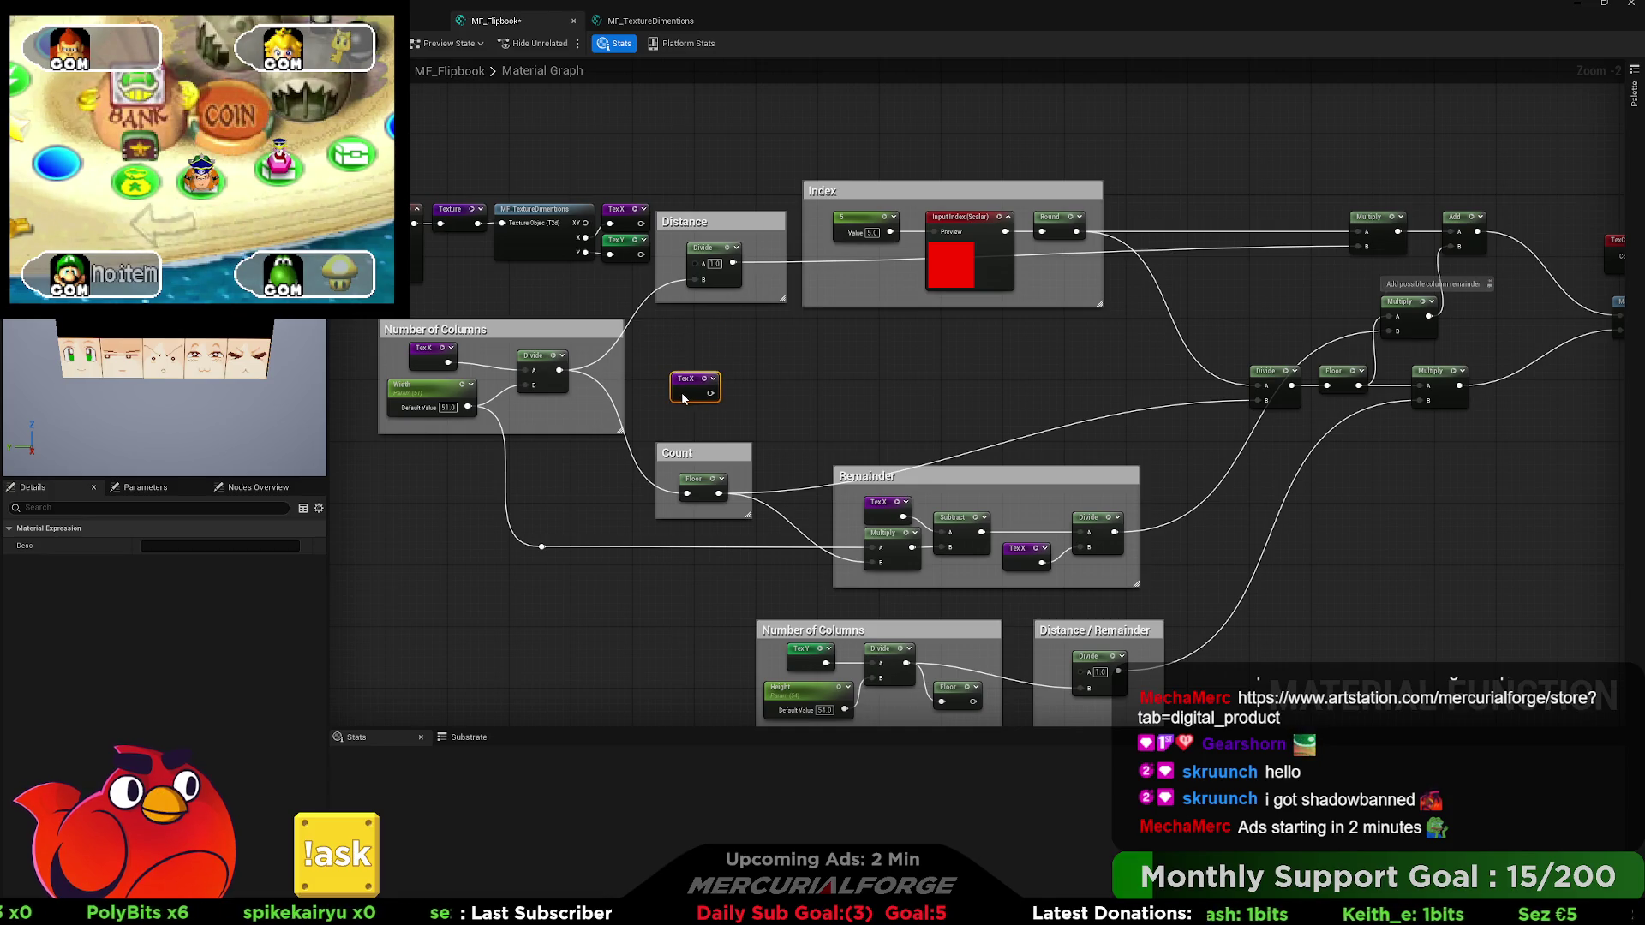
{"action": "left_click", "coordinate": [443, 391]}
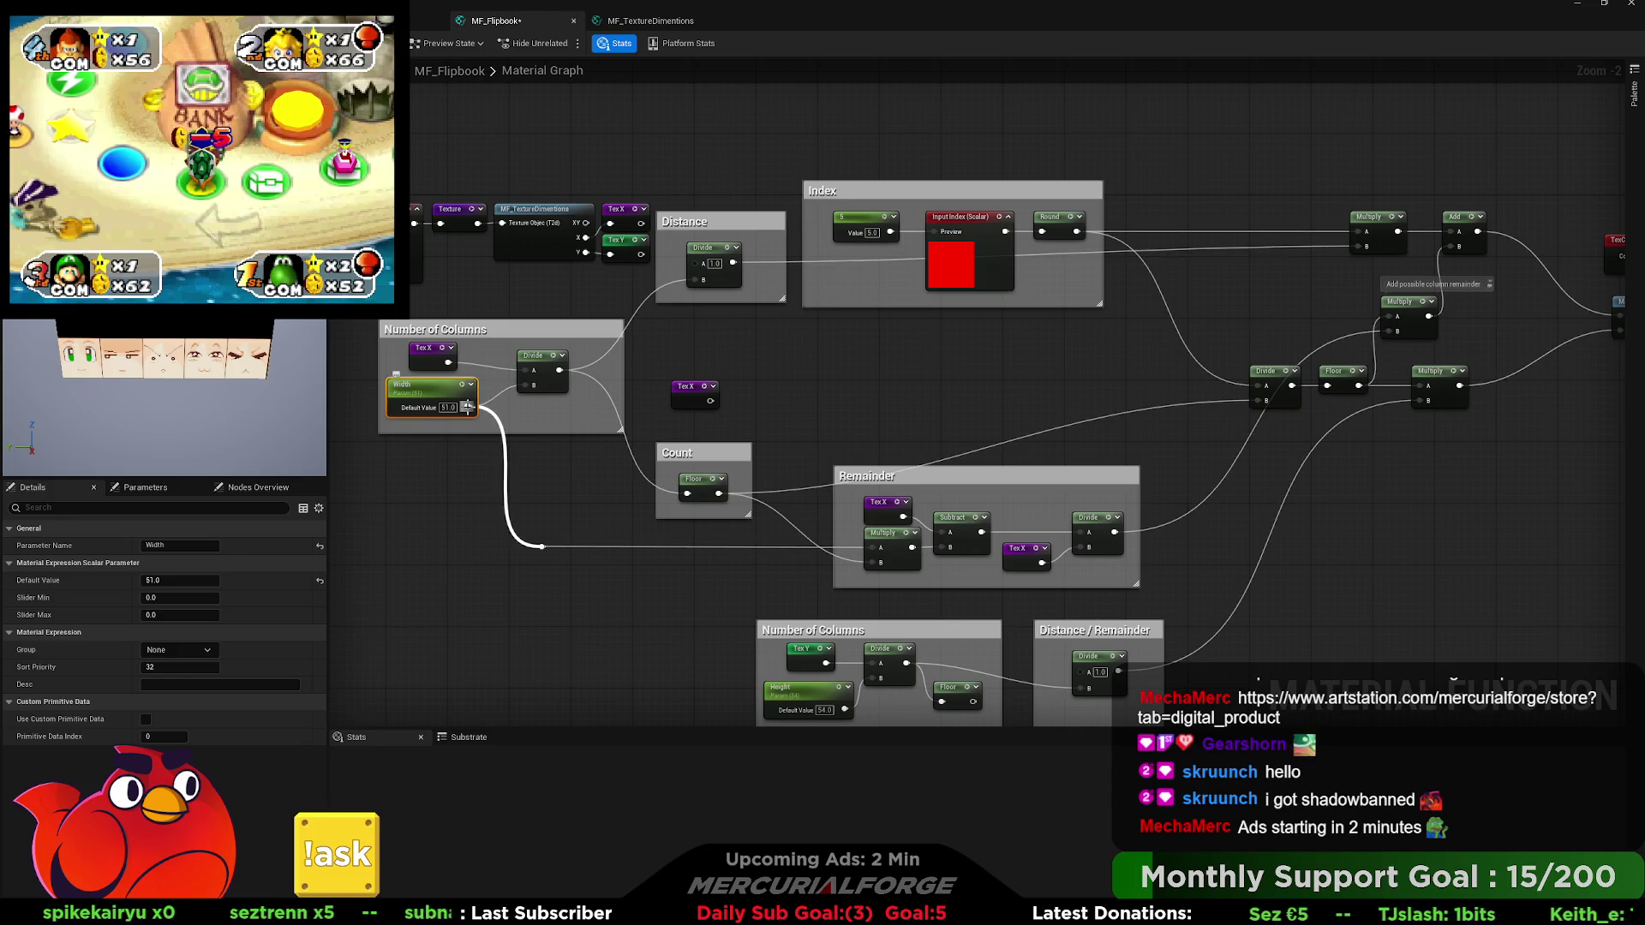
{"action": "left_click", "coordinate": [754, 377]}
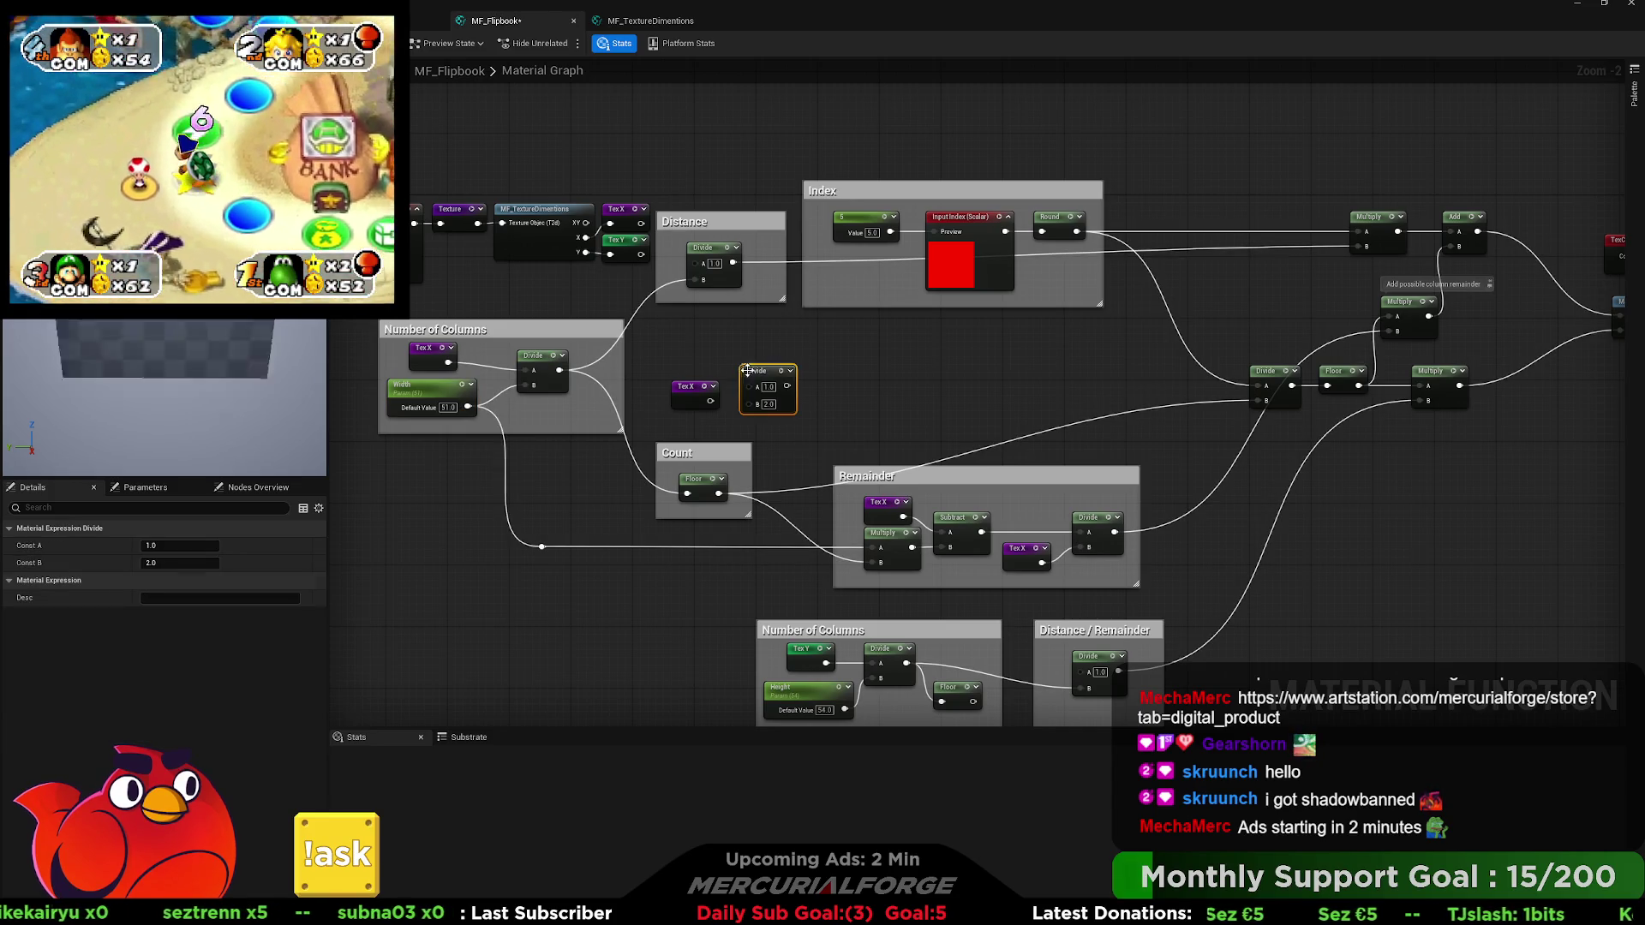
{"action": "left_click_drag", "start_coordinate": [757, 407], "coordinate": [756, 404]}
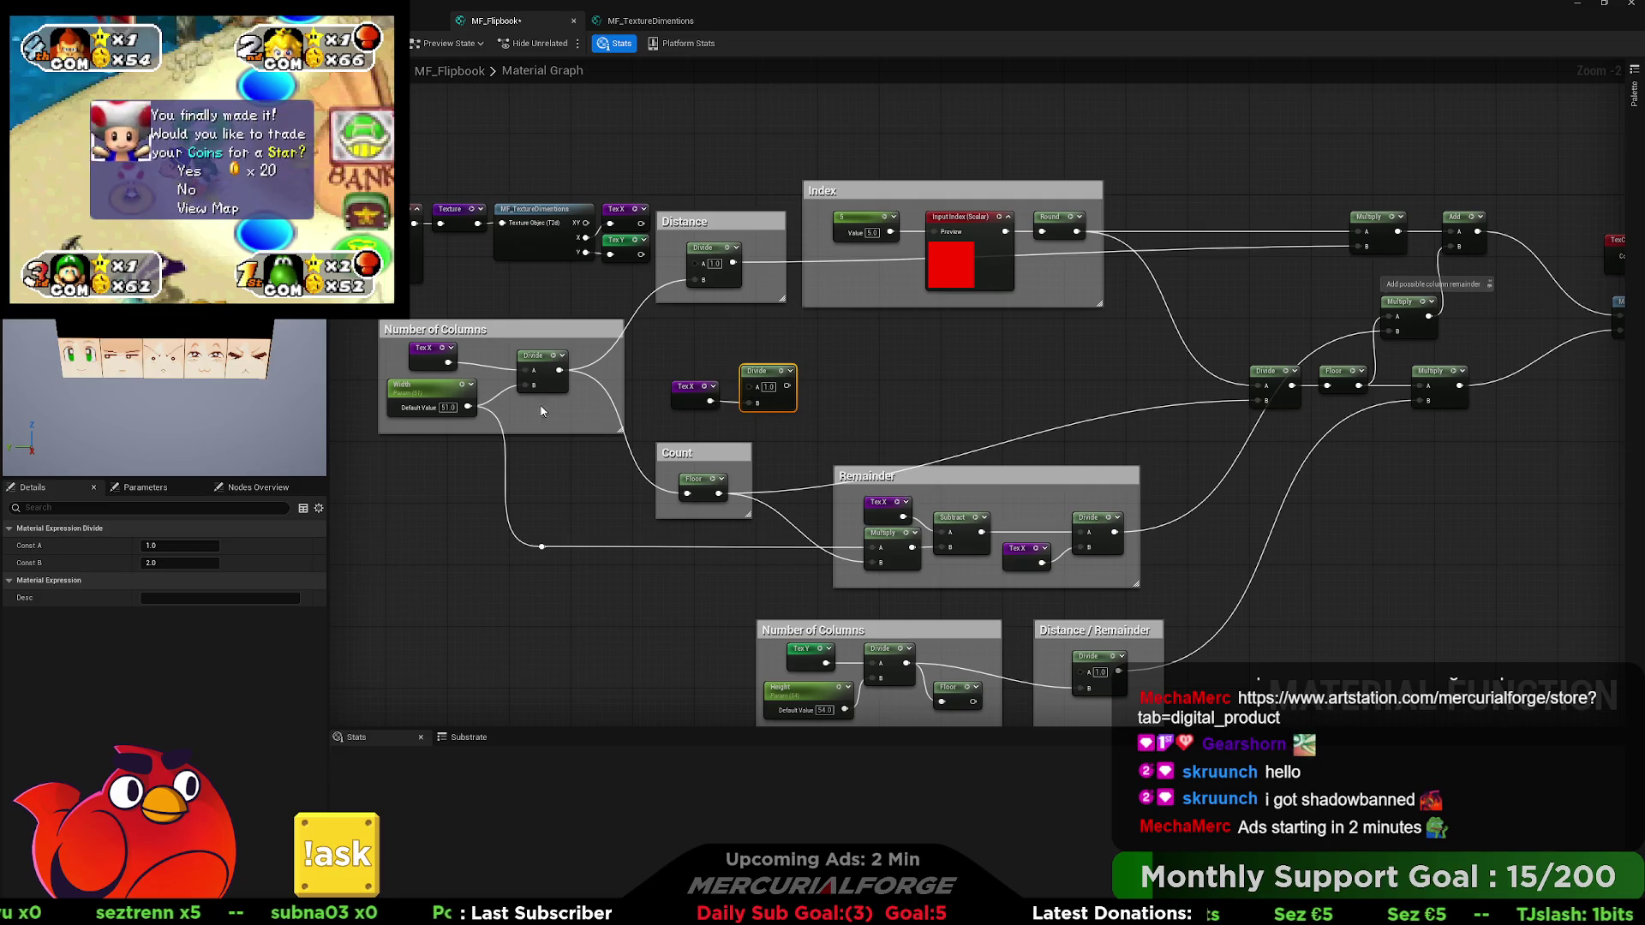
{"action": "left_click_drag", "start_coordinate": [468, 407], "coordinate": [504, 407]}
{"action": "mouse_move", "coordinate": [760, 392]}
{"action": "left_mouse_down"}
{"action": "mouse_move", "coordinate": [697, 403]}
{"action": "mouse_move", "coordinate": [1079, 369]}
{"action": "left_mouse_up"}
{"action": "left_click_drag", "start_coordinate": [1355, 250], "coordinate": [1360, 248]}
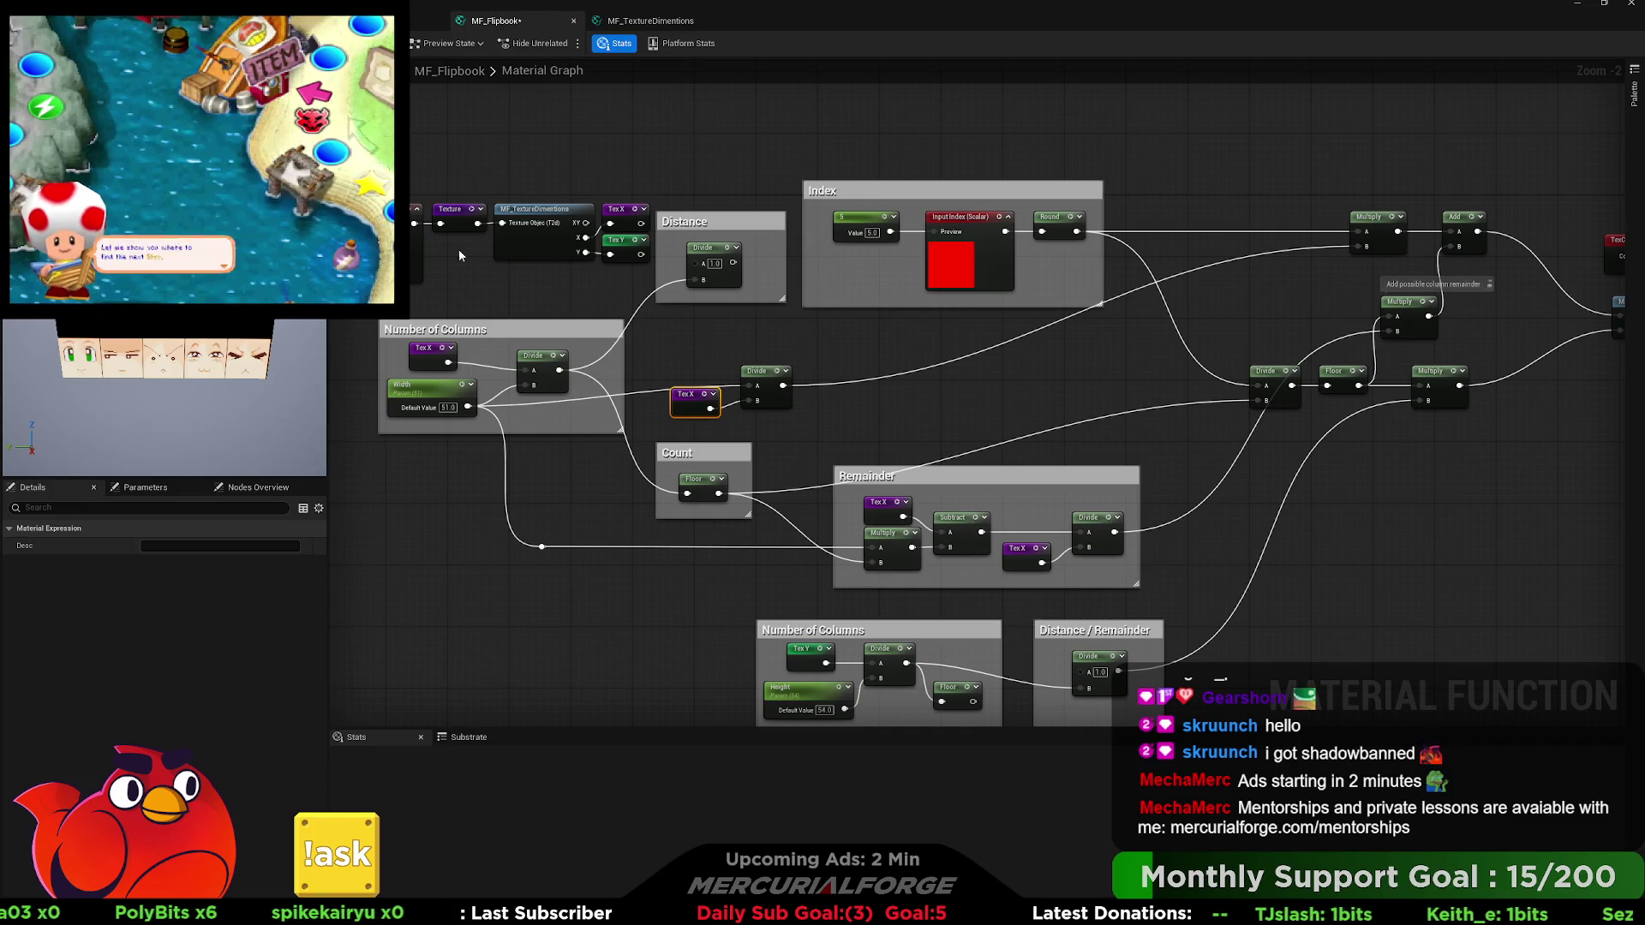
Enter 134505 as the Index constant's value and clear the selection.
{"action": "mouse_move", "coordinate": [459, 249]}
{"action": "left_mouse_down"}
{"action": "mouse_move", "coordinate": [562, 251]}
{"action": "mouse_move", "coordinate": [403, 260]}
{"action": "left_mouse_up"}
{"action": "left_click", "coordinate": [815, 244]}
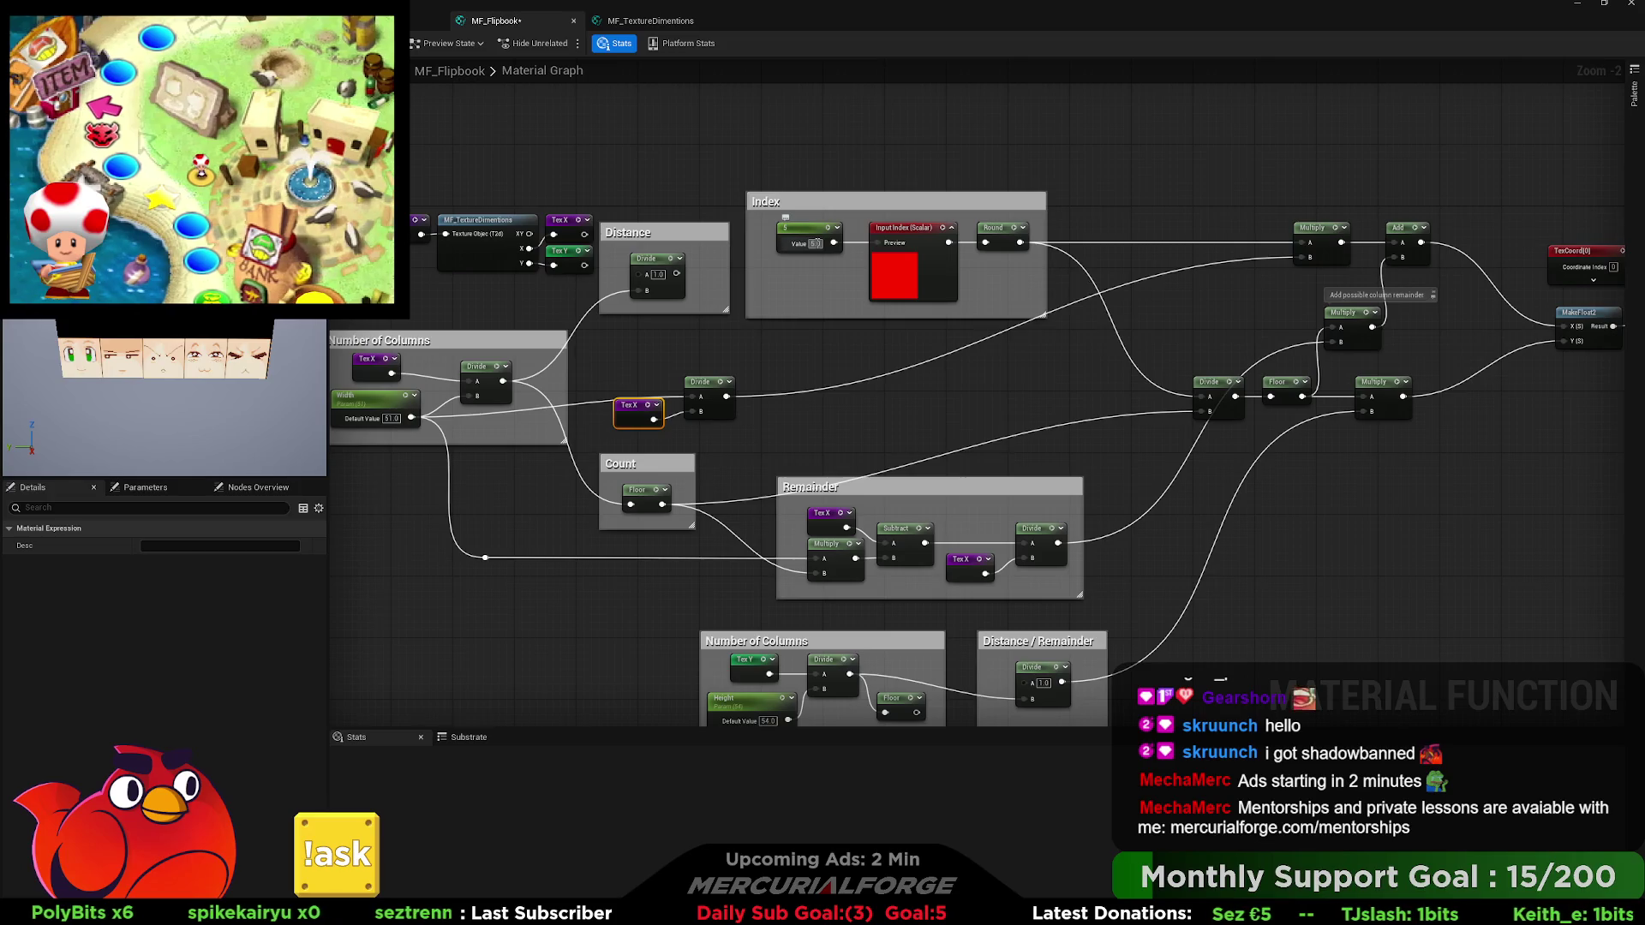
{"action": "type", "text": "1"}
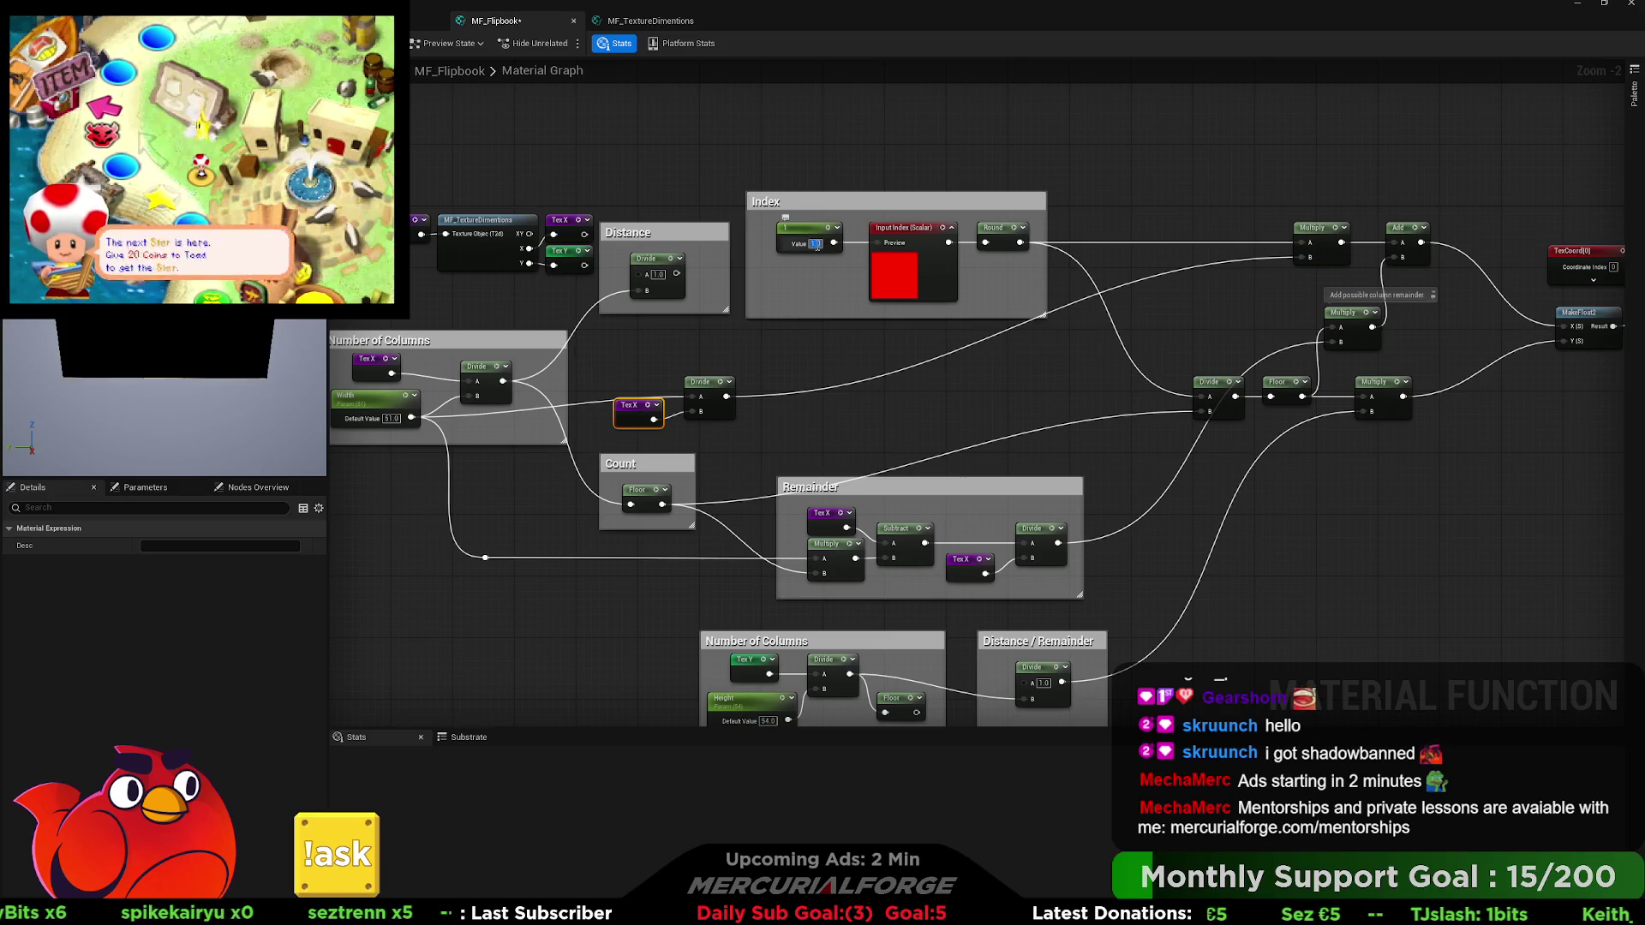
{"action": "type", "text": "3"}
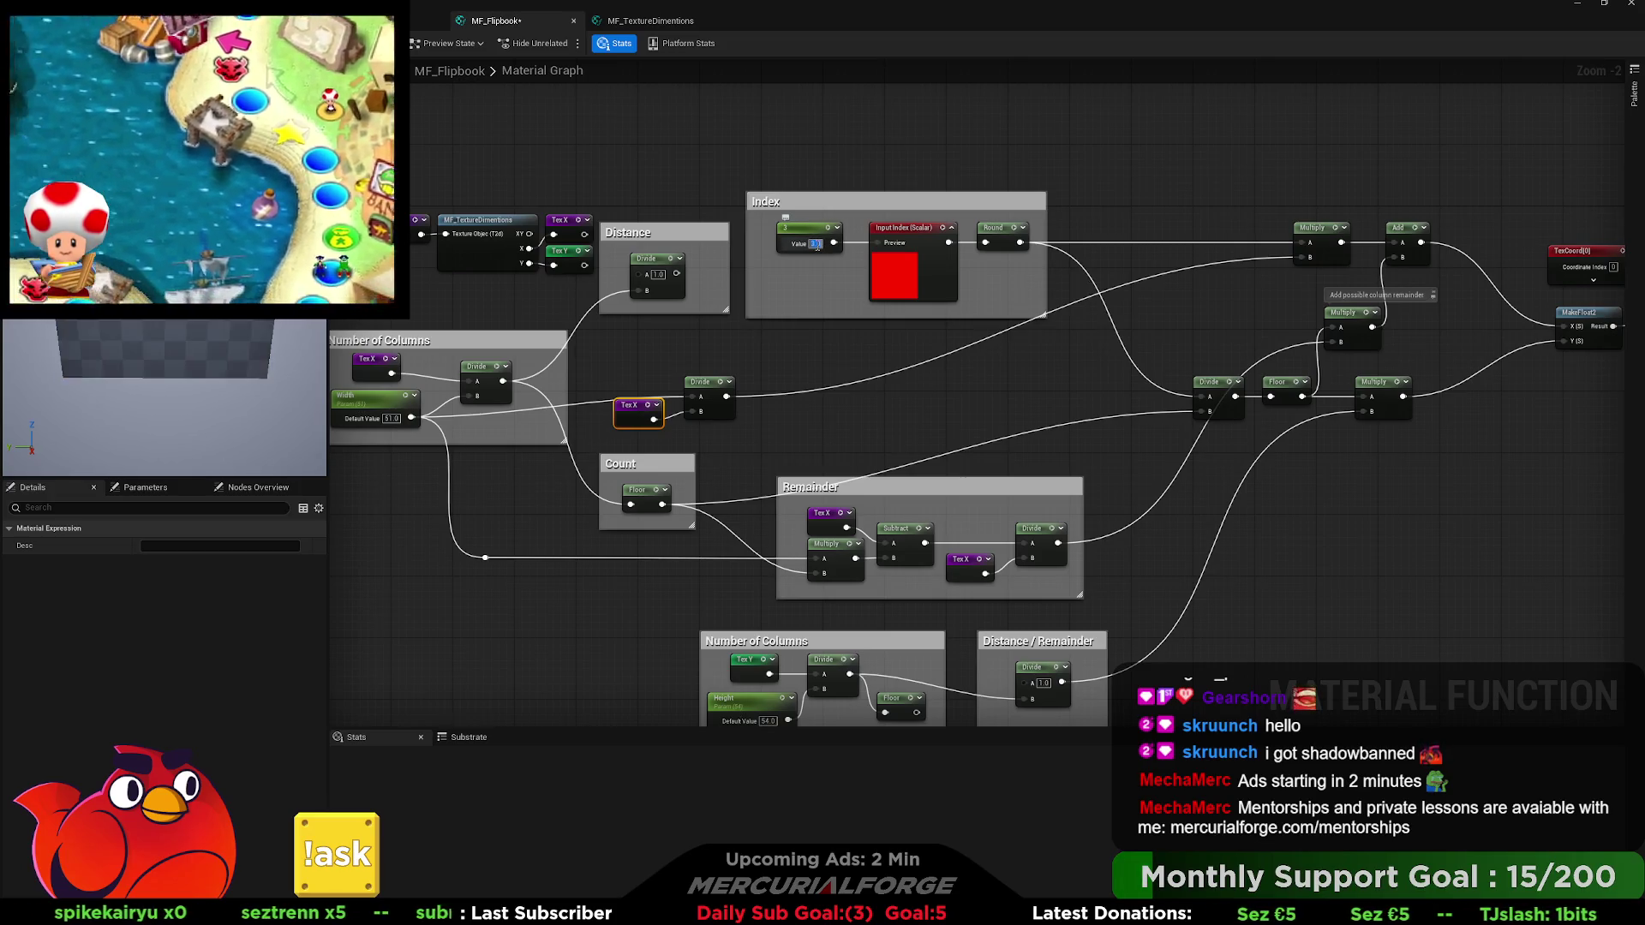
{"action": "type", "text": "4"}
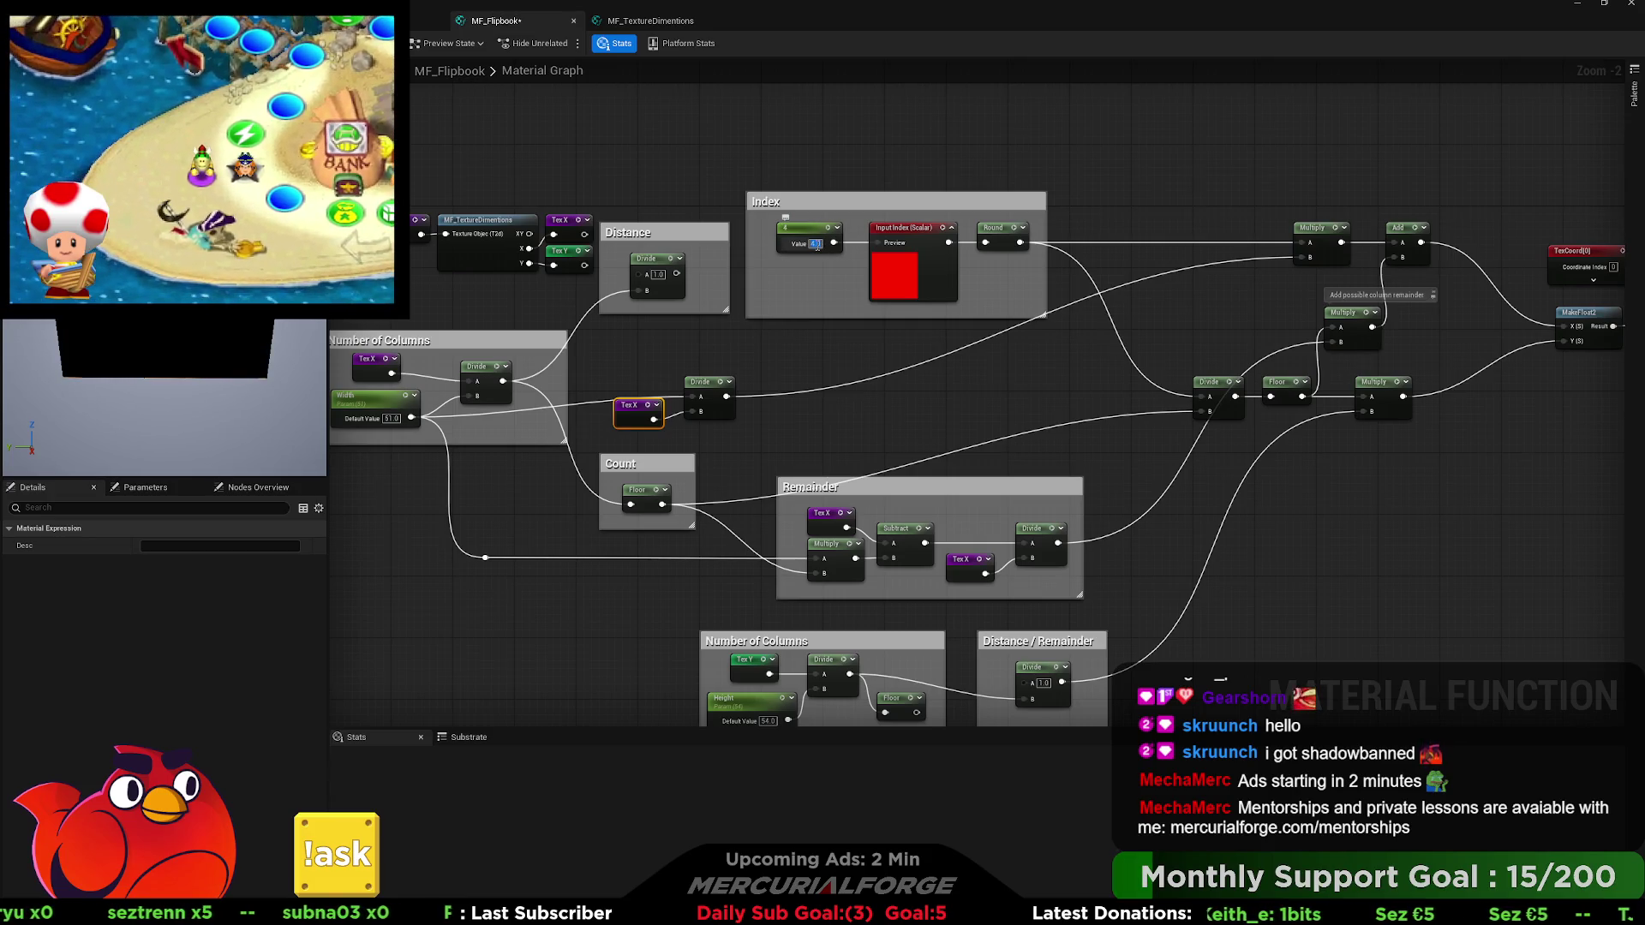
{"action": "type", "text": "5"}
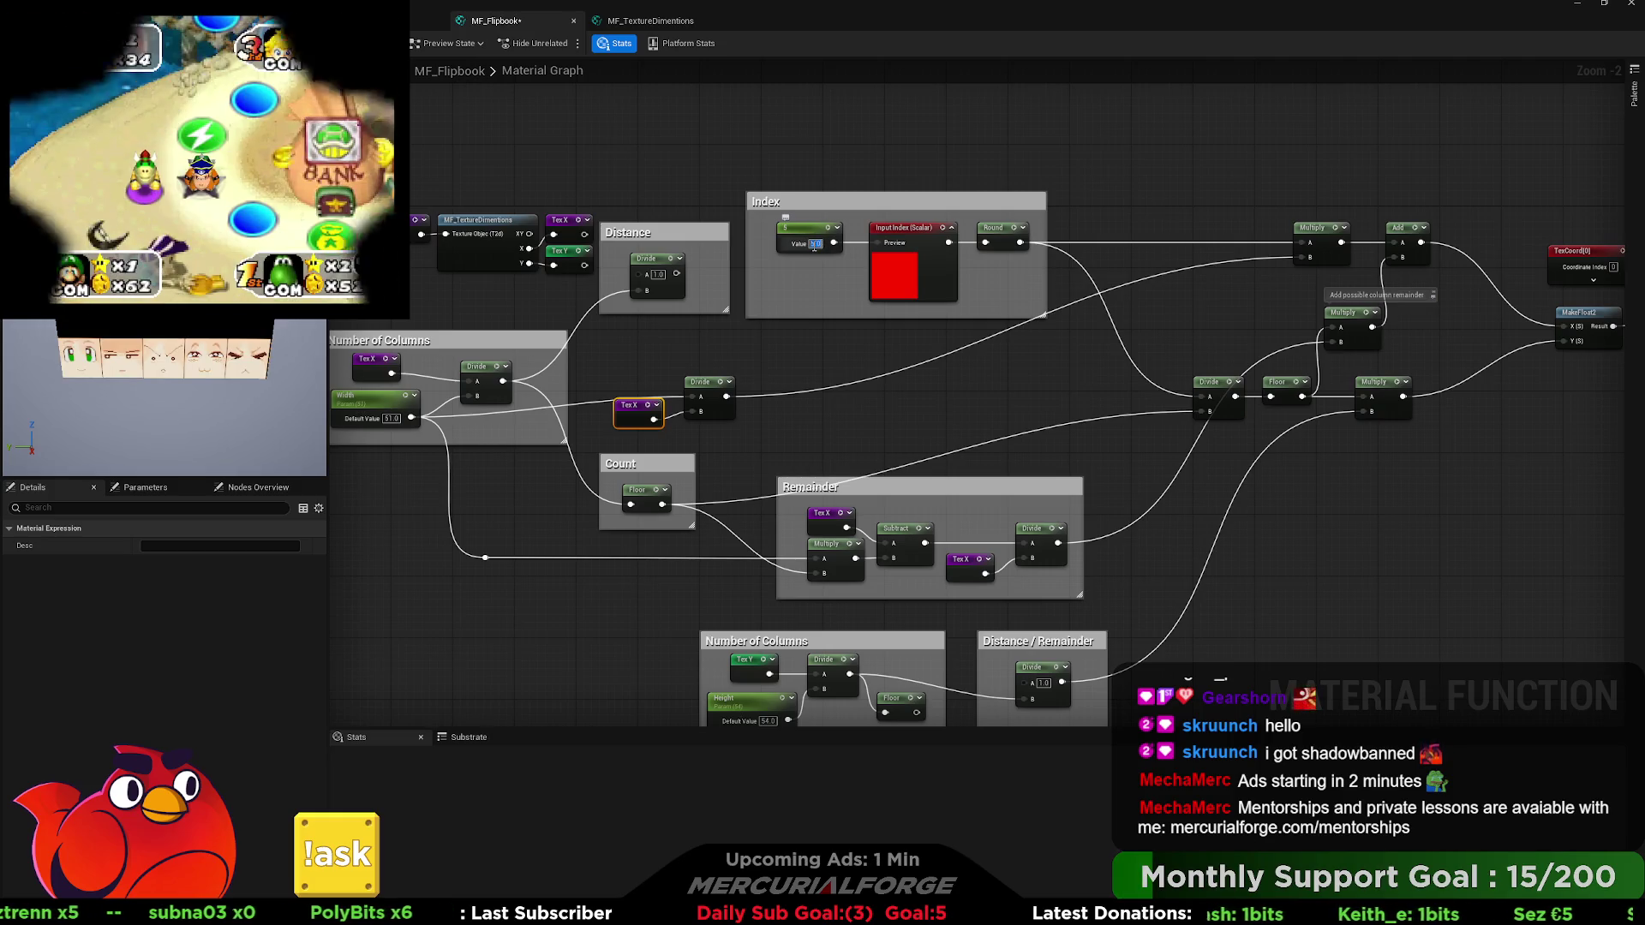
{"action": "type", "text": "0"}
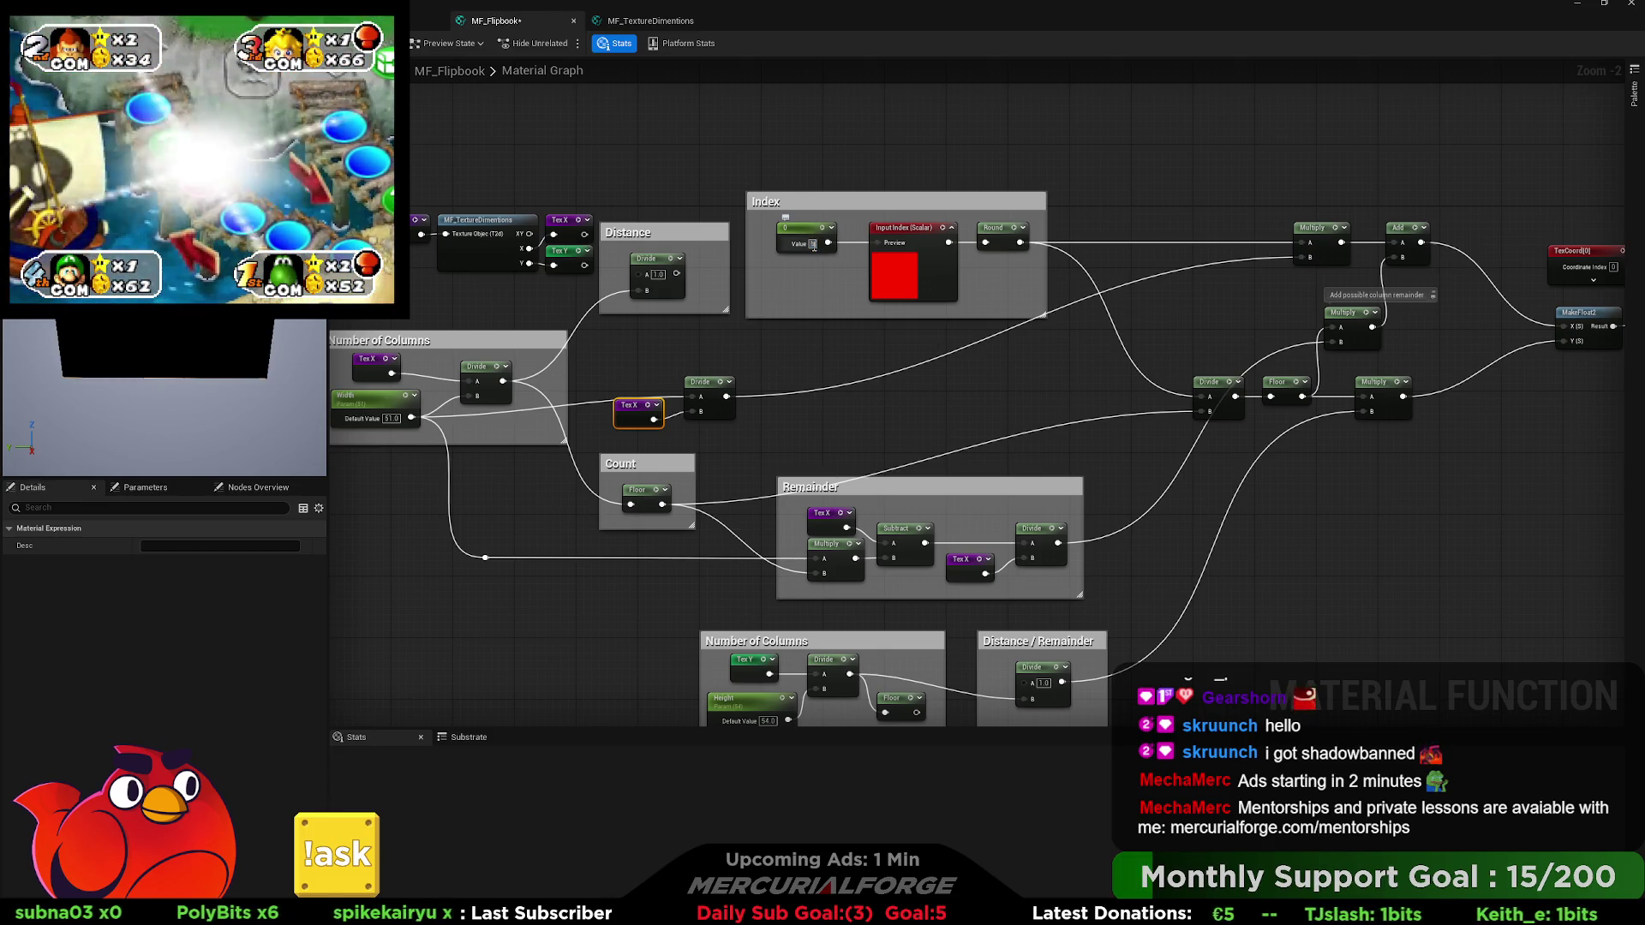
{"action": "type", "text": "5."}
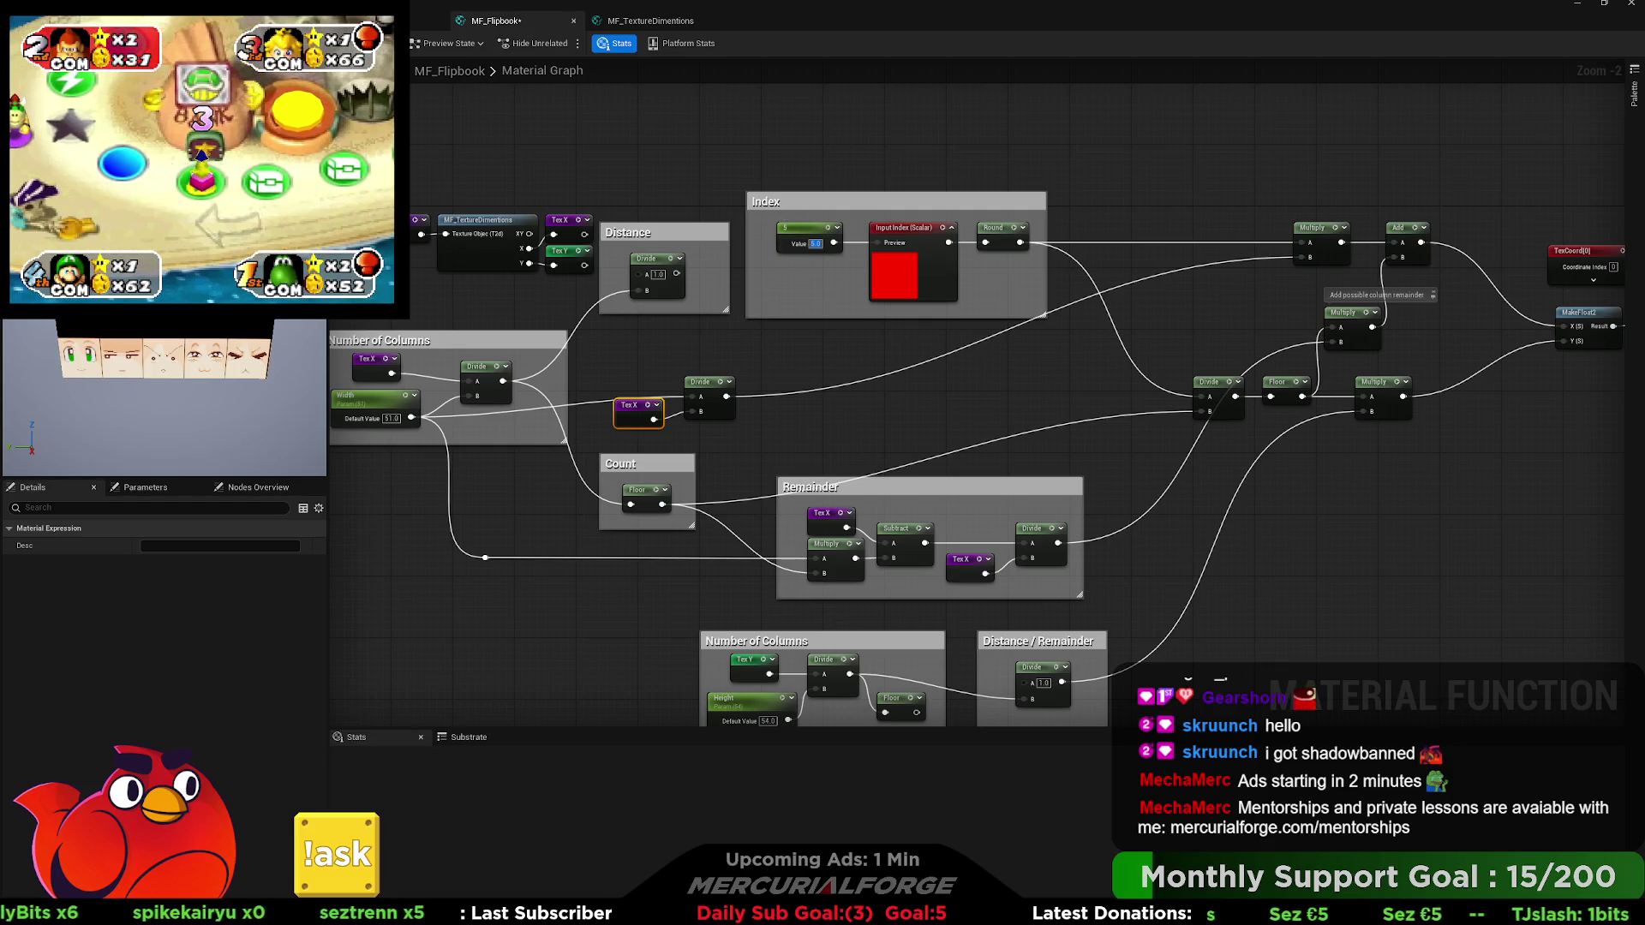
{"action": "key", "text": "Escape"}
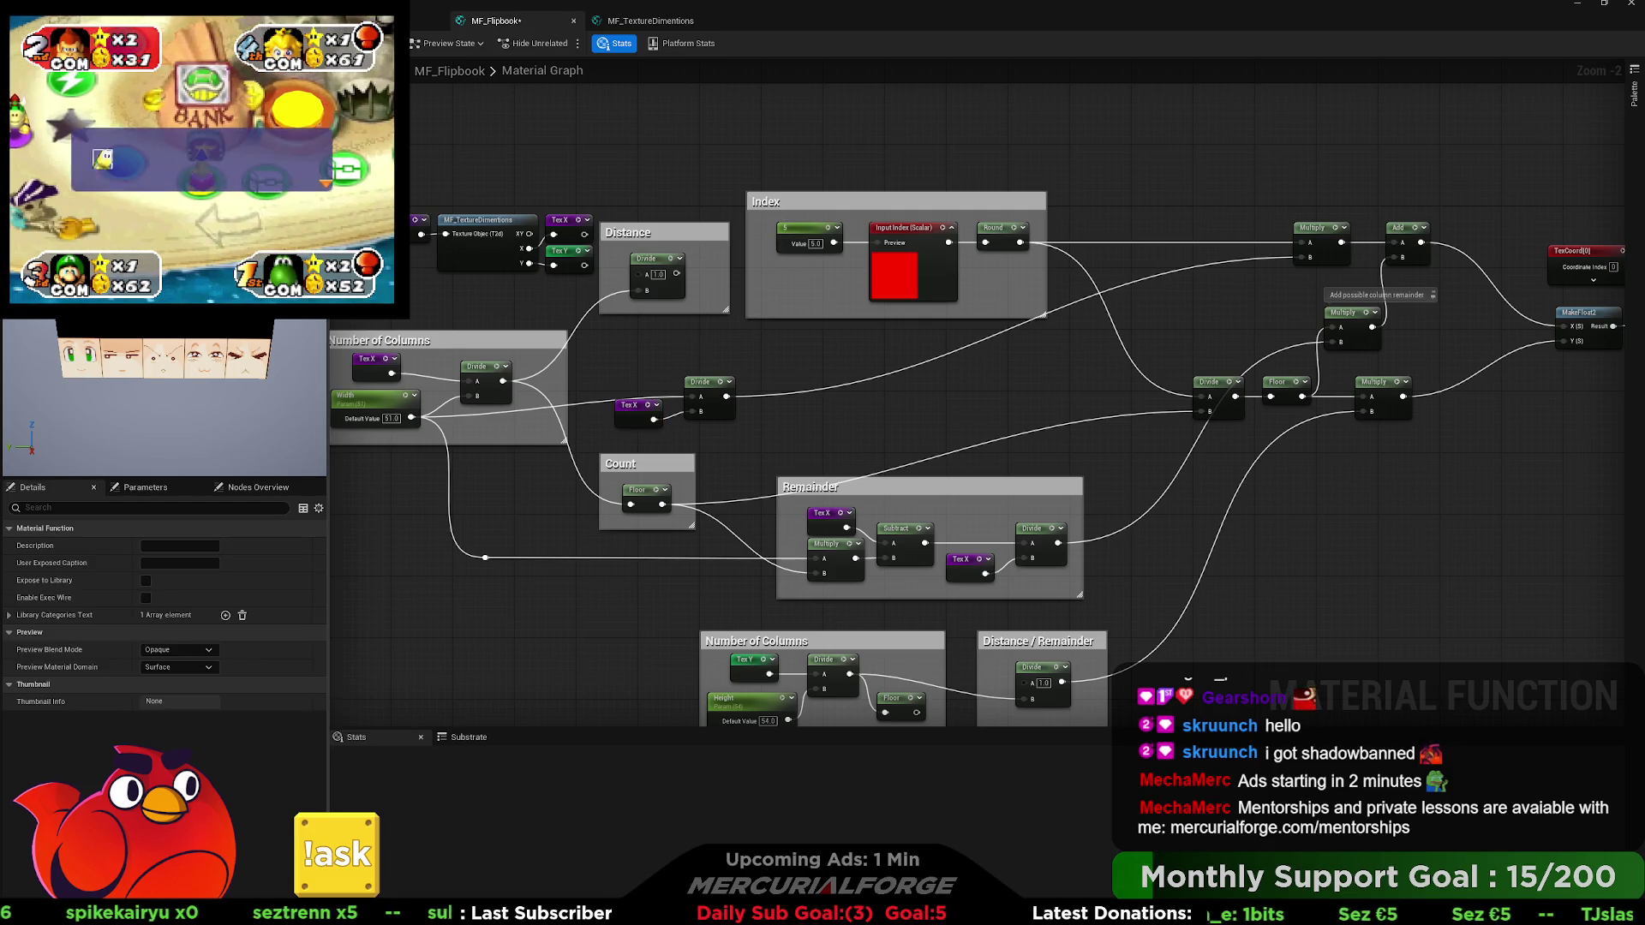
Widen the material preview, select the Ashley_Face texture, and zoom toward the face tiles.
{"action": "left_click_drag", "start_coordinate": [328, 385], "coordinate": [1084, 386]}
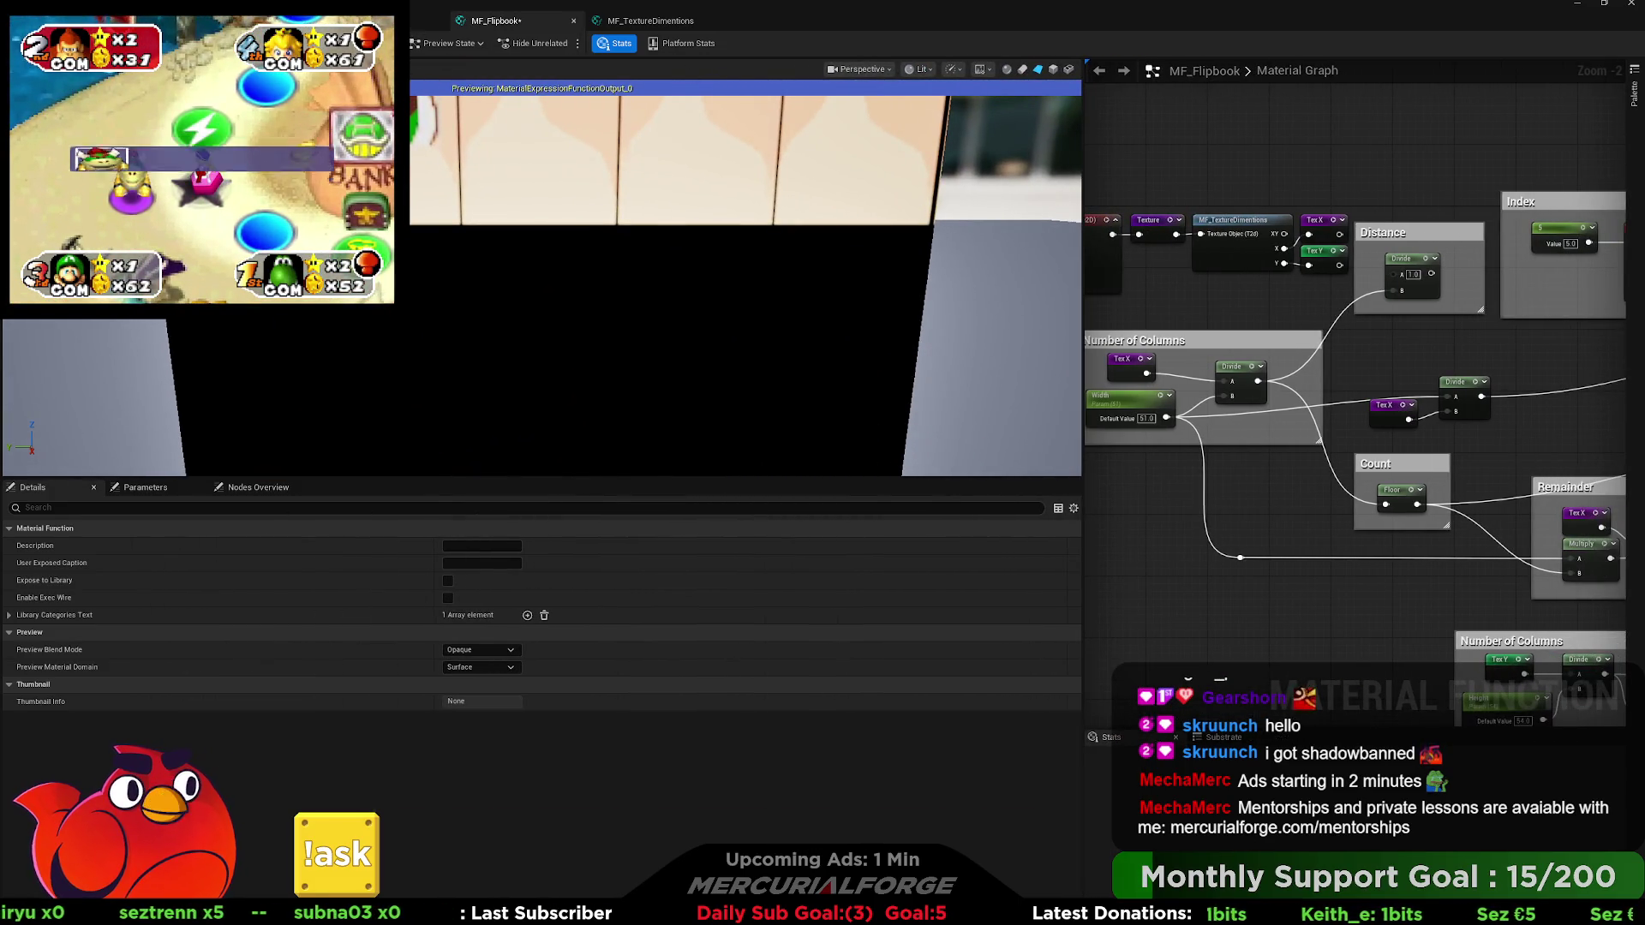
{"action": "key", "text": "ctrl+space"}
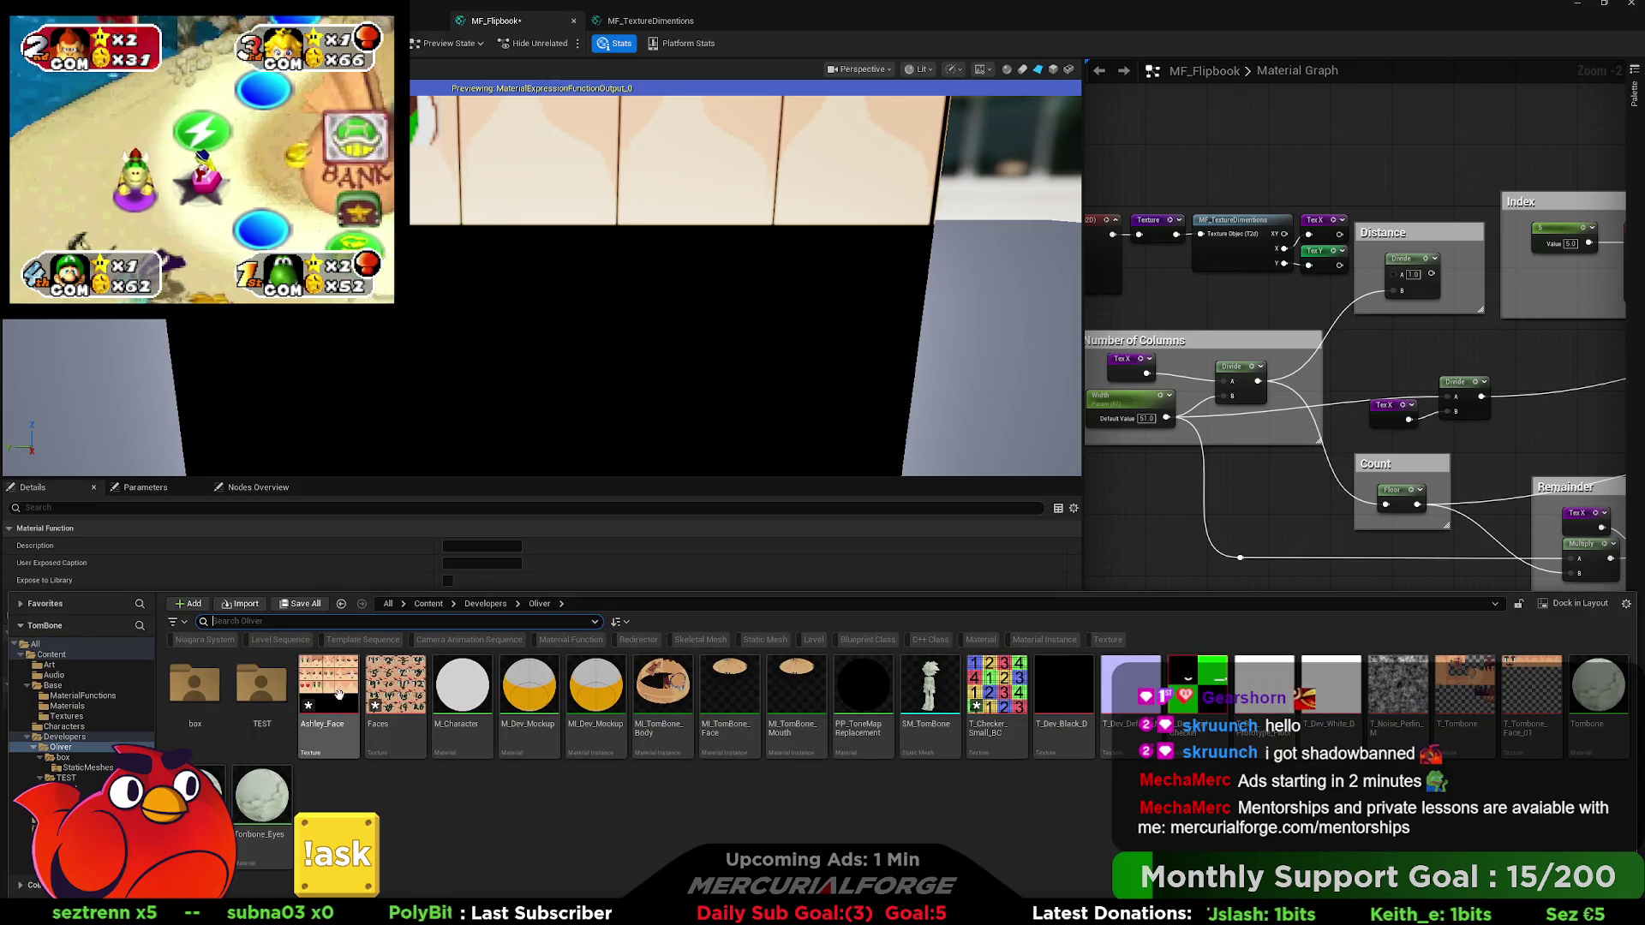
{"action": "left_click", "coordinate": [328, 690]}
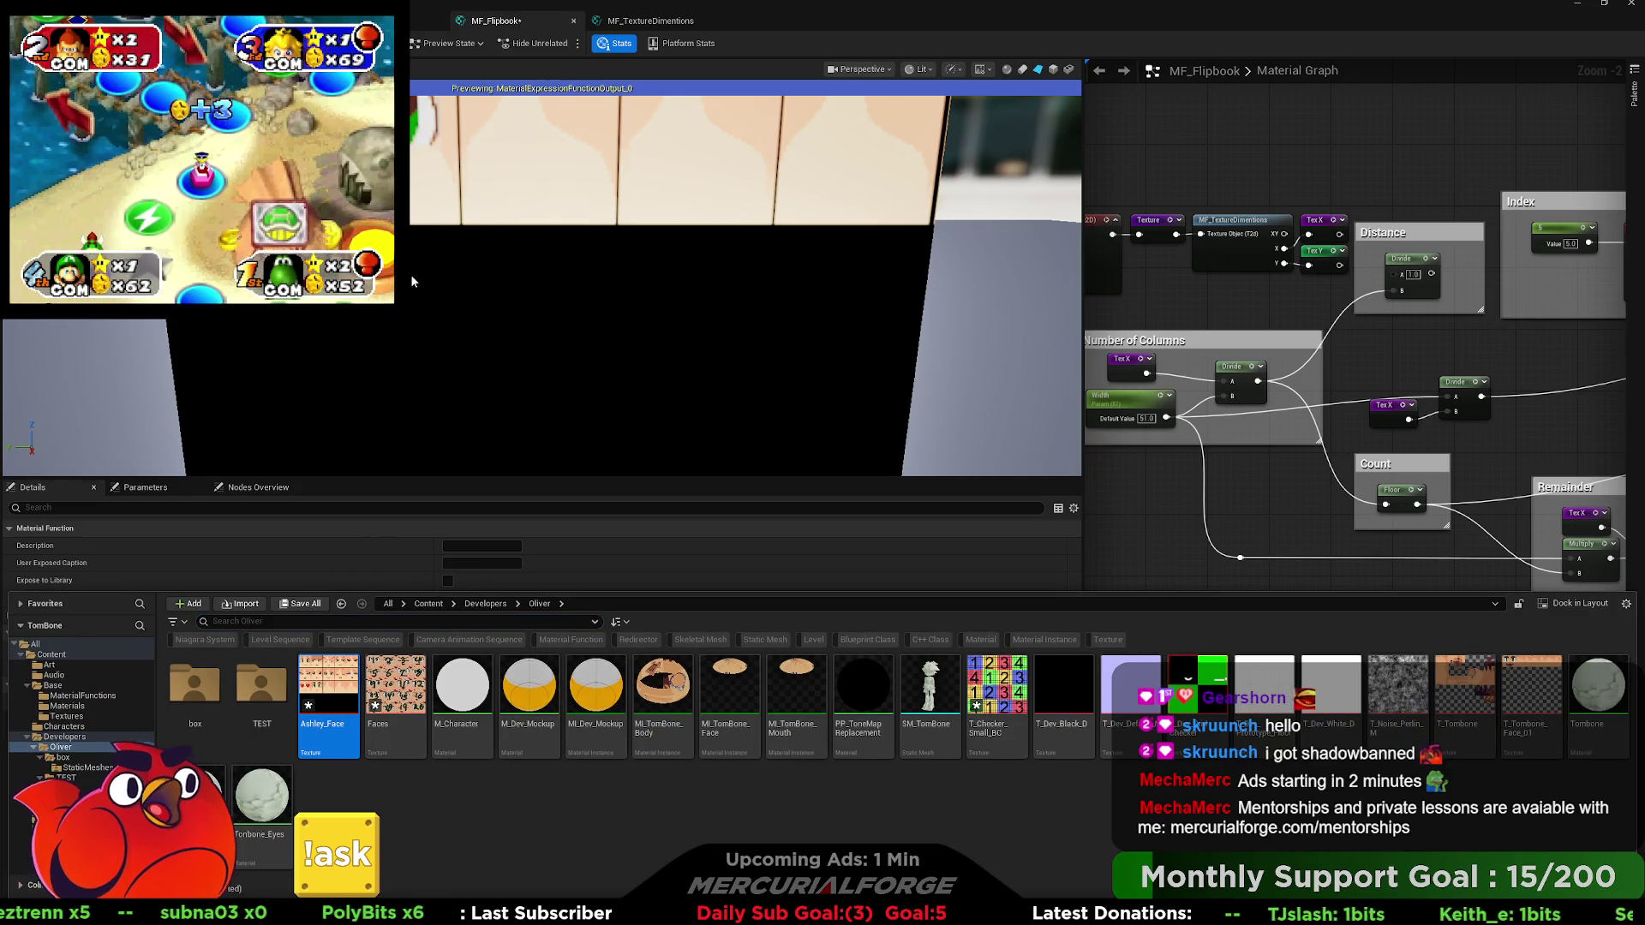
{"action": "mouse_move", "coordinate": [621, 324]}
{"action": "left_mouse_down"}
{"action": "mouse_move", "coordinate": [654, 260]}
{"action": "mouse_move", "coordinate": [634, 291]}
{"action": "left_mouse_up"}
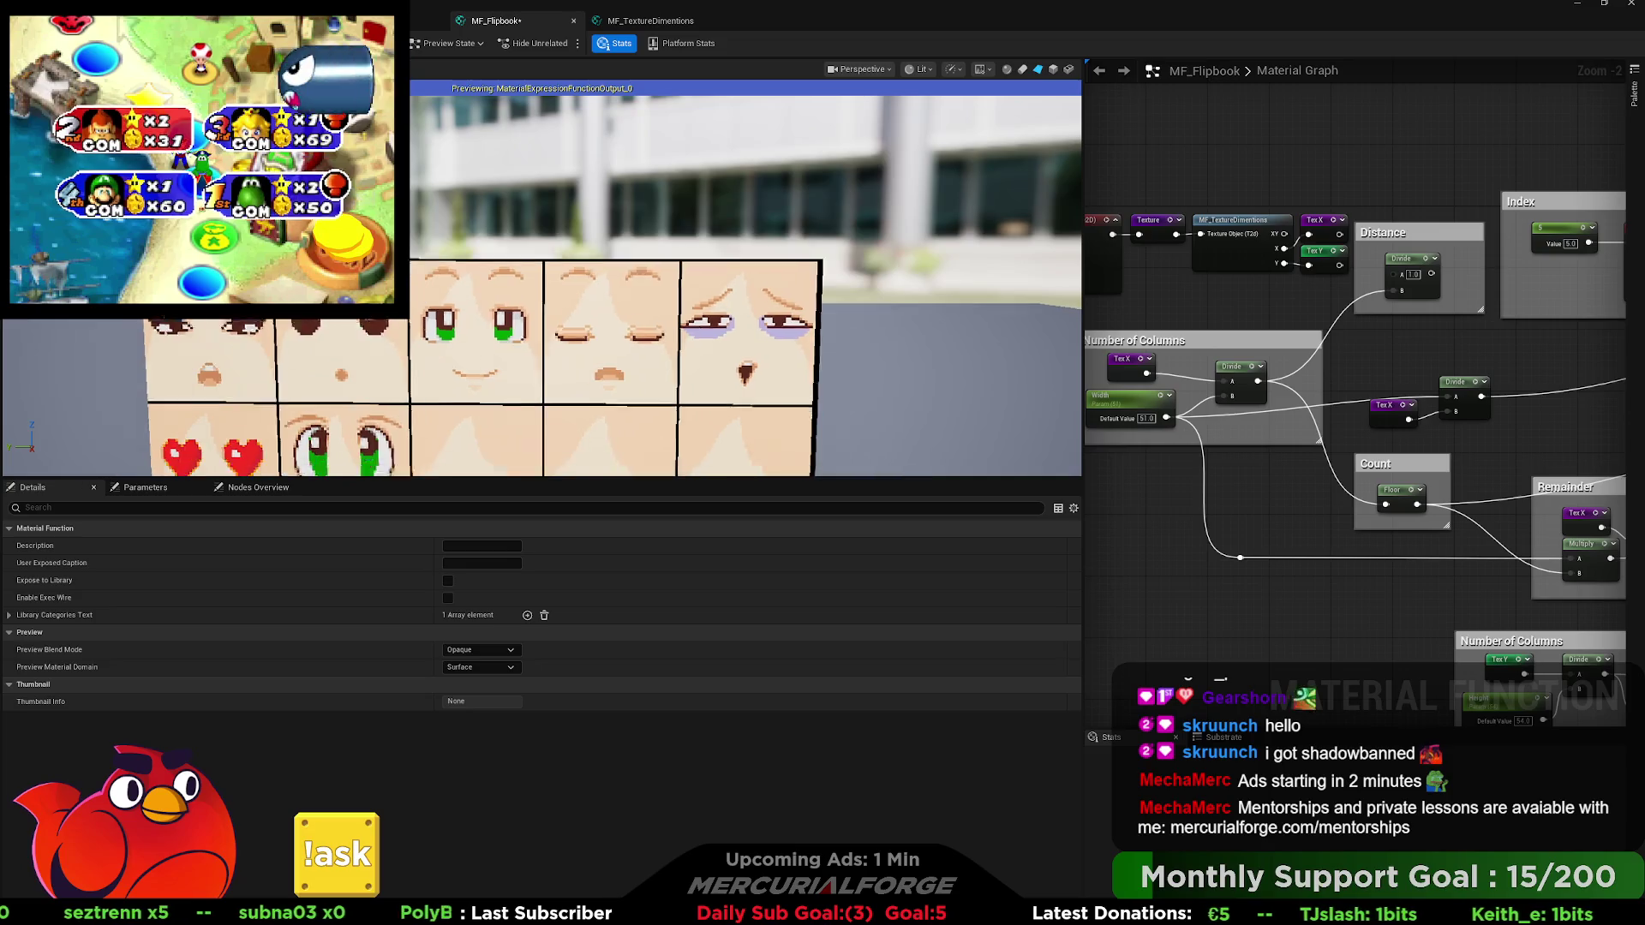
{"action": "left_click_drag", "start_coordinate": [472, 244], "coordinate": [472, 245]}
Set the Index constant to 0 and bring the Remainder groups into view.
{"action": "mouse_move", "coordinate": [1487, 327]}
{"action": "left_mouse_down"}
{"action": "mouse_move", "coordinate": [1020, 353]}
{"action": "mouse_move", "coordinate": [1107, 355]}
{"action": "left_mouse_up"}
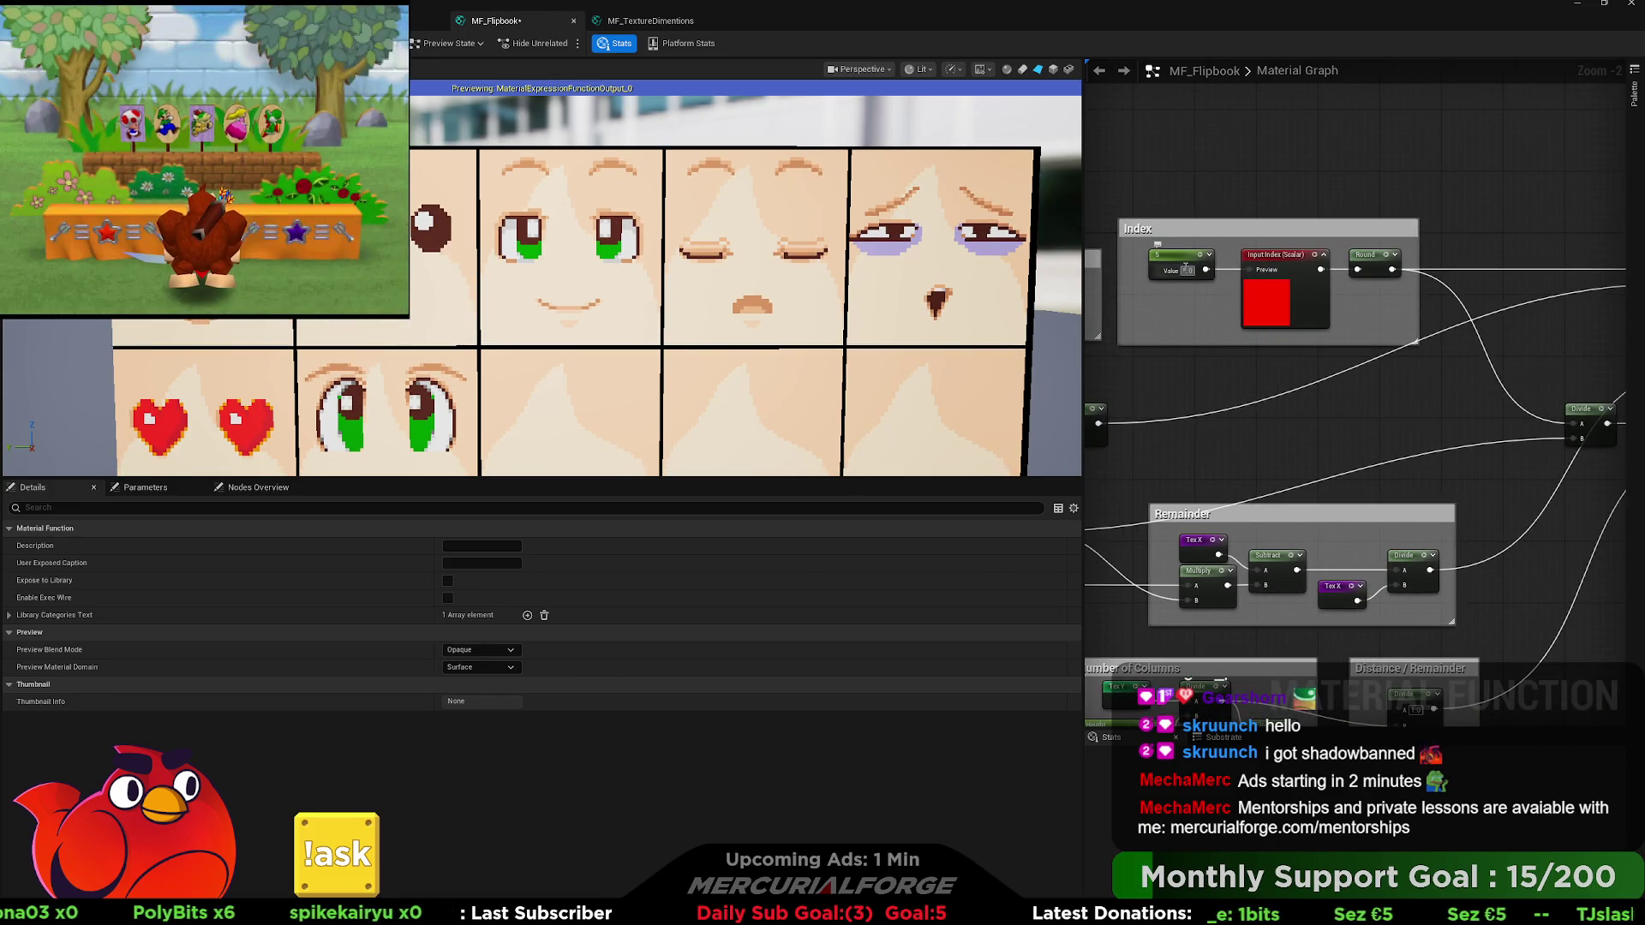
{"action": "type", "text": "0"}
{"action": "key", "text": "Return"}
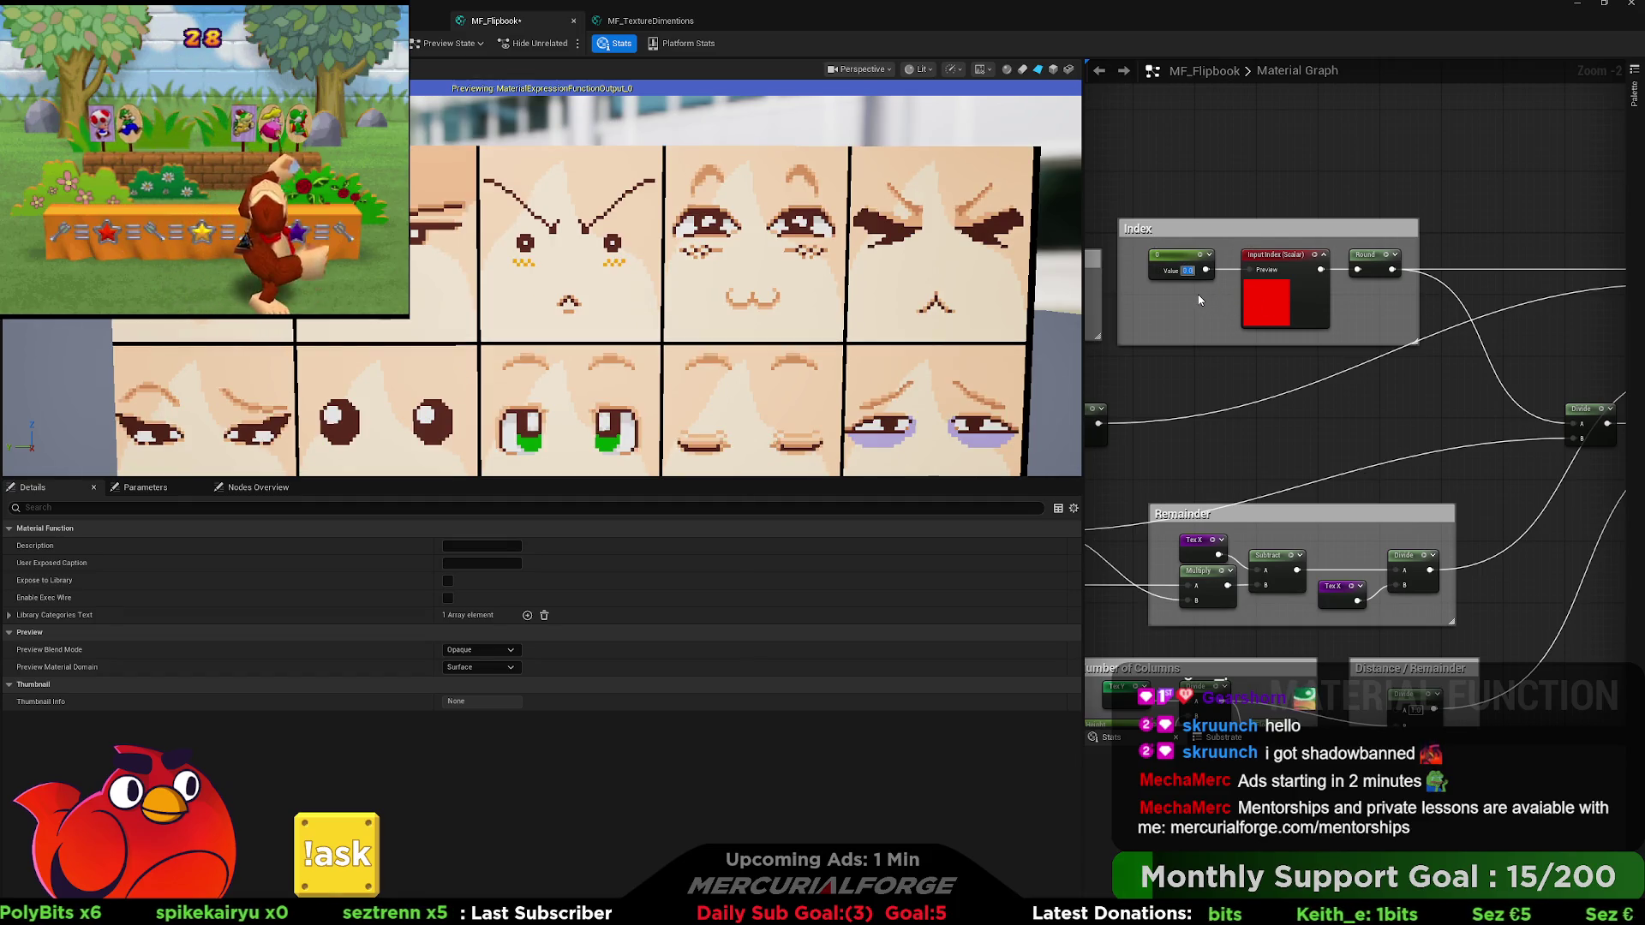
{"action": "mouse_move", "coordinate": [1489, 597]}
{"action": "left_mouse_down"}
{"action": "mouse_move", "coordinate": [1455, 426]}
{"action": "mouse_move", "coordinate": [1421, 377]}
{"action": "mouse_move", "coordinate": [1339, 415]}
{"action": "mouse_move", "coordinate": [1354, 497]}
{"action": "mouse_move", "coordinate": [1261, 481]}
{"action": "mouse_move", "coordinate": [1555, 474]}
{"action": "mouse_move", "coordinate": [1197, 459]}
{"action": "left_mouse_up"}
{"action": "scroll", "coordinate": [1359, 407], "scroll_direction": "down", "scroll_amount": 1}
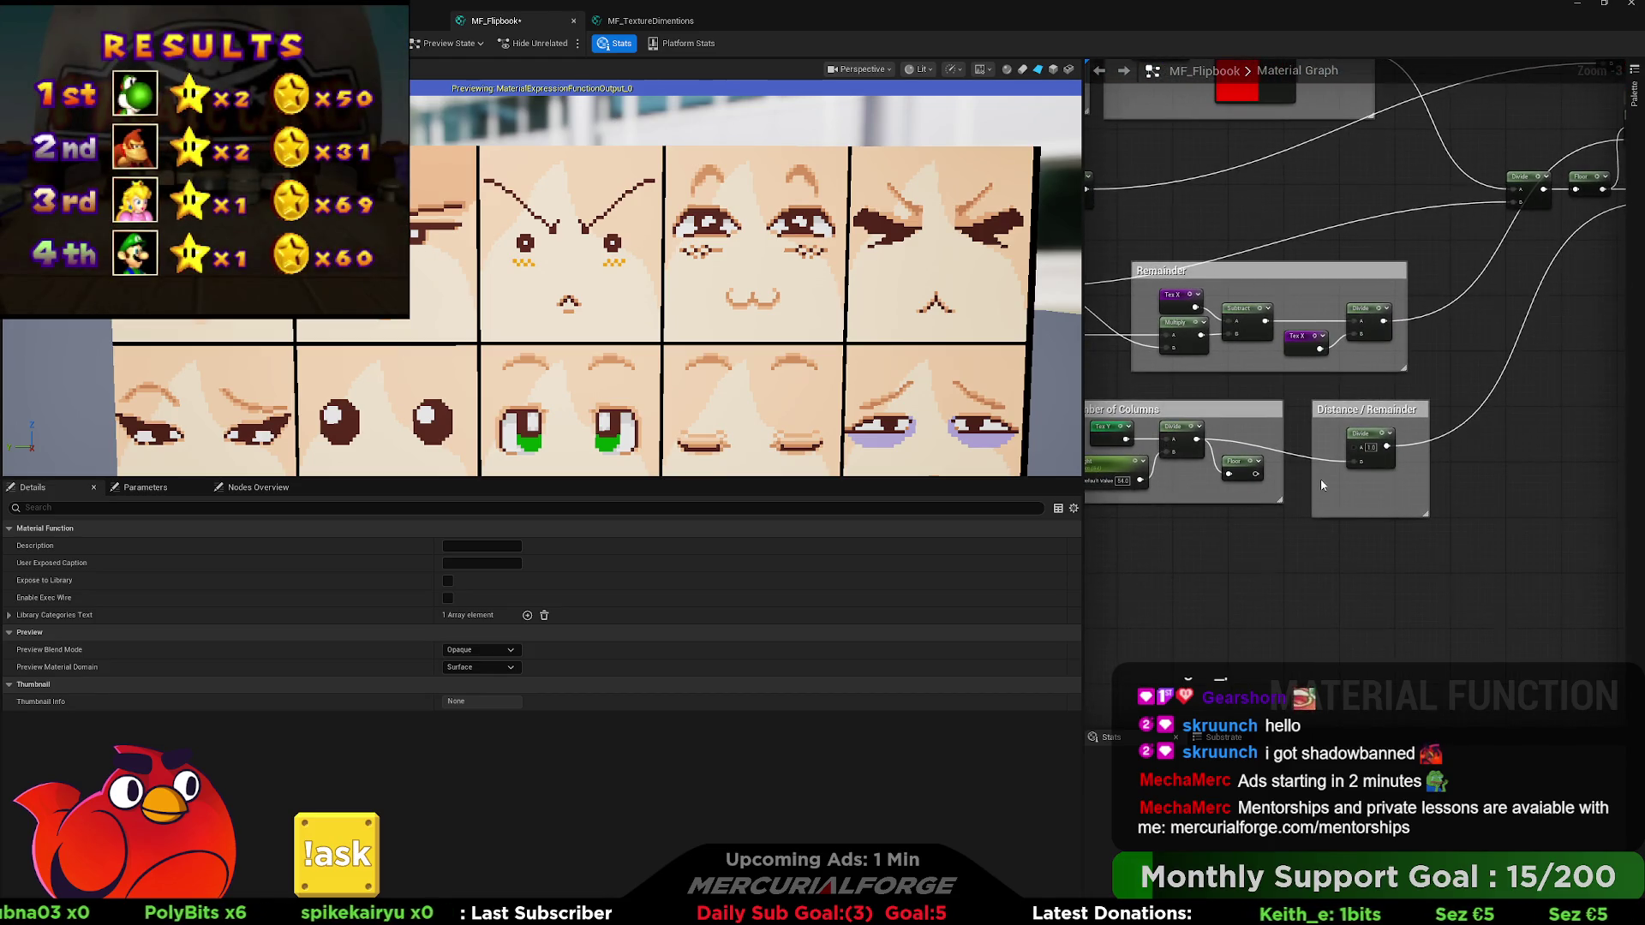
Replace the Distance / Remainder Divide with a new Divide fed by Height in input A.
{"action": "left_click_drag", "start_coordinate": [1319, 480], "coordinate": [1351, 473]}
{"action": "left_click", "coordinate": [1404, 445]}
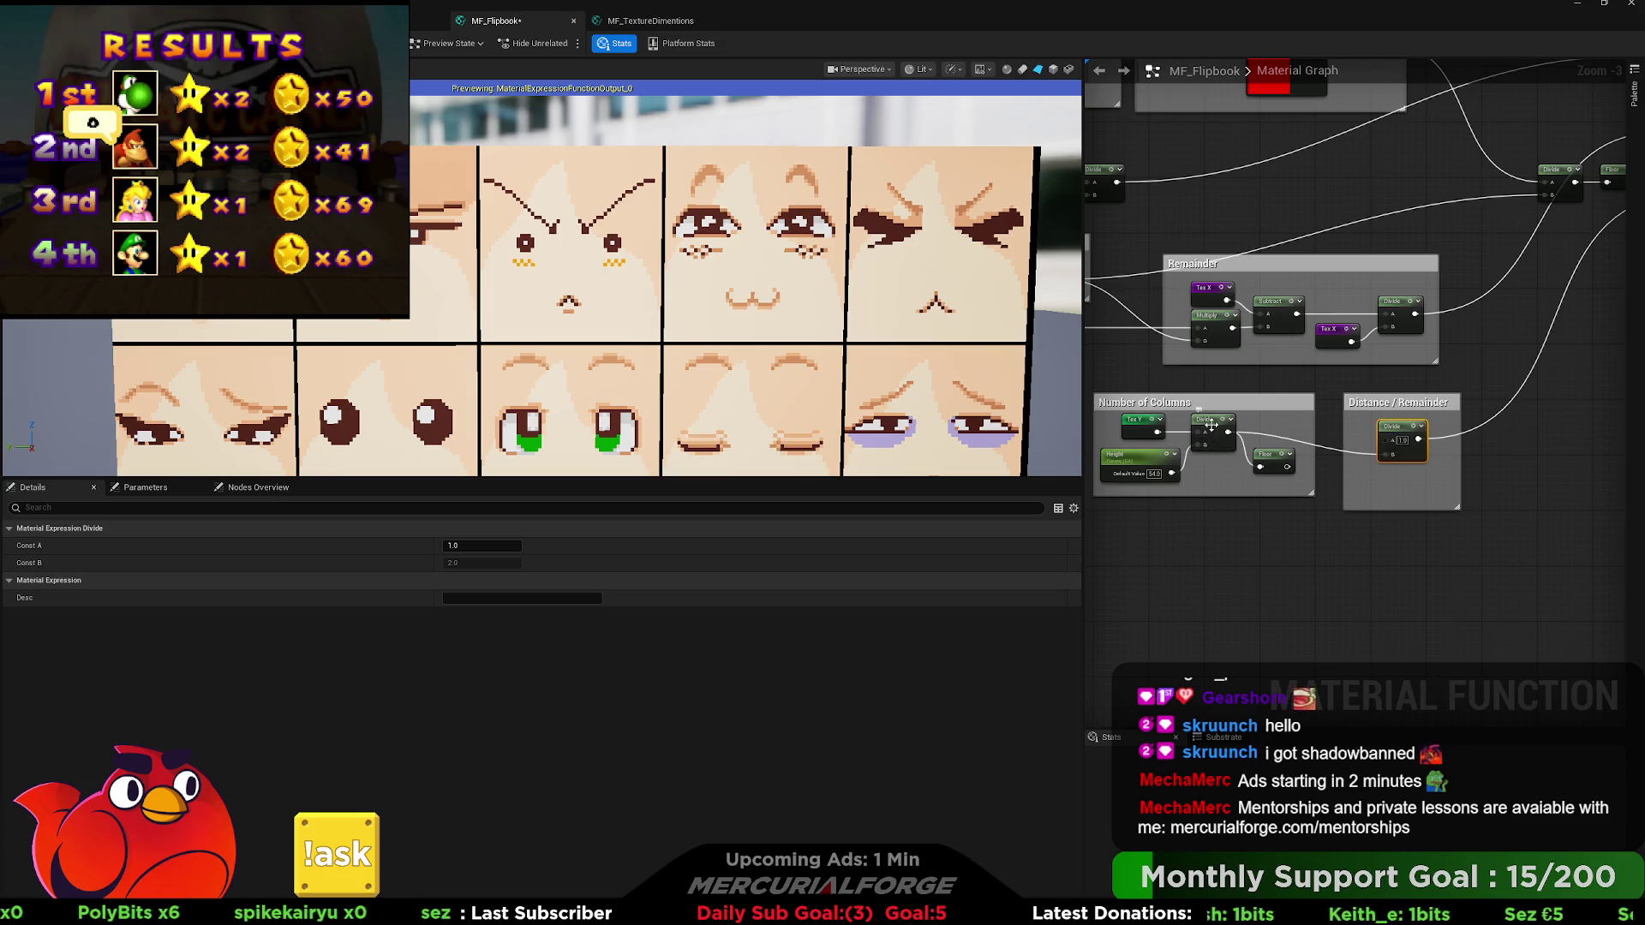
{"action": "key", "text": "ctrl+v"}
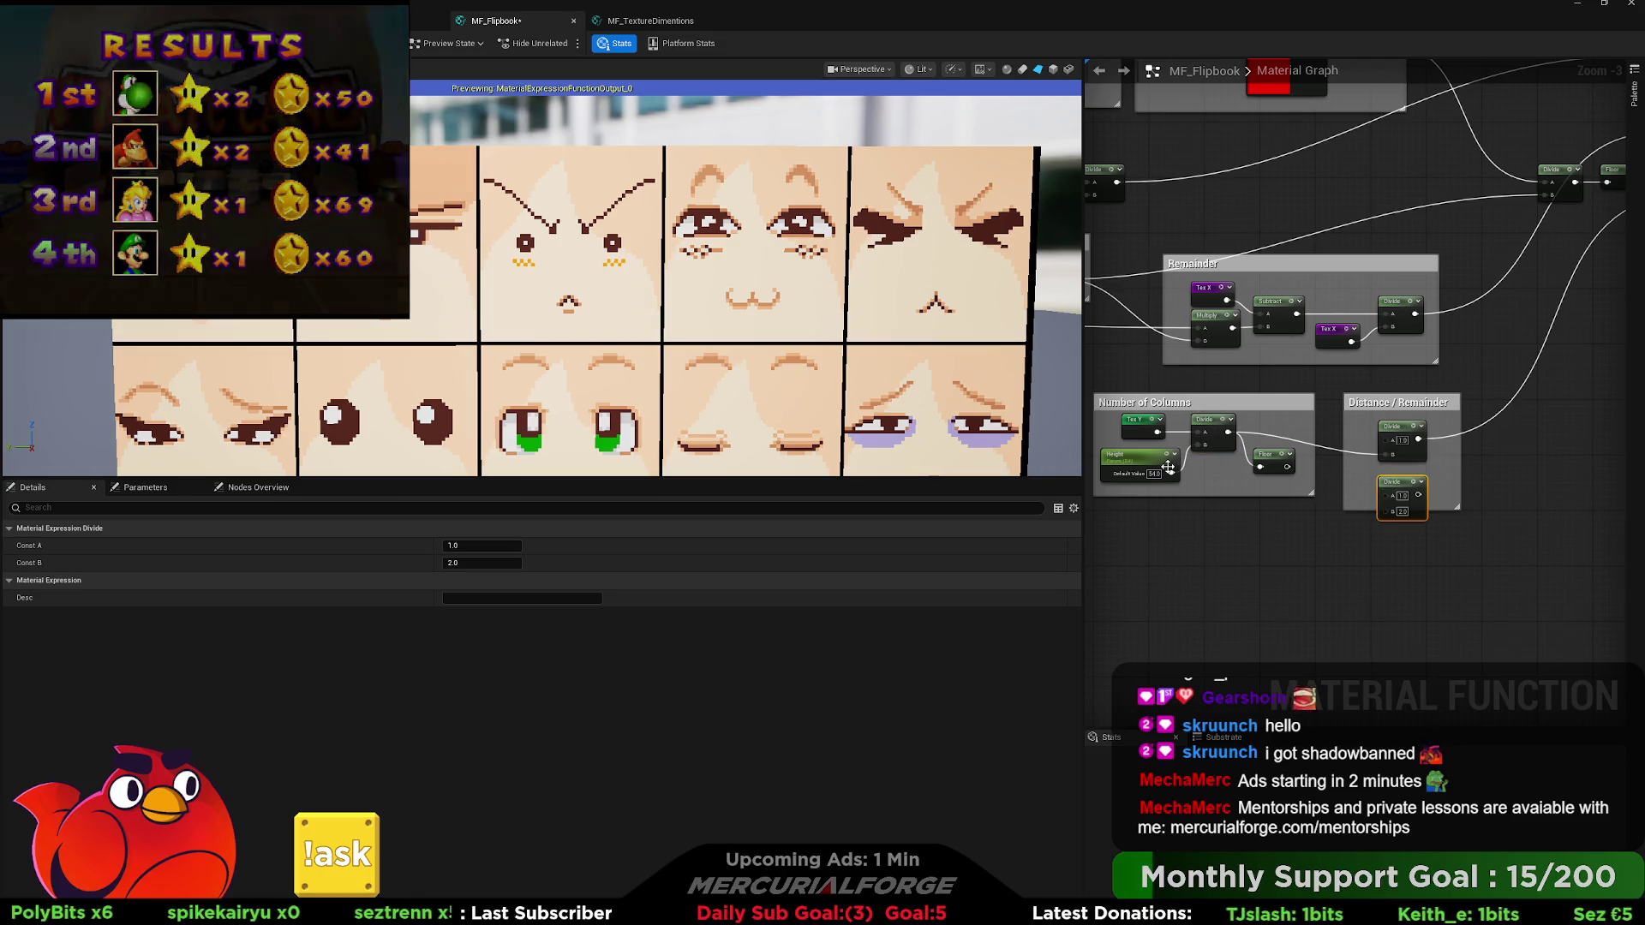
{"action": "left_click_drag", "start_coordinate": [1162, 559], "coordinate": [1300, 582]}
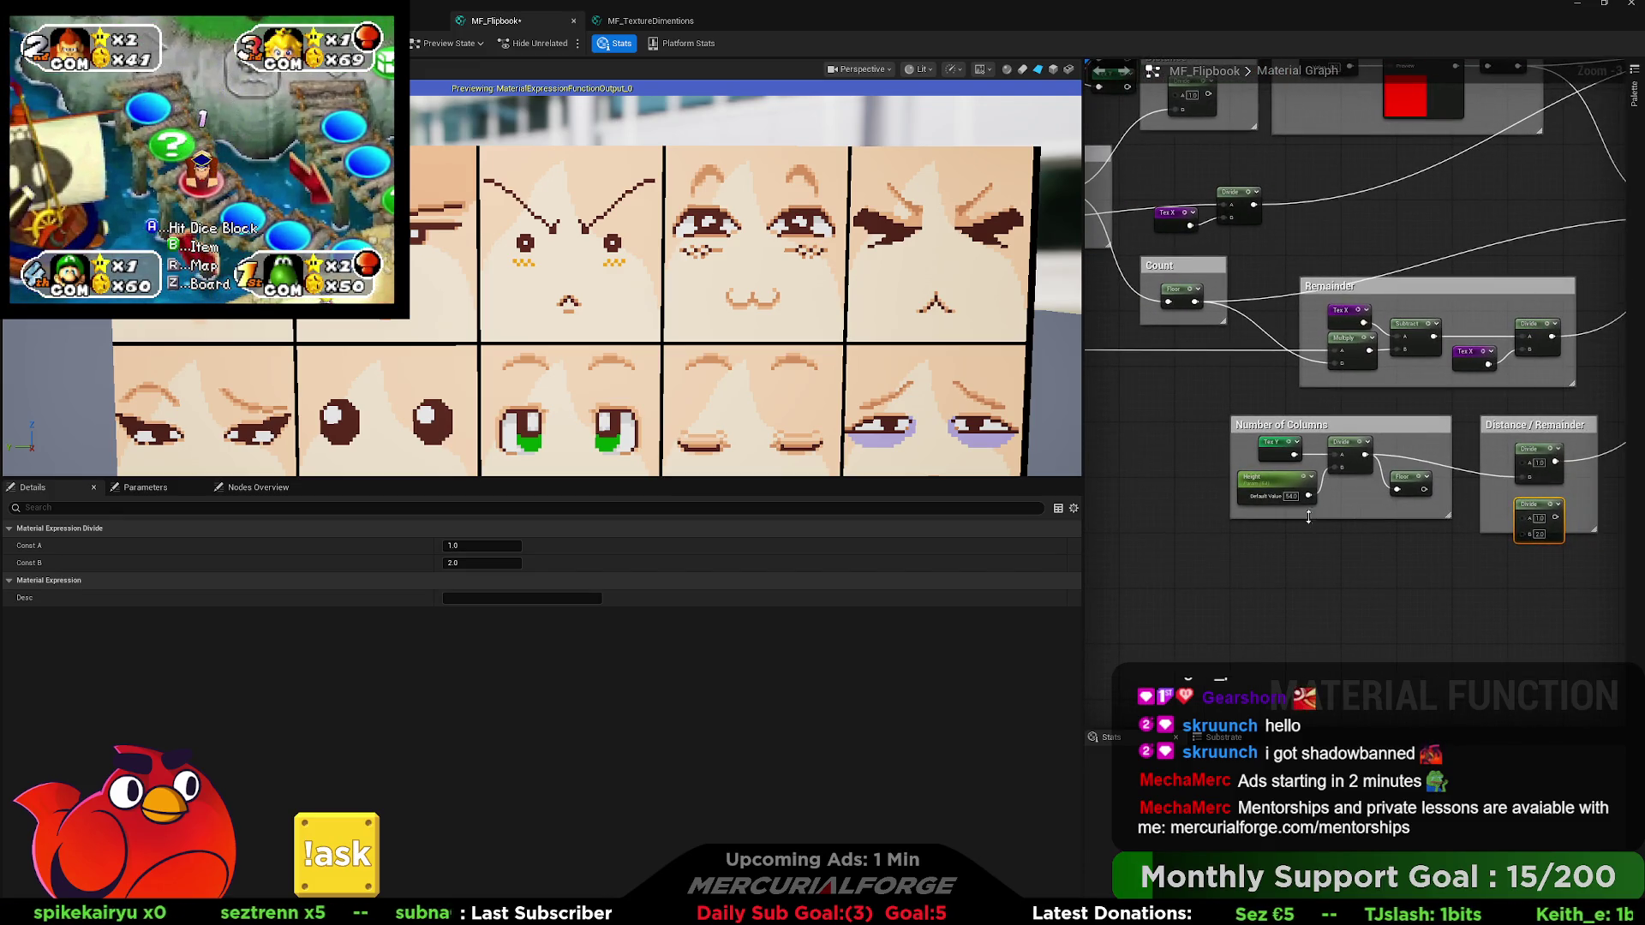
{"action": "mouse_move", "coordinate": [1308, 496]}
{"action": "left_mouse_down"}
{"action": "mouse_move", "coordinate": [1521, 520]}
{"action": "mouse_move", "coordinate": [1184, 523]}
{"action": "mouse_move", "coordinate": [1482, 235]}
{"action": "left_mouse_up"}
{"action": "left_click", "coordinate": [1179, 466]}
{"action": "key", "text": "Delete"}
{"action": "mouse_move", "coordinate": [1176, 532]}
{"action": "left_mouse_down"}
{"action": "mouse_move", "coordinate": [1176, 486]}
{"action": "mouse_move", "coordinate": [1324, 617]}
{"action": "left_mouse_up"}
Step the Index constant through 3, 4 and 5.
{"action": "left_click", "coordinate": [1182, 260]}
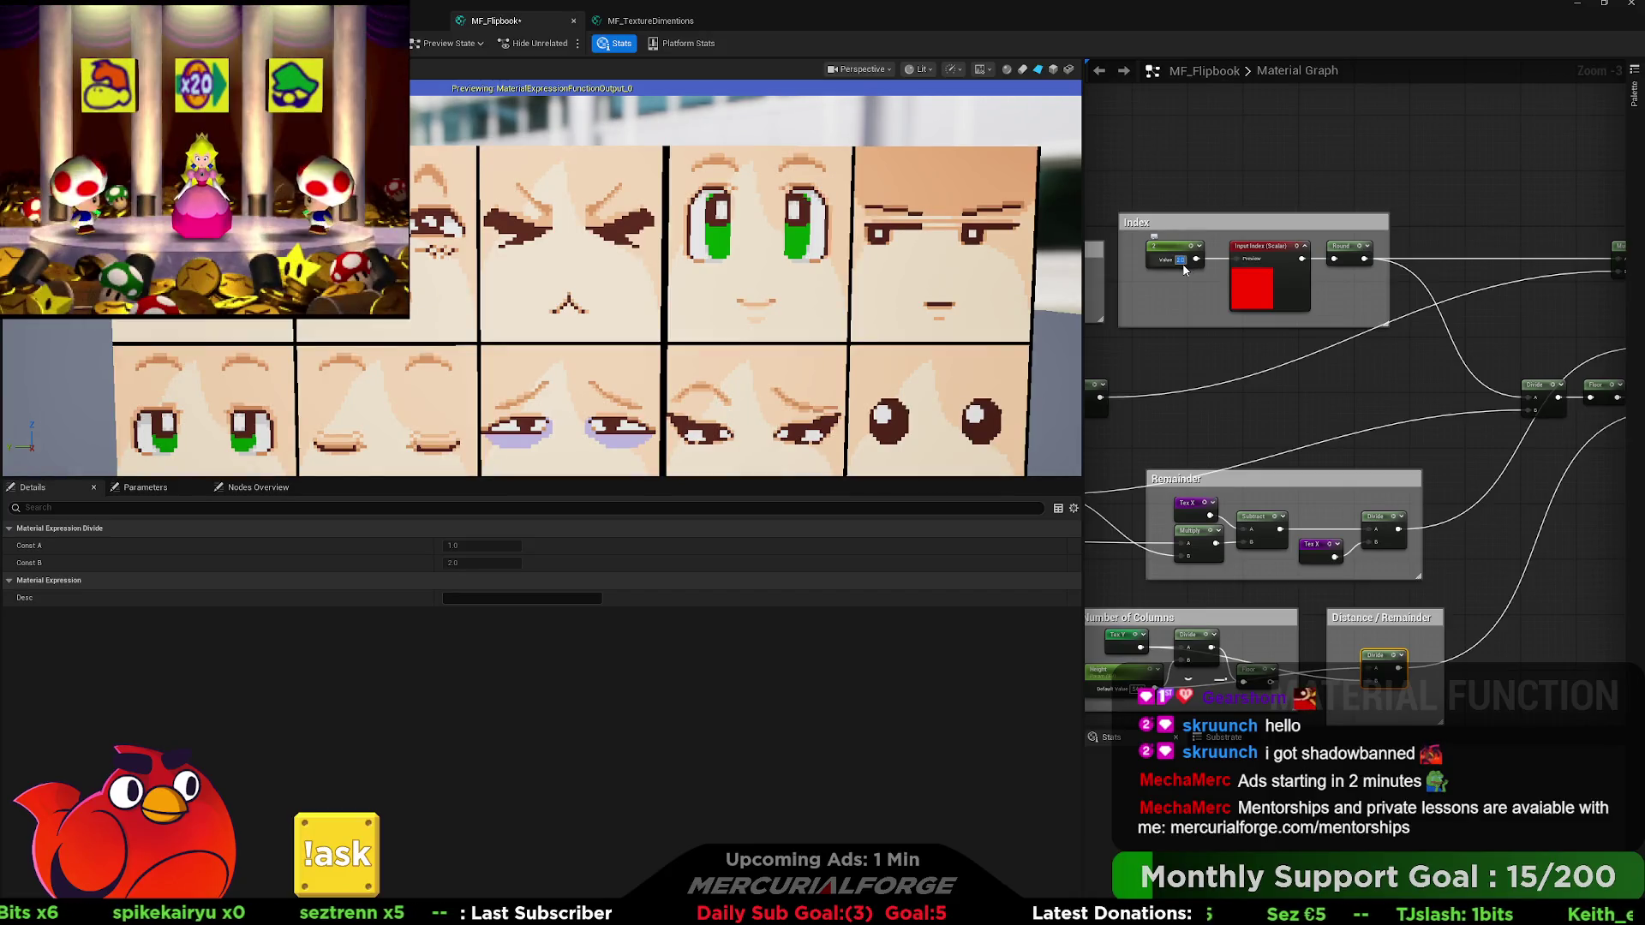
{"action": "type", "text": "3"}
{"action": "key", "text": "Return"}
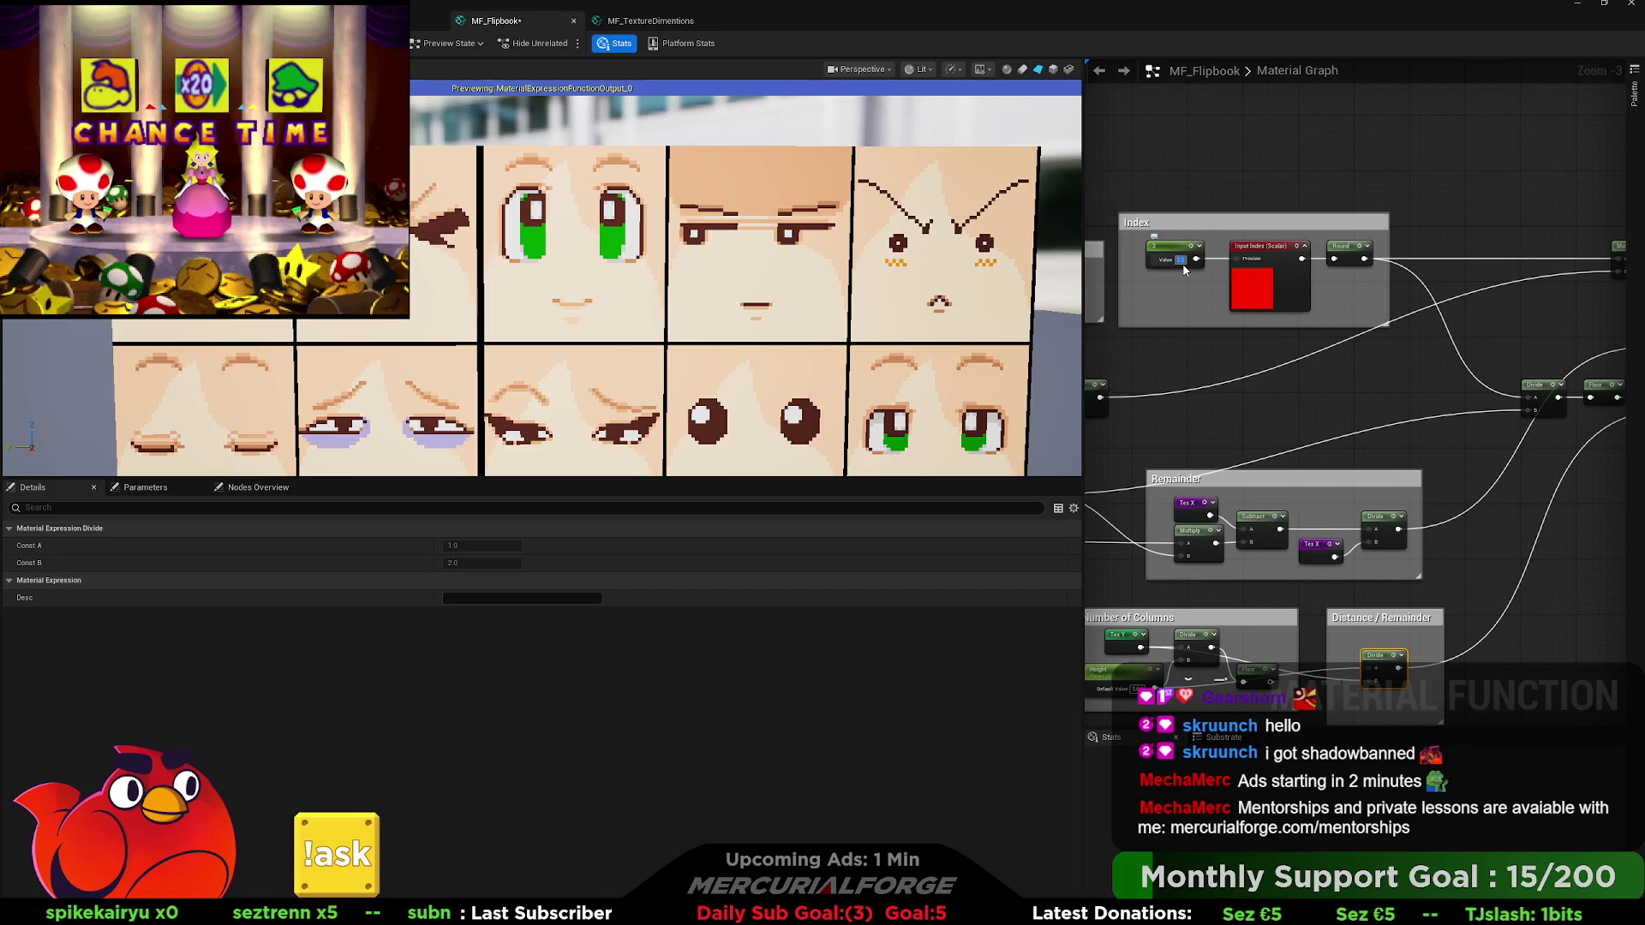
{"action": "type", "text": "4"}
{"action": "key", "text": "Return"}
{"action": "type", "text": "5"}
{"action": "key", "text": "Return"}
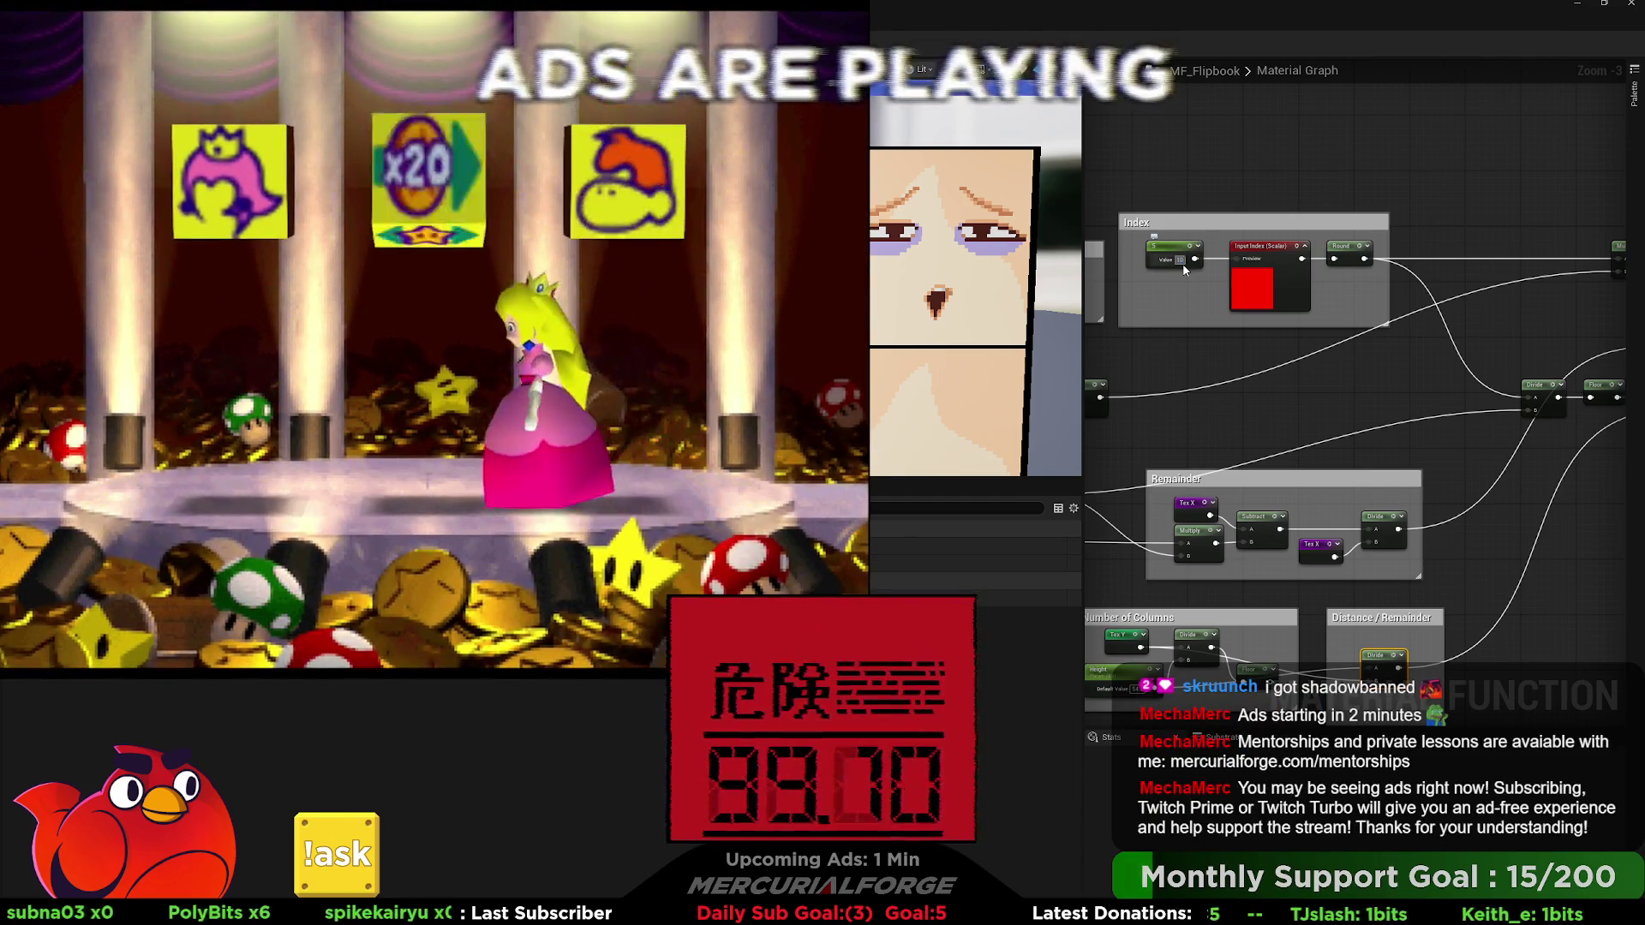
Set the Index constant to 10 and pan the graph up and left.
{"action": "type", "text": "10"}
{"action": "key", "text": "Return"}
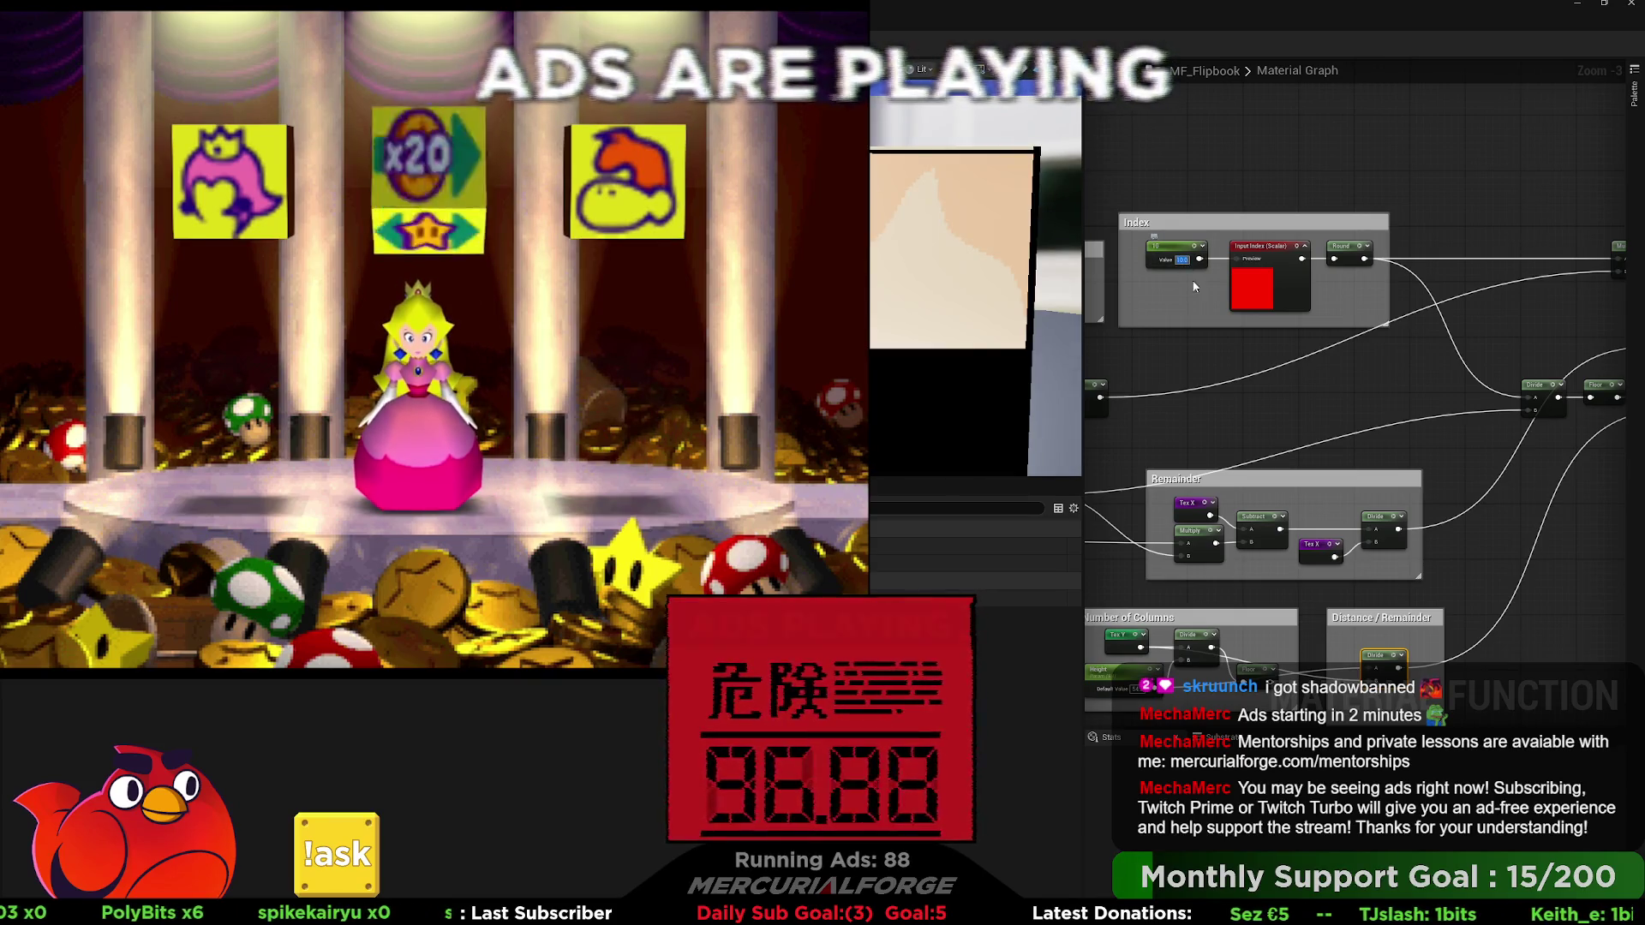
{"action": "mouse_move", "coordinate": [1400, 383]}
{"action": "left_mouse_down"}
{"action": "mouse_move", "coordinate": [1163, 339]}
{"action": "mouse_move", "coordinate": [1305, 254]}
{"action": "left_mouse_up"}
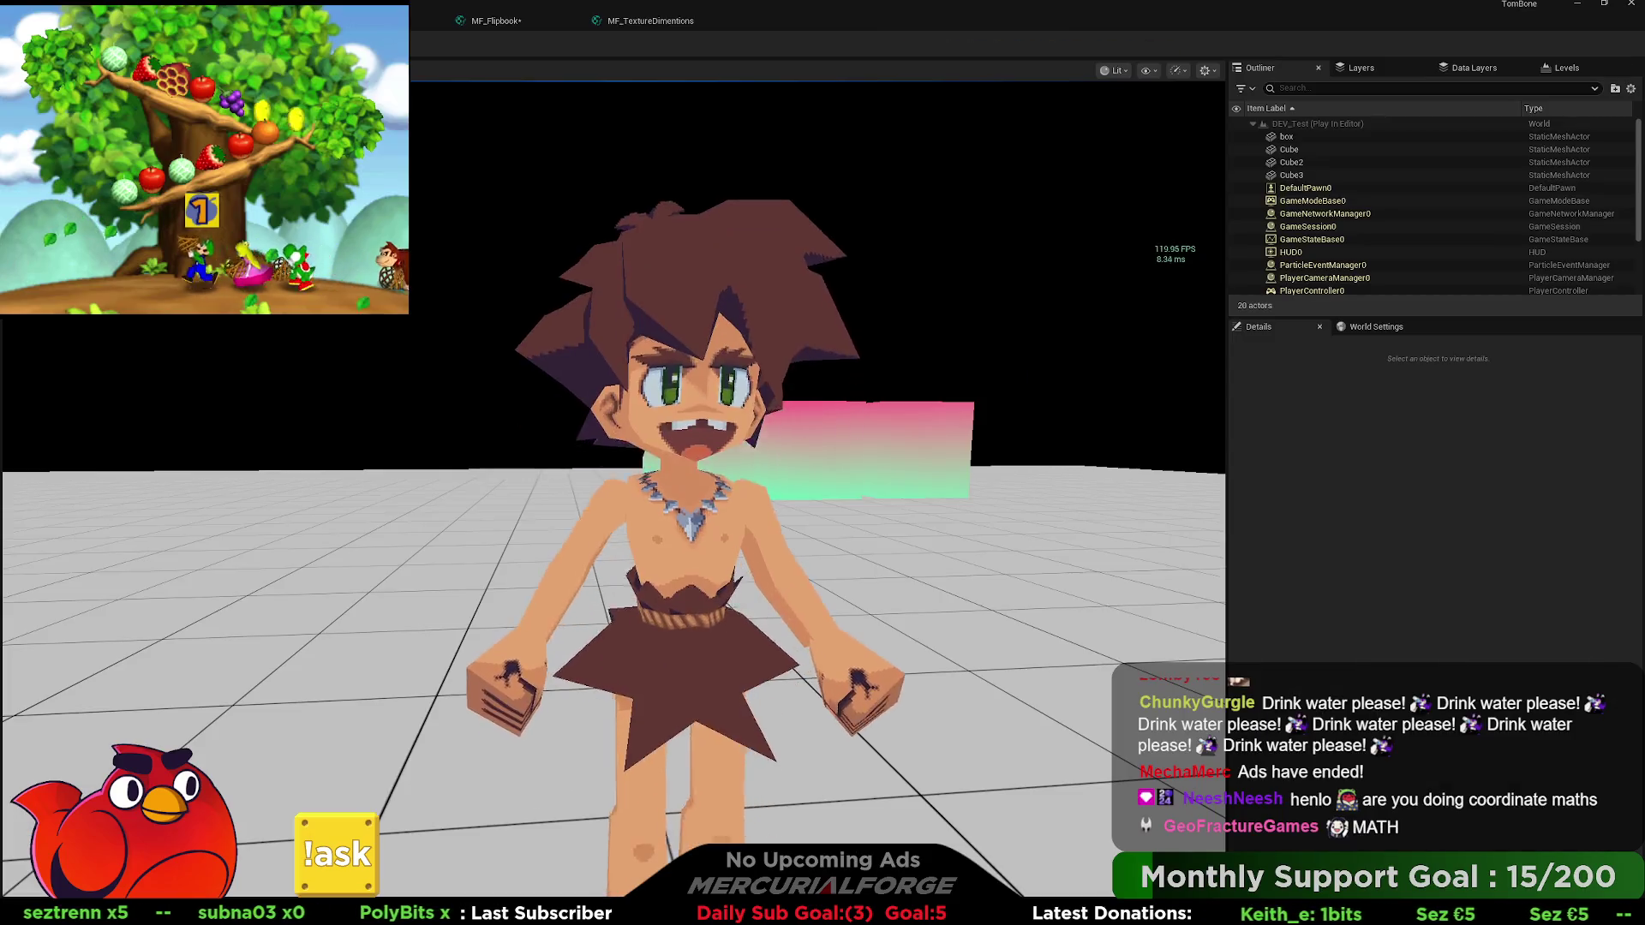
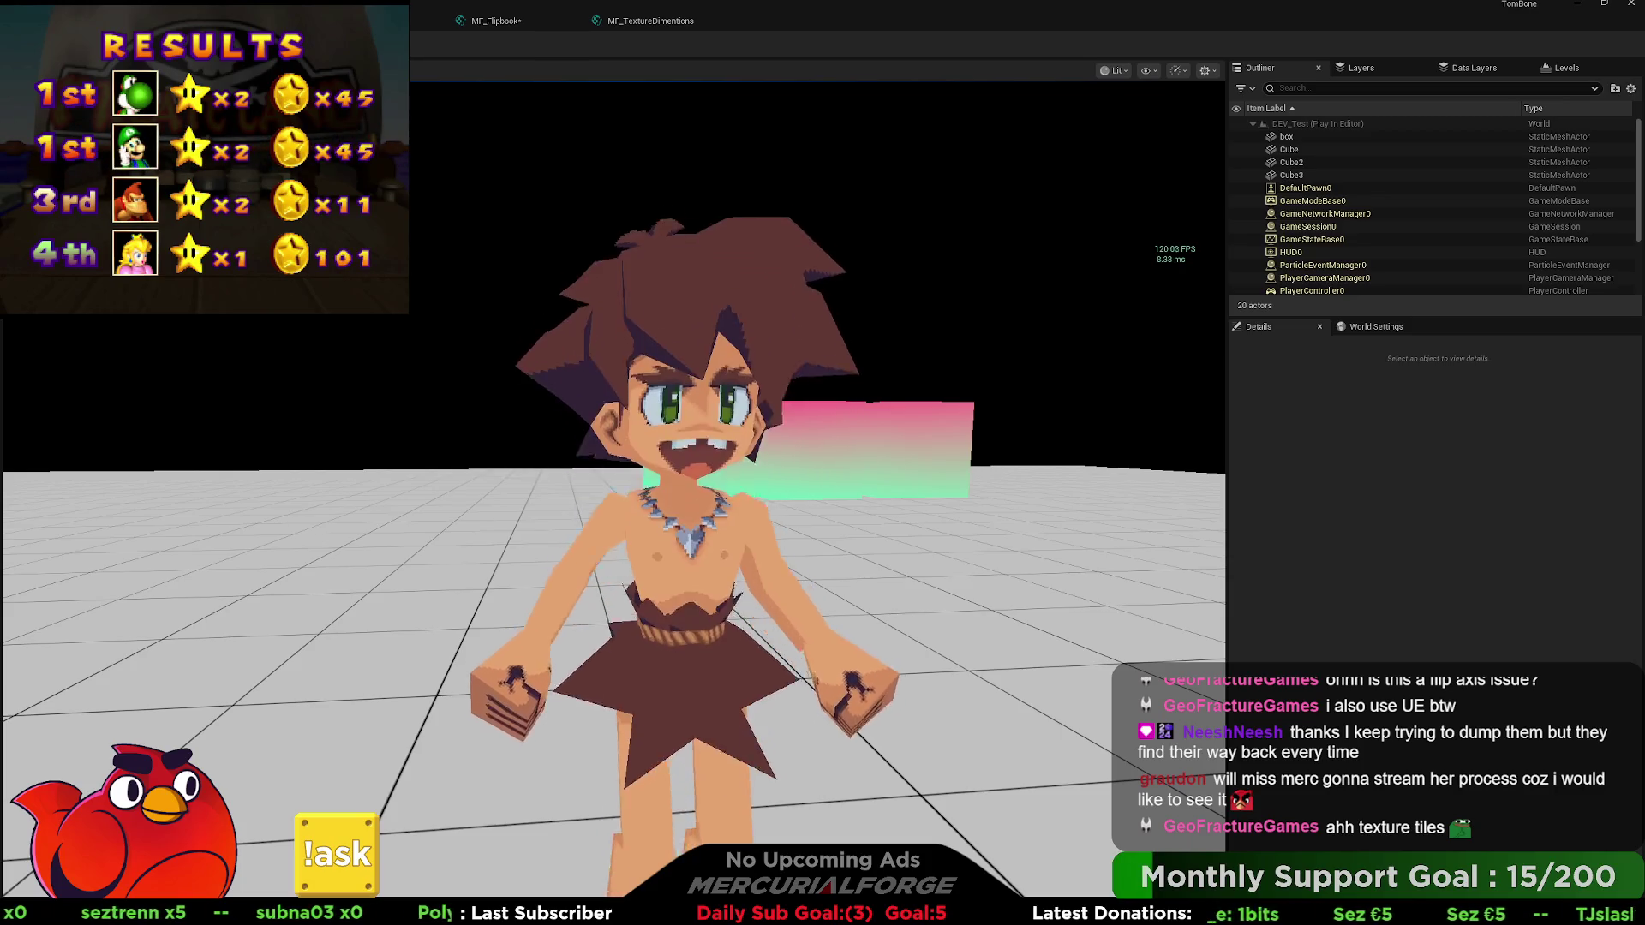
Stop the Play In Editor session and switch back to the MF_Flipbook material function tab.
{"action": "key", "text": "Escape"}
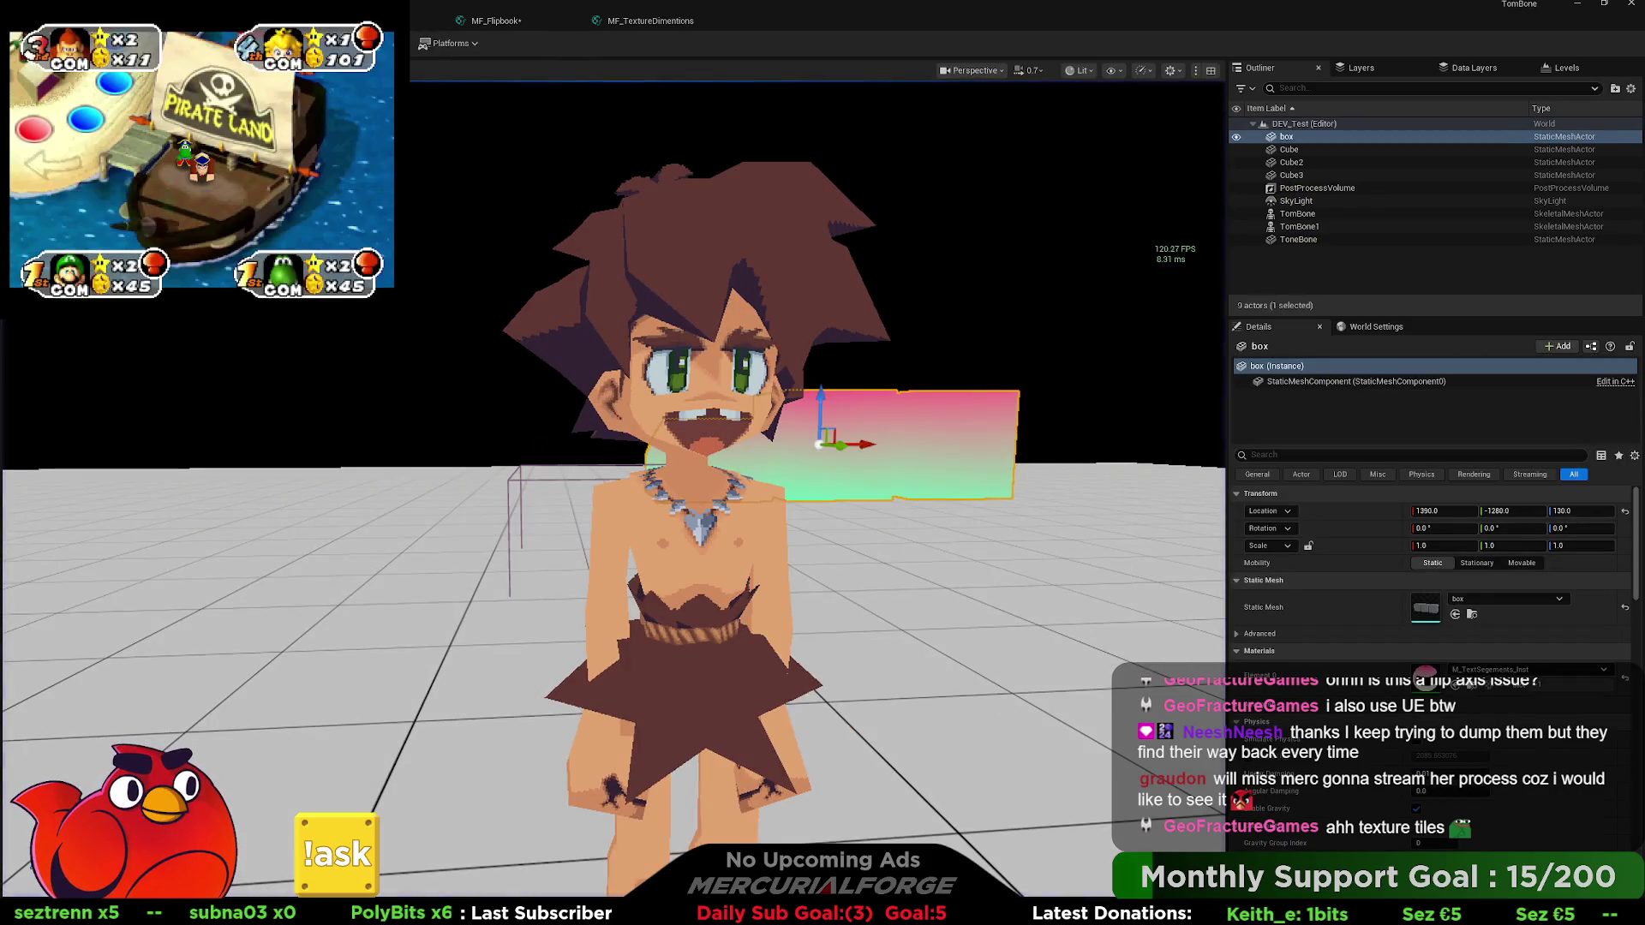
{"action": "left_click", "coordinate": [496, 21]}
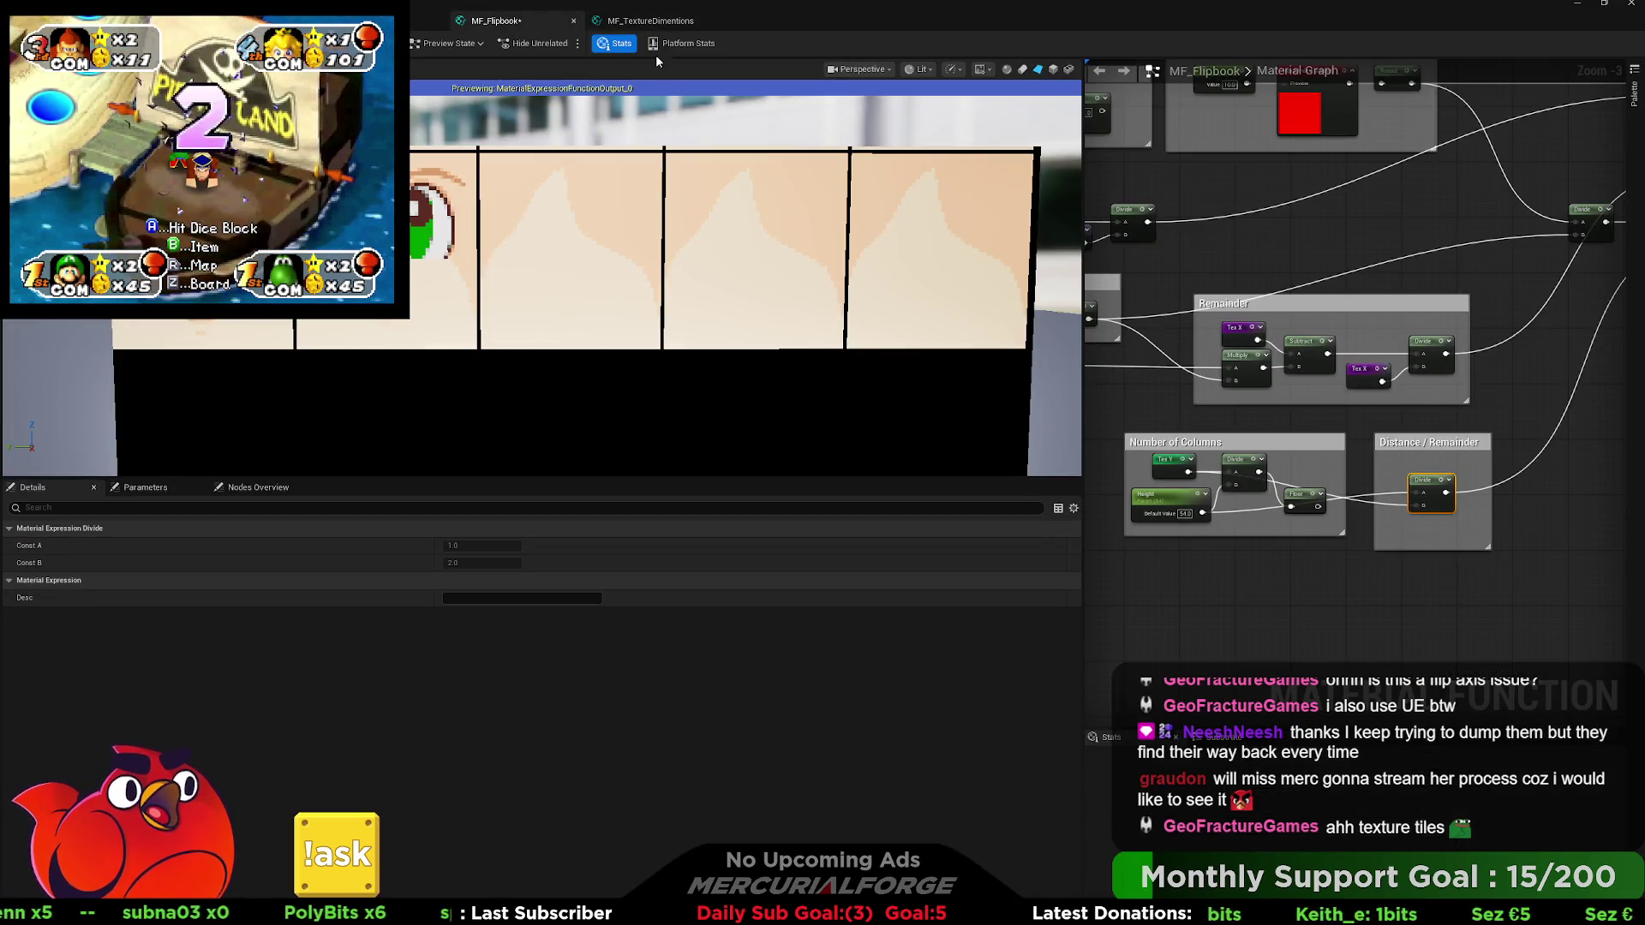
Widen the MF_Flipbook graph panel over the preview and pan to the leftmost texture input nodes.
{"action": "mouse_move", "coordinate": [1175, 267]}
{"action": "left_mouse_down"}
{"action": "mouse_move", "coordinate": [1218, 264]}
{"action": "mouse_move", "coordinate": [1256, 289]}
{"action": "left_mouse_up"}
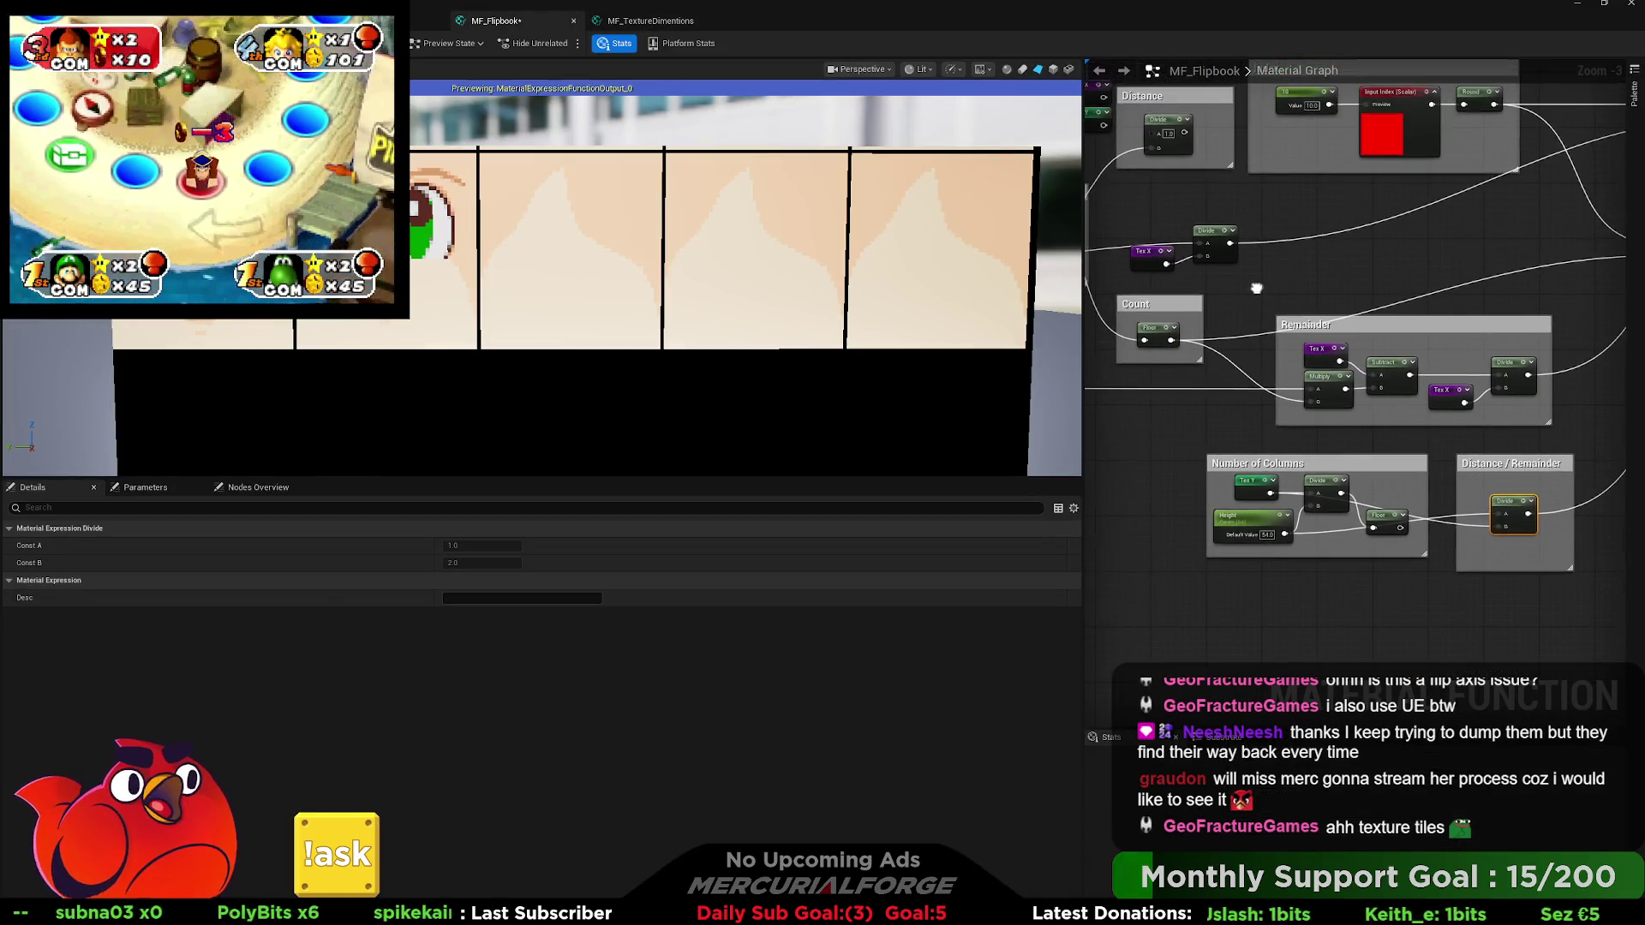
{"action": "left_click_drag", "start_coordinate": [1084, 292], "coordinate": [701, 273]}
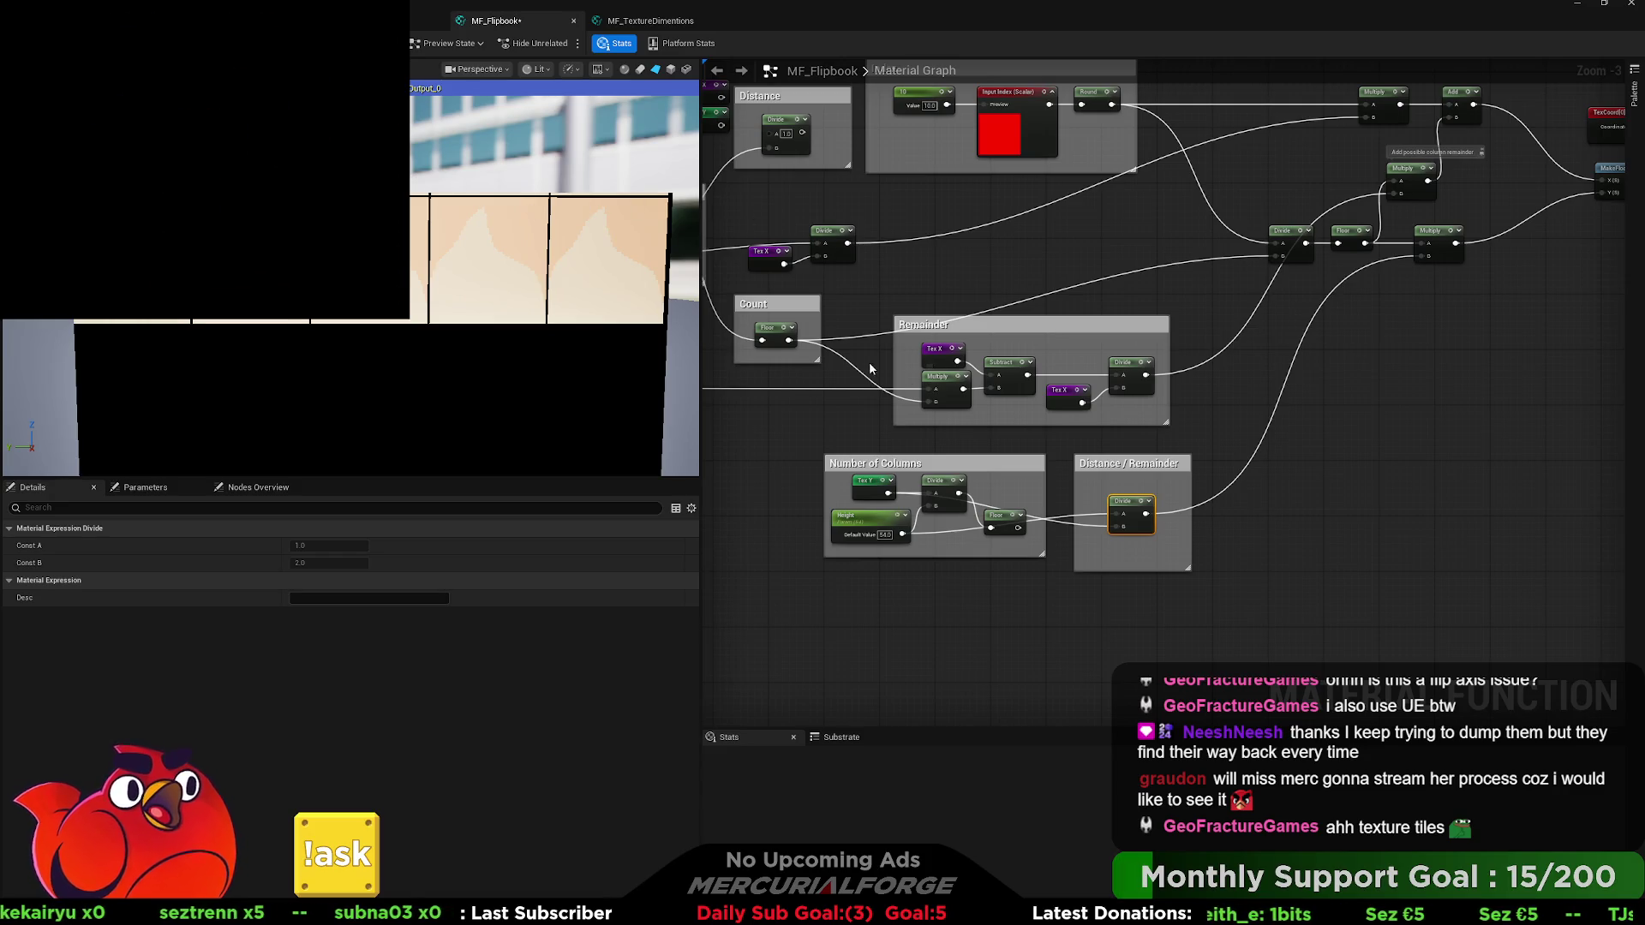
{"action": "mouse_move", "coordinate": [809, 388]}
{"action": "left_mouse_down"}
{"action": "mouse_move", "coordinate": [1003, 411]}
{"action": "mouse_move", "coordinate": [1068, 465]}
{"action": "left_mouse_up"}
{"action": "mouse_move", "coordinate": [967, 139]}
{"action": "left_mouse_down"}
{"action": "mouse_move", "coordinate": [1095, 224]}
{"action": "mouse_move", "coordinate": [743, 291]}
{"action": "left_mouse_up"}
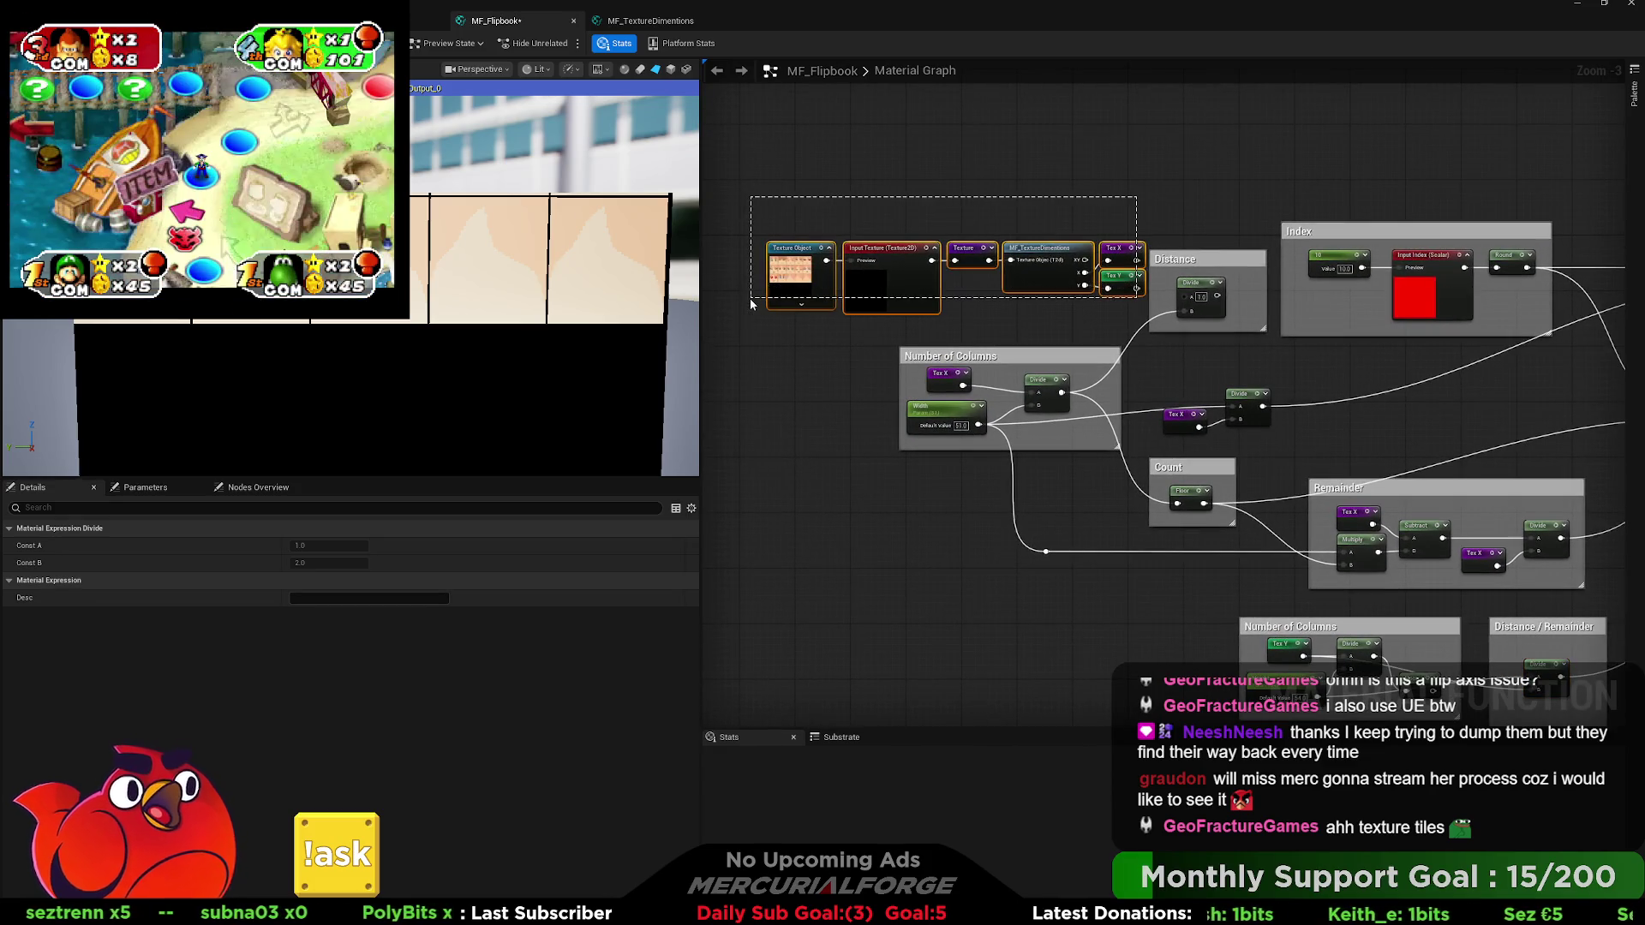
{"action": "mouse_move", "coordinate": [1042, 327]}
{"action": "left_mouse_down"}
{"action": "mouse_move", "coordinate": [855, 292]}
{"action": "mouse_move", "coordinate": [854, 262]}
{"action": "left_mouse_up"}
{"action": "left_click_drag", "start_coordinate": [728, 271], "coordinate": [1404, 647]}
{"action": "left_click_drag", "start_coordinate": [1023, 500], "coordinate": [846, 364]}
{"action": "left_click", "coordinate": [805, 326]}
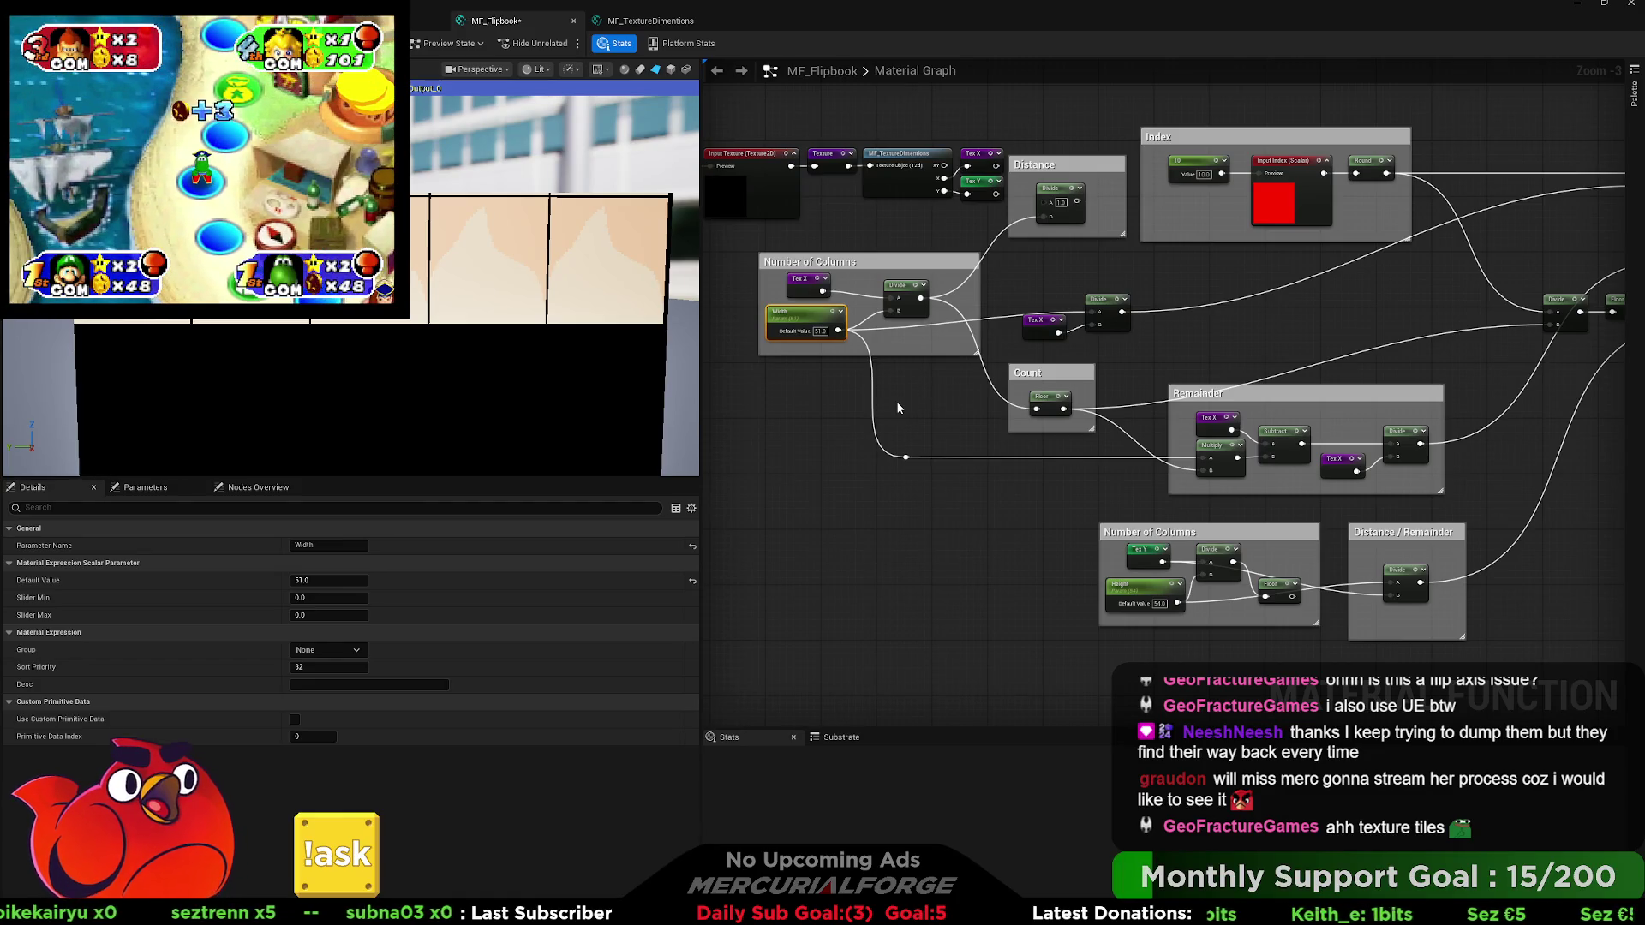
{"action": "left_click_drag", "start_coordinate": [906, 389], "coordinate": [877, 391]}
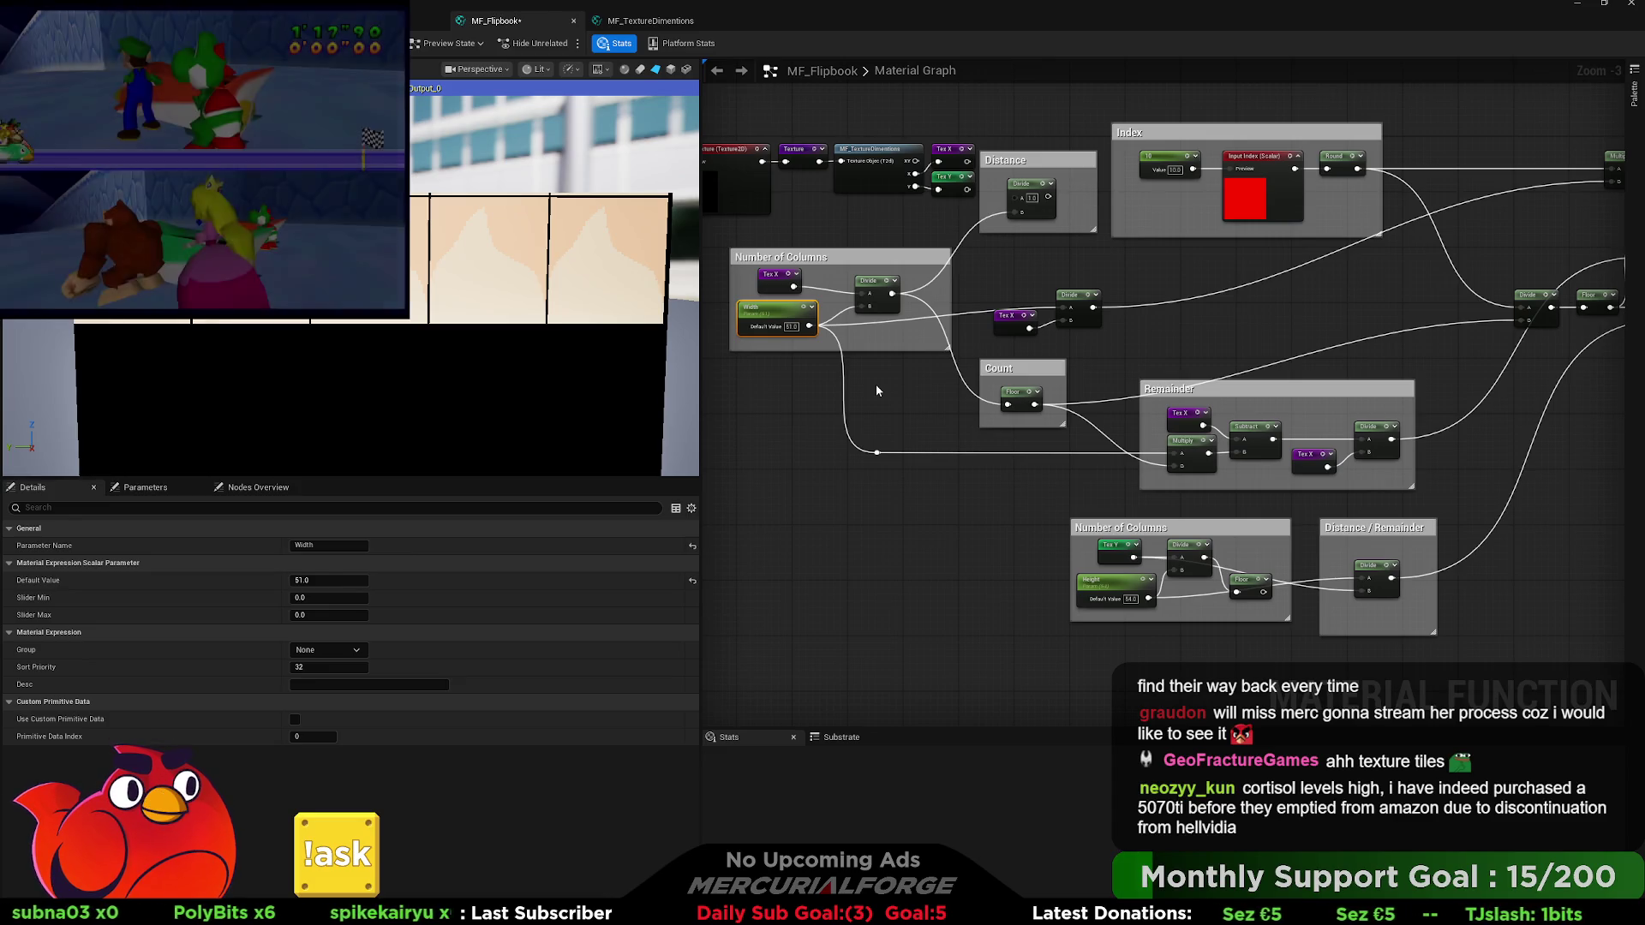
{"action": "scroll", "coordinate": [876, 391], "scroll_direction": "up", "scroll_amount": 2}
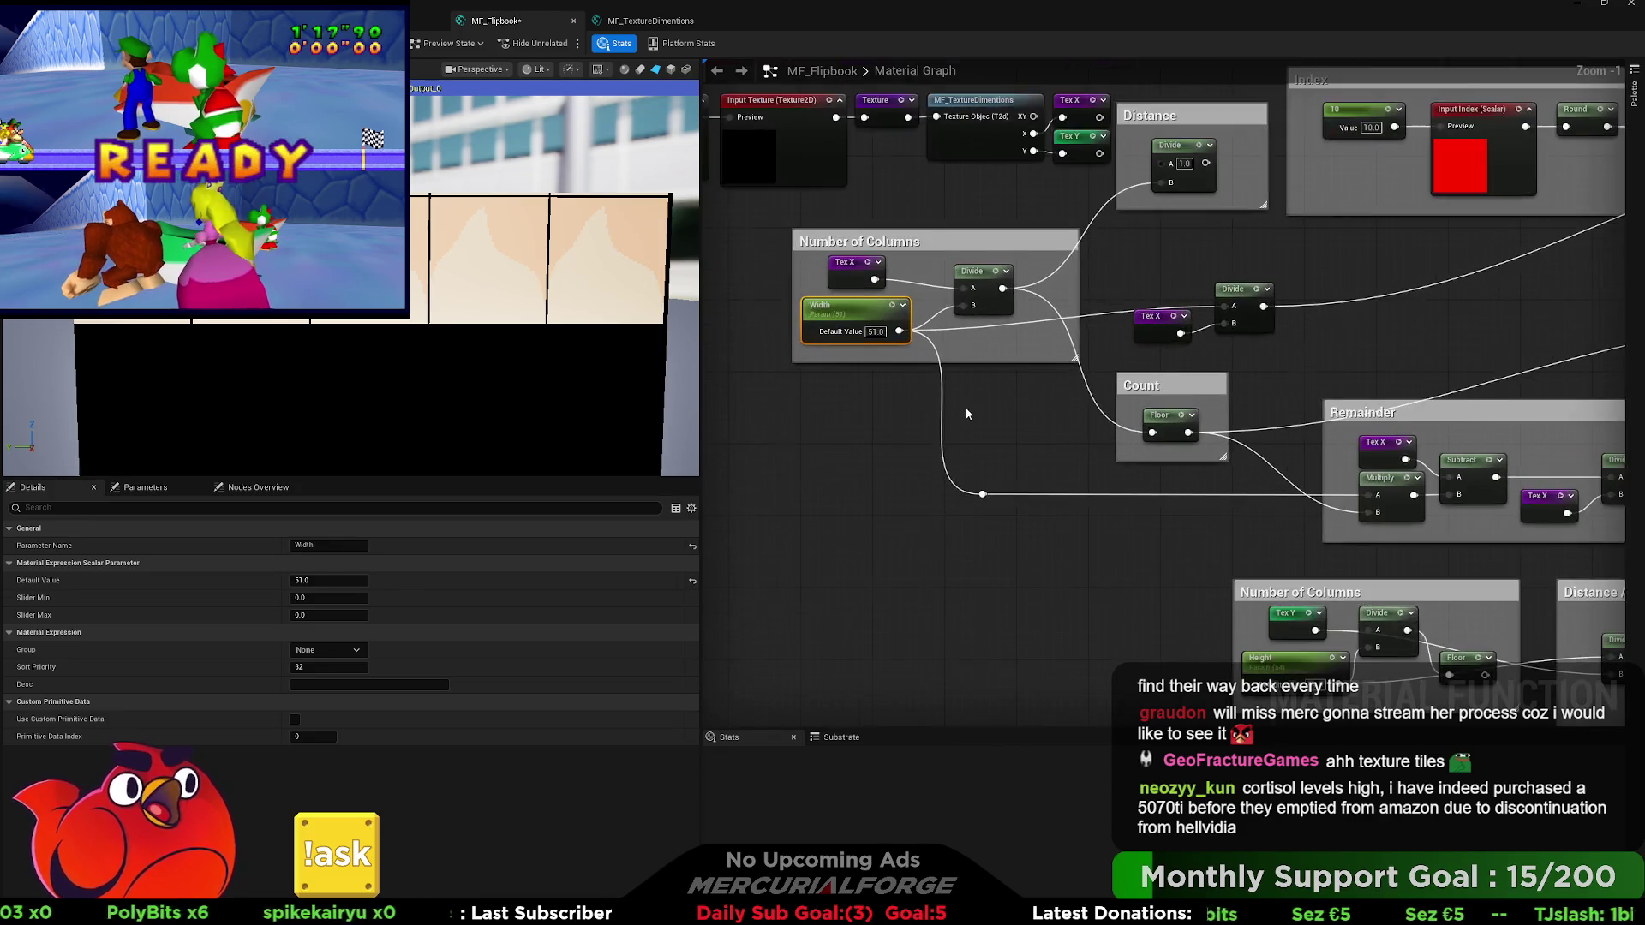
{"action": "scroll", "coordinate": [966, 414], "scroll_direction": "up", "scroll_amount": 1}
{"action": "mouse_move", "coordinate": [979, 409]}
{"action": "left_mouse_down"}
{"action": "mouse_move", "coordinate": [917, 444]}
{"action": "mouse_move", "coordinate": [740, 425]}
{"action": "left_mouse_up"}
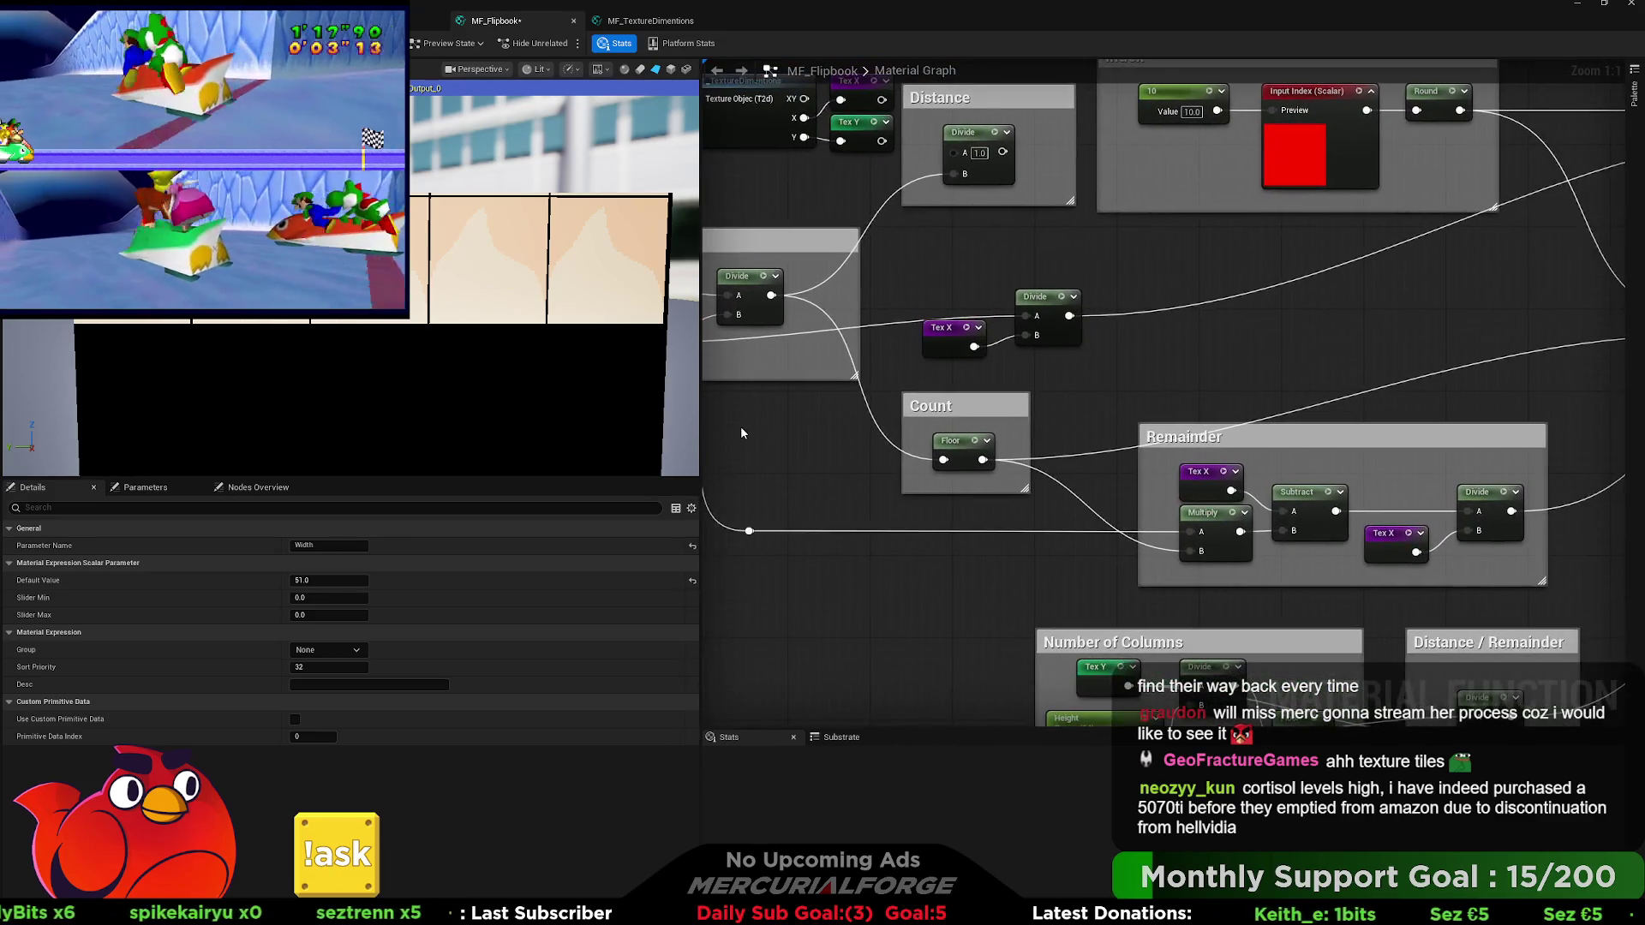
{"action": "mouse_move", "coordinate": [994, 484]}
{"action": "left_mouse_down"}
{"action": "mouse_move", "coordinate": [863, 439]}
{"action": "mouse_move", "coordinate": [693, 296]}
{"action": "left_mouse_up"}
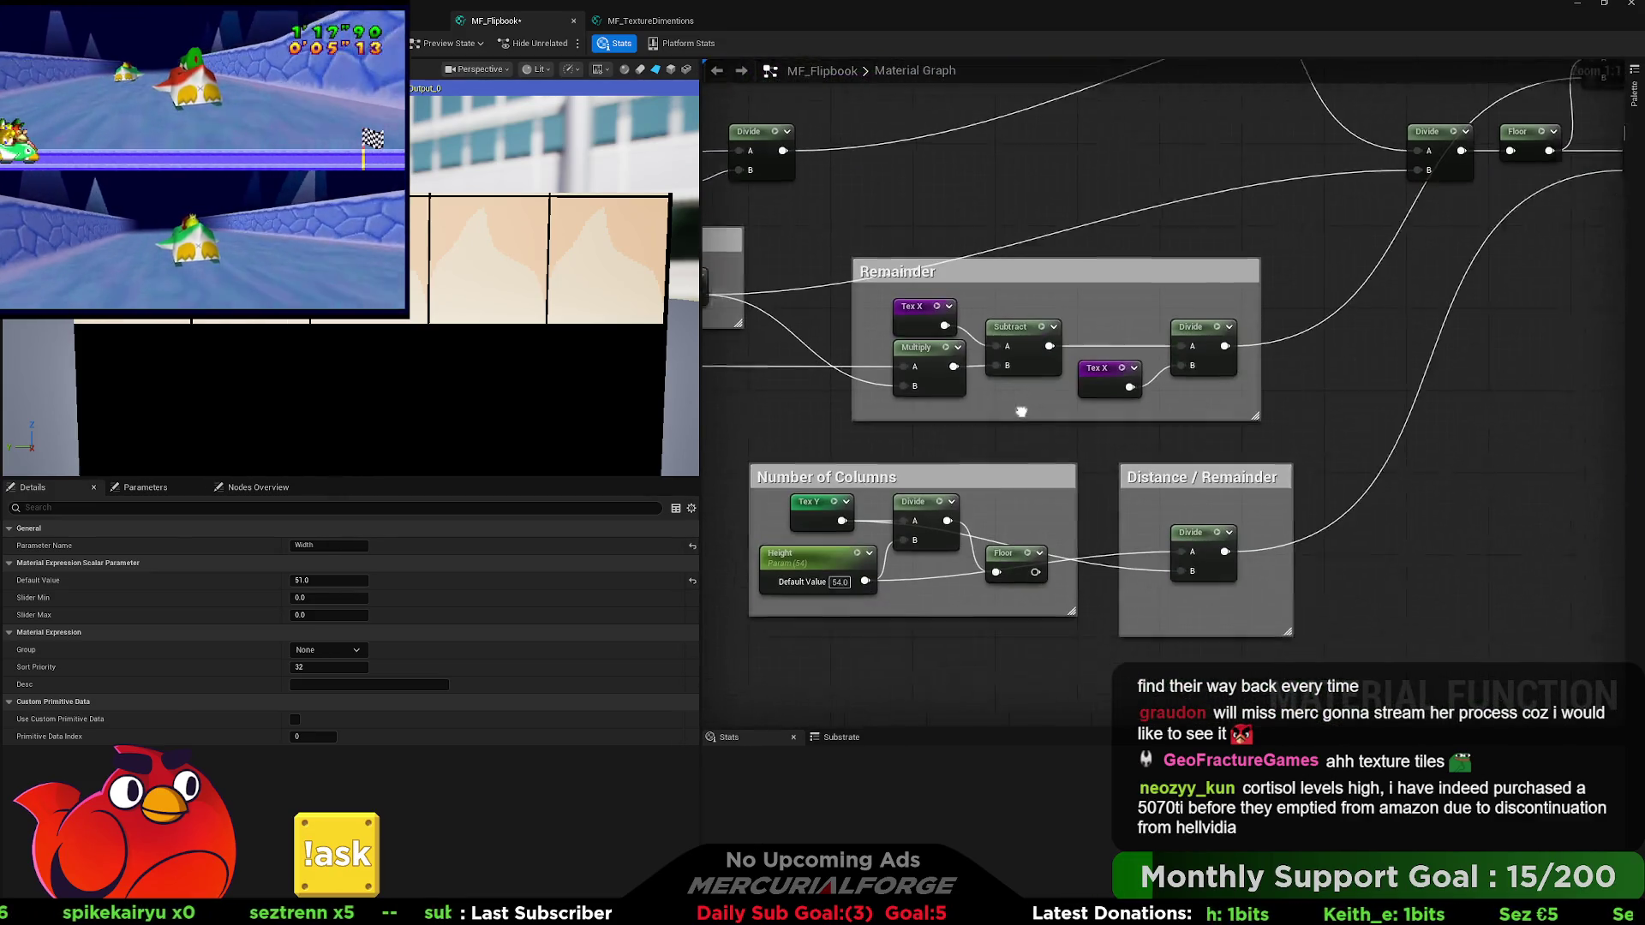
{"action": "mouse_move", "coordinate": [1331, 481]}
{"action": "left_mouse_down"}
{"action": "mouse_move", "coordinate": [1221, 425]}
{"action": "mouse_move", "coordinate": [1246, 443]}
{"action": "left_mouse_up"}
{"action": "scroll", "coordinate": [1246, 444], "scroll_direction": "down", "scroll_amount": 1}
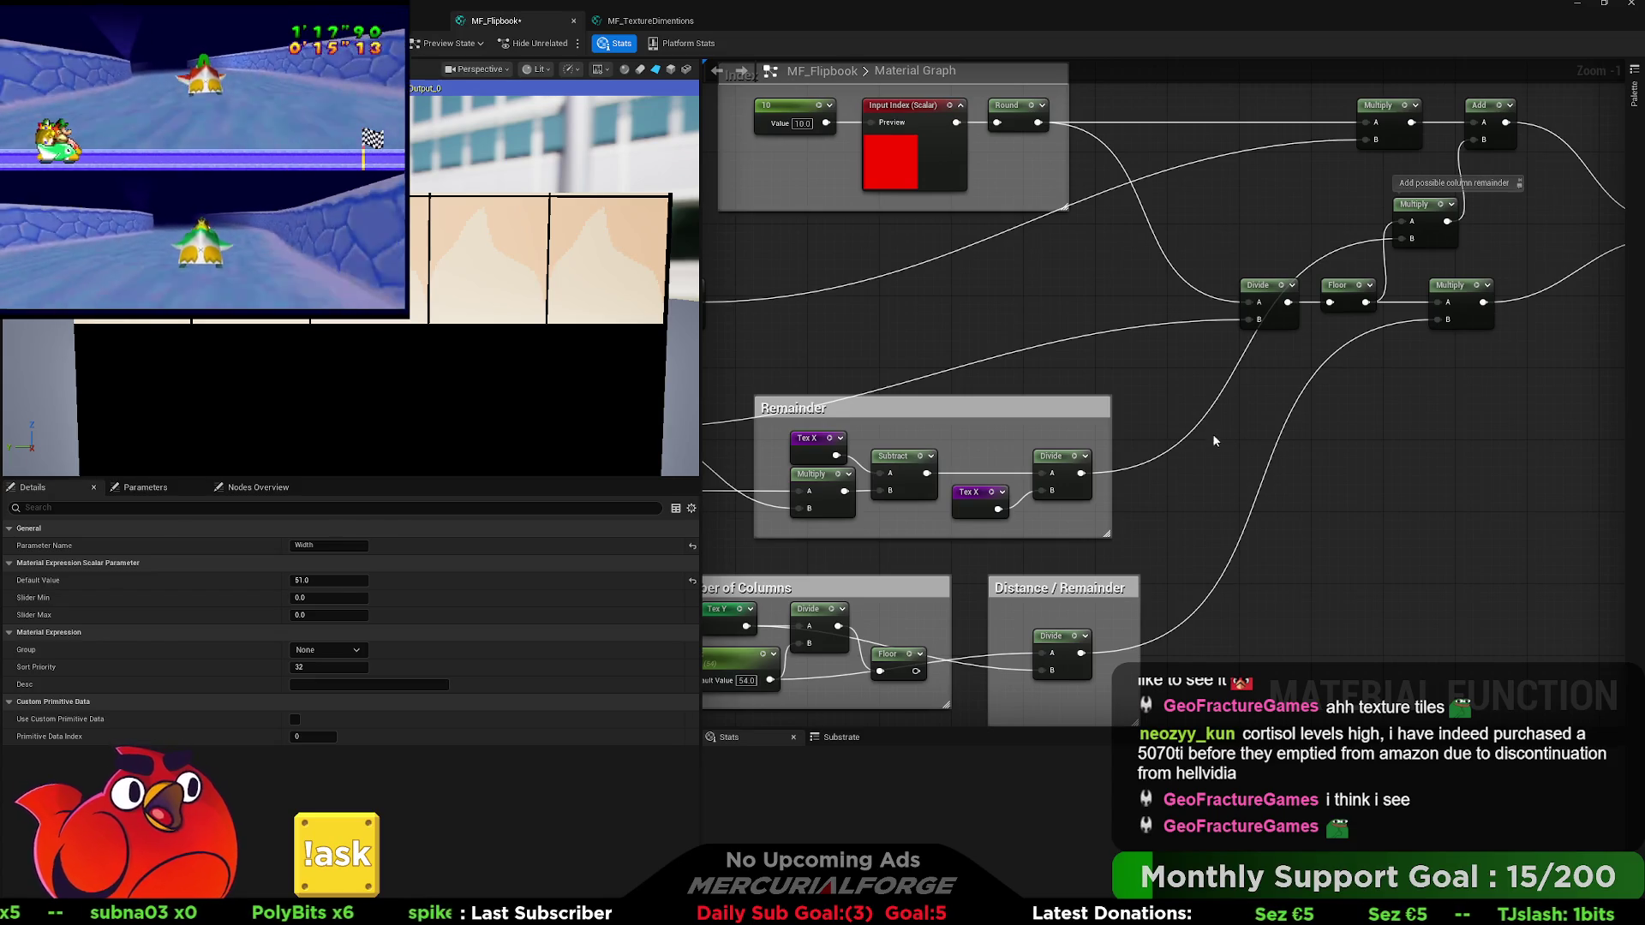
{"action": "mouse_move", "coordinate": [1175, 394]}
{"action": "left_mouse_down"}
{"action": "mouse_move", "coordinate": [1062, 403]}
{"action": "mouse_move", "coordinate": [1248, 288]}
{"action": "left_mouse_up"}
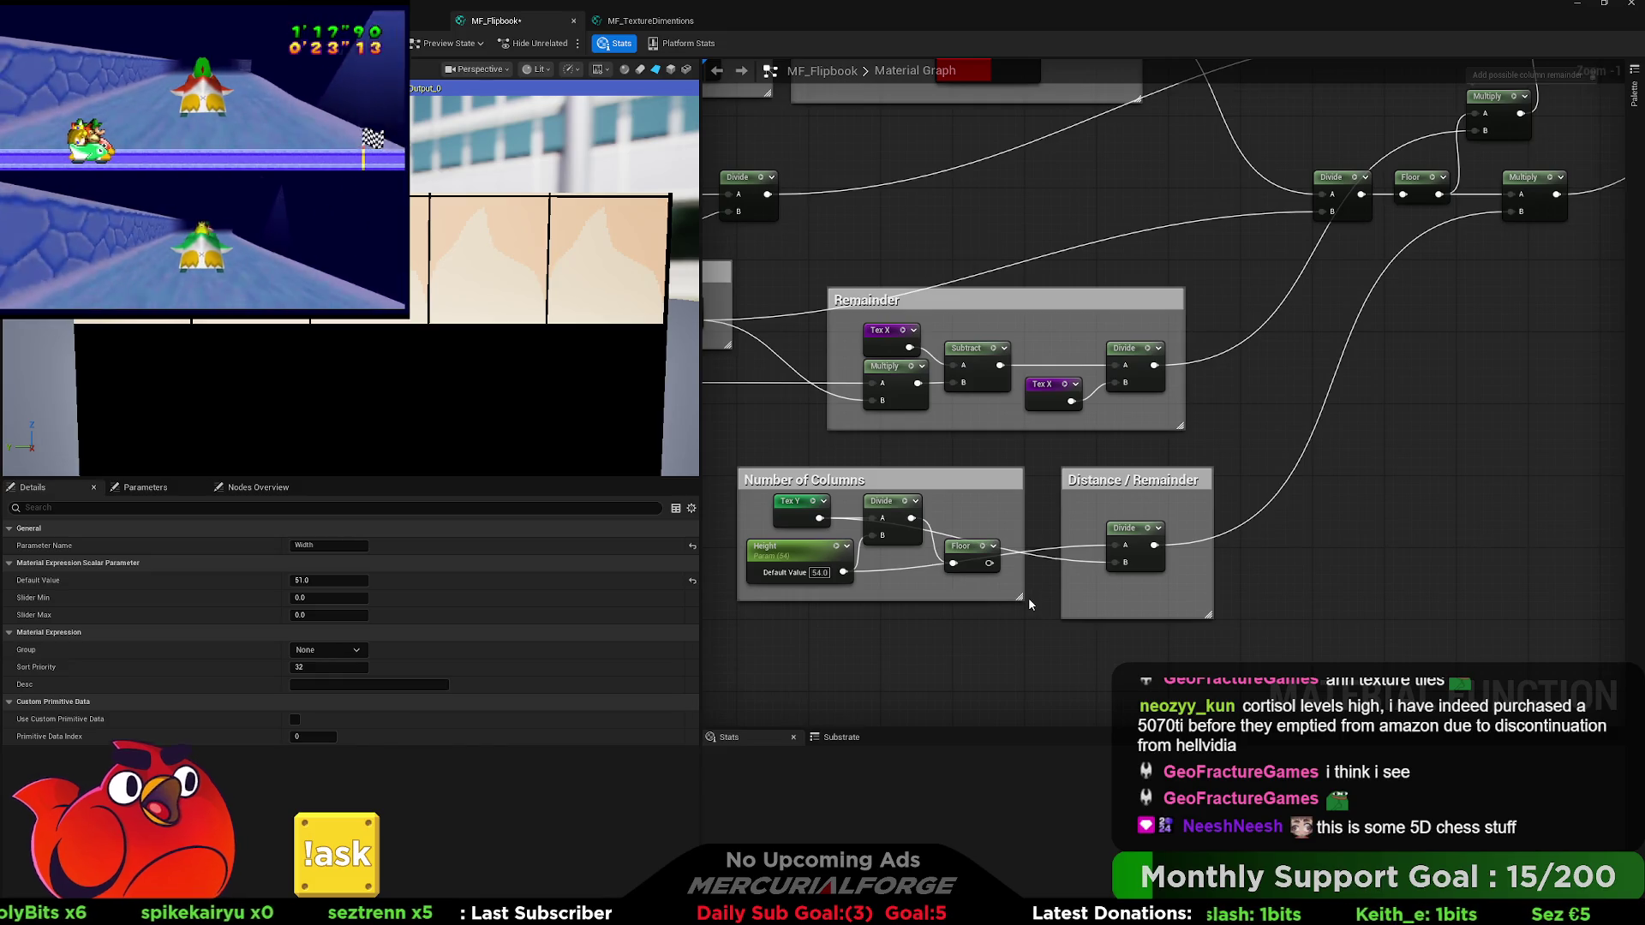
{"action": "left_click_drag", "start_coordinate": [967, 547], "coordinate": [978, 501]}
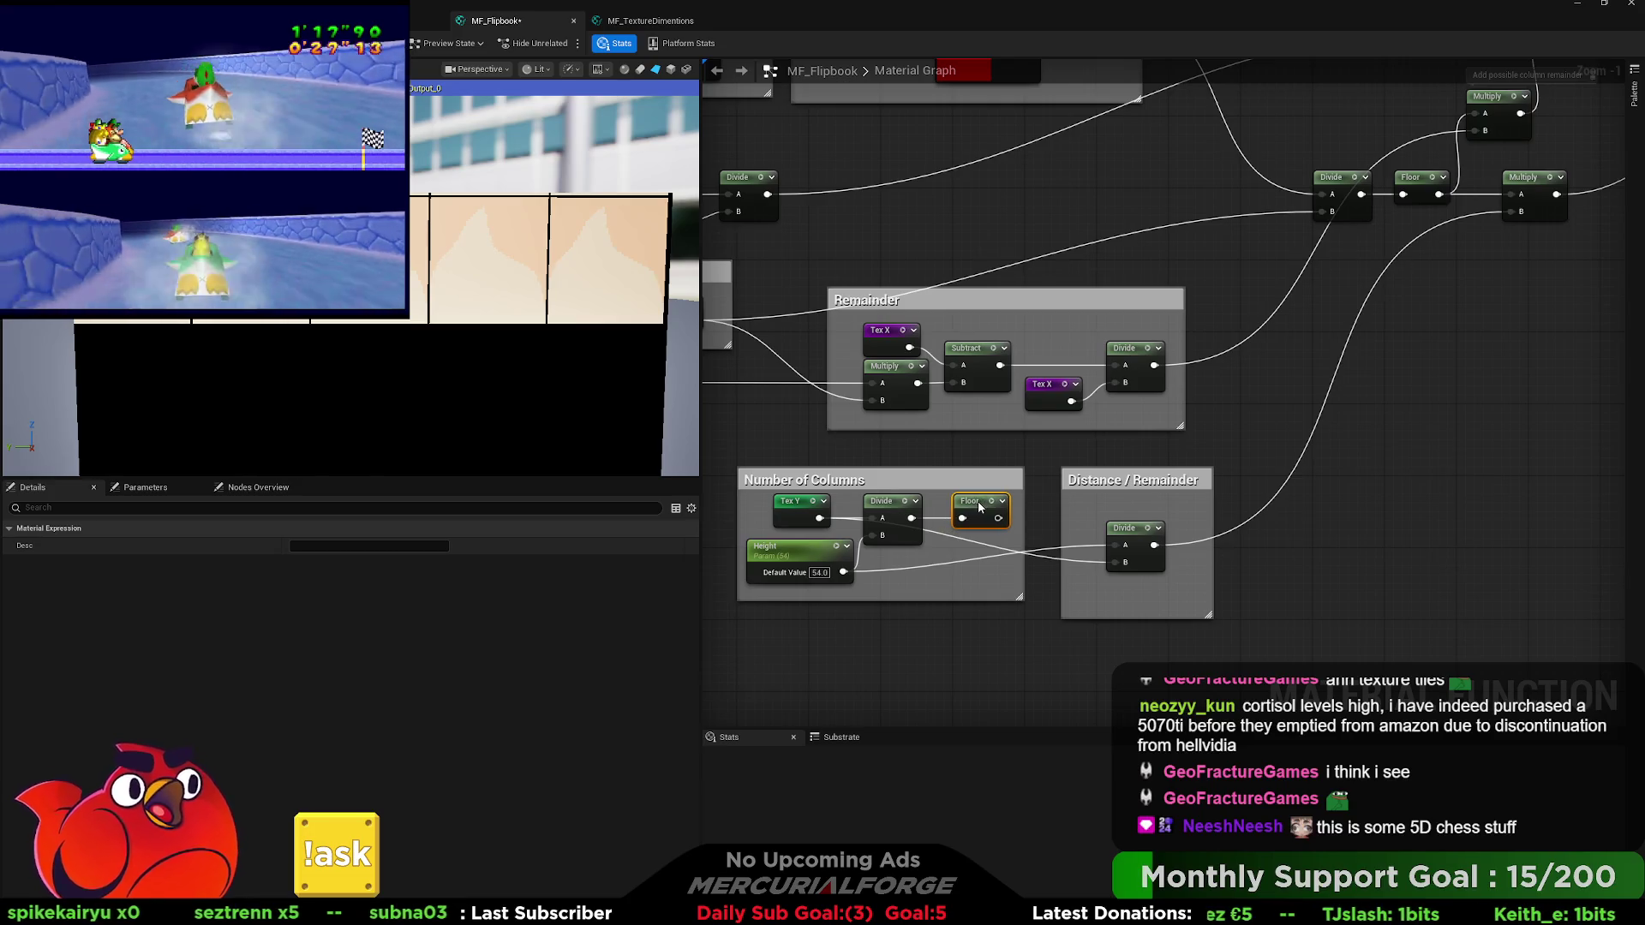
Pan around the graph's start and marquee-select the Width, Tex X and Divide nodes.
{"action": "mouse_move", "coordinate": [835, 465]}
{"action": "left_mouse_down"}
{"action": "mouse_move", "coordinate": [1199, 446]}
{"action": "mouse_move", "coordinate": [1020, 514]}
{"action": "mouse_move", "coordinate": [922, 491]}
{"action": "left_mouse_up"}
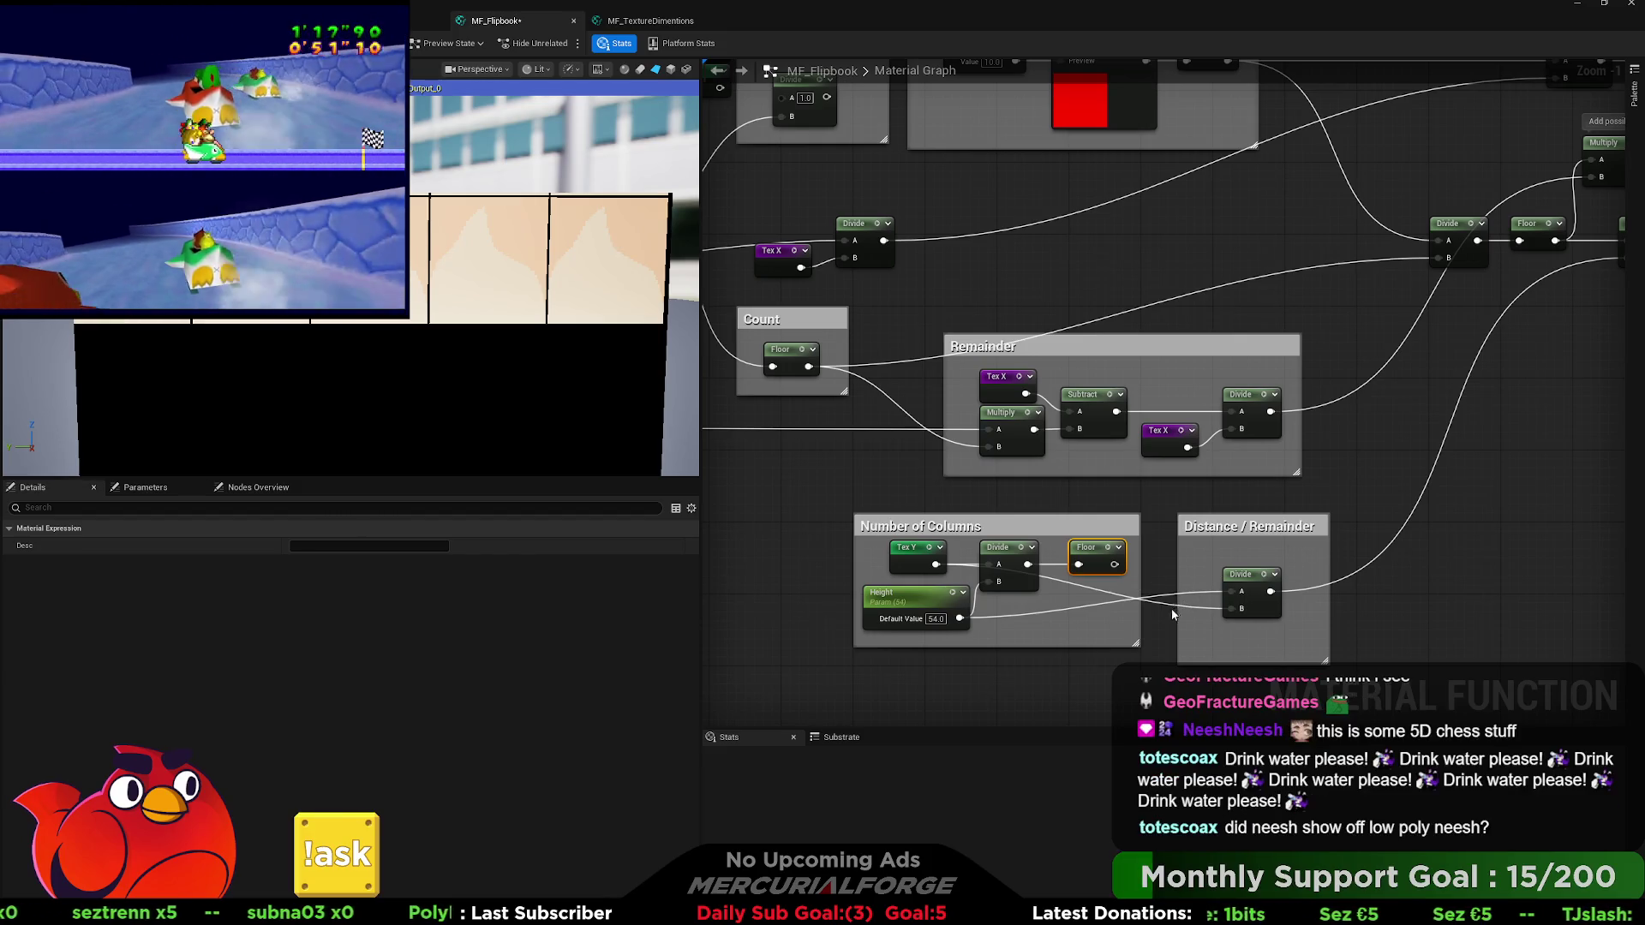
{"action": "left_click_drag", "start_coordinate": [1155, 622], "coordinate": [1156, 609]}
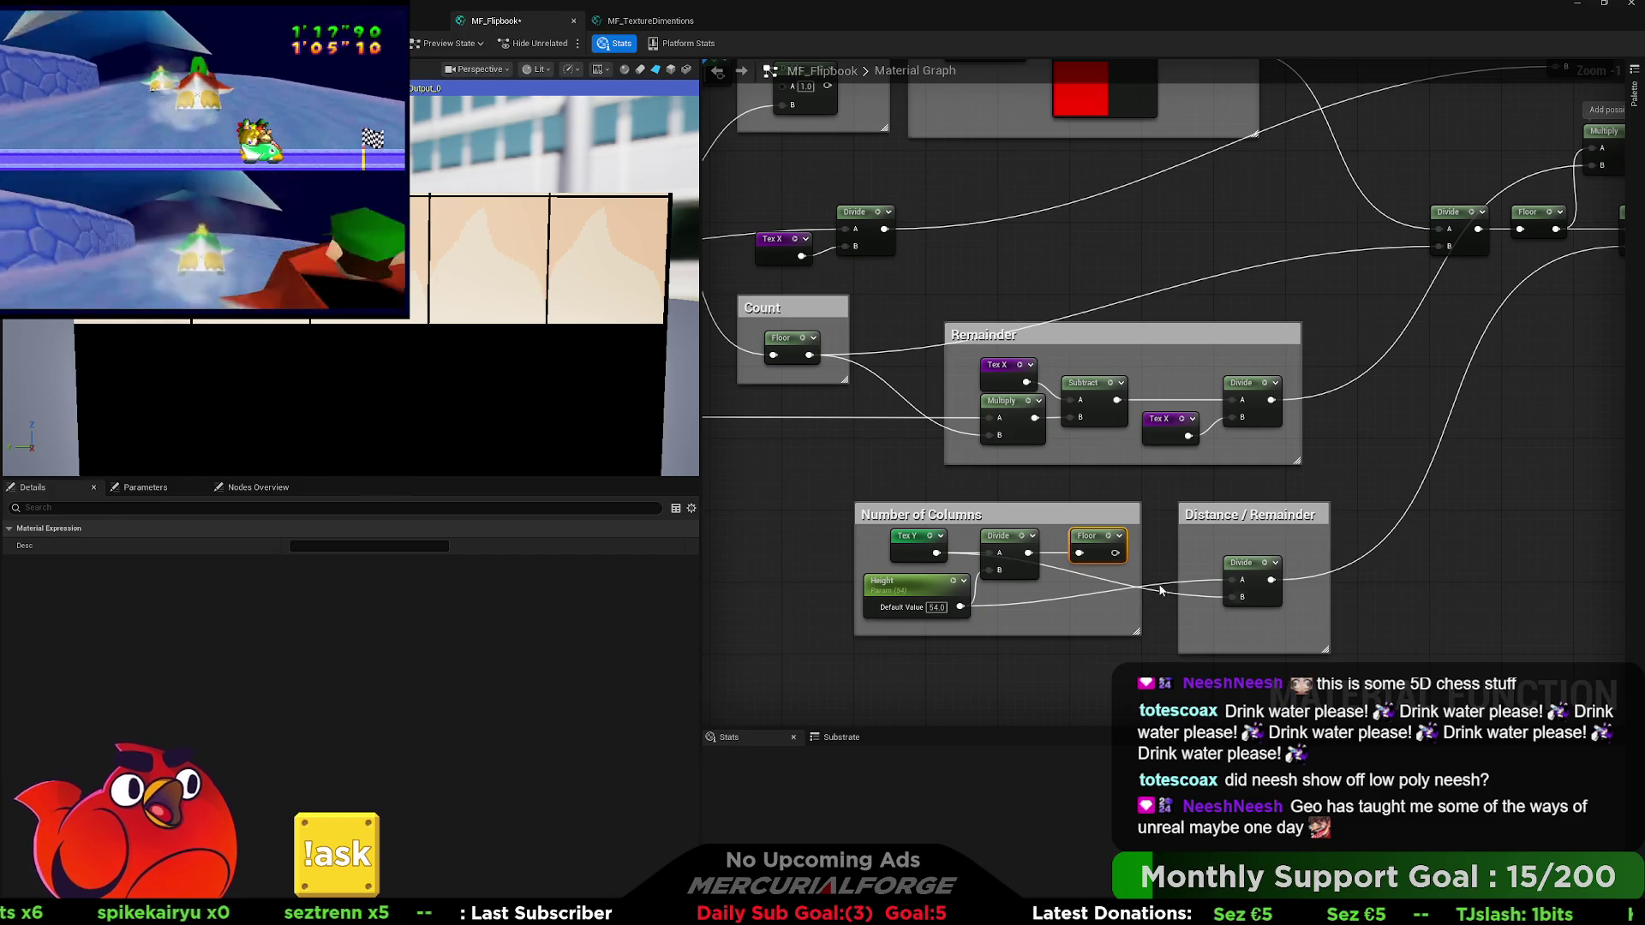
{"action": "mouse_move", "coordinate": [1158, 553]}
{"action": "left_mouse_down"}
{"action": "mouse_move", "coordinate": [1159, 595]}
{"action": "mouse_move", "coordinate": [1209, 622]}
{"action": "mouse_move", "coordinate": [1584, 633]}
{"action": "mouse_move", "coordinate": [1154, 538]}
{"action": "mouse_move", "coordinate": [1247, 578]}
{"action": "left_mouse_up"}
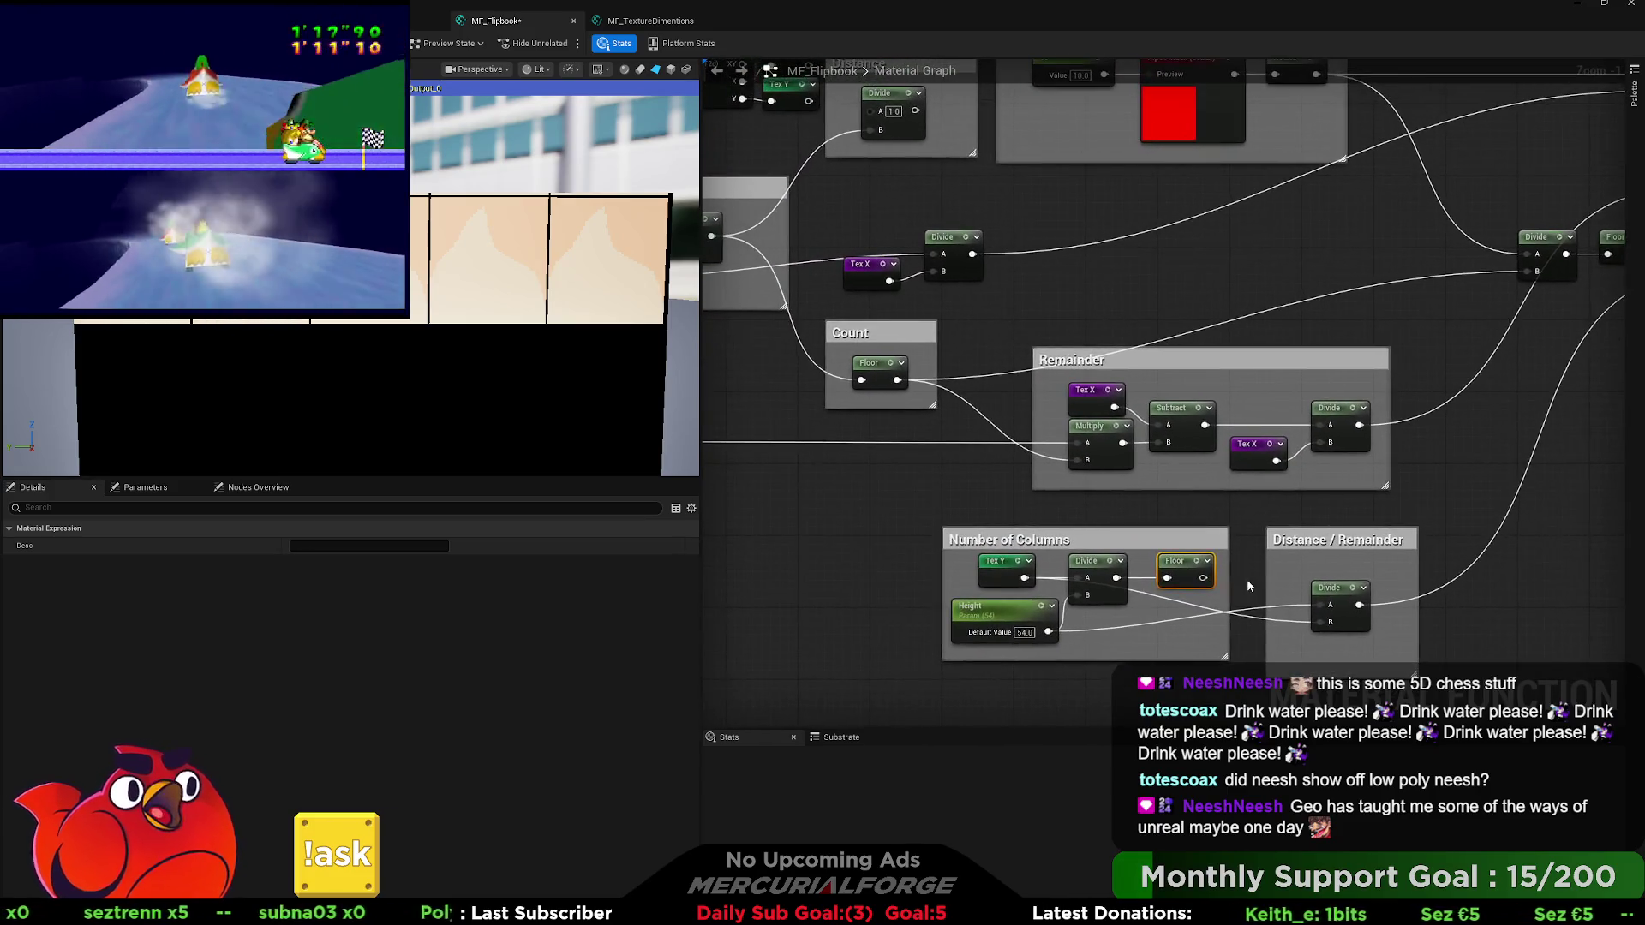
{"action": "left_click_drag", "start_coordinate": [784, 446], "coordinate": [1015, 529]}
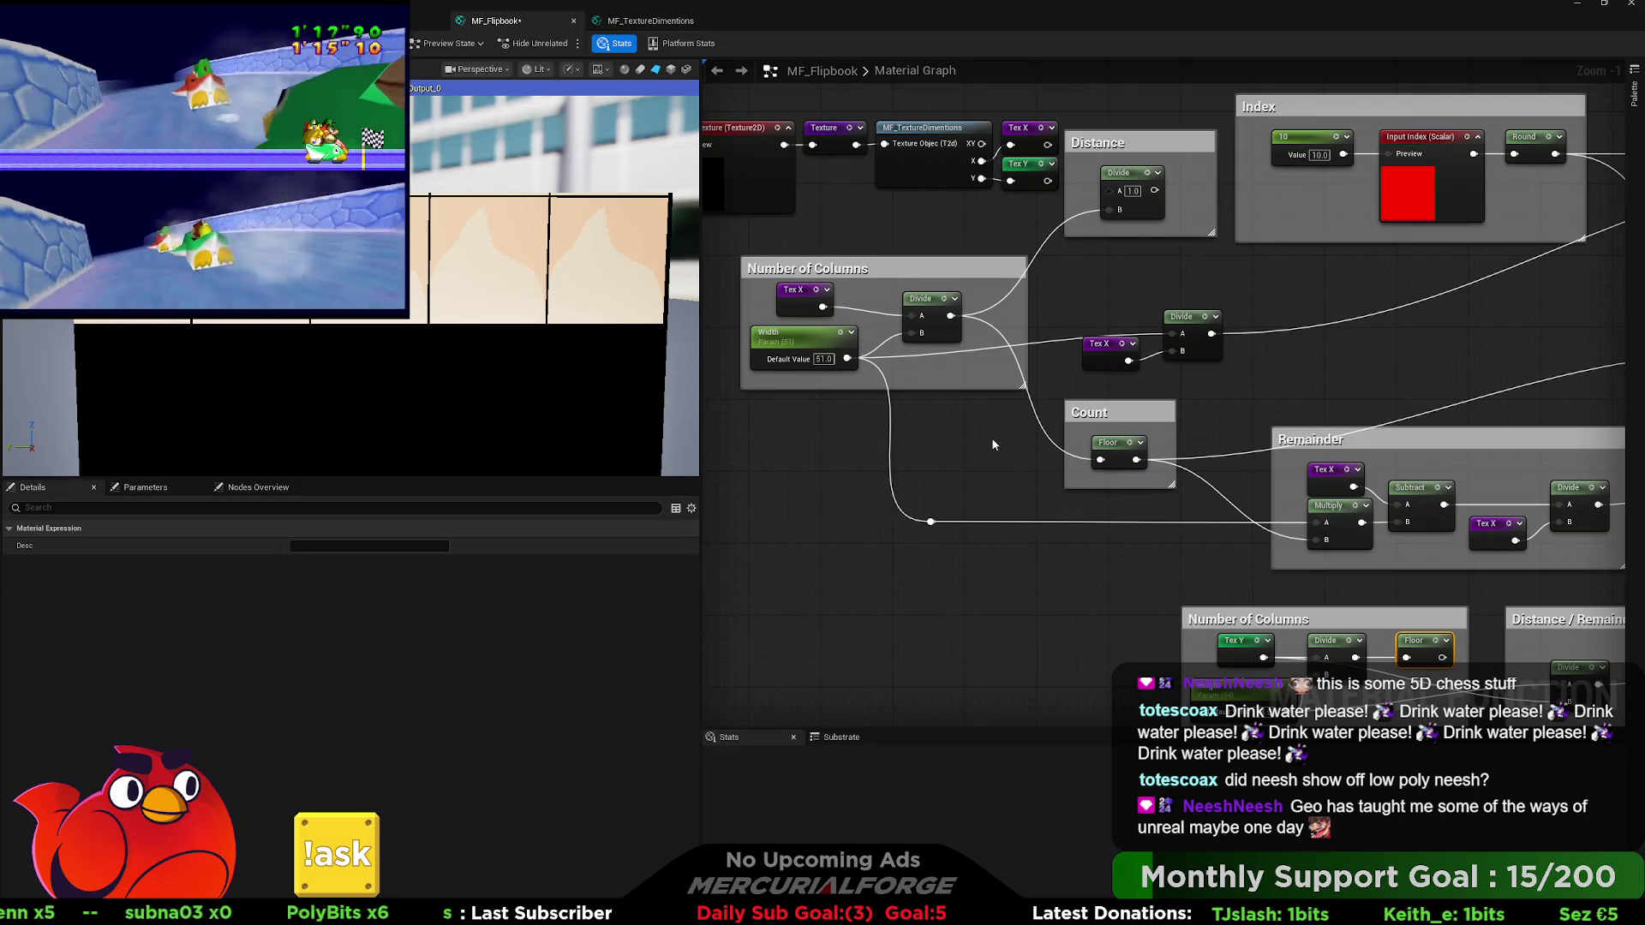
{"action": "left_click_drag", "start_coordinate": [994, 443], "coordinate": [1027, 453]}
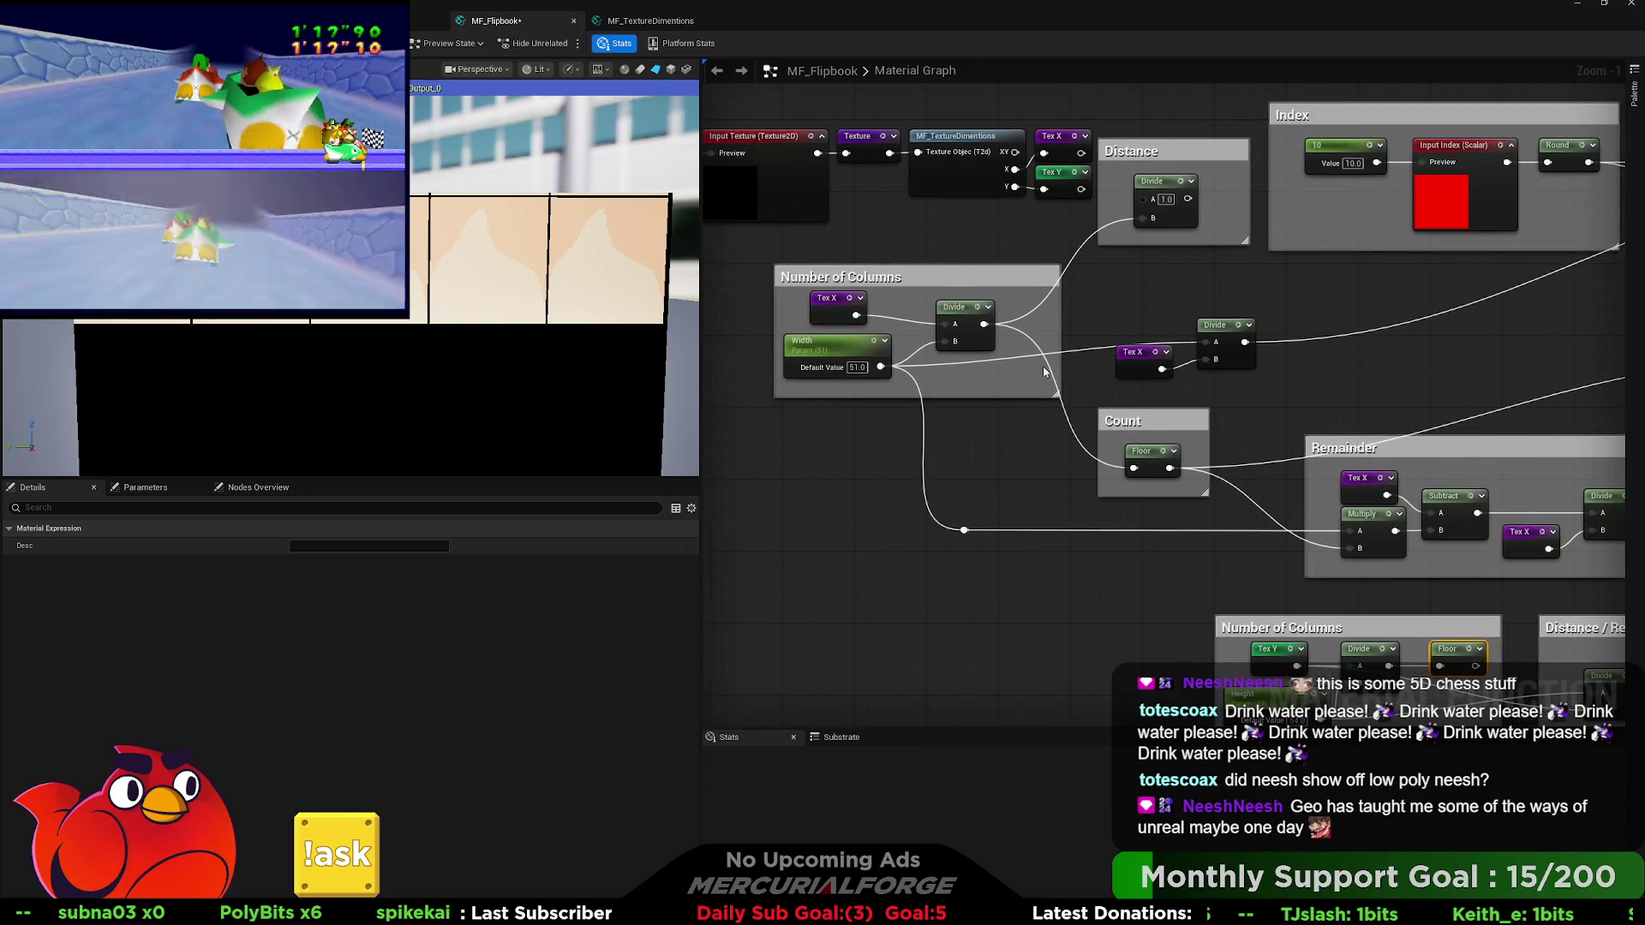
{"action": "left_click_drag", "start_coordinate": [1029, 300], "coordinate": [815, 359]}
Select the Count group, then reselect only the Tex X and Divide nodes.
{"action": "left_click_drag", "start_coordinate": [1051, 398], "coordinate": [927, 386]}
{"action": "mouse_move", "coordinate": [1125, 399]}
{"action": "left_mouse_down"}
{"action": "mouse_move", "coordinate": [1044, 403]}
{"action": "mouse_move", "coordinate": [1008, 449]}
{"action": "mouse_move", "coordinate": [965, 465]}
{"action": "left_mouse_up"}
{"action": "mouse_move", "coordinate": [1367, 358]}
{"action": "left_mouse_down"}
{"action": "mouse_move", "coordinate": [966, 382]}
{"action": "mouse_move", "coordinate": [1258, 378]}
{"action": "left_mouse_up"}
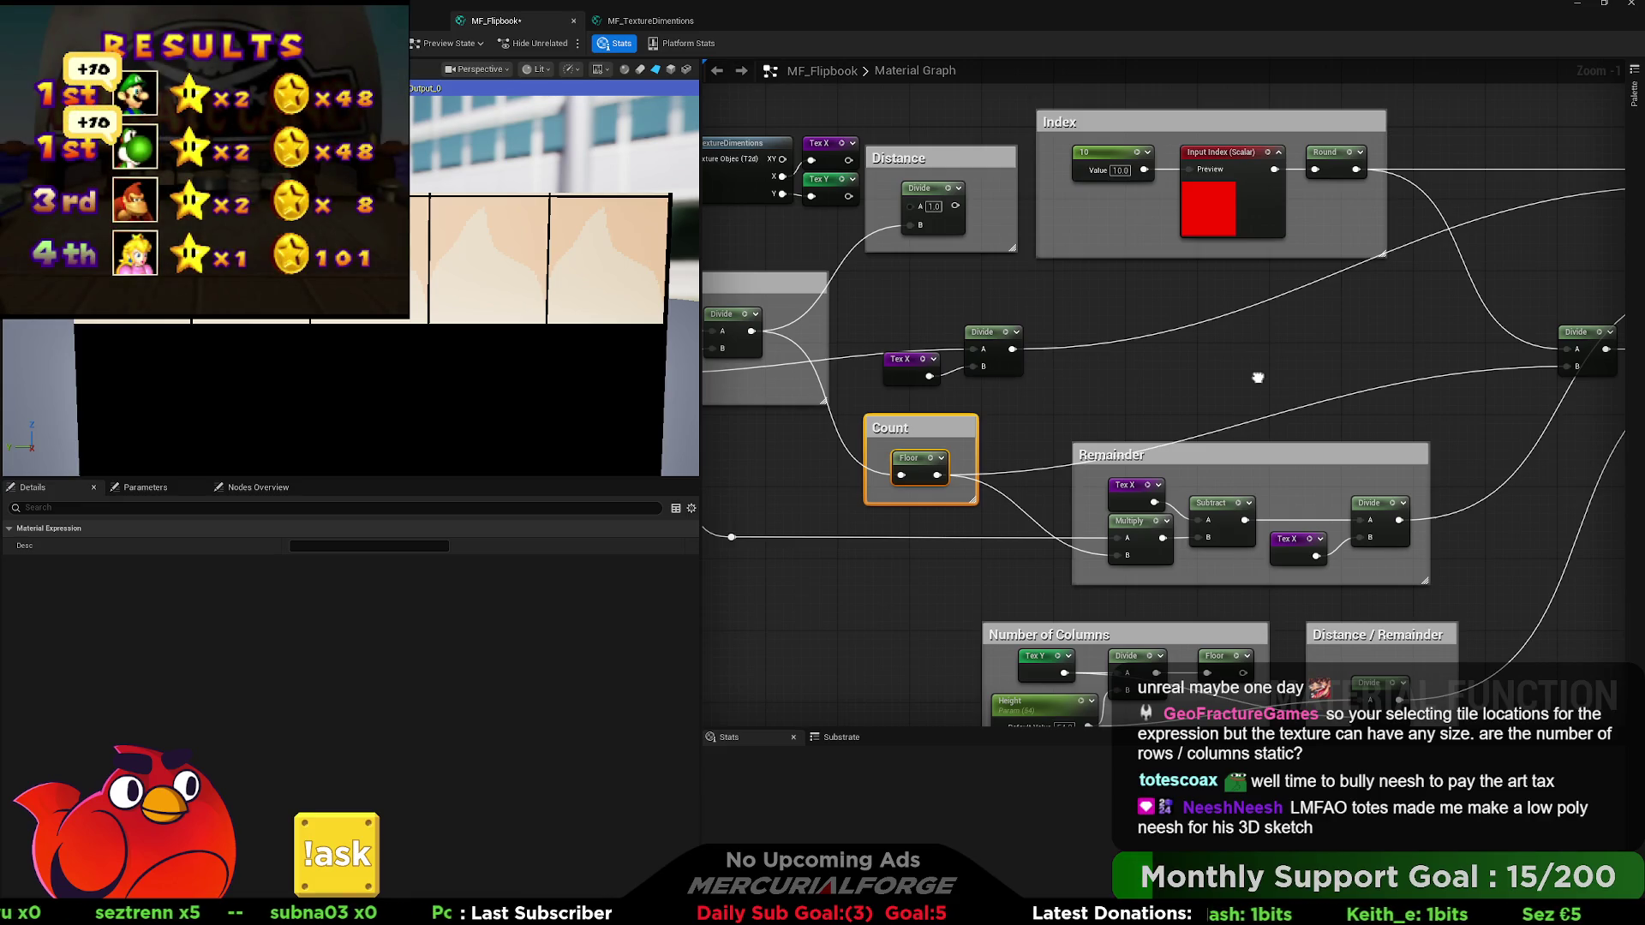
{"action": "mouse_move", "coordinate": [1258, 378]}
{"action": "left_mouse_down"}
{"action": "mouse_move", "coordinate": [858, 336]}
{"action": "mouse_move", "coordinate": [987, 373]}
{"action": "mouse_move", "coordinate": [1379, 374]}
{"action": "left_mouse_up"}
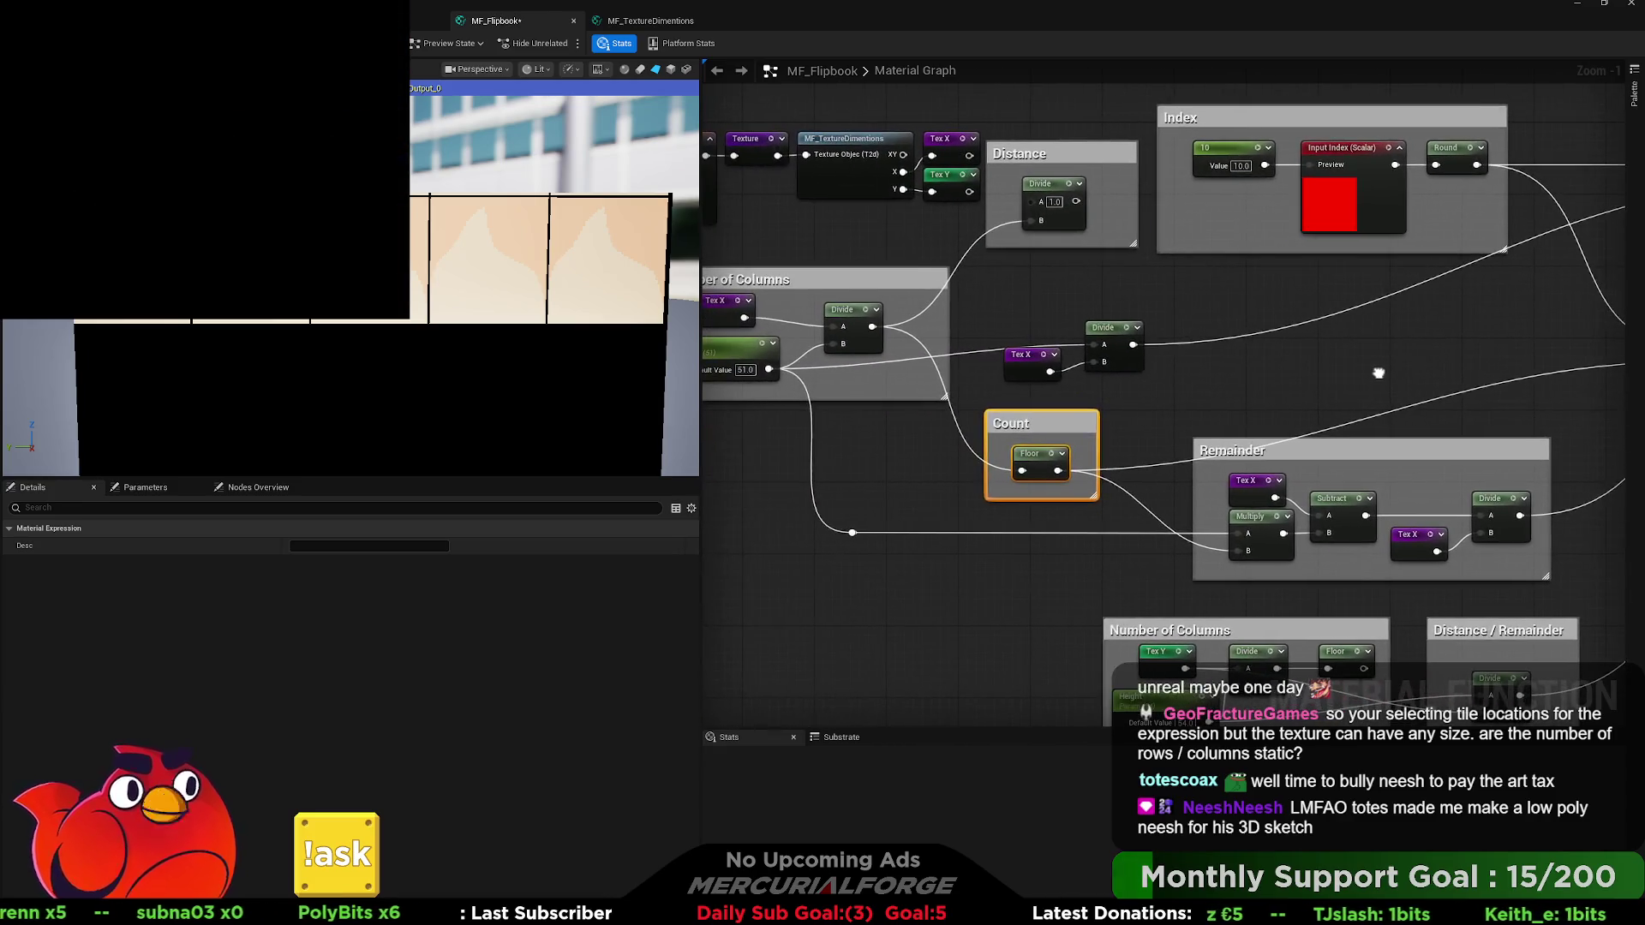
{"action": "left_click_drag", "start_coordinate": [1174, 381], "coordinate": [1020, 339]}
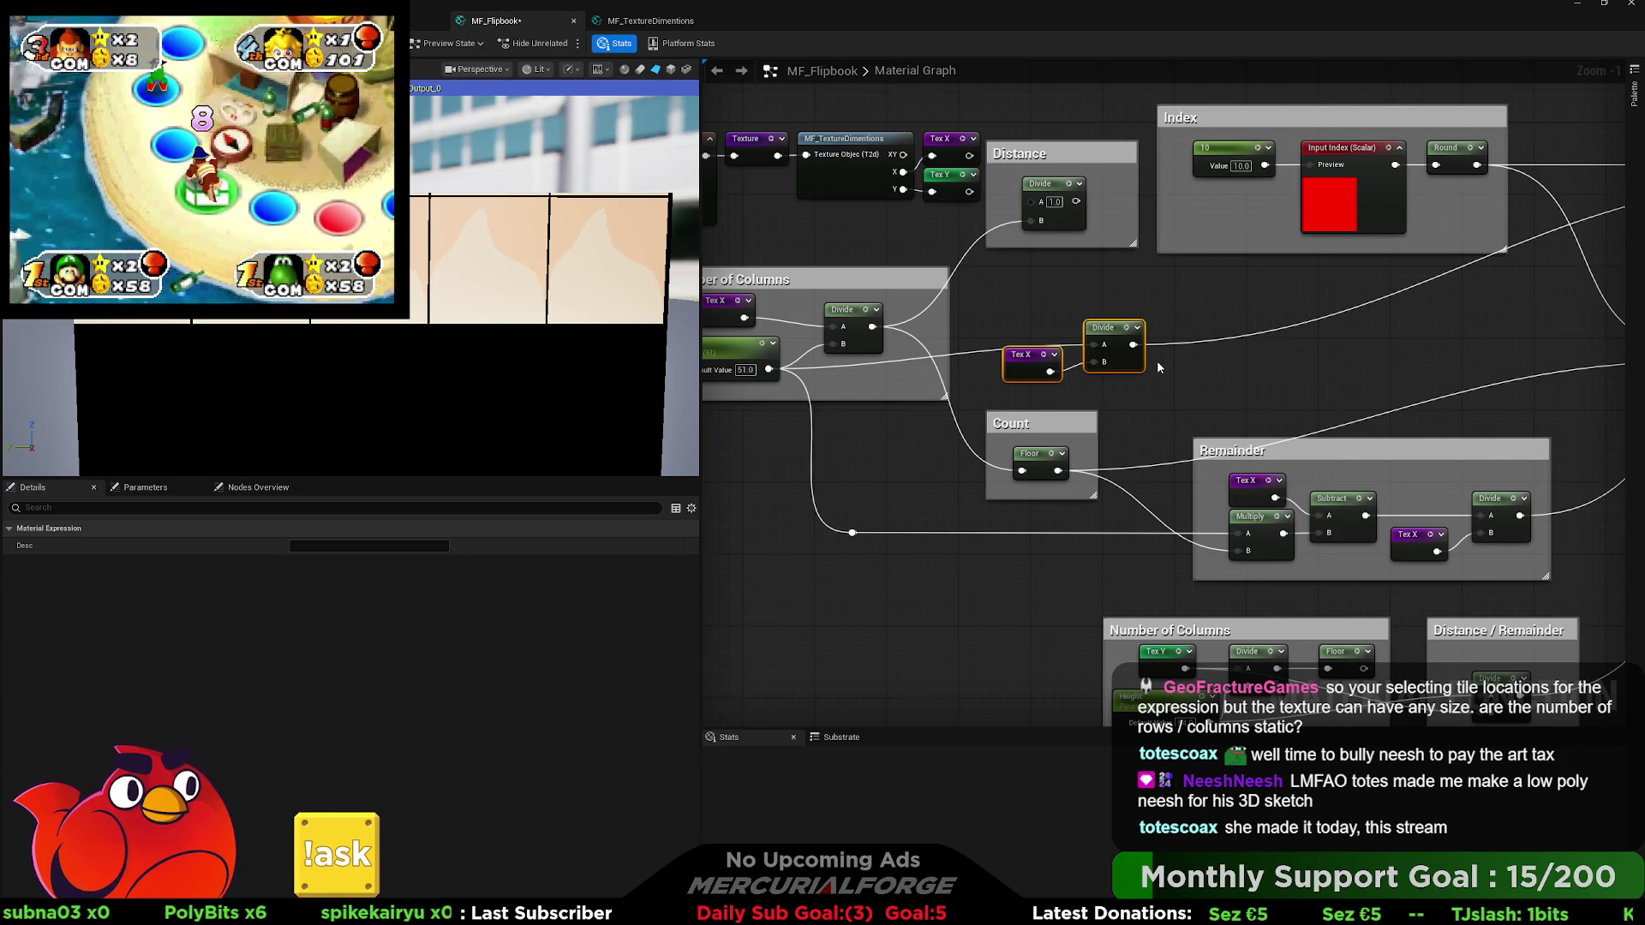
Pan to the Remainder group and paste a DebugScalarValues function call node beside it.
{"action": "left_click_drag", "start_coordinate": [1151, 381], "coordinate": [1229, 426]}
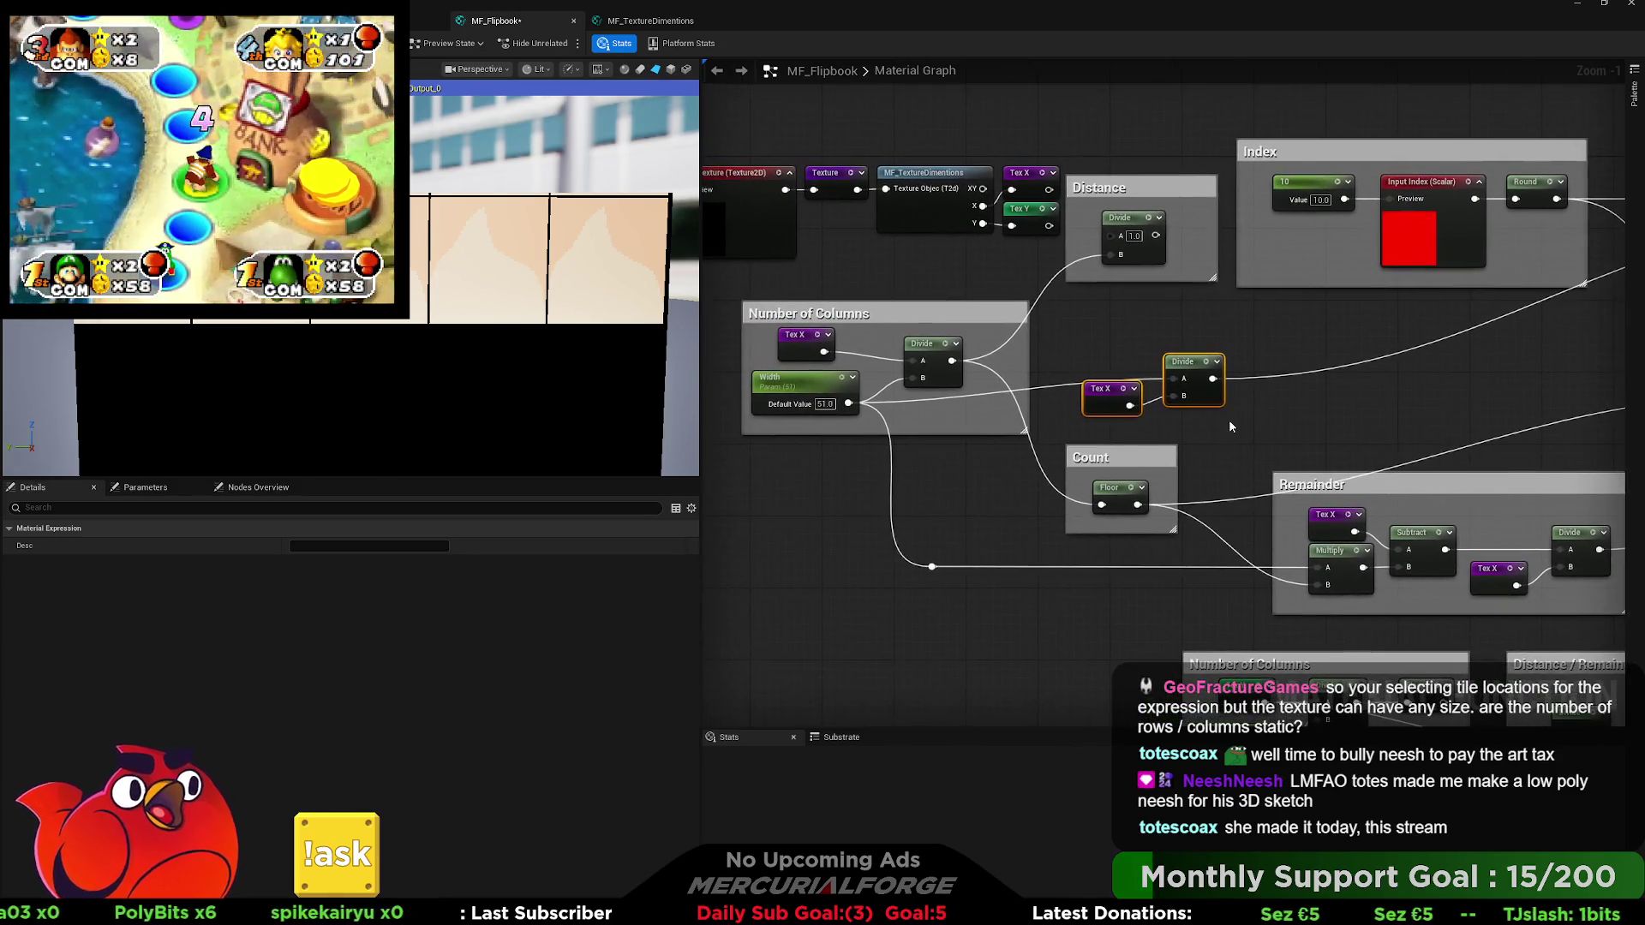
{"action": "left_click", "coordinate": [1119, 399]}
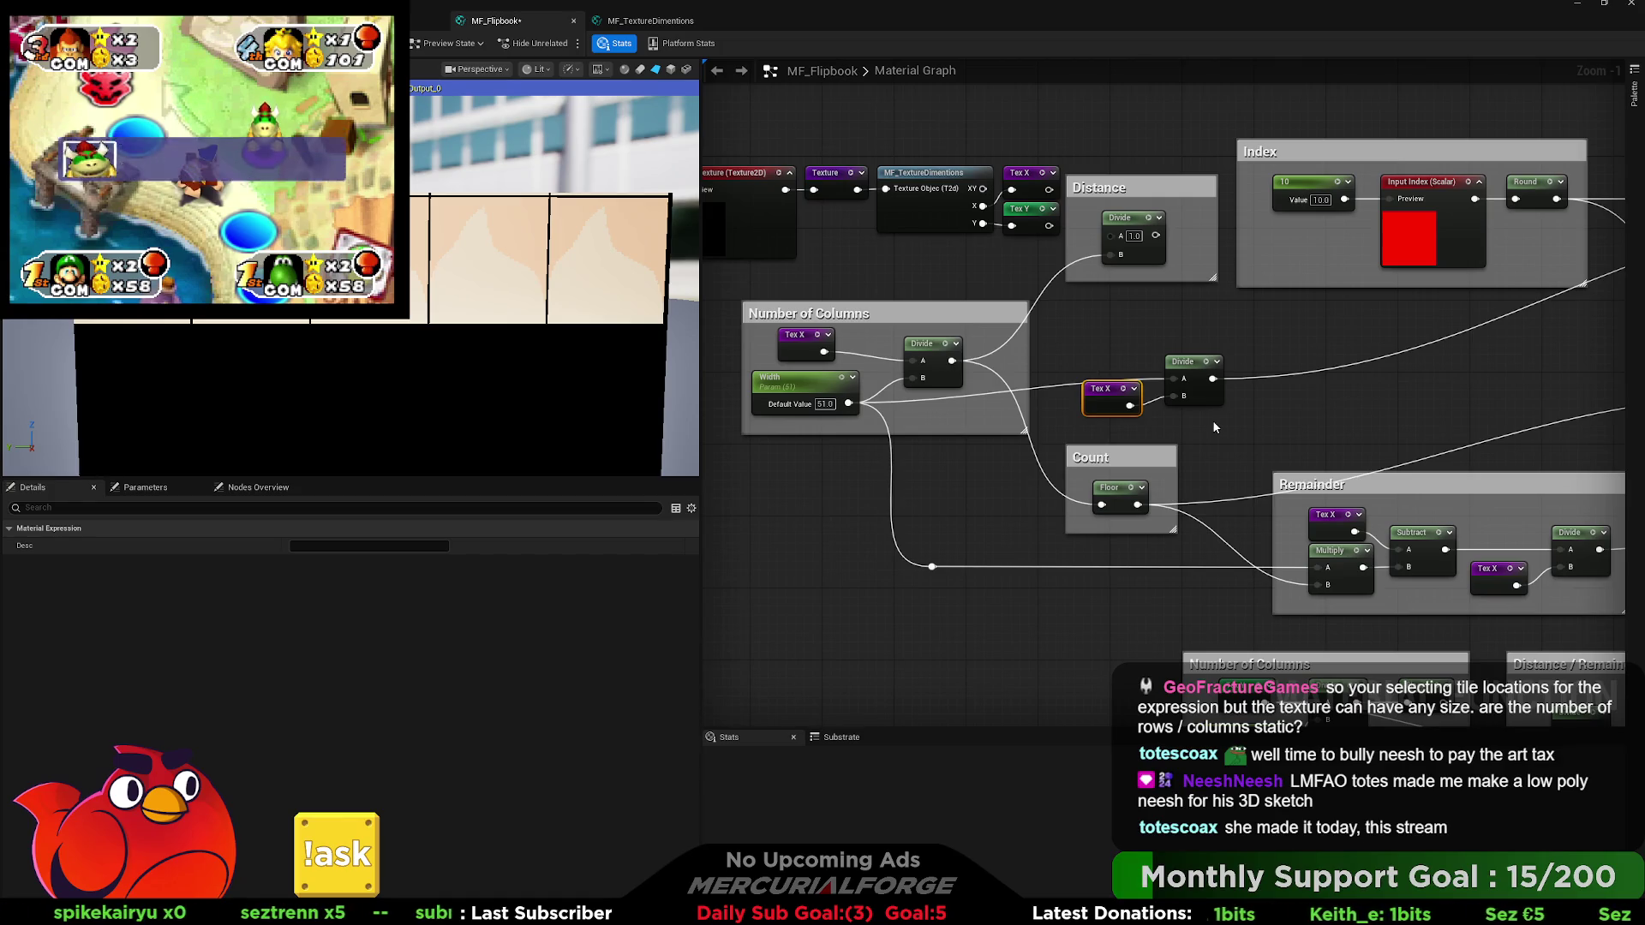
{"action": "left_click_drag", "start_coordinate": [1330, 399], "coordinate": [888, 423]}
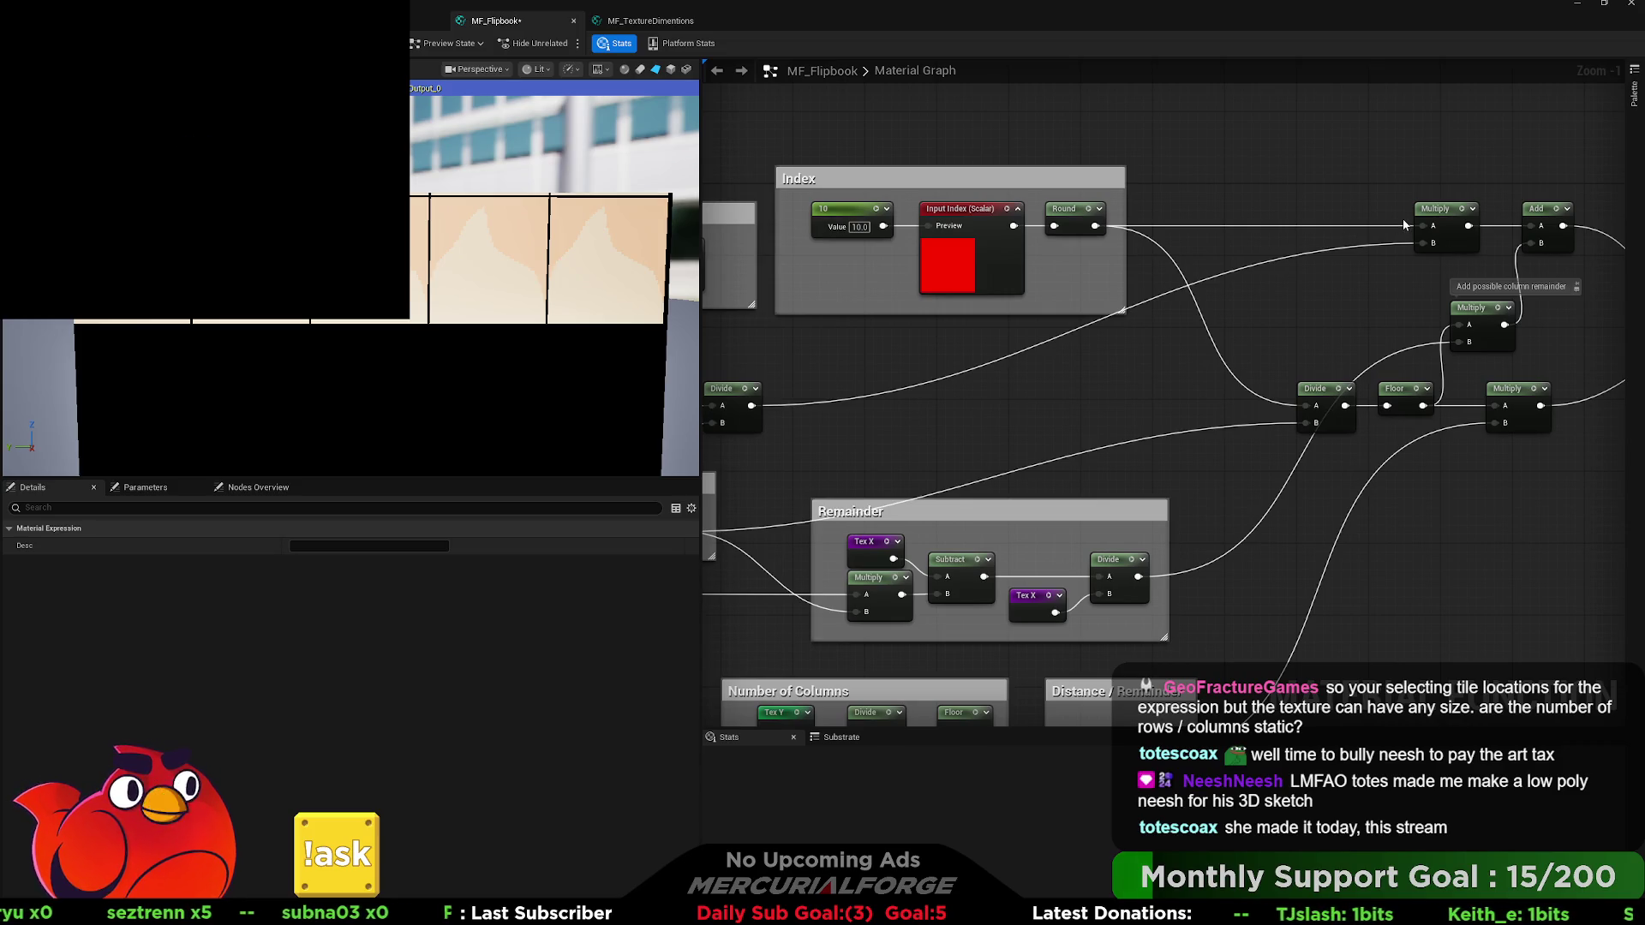
{"action": "left_click_drag", "start_coordinate": [1317, 262], "coordinate": [1121, 269]}
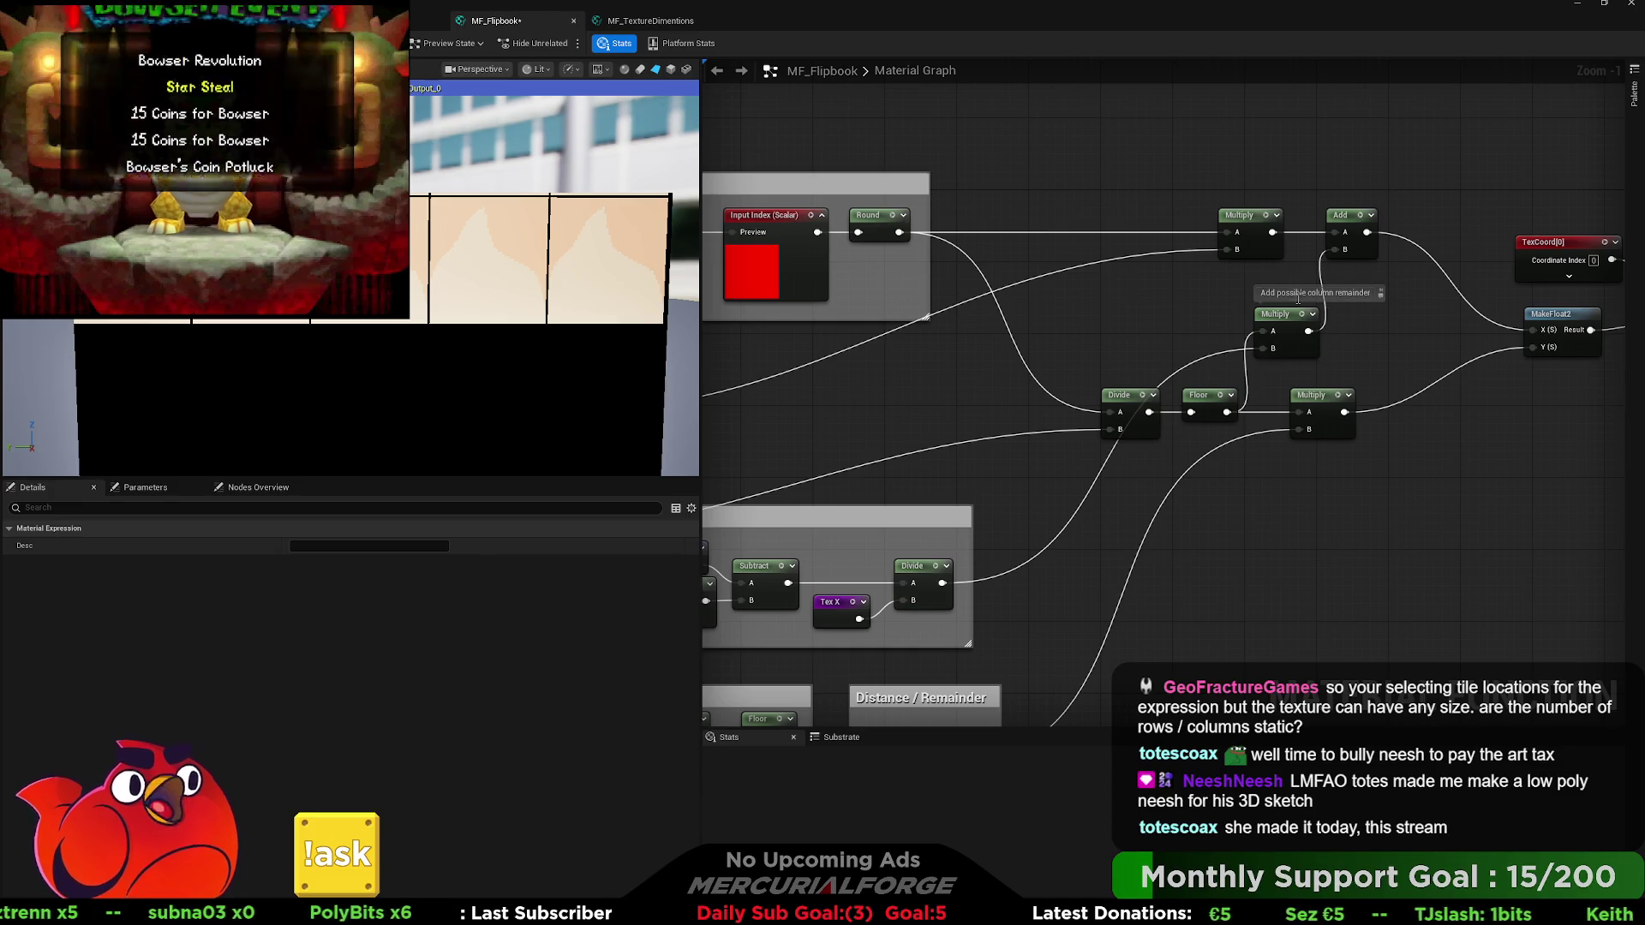
{"action": "mouse_move", "coordinate": [1003, 449]}
{"action": "left_mouse_down"}
{"action": "mouse_move", "coordinate": [1077, 404]}
{"action": "mouse_move", "coordinate": [1109, 405]}
{"action": "left_mouse_up"}
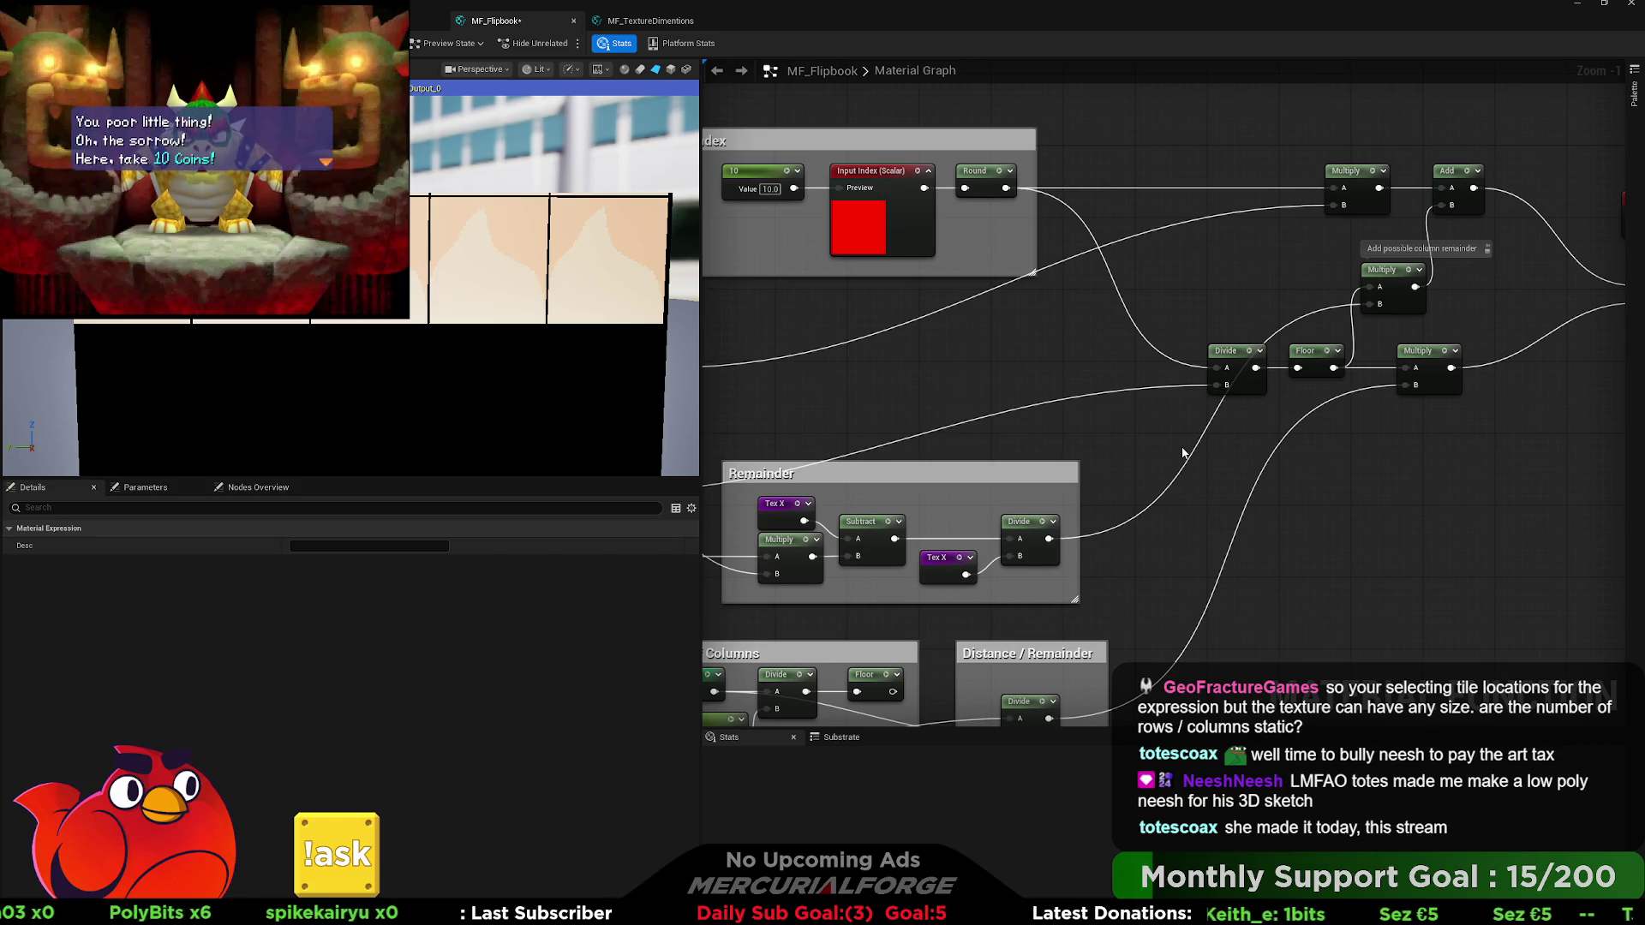
{"action": "key", "text": "ctrl+v"}
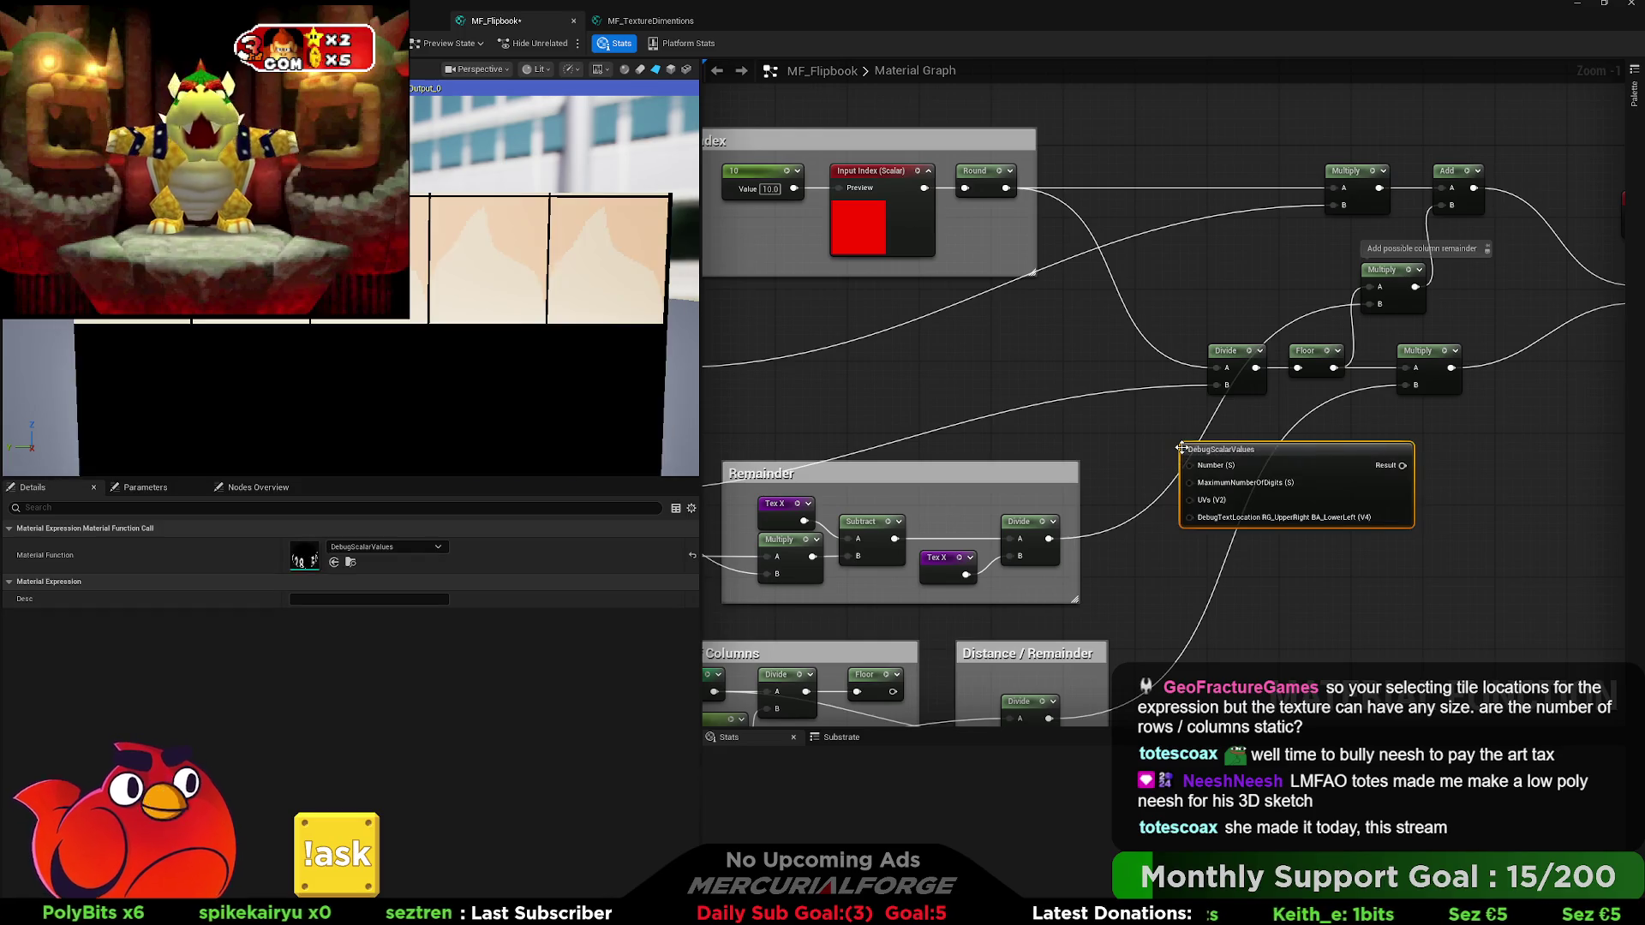
Feed the Divide result into DebugScalarValues' Number input and preview that node.
{"action": "left_click_drag", "start_coordinate": [1058, 419], "coordinate": [1263, 391]}
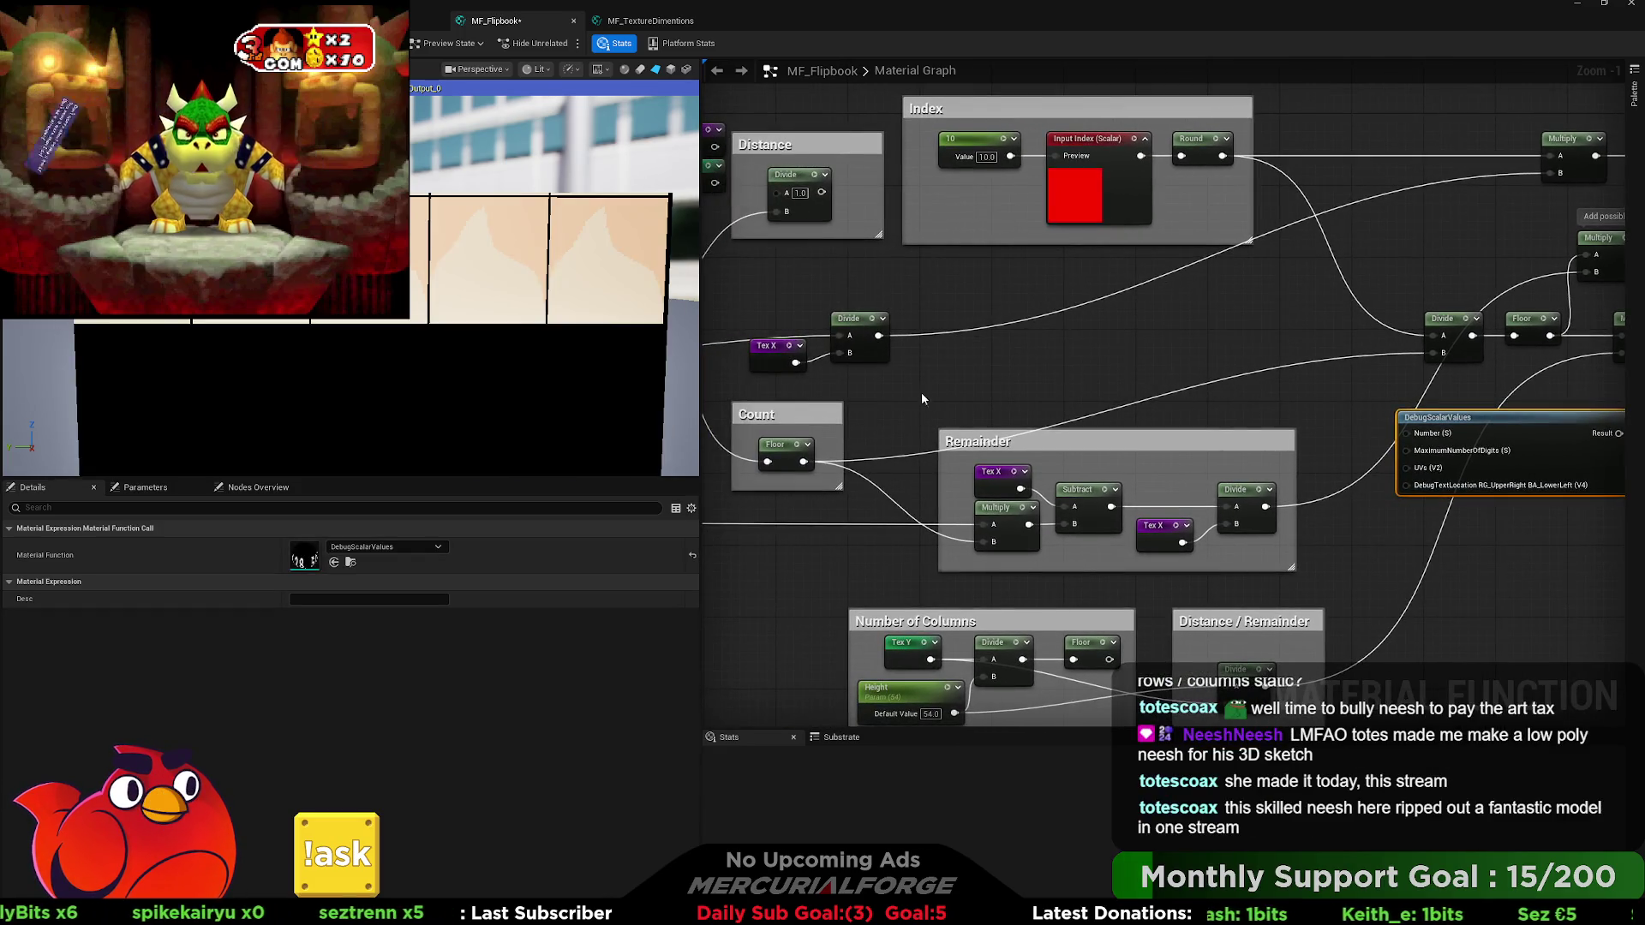
{"action": "left_click_drag", "start_coordinate": [878, 335], "coordinate": [1399, 427]}
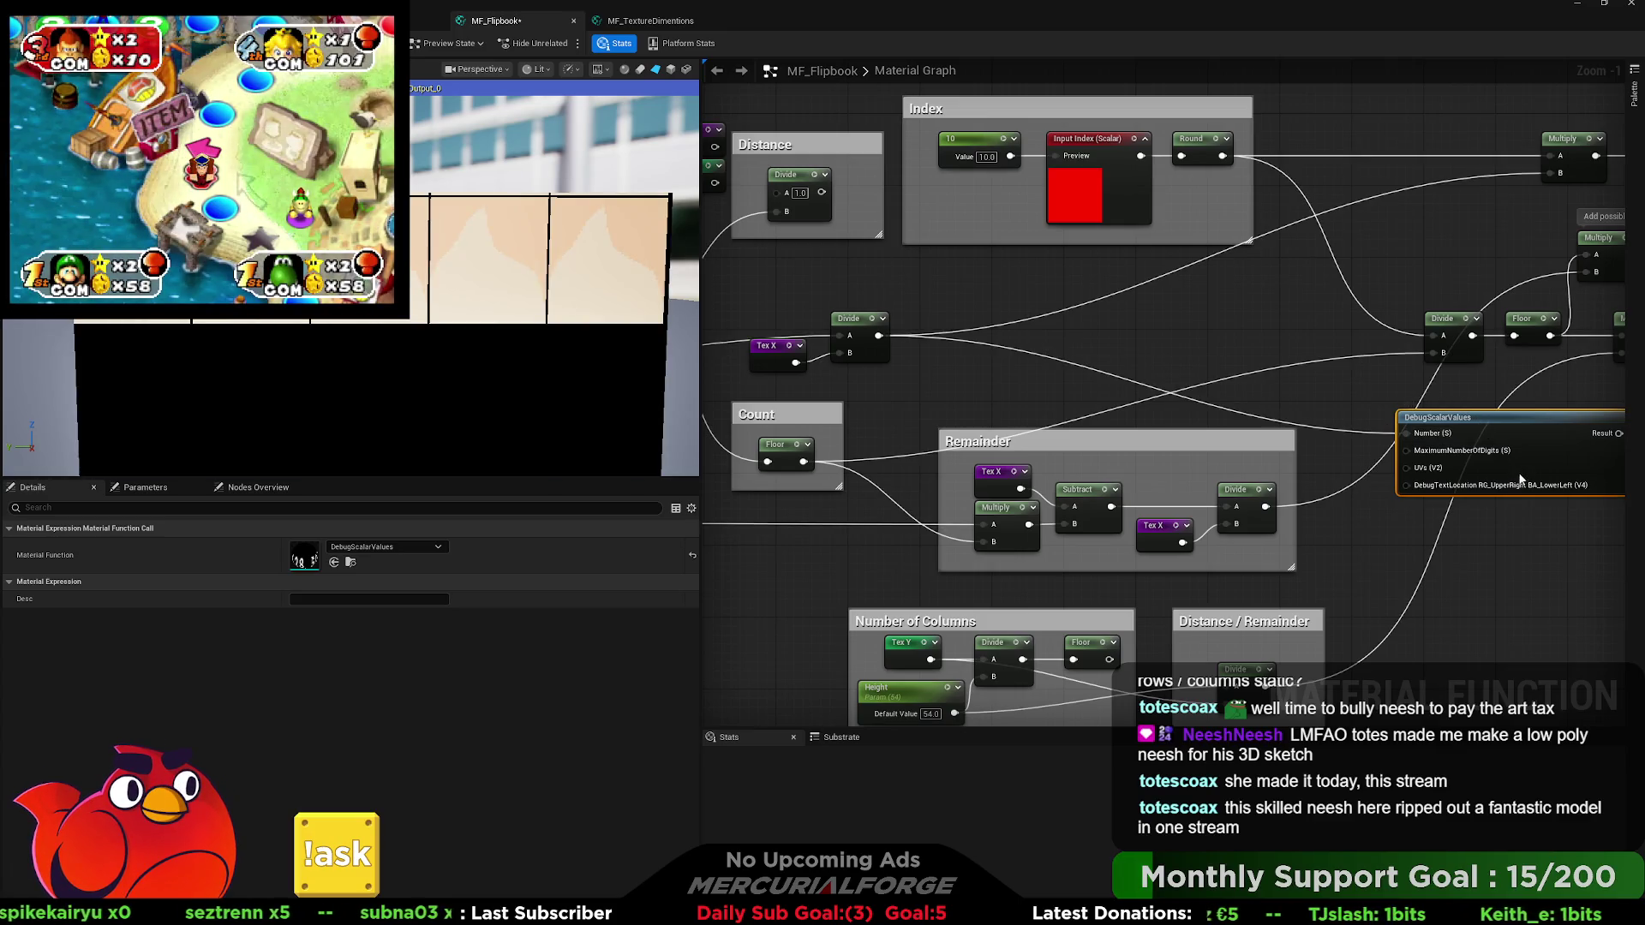
{"action": "key", "text": "space"}
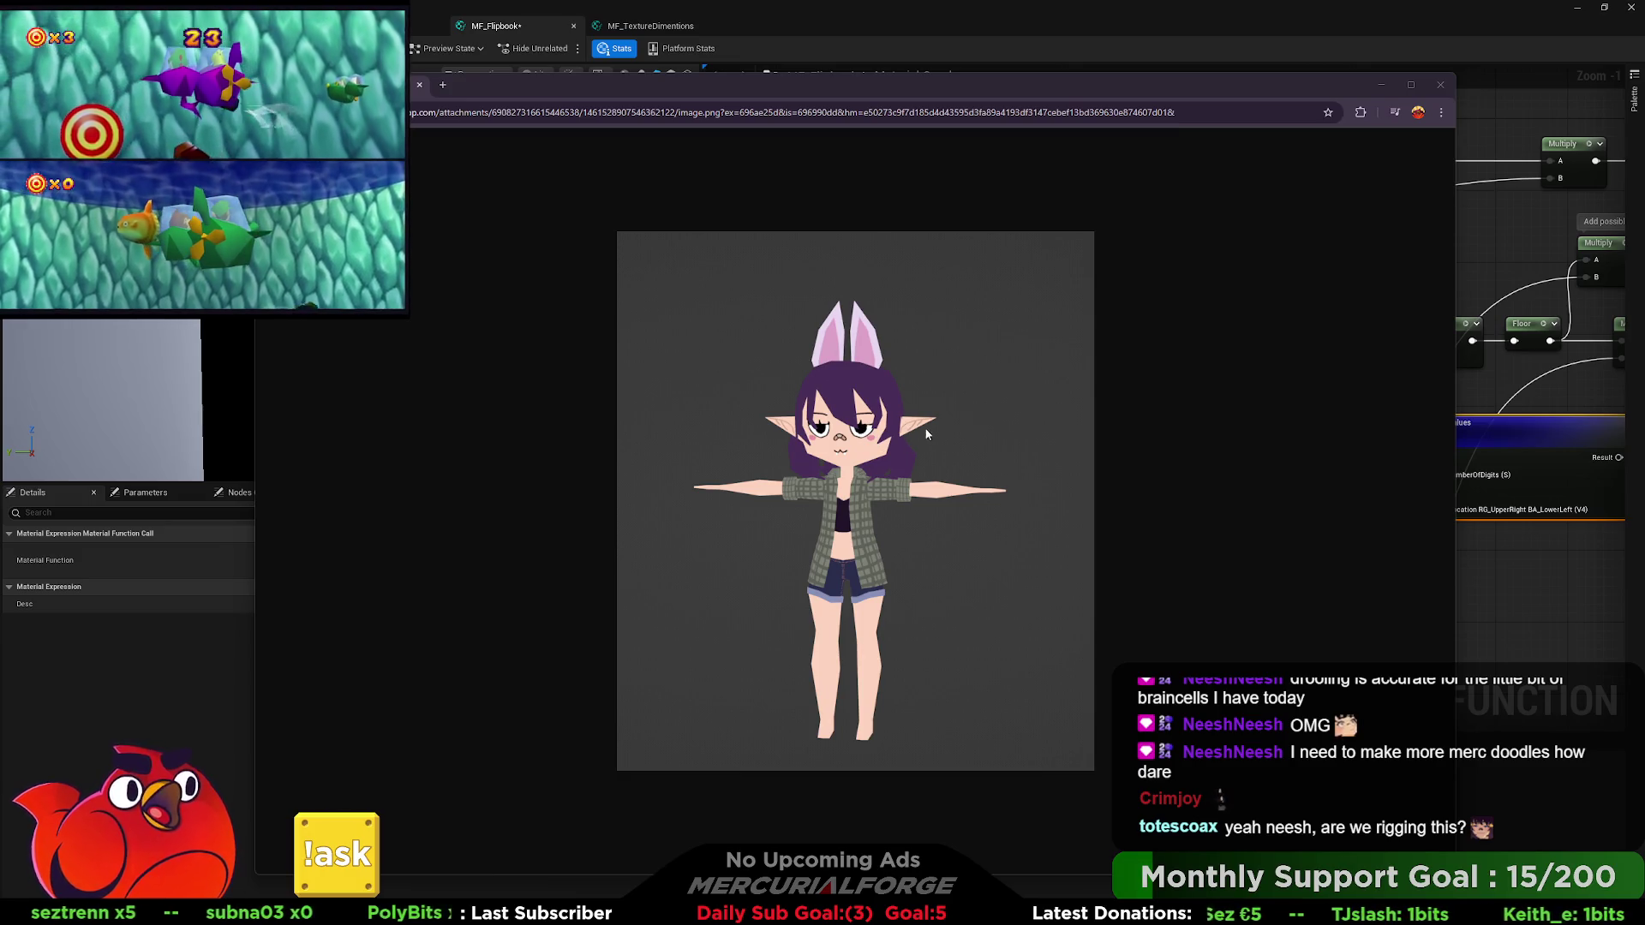
Close the reference image browser window and bring the TomBone Blender file forward.
{"action": "left_click", "coordinate": [1439, 86]}
{"action": "key", "text": "alt+Tab"}
{"action": "key", "text": "alt+Tab"}
{"action": "key", "text": "alt+Tab"}
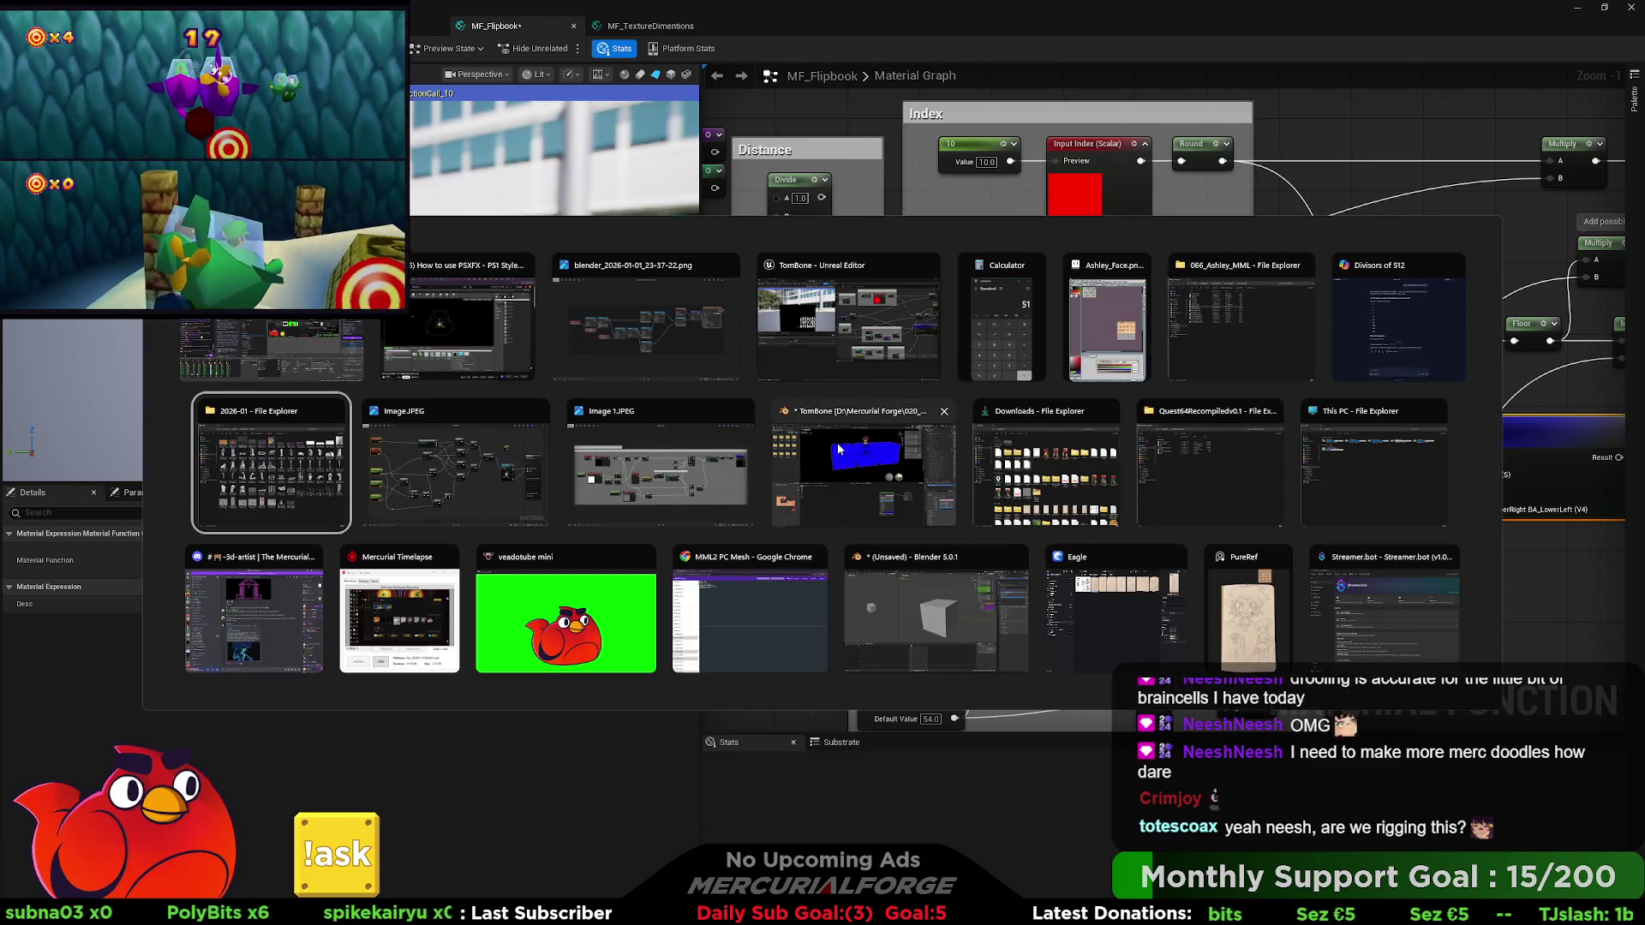
{"action": "left_click", "coordinate": [888, 459]}
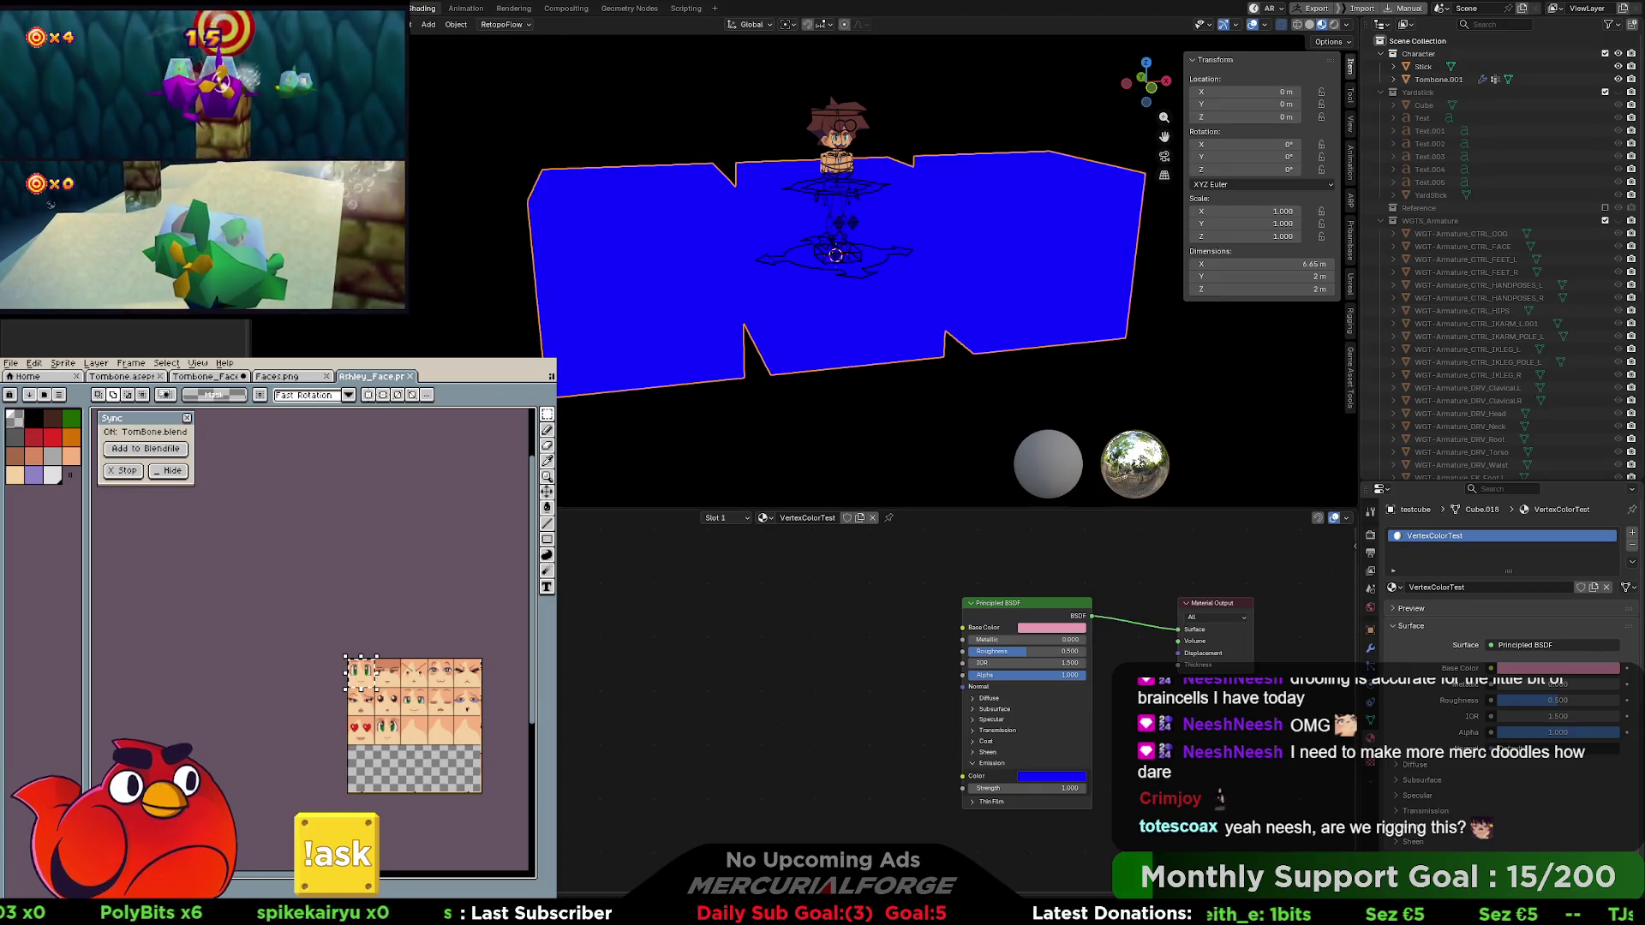
Switch to the Layout workspace and delete the blue test cubes.
{"action": "key", "text": "ctrl+Page_Up"}
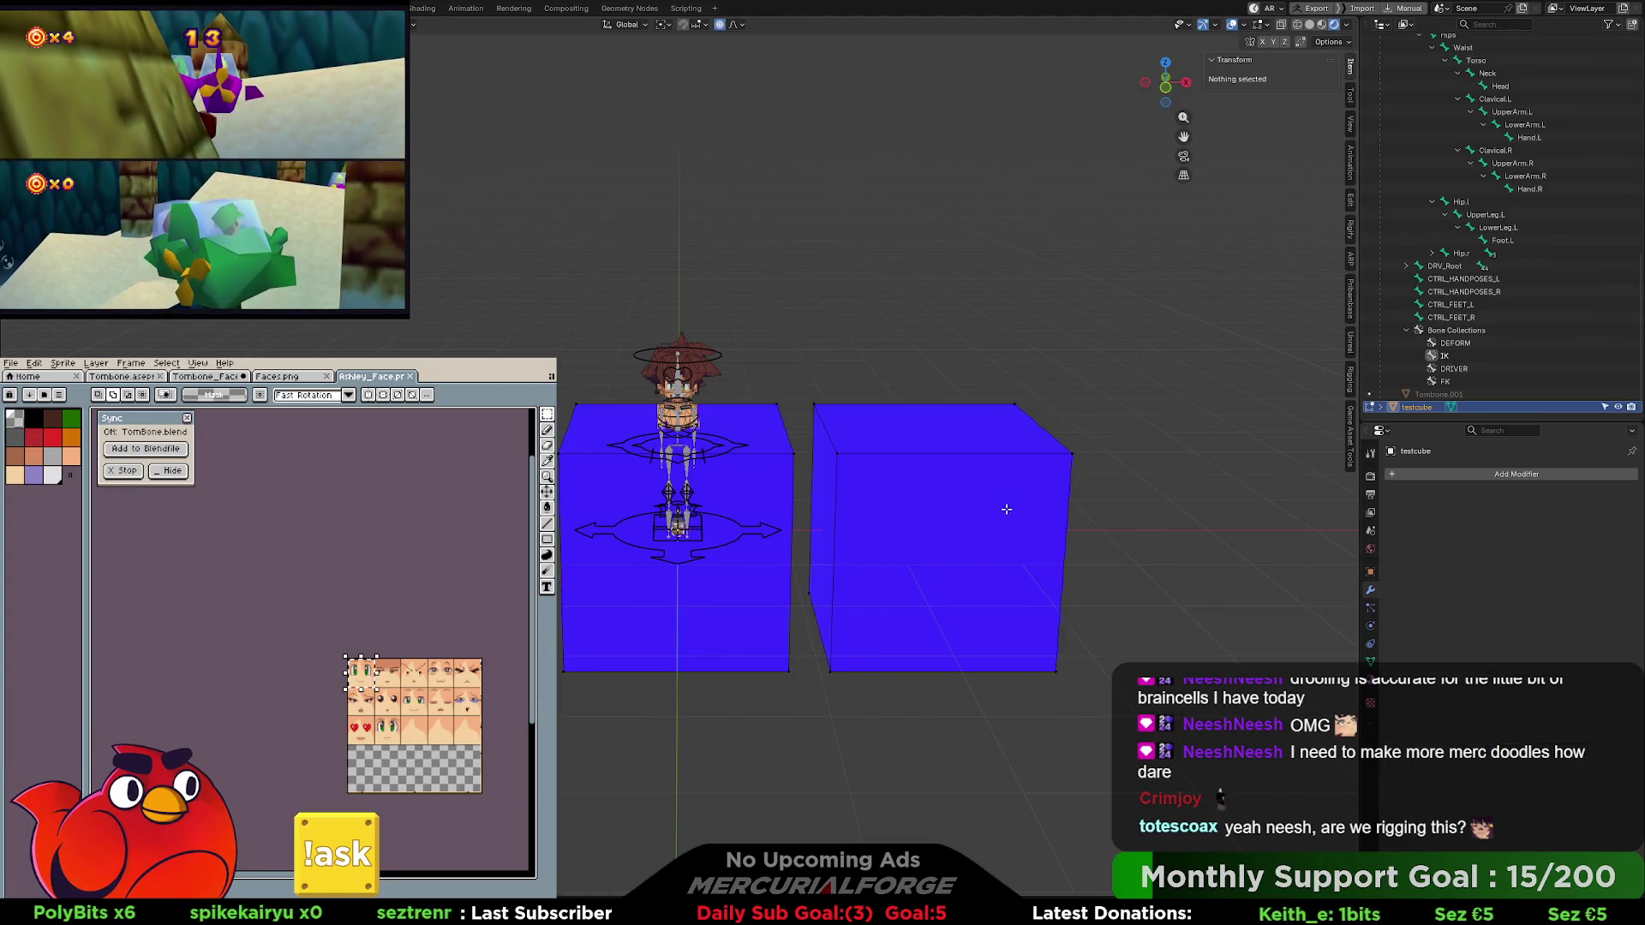
{"action": "left_click", "coordinate": [960, 503]}
{"action": "key", "text": "Delete"}
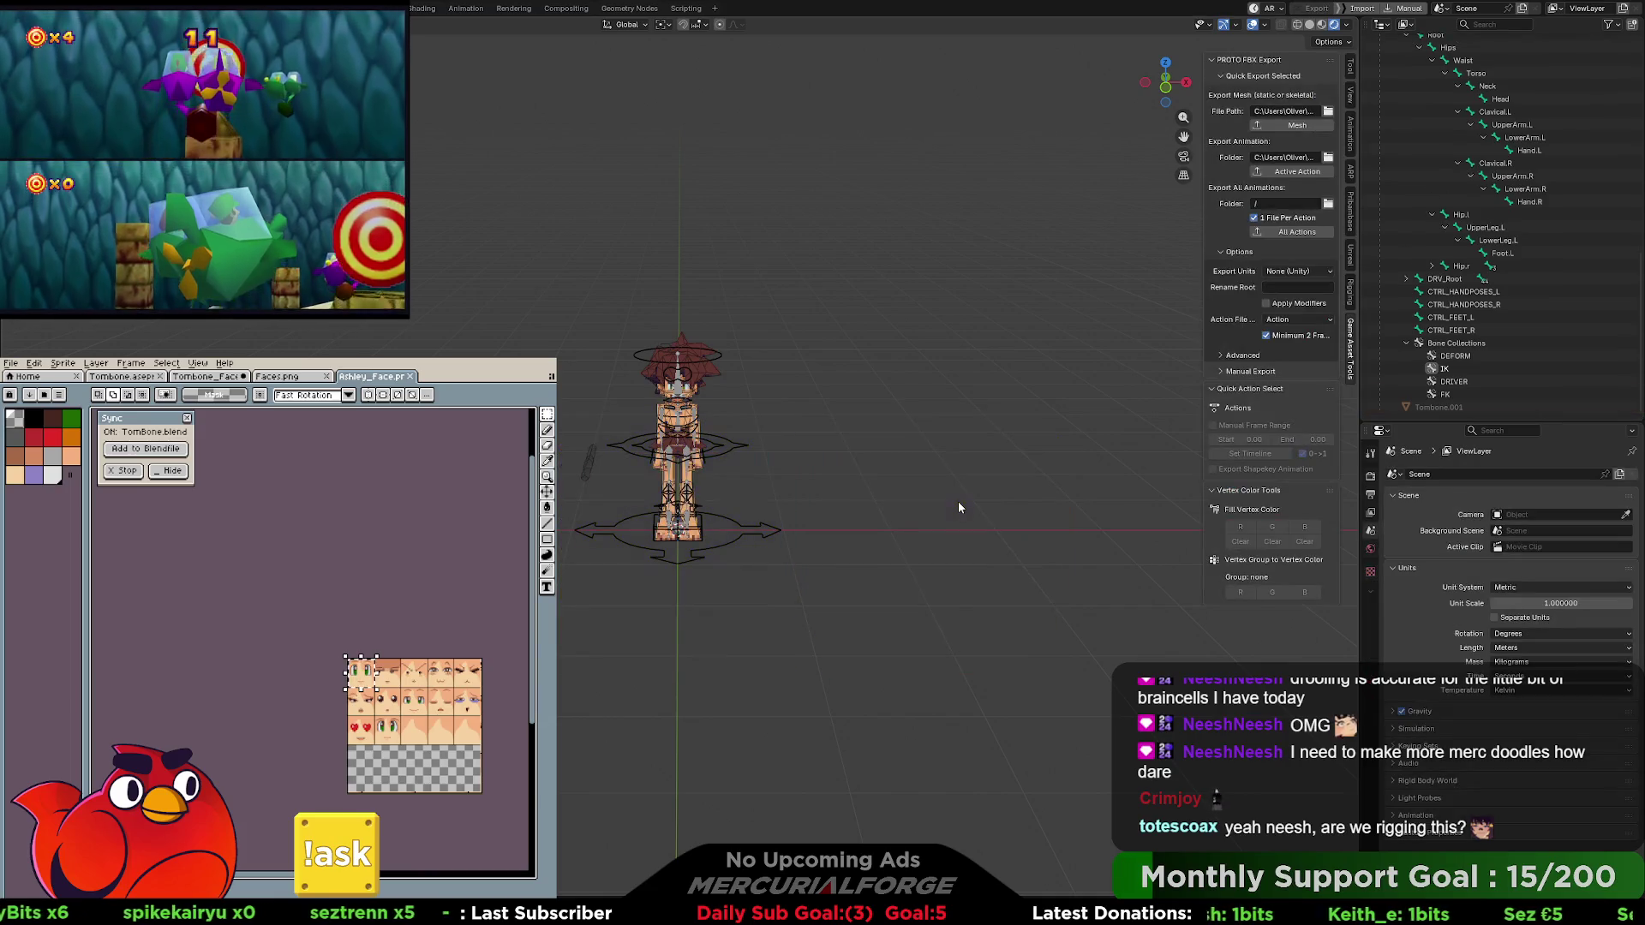
{"action": "scroll", "coordinate": [874, 508], "scroll_direction": "up", "scroll_amount": 6}
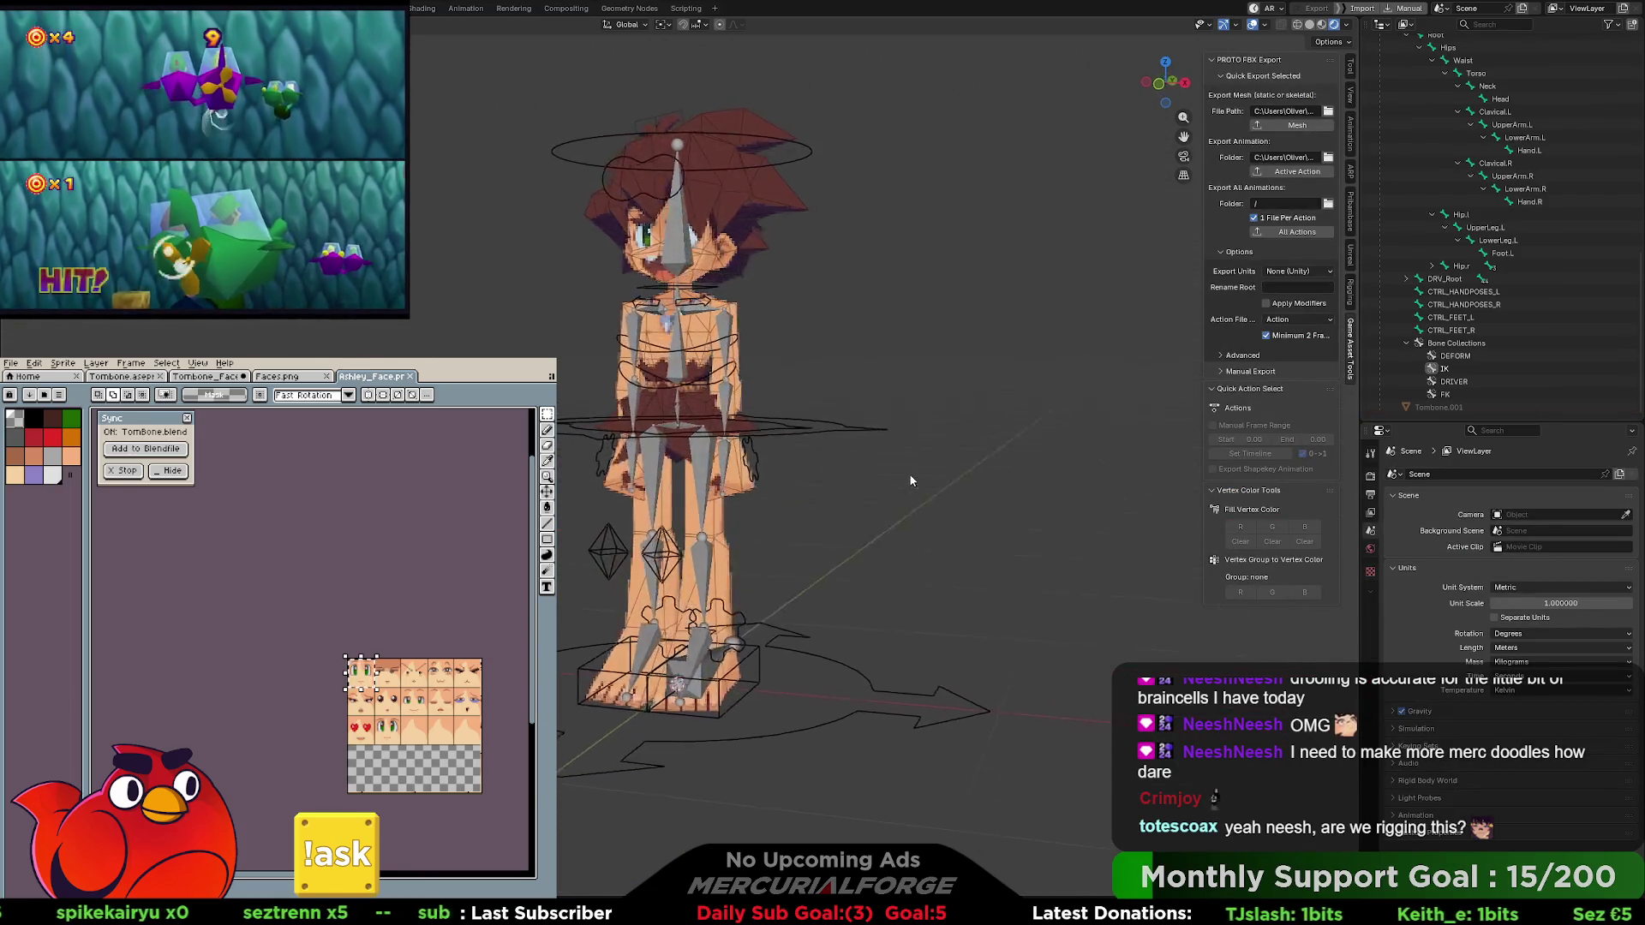
{"action": "scroll", "coordinate": [894, 476], "scroll_direction": "down", "scroll_amount": 3}
Put the character armature into Pose Mode and make the FK bone collection visible.
{"action": "left_click", "coordinate": [857, 430]}
{"action": "key", "text": "ctrl+Tab"}
{"action": "left_click", "coordinate": [853, 523]}
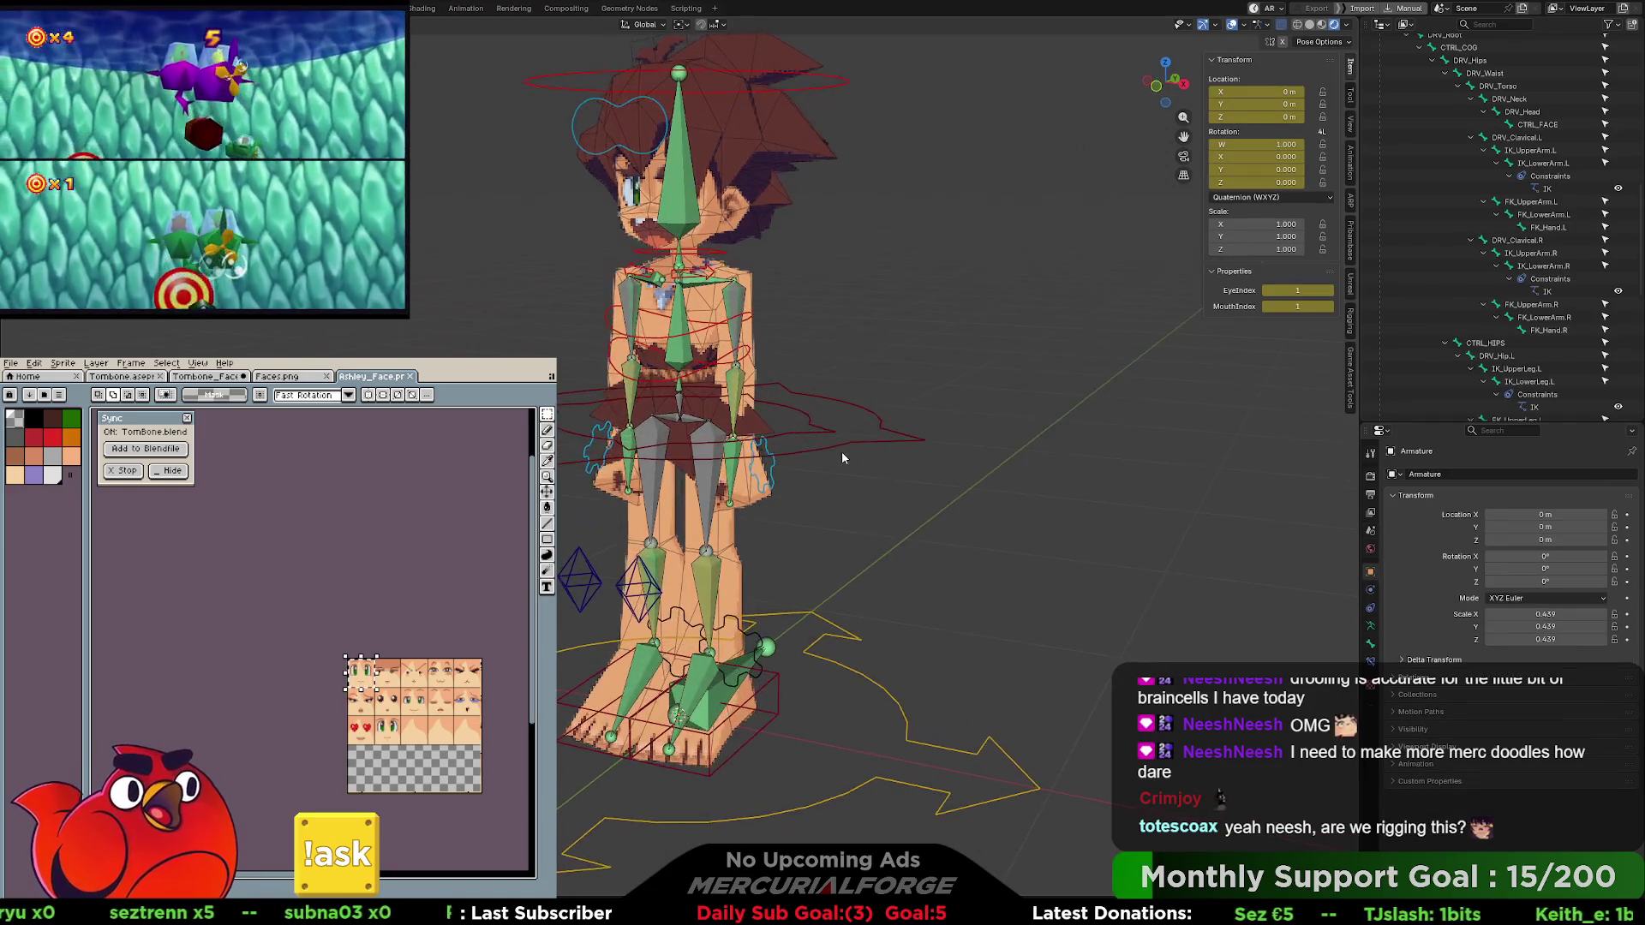
{"action": "mouse_move", "coordinate": [860, 486]}
{"action": "left_mouse_down"}
{"action": "mouse_move", "coordinate": [798, 496]}
{"action": "mouse_move", "coordinate": [897, 483]}
{"action": "mouse_move", "coordinate": [805, 487]}
{"action": "left_mouse_up"}
{"action": "left_click", "coordinate": [793, 501]}
{"action": "left_click", "coordinate": [1370, 626]}
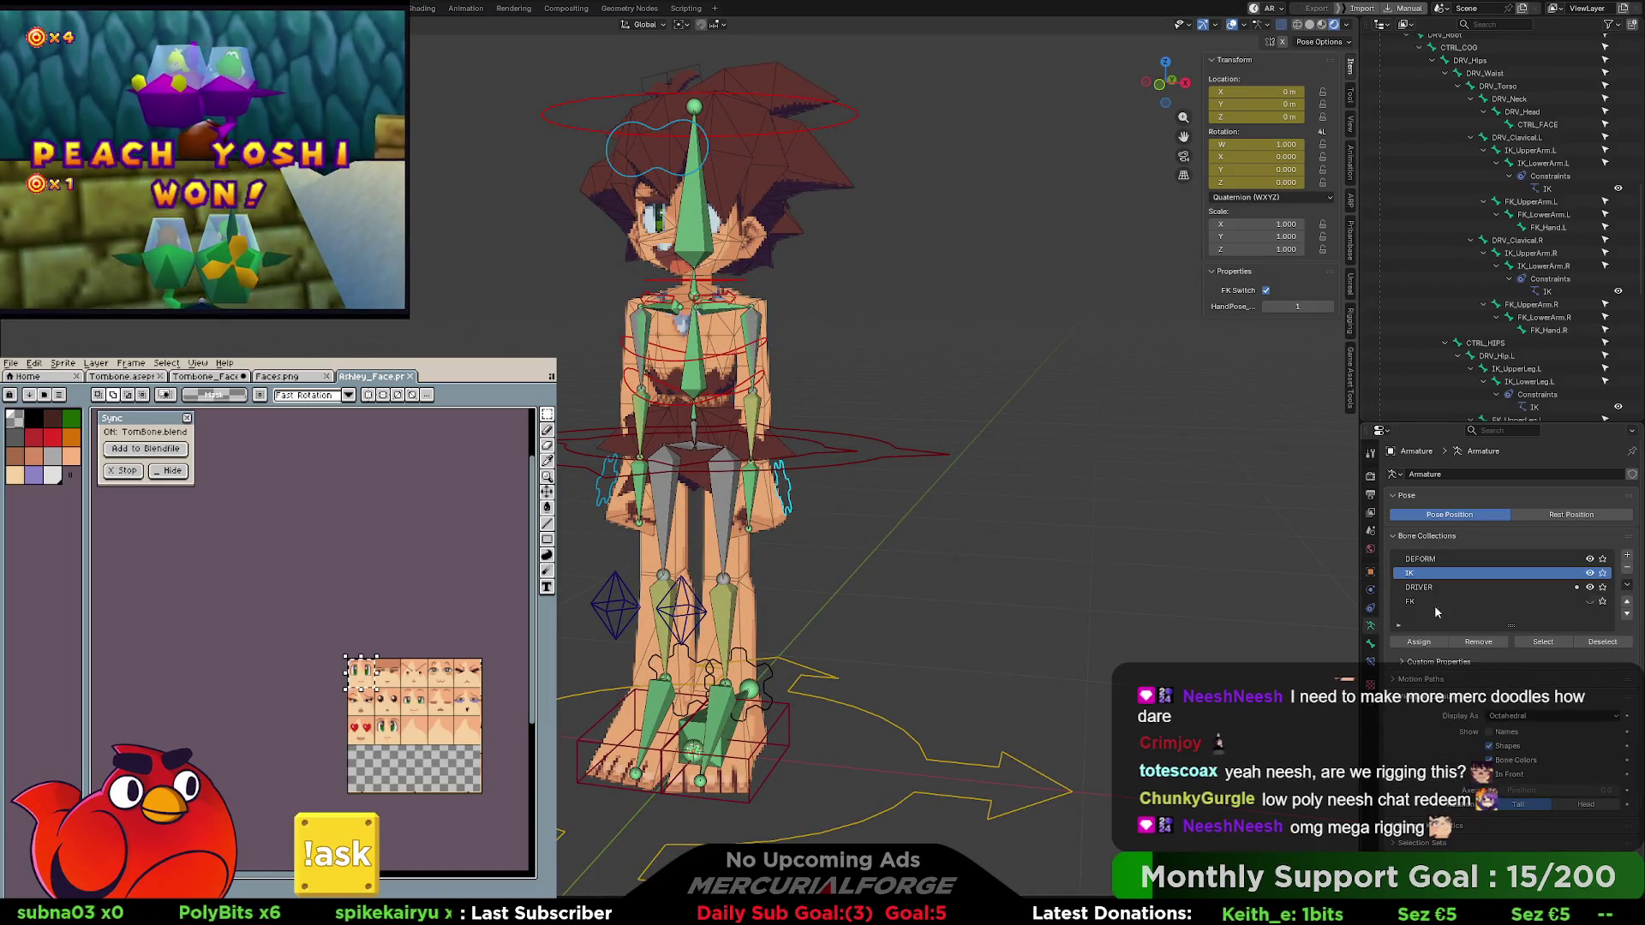
{"action": "left_click", "coordinate": [1587, 600]}
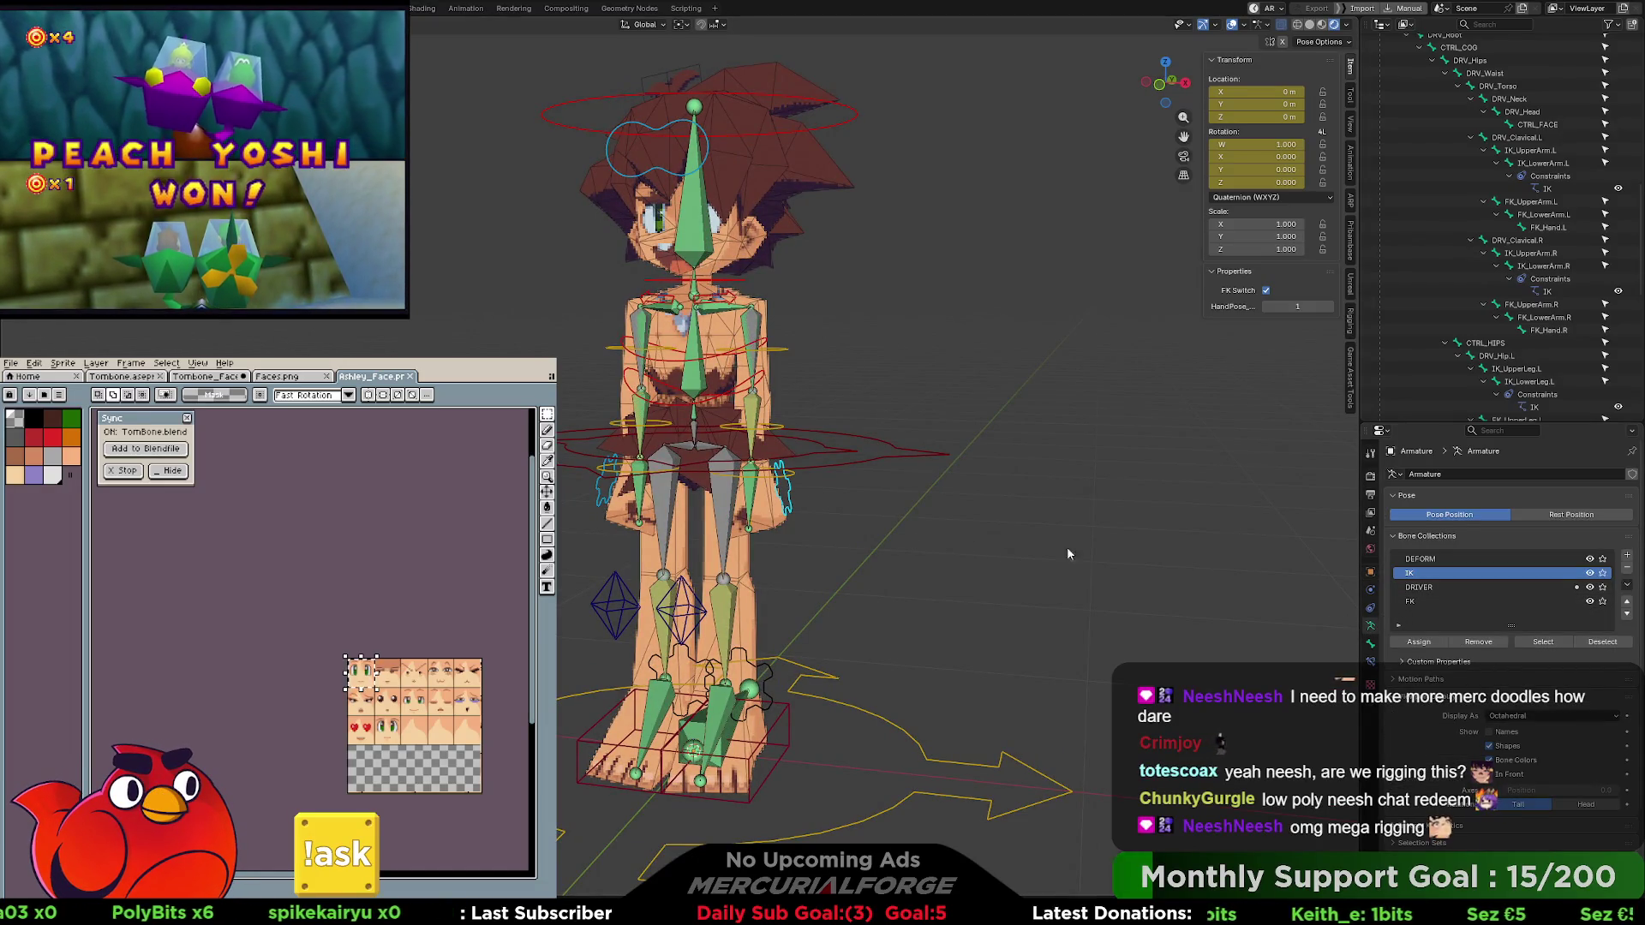
{"action": "mouse_move", "coordinate": [801, 507]}
{"action": "left_mouse_down"}
{"action": "mouse_move", "coordinate": [865, 506]}
{"action": "mouse_move", "coordinate": [801, 501]}
{"action": "left_mouse_up"}
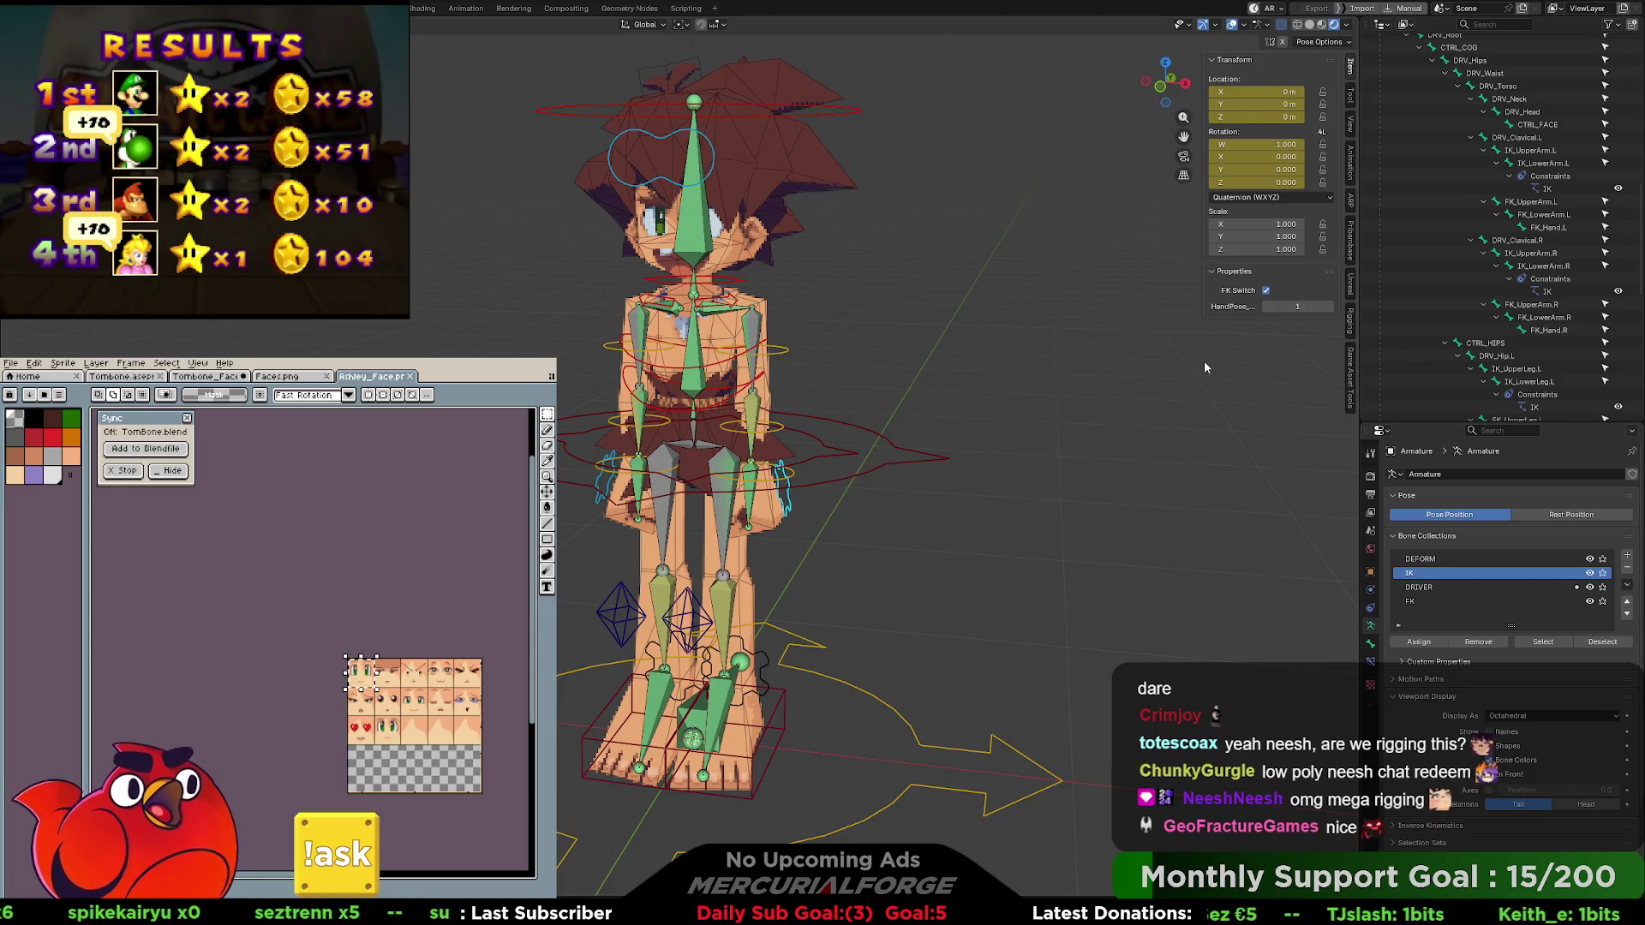
Test the arm's FK/IK switch by moving the hand control, then reset its location.
{"action": "left_click", "coordinate": [1265, 289]}
{"action": "left_click", "coordinate": [809, 512]}
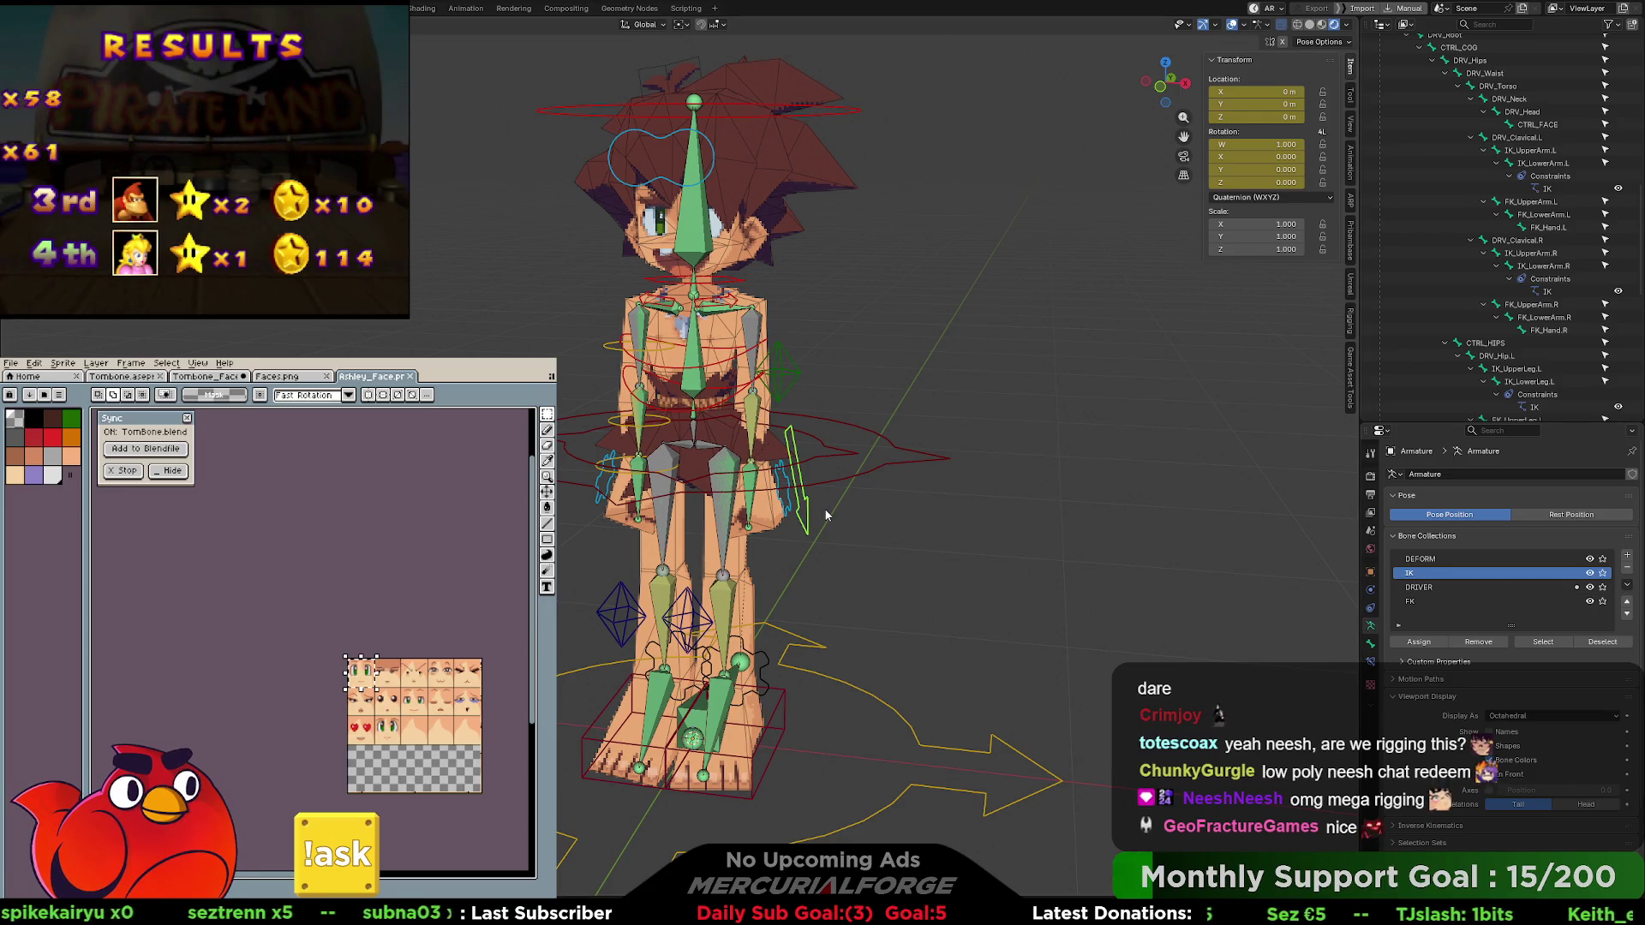
{"action": "key", "text": "g"}
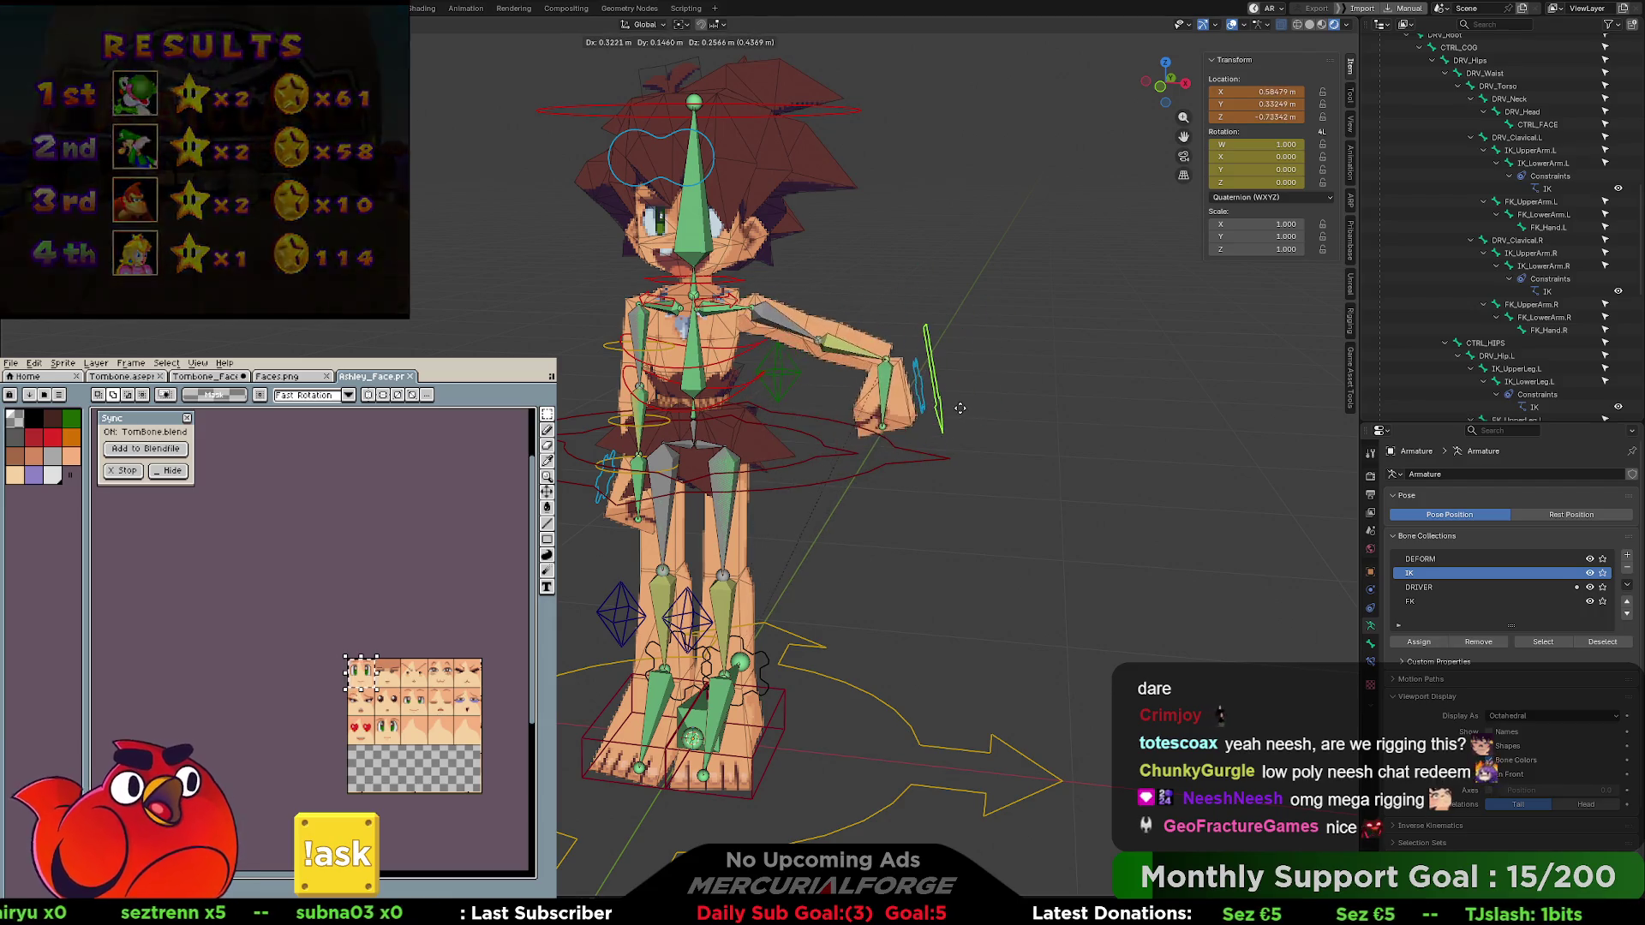
{"action": "left_click", "coordinate": [965, 388]}
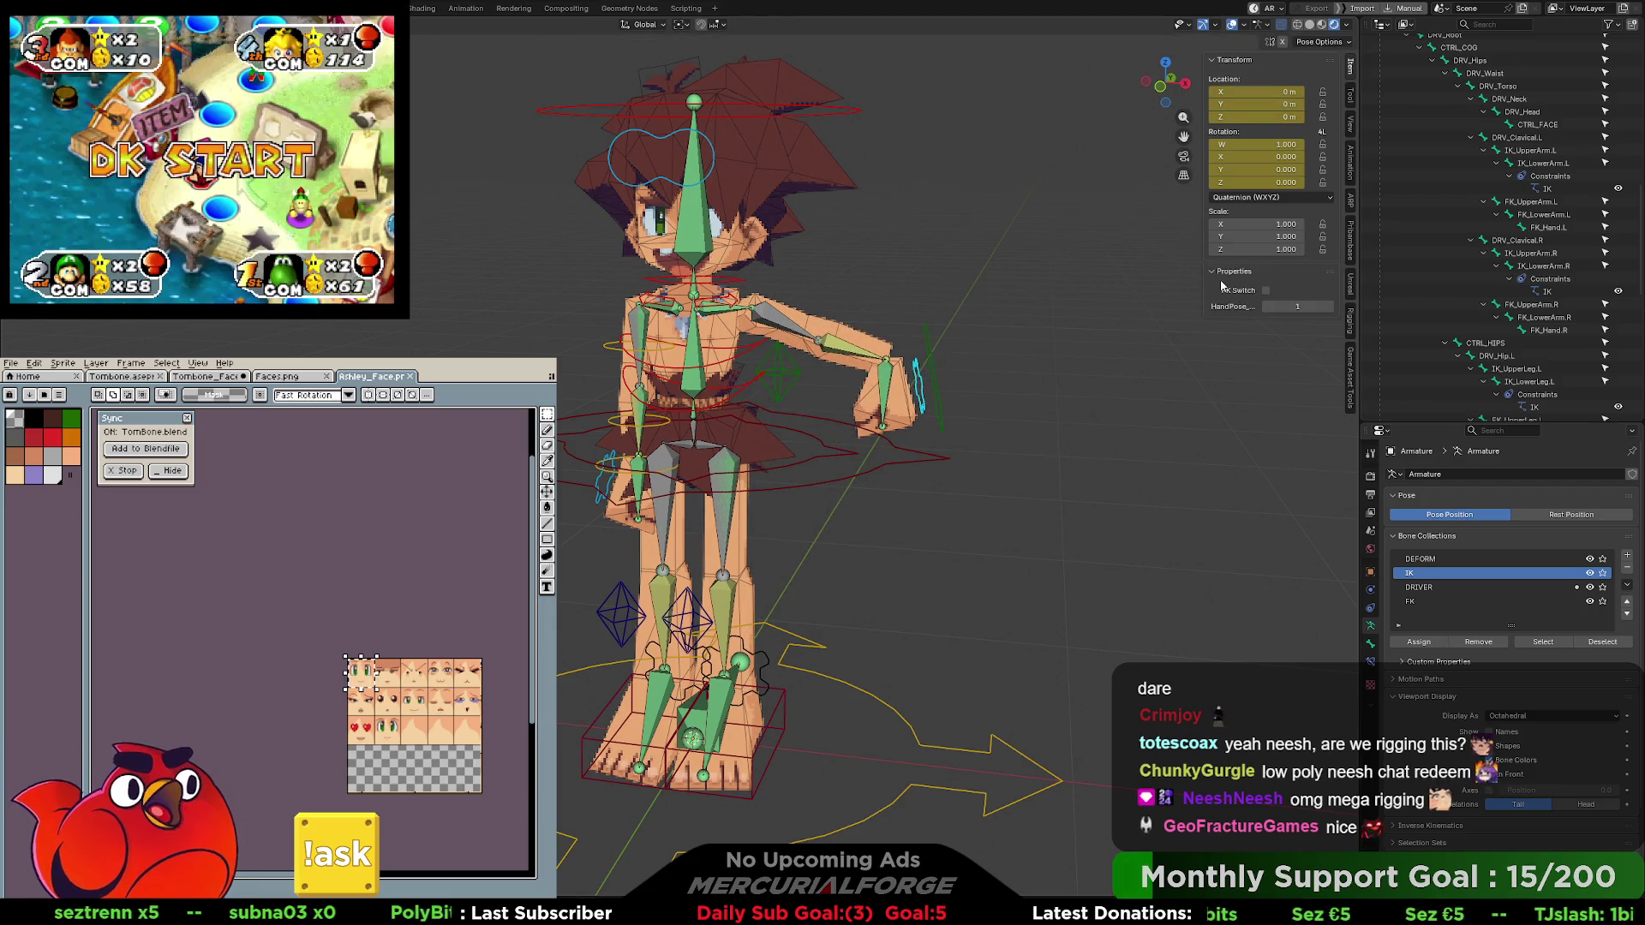
{"action": "key", "text": "ctrl+z"}
{"action": "key", "text": "ctrl+z"}
{"action": "key", "text": "ctrl+z"}
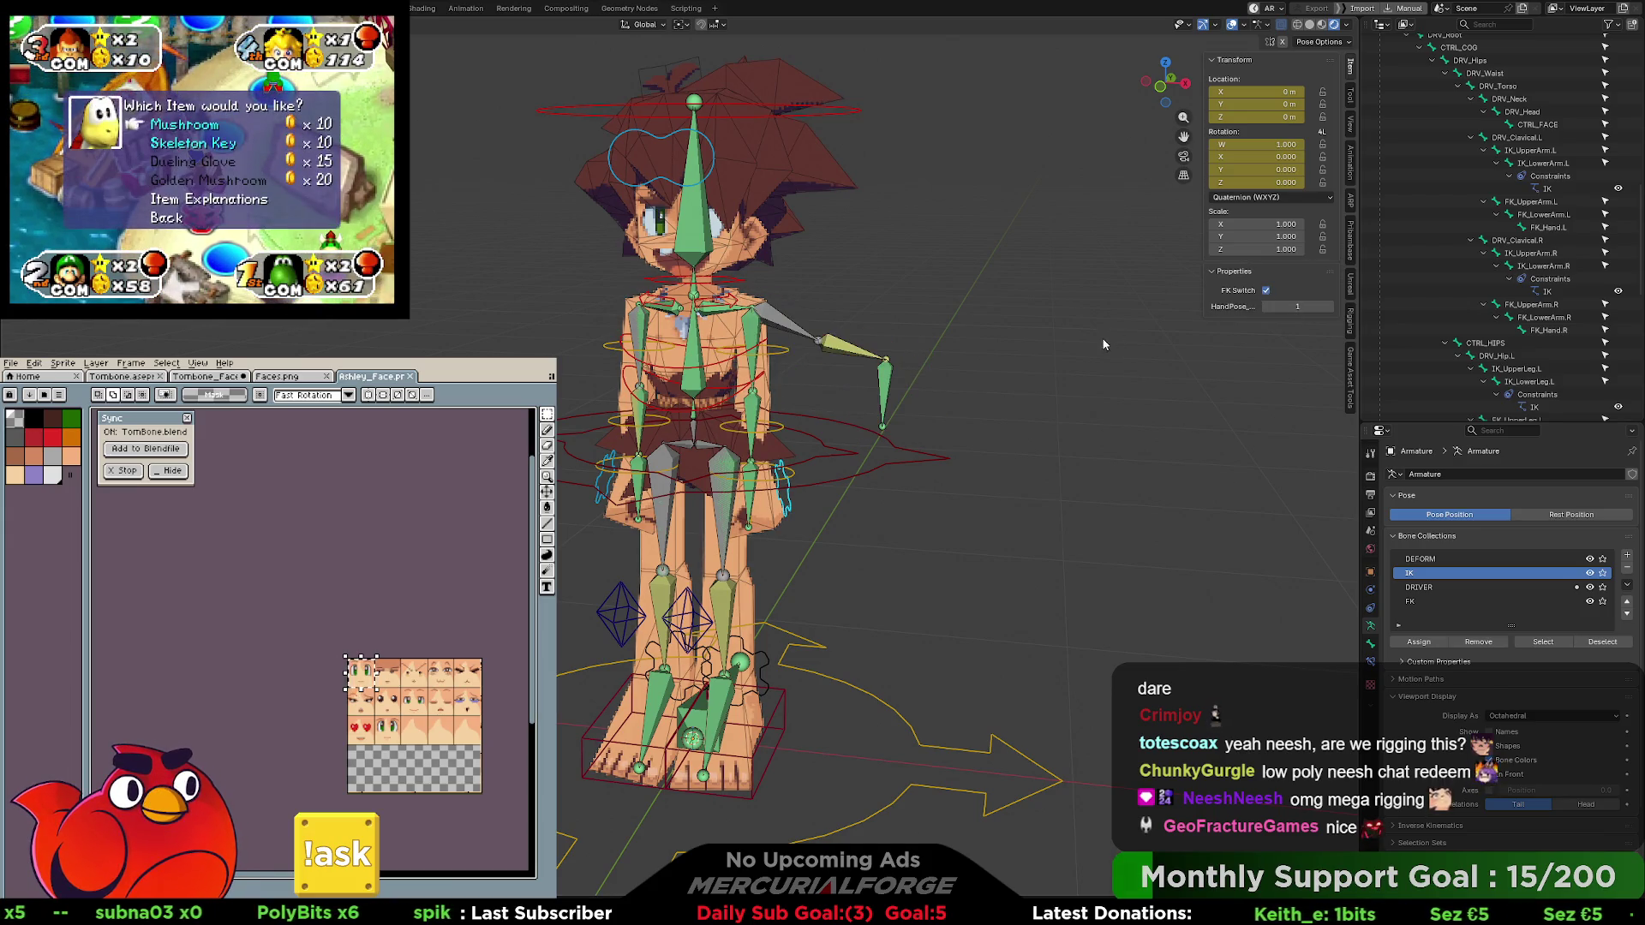
{"action": "left_click", "coordinate": [1265, 292]}
{"action": "left_click", "coordinate": [941, 355]}
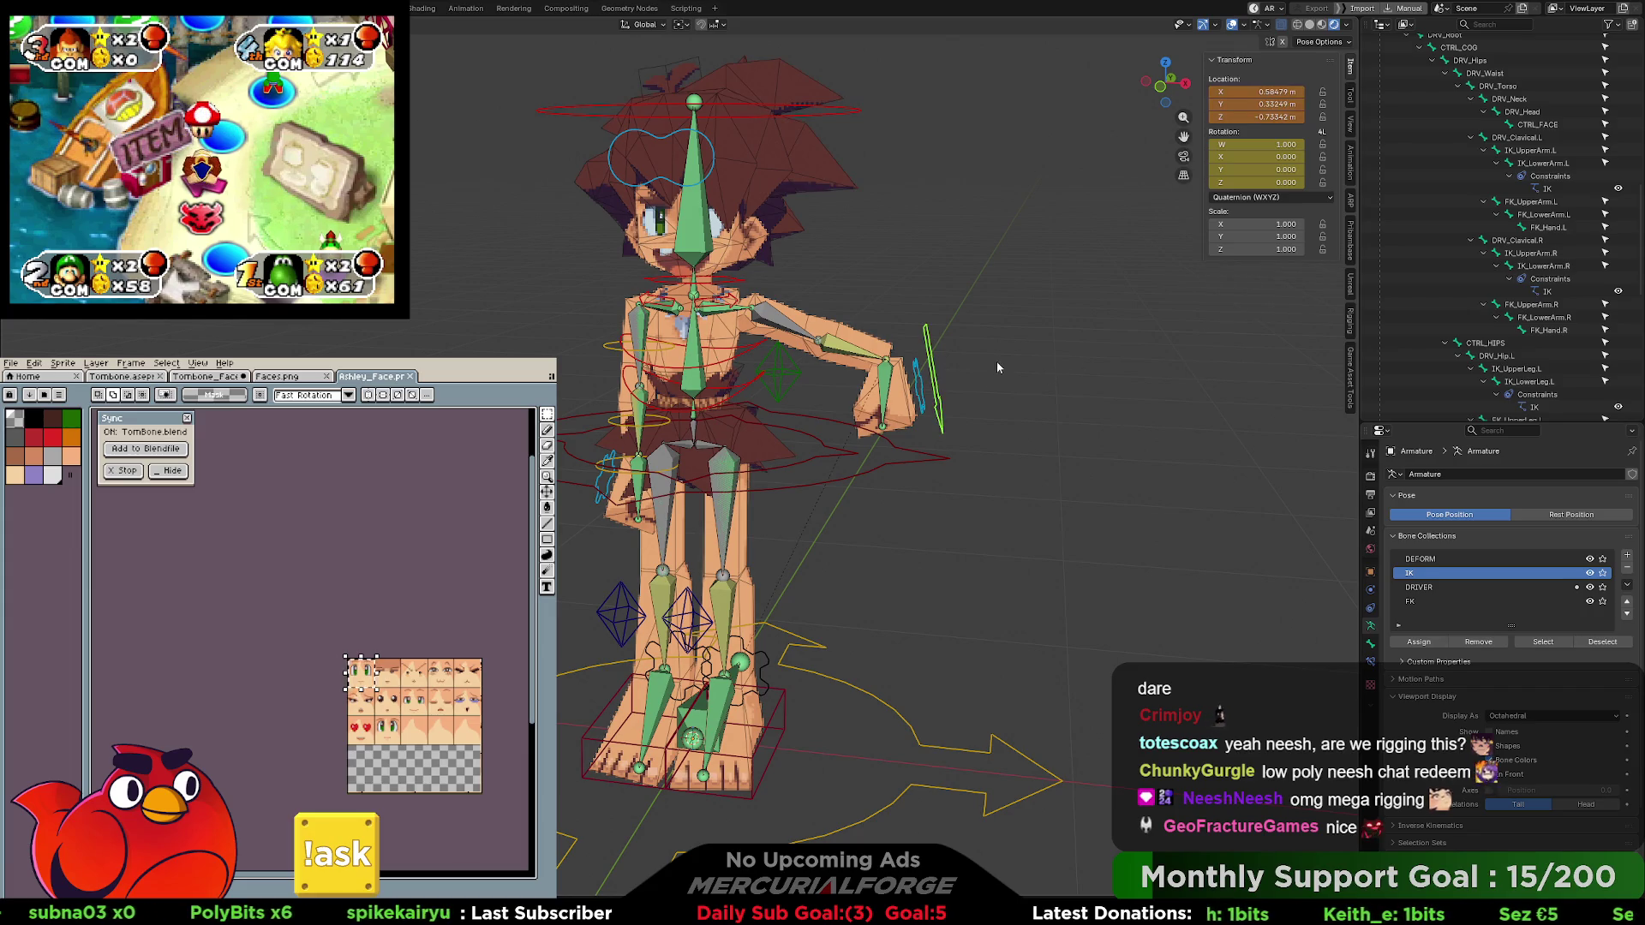
{"action": "left_click_drag", "start_coordinate": [984, 443], "coordinate": [934, 438]}
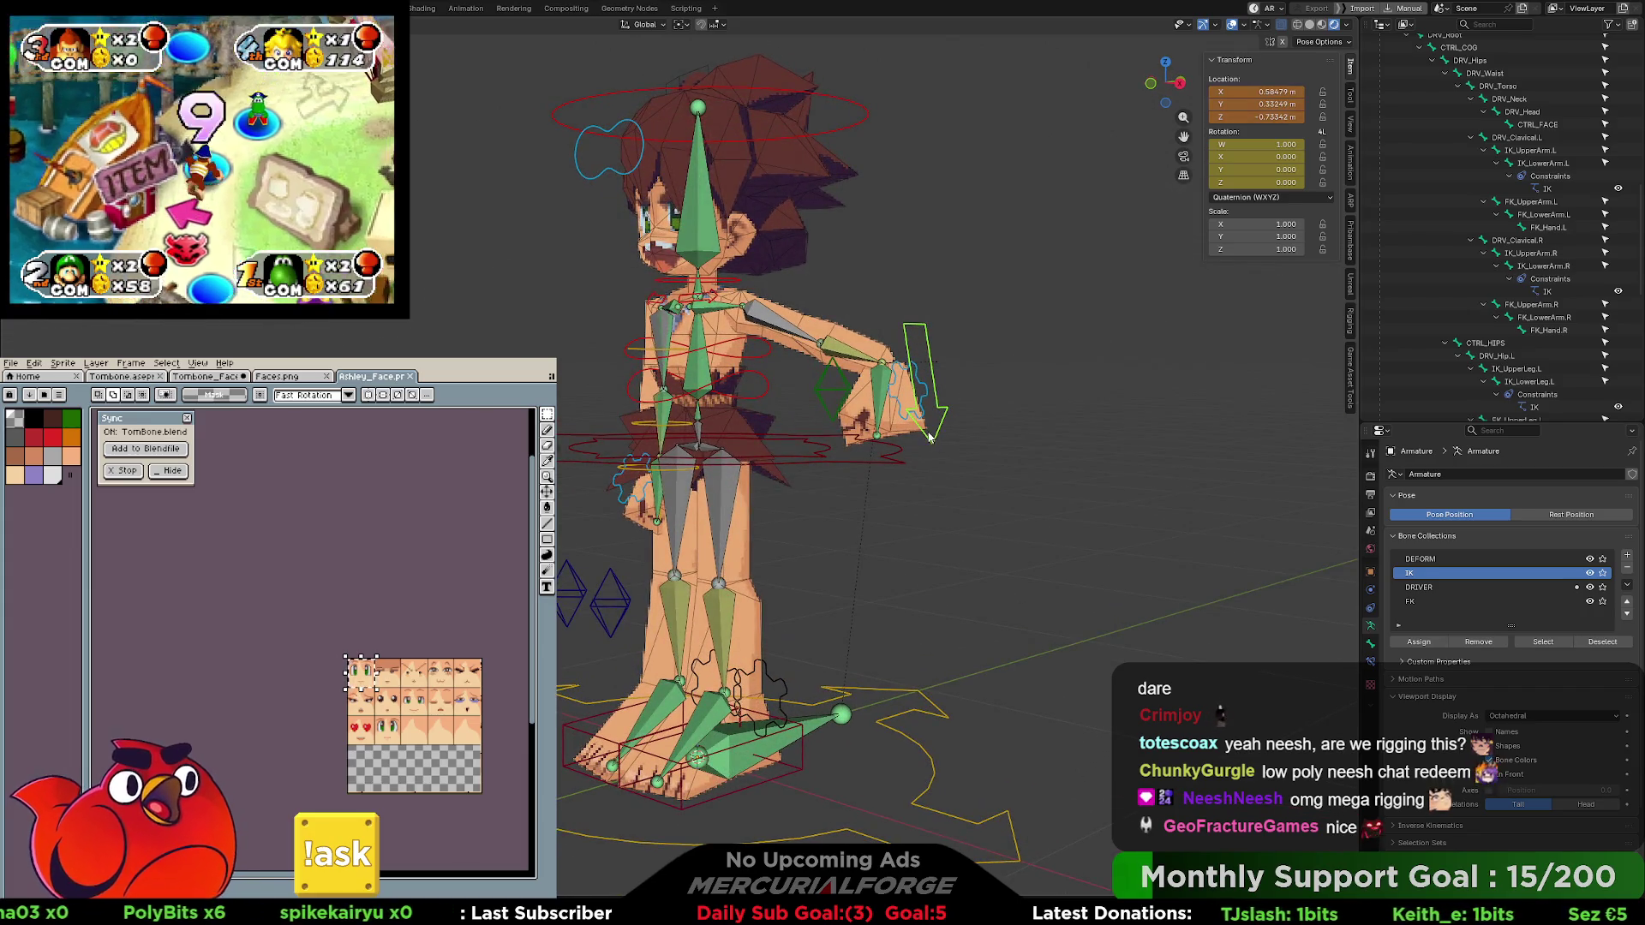
{"action": "key", "text": "alt+g"}
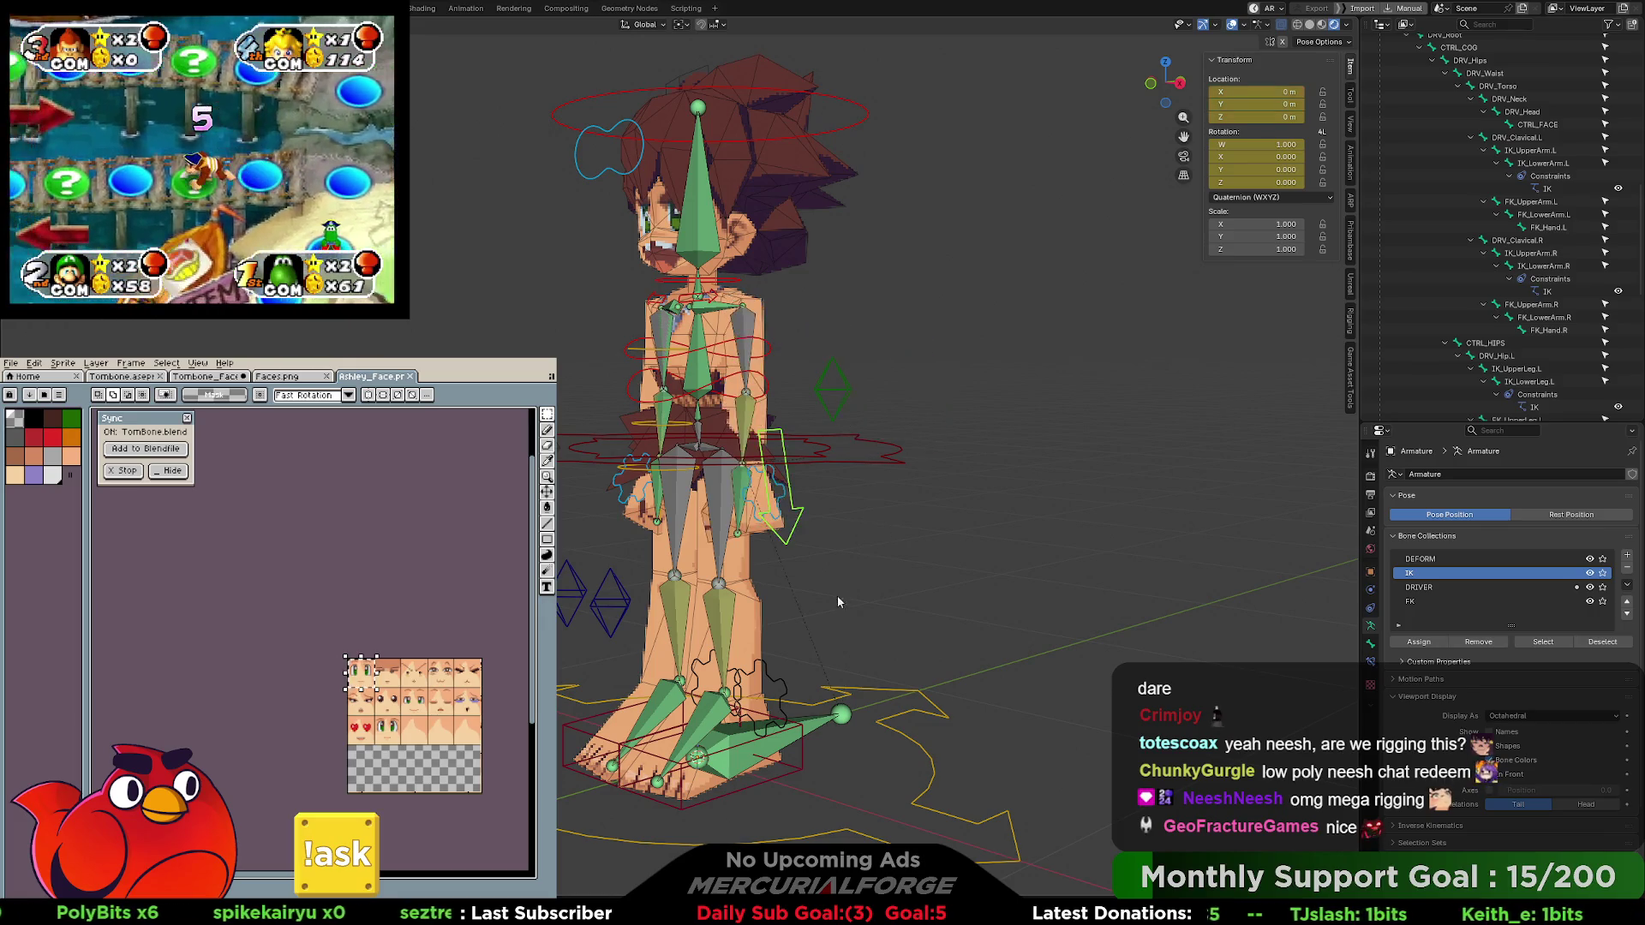
{"action": "left_click_drag", "start_coordinate": [837, 595], "coordinate": [874, 666]}
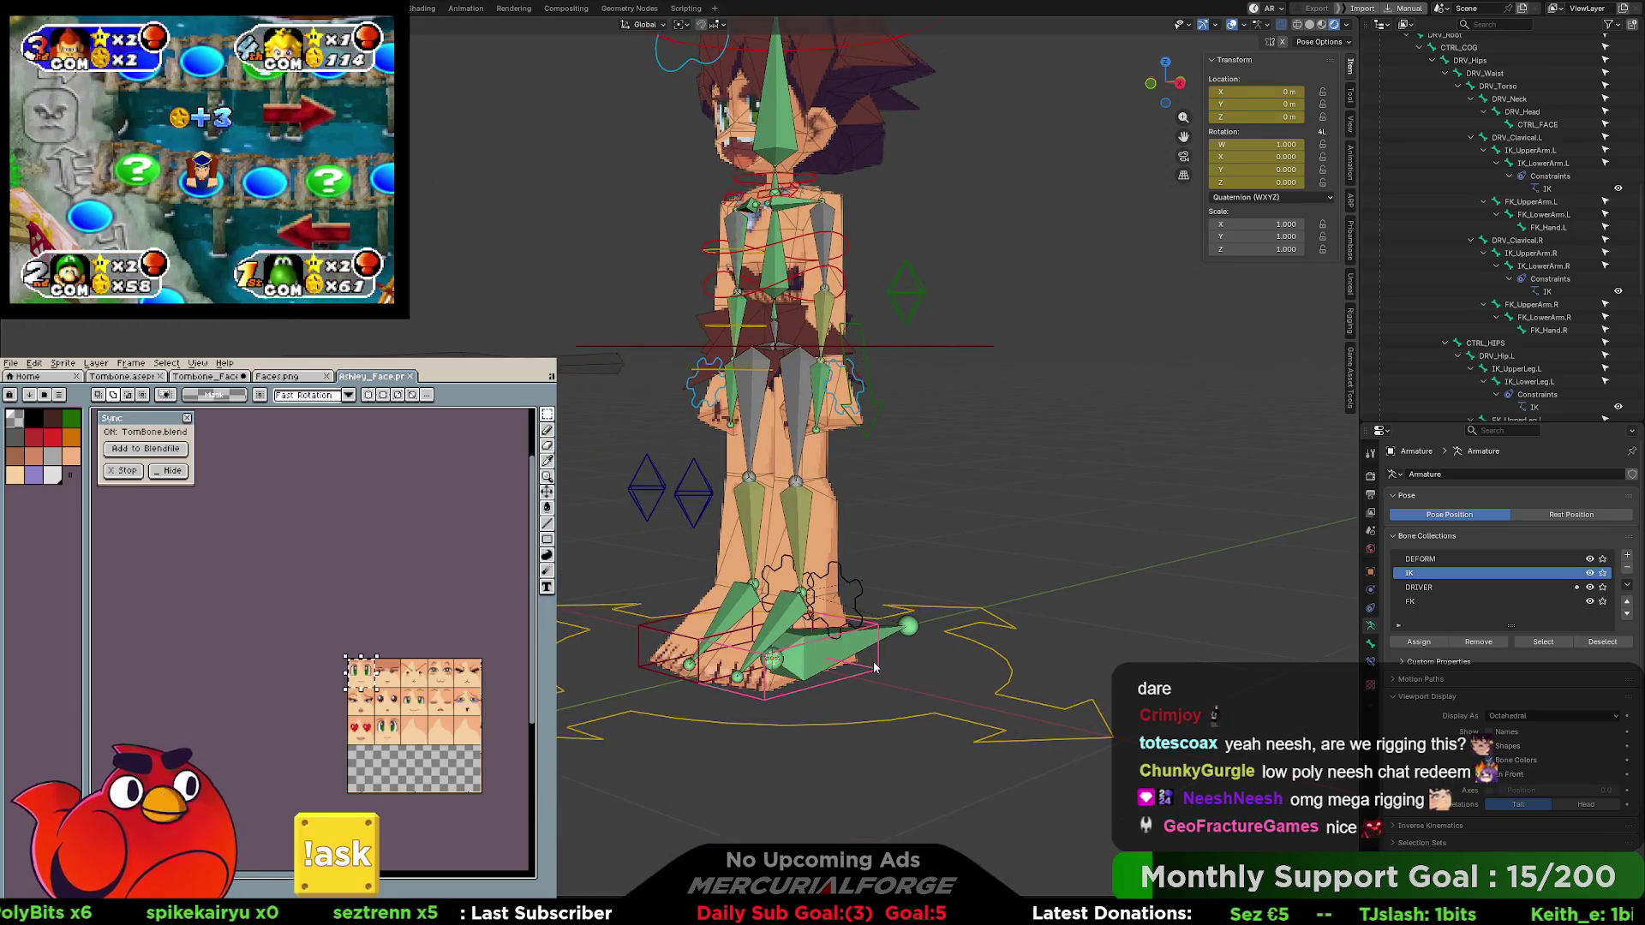
Switch the leg to FK, bend it by rotating a leg control, then reset the rotation.
{"action": "key", "text": "g"}
{"action": "right_click", "coordinate": [946, 559]}
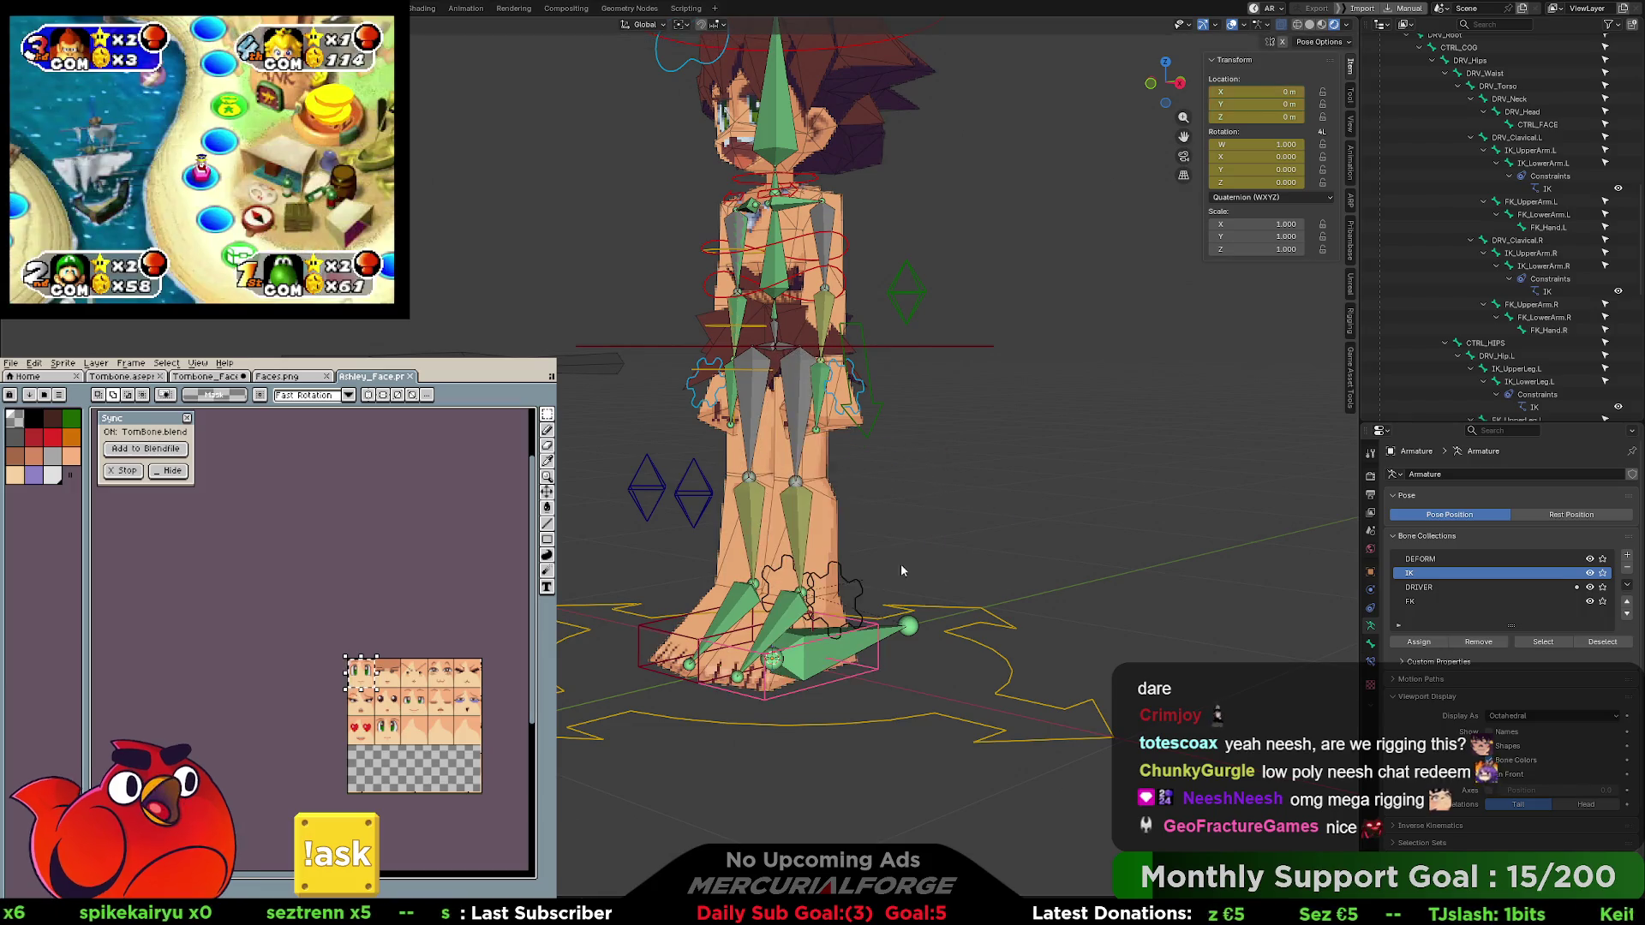
{"action": "left_click", "coordinate": [1266, 290]}
{"action": "left_click_drag", "start_coordinate": [1028, 445], "coordinate": [771, 554]}
{"action": "left_click", "coordinate": [771, 554]}
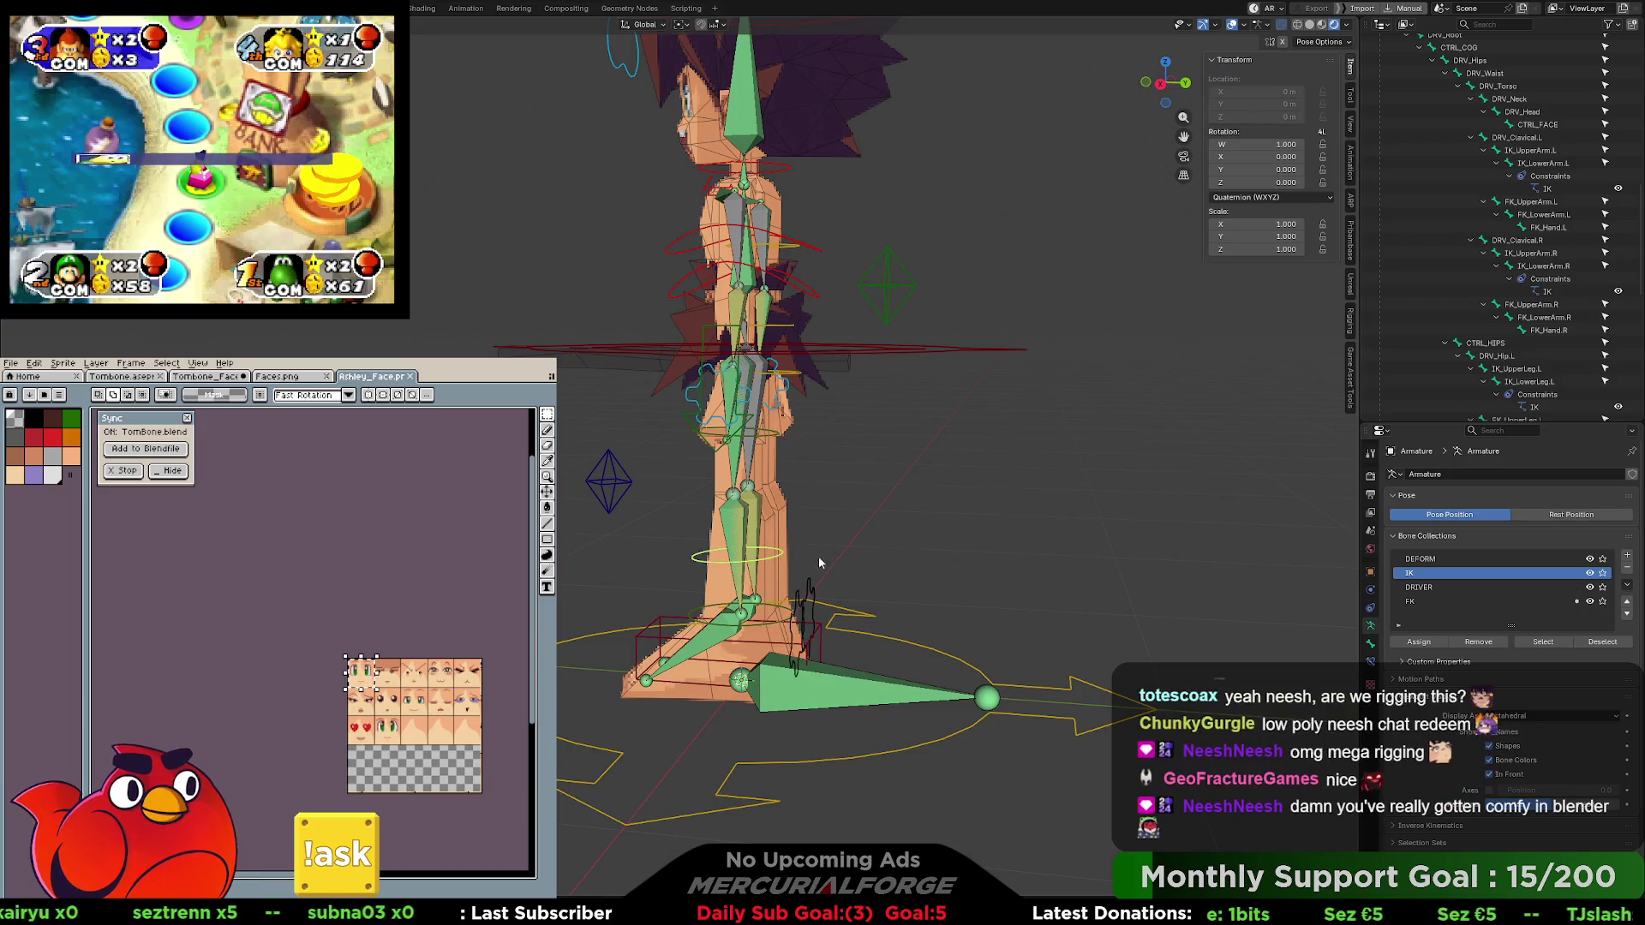
{"action": "key", "text": "r"}
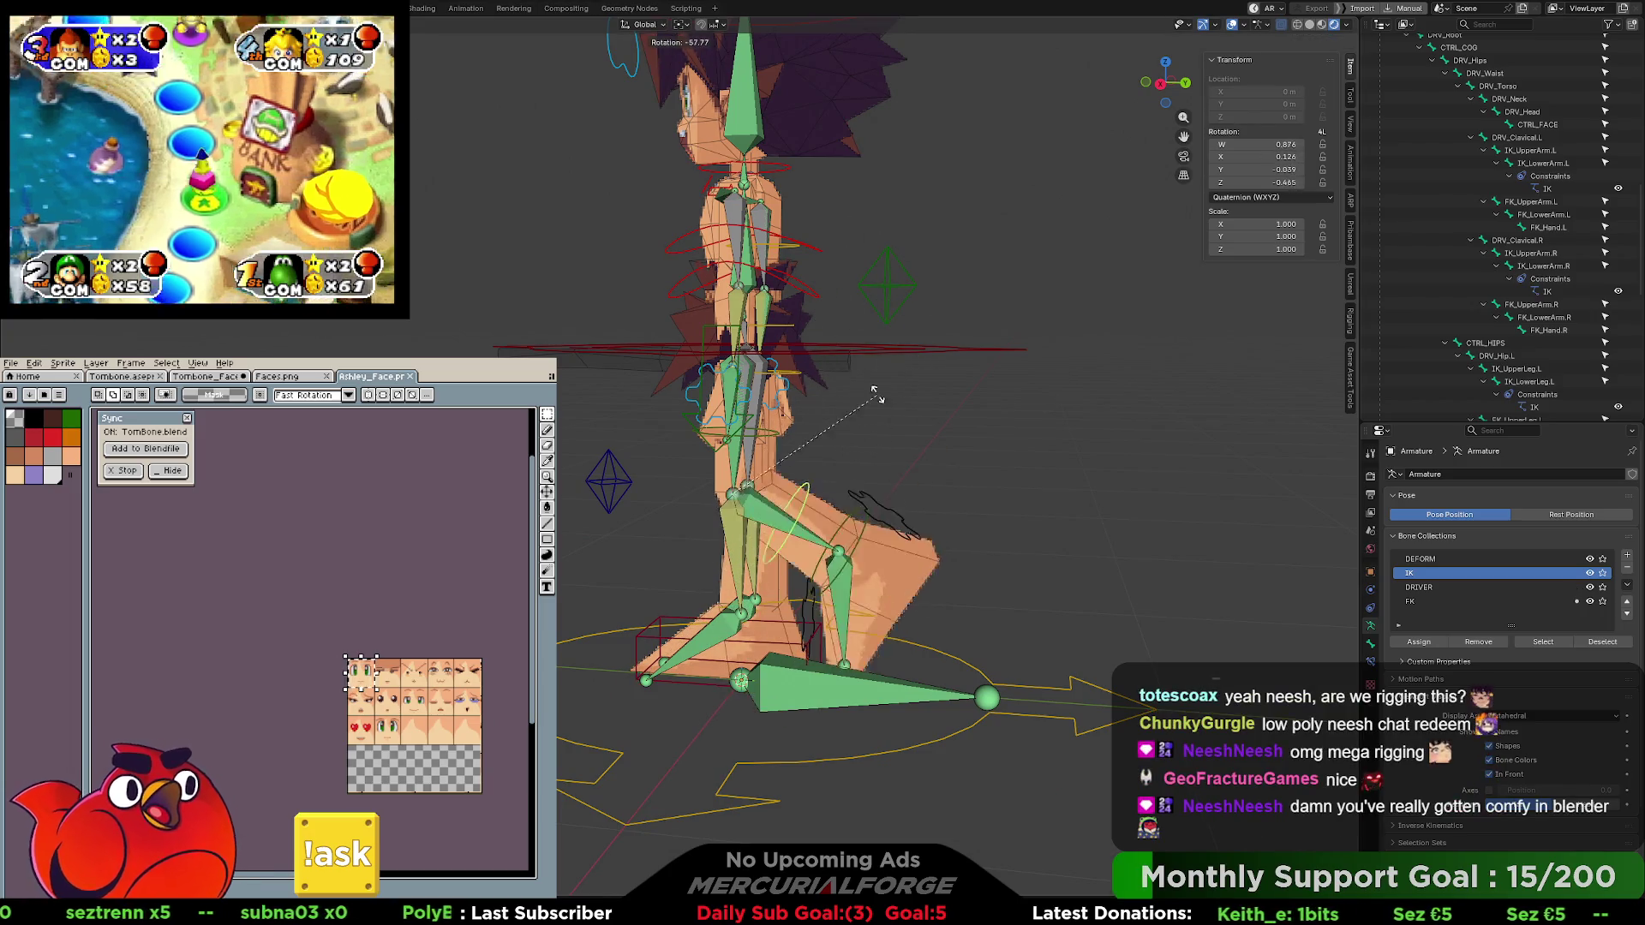
{"action": "left_click", "coordinate": [913, 504]}
{"action": "key", "text": "alt+r"}
Select the foot control and switch the leg back to IK.
{"action": "mouse_move", "coordinate": [917, 471]}
{"action": "left_mouse_down"}
{"action": "mouse_move", "coordinate": [903, 552]}
{"action": "mouse_move", "coordinate": [850, 604]}
{"action": "left_mouse_up"}
{"action": "left_click", "coordinate": [856, 606]}
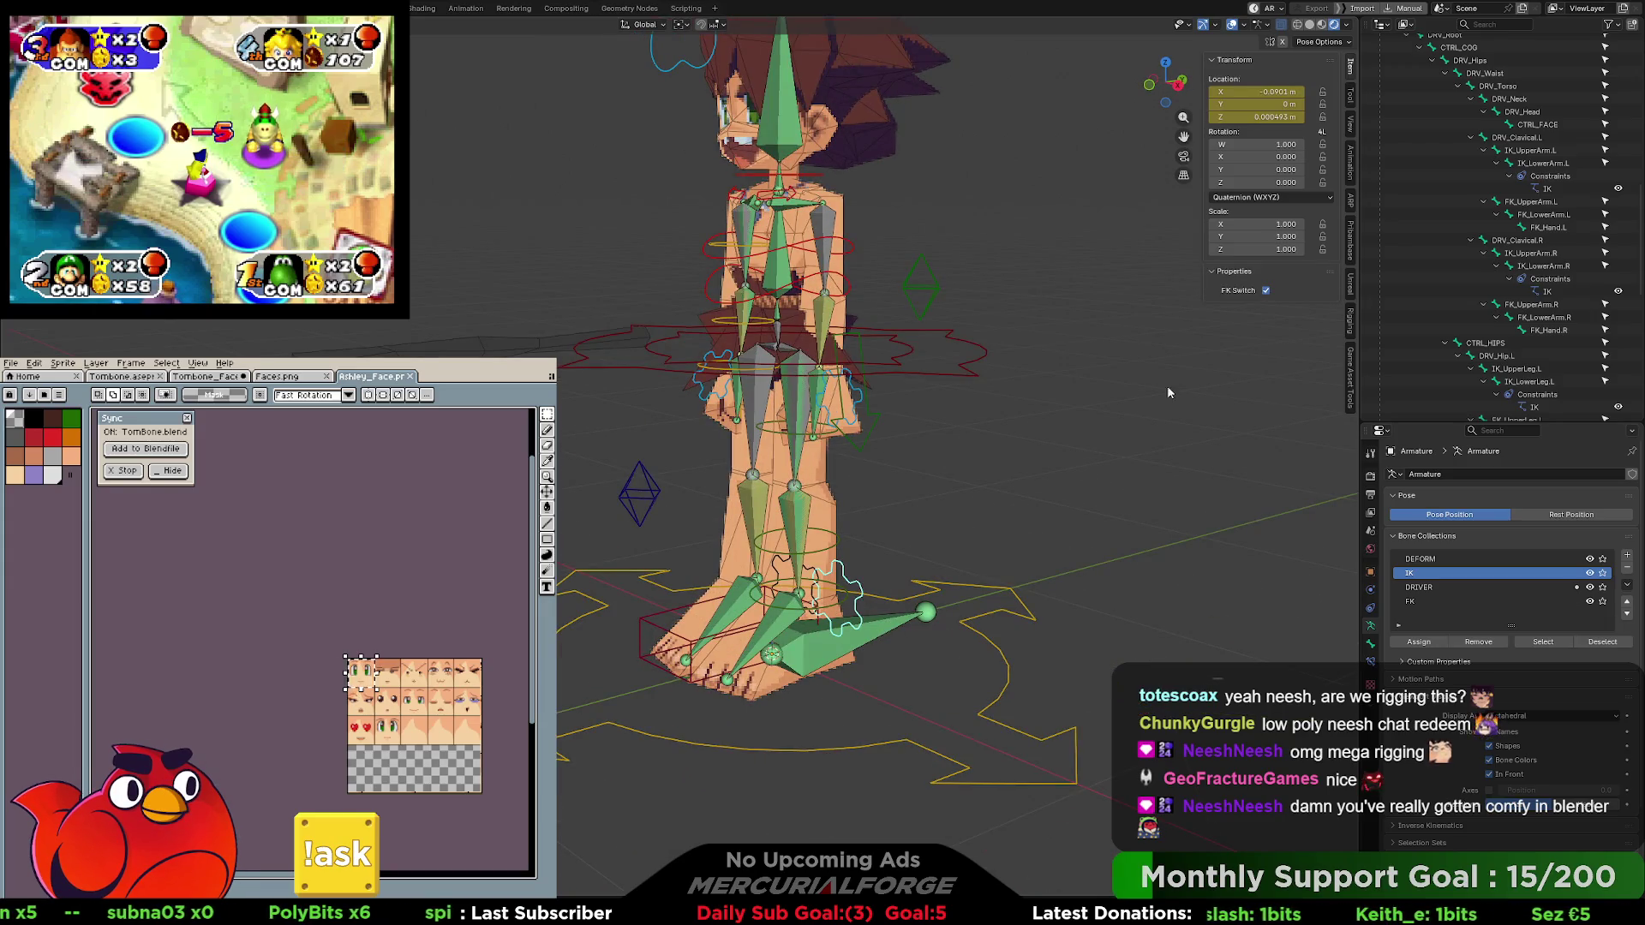
{"action": "left_click", "coordinate": [1265, 291]}
{"action": "mouse_move", "coordinate": [968, 466]}
{"action": "left_mouse_down"}
{"action": "mouse_move", "coordinate": [1008, 545]}
{"action": "mouse_move", "coordinate": [1049, 536]}
{"action": "left_mouse_up"}
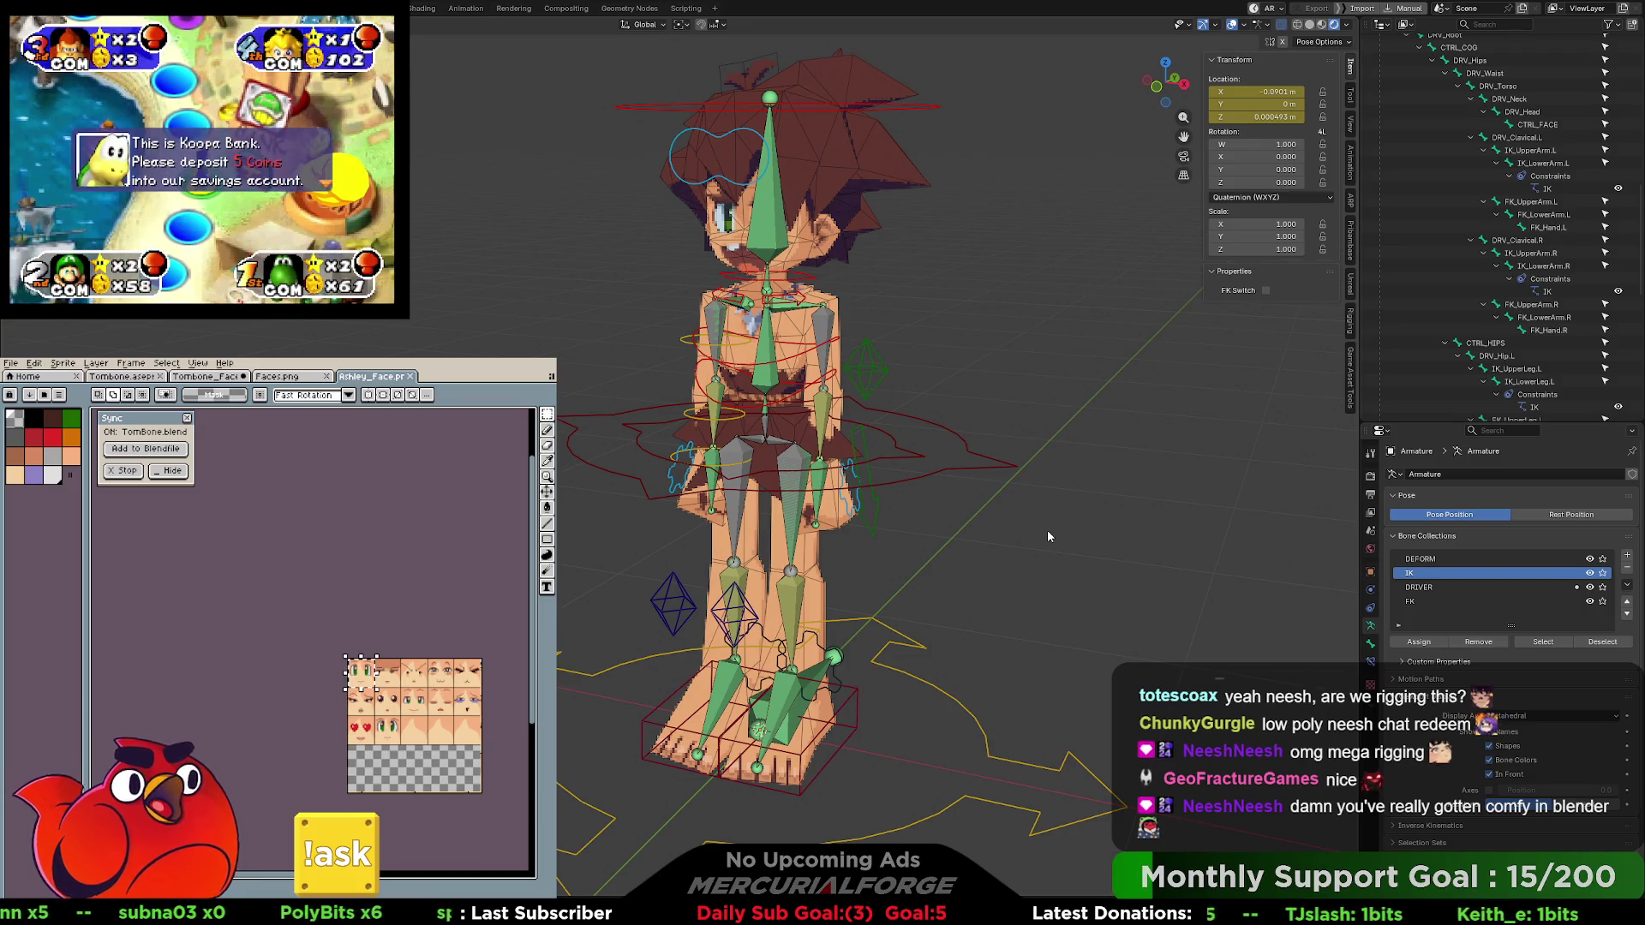
{"action": "mouse_move", "coordinate": [986, 383]}
{"action": "left_mouse_down"}
{"action": "mouse_move", "coordinate": [1066, 384]}
{"action": "mouse_move", "coordinate": [974, 379]}
{"action": "mouse_move", "coordinate": [1018, 386]}
{"action": "left_mouse_up"}
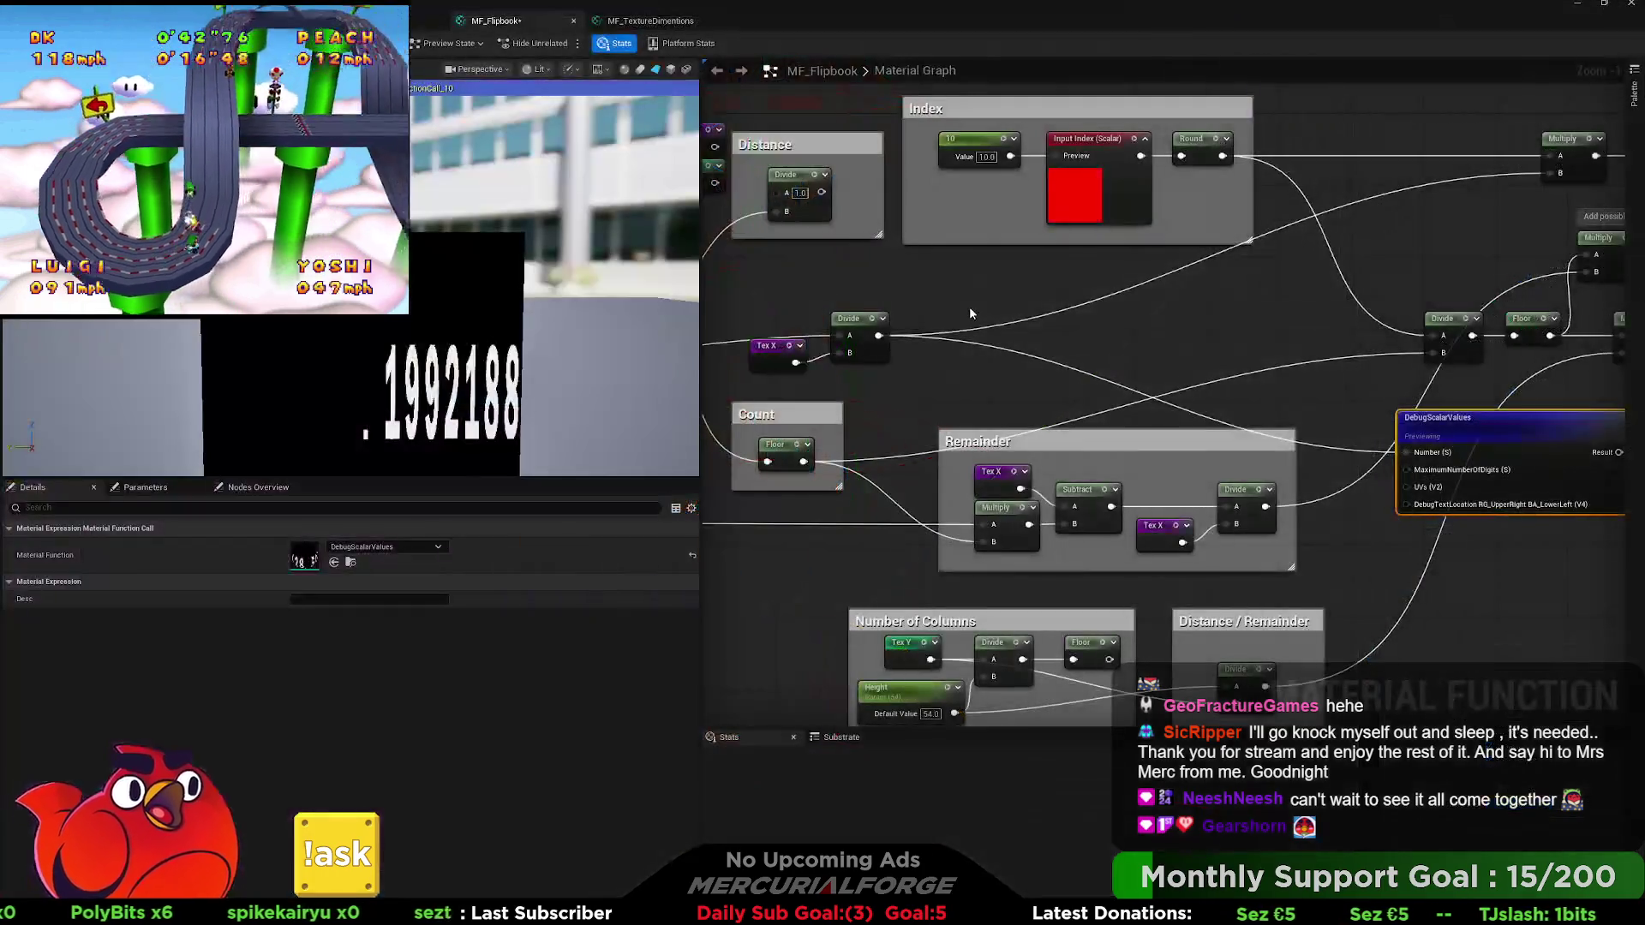
Locate the DebugScalarValues node in the graph, delete it, and zoom out.
{"action": "mouse_move", "coordinate": [958, 399]}
{"action": "left_mouse_down"}
{"action": "mouse_move", "coordinate": [1327, 386]}
{"action": "mouse_move", "coordinate": [1123, 428]}
{"action": "mouse_move", "coordinate": [936, 375]}
{"action": "left_mouse_up"}
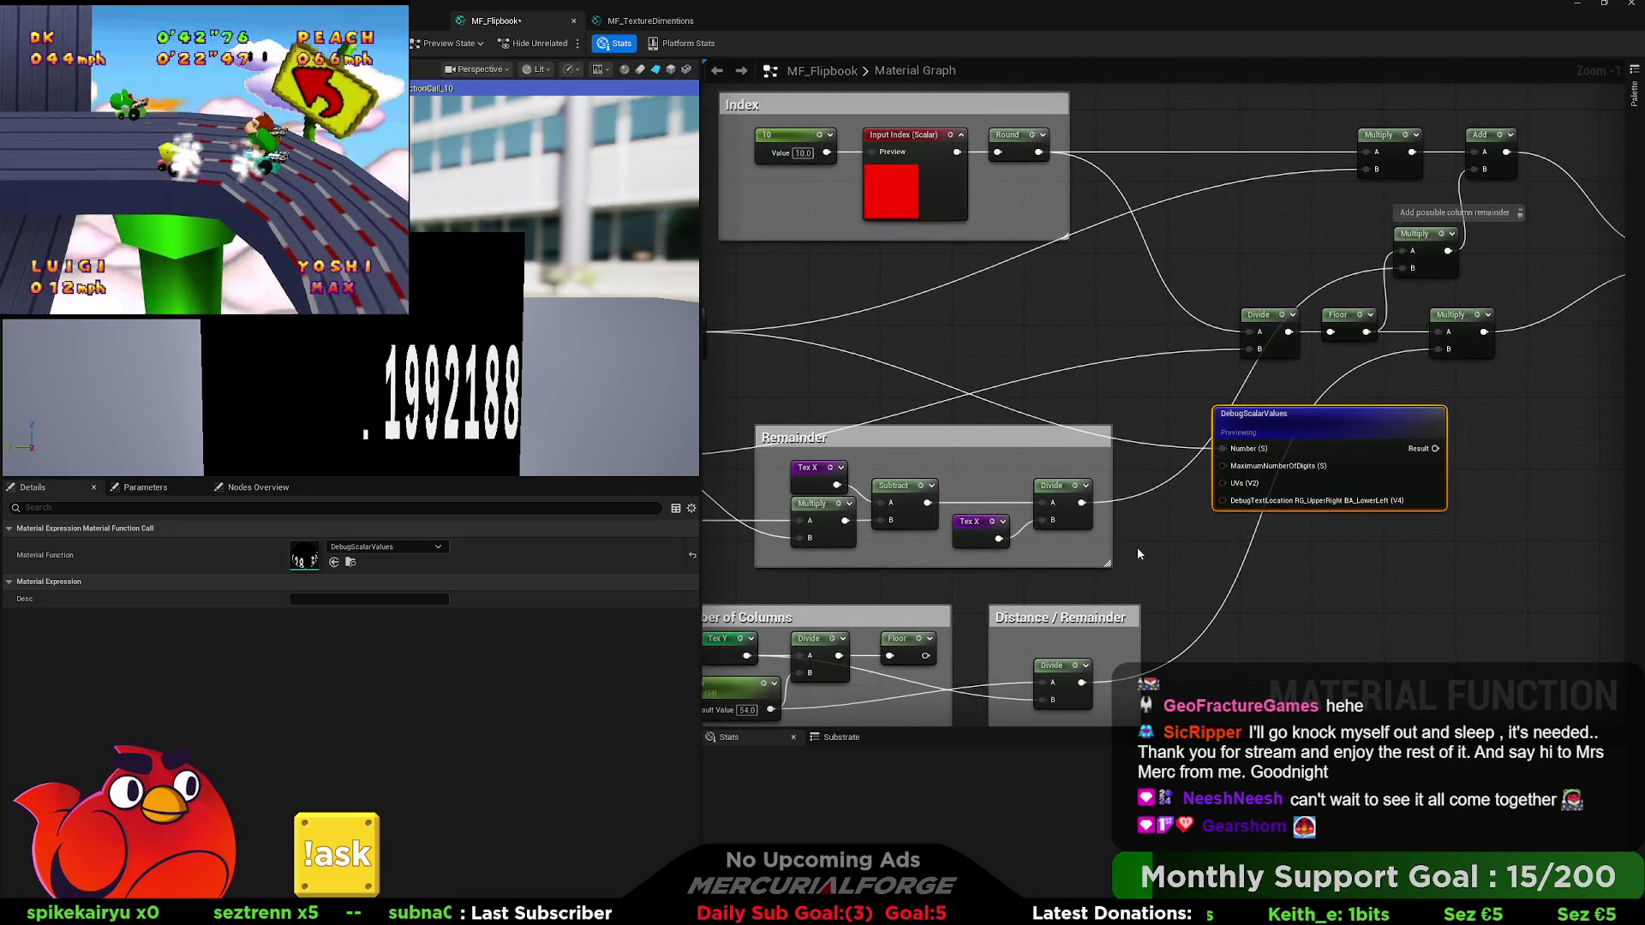
{"action": "mouse_move", "coordinate": [1153, 545]}
{"action": "left_mouse_down"}
{"action": "mouse_move", "coordinate": [1361, 512]}
{"action": "mouse_move", "coordinate": [1320, 536]}
{"action": "mouse_move", "coordinate": [1520, 541]}
{"action": "mouse_move", "coordinate": [1231, 541]}
{"action": "mouse_move", "coordinate": [1325, 536]}
{"action": "mouse_move", "coordinate": [1325, 519]}
{"action": "left_mouse_up"}
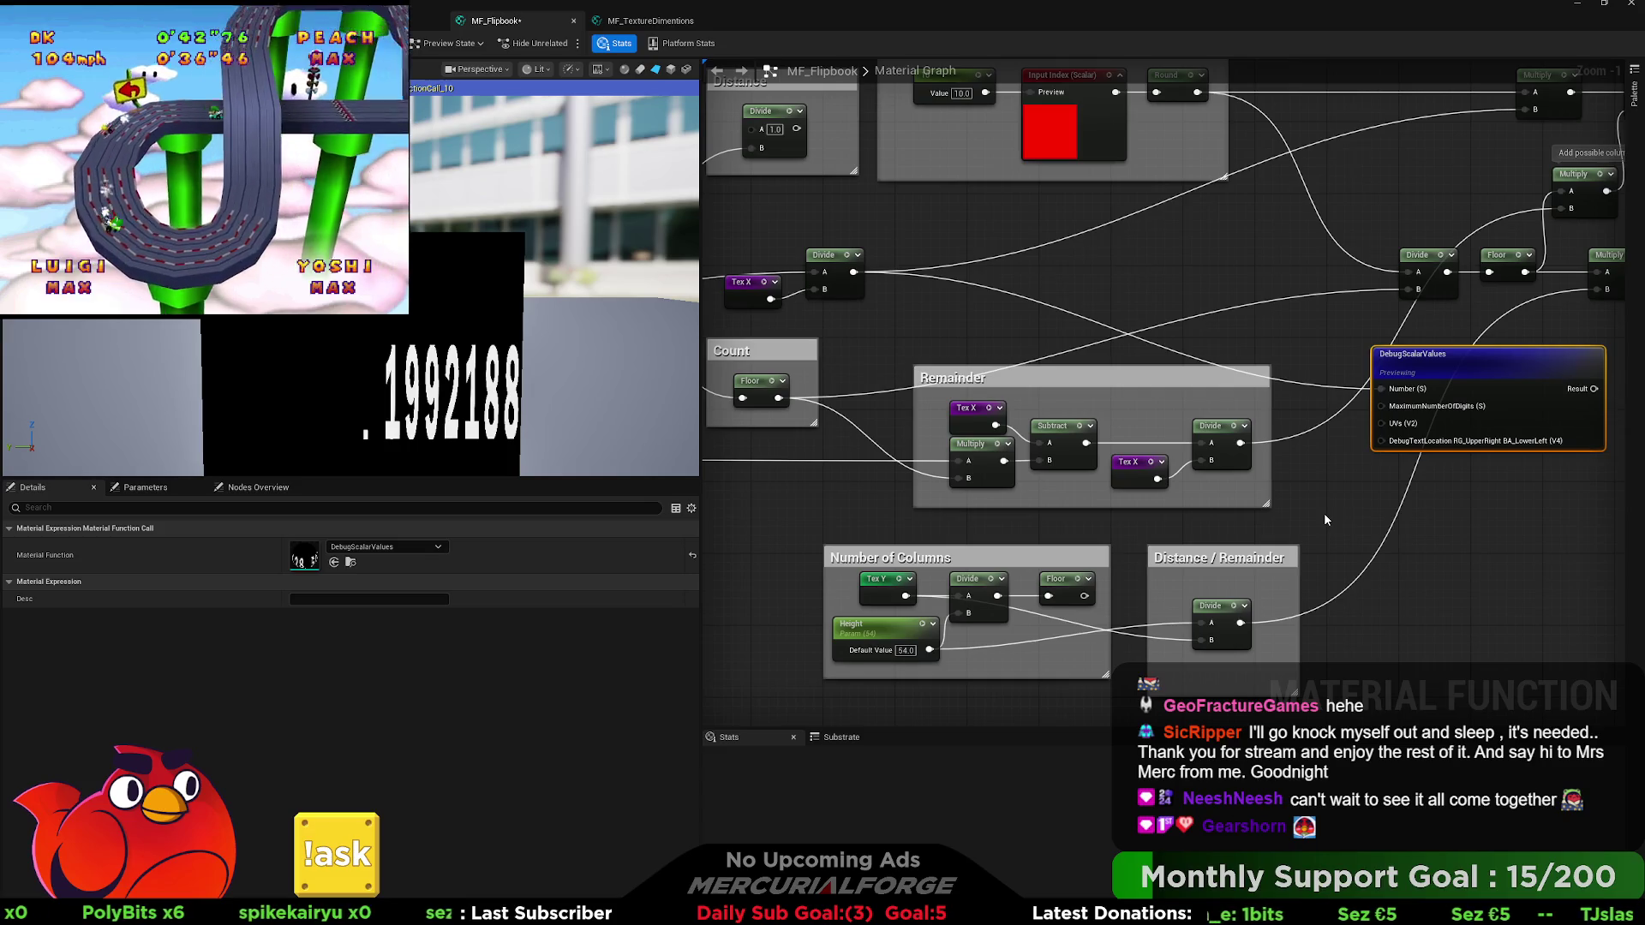
{"action": "mouse_move", "coordinate": [1313, 513]}
{"action": "left_mouse_down"}
{"action": "mouse_move", "coordinate": [1304, 430]}
{"action": "mouse_move", "coordinate": [1286, 427]}
{"action": "mouse_move", "coordinate": [1590, 501]}
{"action": "mouse_move", "coordinate": [1277, 454]}
{"action": "mouse_move", "coordinate": [1252, 426]}
{"action": "mouse_move", "coordinate": [1180, 477]}
{"action": "mouse_move", "coordinate": [1226, 437]}
{"action": "left_mouse_up"}
{"action": "key", "text": "Delete"}
{"action": "scroll", "coordinate": [1299, 364], "scroll_direction": "down", "scroll_amount": 2}
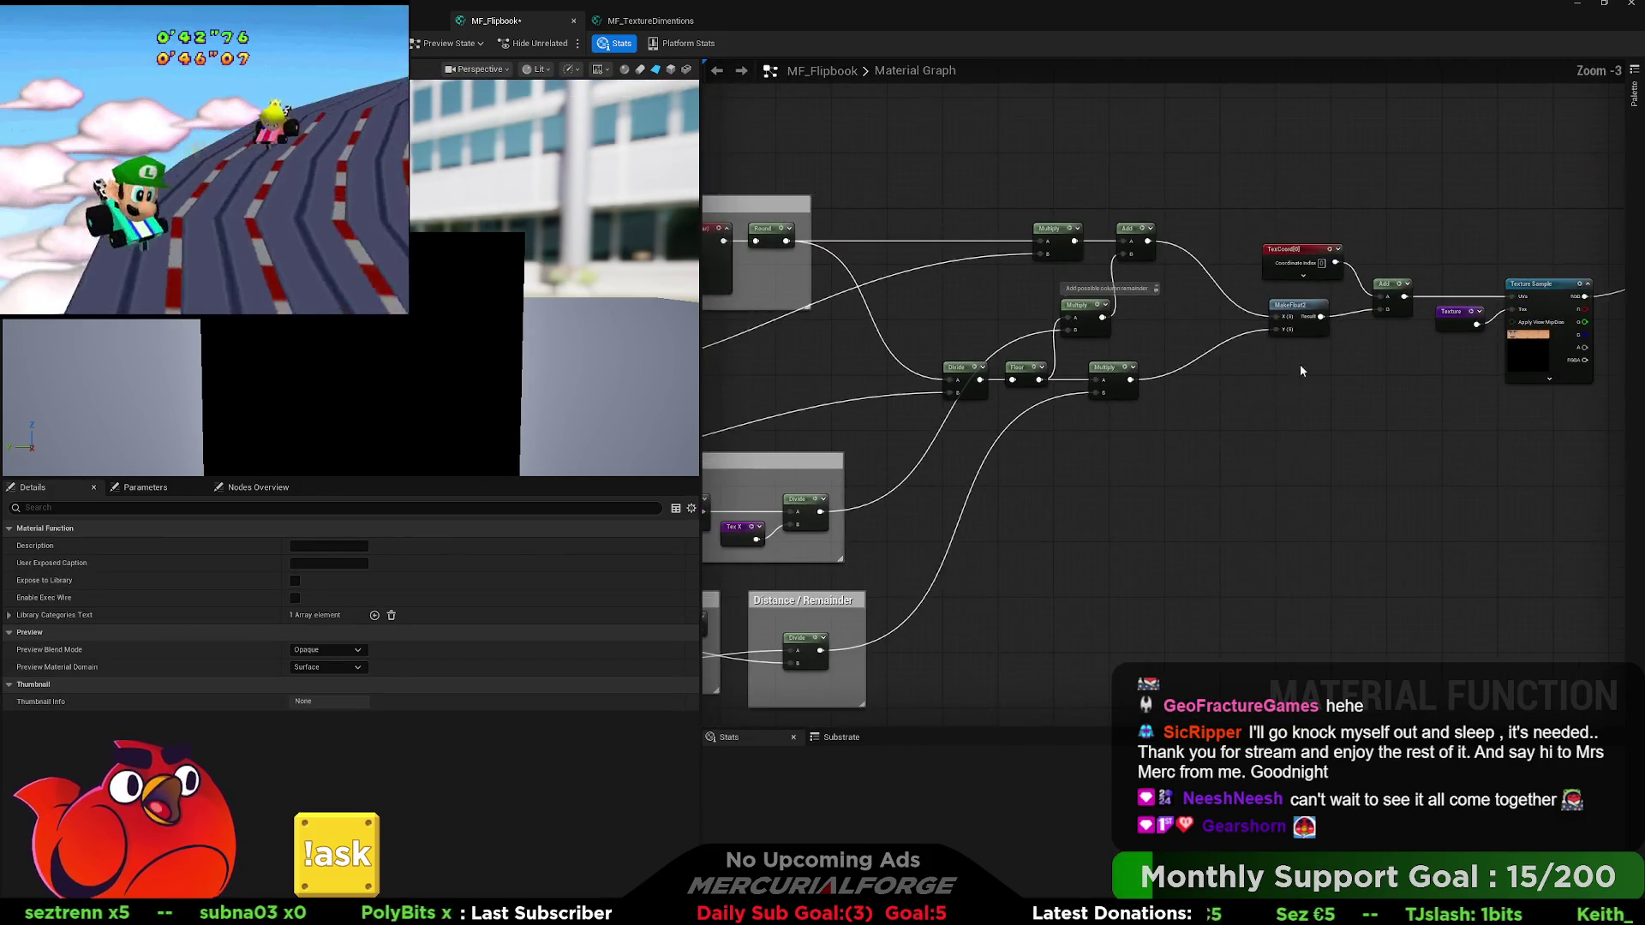
Pan and zoom to the texture-size nodes and marquee-select the Tex X and Divide pair.
{"action": "left_click", "coordinate": [1566, 275]}
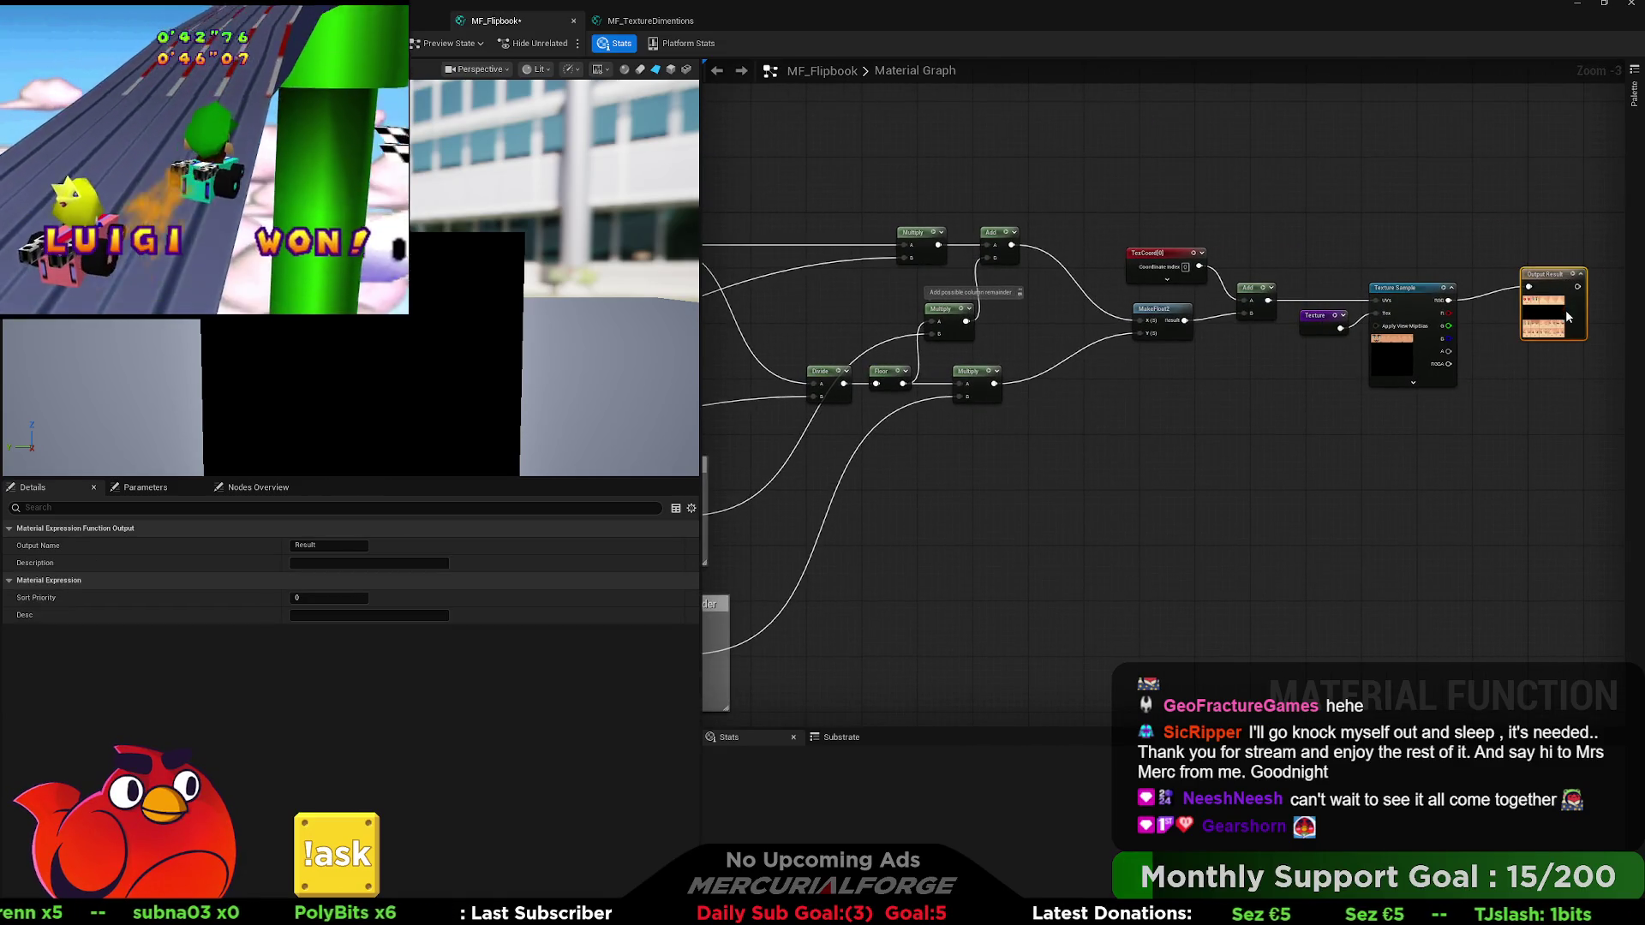
{"action": "mouse_move", "coordinate": [711, 384]}
{"action": "left_mouse_down"}
{"action": "mouse_move", "coordinate": [992, 340]}
{"action": "mouse_move", "coordinate": [1086, 362]}
{"action": "left_mouse_up"}
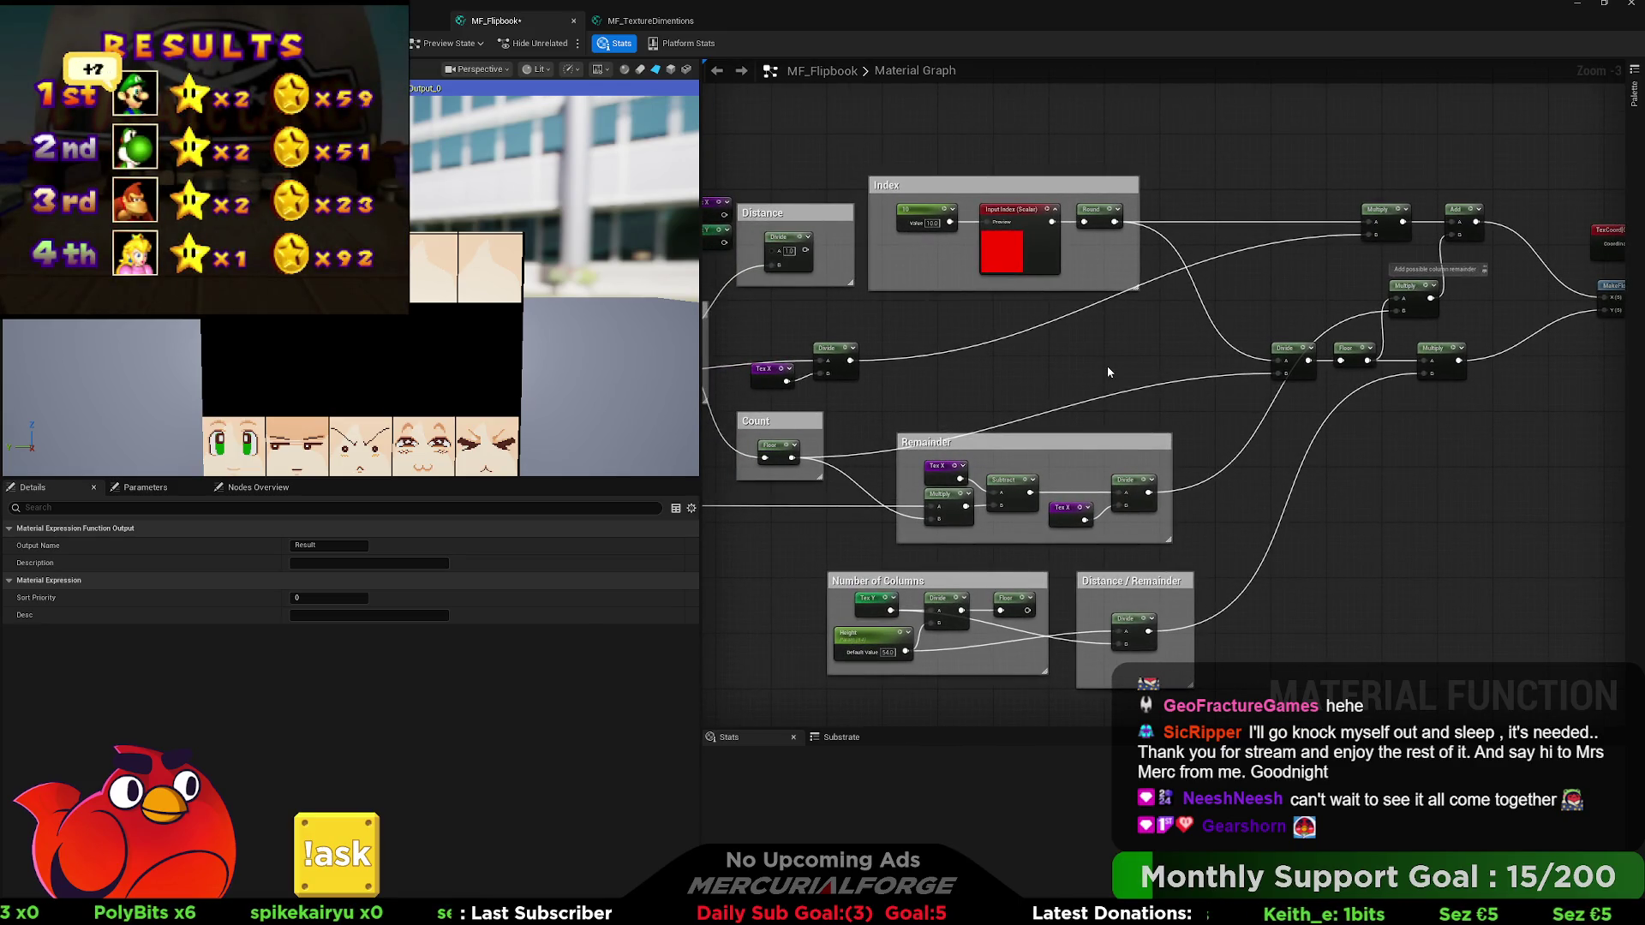
{"action": "left_click_drag", "start_coordinate": [1107, 367], "coordinate": [1120, 297]}
{"action": "scroll", "coordinate": [992, 574], "scroll_direction": "up", "scroll_amount": 1}
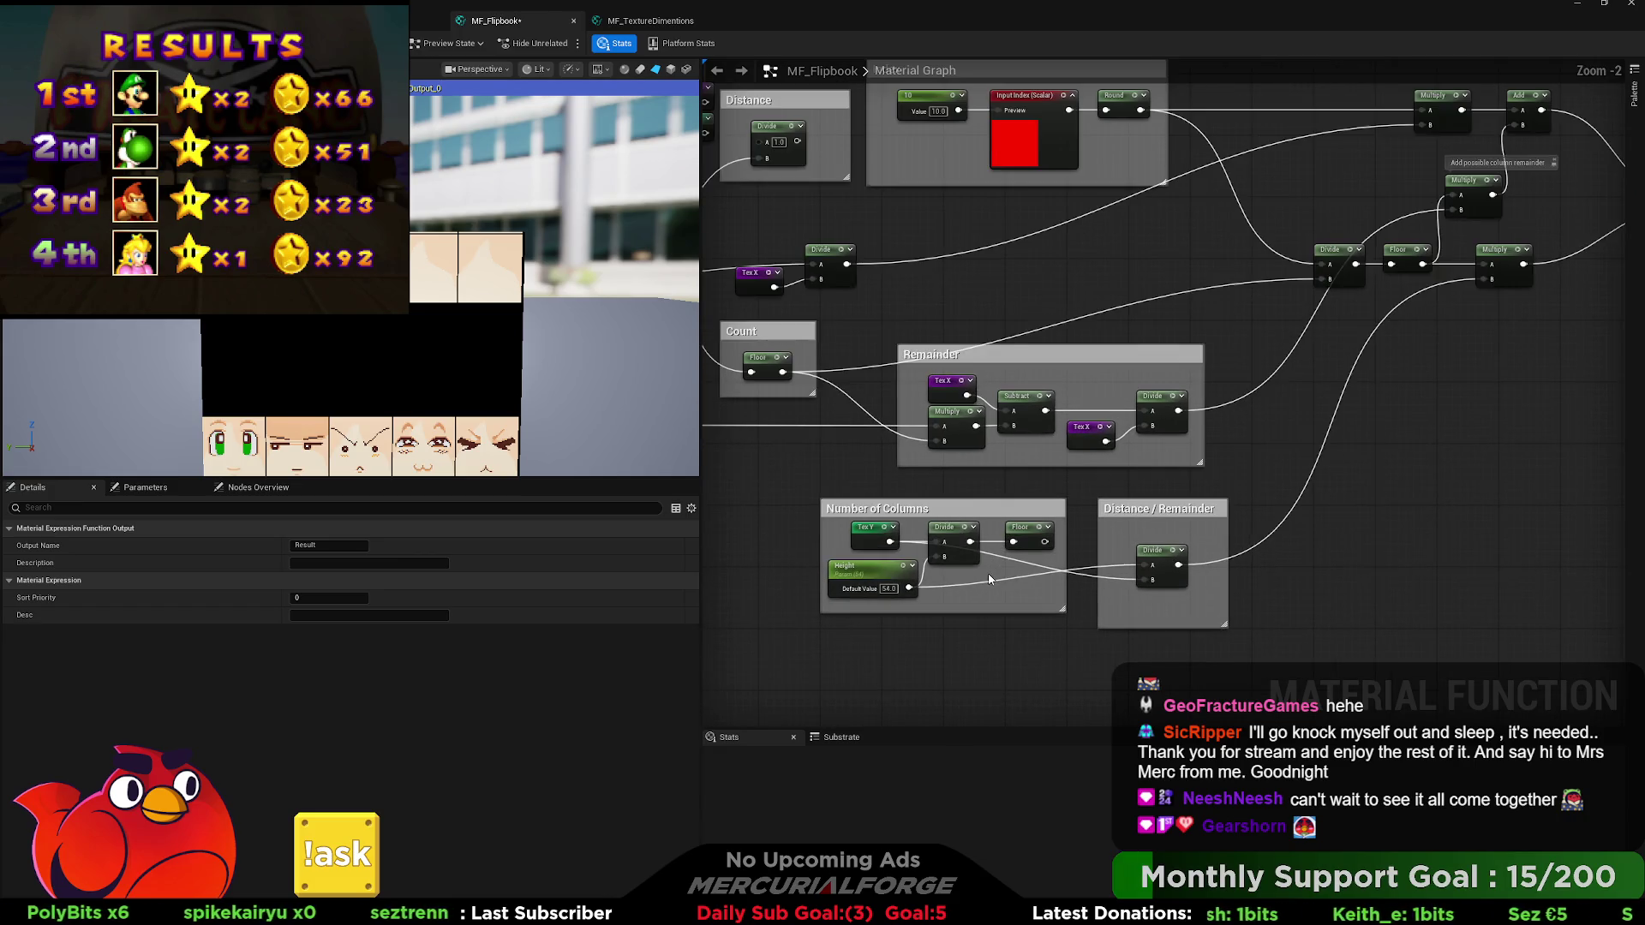
{"action": "left_click_drag", "start_coordinate": [991, 574], "coordinate": [1149, 519]}
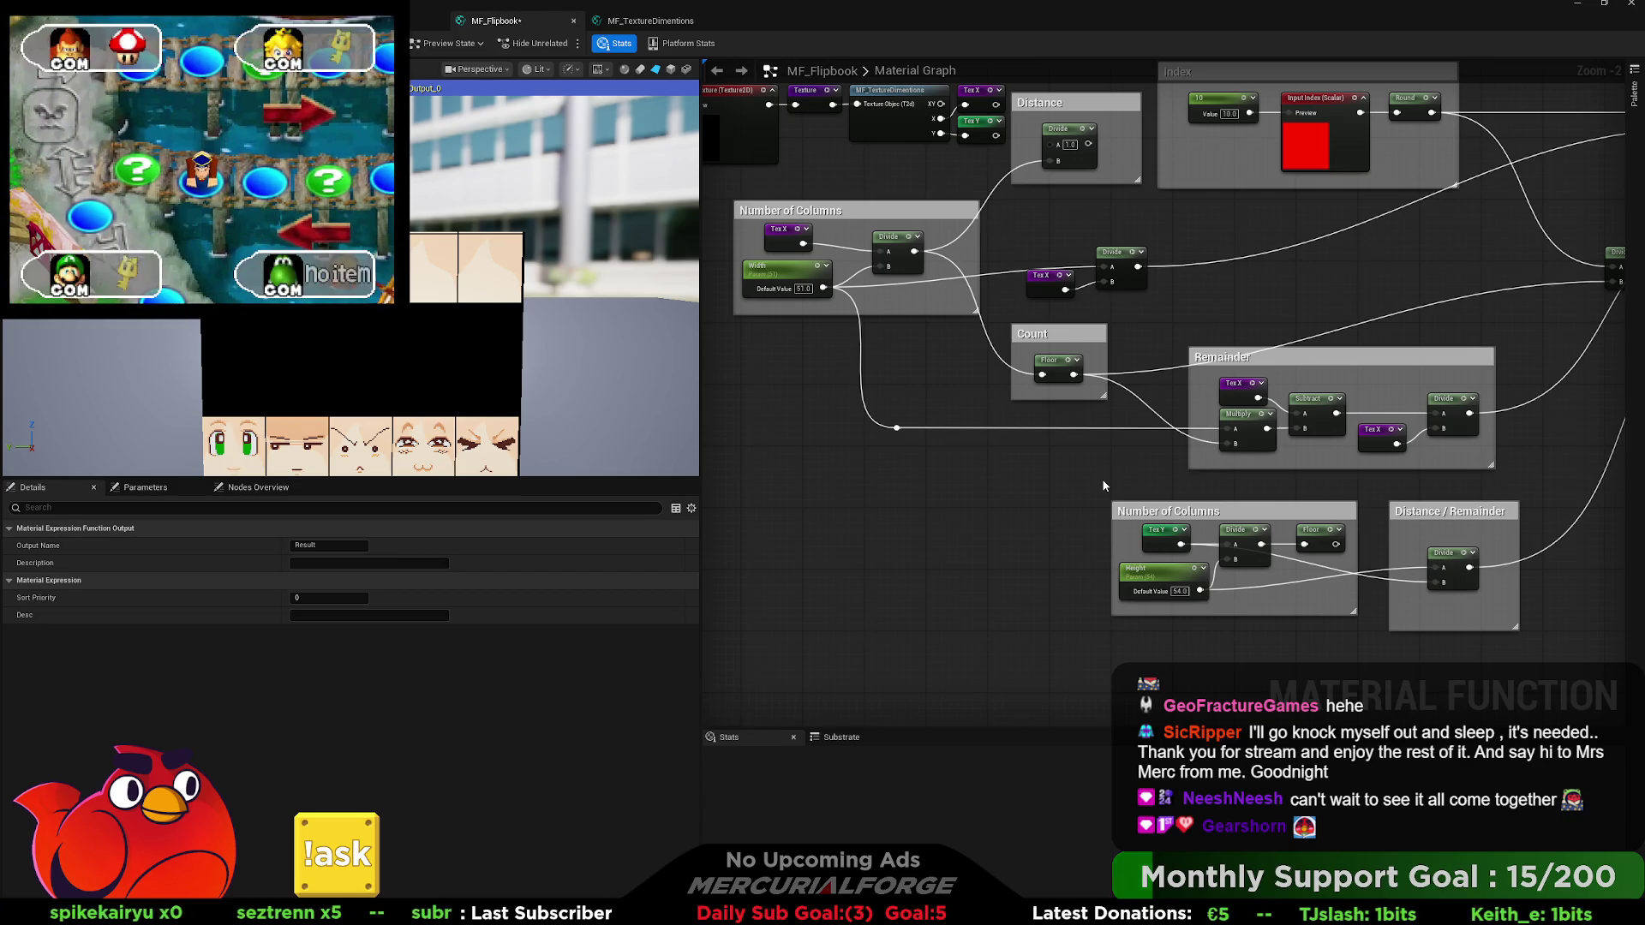
{"action": "mouse_move", "coordinate": [1104, 485]}
{"action": "left_mouse_down"}
{"action": "mouse_move", "coordinate": [967, 493]}
{"action": "mouse_move", "coordinate": [1092, 512]}
{"action": "left_mouse_up"}
{"action": "mouse_move", "coordinate": [1149, 336]}
{"action": "left_mouse_down"}
{"action": "mouse_move", "coordinate": [1011, 278]}
{"action": "mouse_move", "coordinate": [1313, 507]}
{"action": "mouse_move", "coordinate": [1457, 583]}
{"action": "mouse_move", "coordinate": [1441, 541]}
{"action": "mouse_move", "coordinate": [1412, 548]}
{"action": "left_mouse_up"}
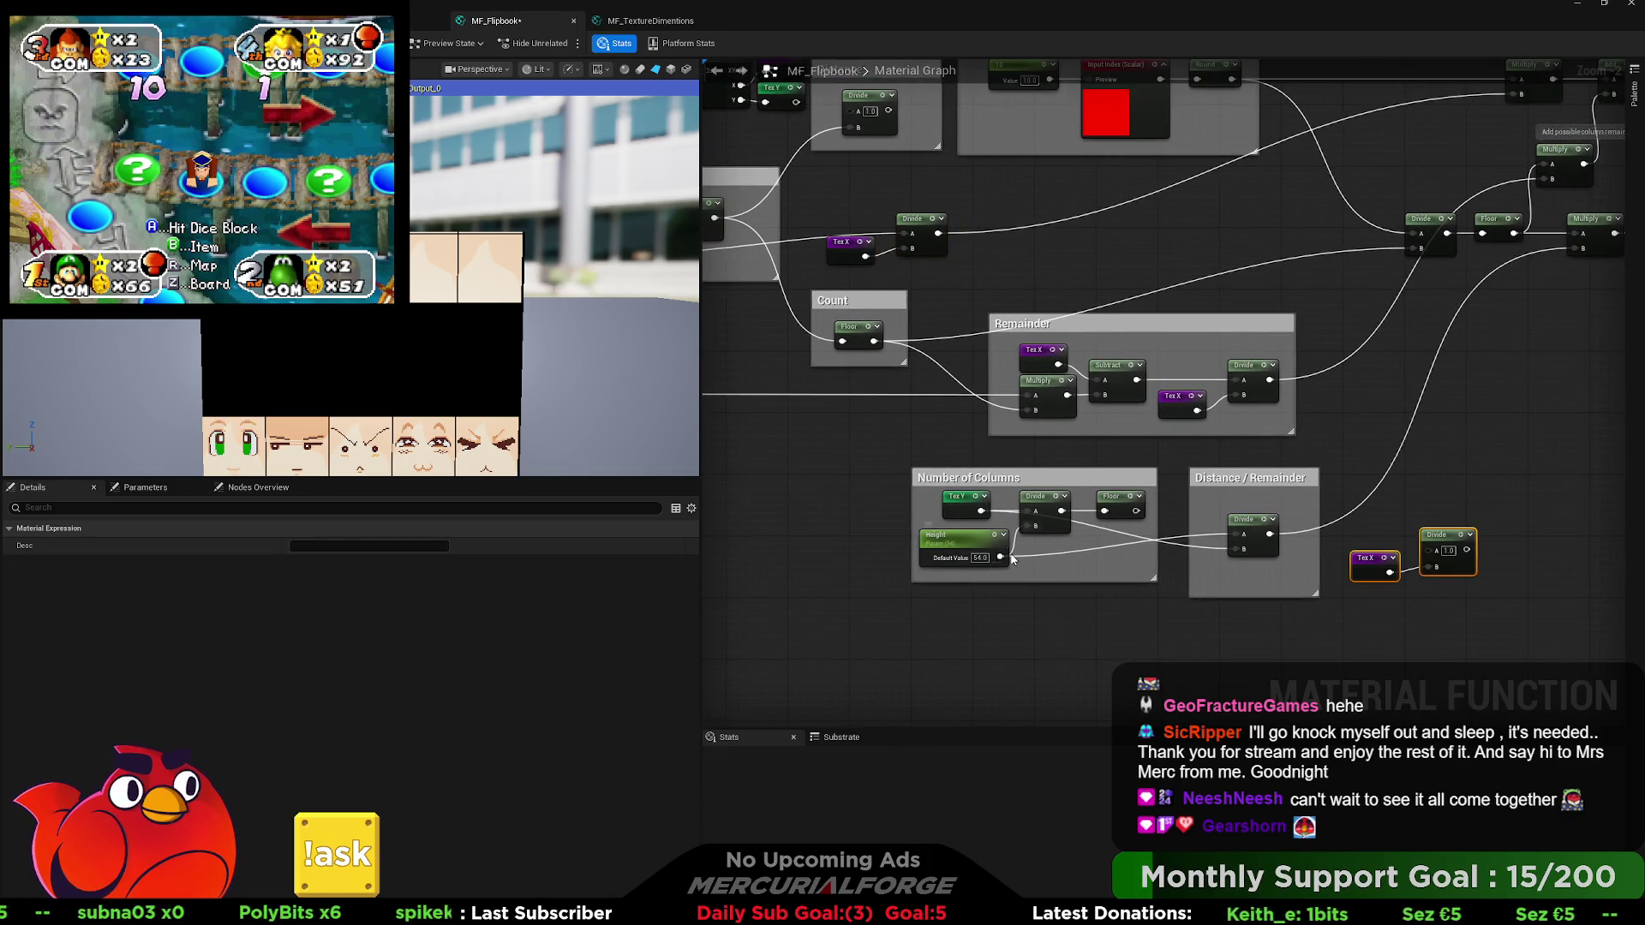
Wire the copied Divide into Multiply's B input, replacing the old Divide inside Distance/Remainder.
{"action": "mouse_move", "coordinate": [1024, 540]}
{"action": "left_mouse_down"}
{"action": "mouse_move", "coordinate": [1231, 565]}
{"action": "mouse_move", "coordinate": [1040, 547]}
{"action": "left_mouse_up"}
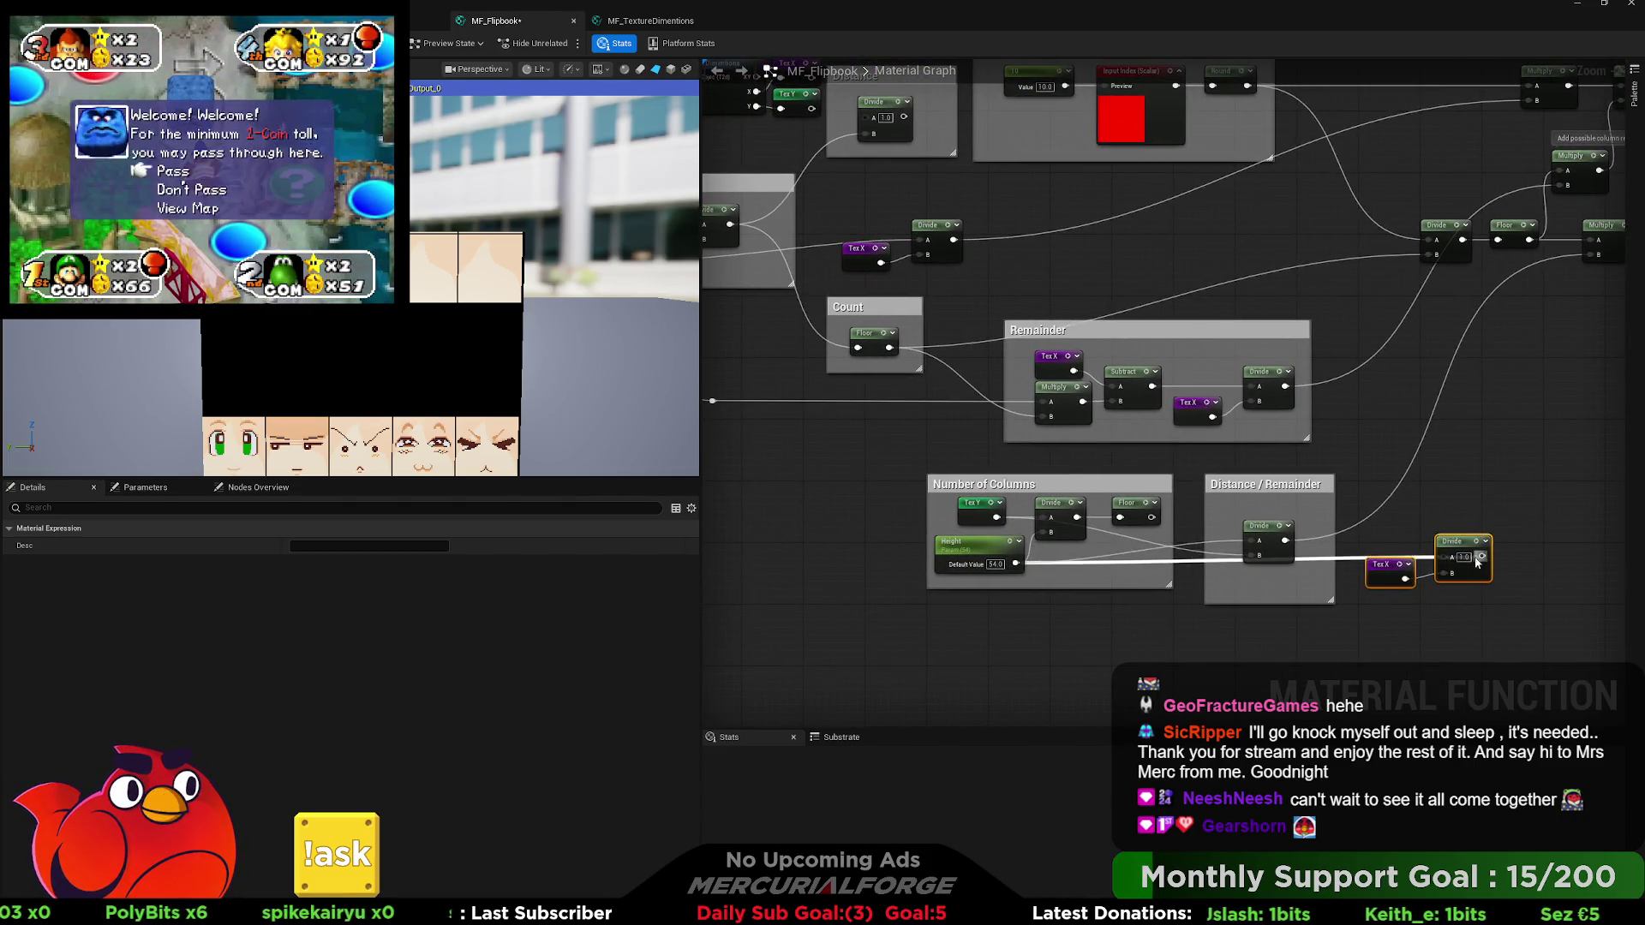
{"action": "left_click_drag", "start_coordinate": [1496, 497], "coordinate": [1382, 542]}
{"action": "mouse_move", "coordinate": [1365, 598]}
{"action": "left_mouse_down"}
{"action": "mouse_move", "coordinate": [1472, 440]}
{"action": "mouse_move", "coordinate": [1477, 259]}
{"action": "left_mouse_up"}
{"action": "left_click", "coordinate": [1178, 507]}
{"action": "key", "text": "Delete"}
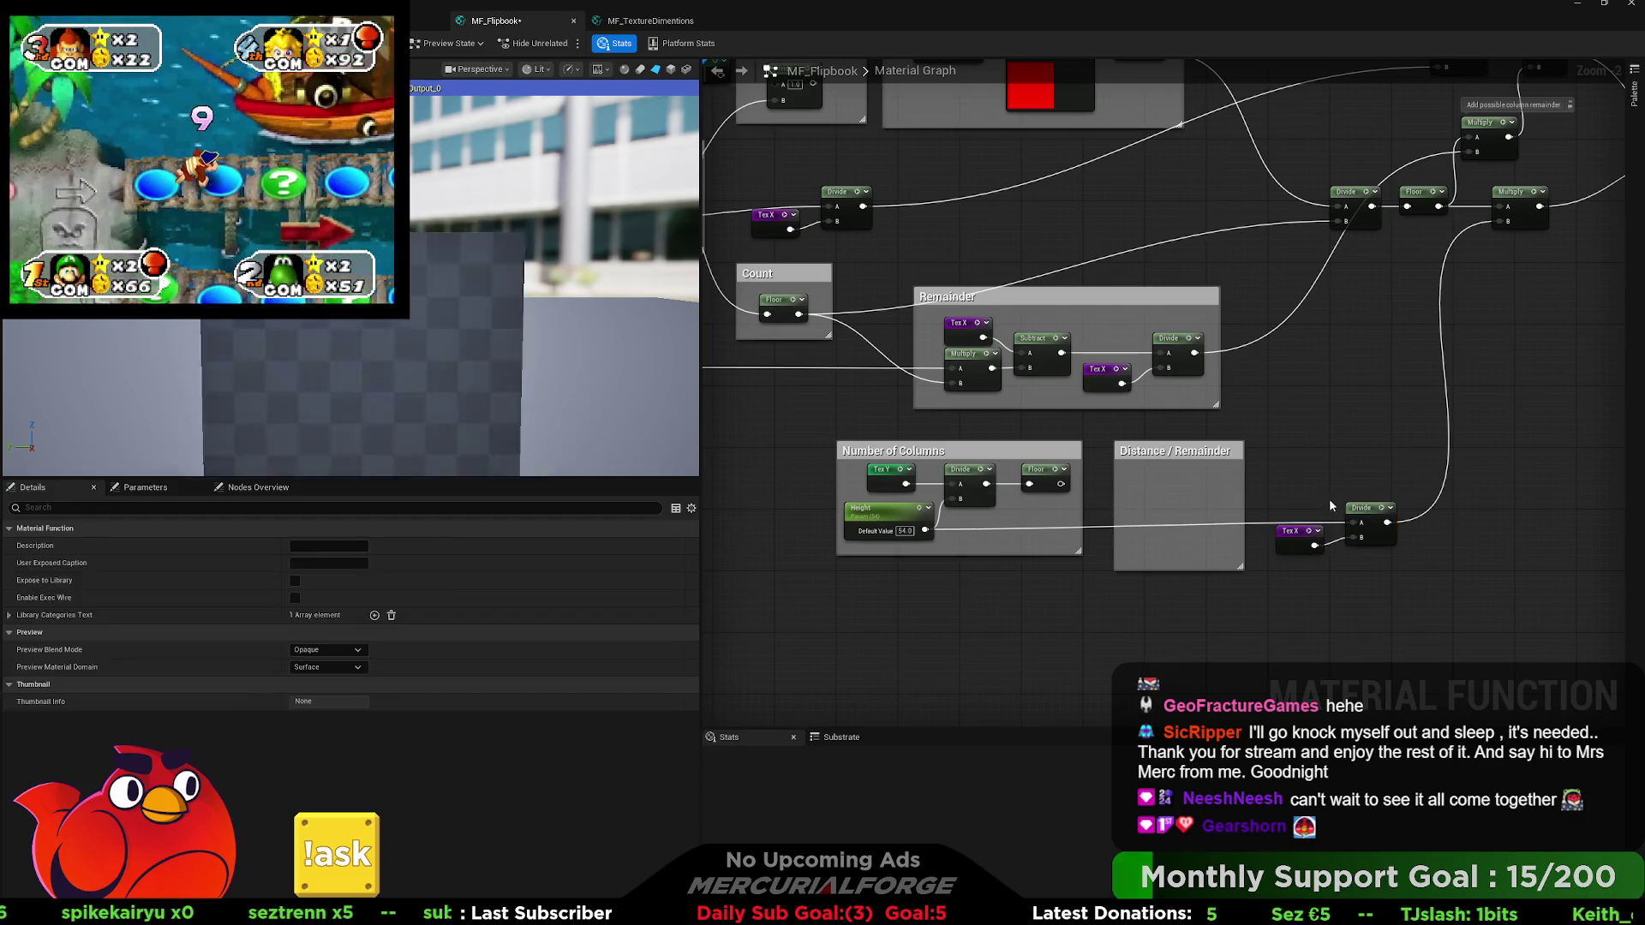
{"action": "mouse_move", "coordinate": [1247, 566]}
{"action": "left_mouse_down"}
{"action": "mouse_move", "coordinate": [1382, 495]}
{"action": "mouse_move", "coordinate": [1325, 518]}
{"action": "mouse_move", "coordinate": [1185, 510]}
{"action": "mouse_move", "coordinate": [1153, 535]}
{"action": "left_mouse_up"}
{"action": "left_click", "coordinate": [1185, 544]}
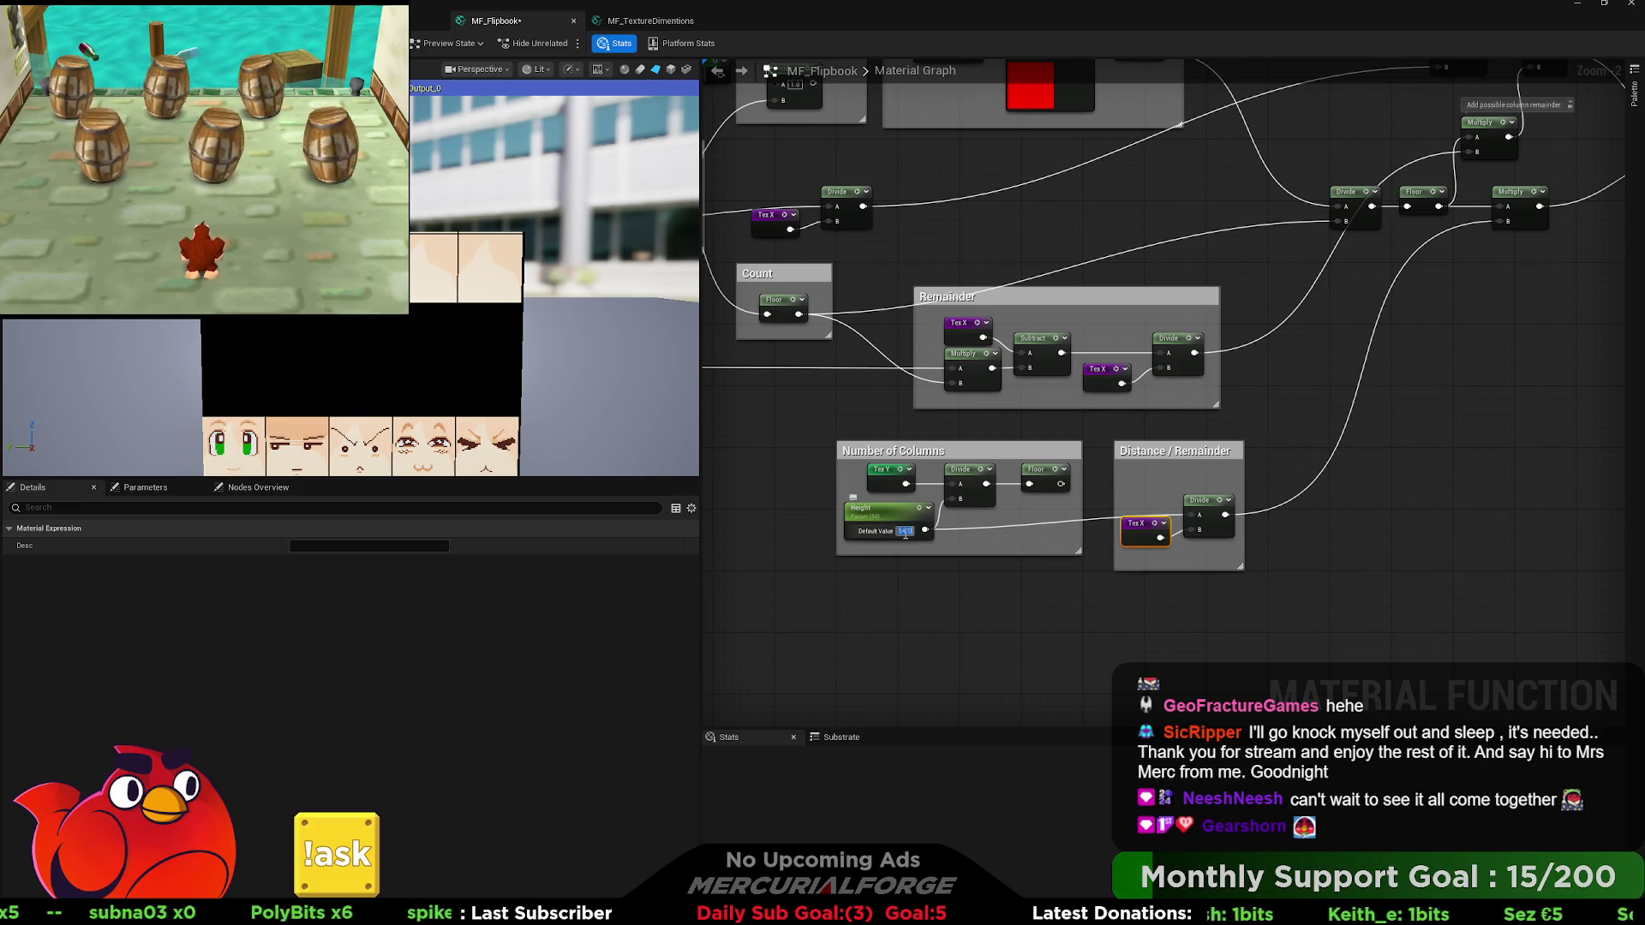
Set the Height input's default value to 55.
{"action": "type", "text": "55"}
{"action": "left_click", "coordinate": [985, 576]}
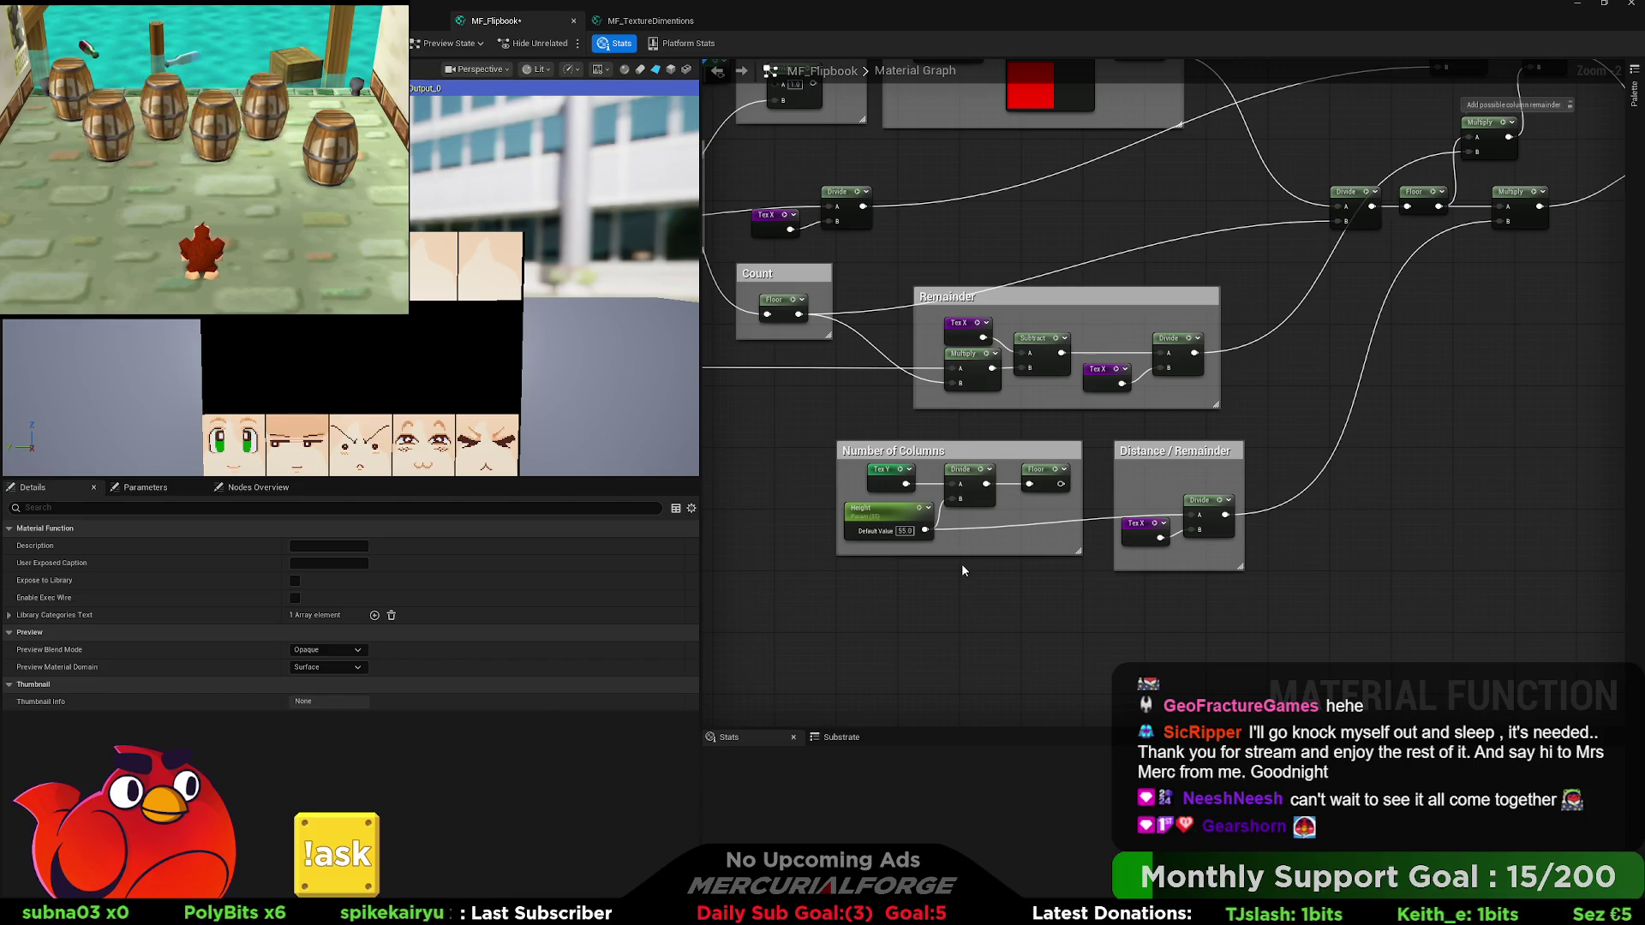
{"action": "left_click_drag", "start_coordinate": [960, 574], "coordinate": [1039, 639]}
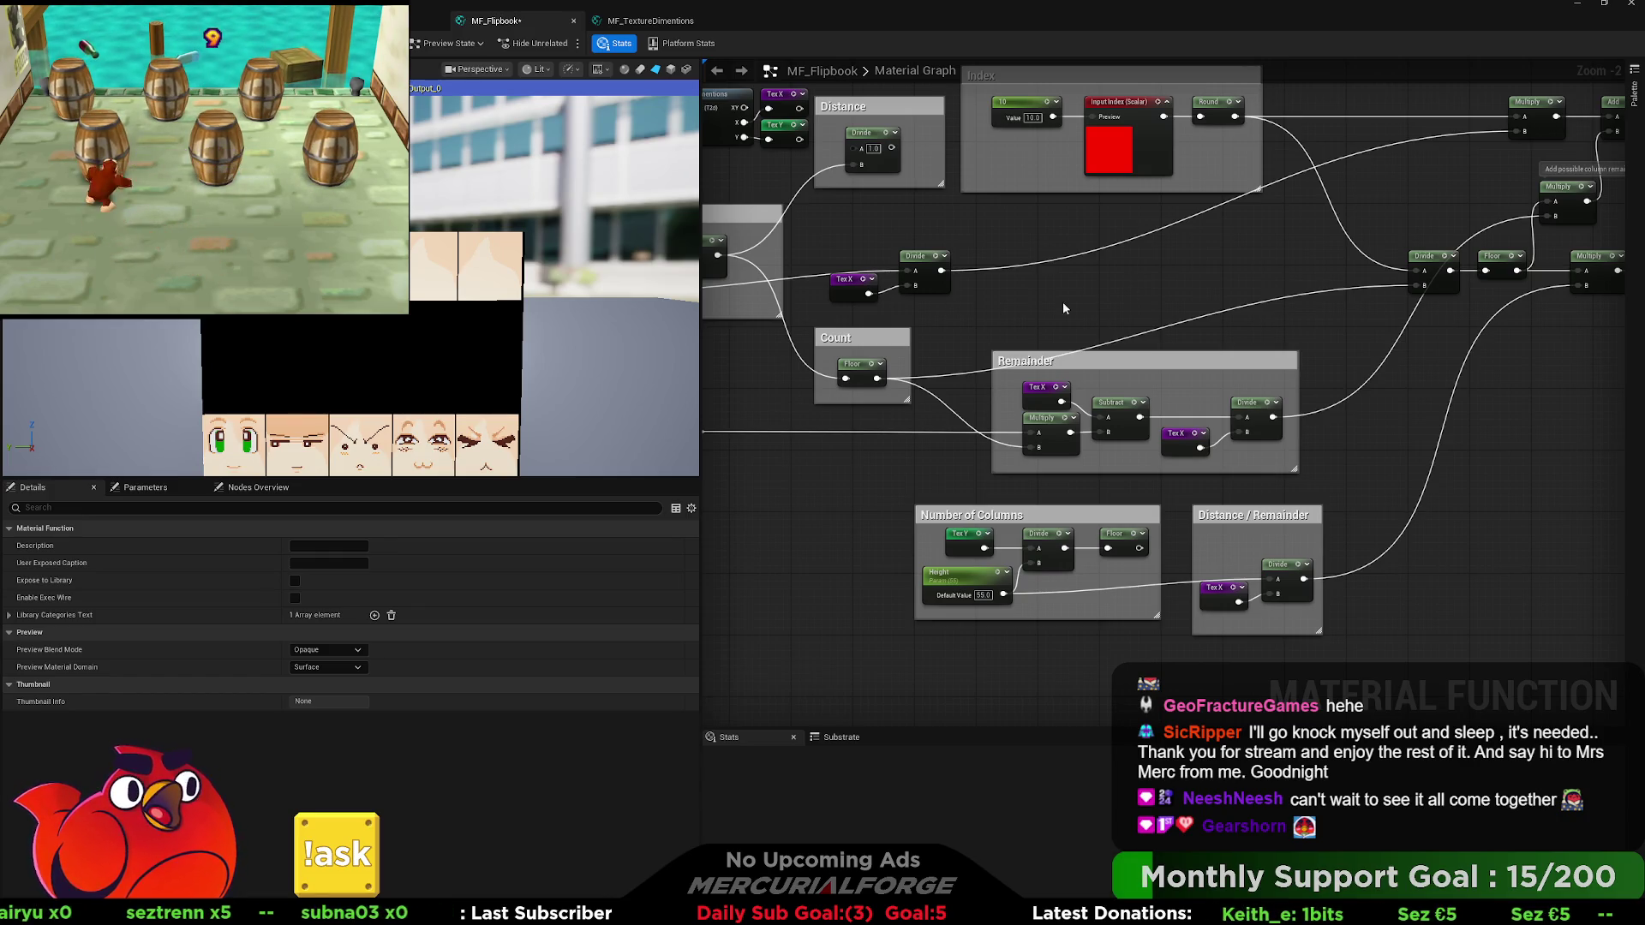
Face the preview plane forward, then delete the Distance comment box and its Divide node.
{"action": "scroll", "coordinate": [445, 213], "scroll_direction": "down", "scroll_amount": 5}
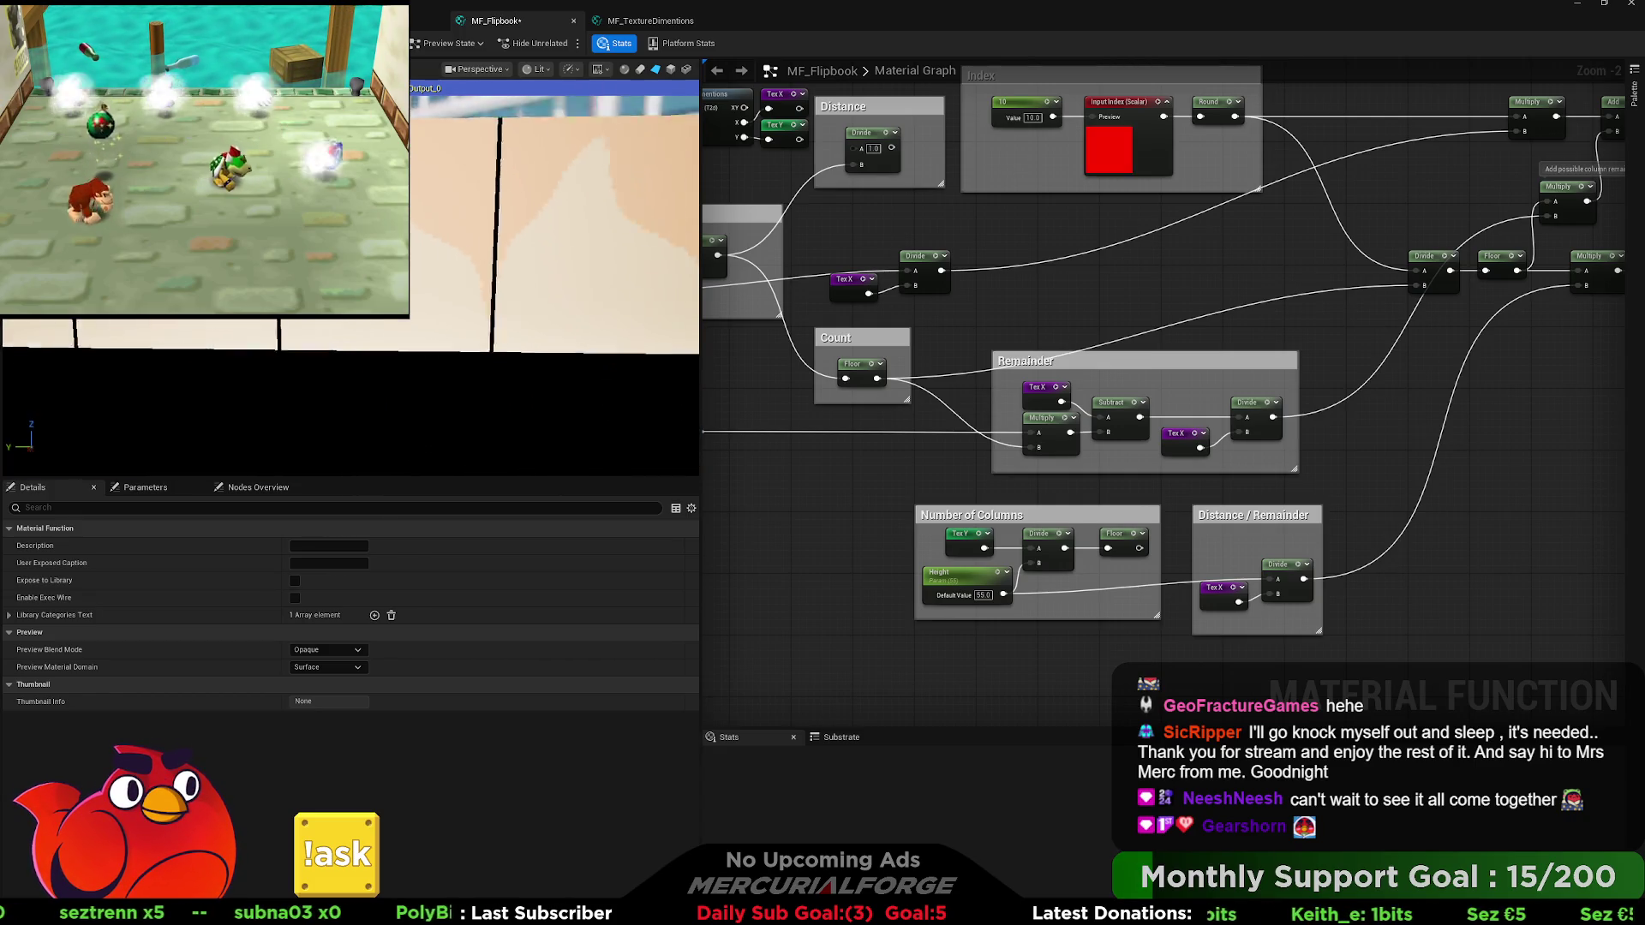
{"action": "left_click_drag", "start_coordinate": [445, 213], "coordinate": [467, 214]}
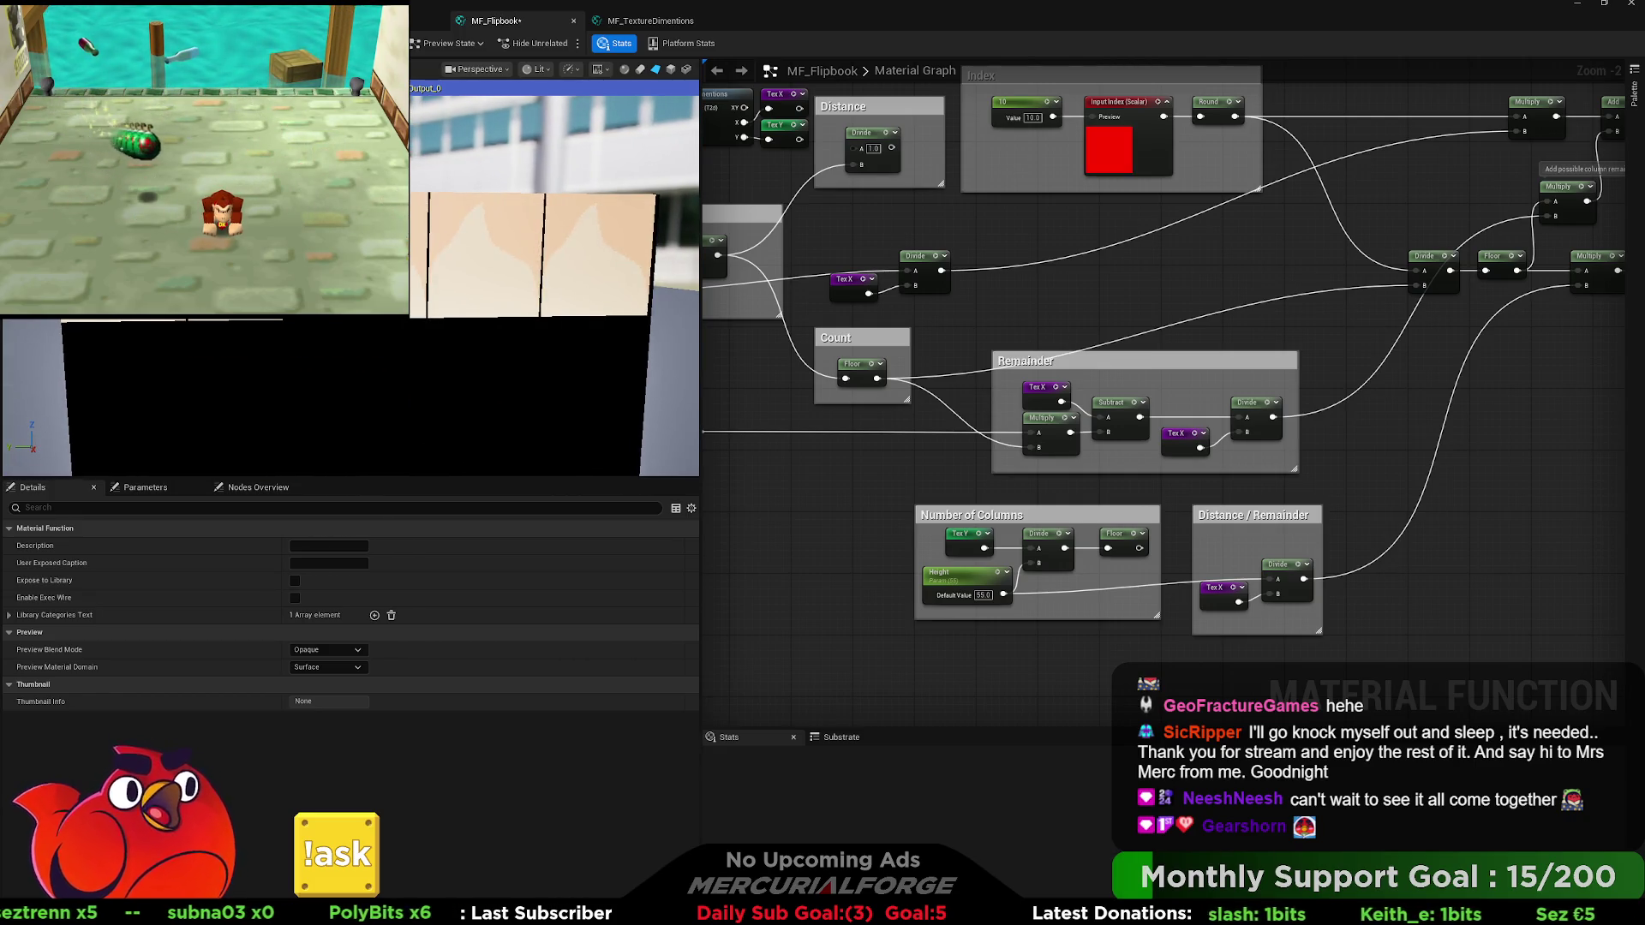
{"action": "left_click_drag", "start_coordinate": [897, 291], "coordinate": [1410, 440]}
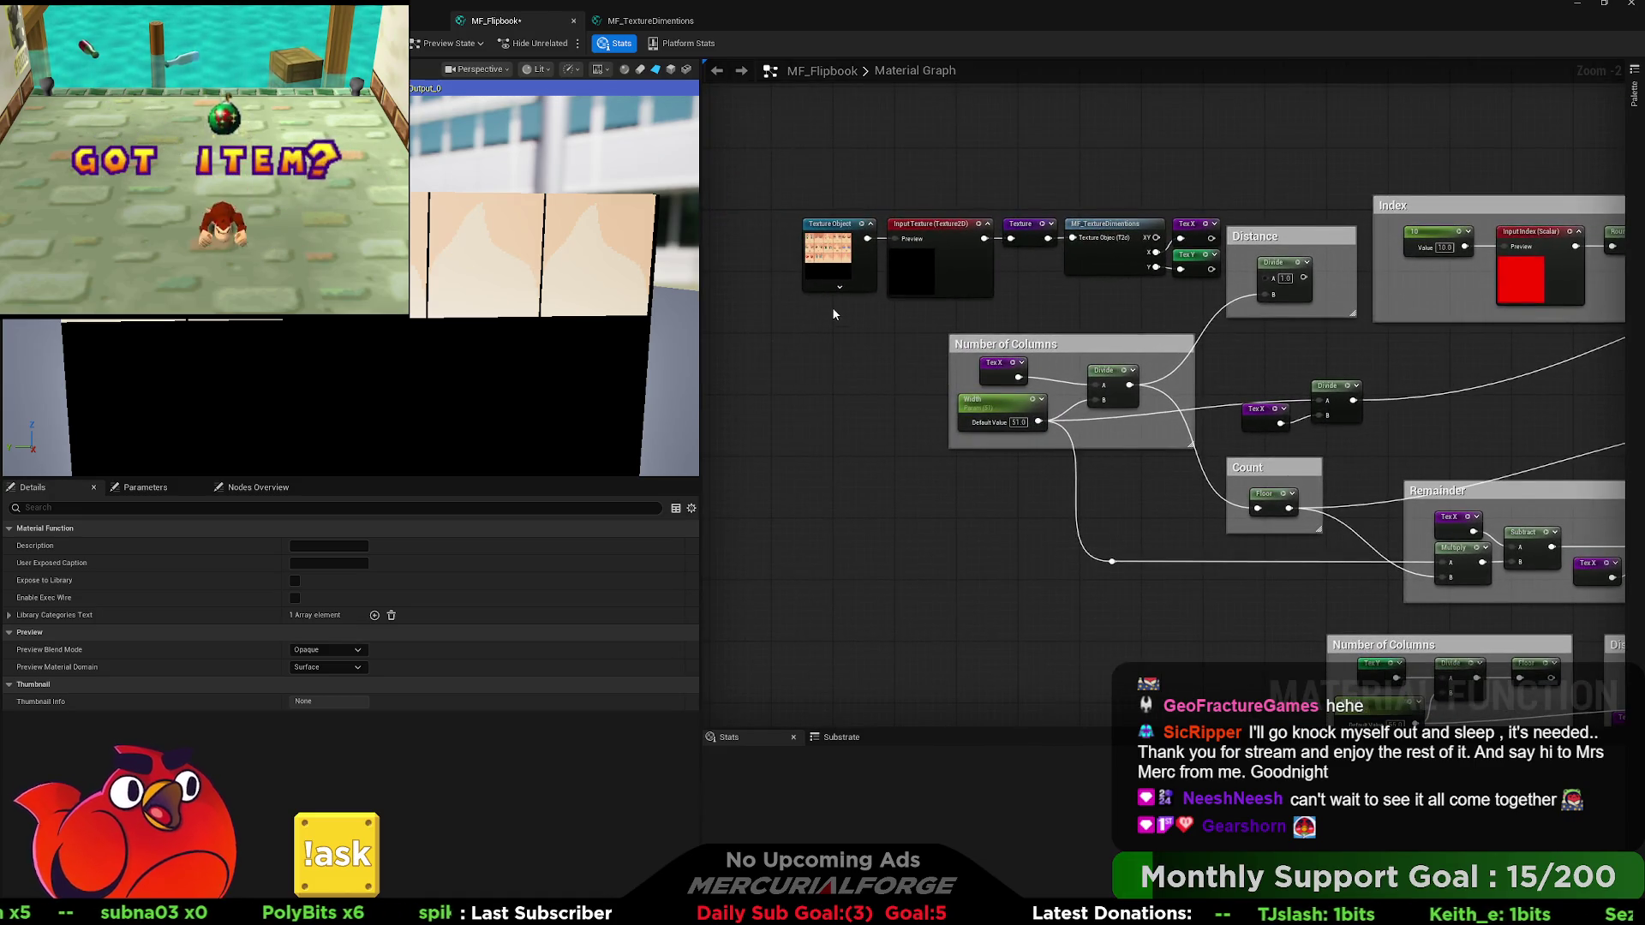
{"action": "scroll", "coordinate": [910, 389], "scroll_direction": "up", "scroll_amount": 1}
{"action": "left_click_drag", "start_coordinate": [910, 389], "coordinate": [744, 331]}
{"action": "scroll", "coordinate": [981, 441], "scroll_direction": "down", "scroll_amount": 3}
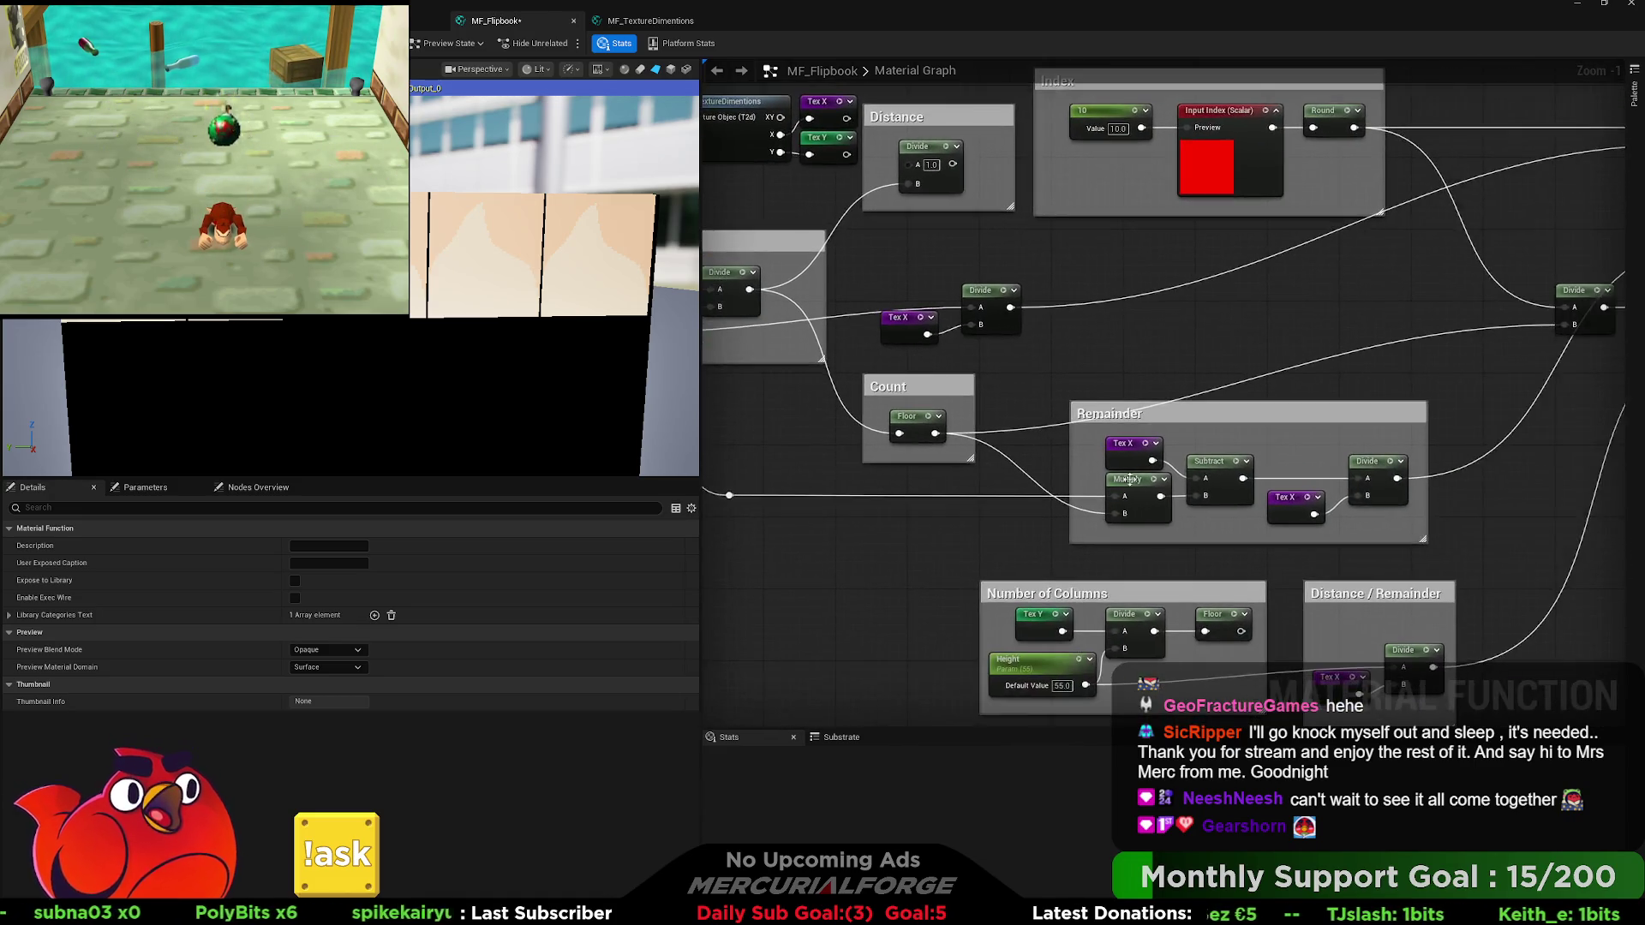
{"action": "mouse_move", "coordinate": [1104, 467]}
{"action": "left_mouse_down"}
{"action": "mouse_move", "coordinate": [926, 464]}
{"action": "mouse_move", "coordinate": [1347, 471]}
{"action": "left_mouse_up"}
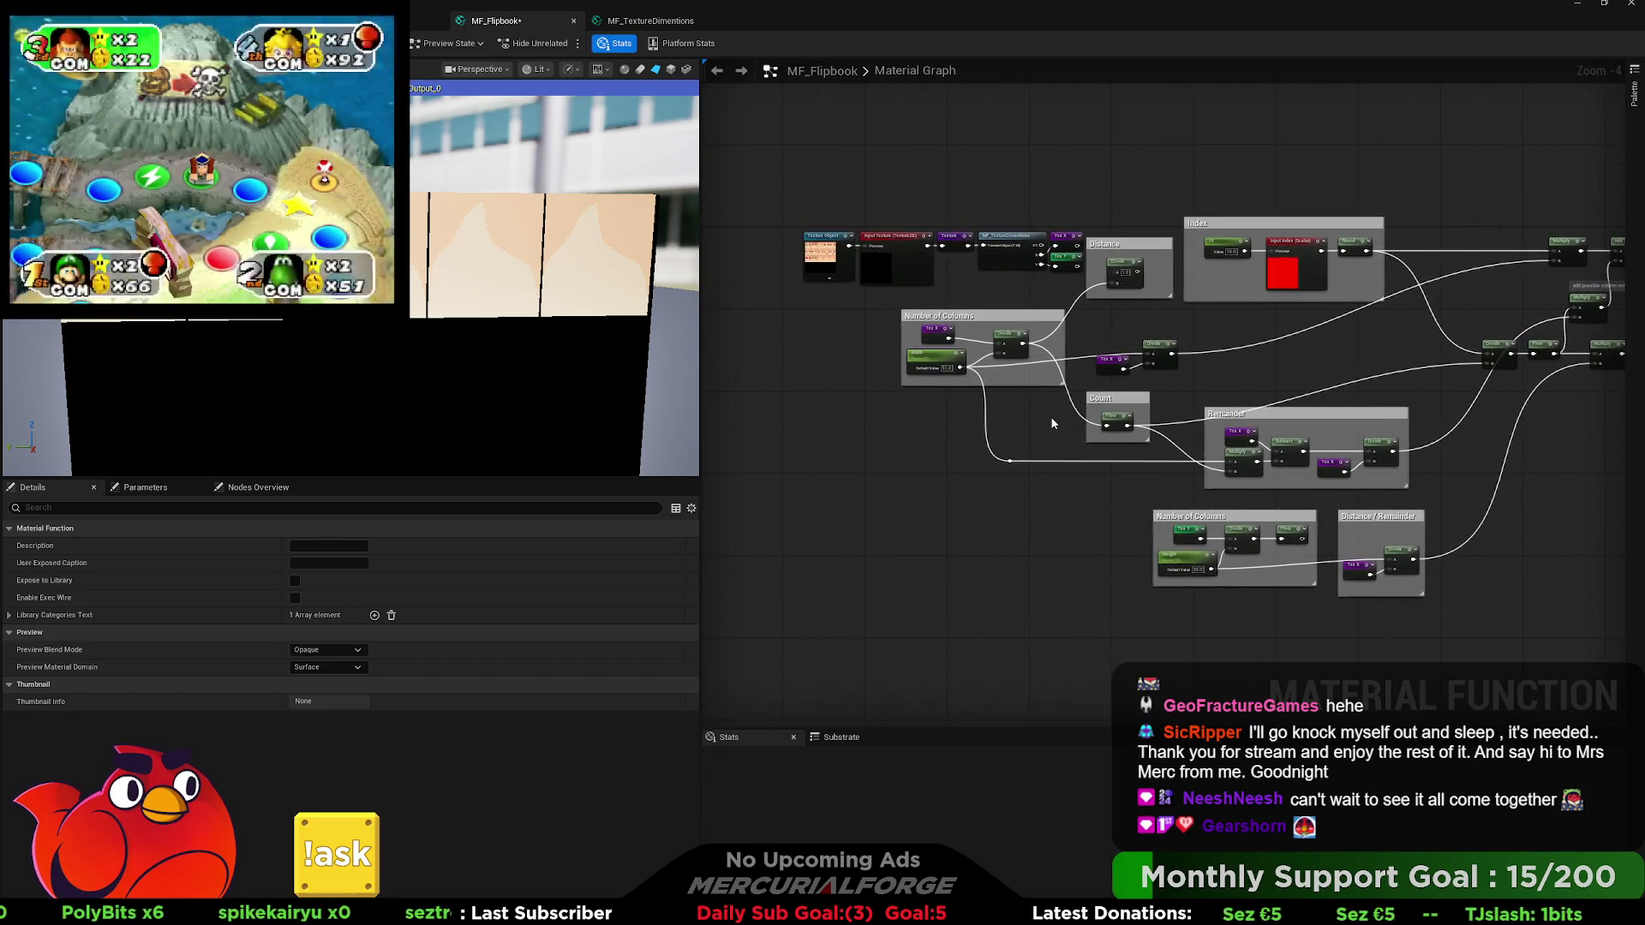
{"action": "scroll", "coordinate": [1050, 413], "scroll_direction": "up", "scroll_amount": 3}
{"action": "scroll", "coordinate": [1135, 384], "scroll_direction": "up", "scroll_amount": 1}
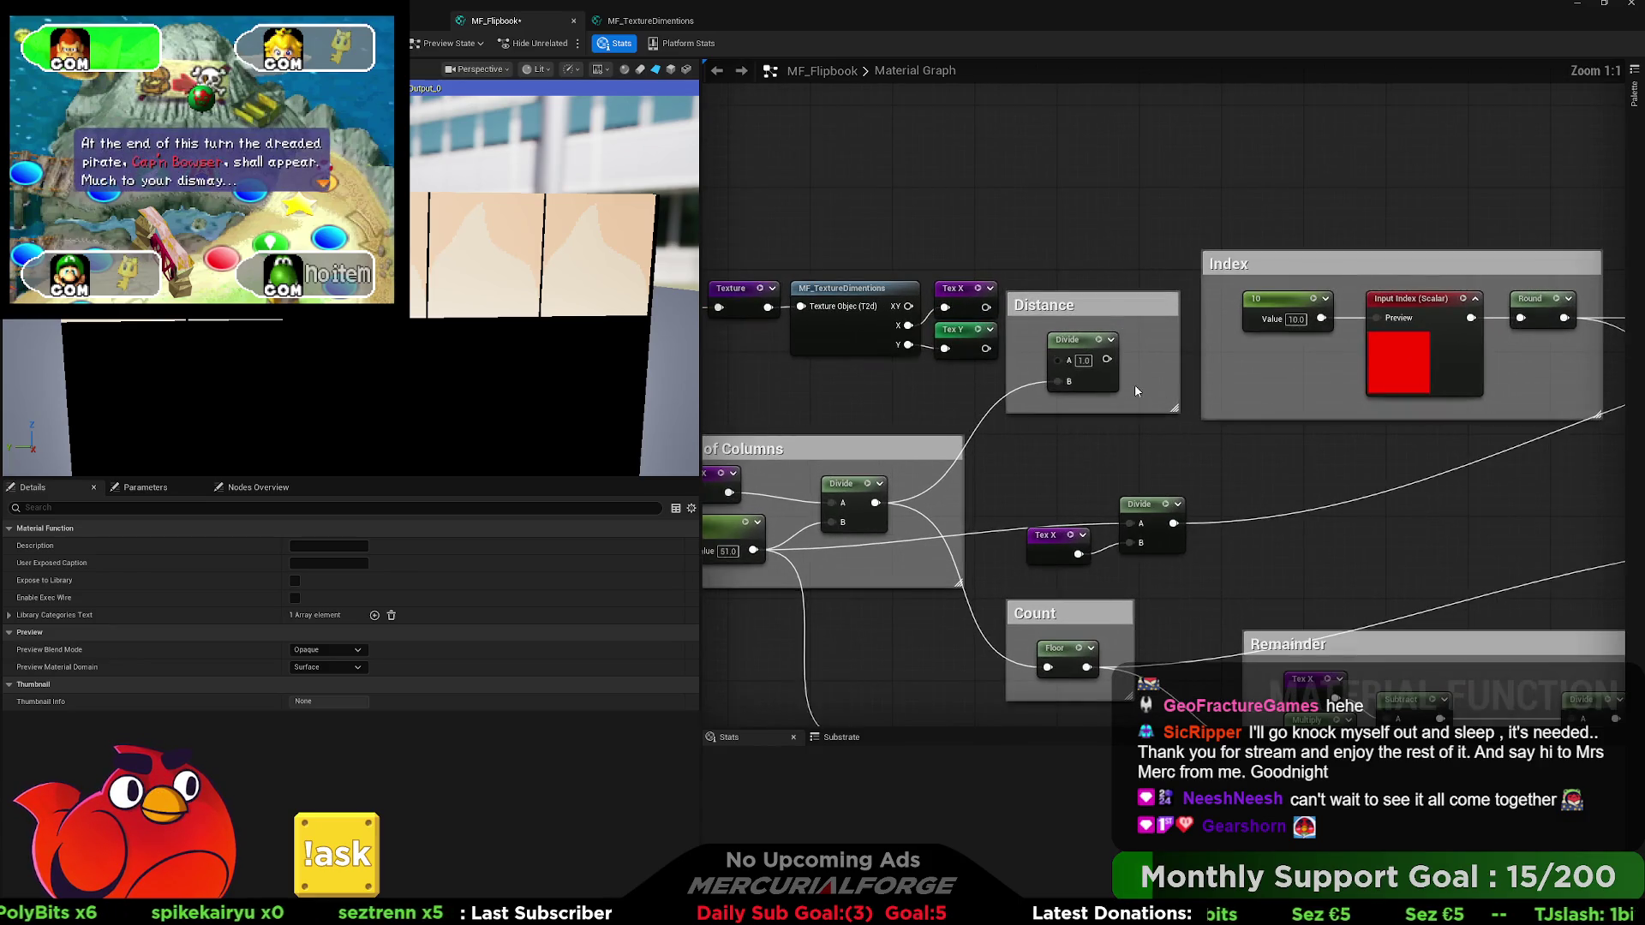
{"action": "left_click", "coordinate": [1054, 403]}
{"action": "key", "text": "Delete"}
Set the Index constant's value to 0.
{"action": "left_click_drag", "start_coordinate": [1042, 404], "coordinate": [948, 389]}
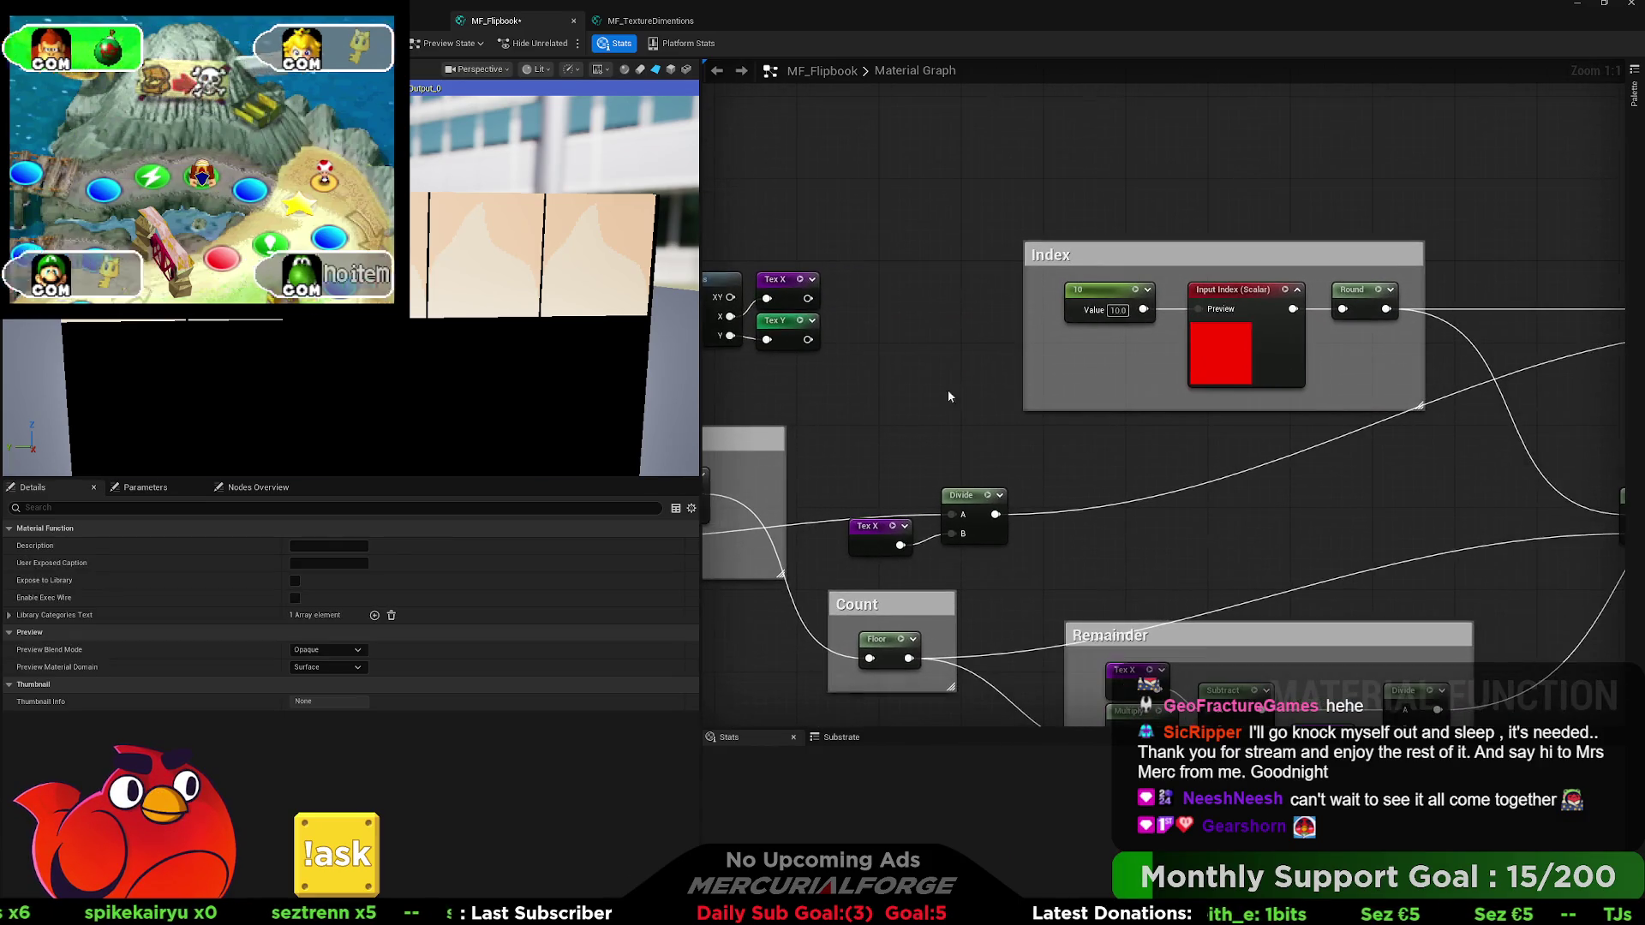
{"action": "left_click", "coordinate": [1116, 311]}
{"action": "type", "text": "0"}
{"action": "key", "text": "Return"}
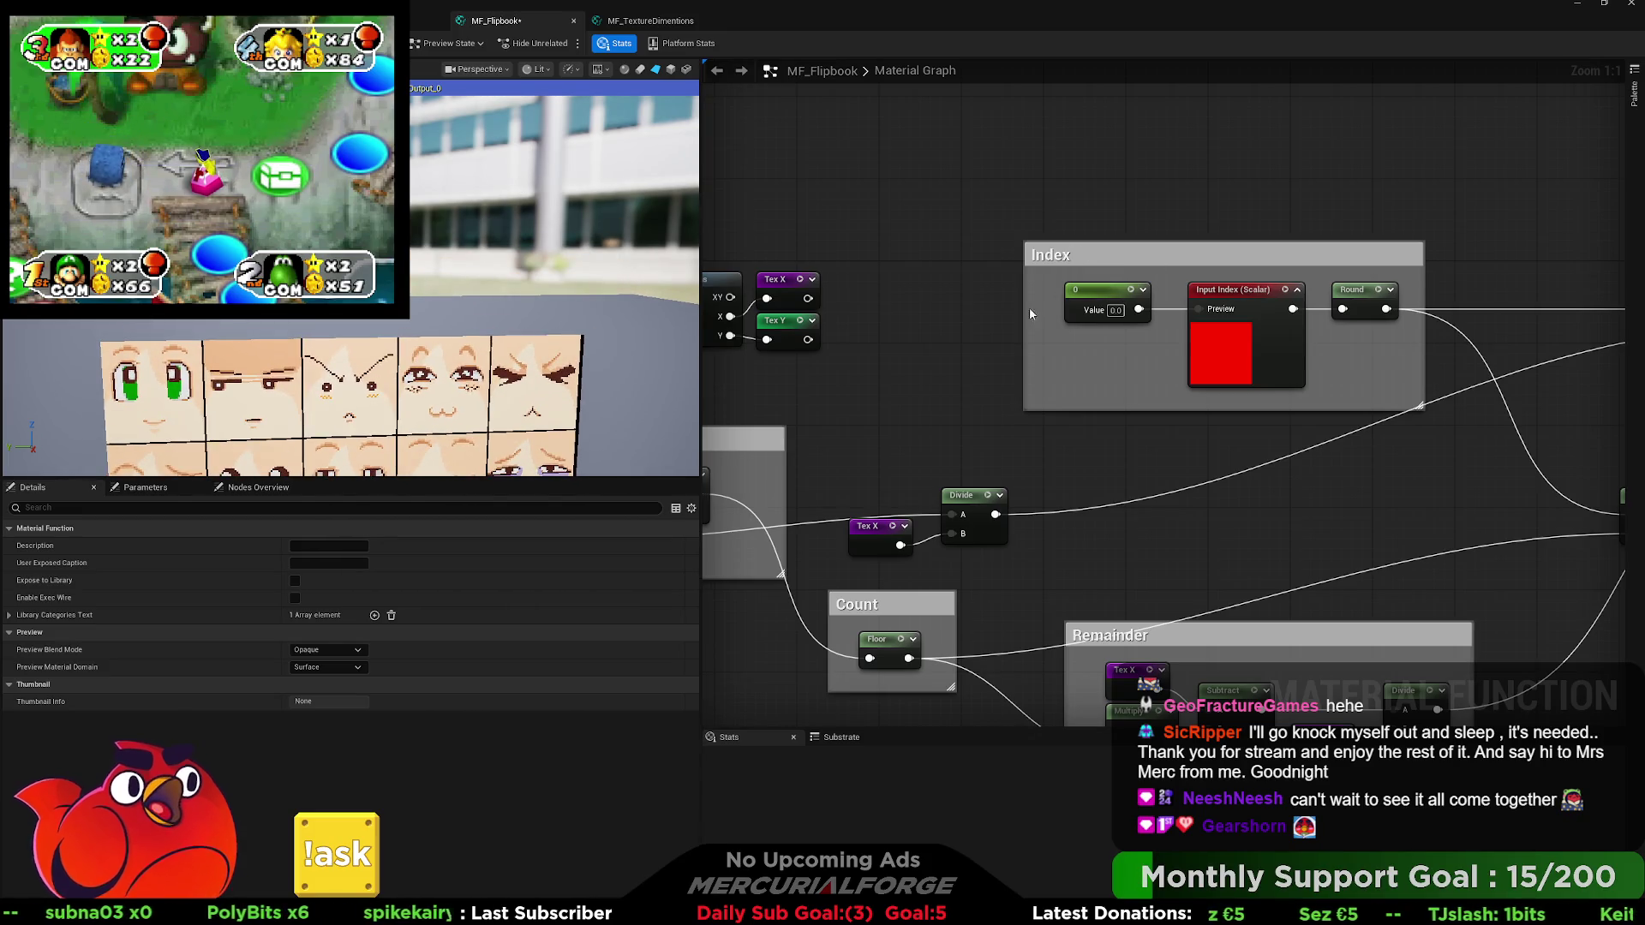
Step the Index constant through values 2 to 11 to test each flipbook frame.
{"action": "left_click", "coordinate": [1116, 310]}
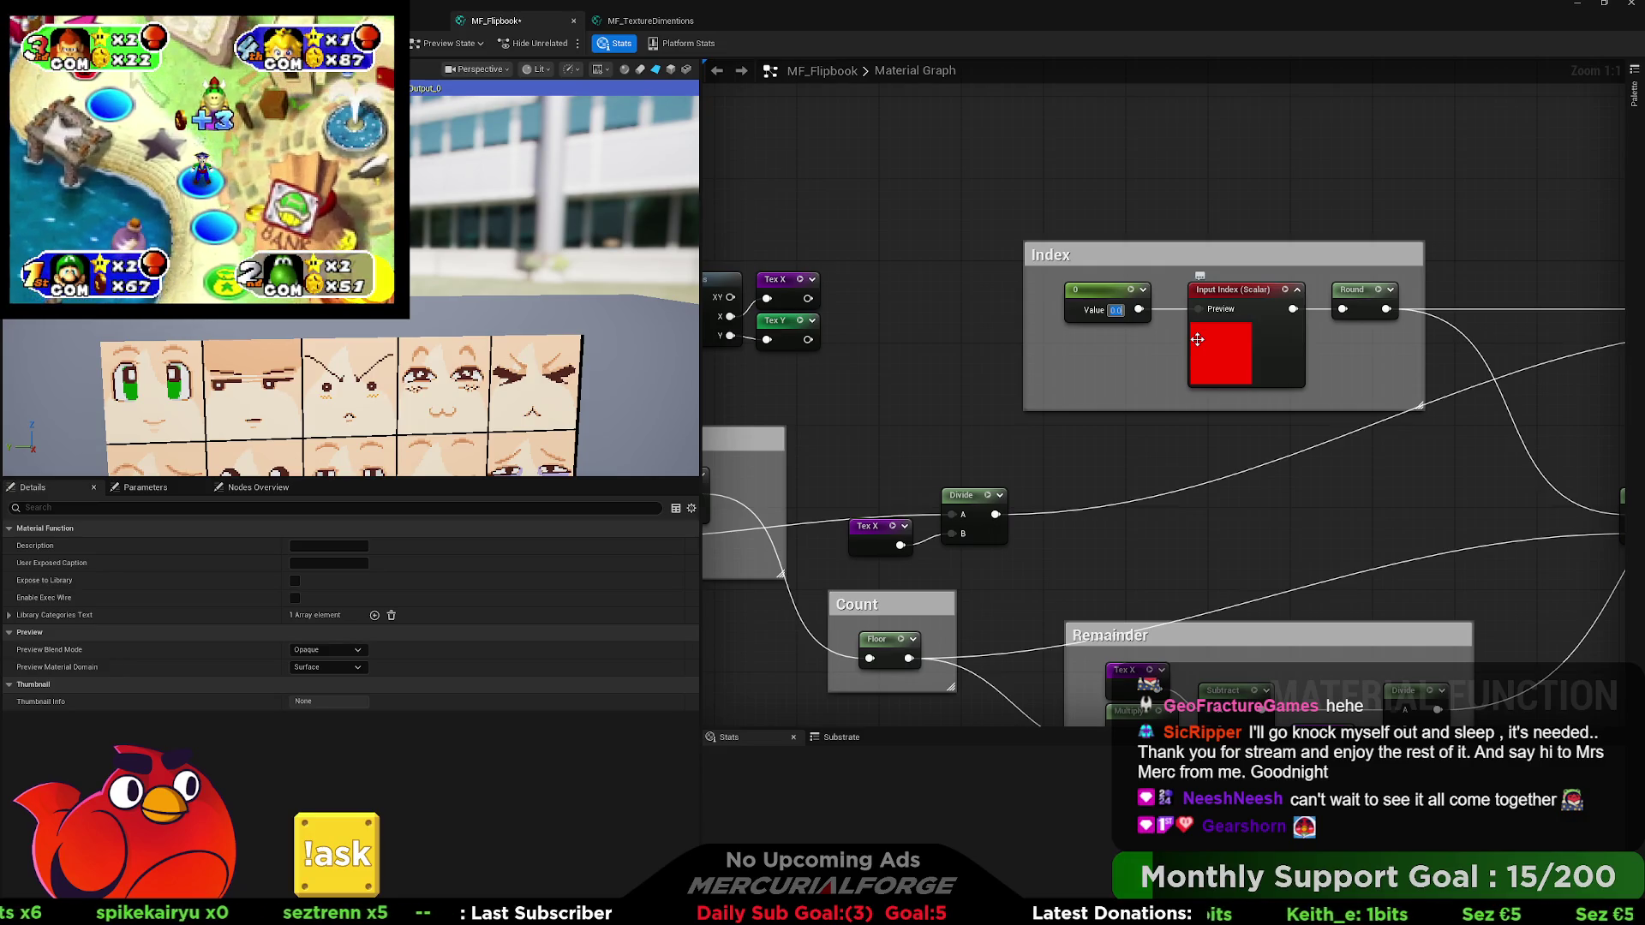
{"action": "type", "text": "12"}
{"action": "key", "text": "Return"}
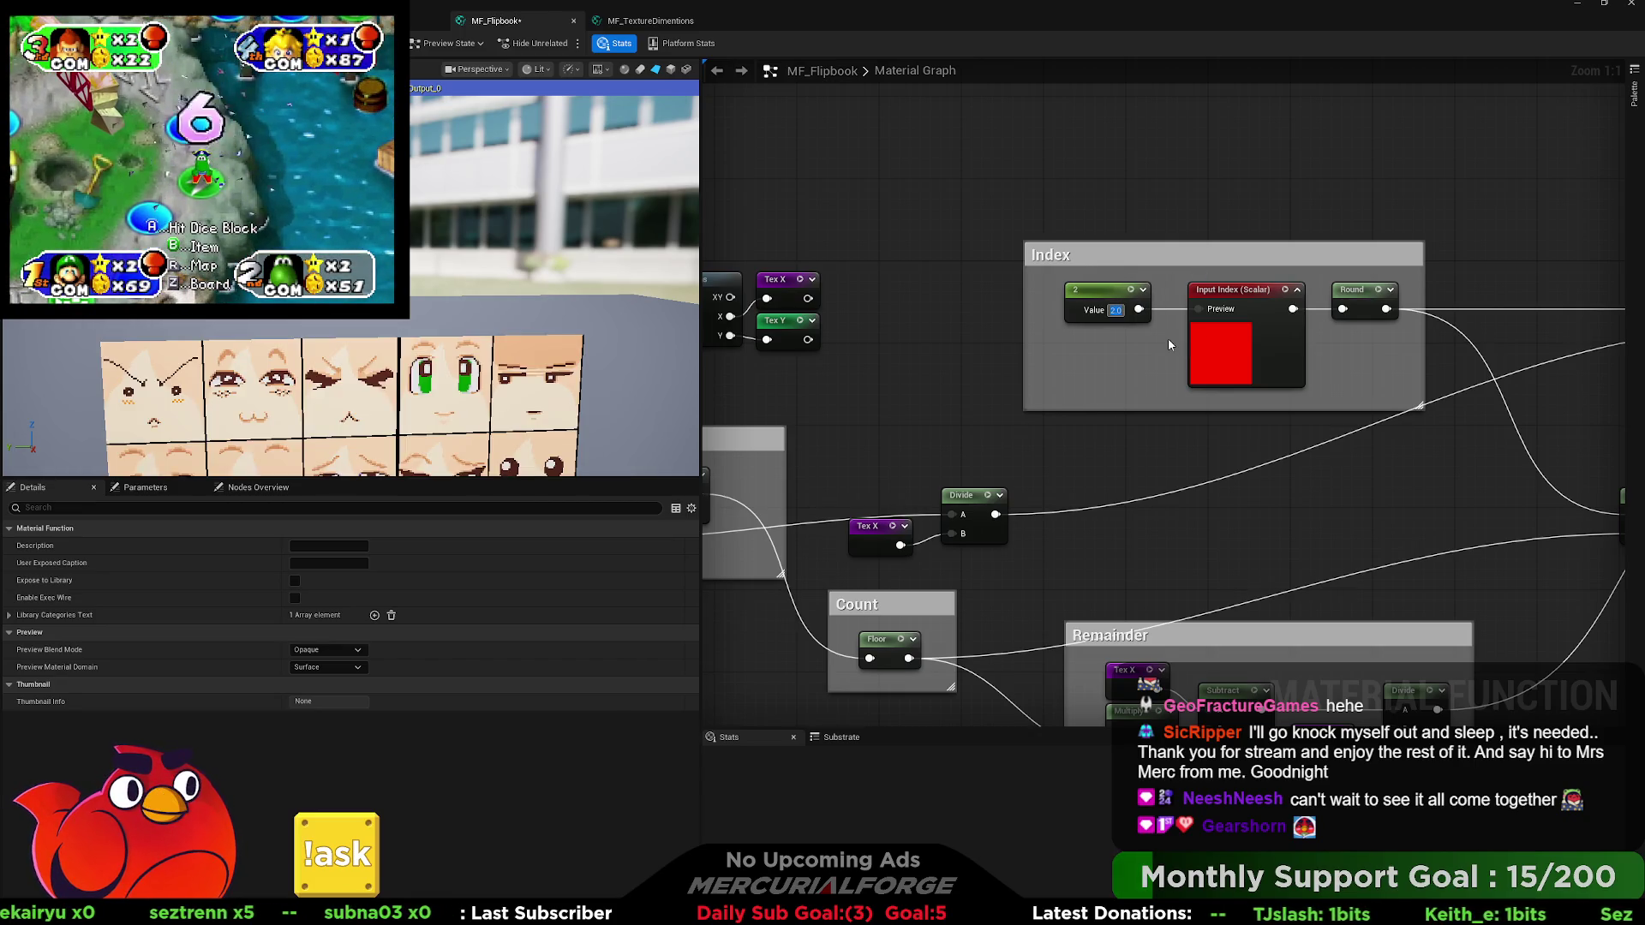
{"action": "type", "text": "3"}
{"action": "key", "text": "Return"}
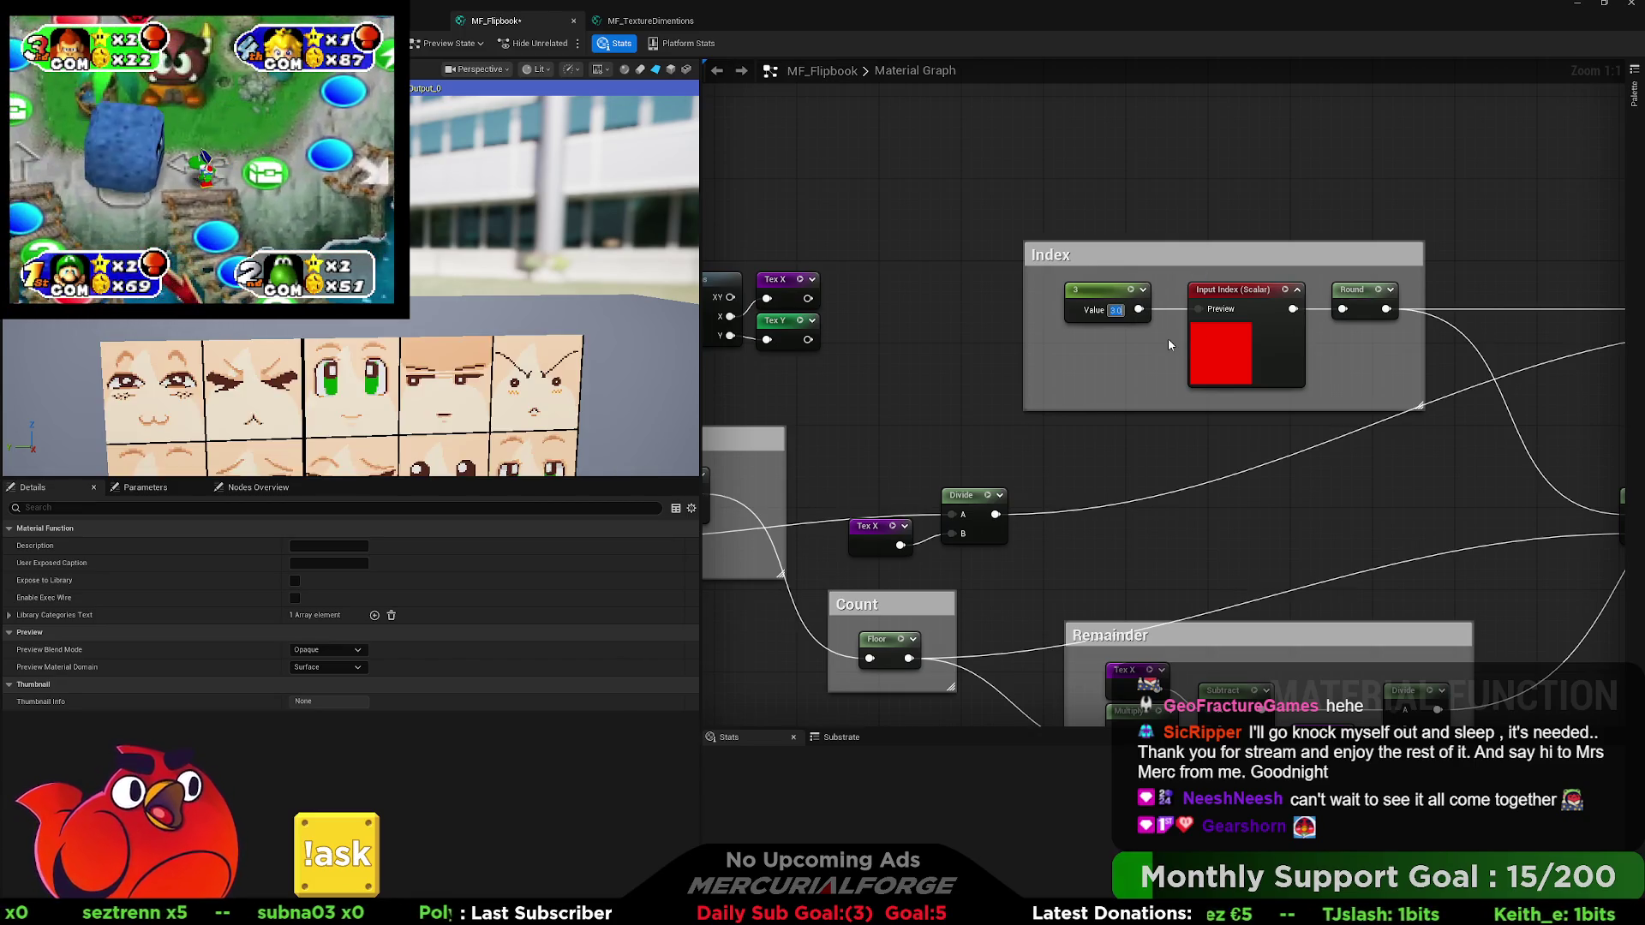
{"action": "key", "text": "Return"}
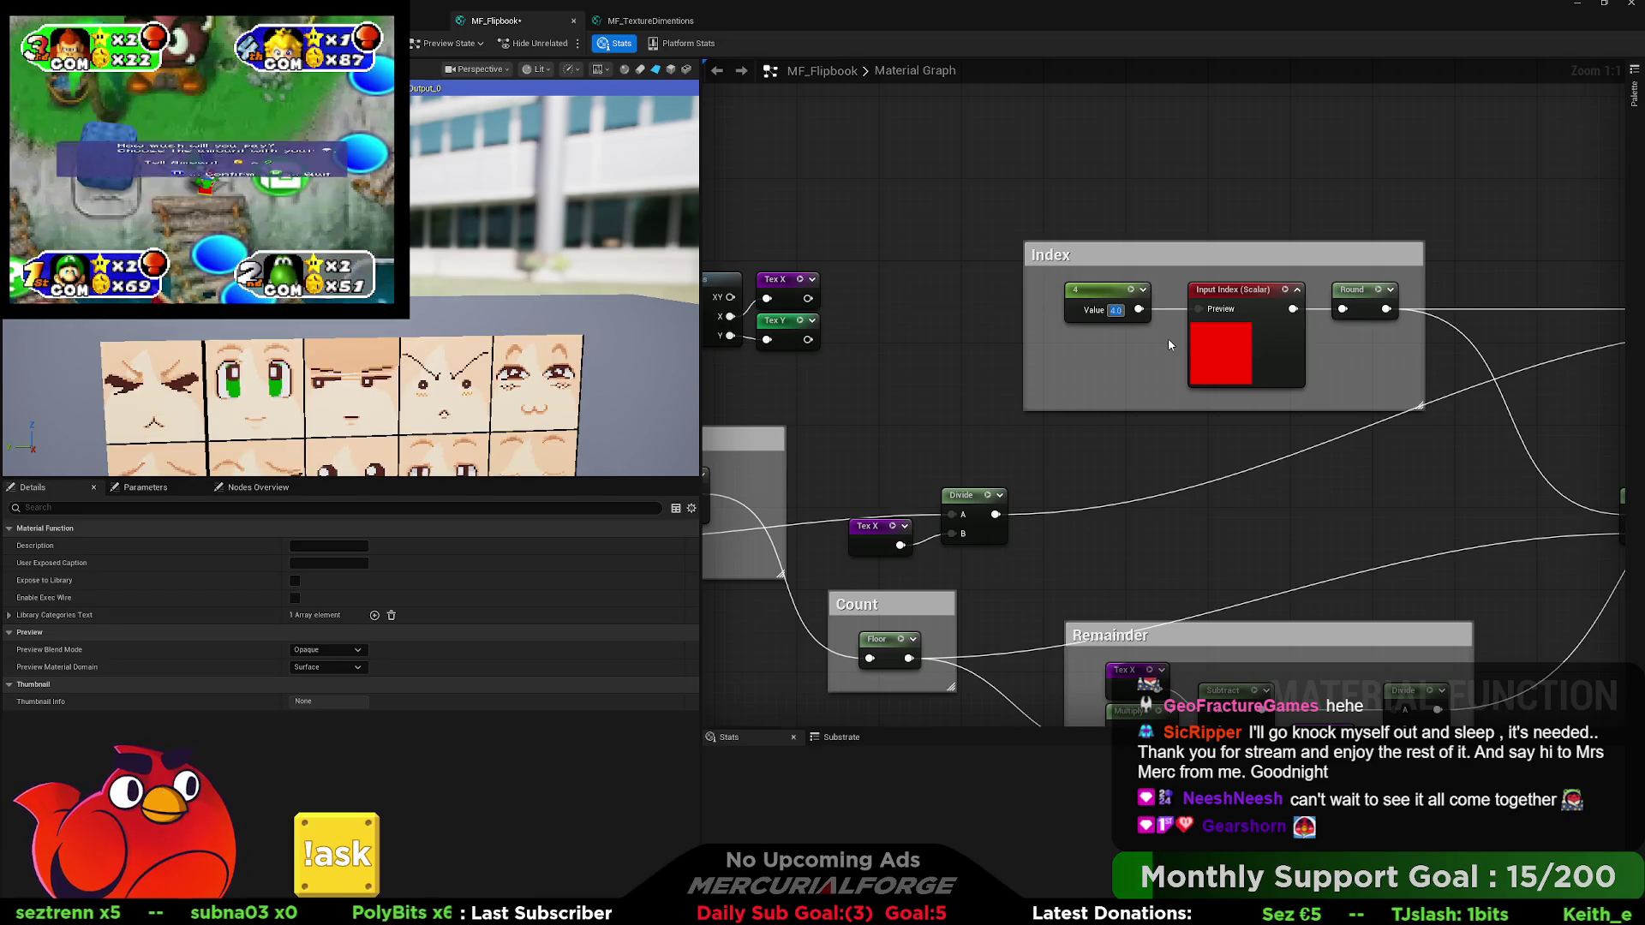
{"action": "key", "text": "Return"}
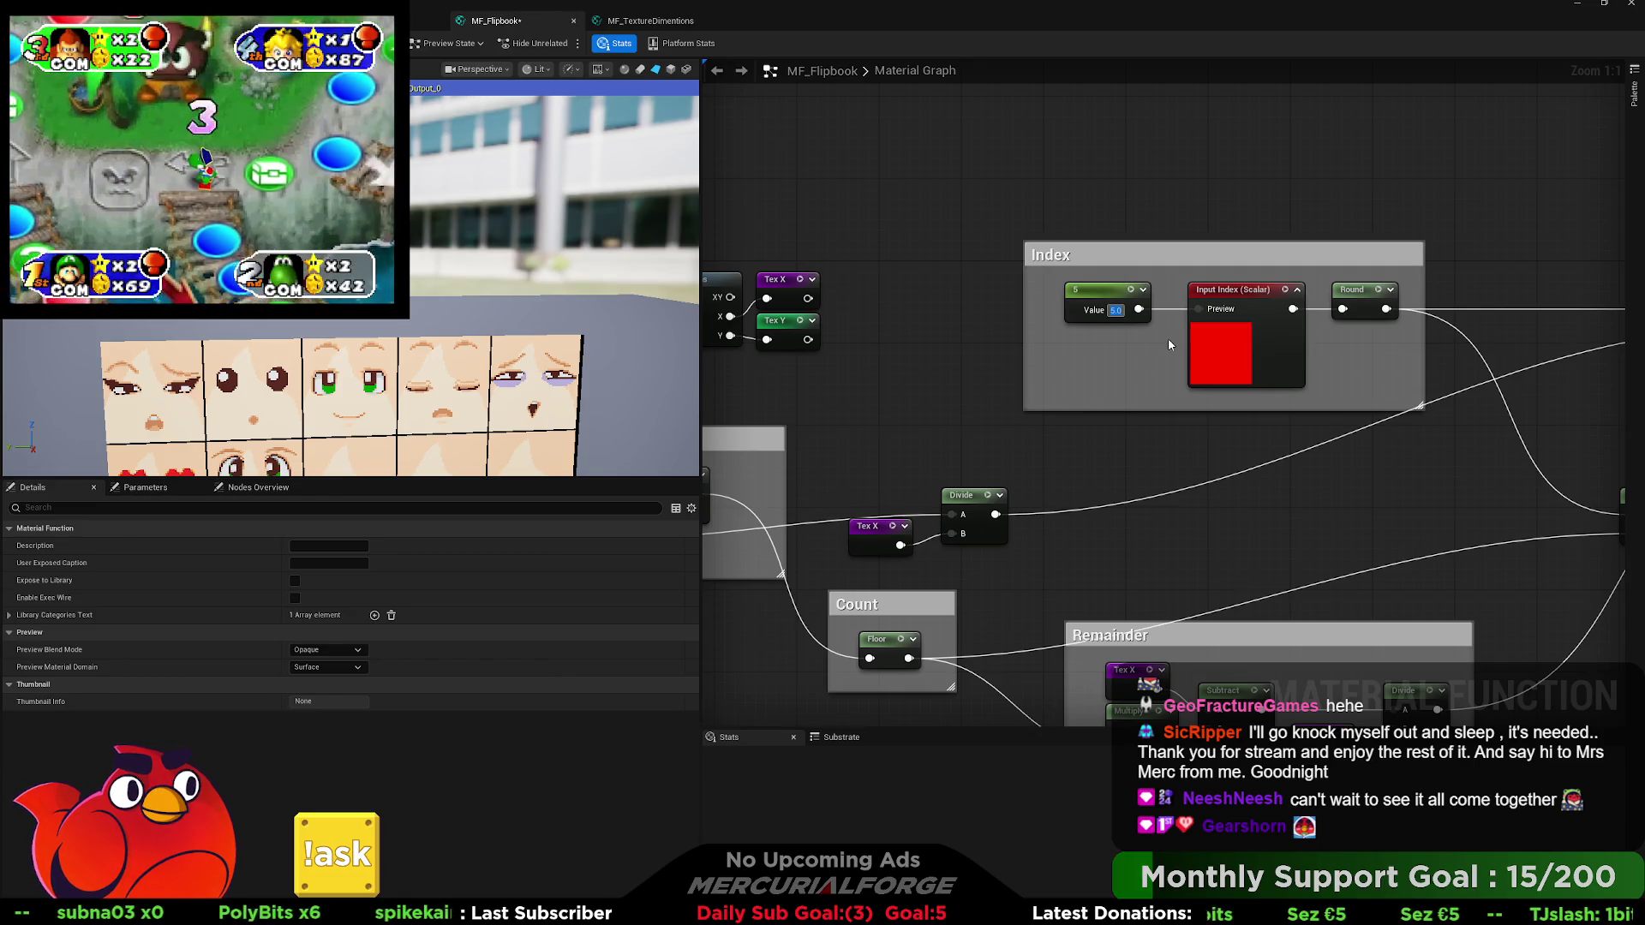
{"action": "type", "text": "6"}
{"action": "key", "text": "Return"}
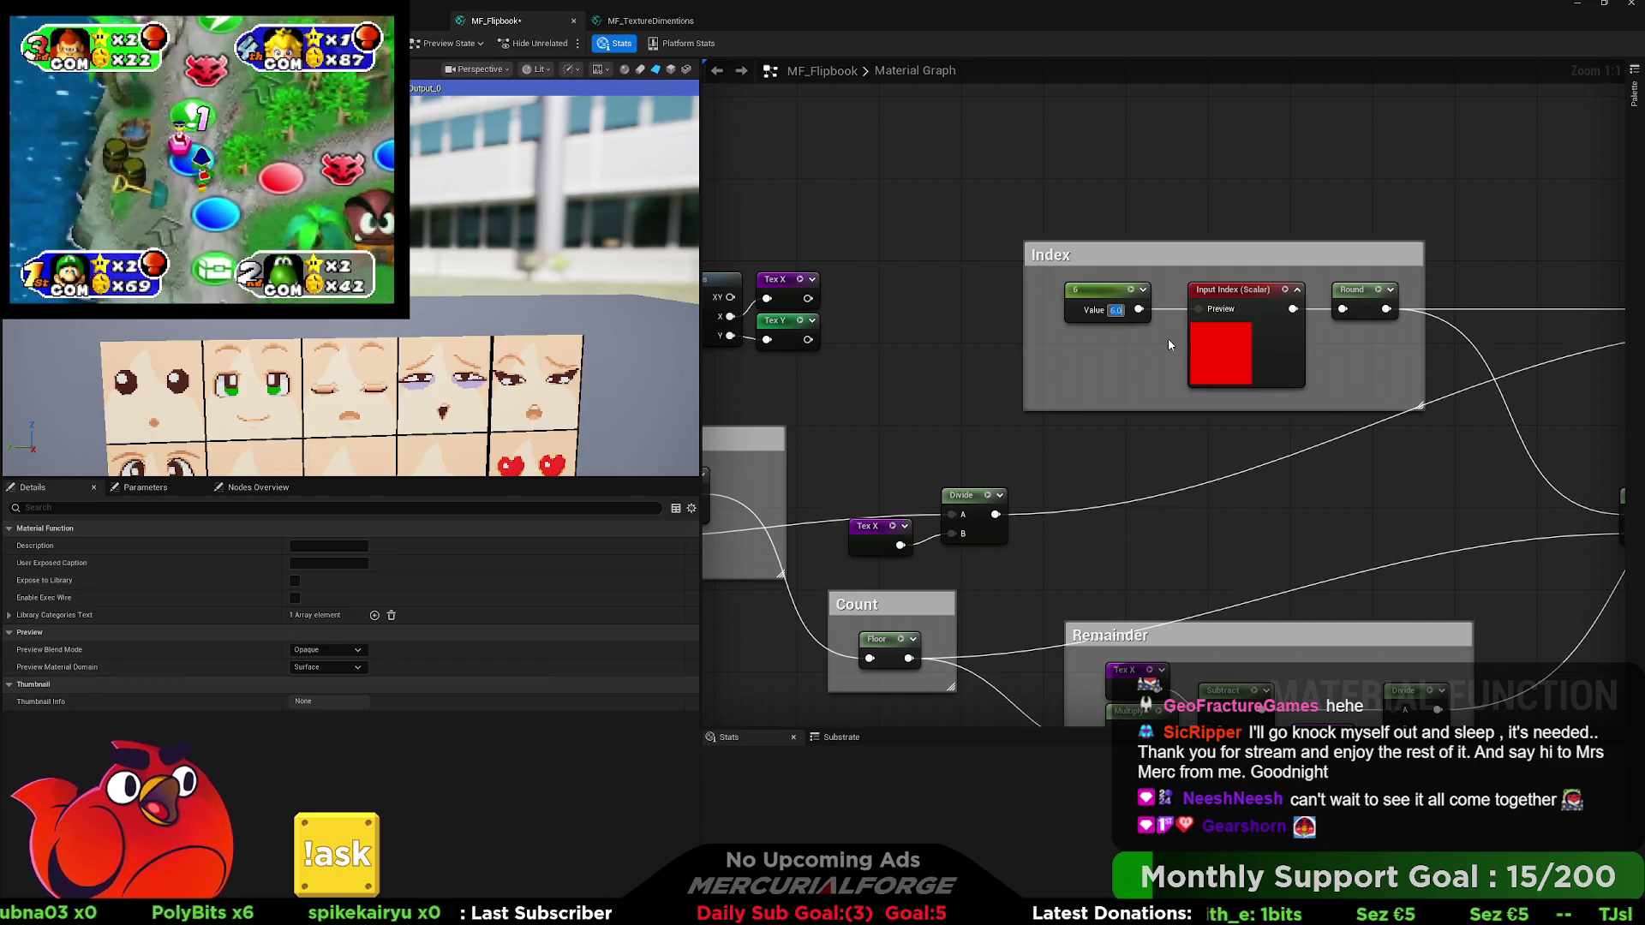
{"action": "key", "text": "Return"}
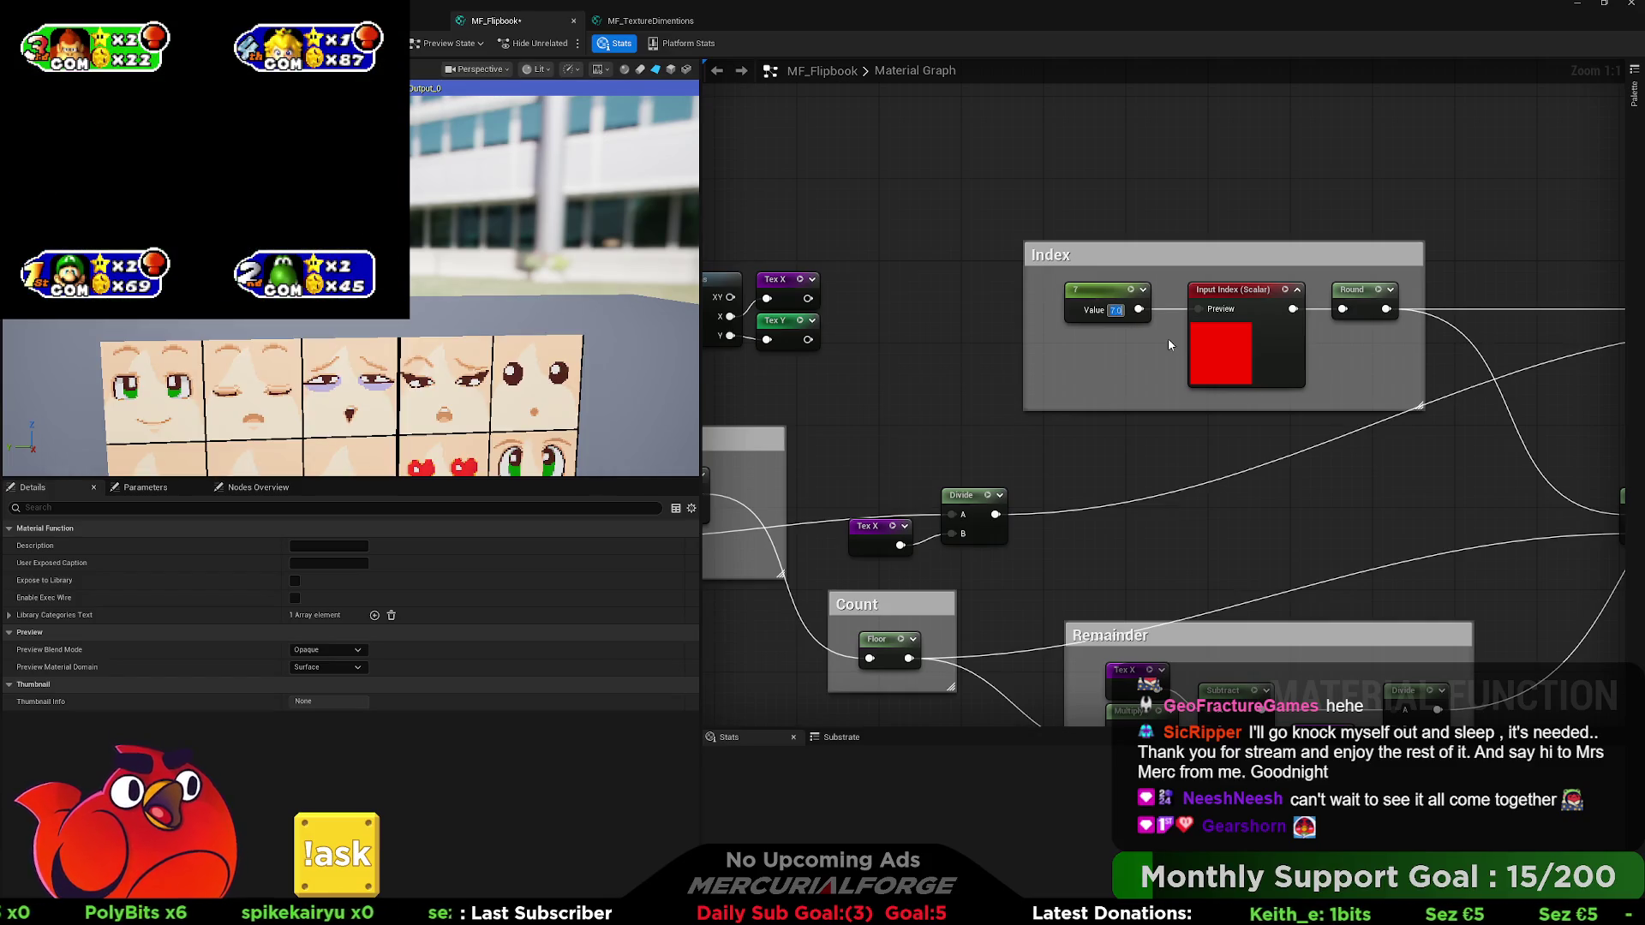
{"action": "type", "text": "8"}
{"action": "key", "text": "Return"}
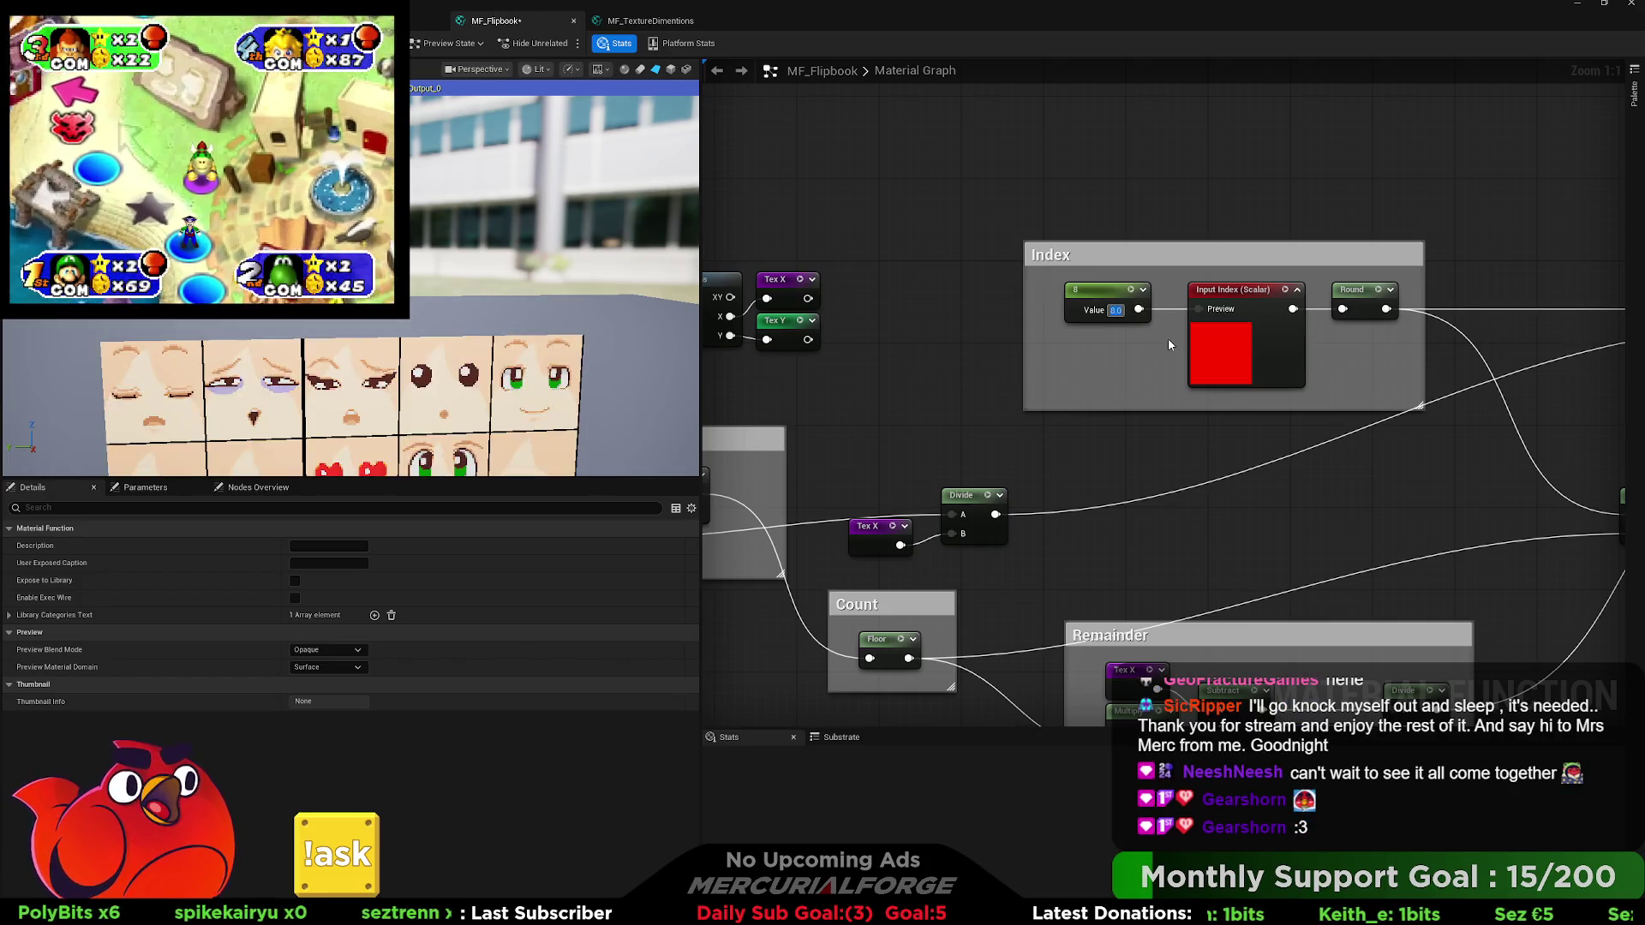
{"action": "type", "text": "1"}
{"action": "key", "text": "Return"}
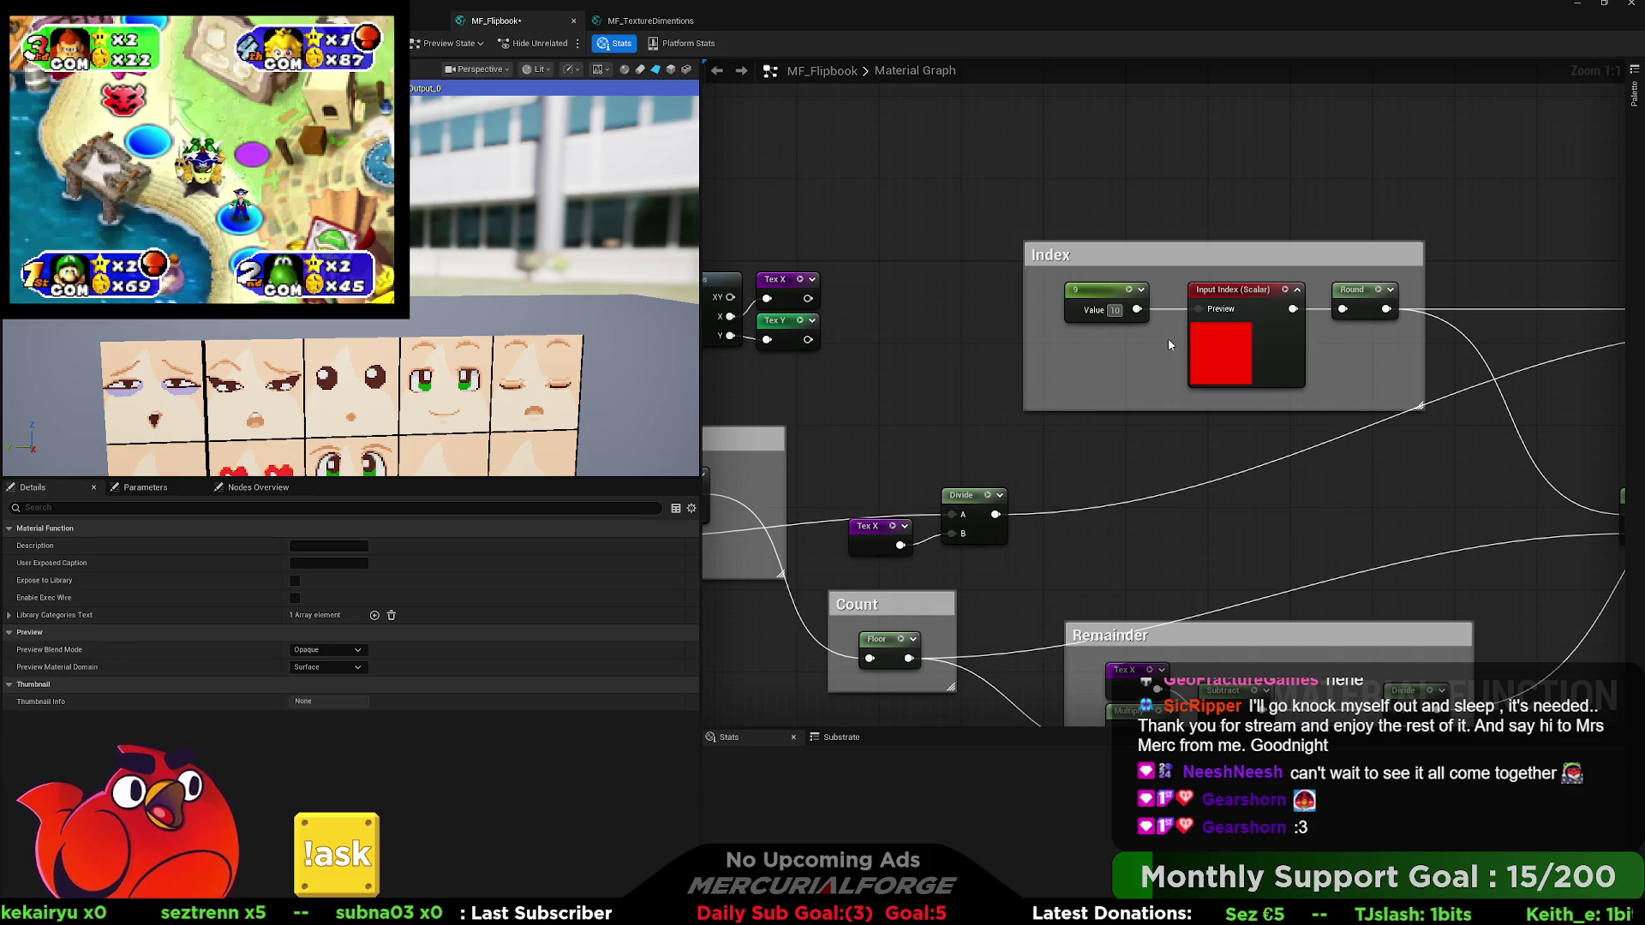
{"action": "key", "text": "Return"}
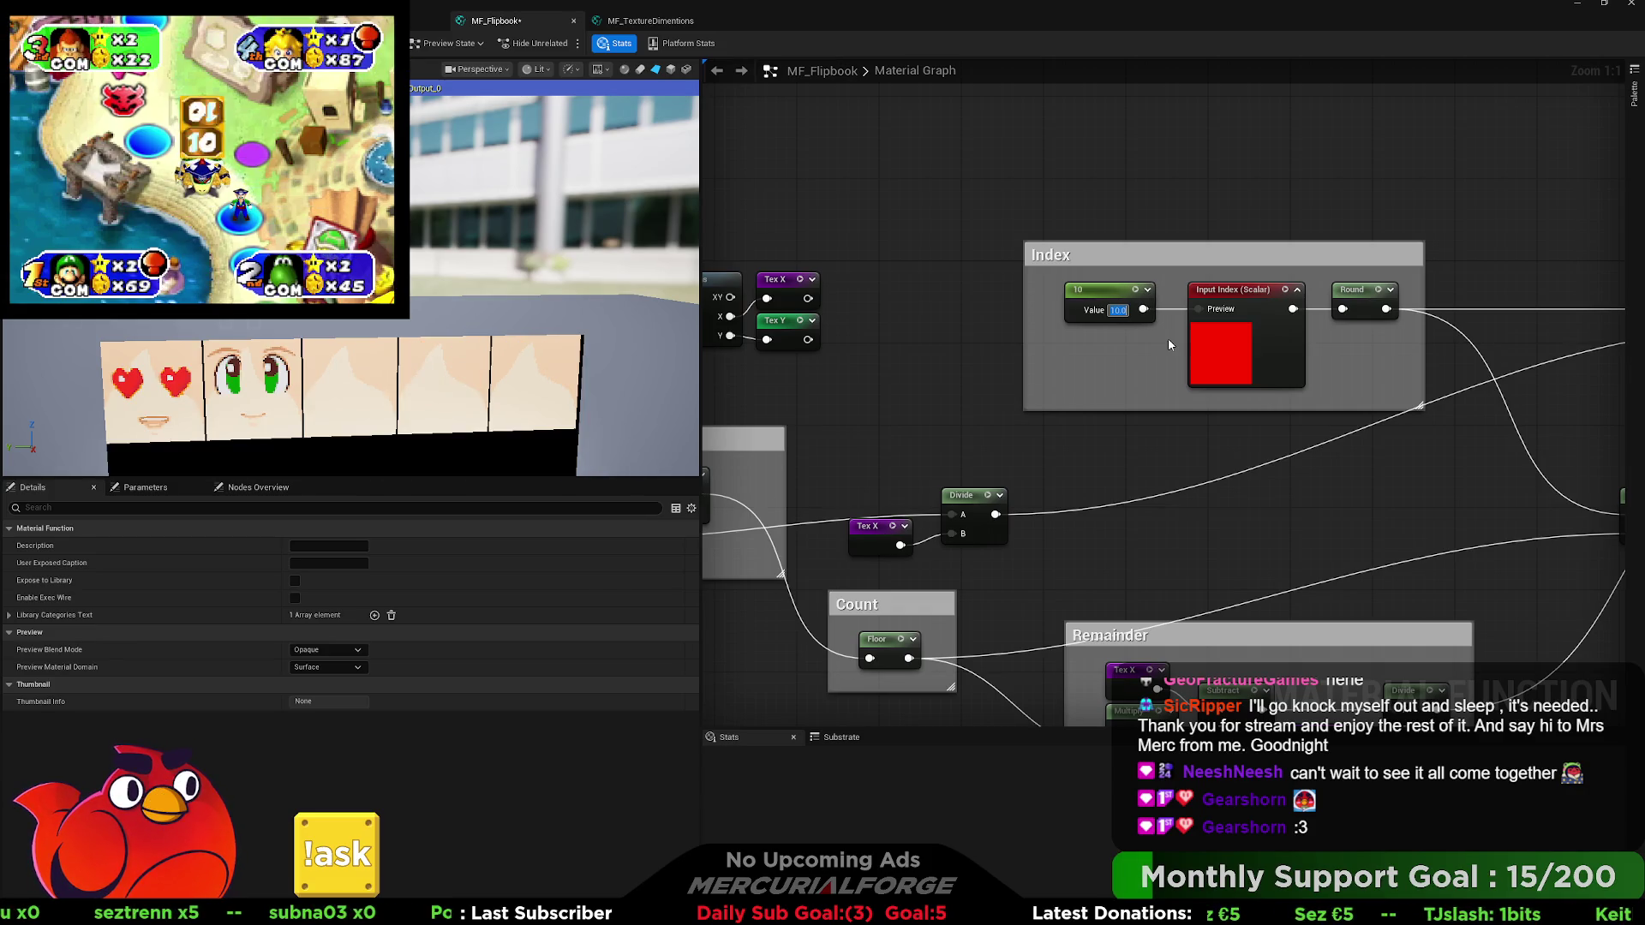
{"action": "type", "text": "11"}
{"action": "key", "text": "Return"}
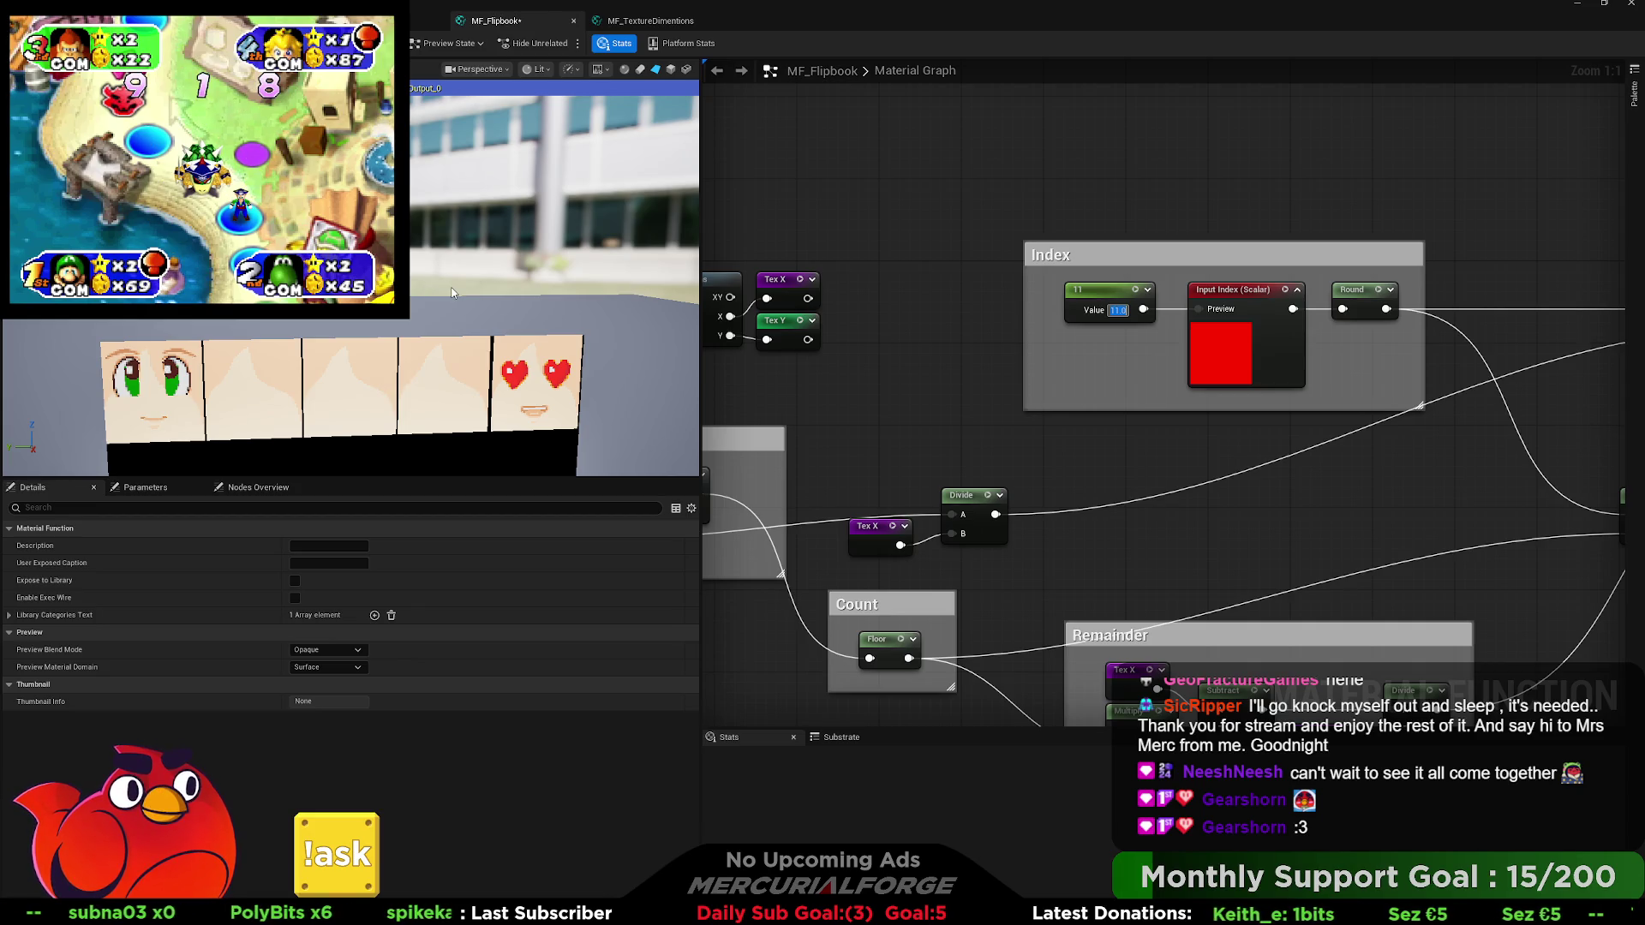
Select the Texture Object input node so its properties show in Details.
{"action": "scroll", "coordinate": [897, 375], "scroll_direction": "down", "scroll_amount": 5}
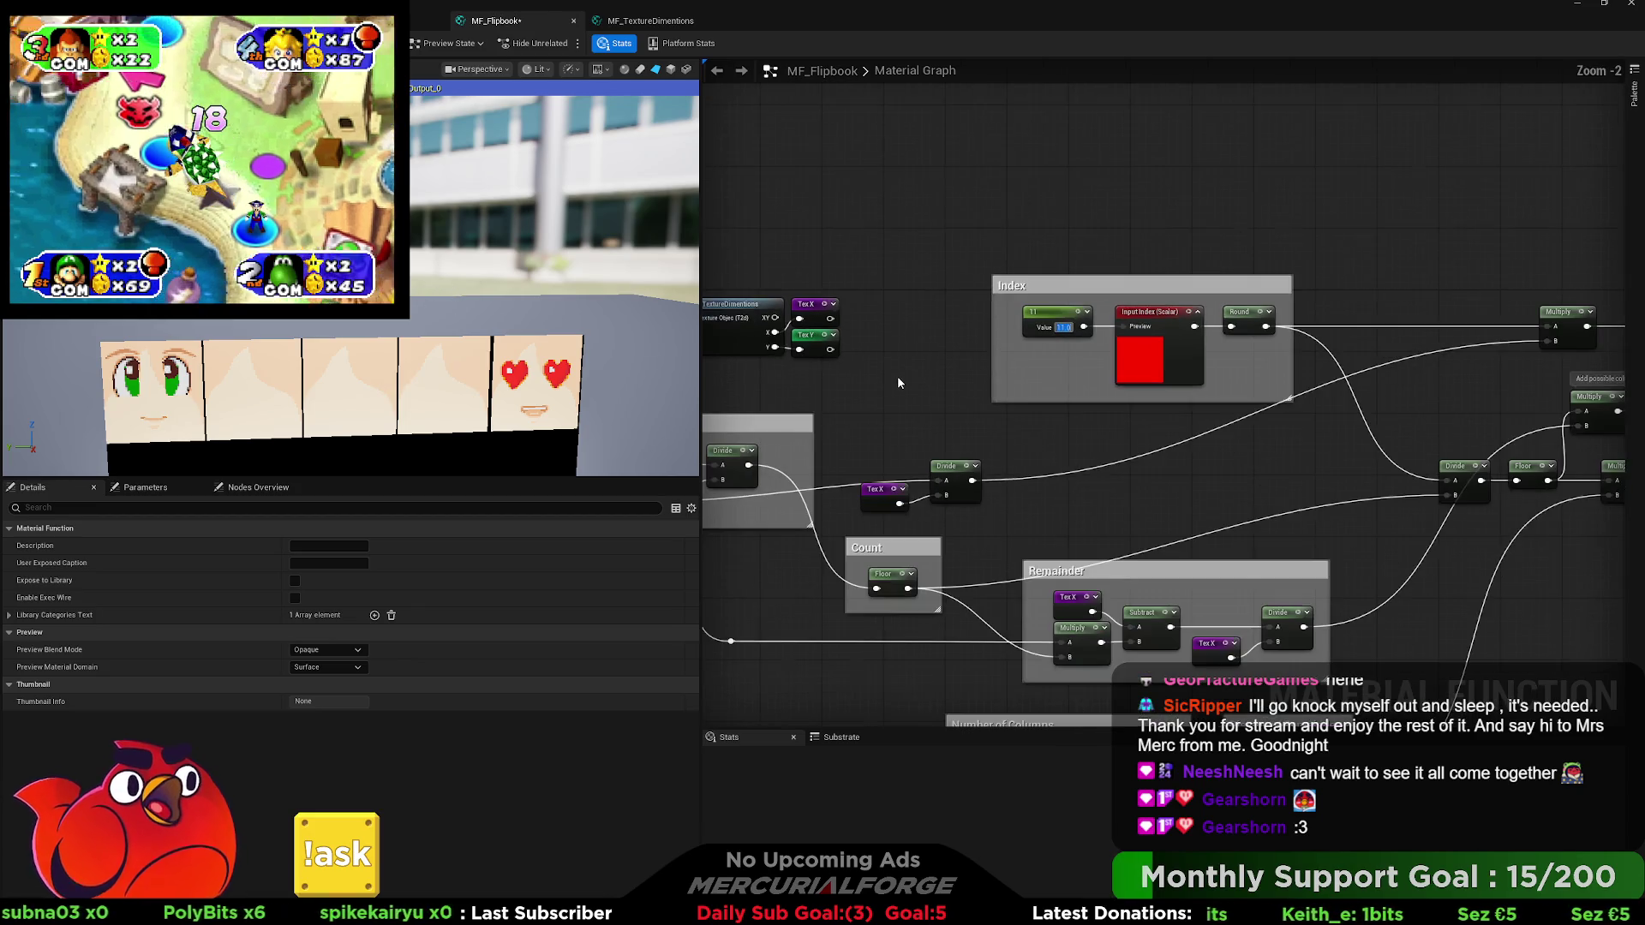
{"action": "scroll", "coordinate": [852, 317], "scroll_direction": "up", "scroll_amount": 2}
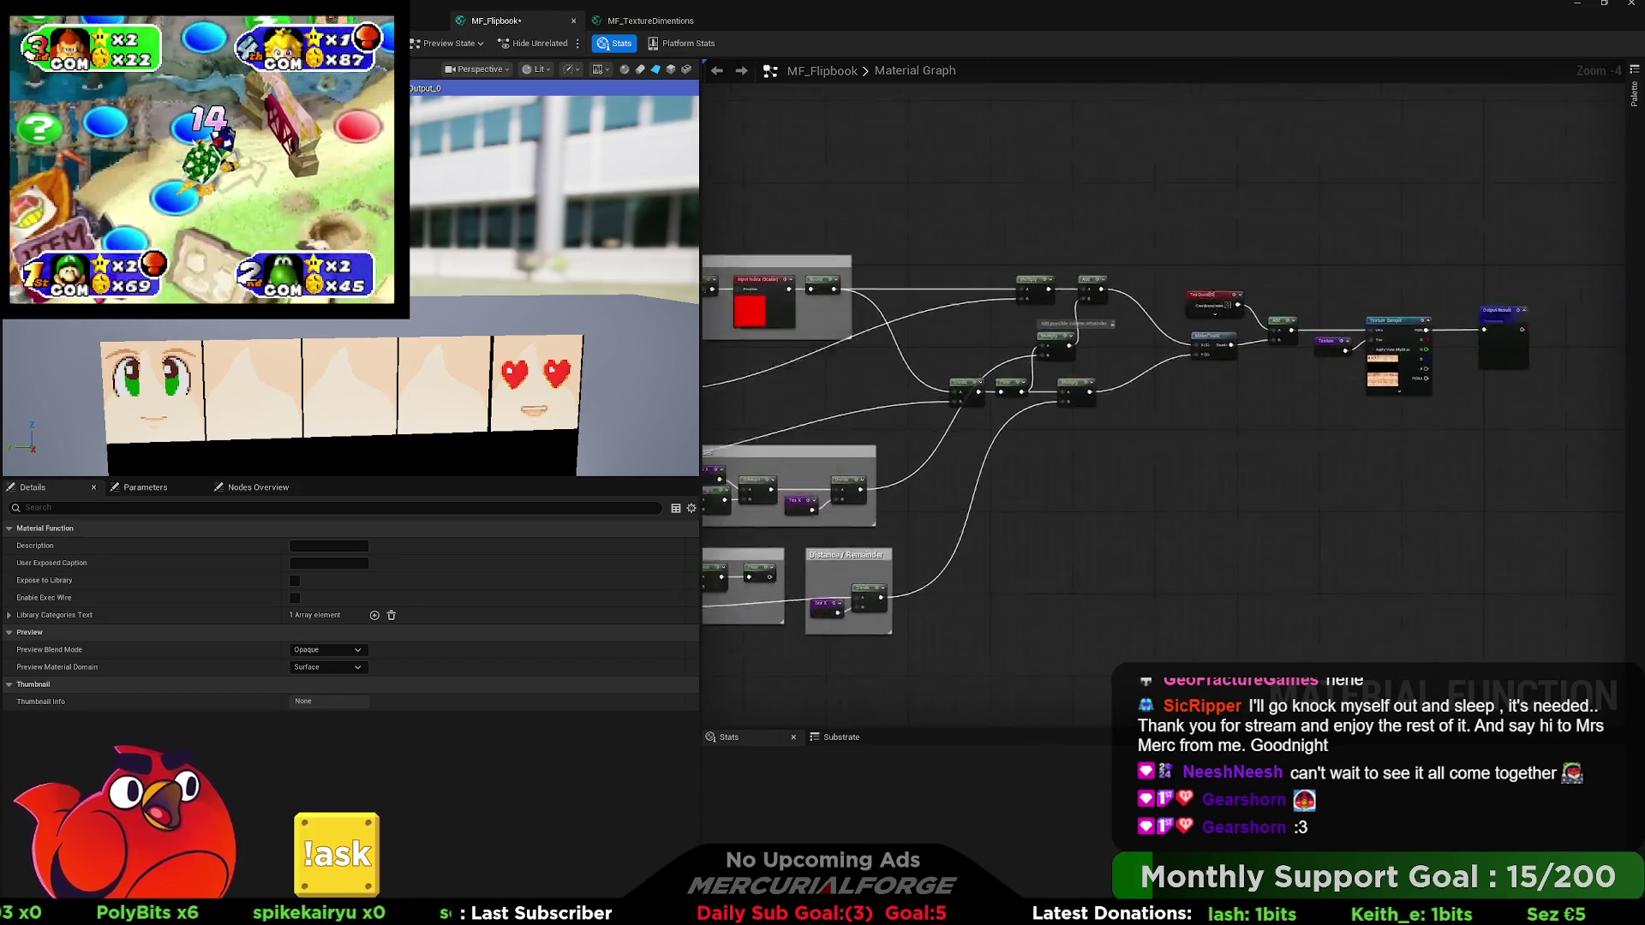
{"action": "left_click", "coordinate": [891, 316]}
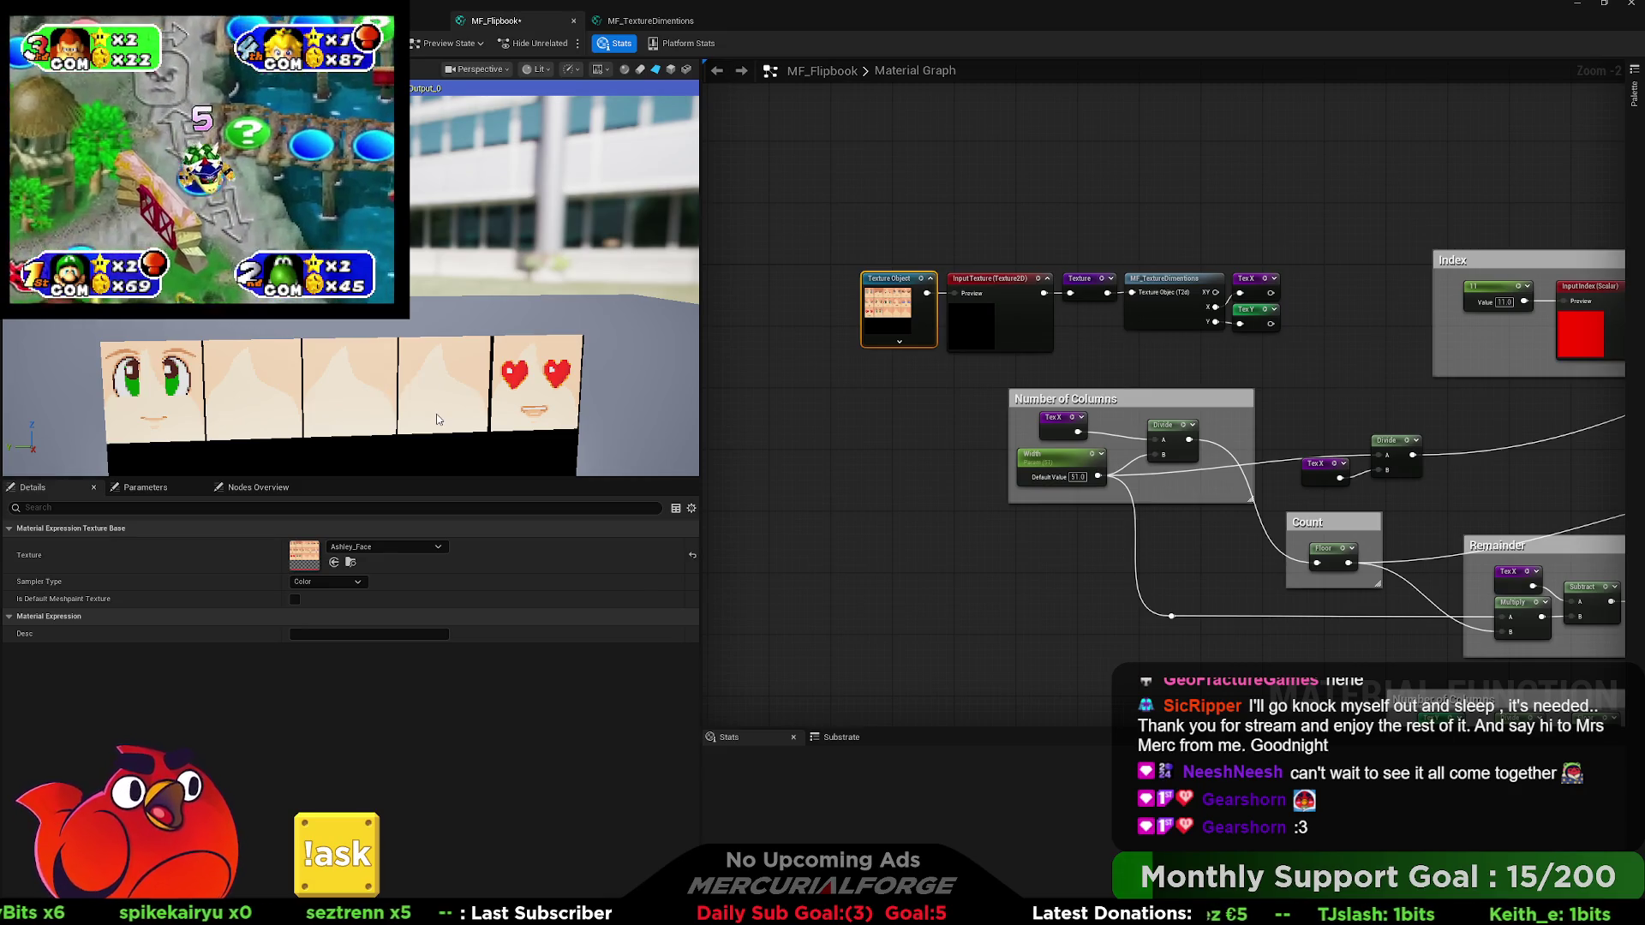
Assign the Faces texture to the Texture Object and set the Width default to 64.
{"action": "key", "text": "ctrl+z"}
{"action": "mouse_move", "coordinate": [805, 398]}
{"action": "left_mouse_down"}
{"action": "mouse_move", "coordinate": [635, 348]}
{"action": "mouse_move", "coordinate": [737, 297]}
{"action": "left_mouse_up"}
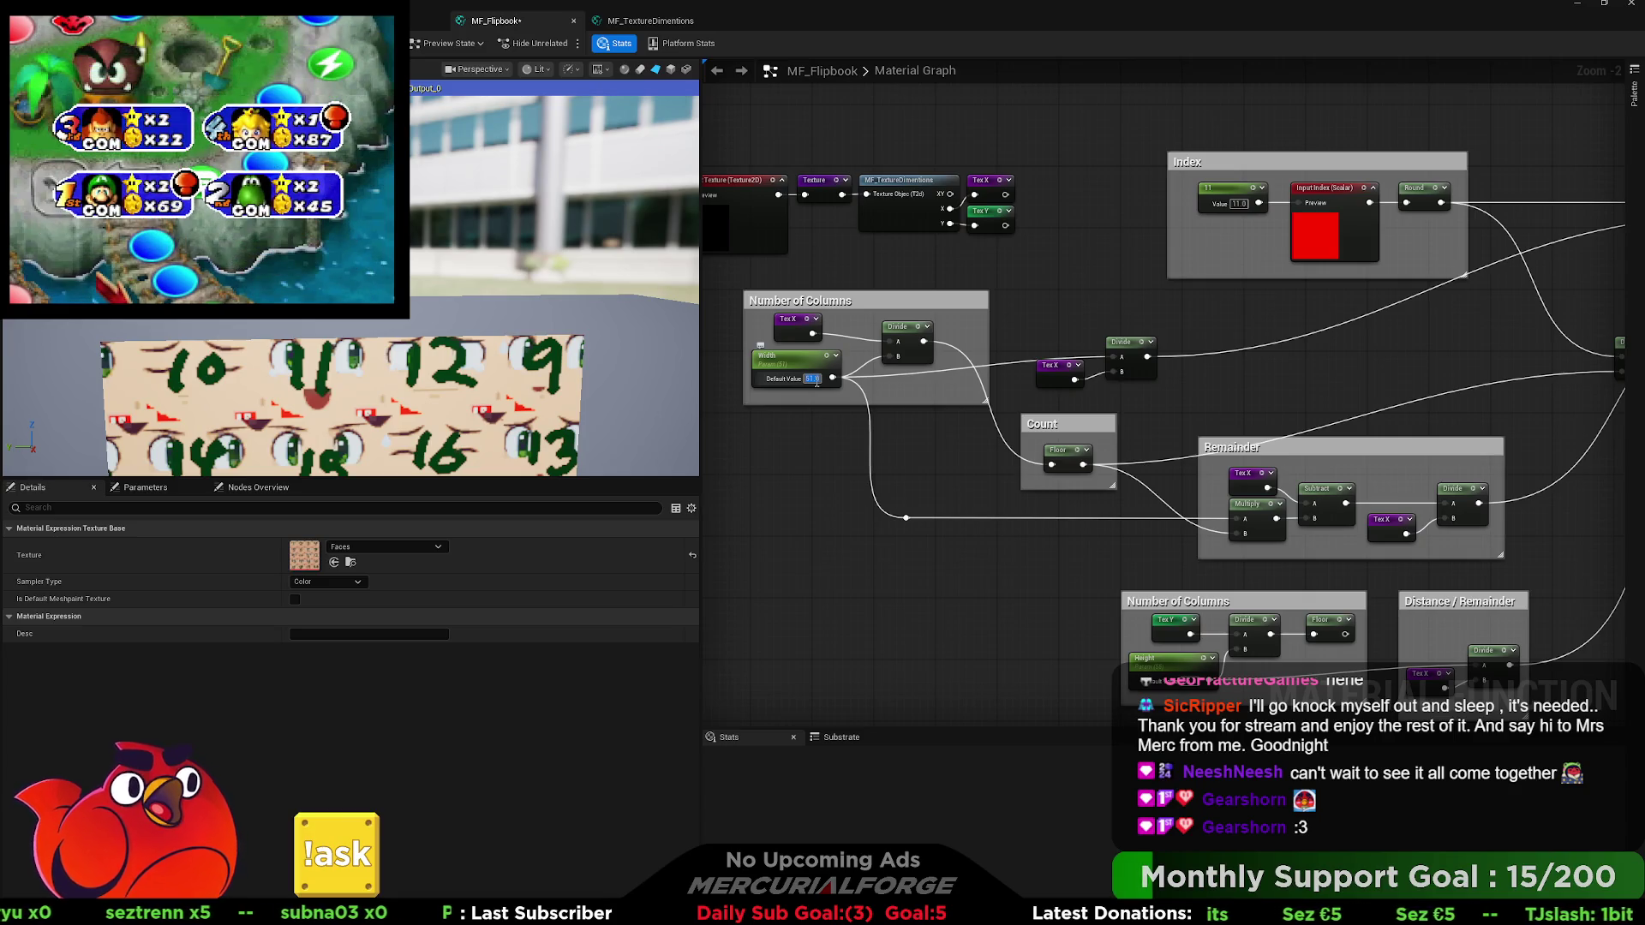
{"action": "type", "text": "64"}
{"action": "key", "text": "Return"}
Set the Height parameter default to 51 and zoom the preview onto the numbered tiles.
{"action": "left_click_drag", "start_coordinate": [1073, 506], "coordinate": [882, 409]}
{"action": "left_click", "coordinate": [999, 585]}
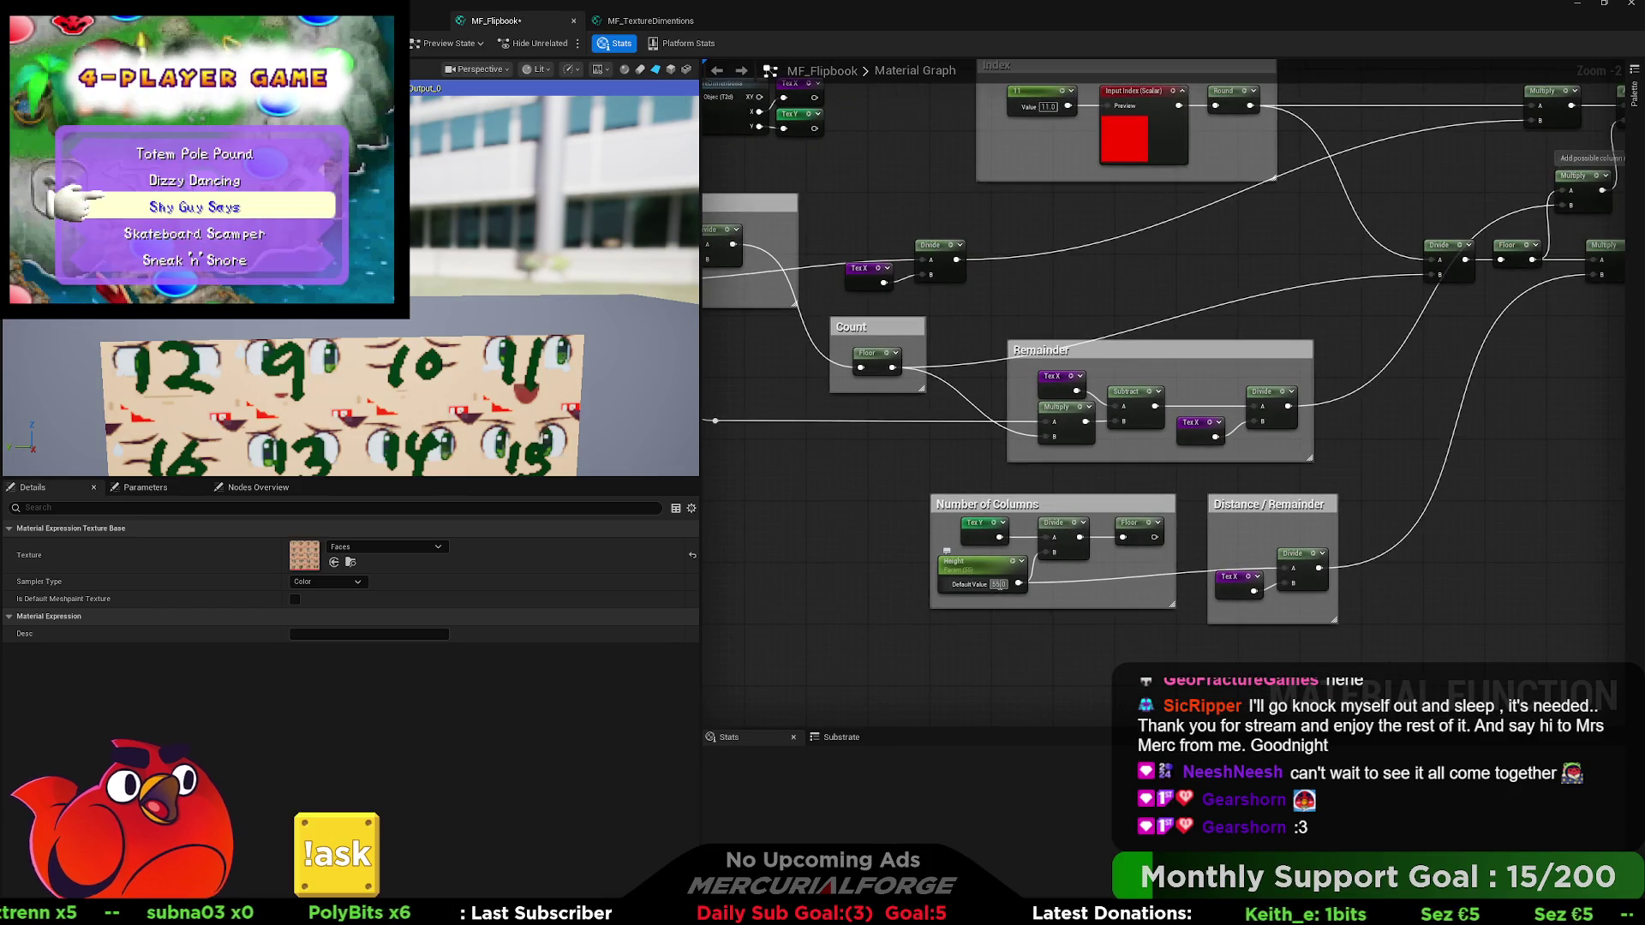
{"action": "type", "text": "1"}
{"action": "key", "text": "Return"}
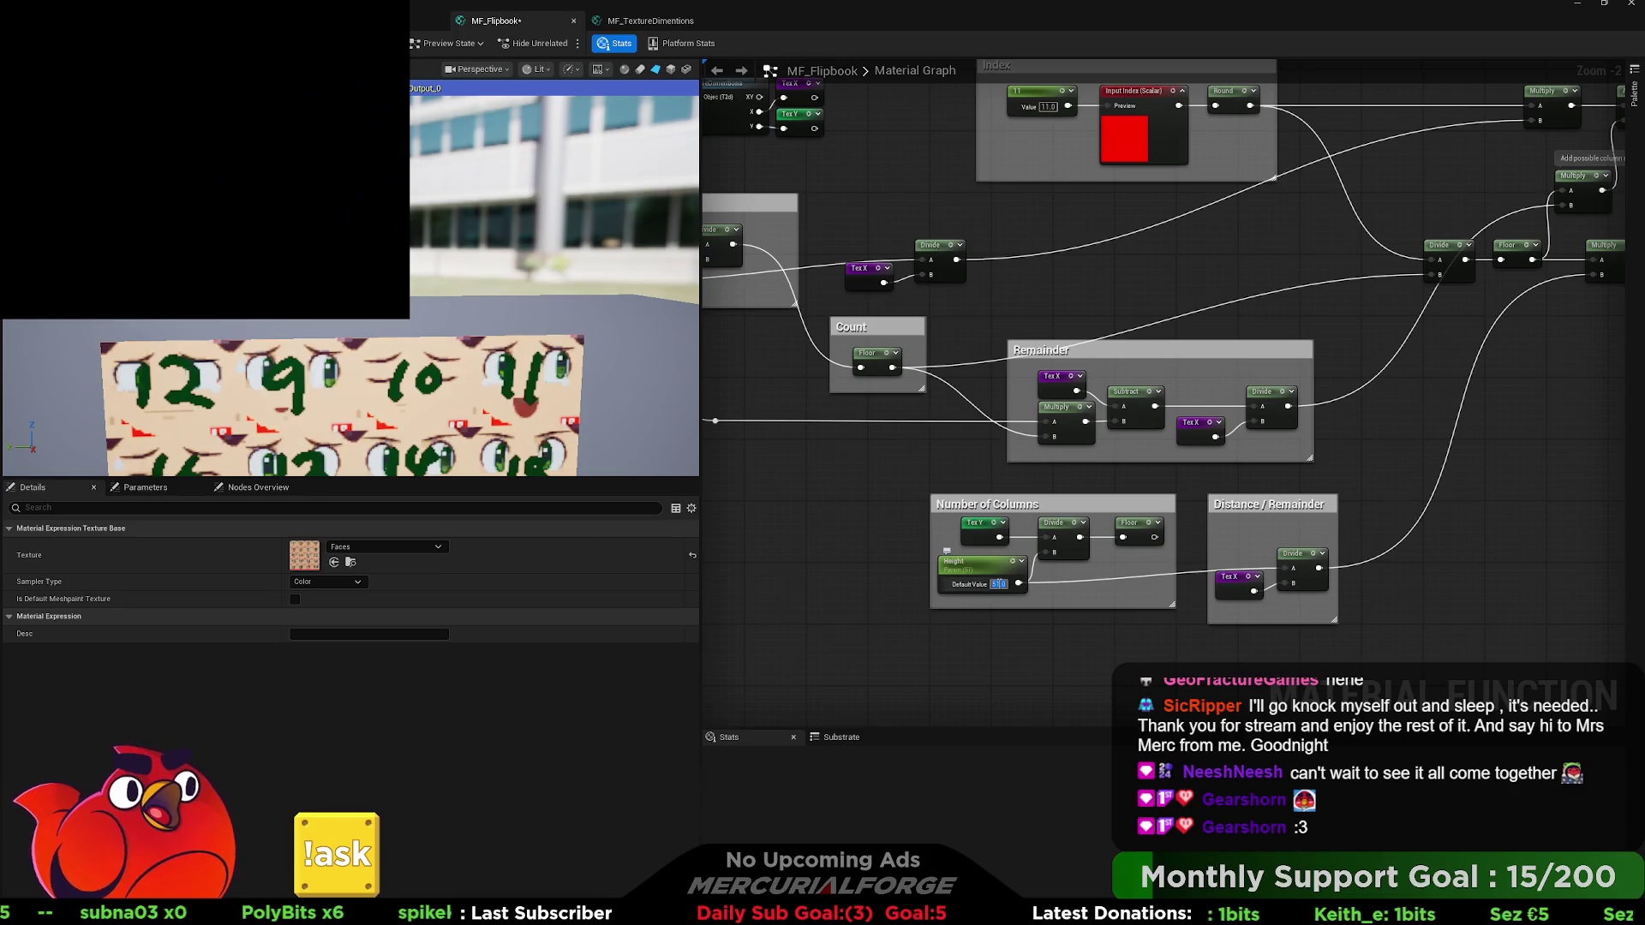
{"action": "left_click", "coordinate": [1028, 286]}
{"action": "left_click_drag", "start_coordinate": [1028, 287], "coordinate": [1184, 441]}
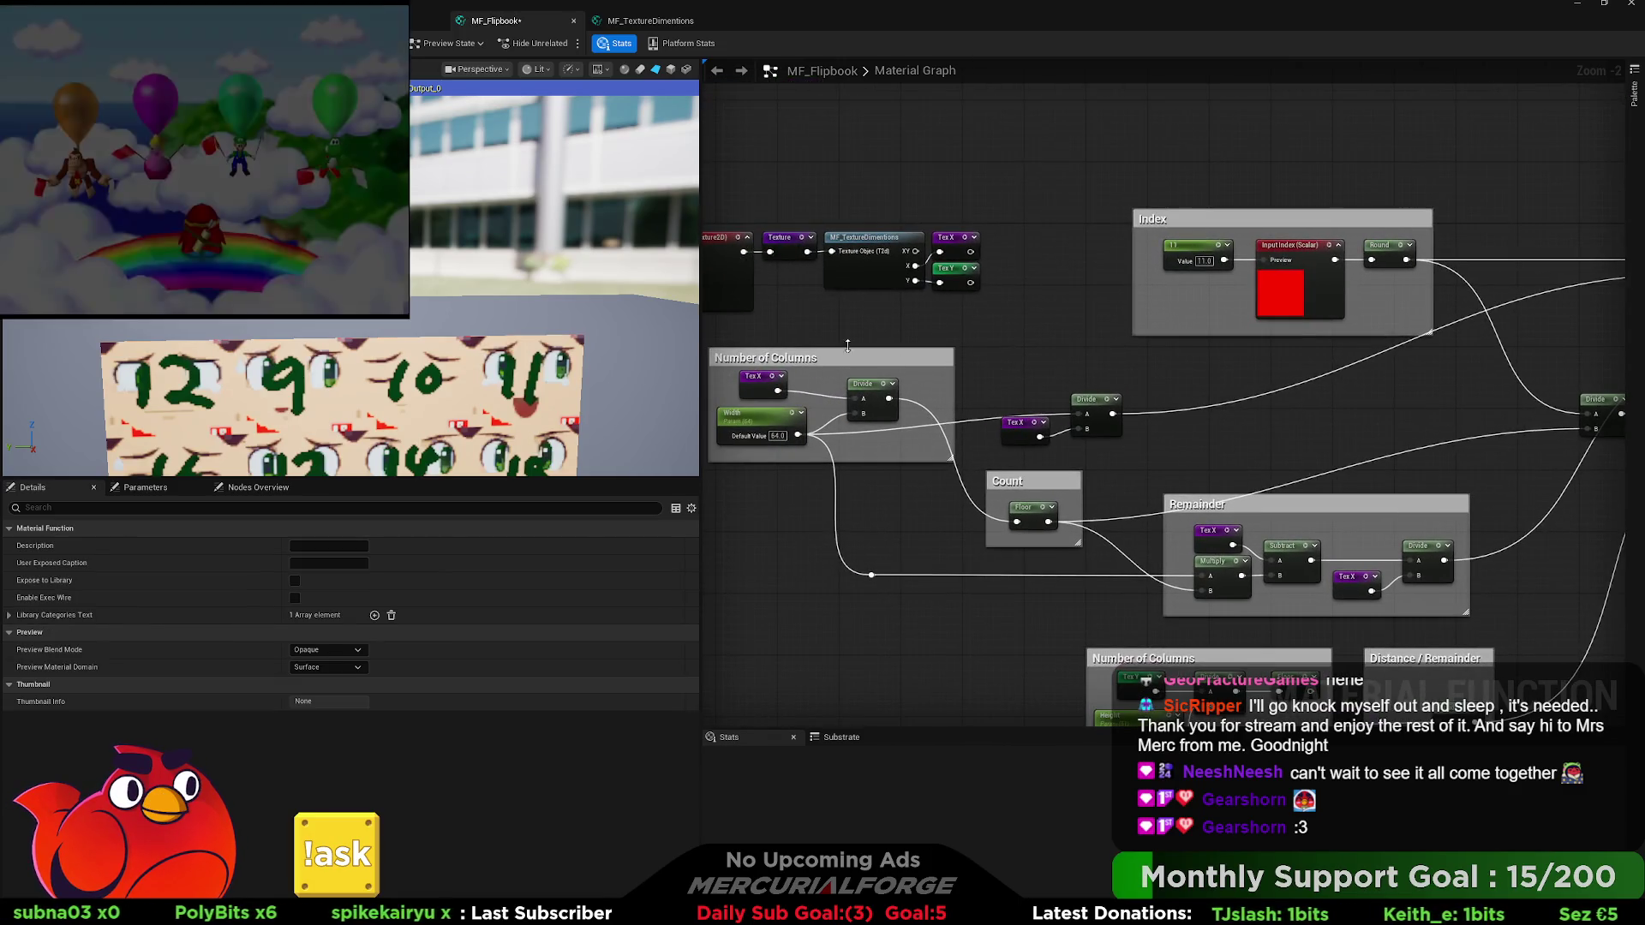
{"action": "key", "text": "ctrl+space"}
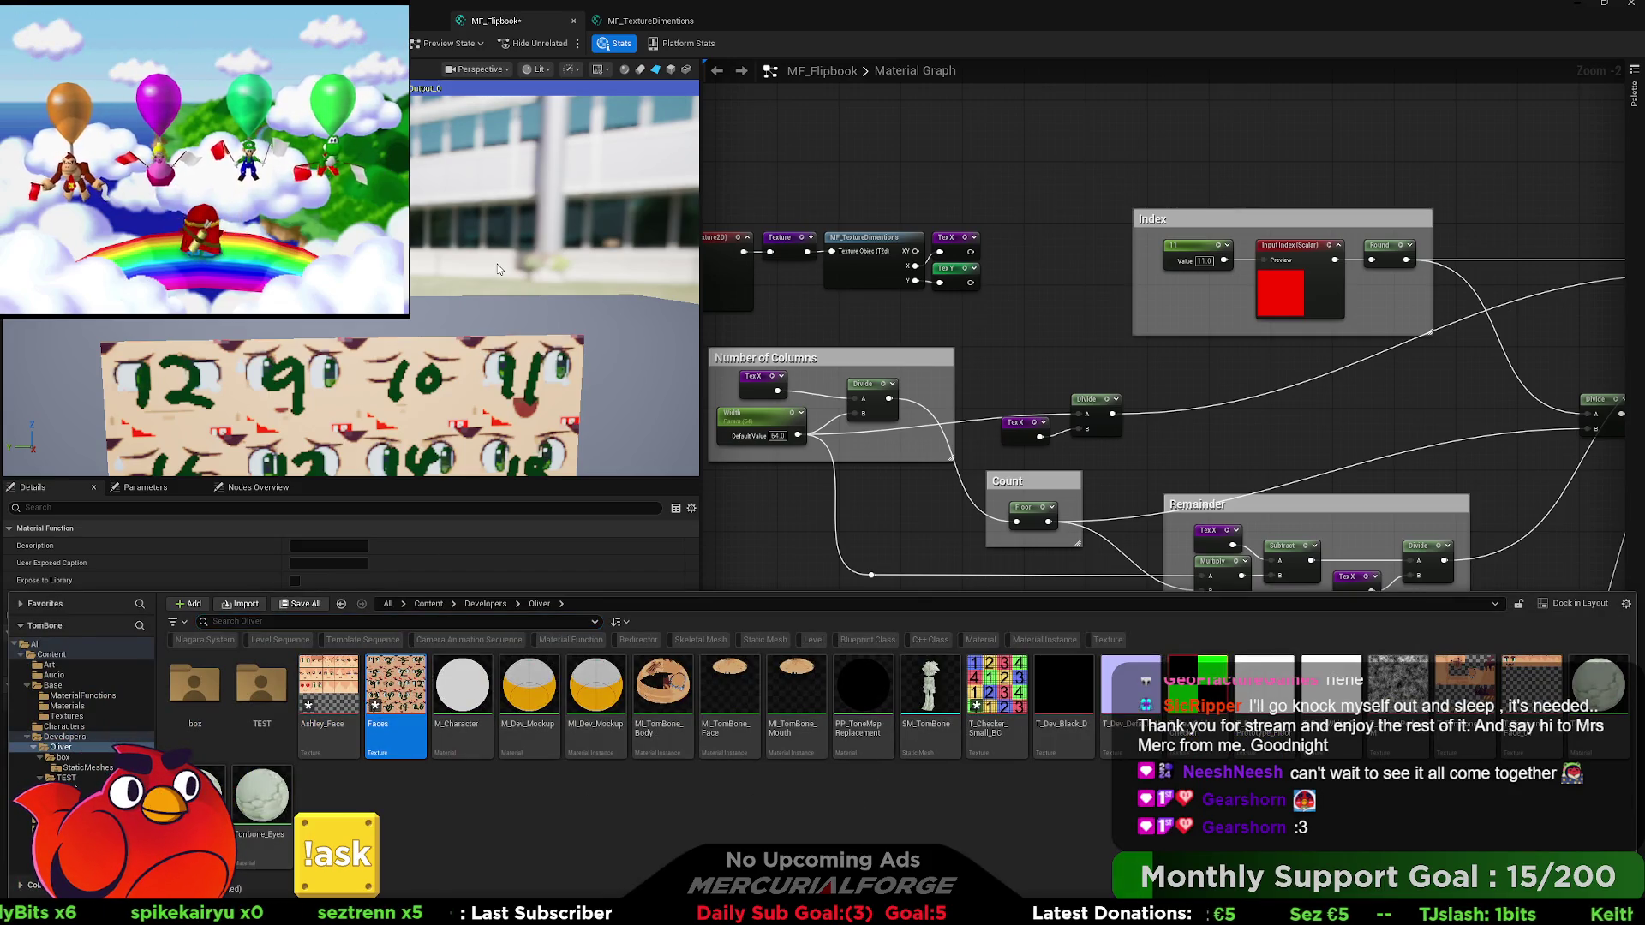
{"action": "mouse_move", "coordinate": [521, 381]}
{"action": "left_mouse_down"}
{"action": "mouse_move", "coordinate": [489, 376]}
{"action": "mouse_move", "coordinate": [488, 332]}
{"action": "mouse_move", "coordinate": [463, 312]}
{"action": "mouse_move", "coordinate": [395, 371]}
{"action": "left_mouse_up"}
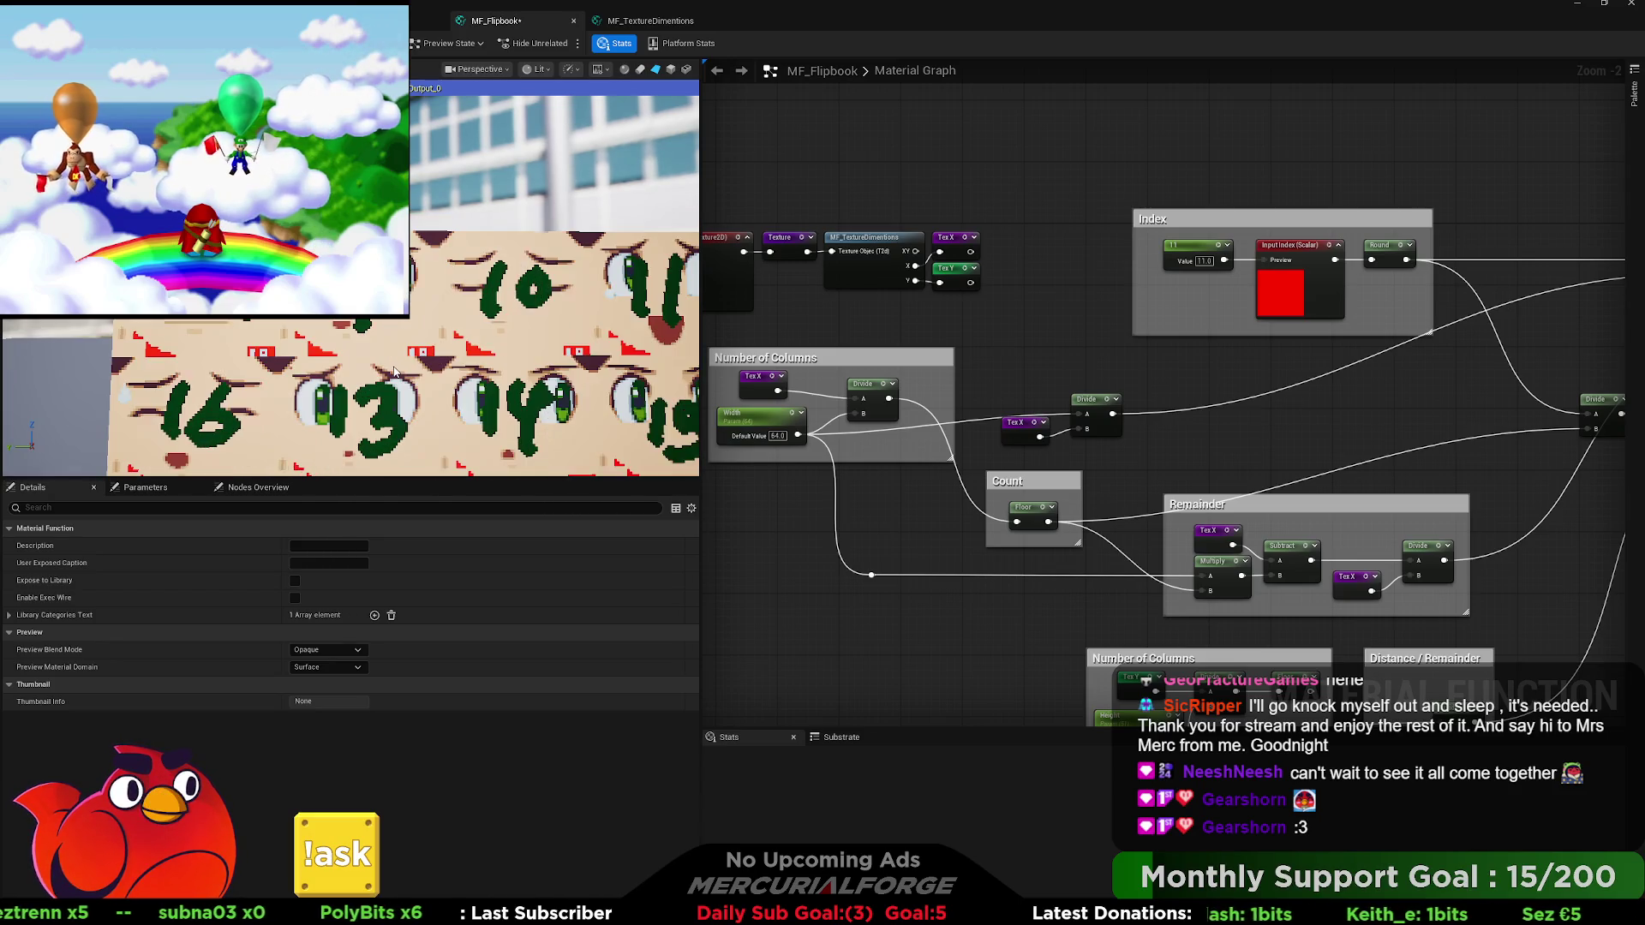
Set the Index constant to 19 and frame the preview on numbered tiles 17 to 19.
{"action": "left_click_drag", "start_coordinate": [445, 322], "coordinate": [445, 383]}
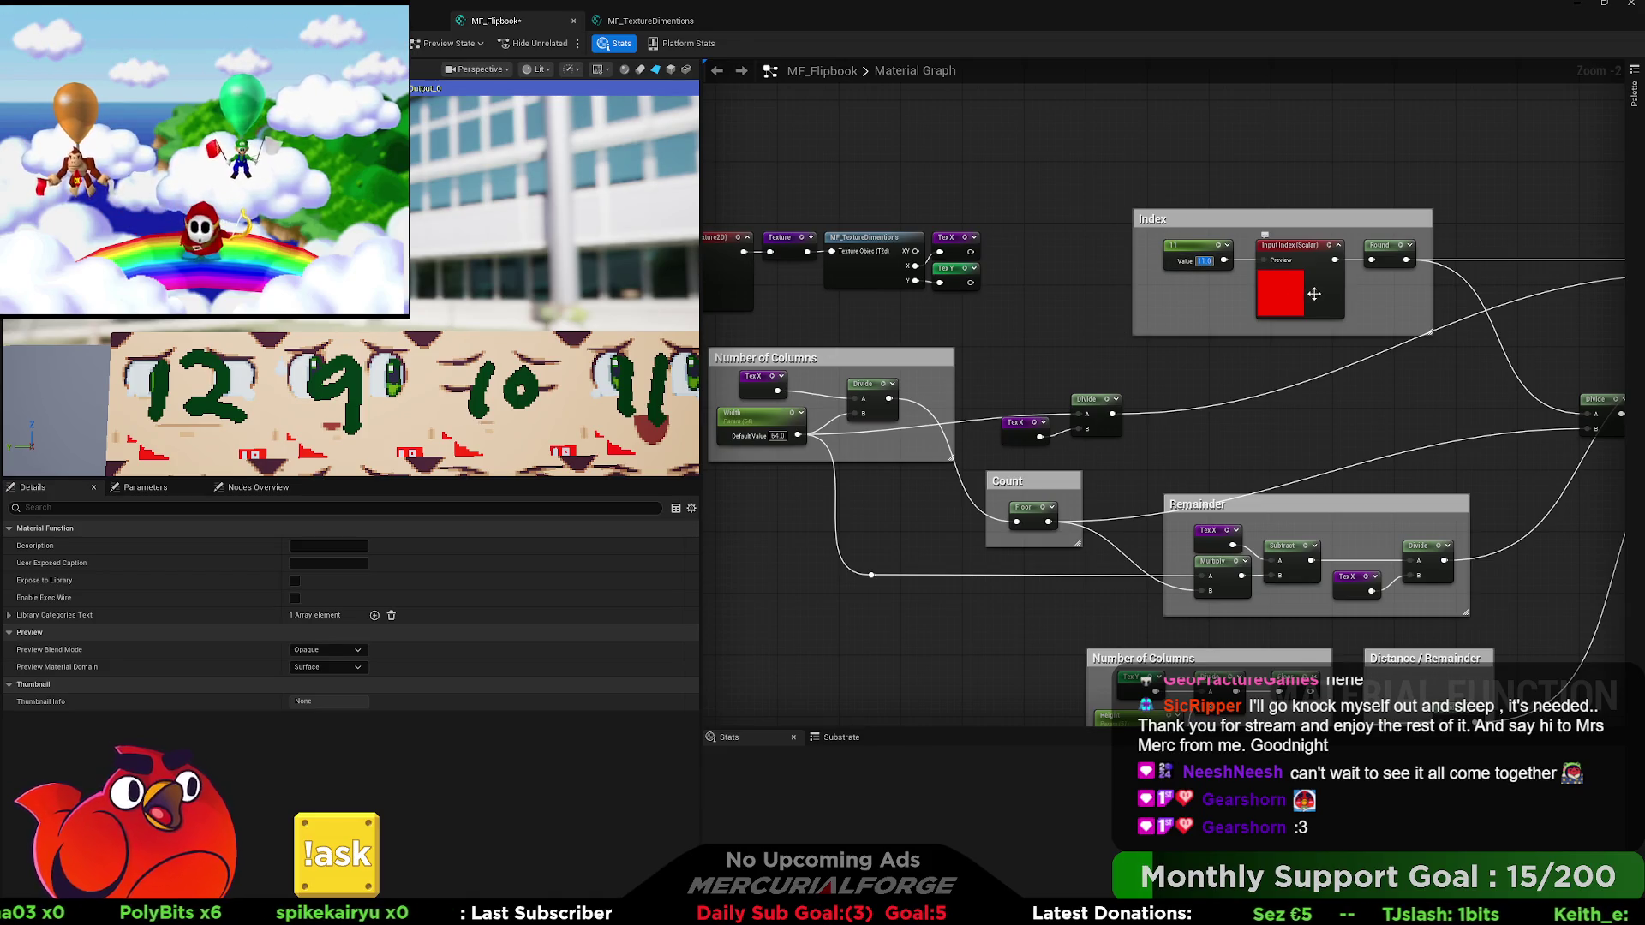
{"action": "type", "text": "9"}
{"action": "key", "text": "Return"}
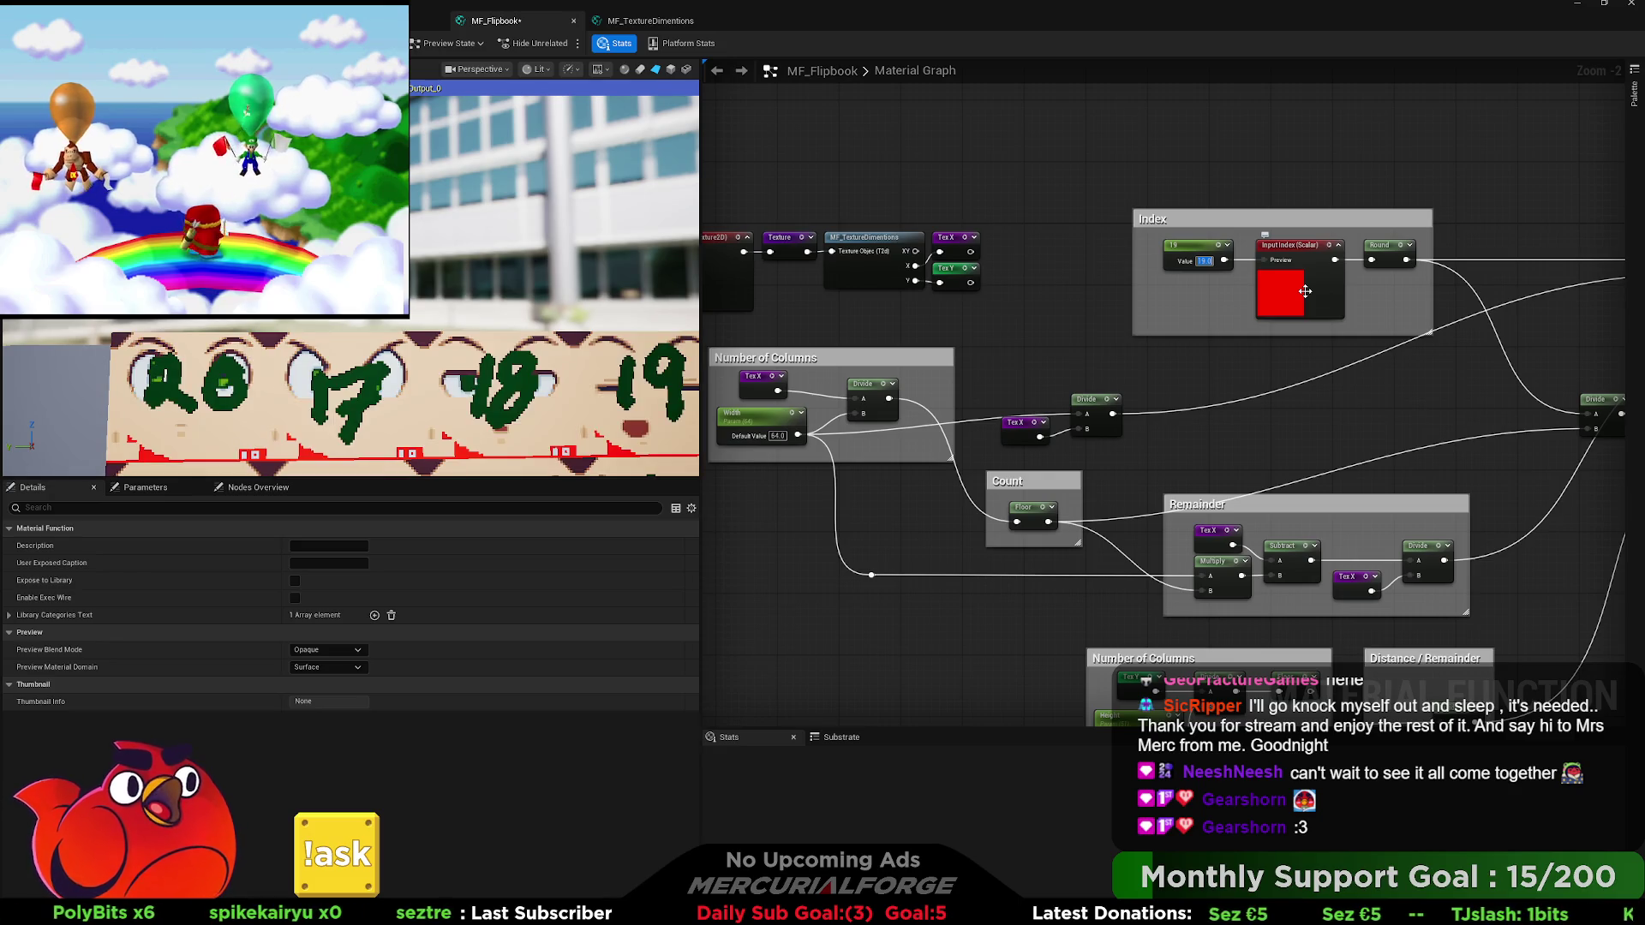
{"action": "mouse_move", "coordinate": [426, 409]}
{"action": "left_mouse_down"}
{"action": "mouse_move", "coordinate": [426, 292]}
{"action": "mouse_move", "coordinate": [426, 475]}
{"action": "mouse_move", "coordinate": [426, 424]}
{"action": "mouse_move", "coordinate": [402, 433]}
{"action": "left_mouse_up"}
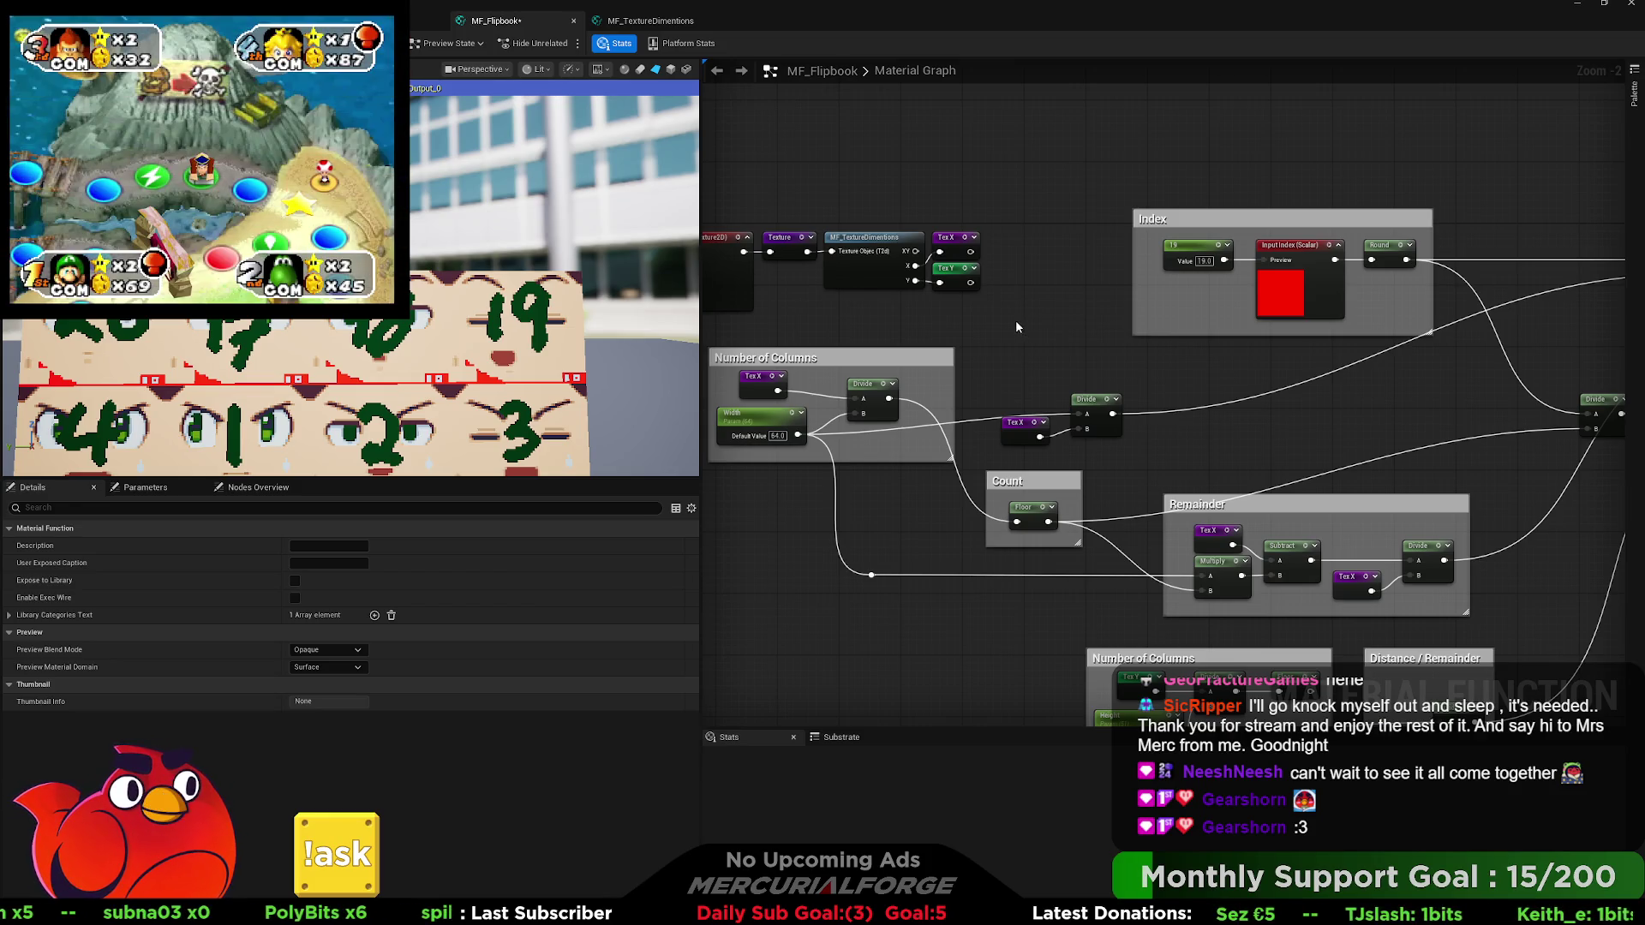
{"action": "left_click_drag", "start_coordinate": [934, 311], "coordinate": [818, 363]}
Align the Output Result, Texture Sample and MakeFloat2 nodes closer together.
{"action": "scroll", "coordinate": [817, 364], "scroll_direction": "up", "scroll_amount": 2}
{"action": "scroll", "coordinate": [1202, 350], "scroll_direction": "down", "scroll_amount": 2}
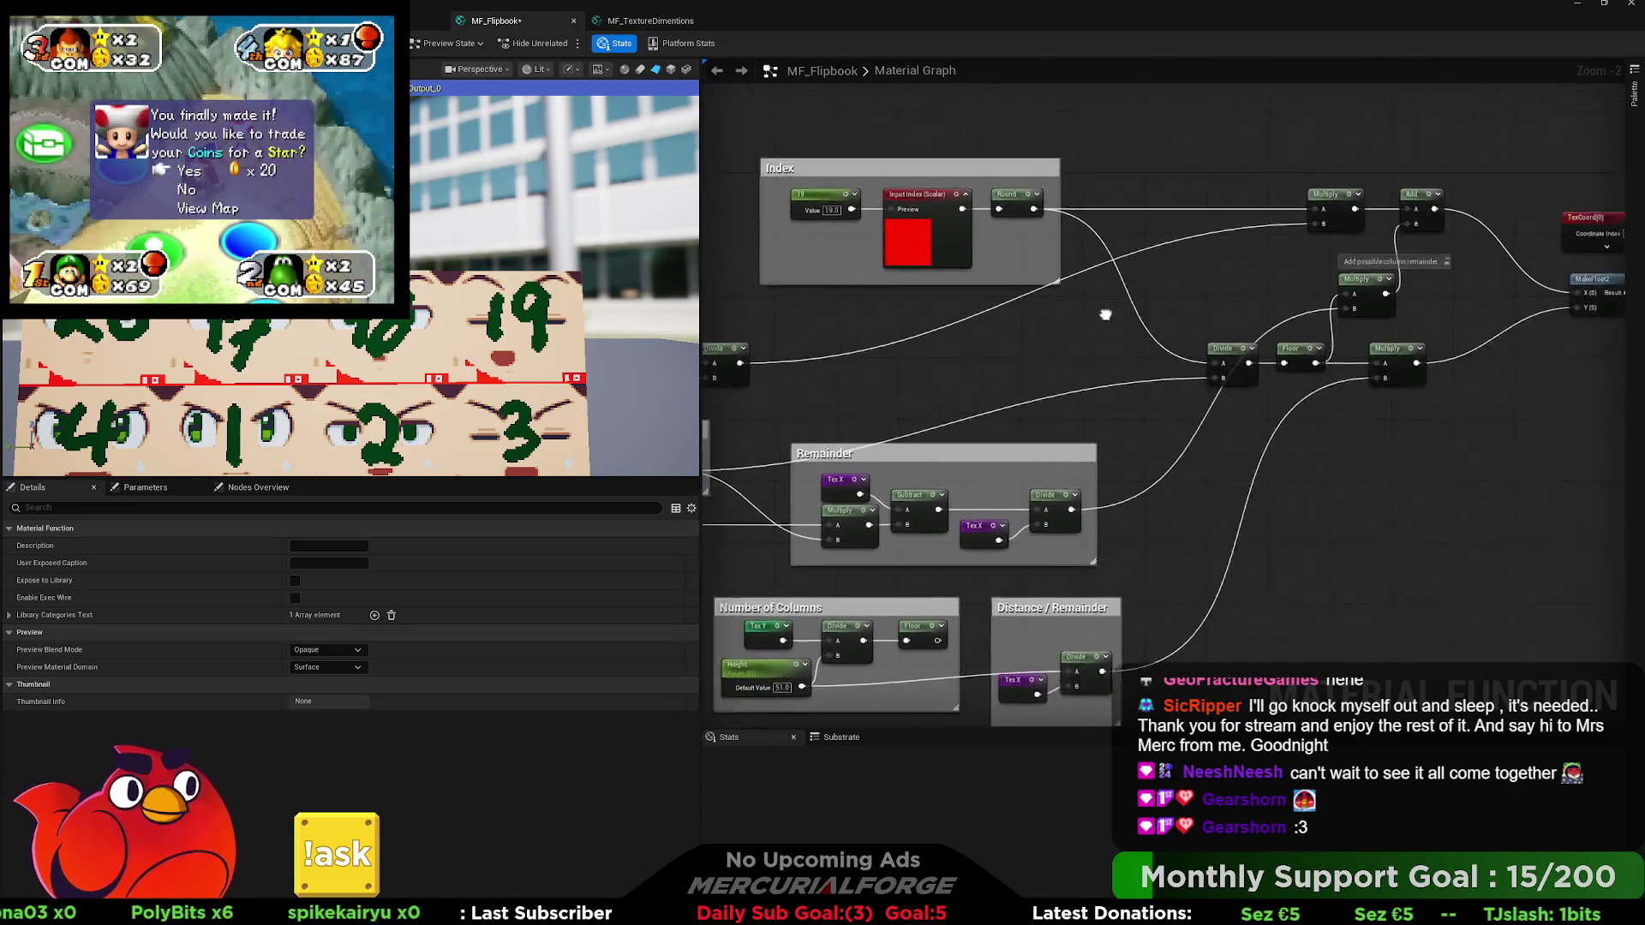
{"action": "mouse_move", "coordinate": [1201, 349]}
{"action": "left_mouse_down"}
{"action": "mouse_move", "coordinate": [1203, 401]}
{"action": "mouse_move", "coordinate": [1046, 490]}
{"action": "left_mouse_up"}
{"action": "scroll", "coordinate": [1243, 493], "scroll_direction": "up", "scroll_amount": 3}
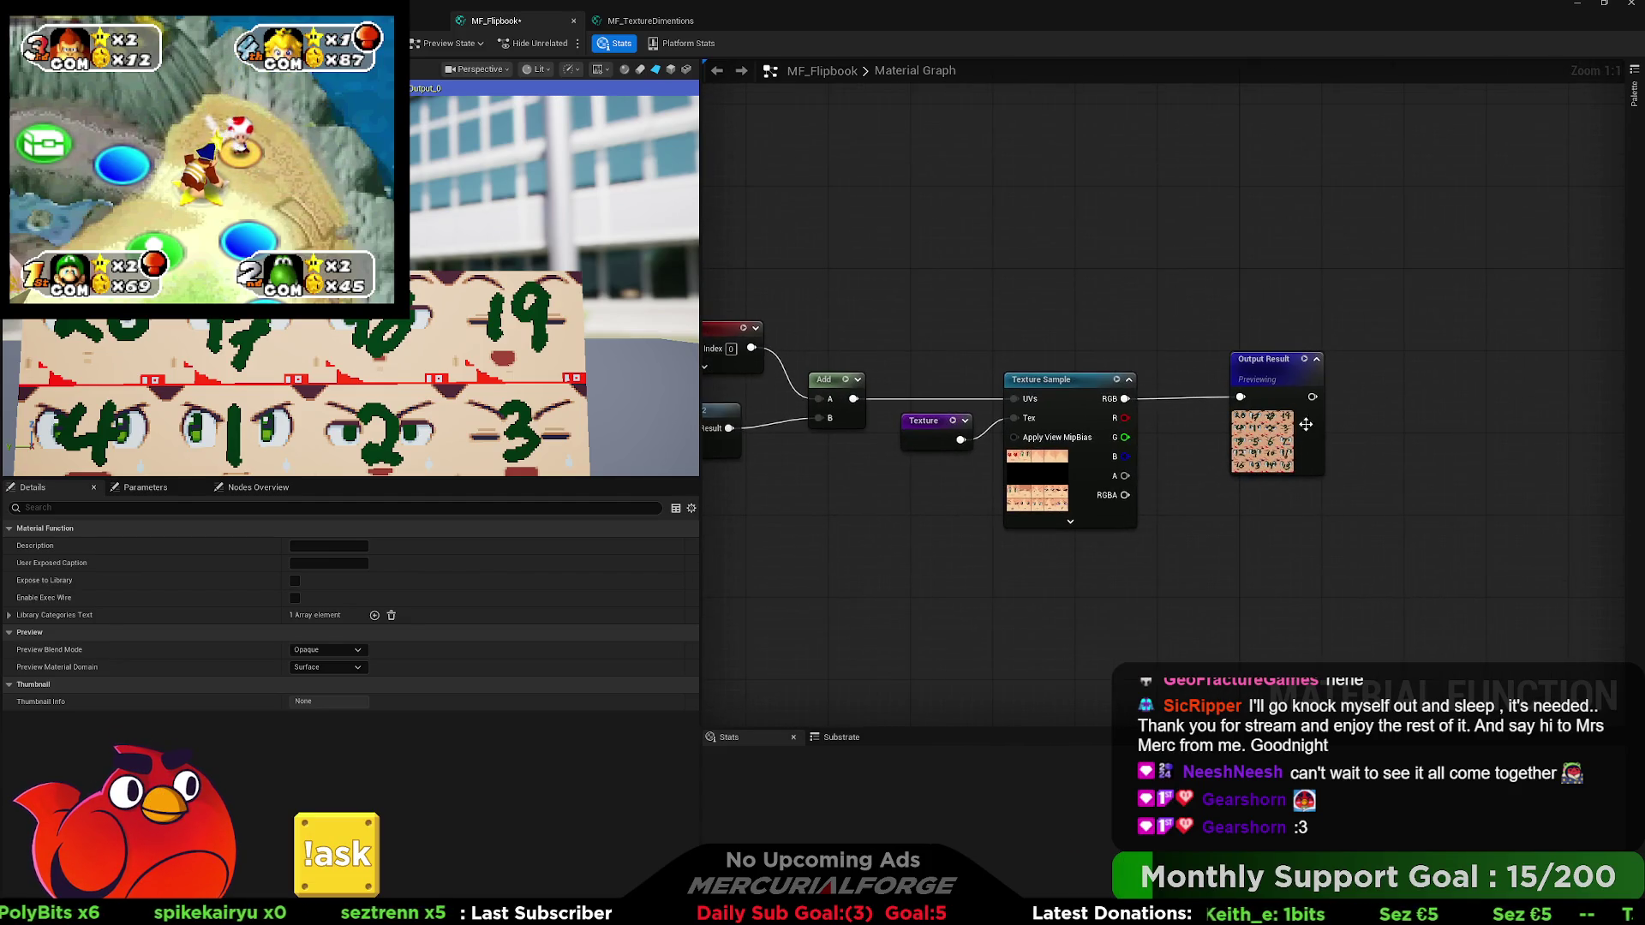
{"action": "left_click_drag", "start_coordinate": [1284, 363], "coordinate": [1212, 363]}
{"action": "left_click_drag", "start_coordinate": [931, 495], "coordinate": [1118, 473]}
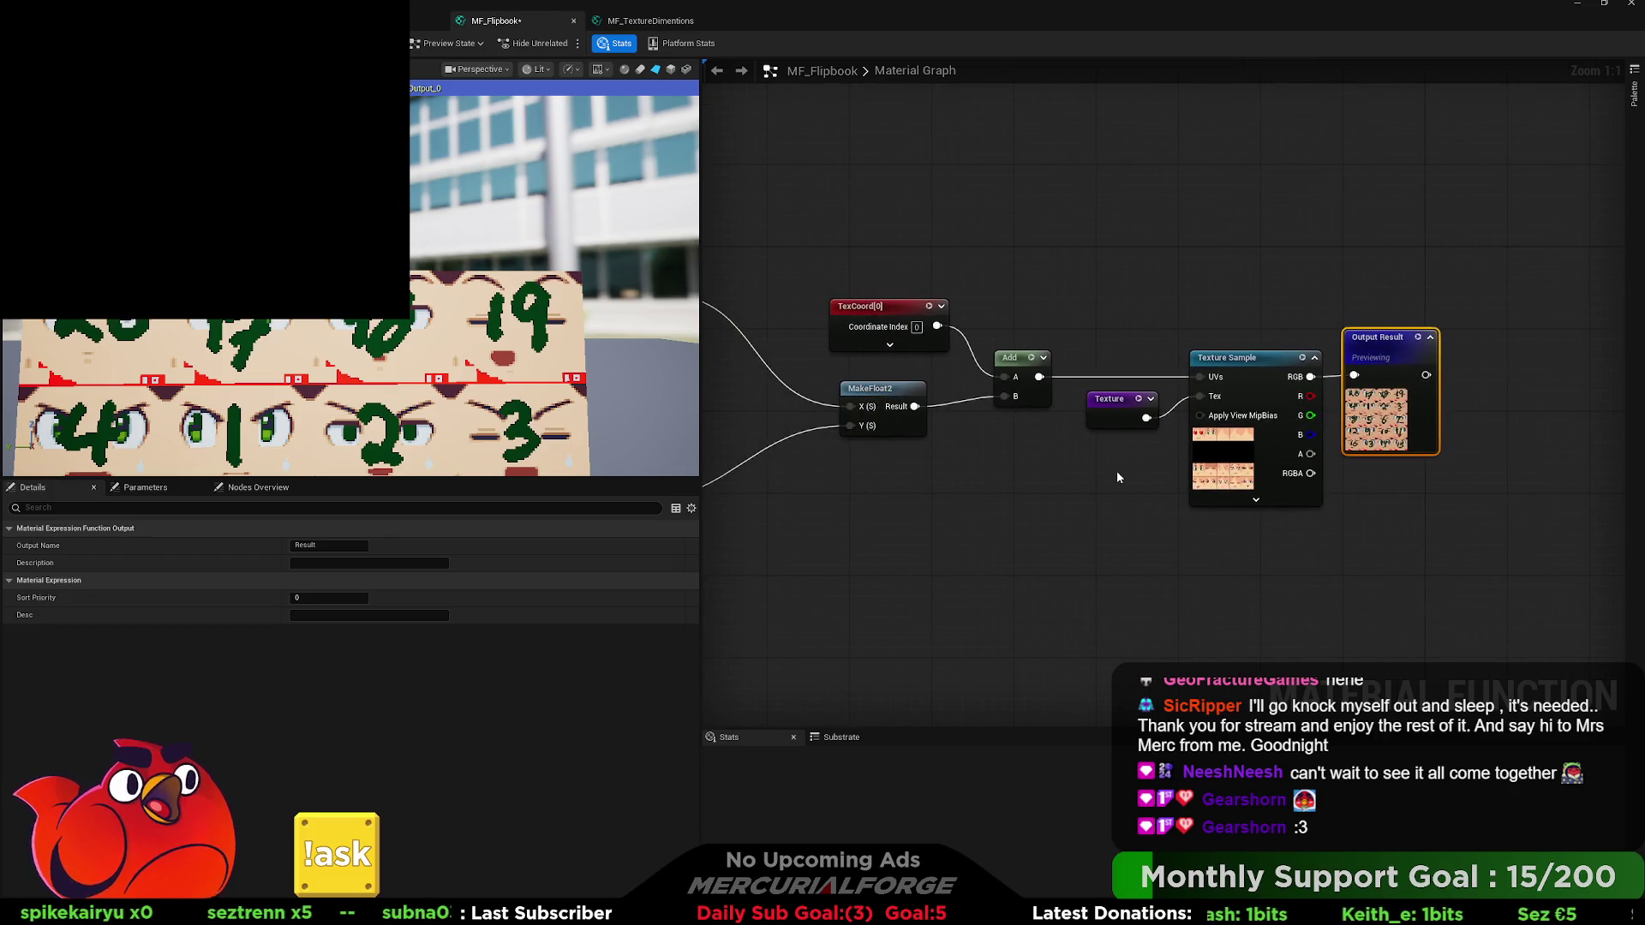
{"action": "mouse_move", "coordinate": [1120, 414]}
{"action": "left_mouse_down"}
{"action": "mouse_move", "coordinate": [1070, 421]}
{"action": "mouse_move", "coordinate": [1303, 418]}
{"action": "left_mouse_up"}
{"action": "left_click_drag", "start_coordinate": [1145, 398], "coordinate": [1148, 396]}
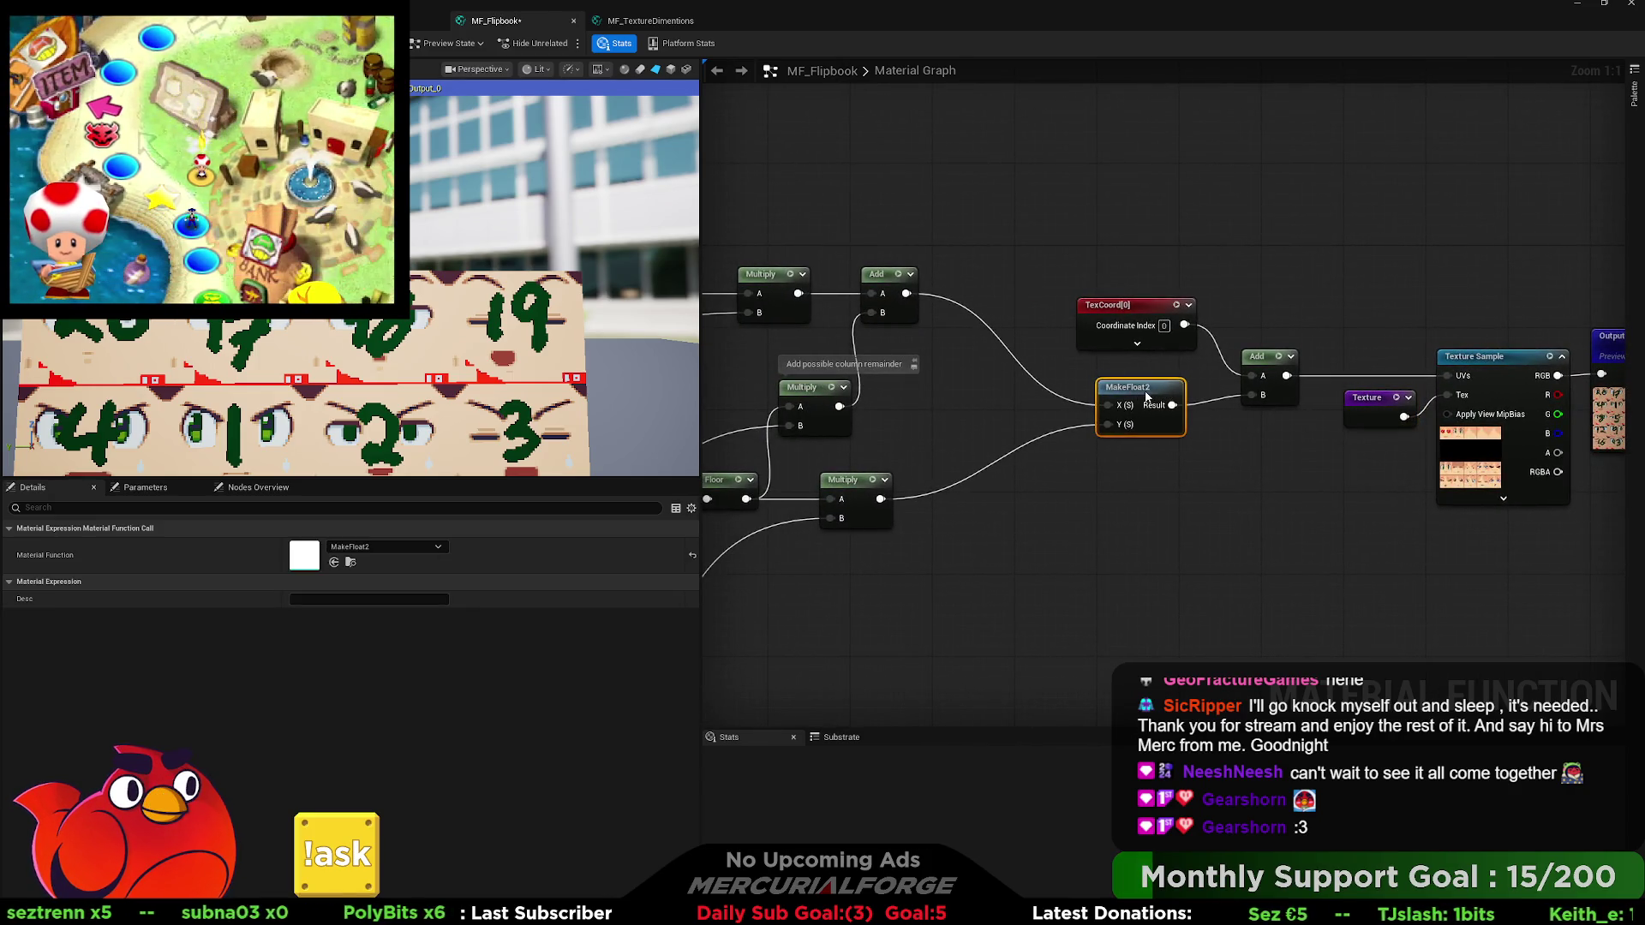
{"action": "mouse_move", "coordinate": [933, 402]}
{"action": "left_mouse_down"}
{"action": "mouse_move", "coordinate": [1225, 420]}
{"action": "mouse_move", "coordinate": [1286, 363]}
{"action": "left_mouse_up"}
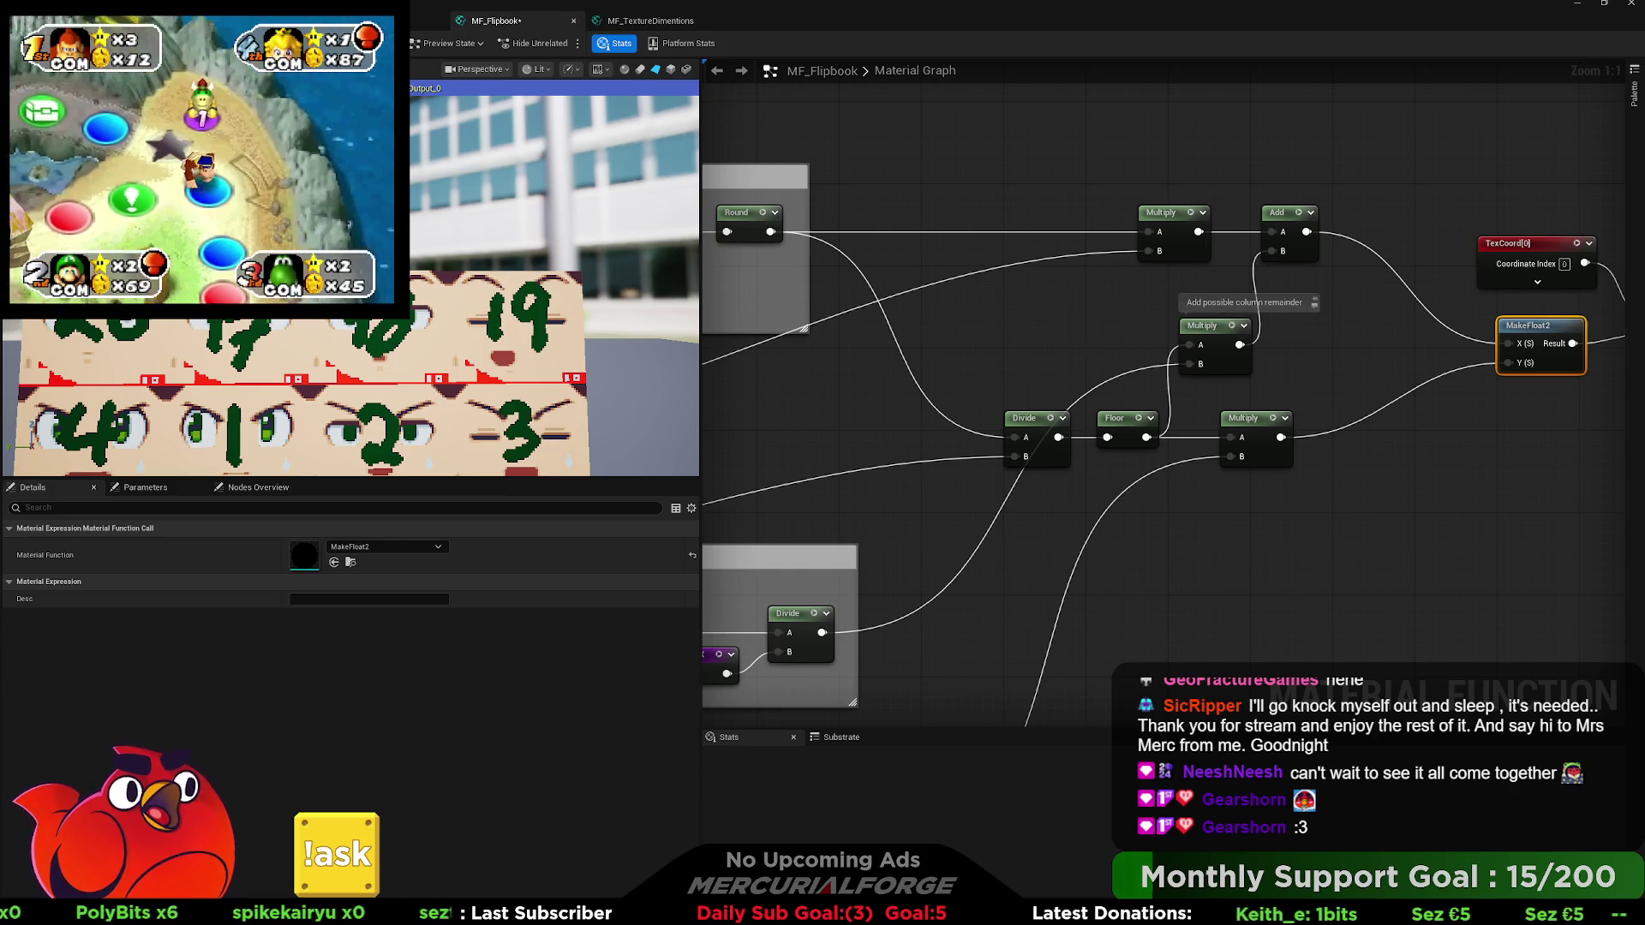
Rearrange the Count group with Tex X and Divide outside it, and add a ColumnCount reroute usage.
{"action": "scroll", "coordinate": [1151, 341], "scroll_direction": "down", "scroll_amount": 2}
{"action": "scroll", "coordinate": [1151, 341], "scroll_direction": "down", "scroll_amount": 1}
{"action": "mouse_move", "coordinate": [1151, 341]}
{"action": "left_mouse_down"}
{"action": "mouse_move", "coordinate": [1159, 410]}
{"action": "mouse_move", "coordinate": [1156, 396]}
{"action": "left_mouse_up"}
{"action": "scroll", "coordinate": [1156, 396], "scroll_direction": "up", "scroll_amount": 2}
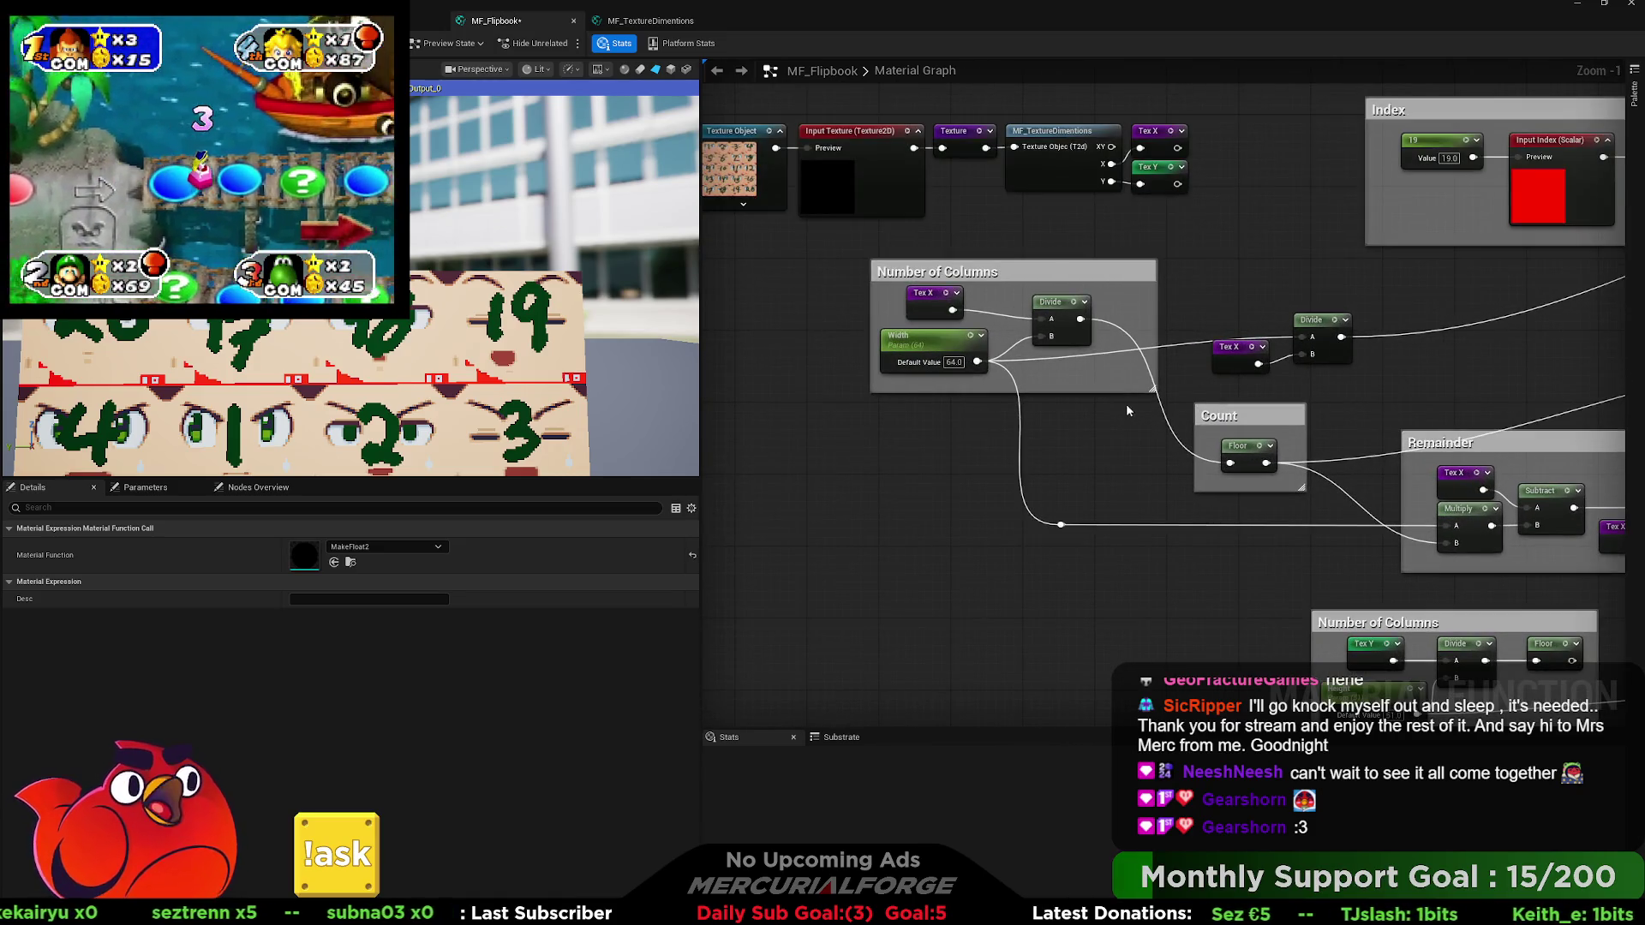
{"action": "left_click_drag", "start_coordinate": [1128, 411], "coordinate": [1028, 434]}
{"action": "left_click_drag", "start_coordinate": [1166, 443], "coordinate": [1149, 293]}
{"action": "left_click_drag", "start_coordinate": [1264, 398], "coordinate": [1110, 367]}
{"action": "left_click_drag", "start_coordinate": [1225, 358], "coordinate": [1196, 433]}
{"action": "mouse_move", "coordinate": [1156, 305]}
{"action": "left_mouse_down"}
{"action": "mouse_move", "coordinate": [994, 330]}
{"action": "mouse_move", "coordinate": [966, 354]}
{"action": "mouse_move", "coordinate": [1012, 348]}
{"action": "left_mouse_up"}
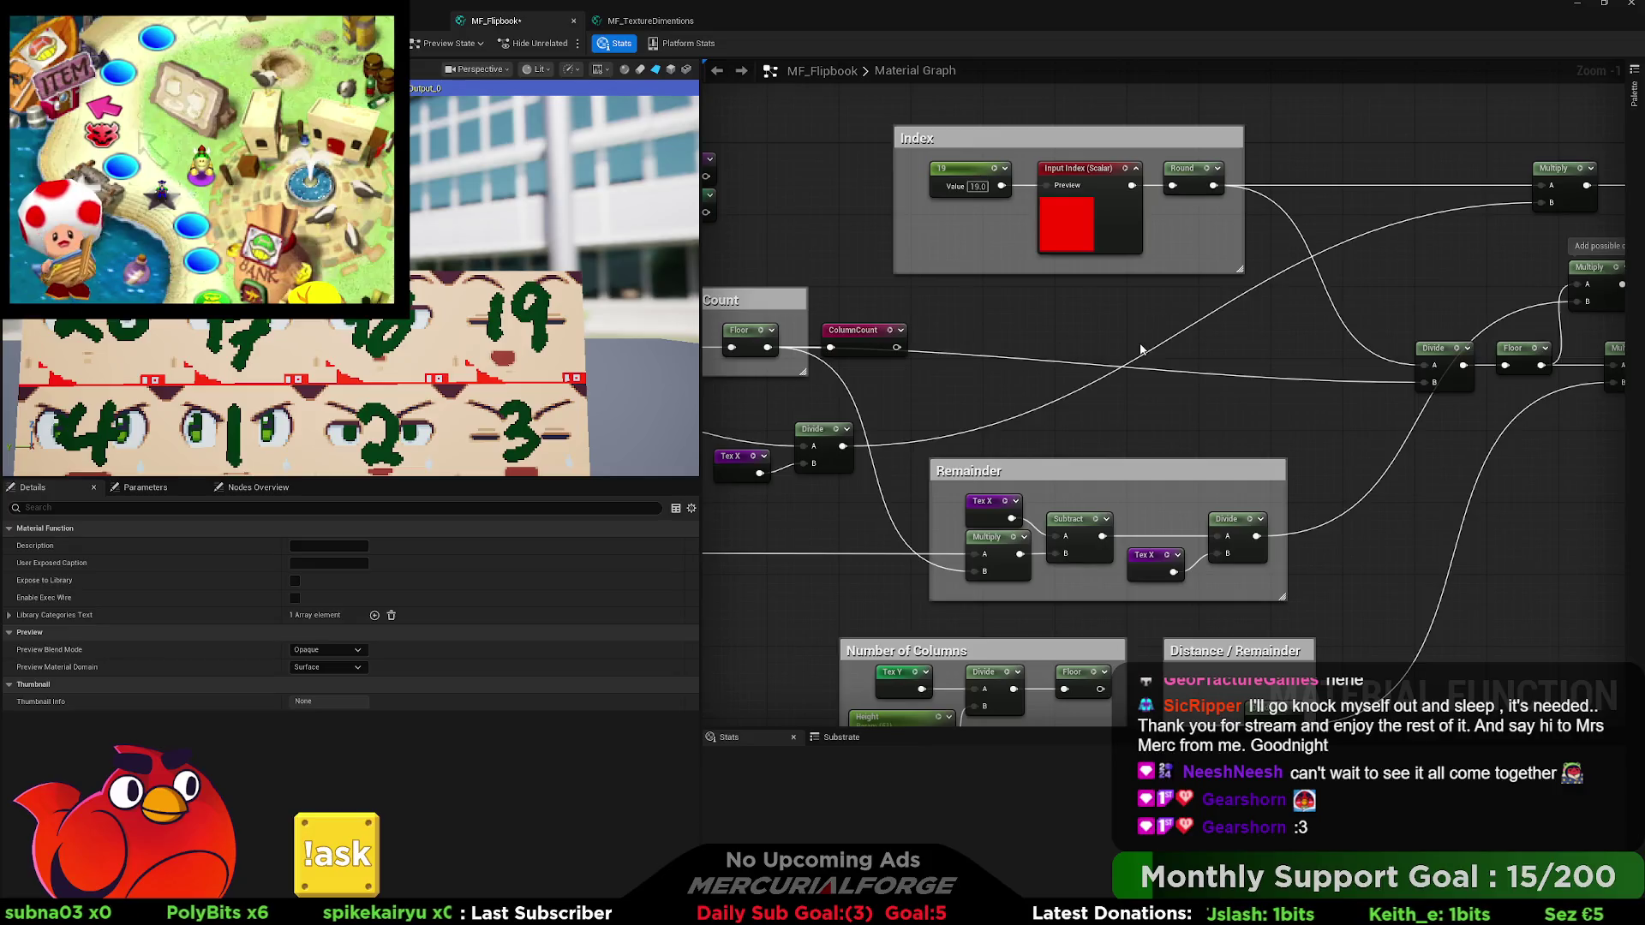
{"action": "key", "text": "ctrl+v"}
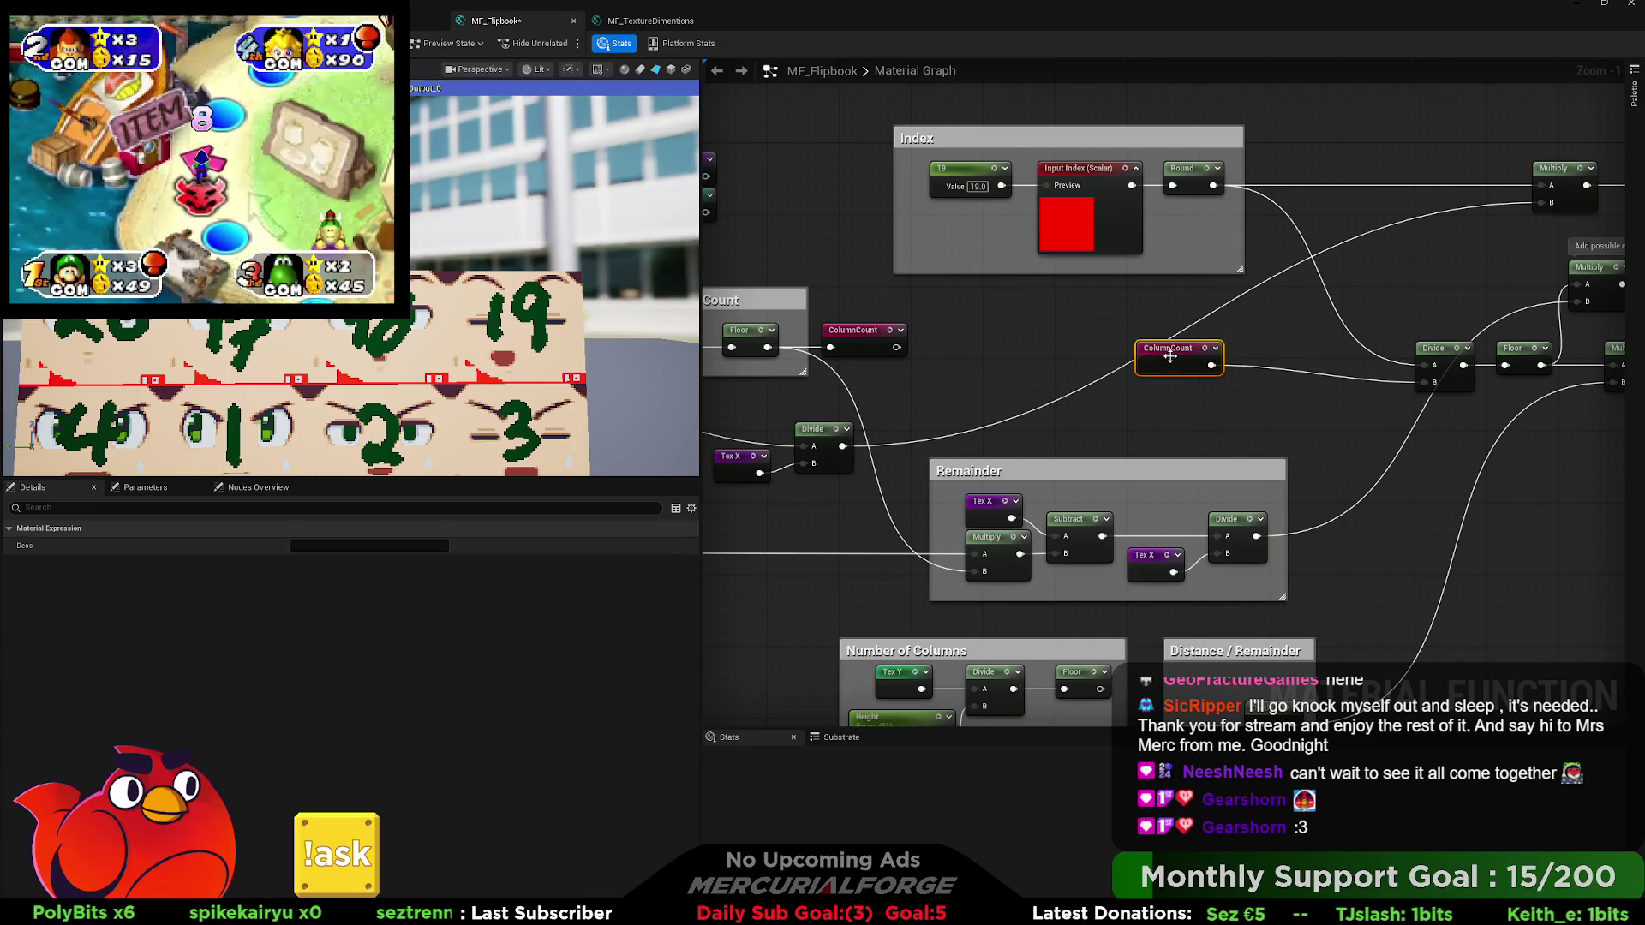
Place the ColumnCount reroute beside the Remainder Multiply and widen the Remainder comment around it.
{"action": "left_click_drag", "start_coordinate": [1170, 363], "coordinate": [1324, 382]}
{"action": "mouse_move", "coordinate": [975, 405]}
{"action": "left_mouse_down"}
{"action": "mouse_move", "coordinate": [1232, 391]}
{"action": "mouse_move", "coordinate": [1157, 368]}
{"action": "left_mouse_up"}
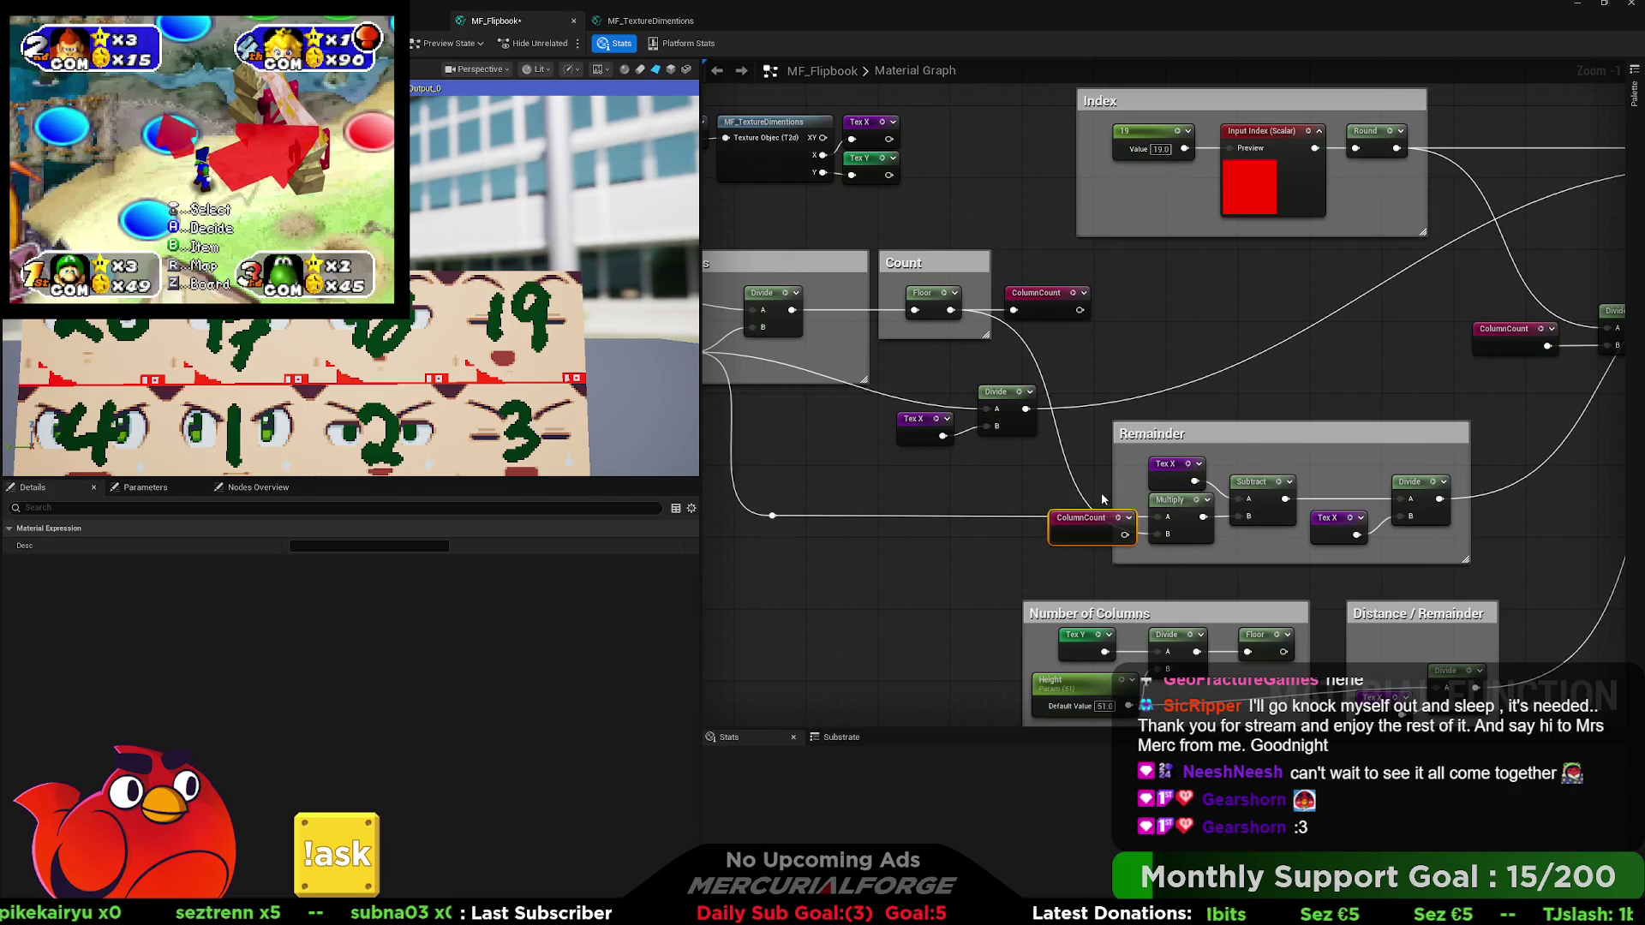
{"action": "left_click_drag", "start_coordinate": [1113, 479], "coordinate": [1022, 479]}
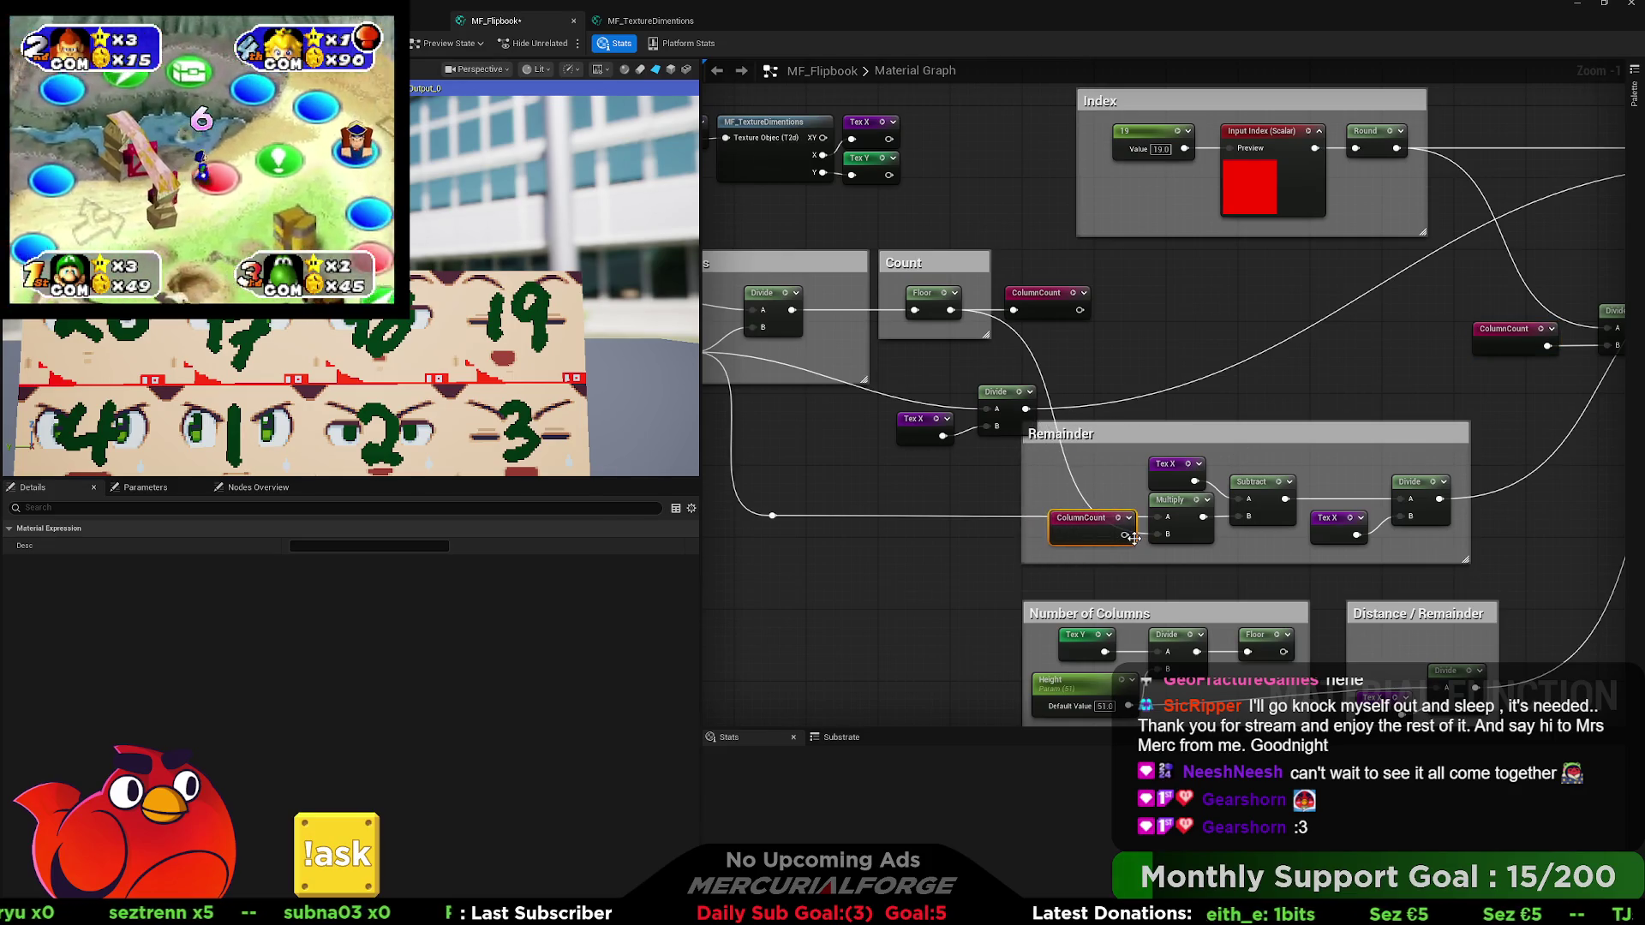
{"action": "left_click_drag", "start_coordinate": [1144, 539], "coordinate": [1124, 540]}
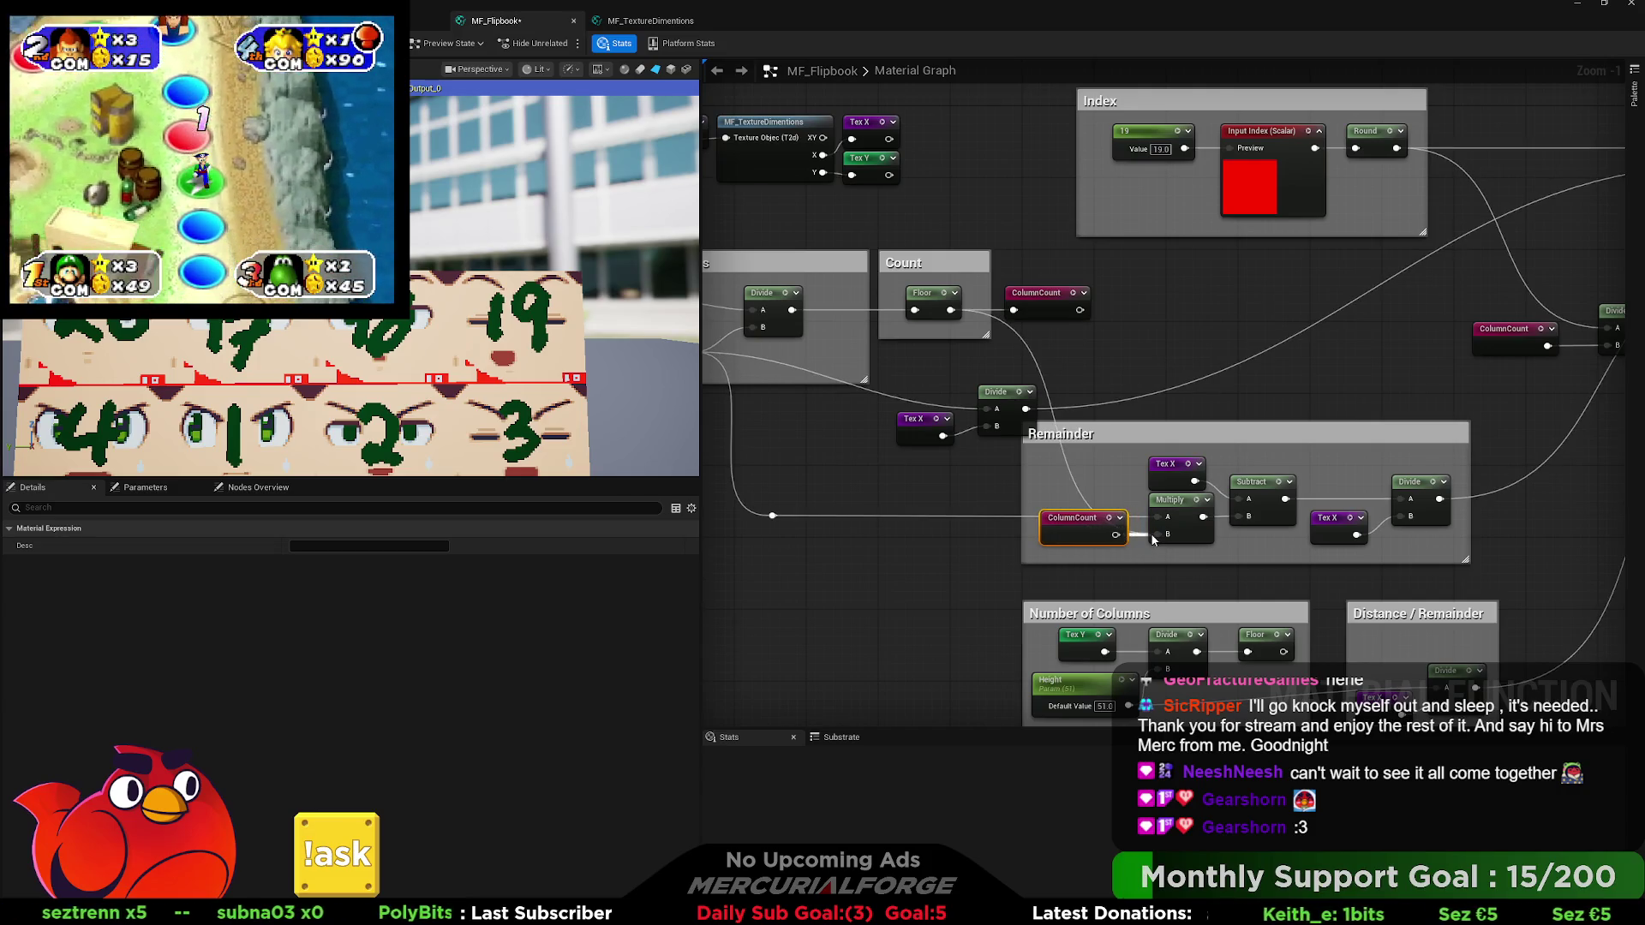
Move the Width parameter out of Number of Columns and start a named reroute from its output.
{"action": "left_click_drag", "start_coordinate": [1044, 518], "coordinate": [1138, 487]}
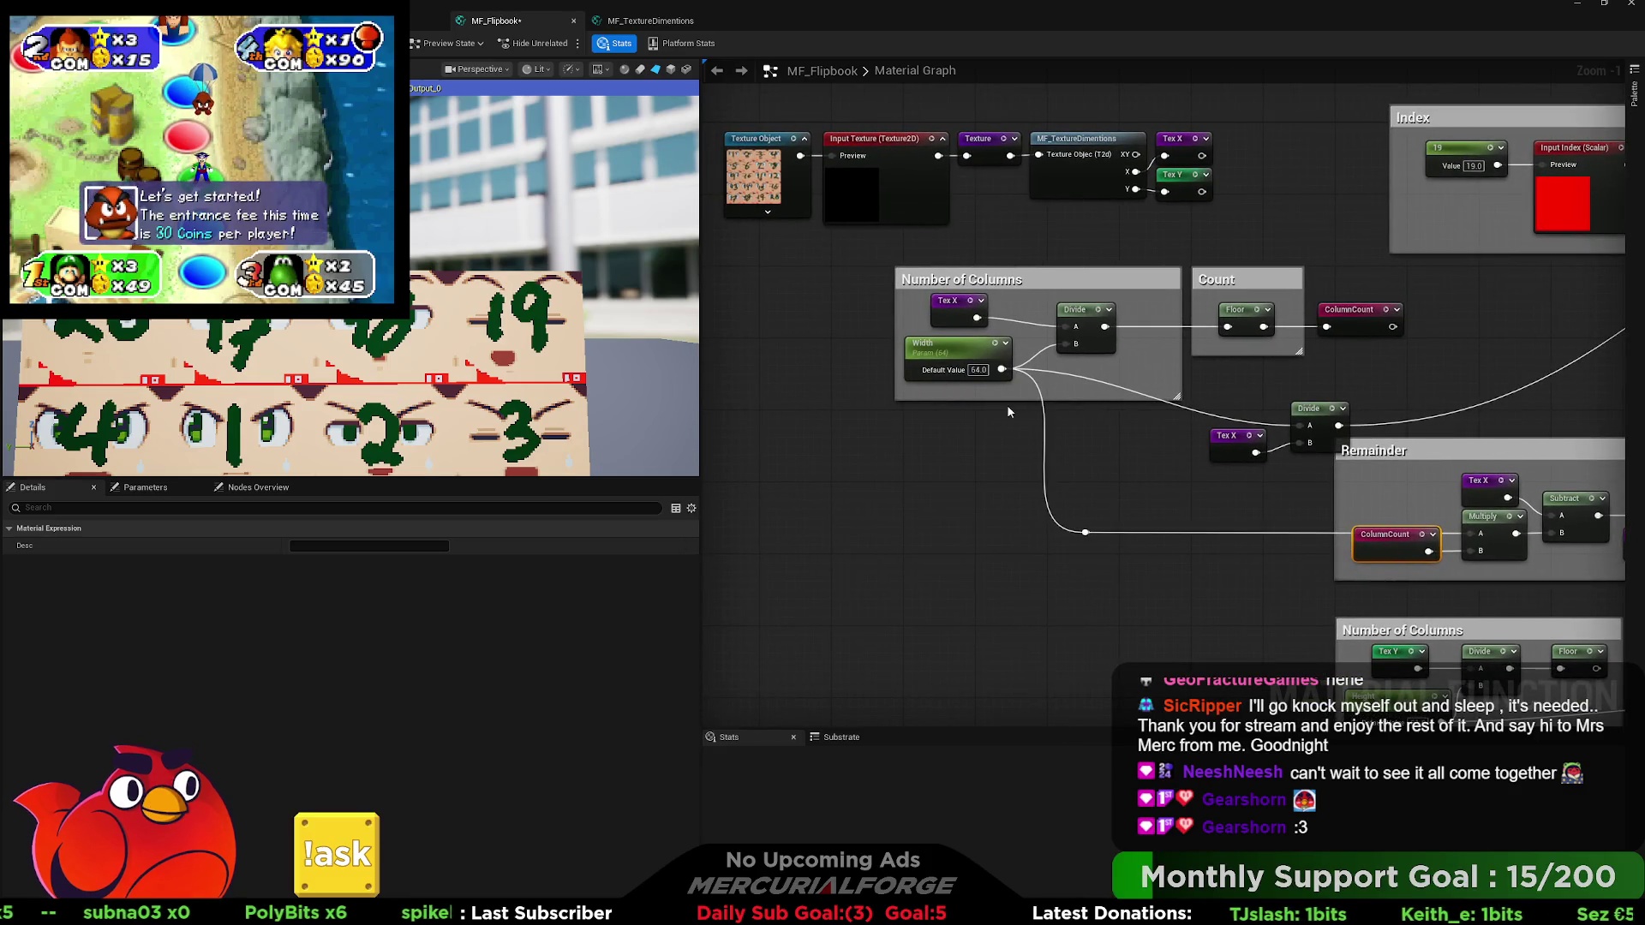
{"action": "left_click_drag", "start_coordinate": [1009, 412], "coordinate": [1004, 465]}
{"action": "mouse_move", "coordinate": [967, 403]}
{"action": "left_mouse_down"}
{"action": "mouse_move", "coordinate": [1044, 441]}
{"action": "mouse_move", "coordinate": [1197, 455]}
{"action": "left_mouse_up"}
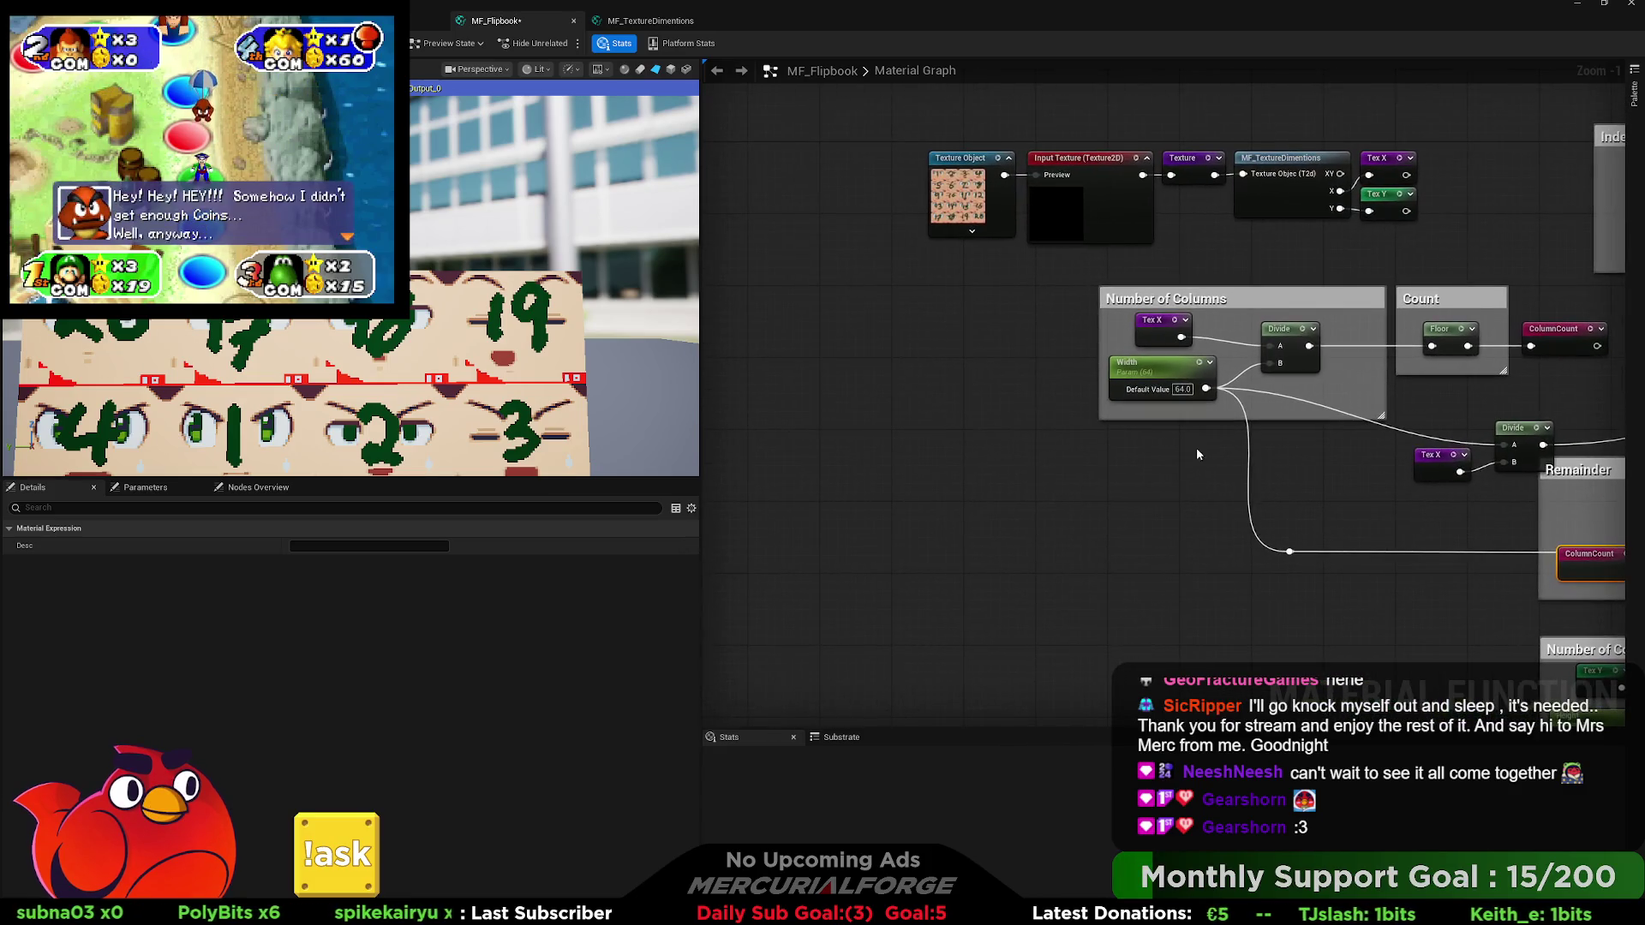
{"action": "left_click_drag", "start_coordinate": [1179, 371], "coordinate": [952, 365]}
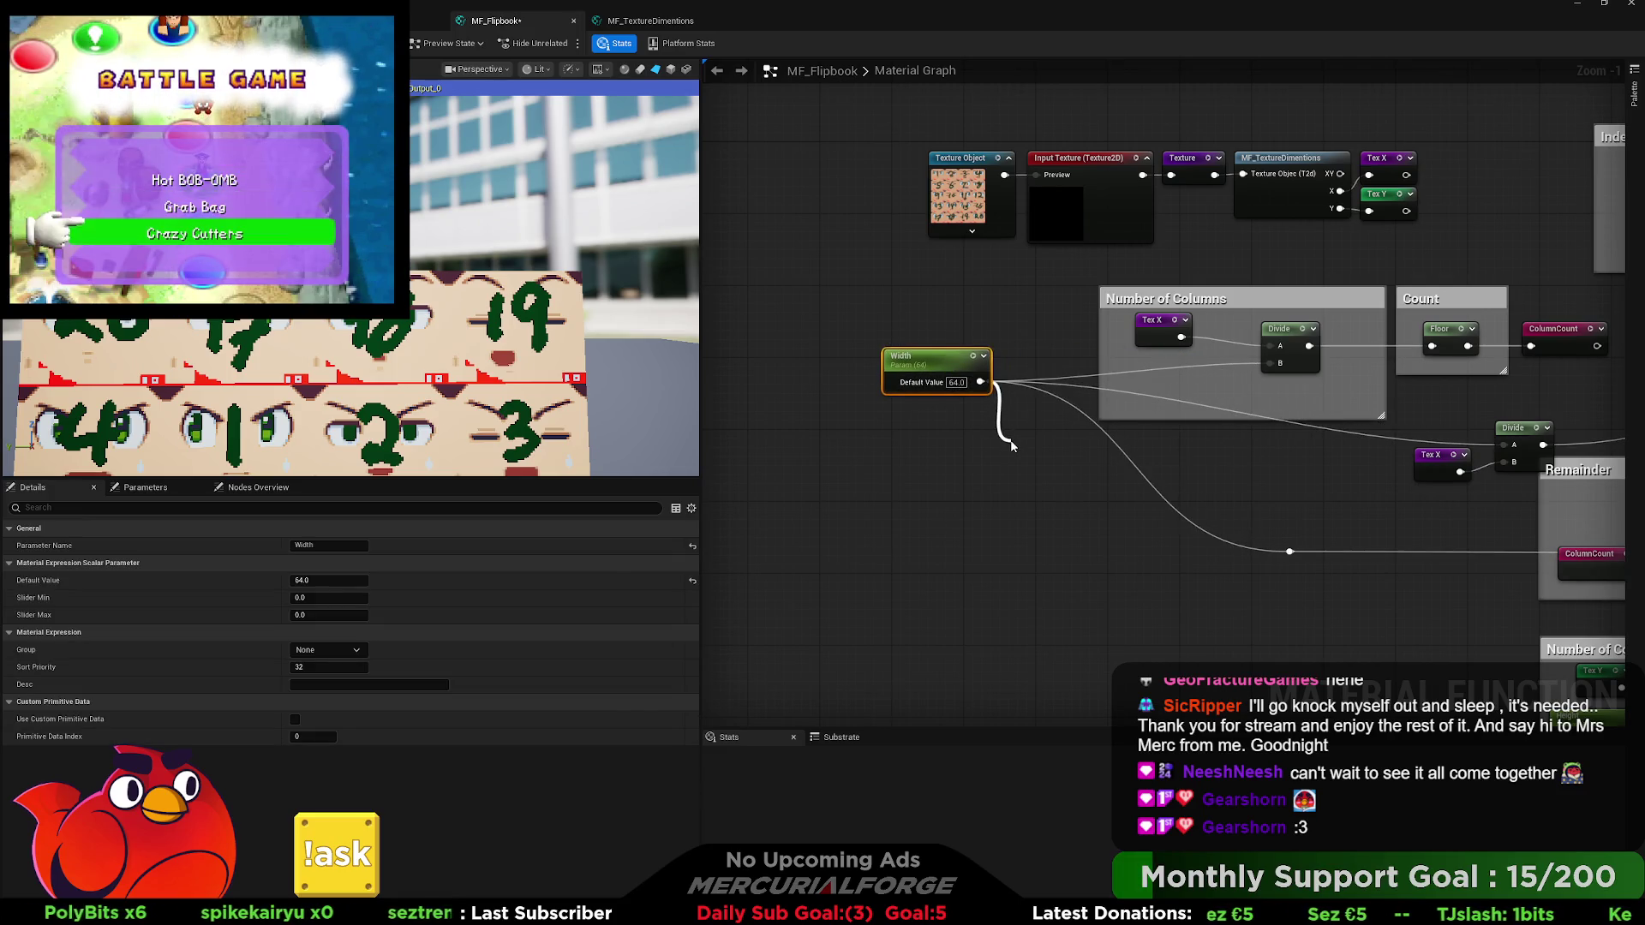
{"action": "left_click_drag", "start_coordinate": [1011, 446], "coordinate": [1011, 443]}
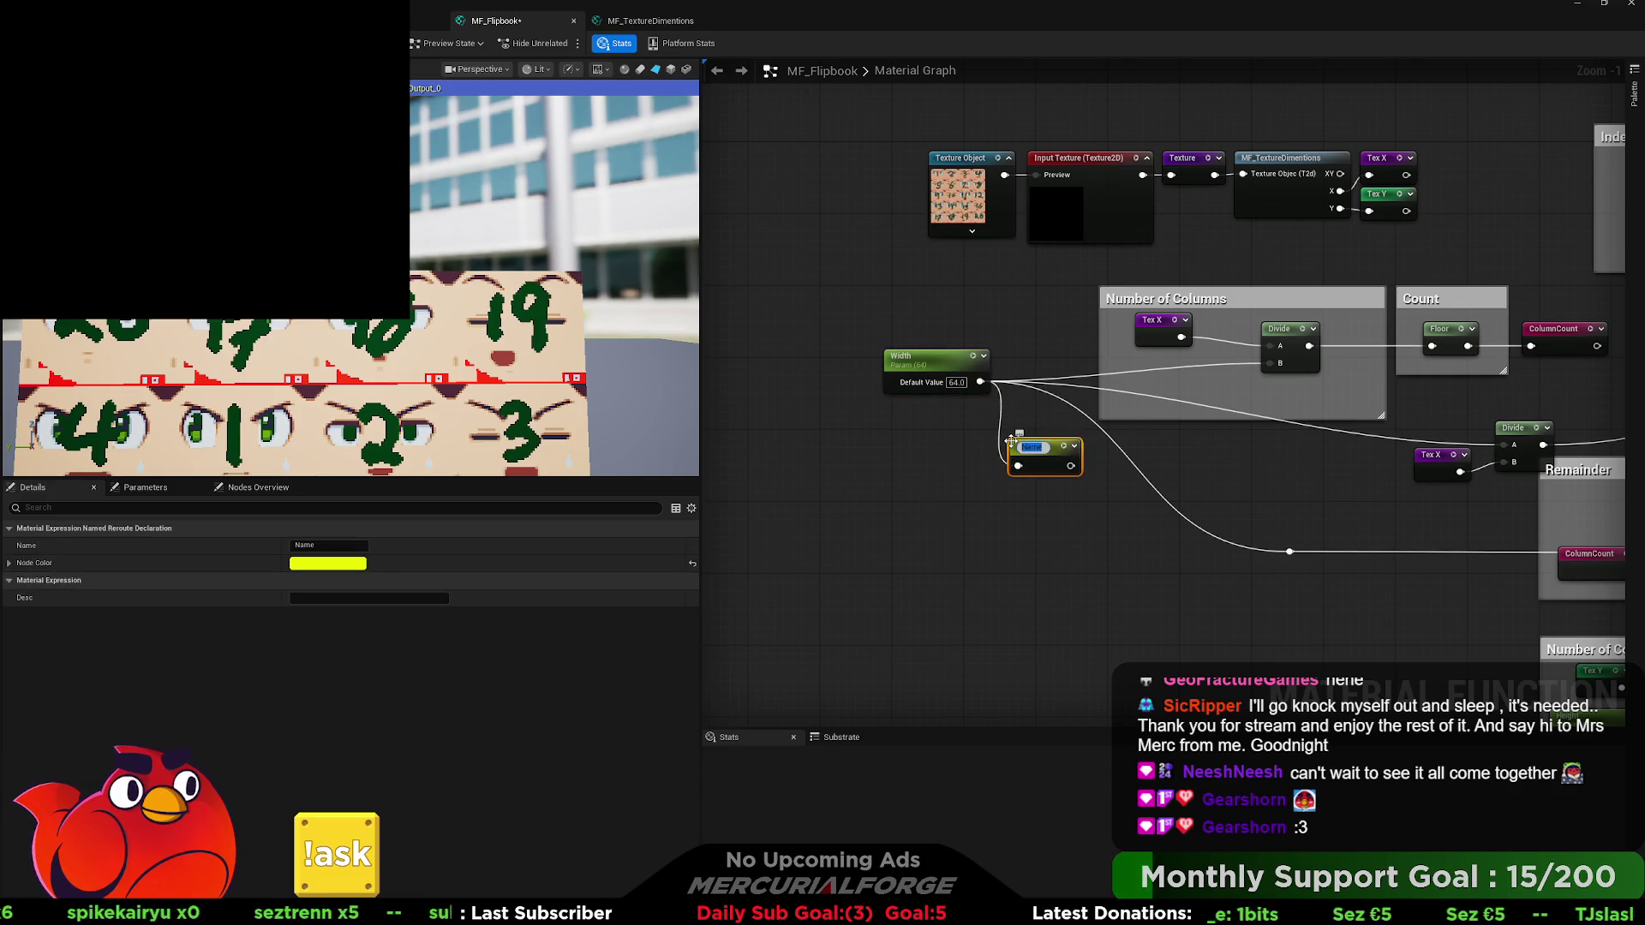
Name the Width reroute TextureWidth and wire a TextureWidth usage into Divide's B input.
{"action": "type", "text": "Text"}
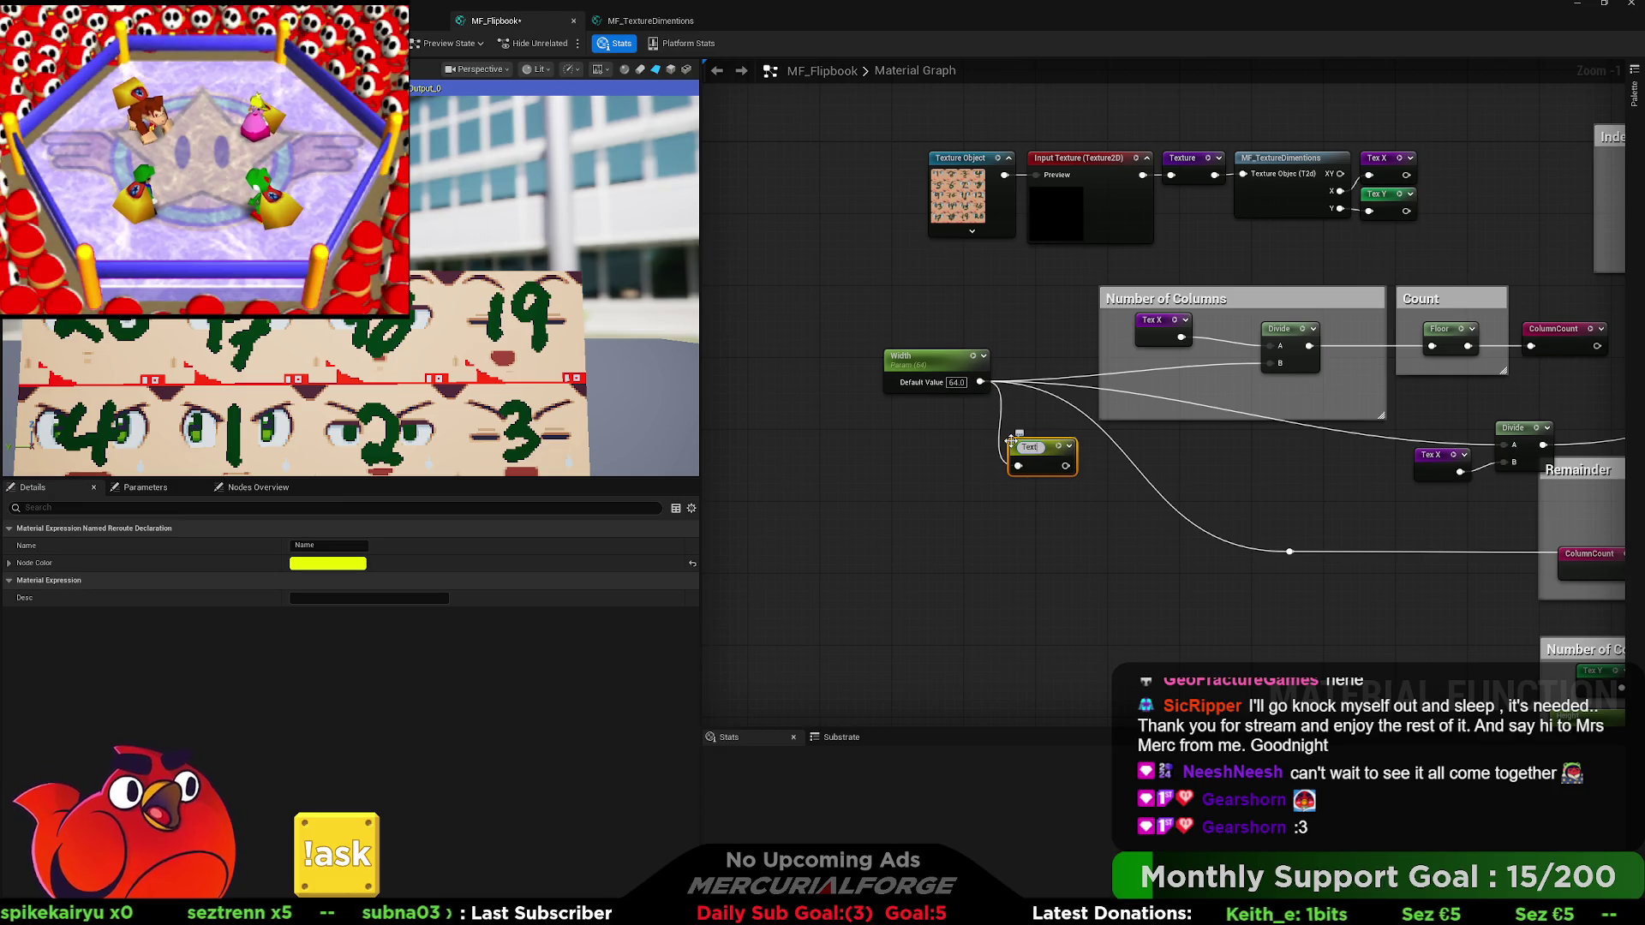
{"action": "key", "text": "Return"}
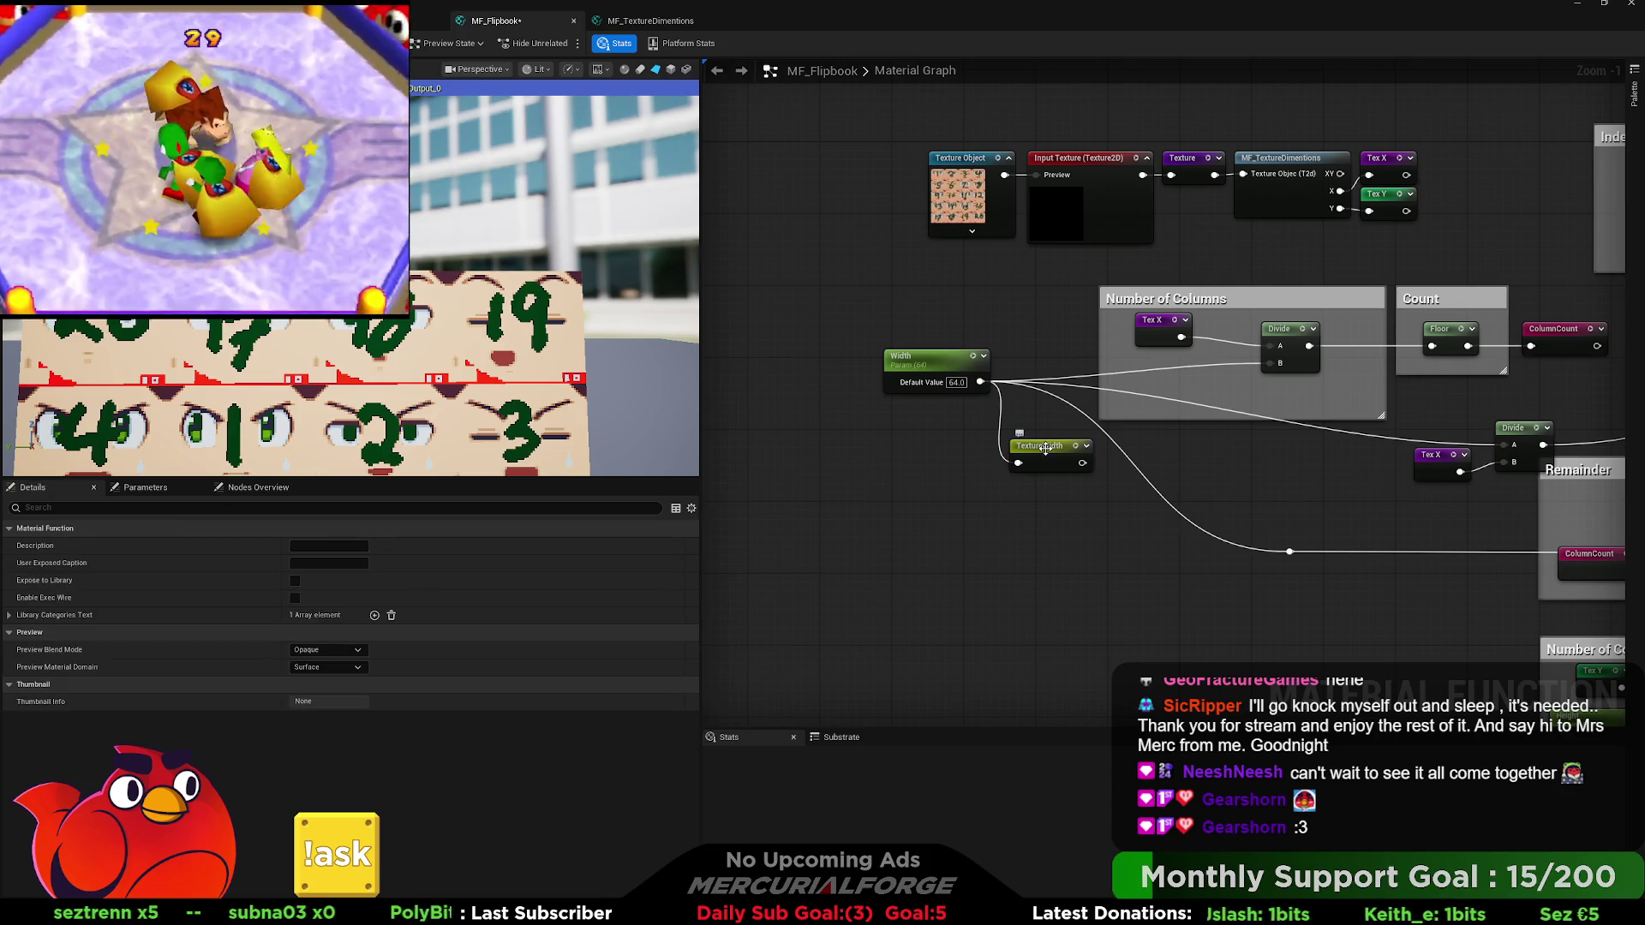
{"action": "left_click_drag", "start_coordinate": [1050, 451], "coordinate": [1041, 387]}
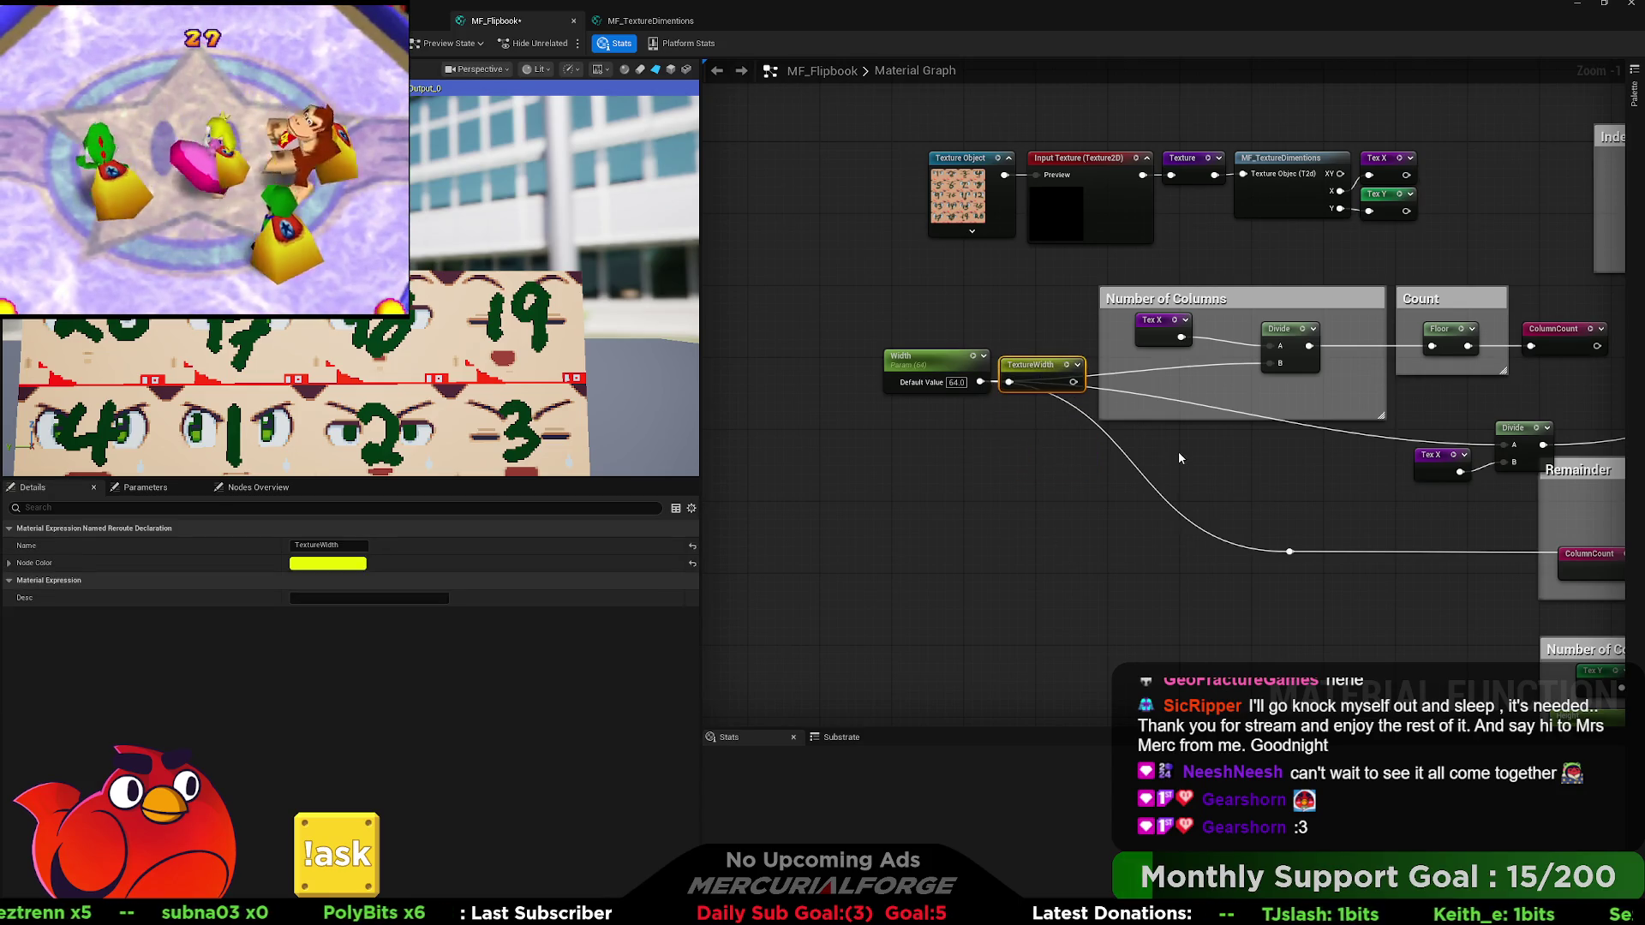
{"action": "key", "text": "ctrl+c"}
{"action": "key", "text": "ctrl+v"}
{"action": "left_click_drag", "start_coordinate": [1199, 454], "coordinate": [1157, 391]}
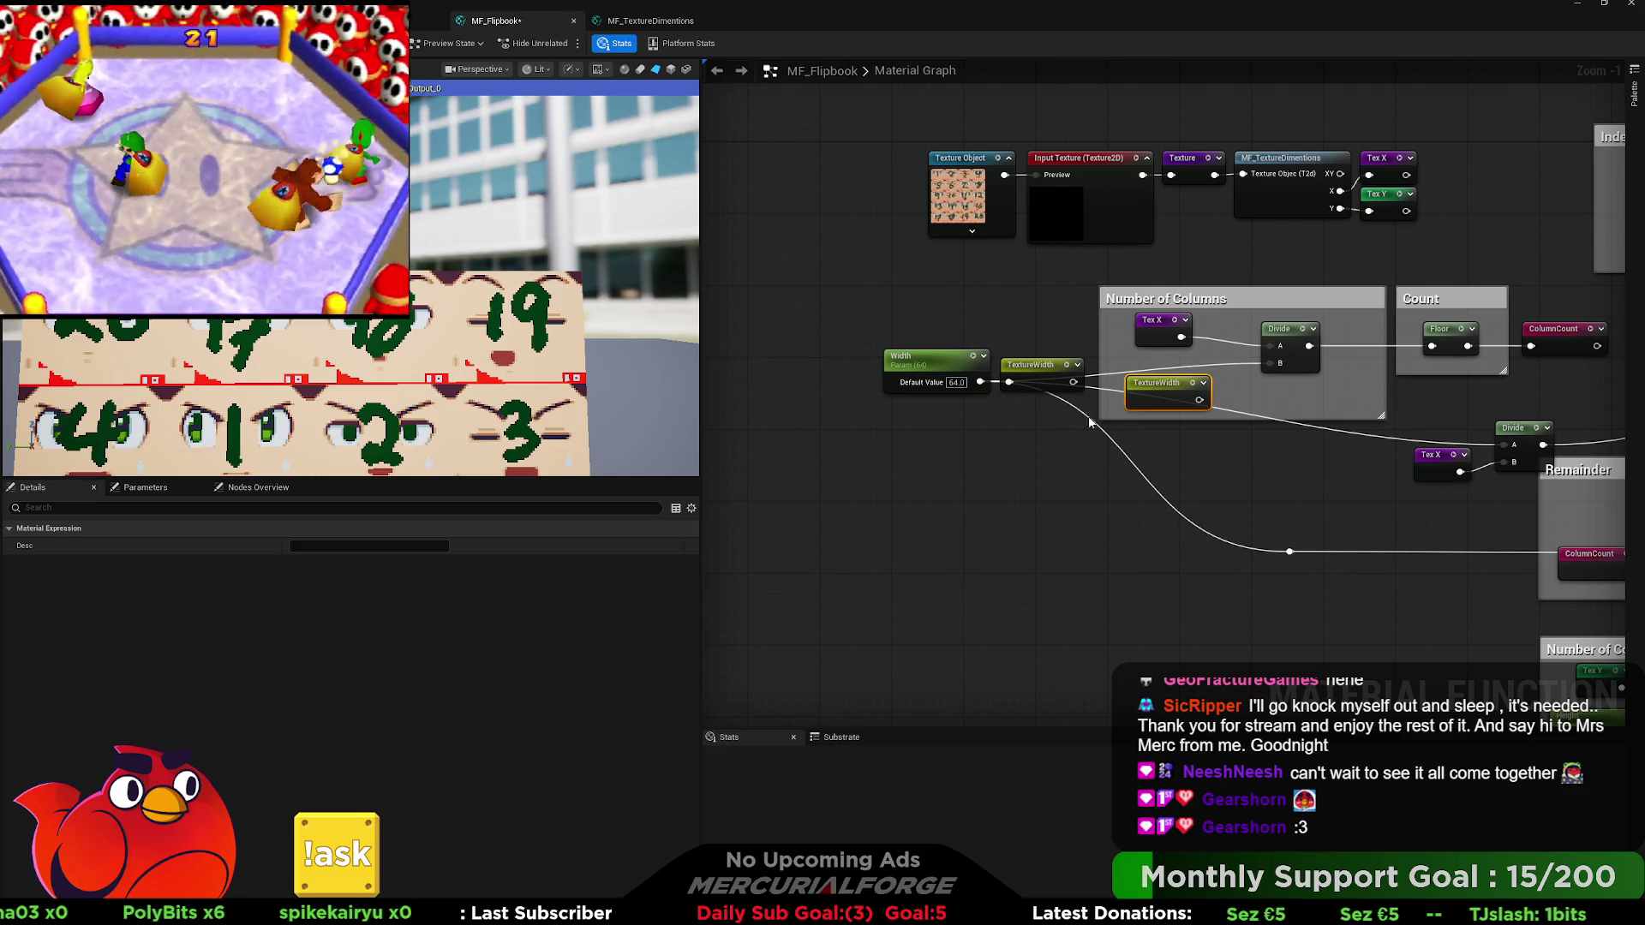
{"action": "left_click_drag", "start_coordinate": [1269, 363], "coordinate": [1225, 399]}
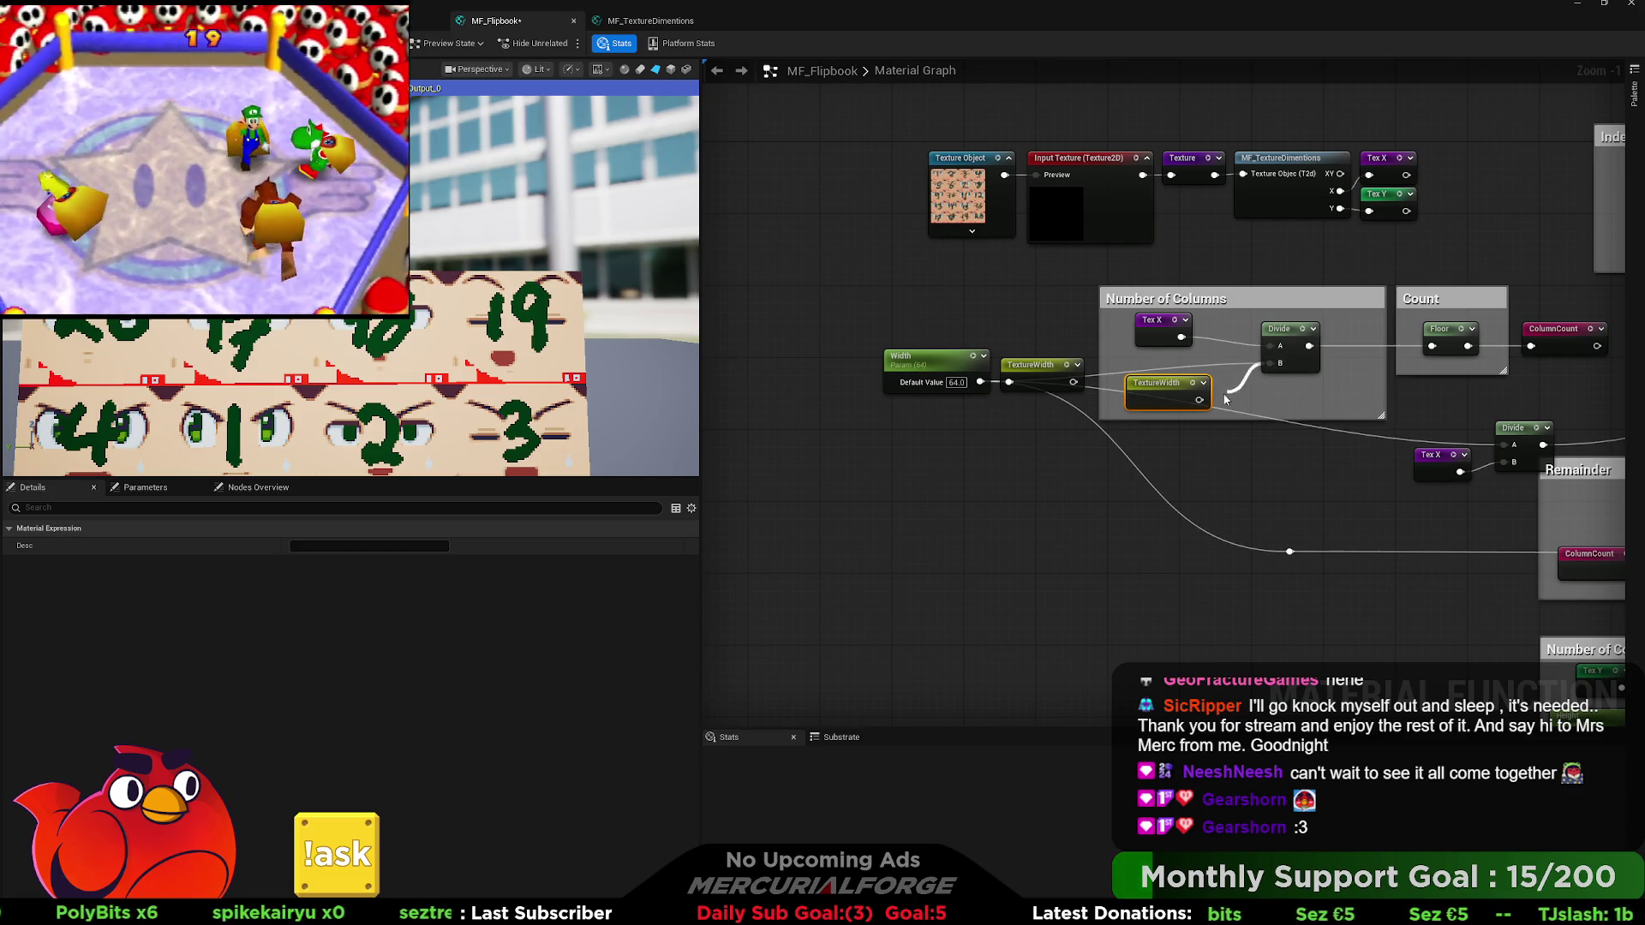
Feed the Remainder Multiply's A input from a TextureWidth usage and delete the old long reroute.
{"action": "left_click_drag", "start_coordinate": [1262, 456], "coordinate": [987, 400]}
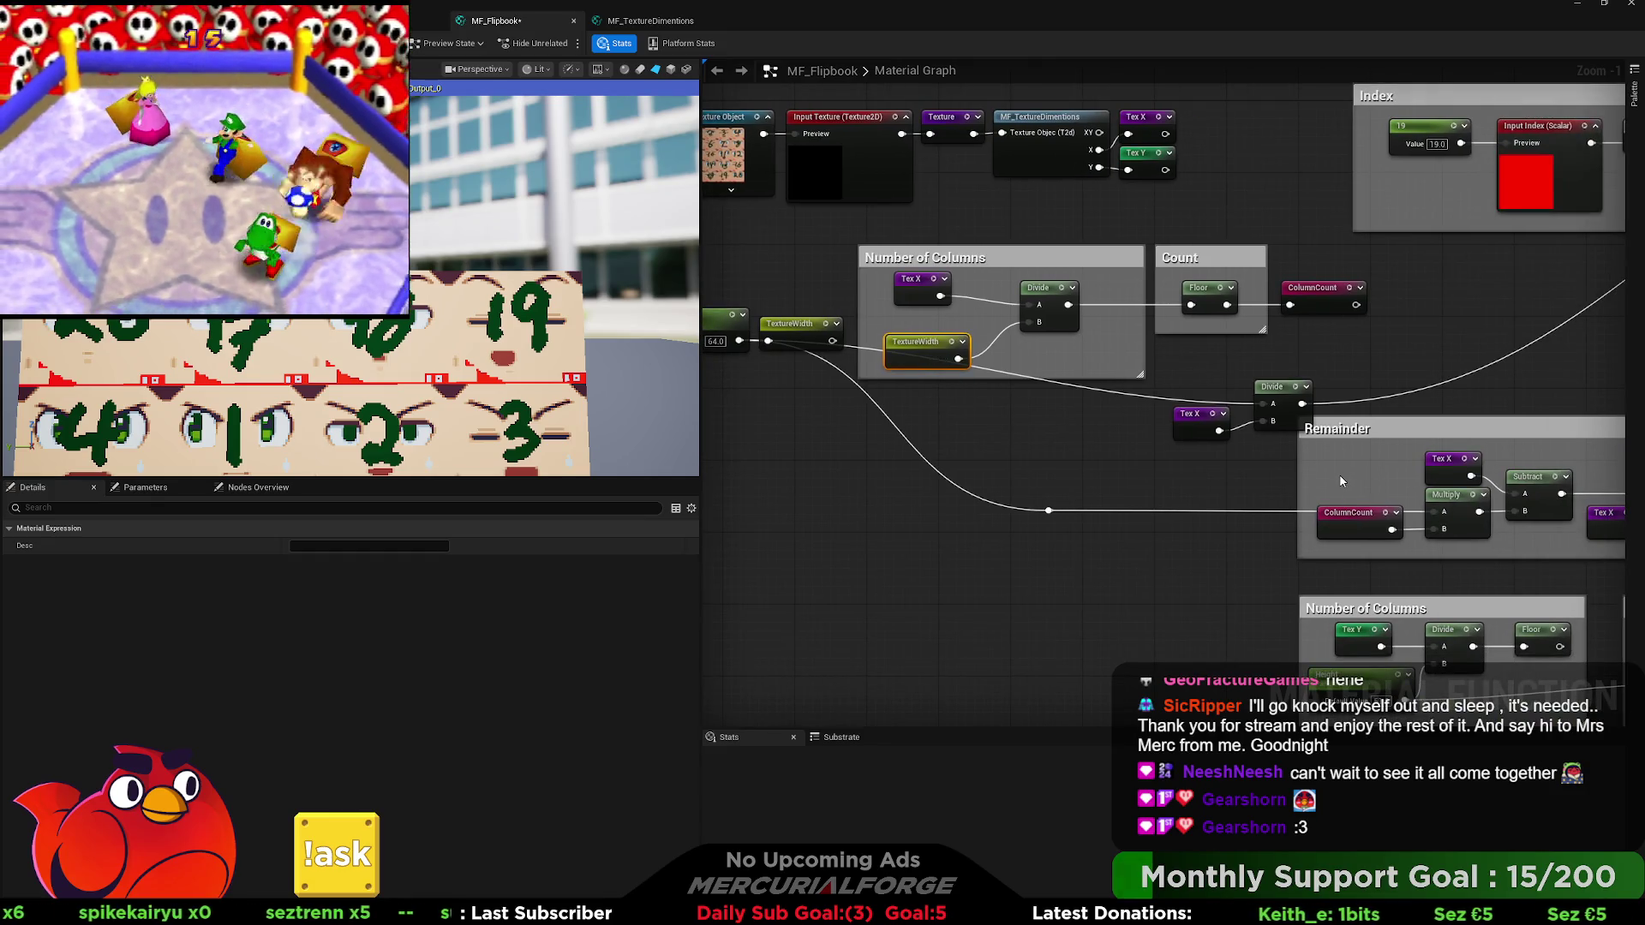
{"action": "left_click", "coordinate": [1447, 509]}
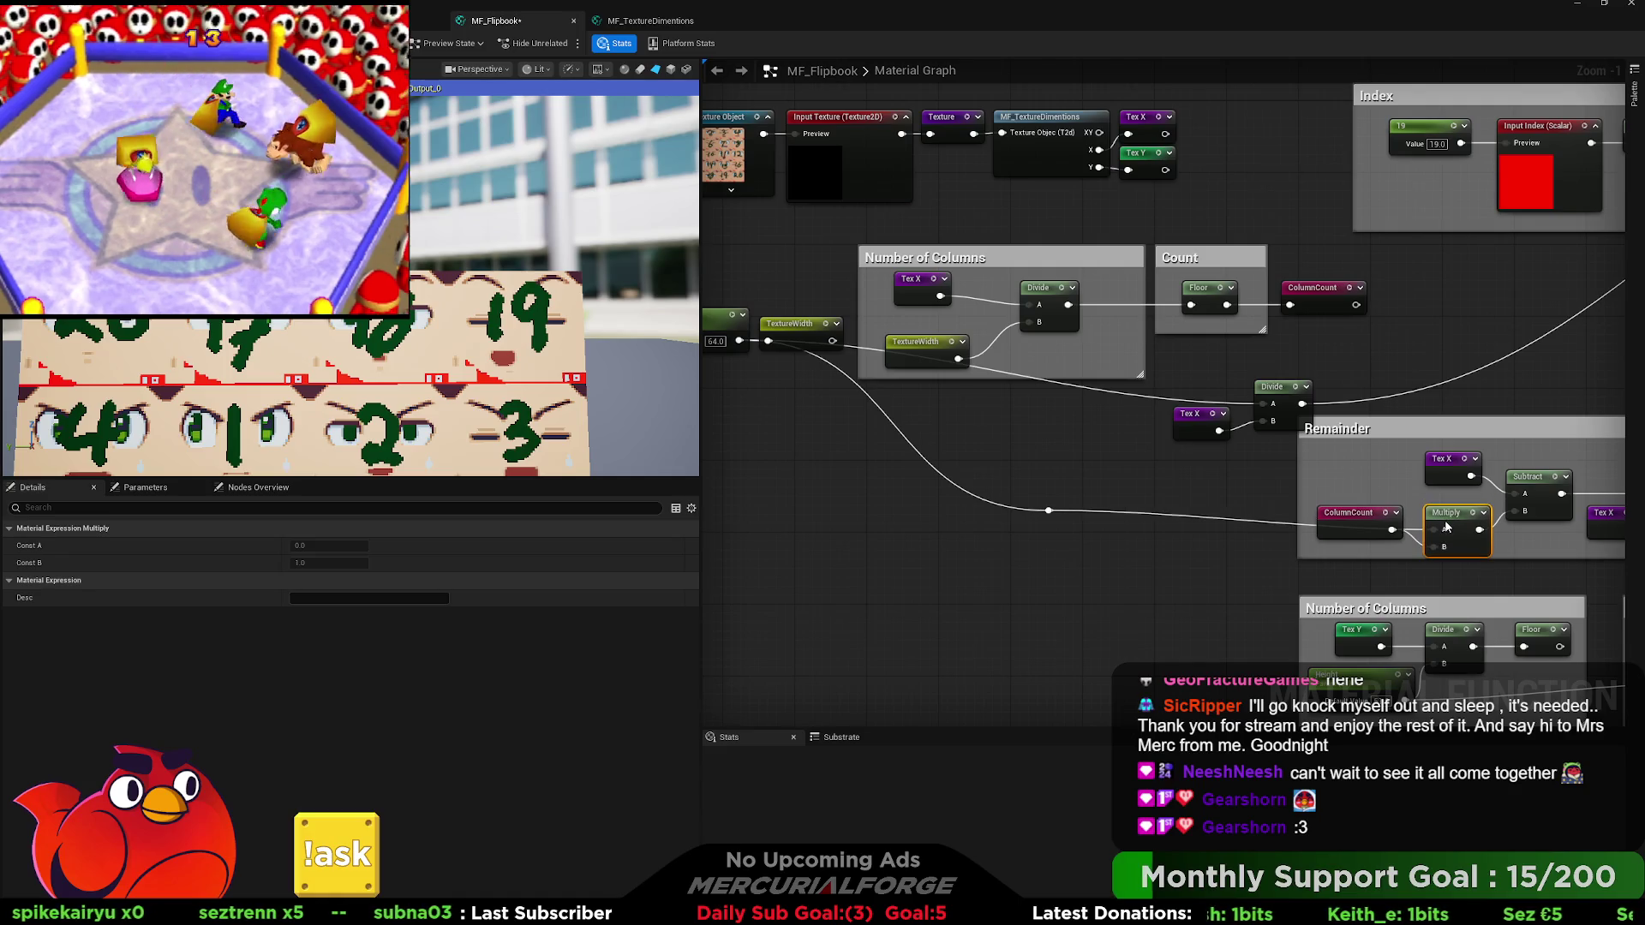
{"action": "key", "text": "ctrl+v"}
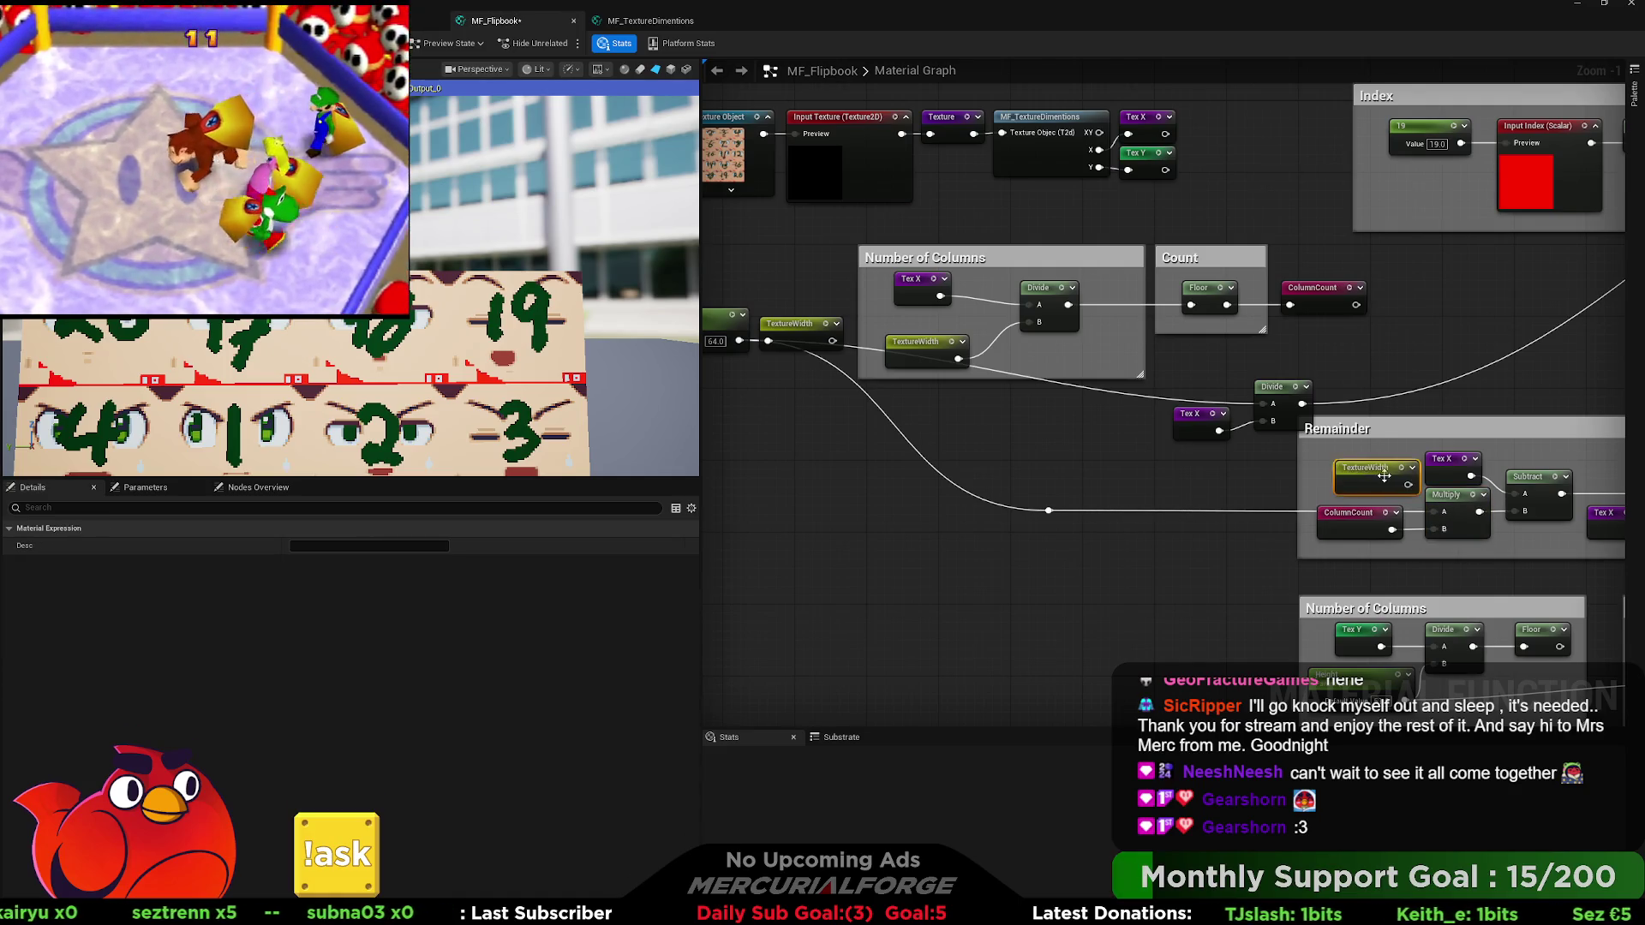
{"action": "left_click_drag", "start_coordinate": [1389, 493], "coordinate": [1433, 512]}
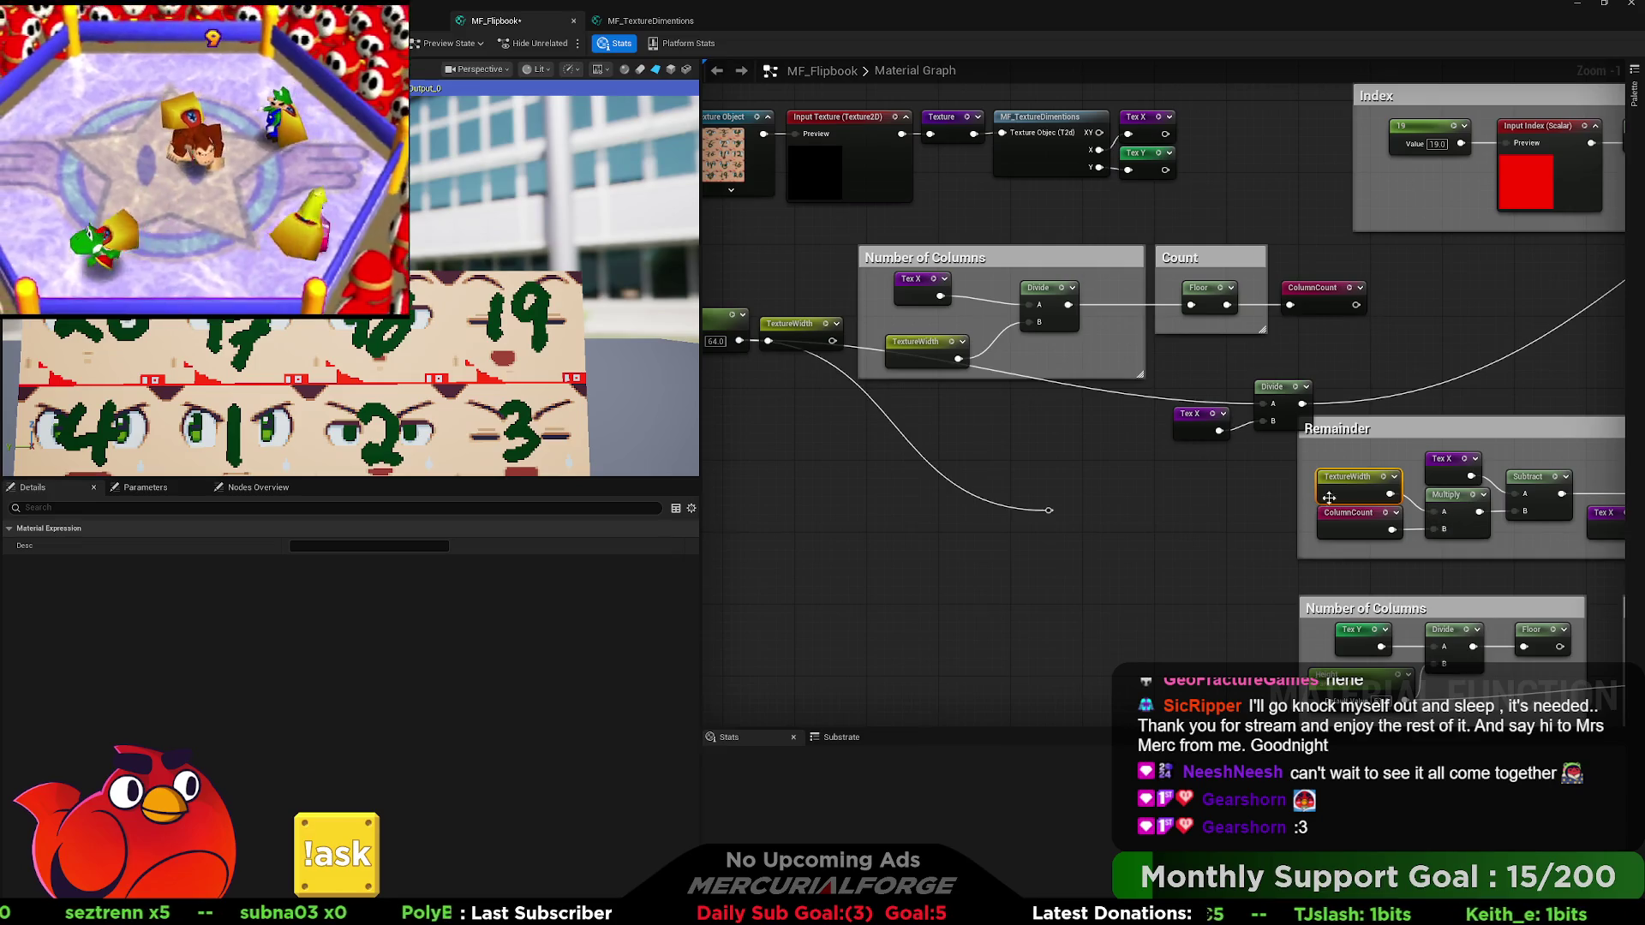
{"action": "key", "text": "Delete"}
Tidy the Number of Columns group, repositioning Divide, Tex X and TextureWidth and resizing the comment.
{"action": "mouse_move", "coordinate": [943, 435]}
{"action": "left_mouse_down"}
{"action": "mouse_move", "coordinate": [1133, 481]}
{"action": "mouse_move", "coordinate": [1084, 392]}
{"action": "left_mouse_up"}
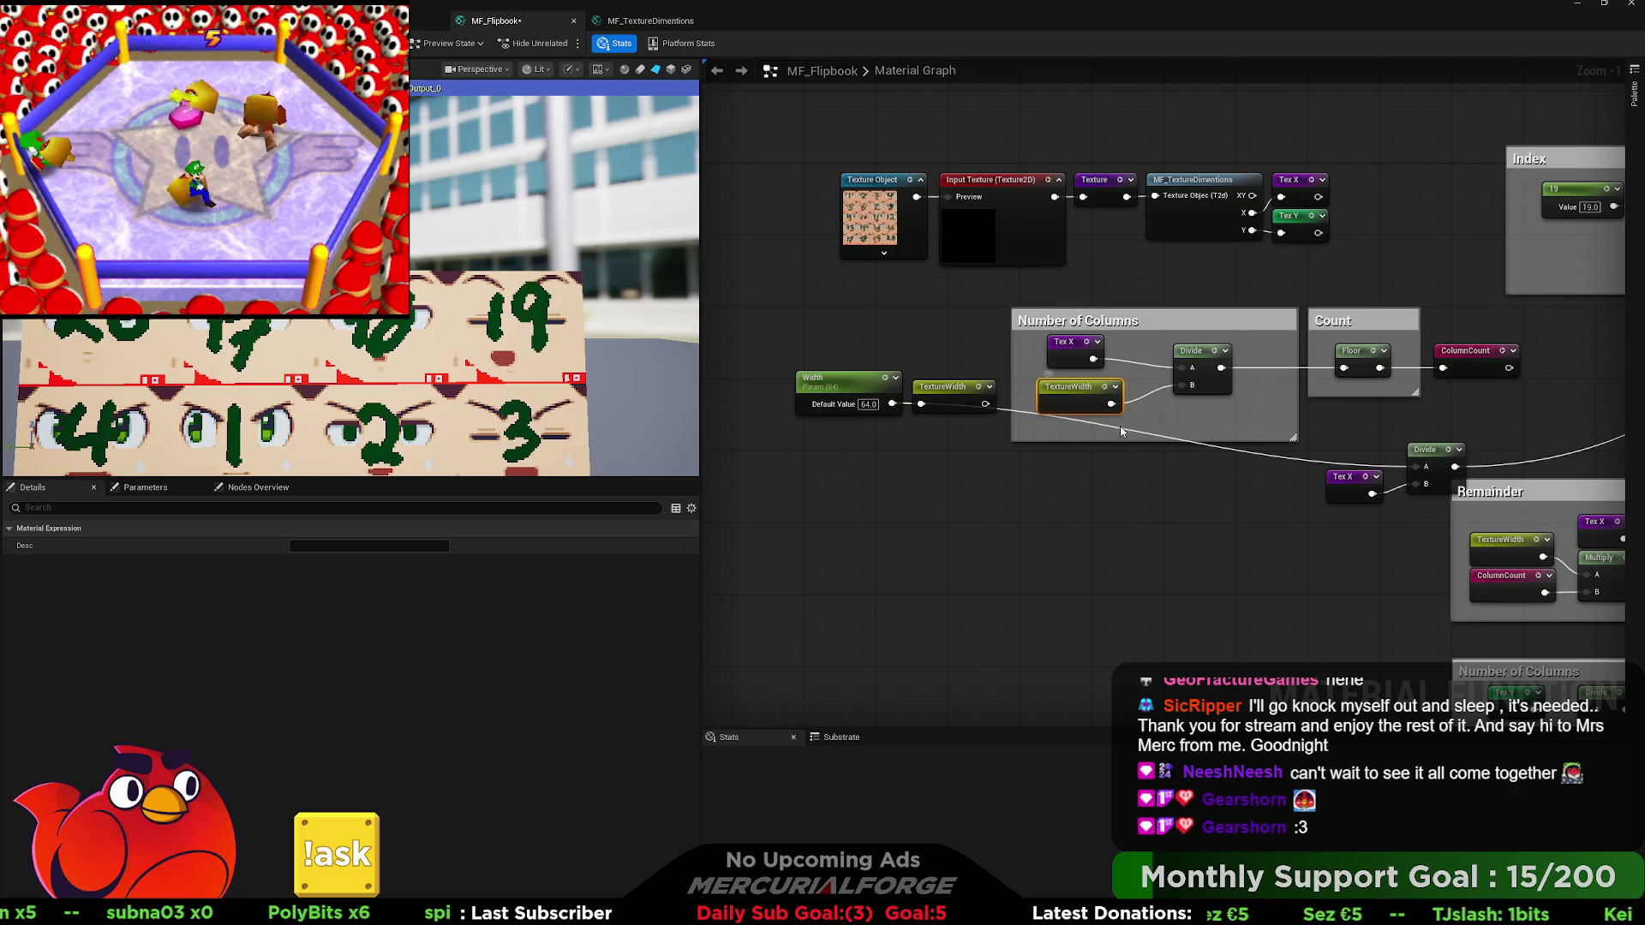
{"action": "left_click_drag", "start_coordinate": [1293, 438], "coordinate": [1295, 421]}
{"action": "left_click_drag", "start_coordinate": [1205, 350], "coordinate": [1186, 346]}
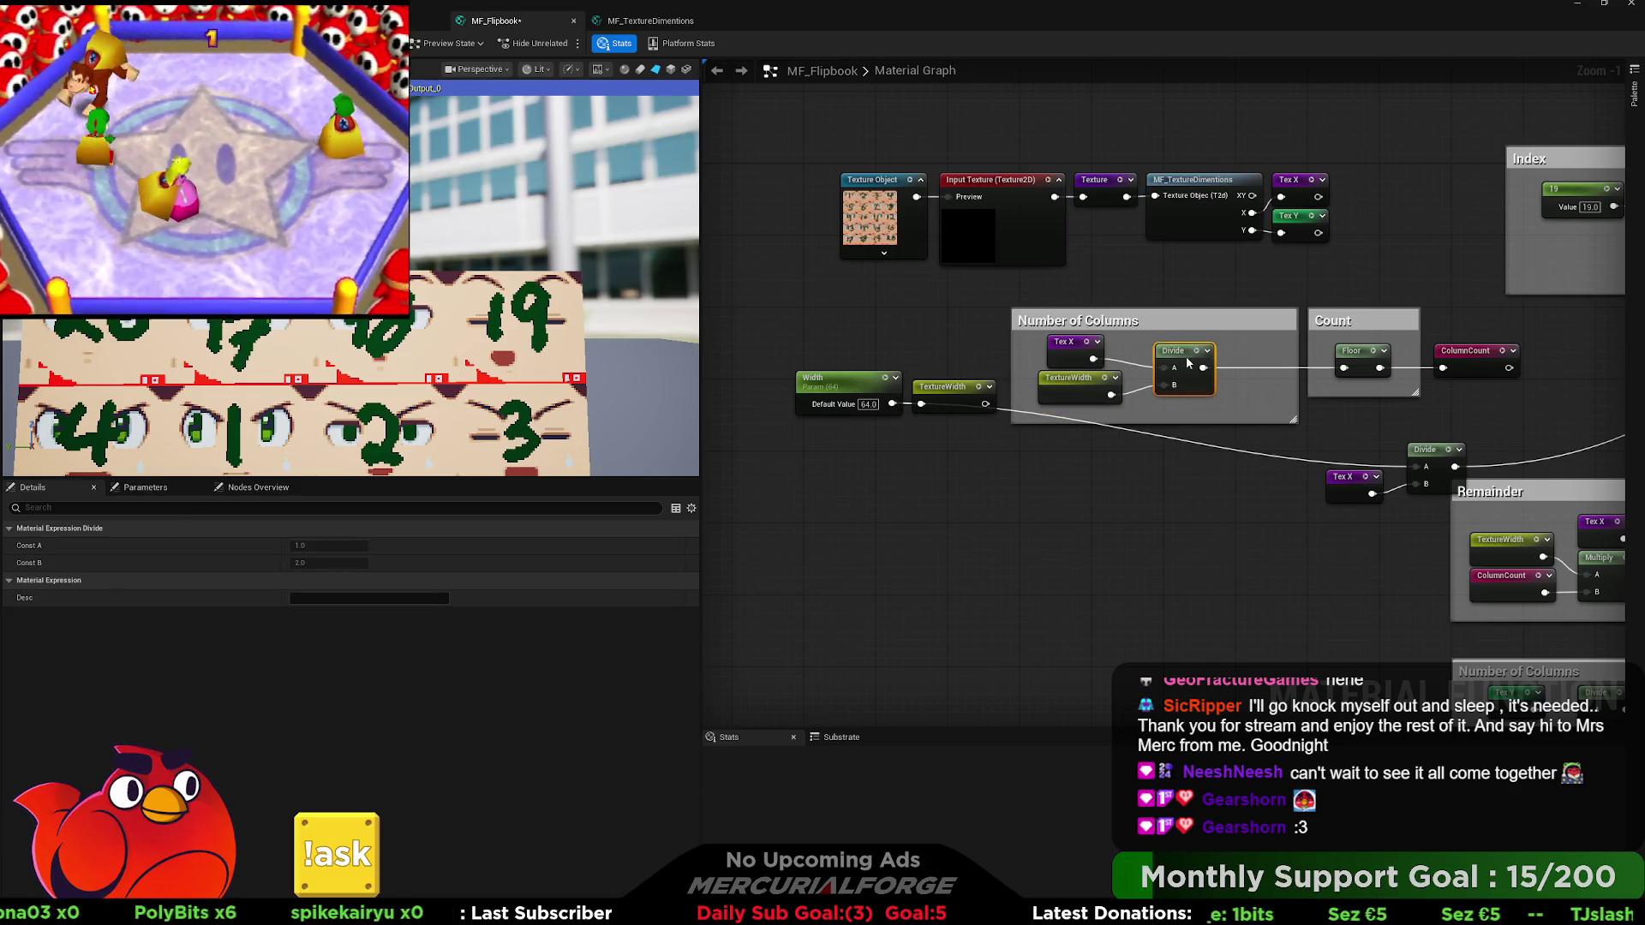
{"action": "left_click", "coordinate": [1062, 341], "text": "ctrl"}
{"action": "left_click", "coordinate": [1040, 378], "text": "ctrl"}
{"action": "mouse_move", "coordinate": [1040, 378]}
{"action": "left_mouse_down"}
{"action": "mouse_move", "coordinate": [1103, 377]}
{"action": "mouse_move", "coordinate": [1068, 361]}
{"action": "left_mouse_up"}
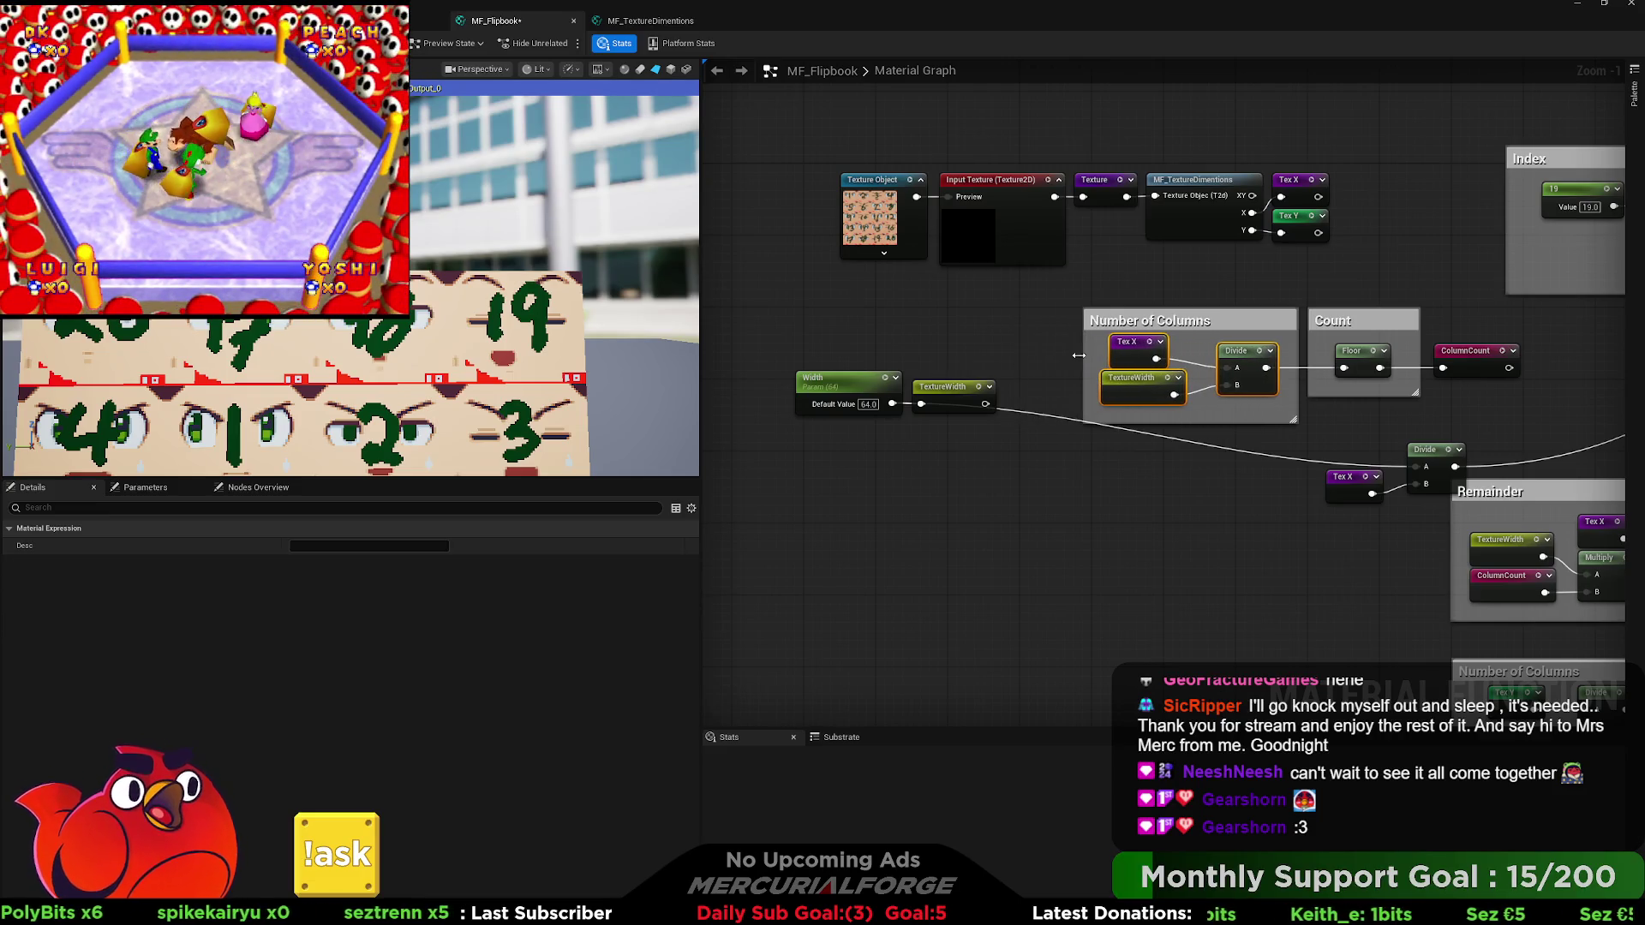
{"action": "left_click_drag", "start_coordinate": [1243, 309], "coordinate": [1248, 296]}
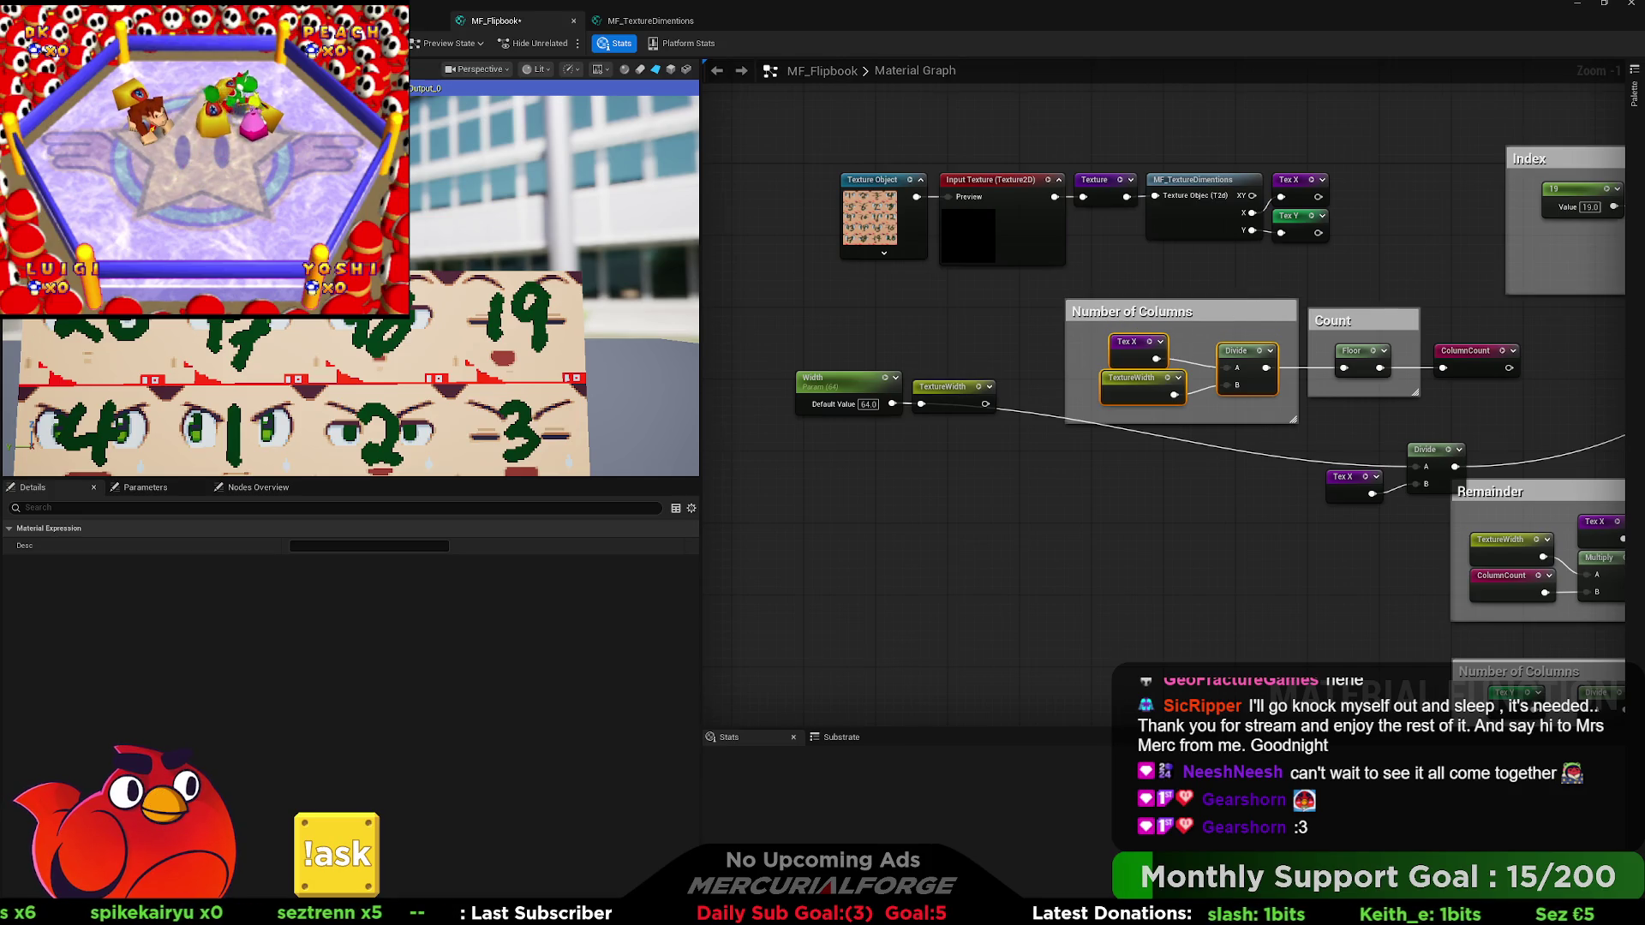
Paste a TextureWidth copy and connect it to the Divide's A input.
{"action": "left_click_drag", "start_coordinate": [992, 401], "coordinate": [953, 387]}
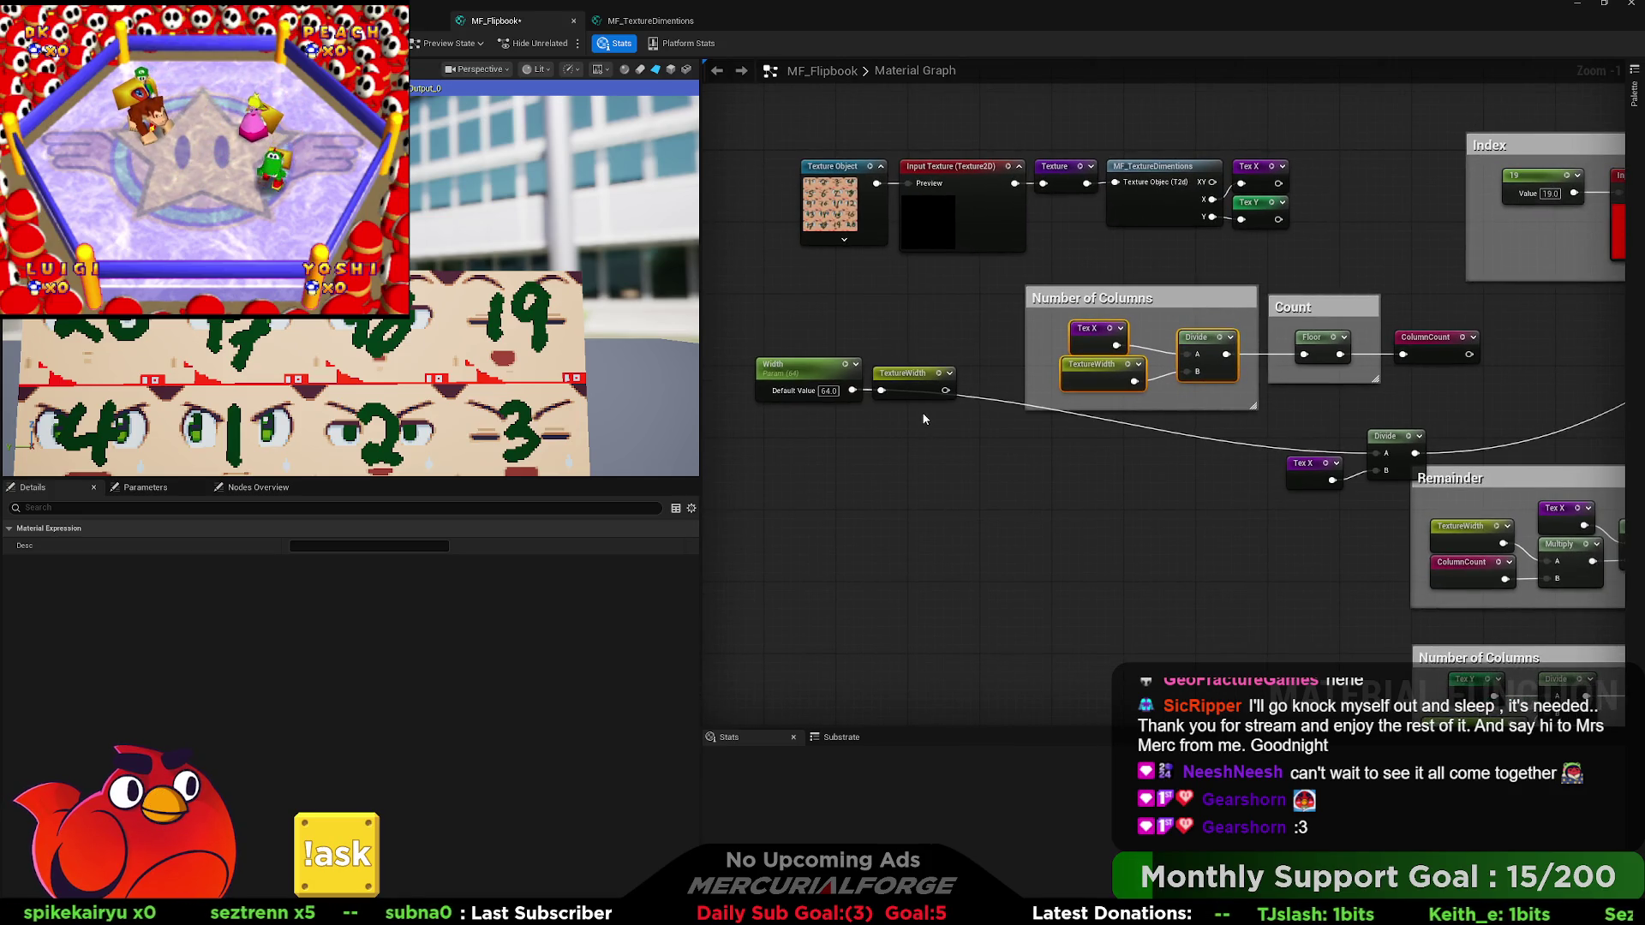
{"action": "left_click", "coordinate": [1444, 542]}
{"action": "key", "text": "ctrl+c"}
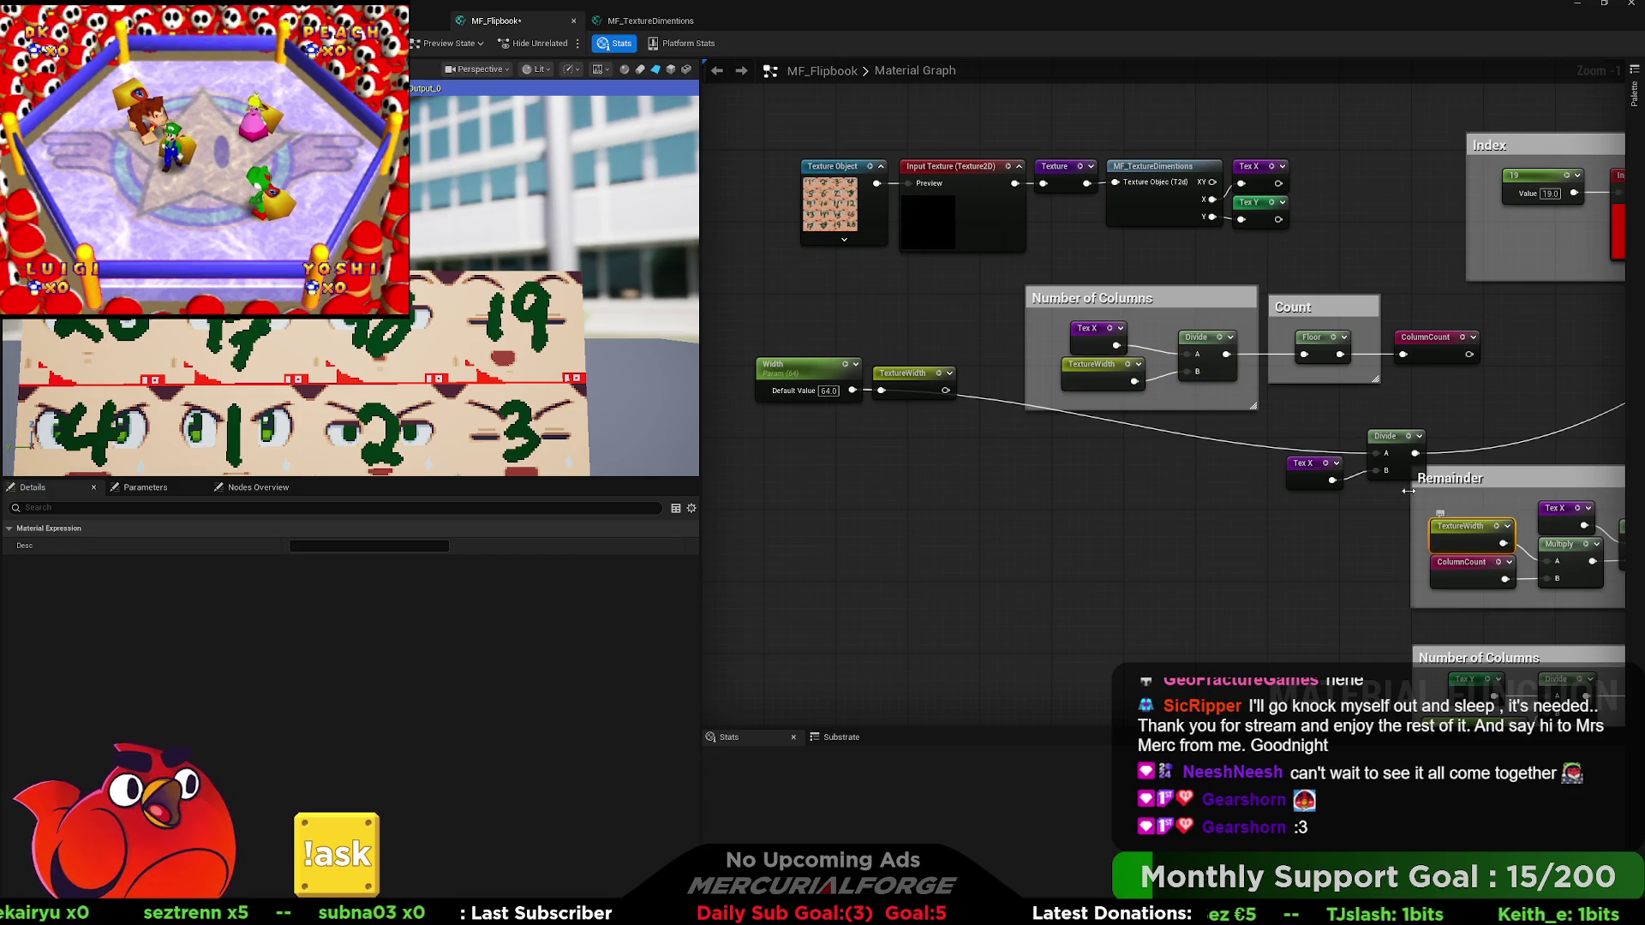
{"action": "key", "text": "ctrl+v"}
{"action": "left_click_drag", "start_coordinate": [1340, 445], "coordinate": [1383, 456]}
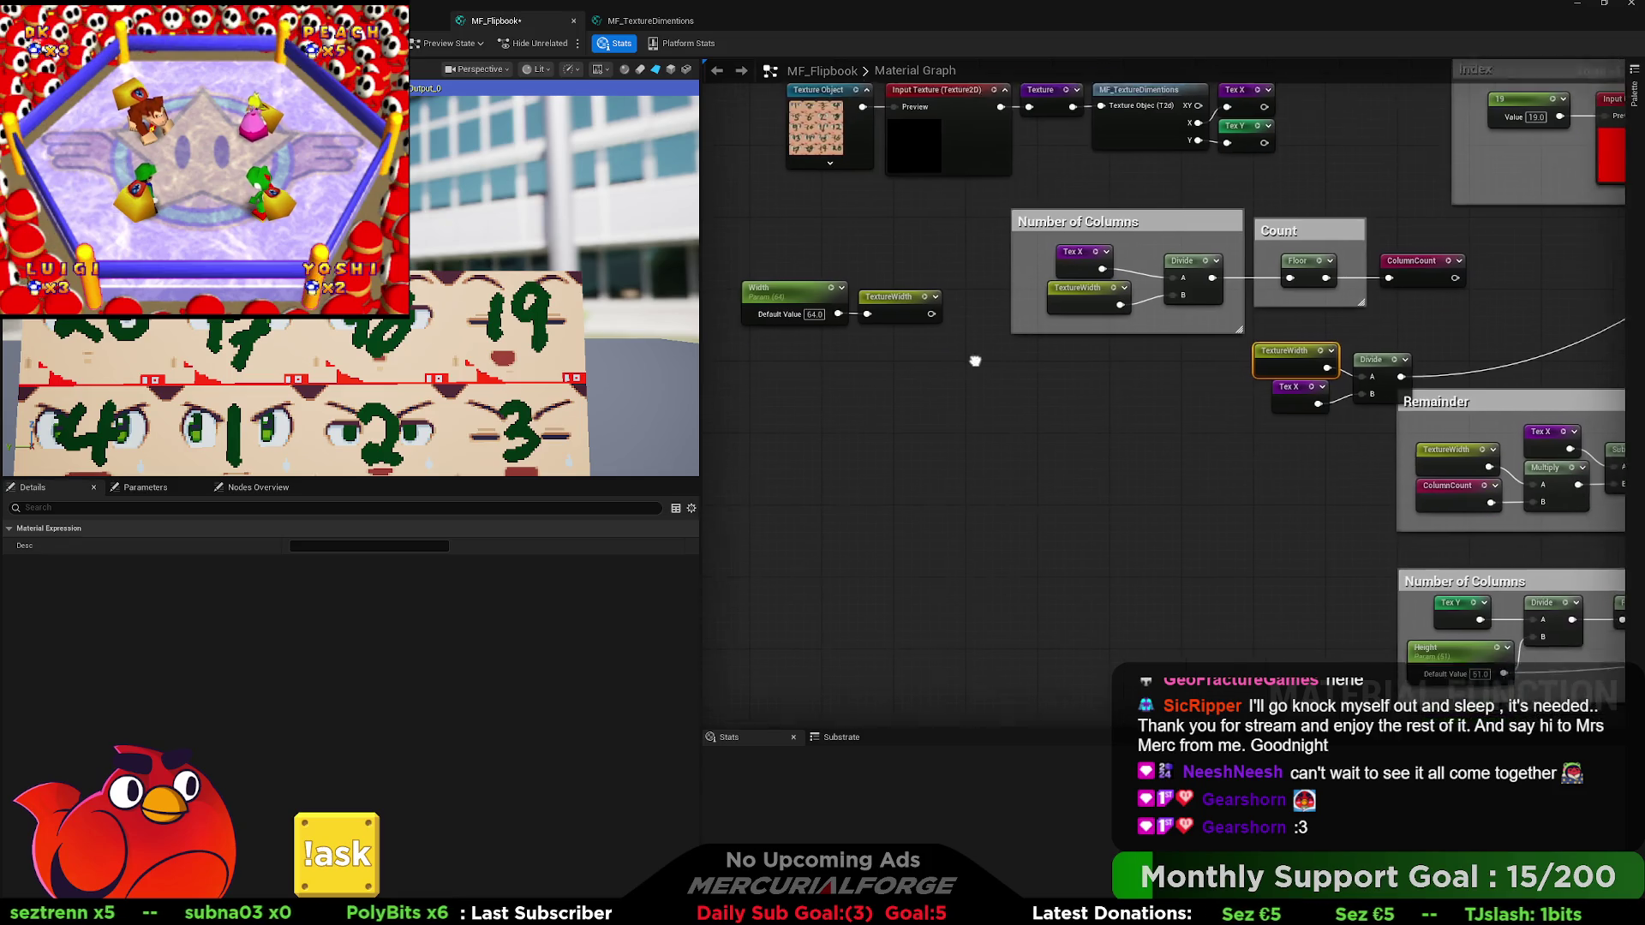
Select the Height parameter and pull a wire from its output.
{"action": "left_click_drag", "start_coordinate": [997, 434], "coordinate": [976, 321]}
{"action": "left_click", "coordinate": [1448, 612]}
{"action": "mouse_move", "coordinate": [1280, 543]}
{"action": "left_mouse_down"}
{"action": "mouse_move", "coordinate": [1028, 501]}
{"action": "mouse_move", "coordinate": [926, 458]}
{"action": "left_mouse_up"}
Create a TextureHeight named reroute from Height and place it beside Height in the group.
{"action": "left_click_drag", "start_coordinate": [1143, 552], "coordinate": [1213, 616]}
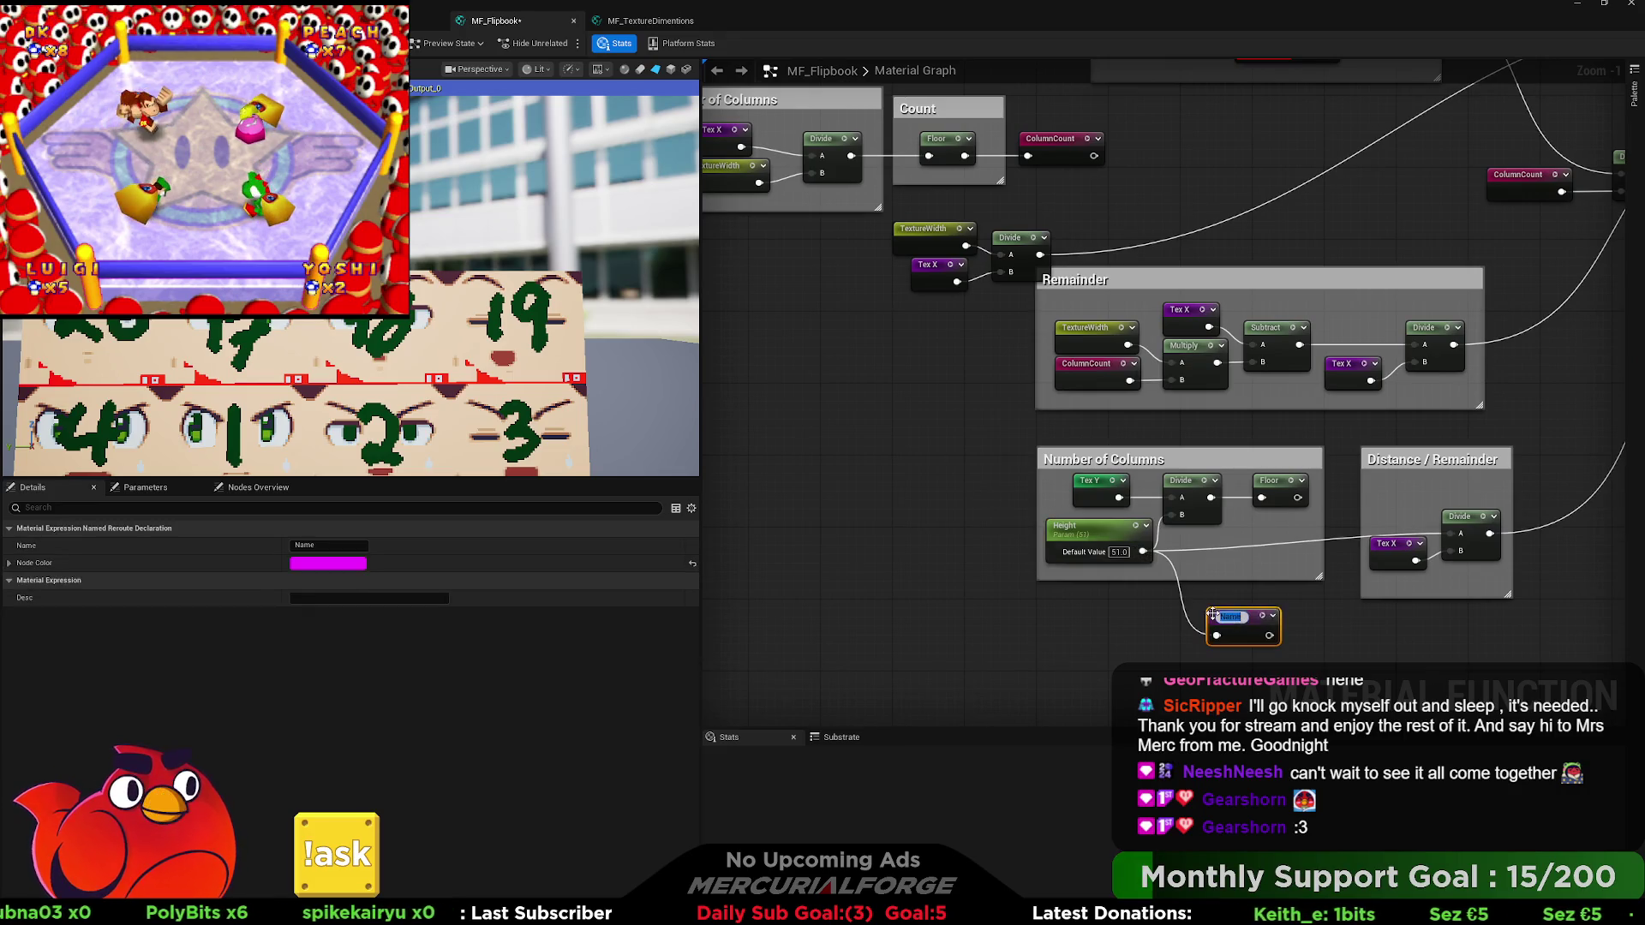
{"action": "type", "text": "Textur"}
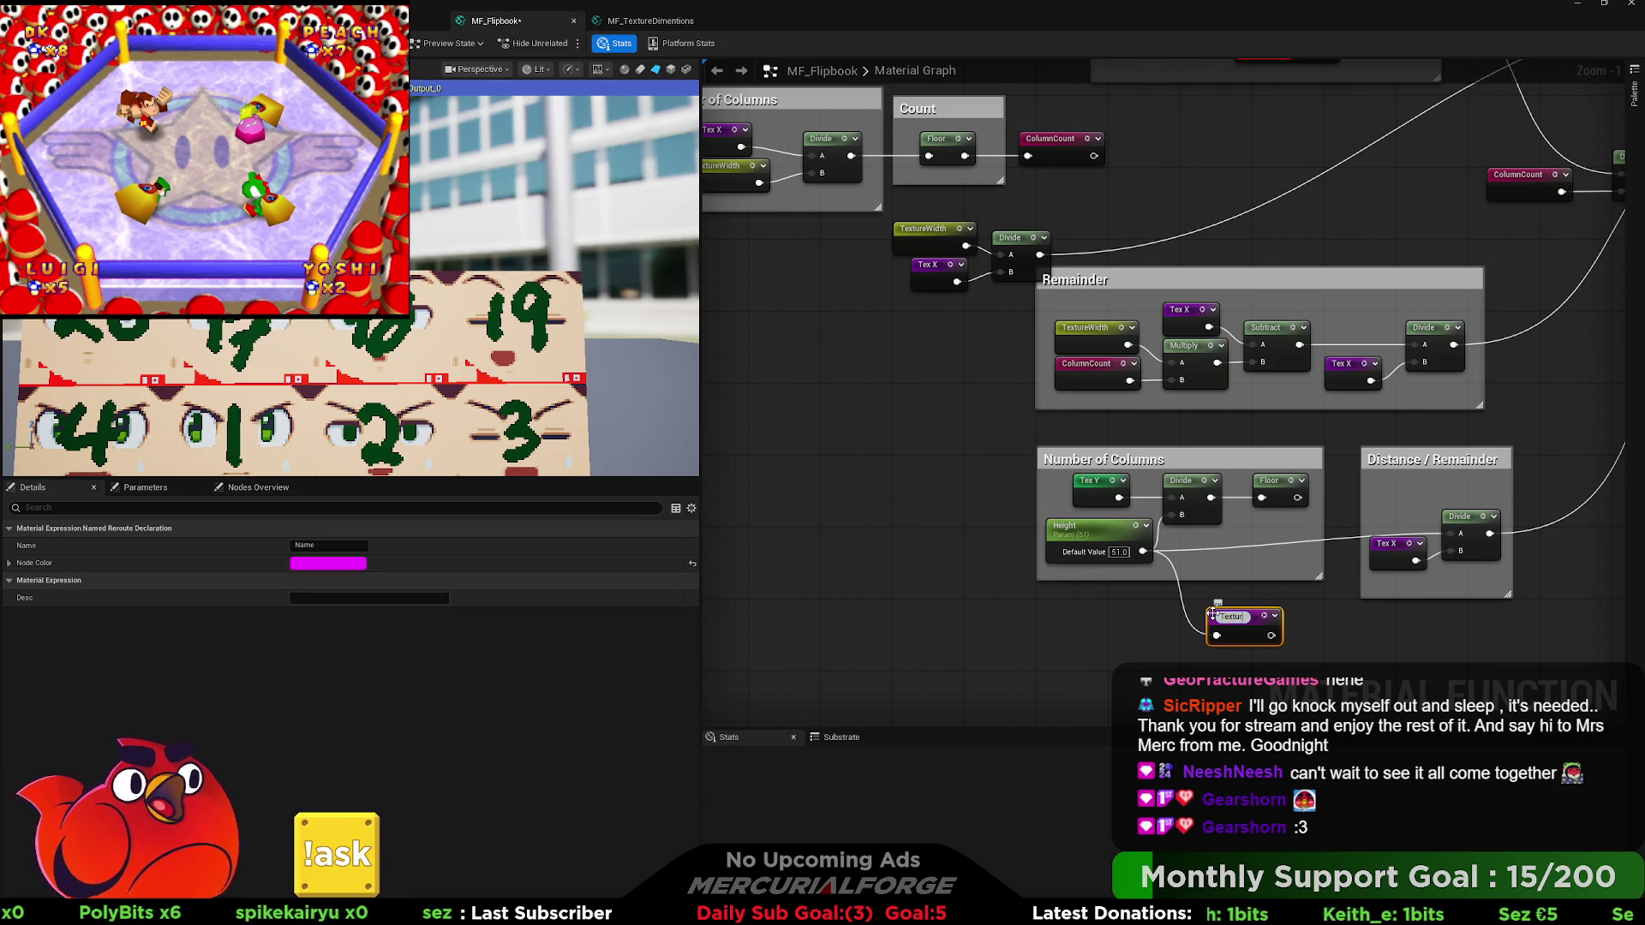
{"action": "type", "text": "eHeight"}
{"action": "key", "text": "Return"}
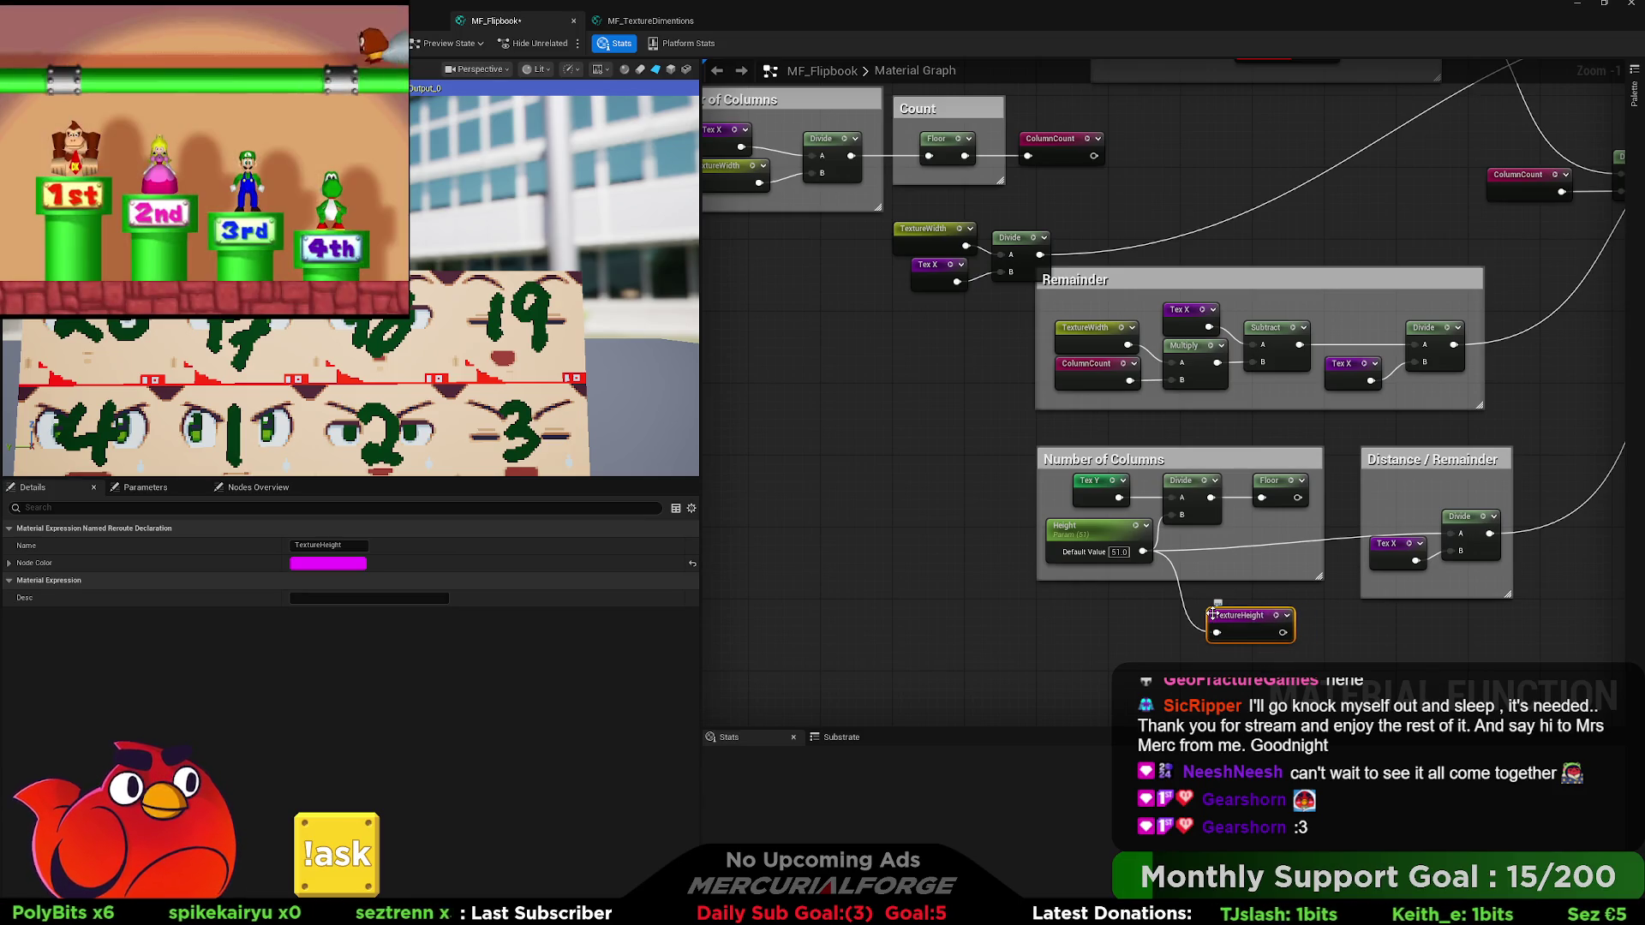
{"action": "mouse_move", "coordinate": [1236, 624]}
{"action": "left_mouse_down"}
{"action": "mouse_move", "coordinate": [1198, 549]}
{"action": "mouse_move", "coordinate": [771, 386]}
{"action": "mouse_move", "coordinate": [767, 317]}
{"action": "mouse_move", "coordinate": [881, 319]}
{"action": "left_mouse_up"}
{"action": "scroll", "coordinate": [1193, 538], "scroll_direction": "down", "scroll_amount": 2}
{"action": "left_click", "coordinate": [965, 360]}
{"action": "left_click_drag", "start_coordinate": [989, 399], "coordinate": [888, 395]}
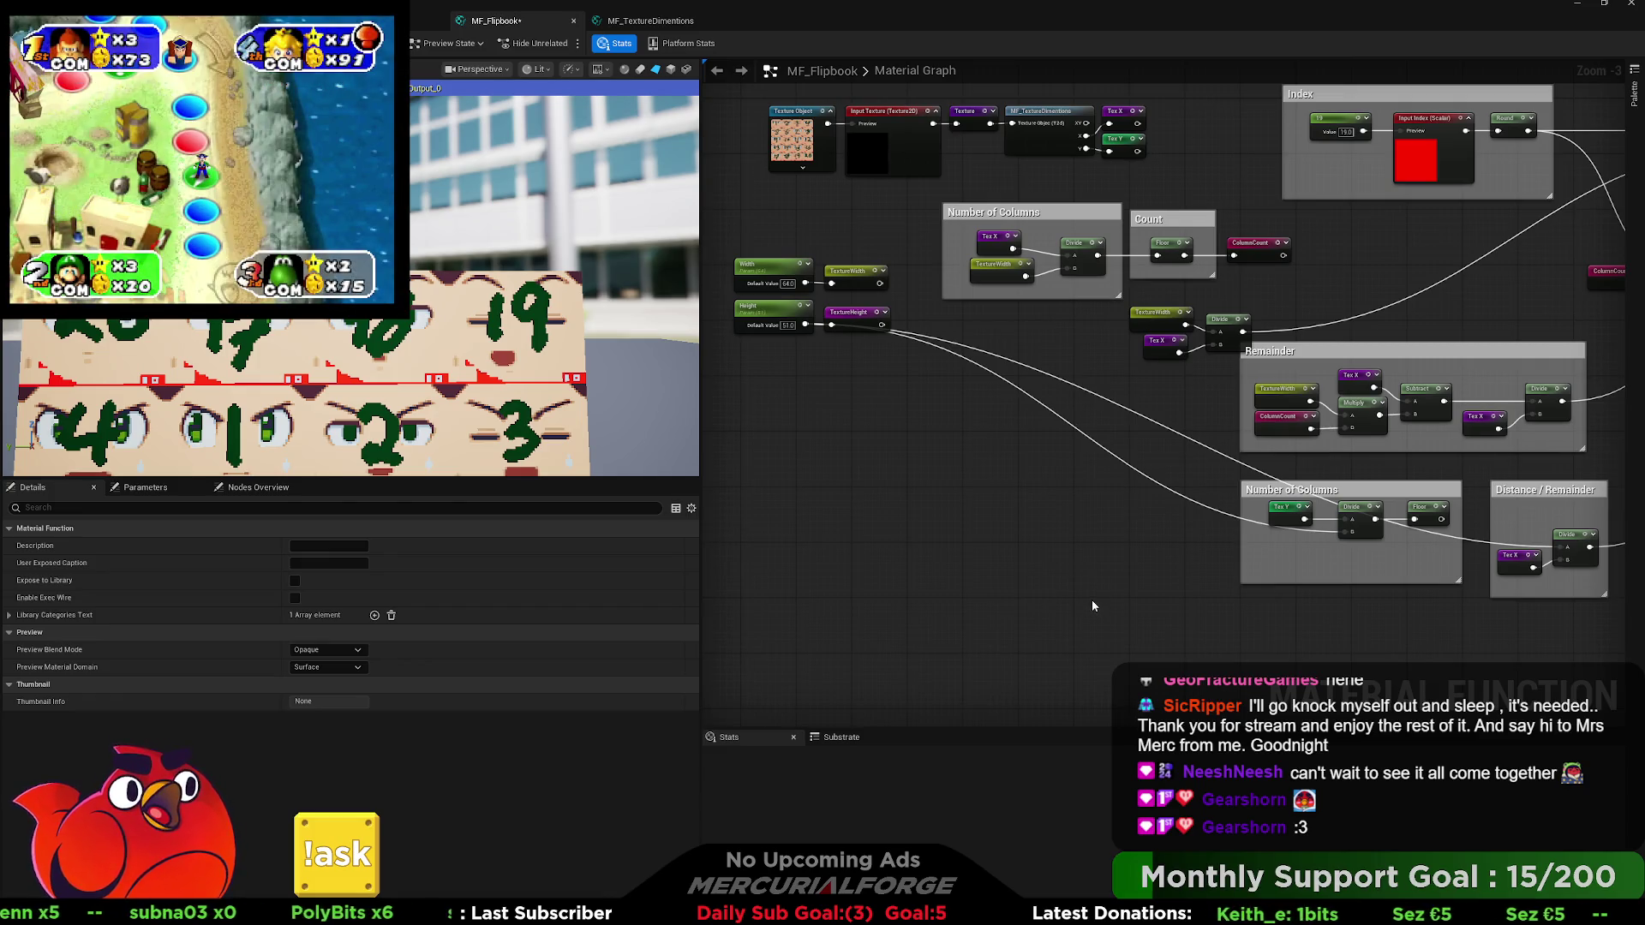
Add TextureHeight usages to the lower Number of Columns Divide and the Distance / Remainder group.
{"action": "key", "text": "ctrl+v"}
{"action": "left_click_drag", "start_coordinate": [1063, 514], "coordinate": [1289, 548]}
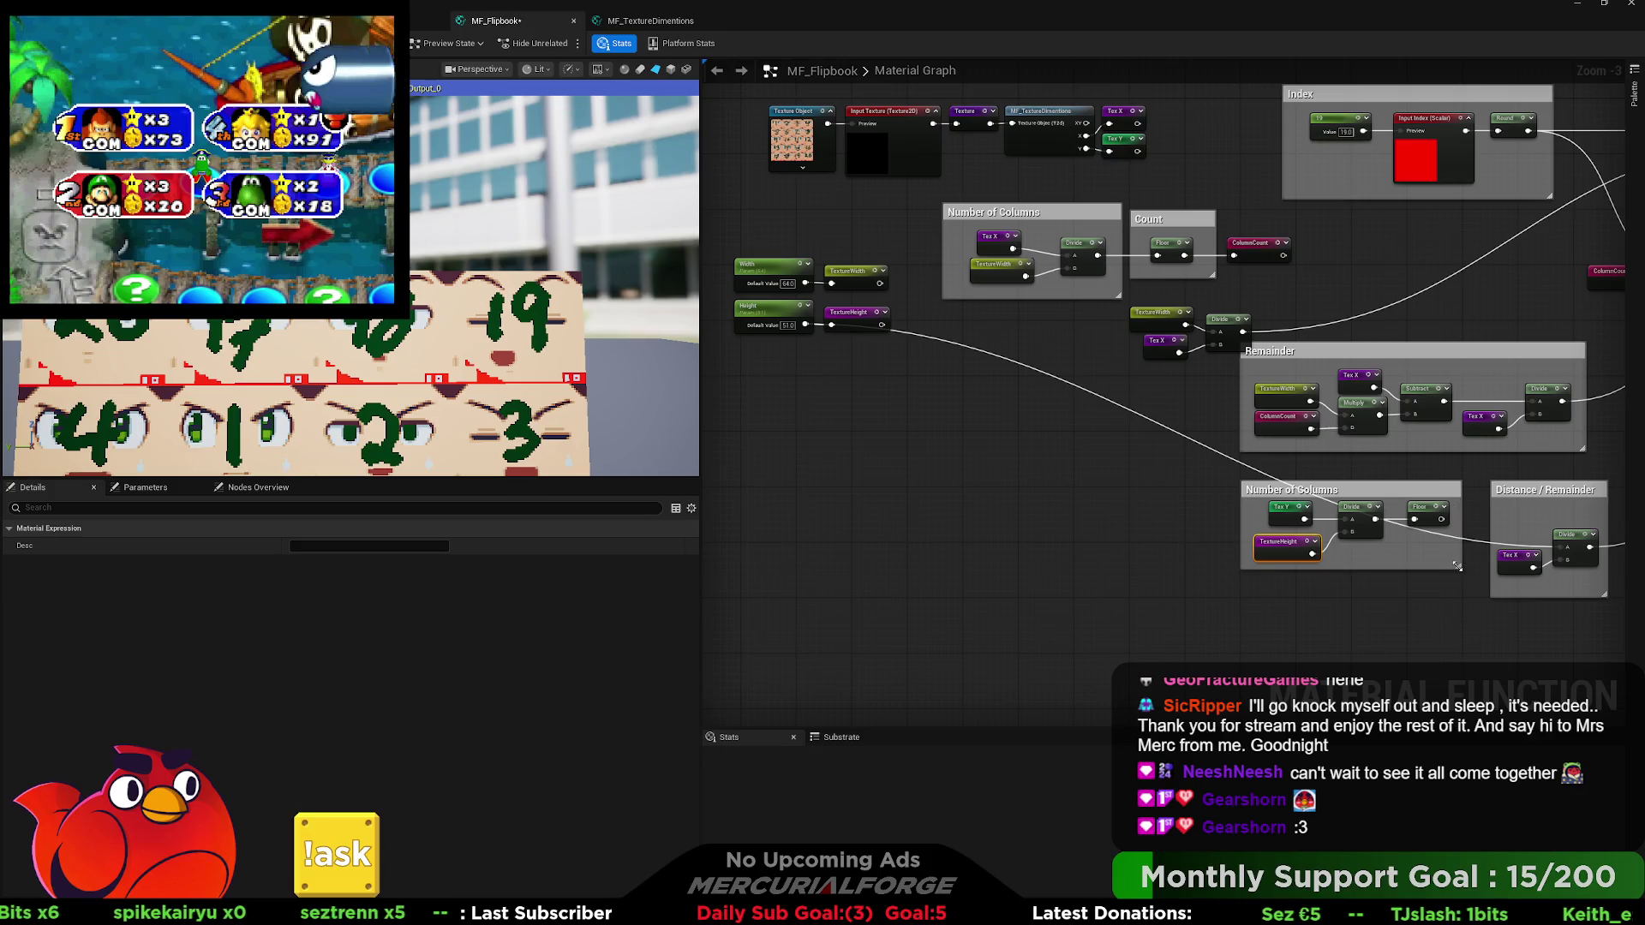
{"action": "left_click_drag", "start_coordinate": [1369, 535], "coordinate": [1211, 519]}
{"action": "key", "text": "ctrl+d"}
{"action": "mouse_move", "coordinate": [1448, 512]}
{"action": "left_mouse_down"}
{"action": "mouse_move", "coordinate": [1465, 511]}
{"action": "mouse_move", "coordinate": [1390, 541]}
{"action": "left_mouse_up"}
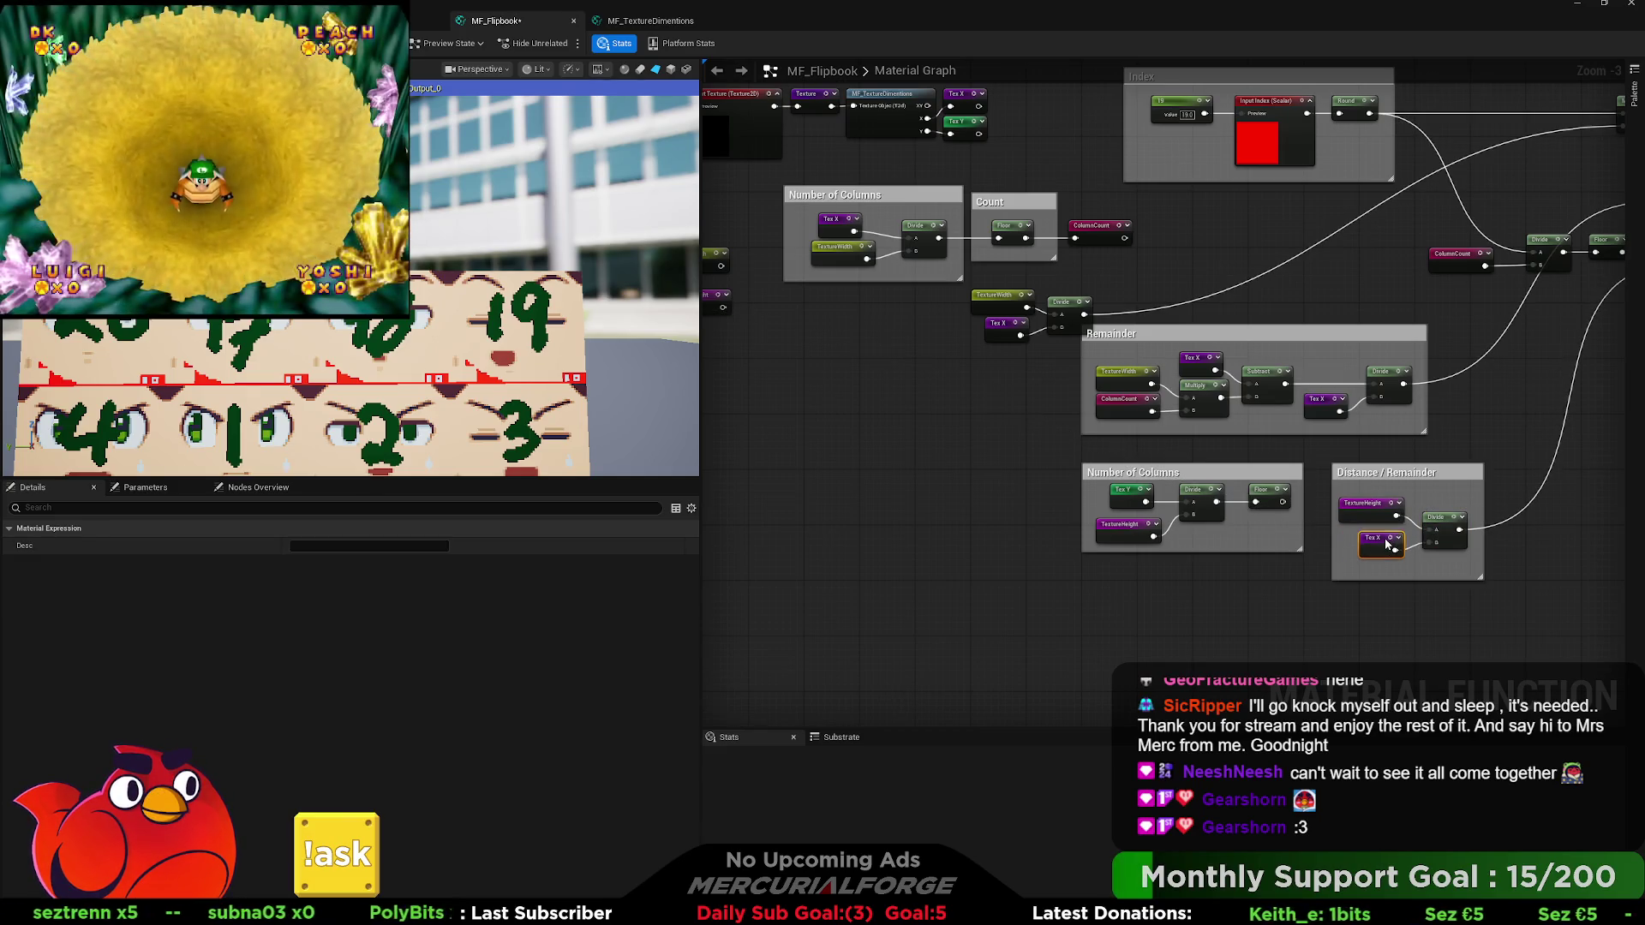
{"action": "left_click_drag", "start_coordinate": [1405, 477], "coordinate": [1384, 478]}
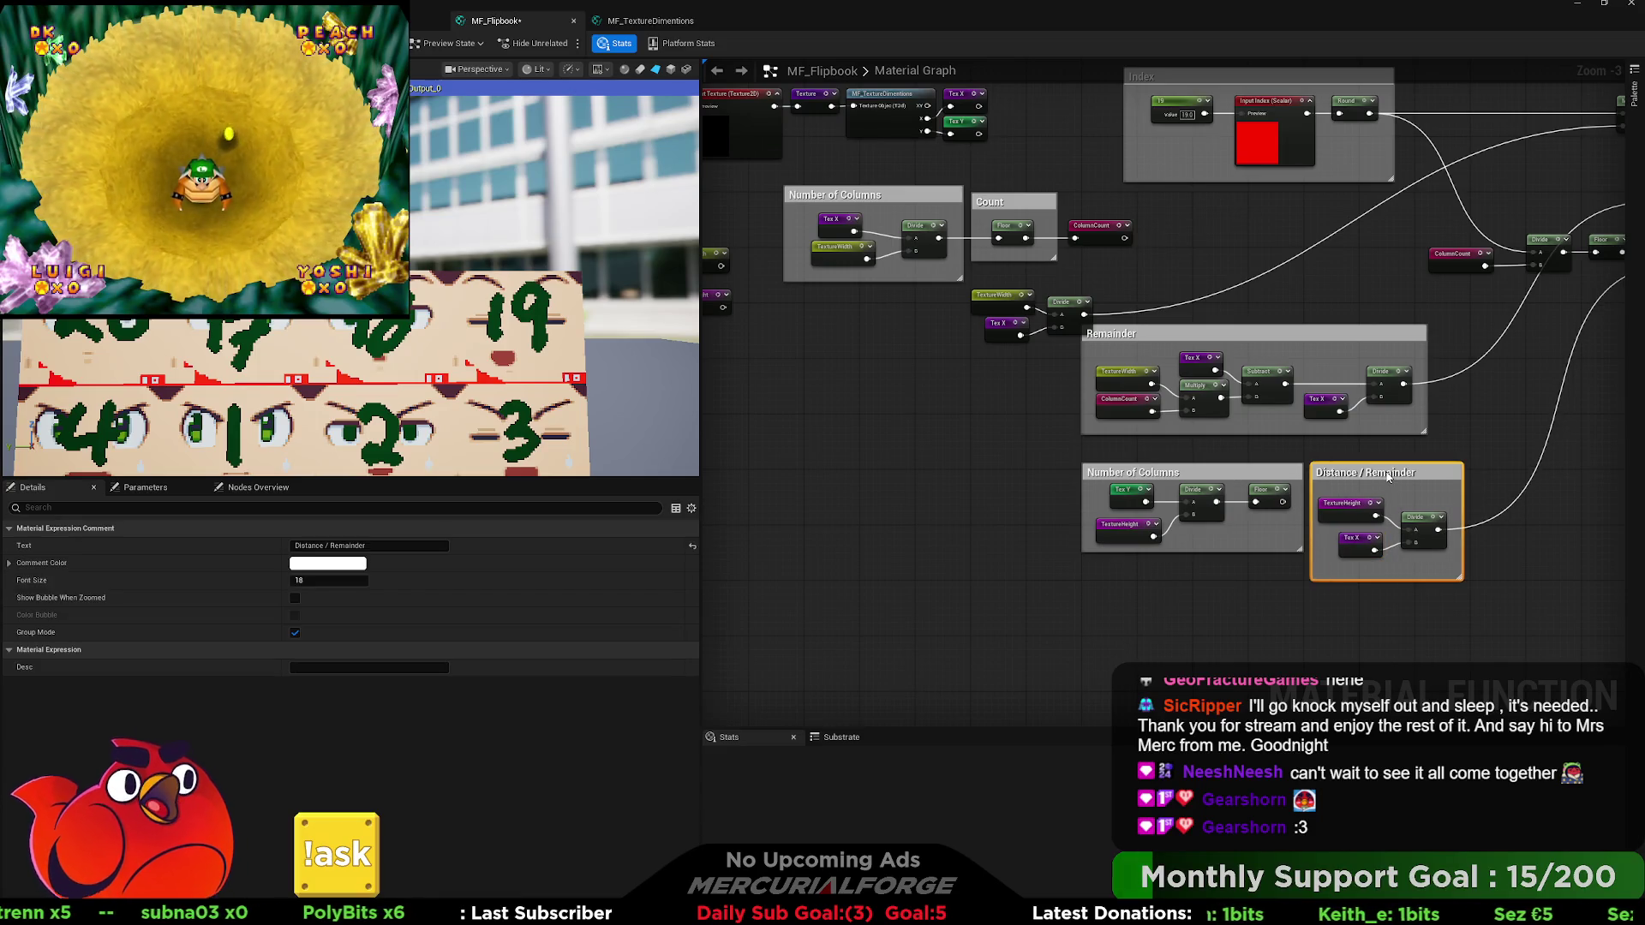
{"action": "mouse_move", "coordinate": [953, 377]}
{"action": "left_mouse_down"}
{"action": "mouse_move", "coordinate": [997, 458]}
{"action": "mouse_move", "coordinate": [984, 438]}
{"action": "mouse_move", "coordinate": [1108, 513]}
{"action": "left_mouse_up"}
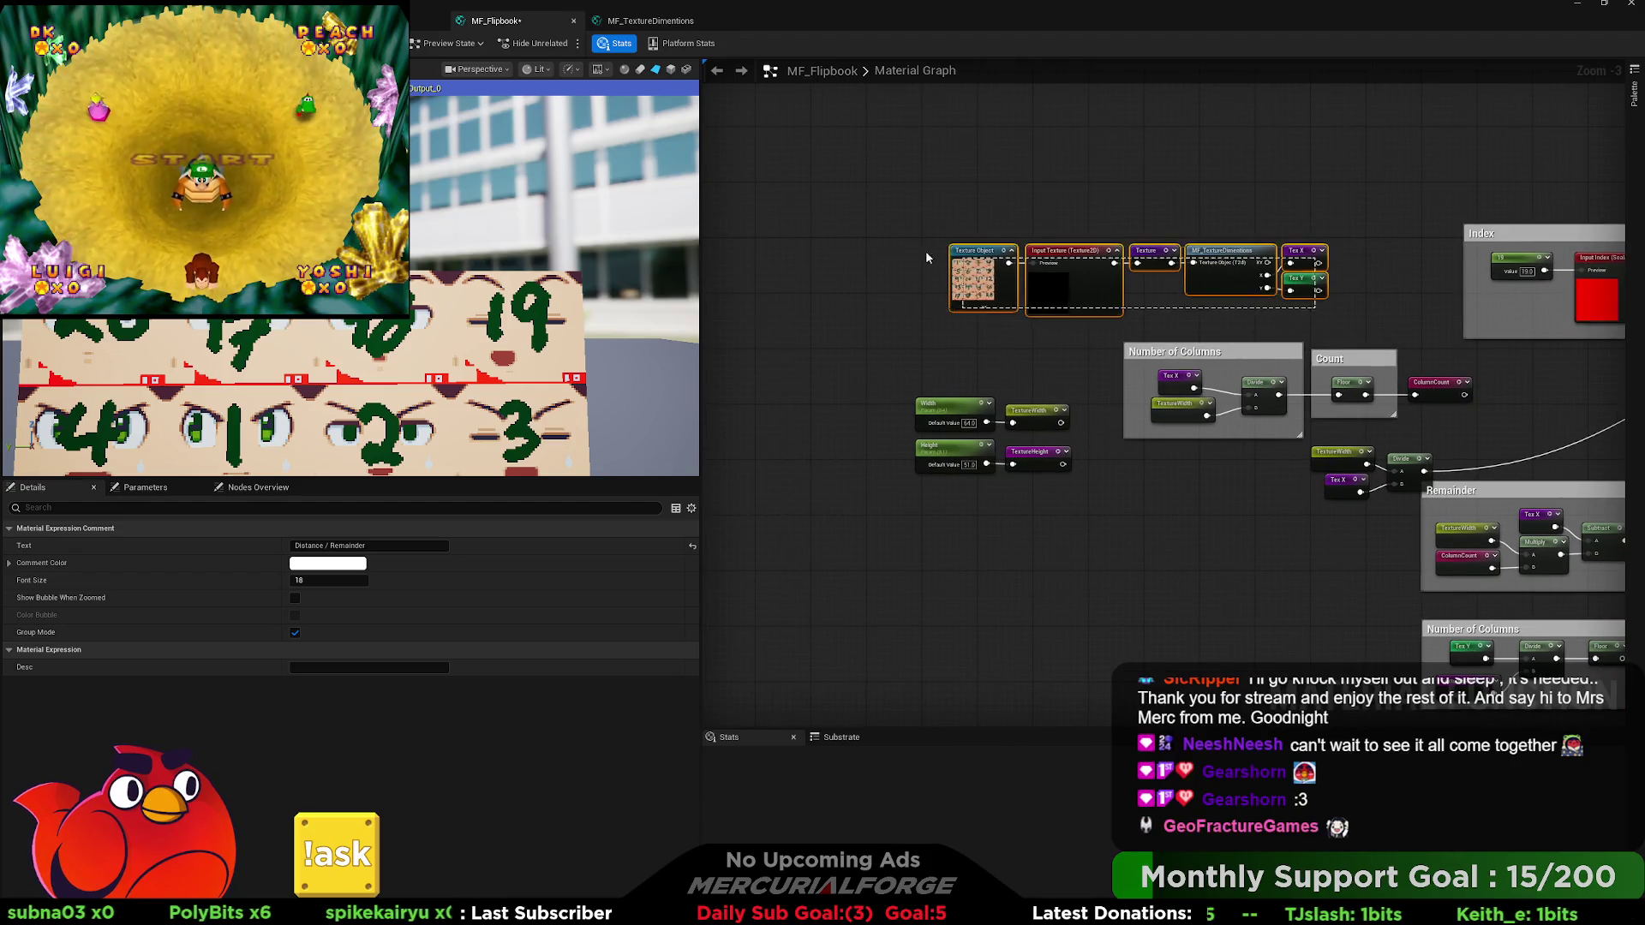
Gather the texture, Width, Height and reroute declaration nodes into a 'Named Node Sources' comment.
{"action": "left_click_drag", "start_coordinate": [1341, 325], "coordinate": [942, 240]}
{"action": "mouse_move", "coordinate": [1306, 260]}
{"action": "left_mouse_down"}
{"action": "mouse_move", "coordinate": [1072, 303]}
{"action": "mouse_move", "coordinate": [1045, 348]}
{"action": "mouse_move", "coordinate": [1236, 373]}
{"action": "left_mouse_up"}
{"action": "mouse_move", "coordinate": [1286, 493]}
{"action": "left_mouse_down"}
{"action": "mouse_move", "coordinate": [1022, 343]}
{"action": "mouse_move", "coordinate": [984, 206]}
{"action": "mouse_move", "coordinate": [976, 225]}
{"action": "left_mouse_up"}
{"action": "type", "text": "c"}
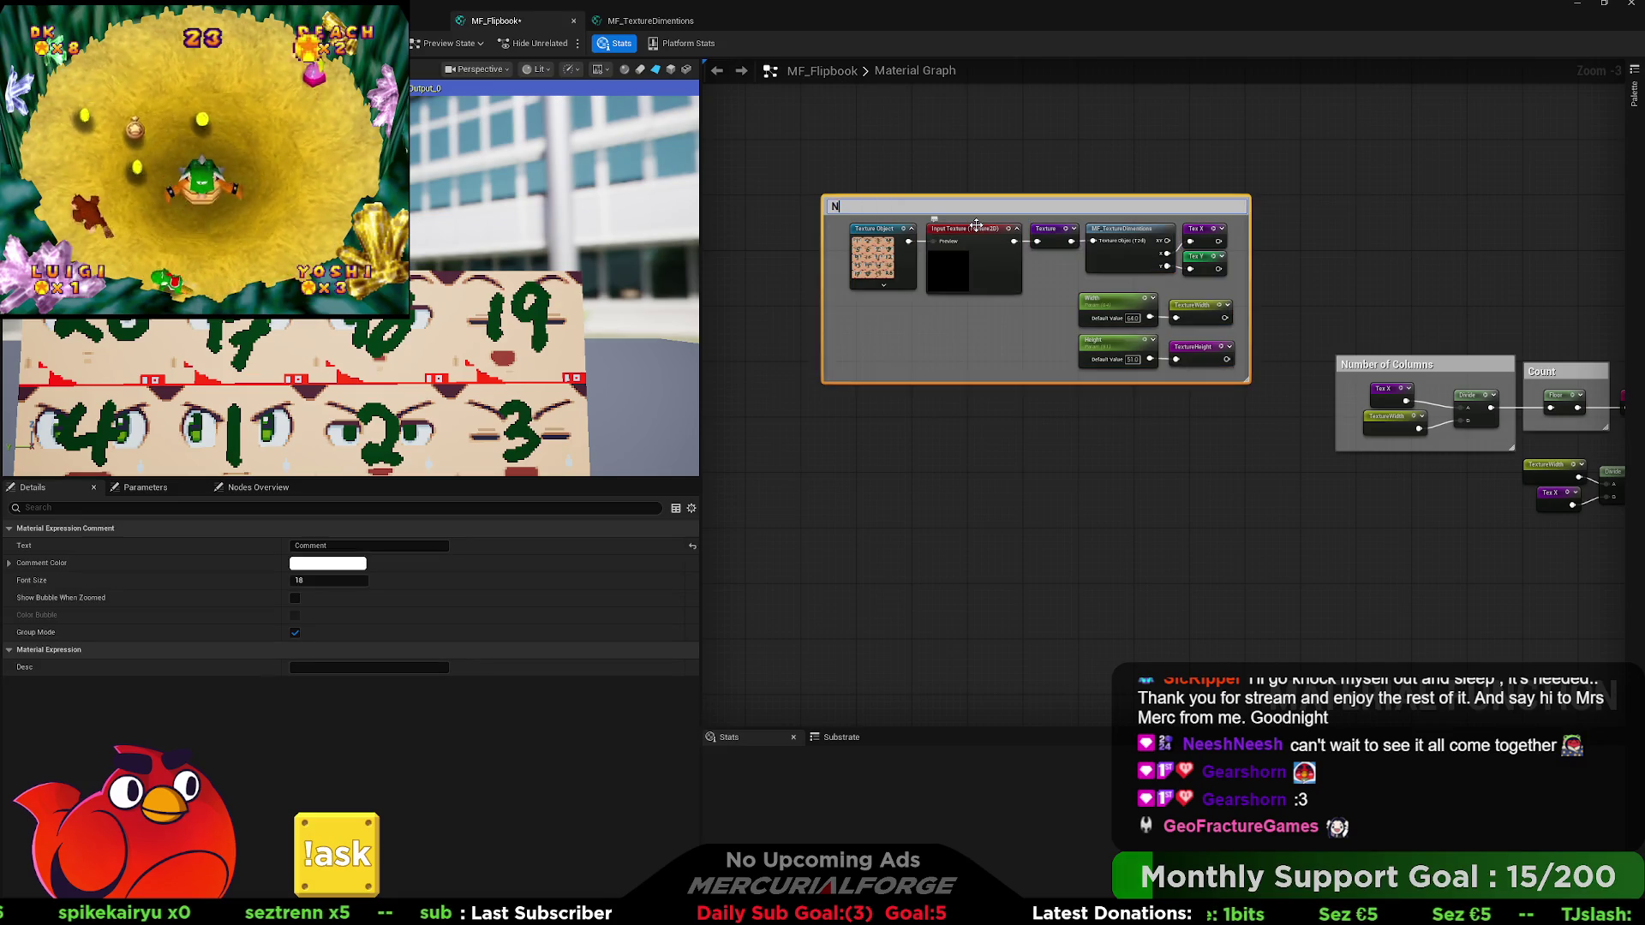
{"action": "type", "text": "amed Nod"}
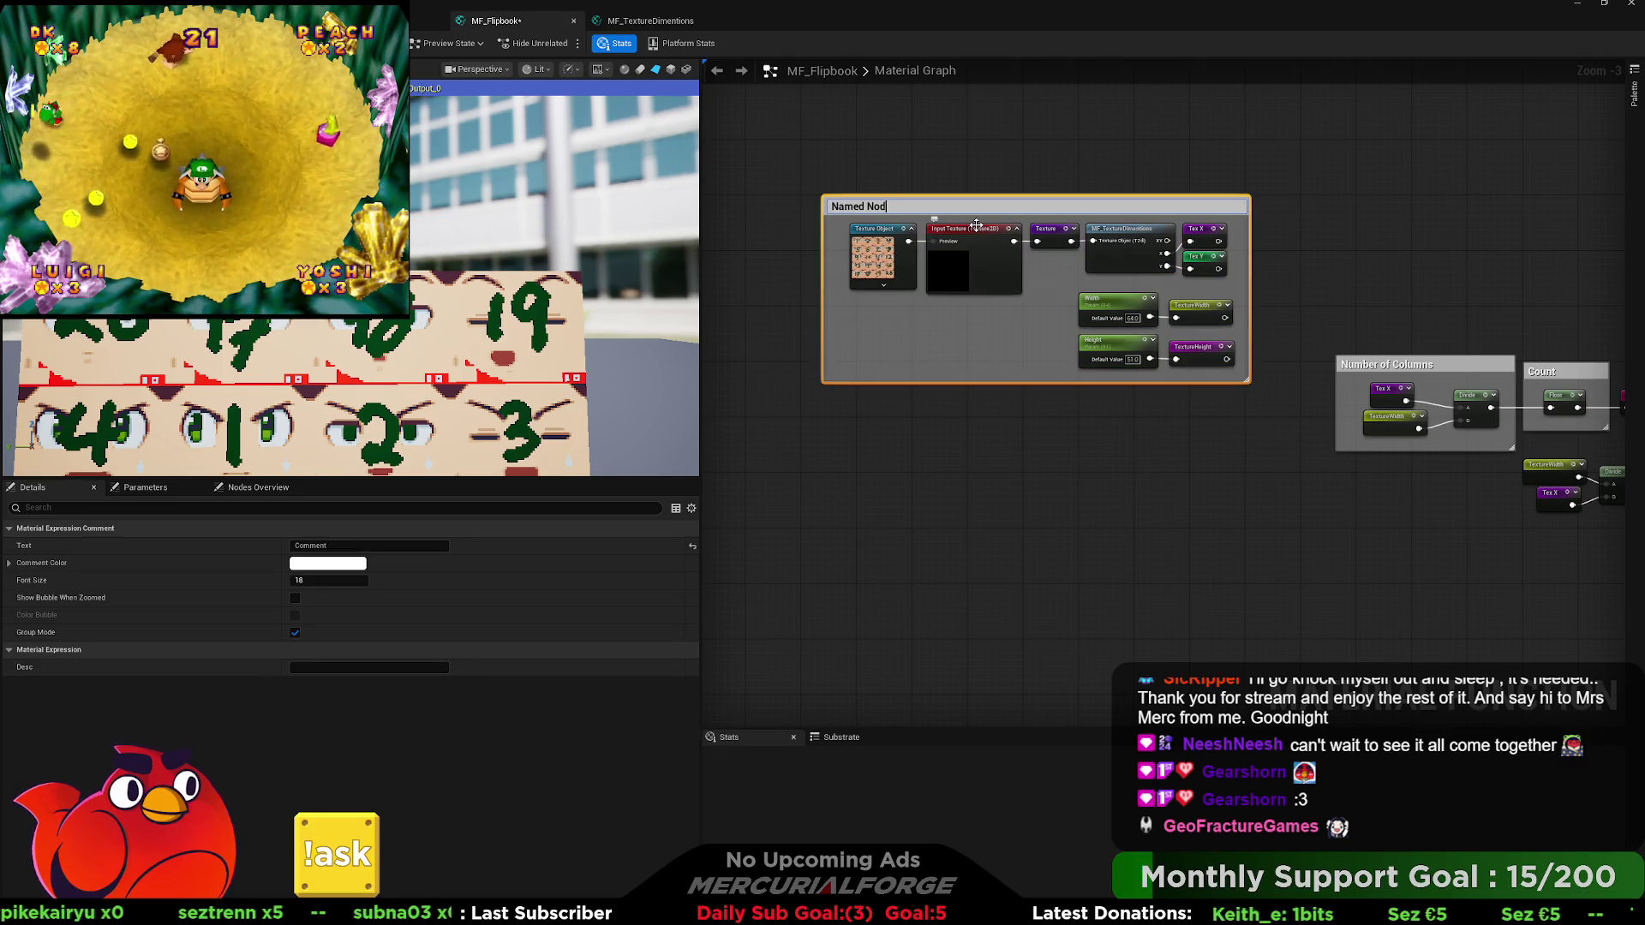
{"action": "key", "text": "BackSpace"}
{"action": "key", "text": "BackSpace"}
{"action": "key", "text": "BackSpace"}
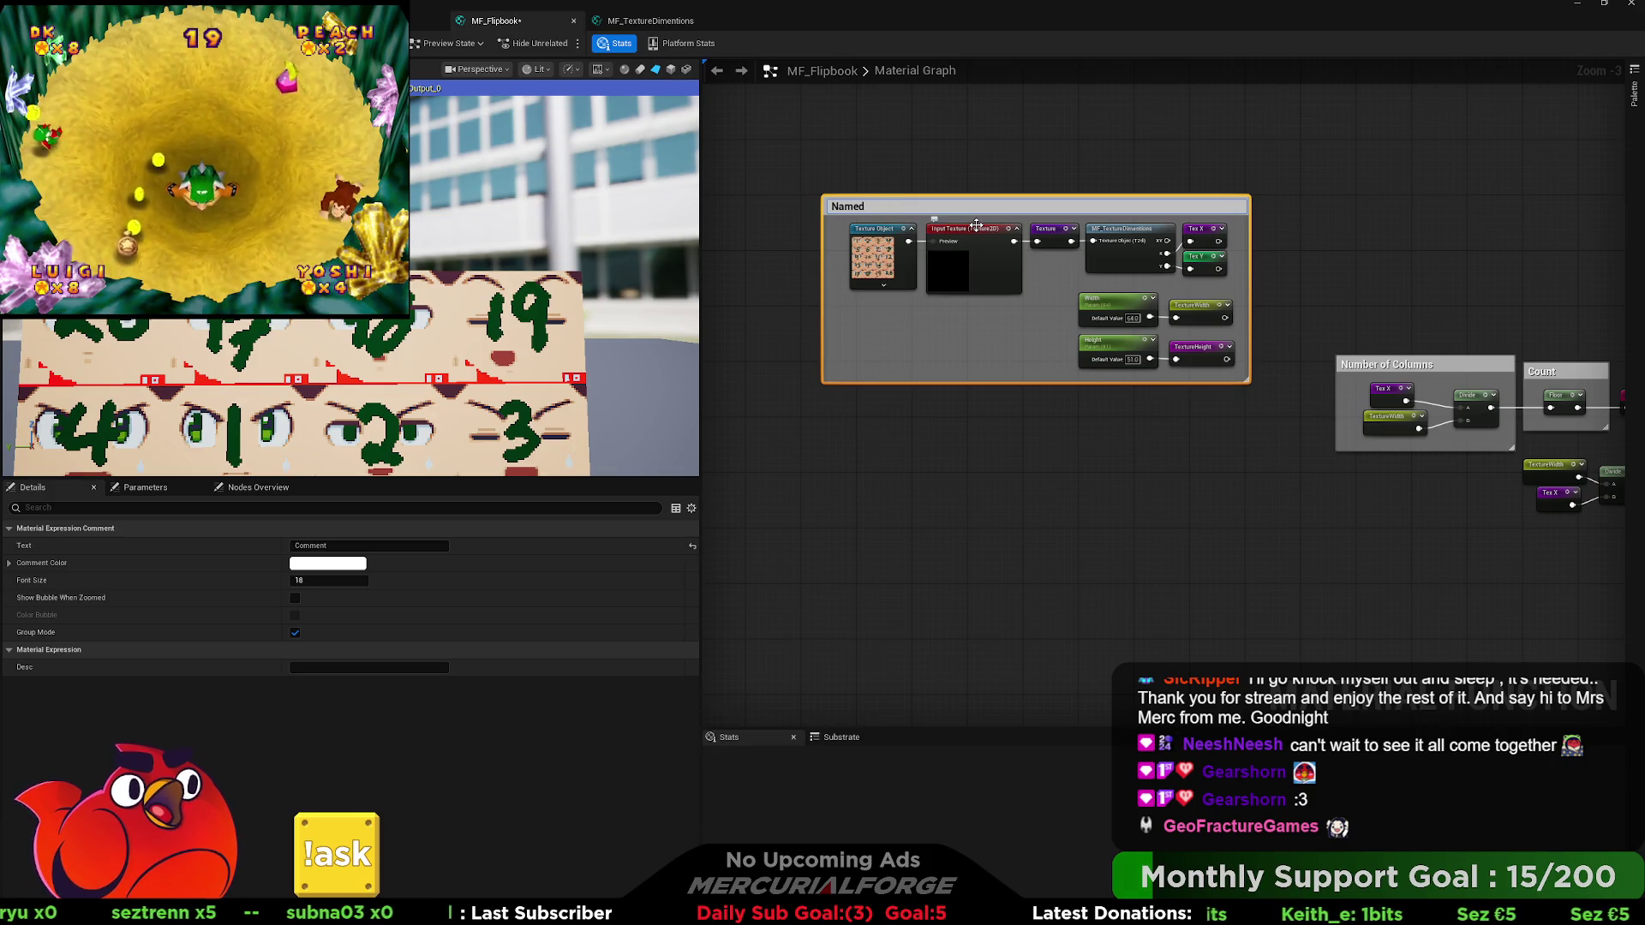
{"action": "type", "text": "Node Sources"}
{"action": "key", "text": "Return"}
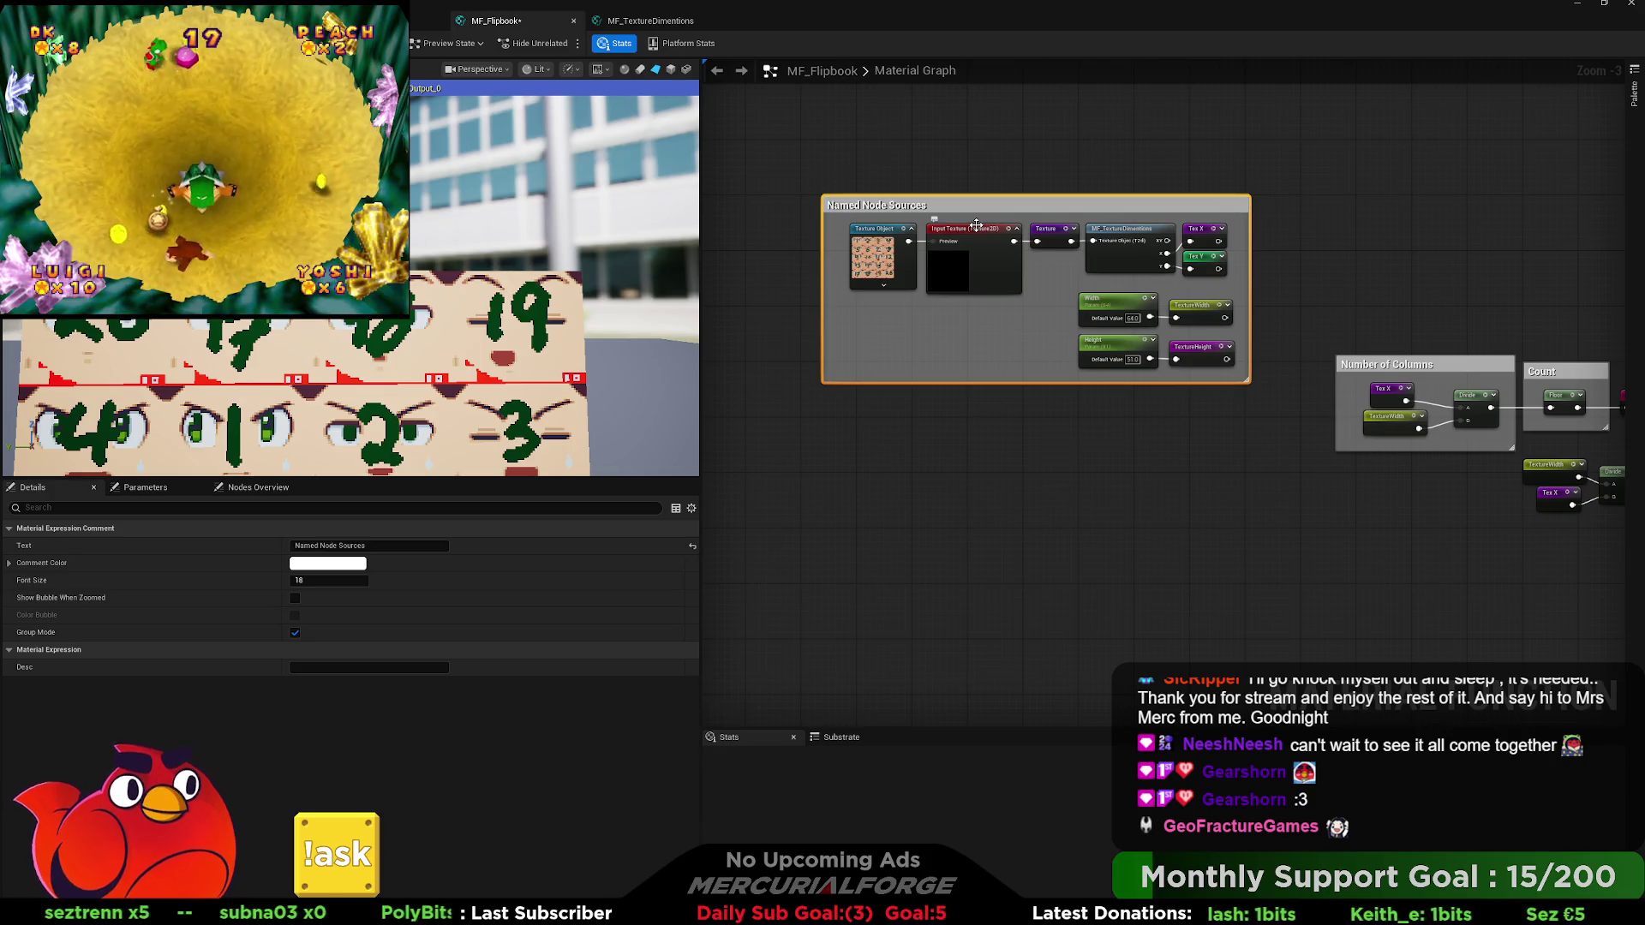
{"action": "left_click", "coordinate": [1320, 247]}
{"action": "mouse_move", "coordinate": [1320, 247]}
{"action": "left_mouse_down"}
{"action": "mouse_move", "coordinate": [924, 199]}
{"action": "mouse_move", "coordinate": [930, 166]}
{"action": "mouse_move", "coordinate": [1116, 297]}
{"action": "left_mouse_up"}
{"action": "mouse_move", "coordinate": [1176, 364]}
{"action": "left_mouse_down"}
{"action": "mouse_move", "coordinate": [1094, 367]}
{"action": "mouse_move", "coordinate": [1375, 390]}
{"action": "mouse_move", "coordinate": [1128, 356]}
{"action": "left_mouse_up"}
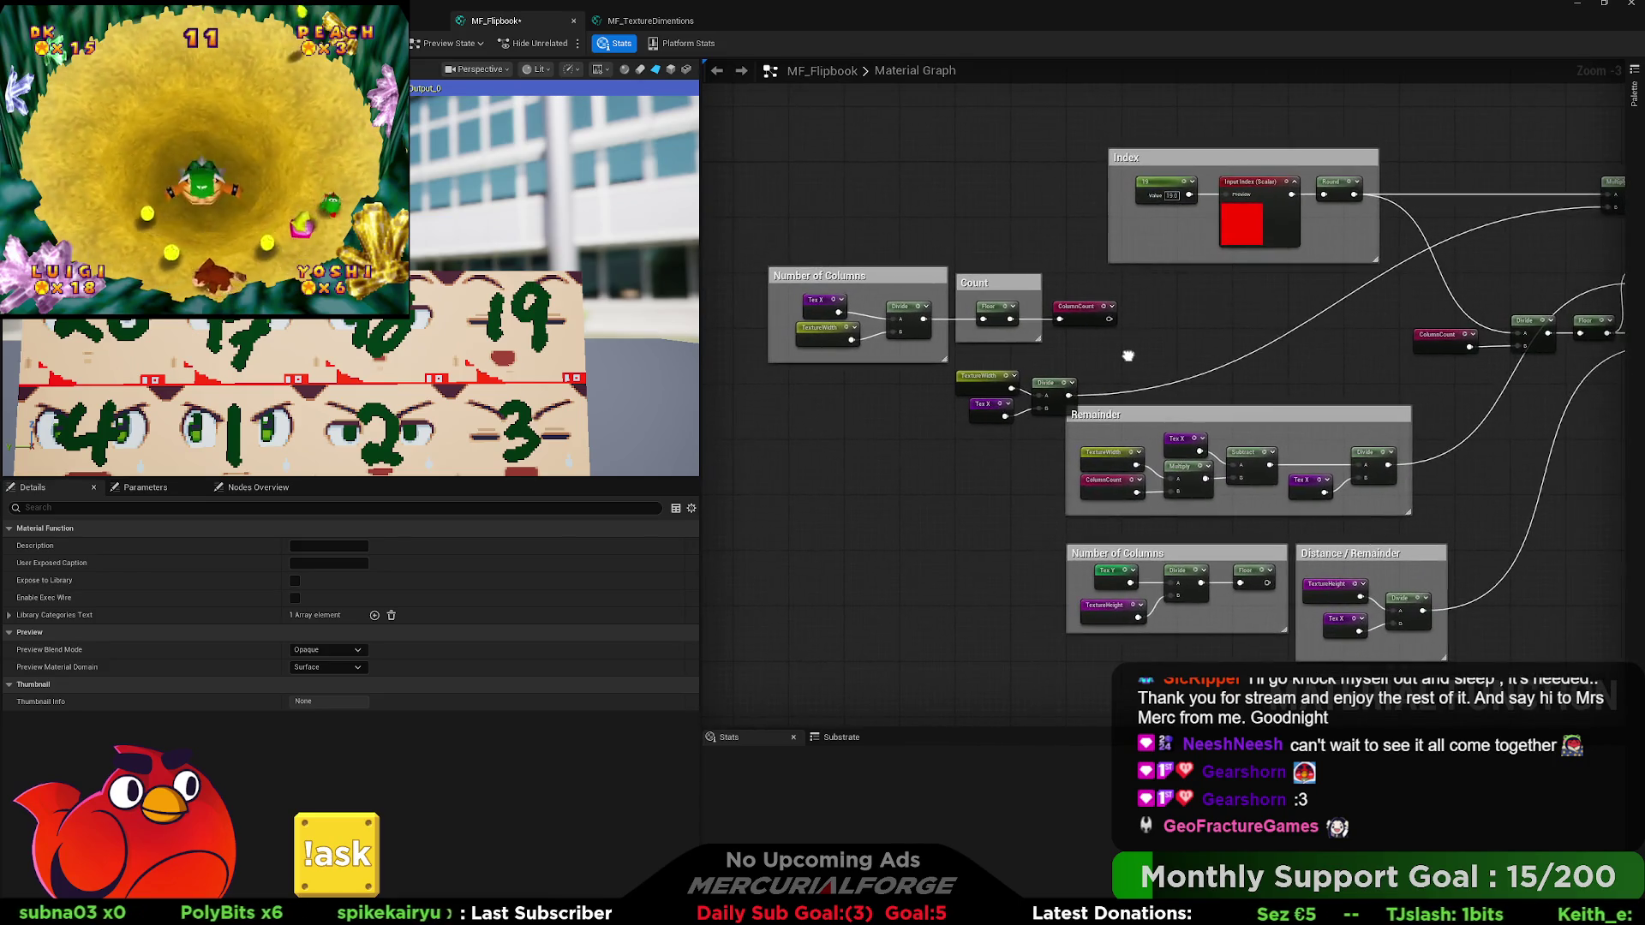
Move Number of Columns and Count into Named Node Sources, extend the box, and add a Divide reroute.
{"action": "mouse_move", "coordinate": [998, 395]}
{"action": "left_mouse_down"}
{"action": "mouse_move", "coordinate": [1558, 239]}
{"action": "mouse_move", "coordinate": [1179, 368]}
{"action": "mouse_move", "coordinate": [867, 422]}
{"action": "mouse_move", "coordinate": [1303, 366]}
{"action": "left_mouse_up"}
{"action": "left_click_drag", "start_coordinate": [1309, 294], "coordinate": [1309, 294]}
{"action": "mouse_move", "coordinate": [1174, 261]}
{"action": "left_mouse_down"}
{"action": "mouse_move", "coordinate": [727, 296]}
{"action": "mouse_move", "coordinate": [748, 295]}
{"action": "left_mouse_up"}
{"action": "mouse_move", "coordinate": [932, 280]}
{"action": "left_mouse_down"}
{"action": "mouse_move", "coordinate": [1108, 287]}
{"action": "mouse_move", "coordinate": [1175, 317]}
{"action": "mouse_move", "coordinate": [1159, 639]}
{"action": "left_mouse_up"}
{"action": "mouse_move", "coordinate": [1508, 481]}
{"action": "left_mouse_down"}
{"action": "mouse_move", "coordinate": [840, 481]}
{"action": "mouse_move", "coordinate": [1442, 432]}
{"action": "mouse_move", "coordinate": [1299, 414]}
{"action": "left_mouse_up"}
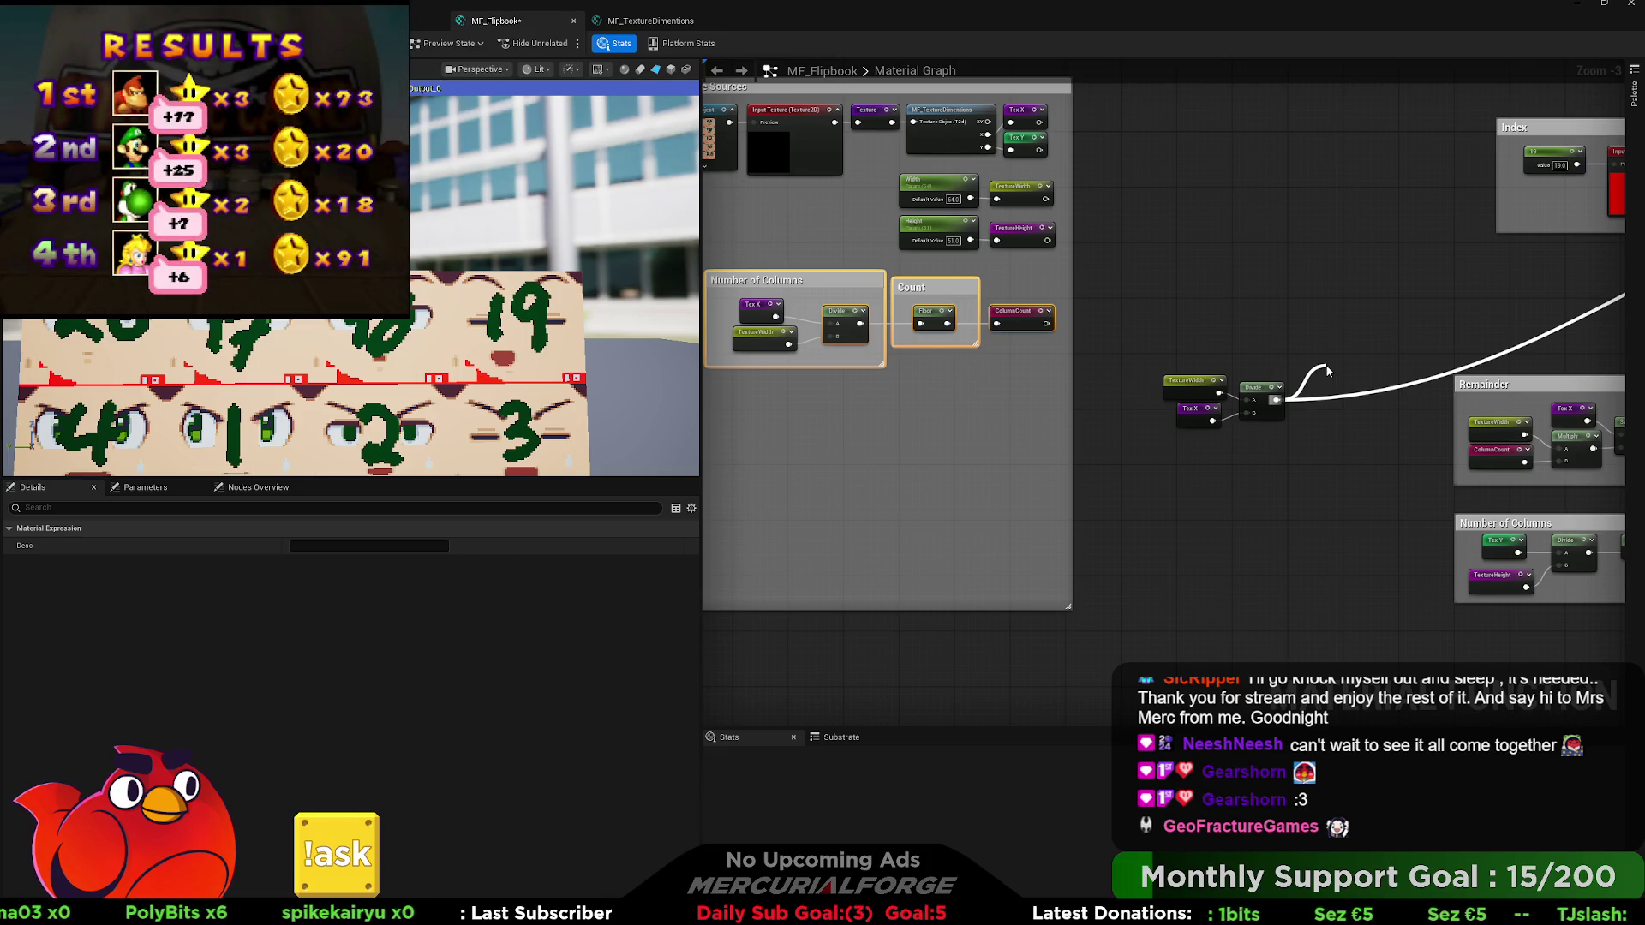
{"action": "left_click_drag", "start_coordinate": [1327, 371], "coordinate": [1327, 369]}
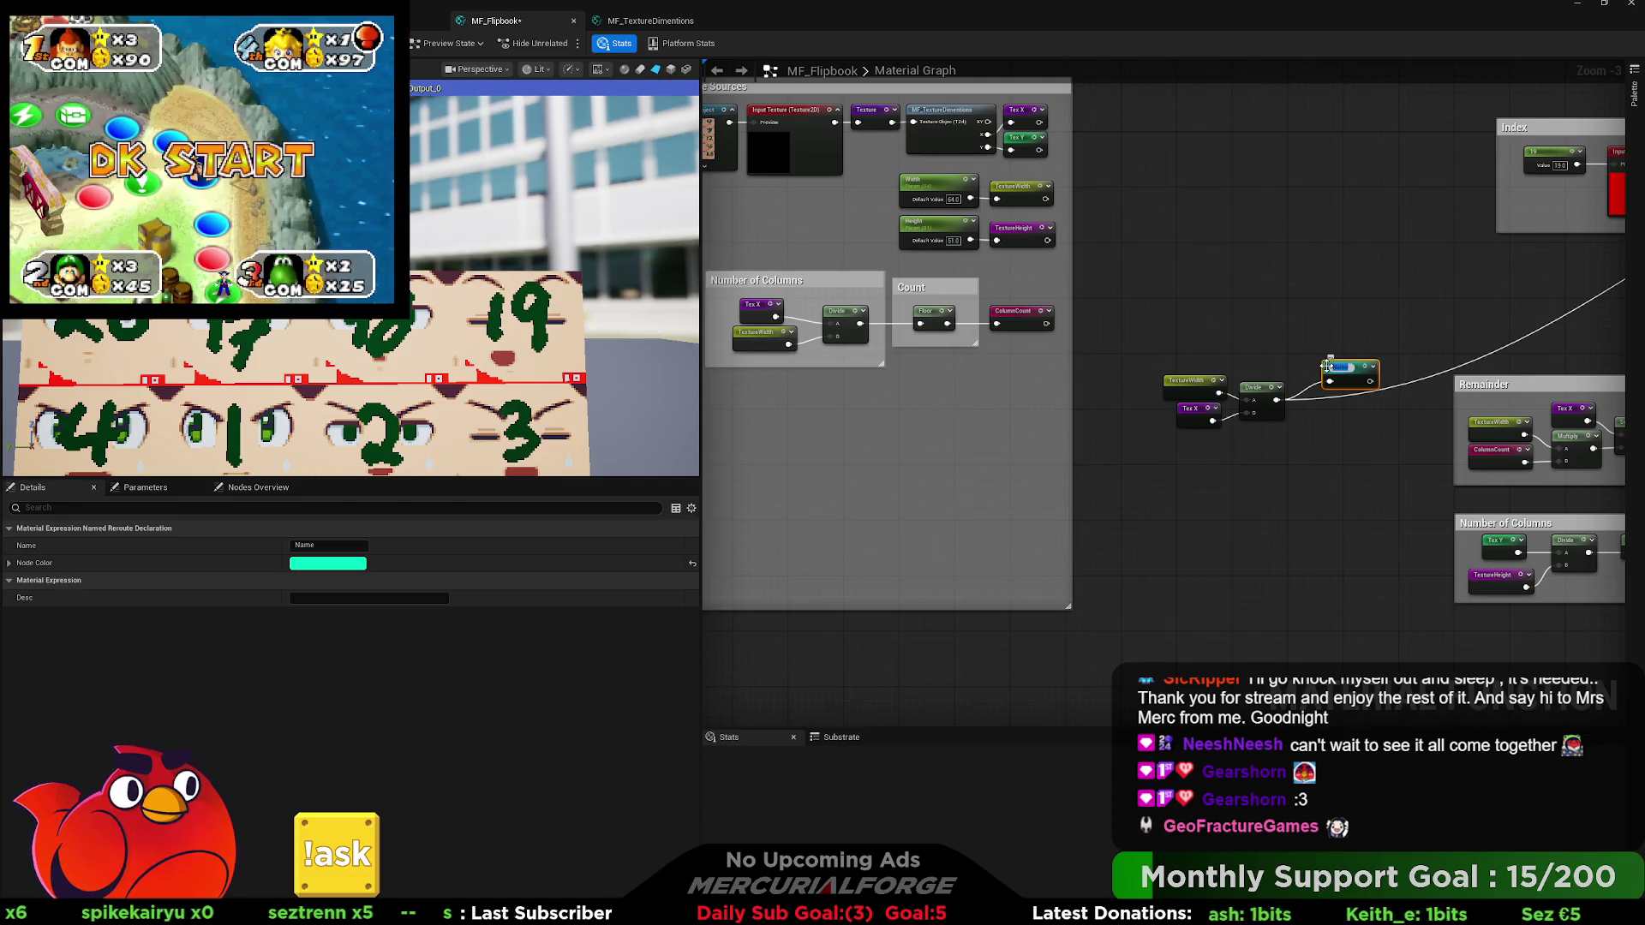
Name the reroute HorizontalAmount and insert a HorizontalAmount usage on the wire into Multiply.
{"action": "type", "text": "Horizontal"}
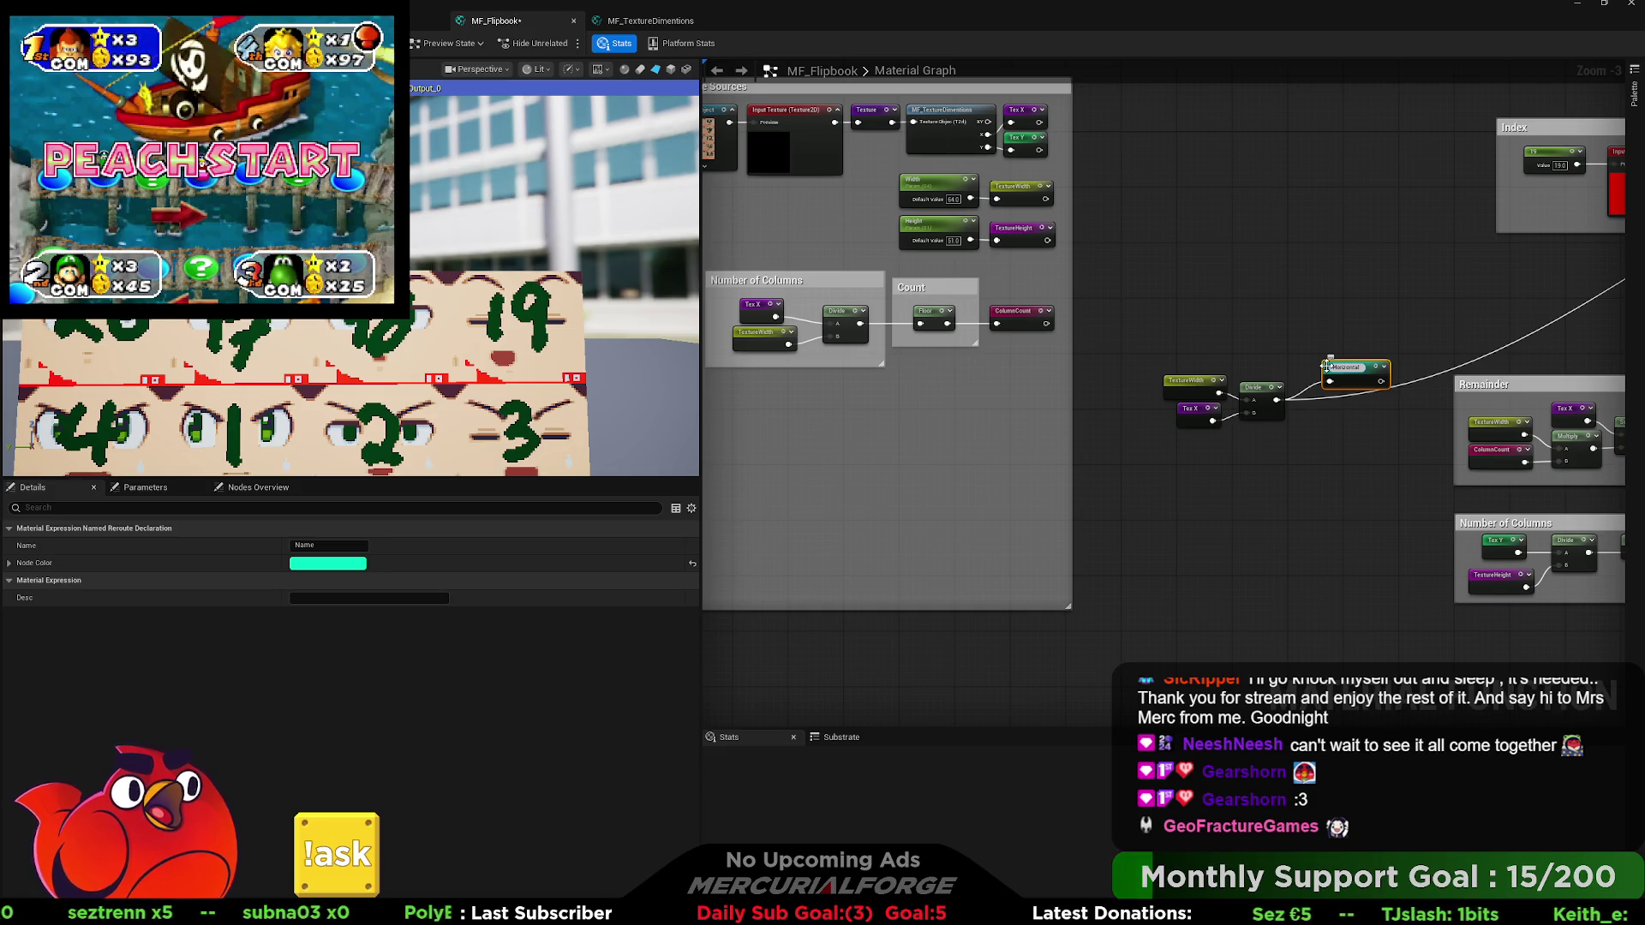
{"action": "type", "text": "Move"}
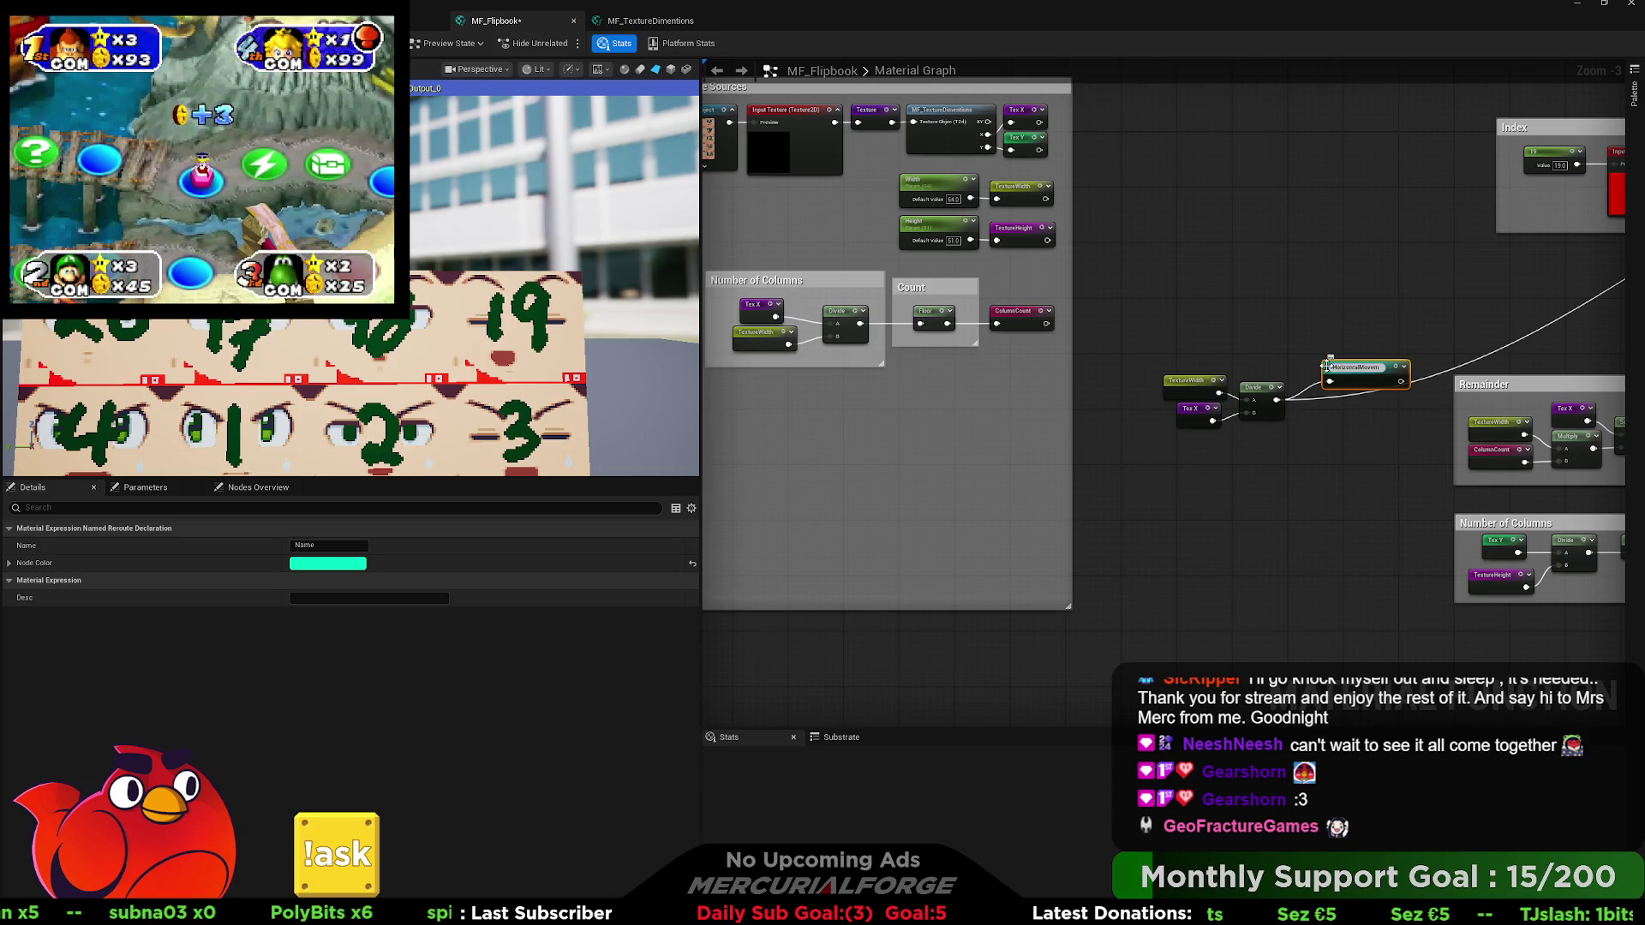
{"action": "type", "text": "mount"}
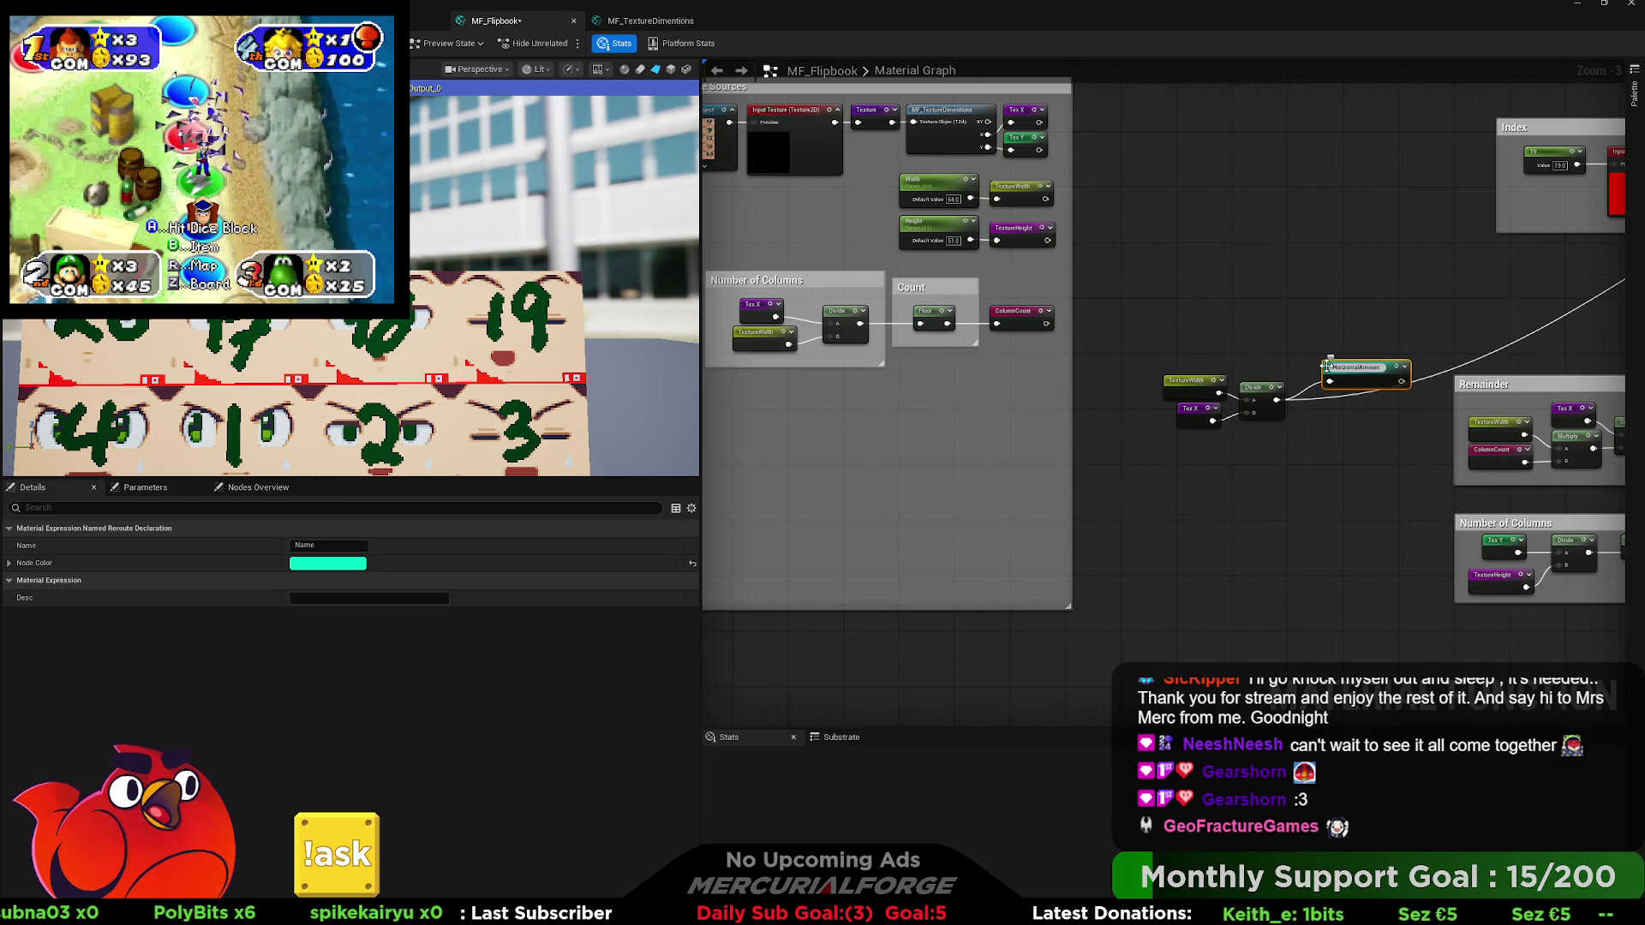
{"action": "key", "text": "Return"}
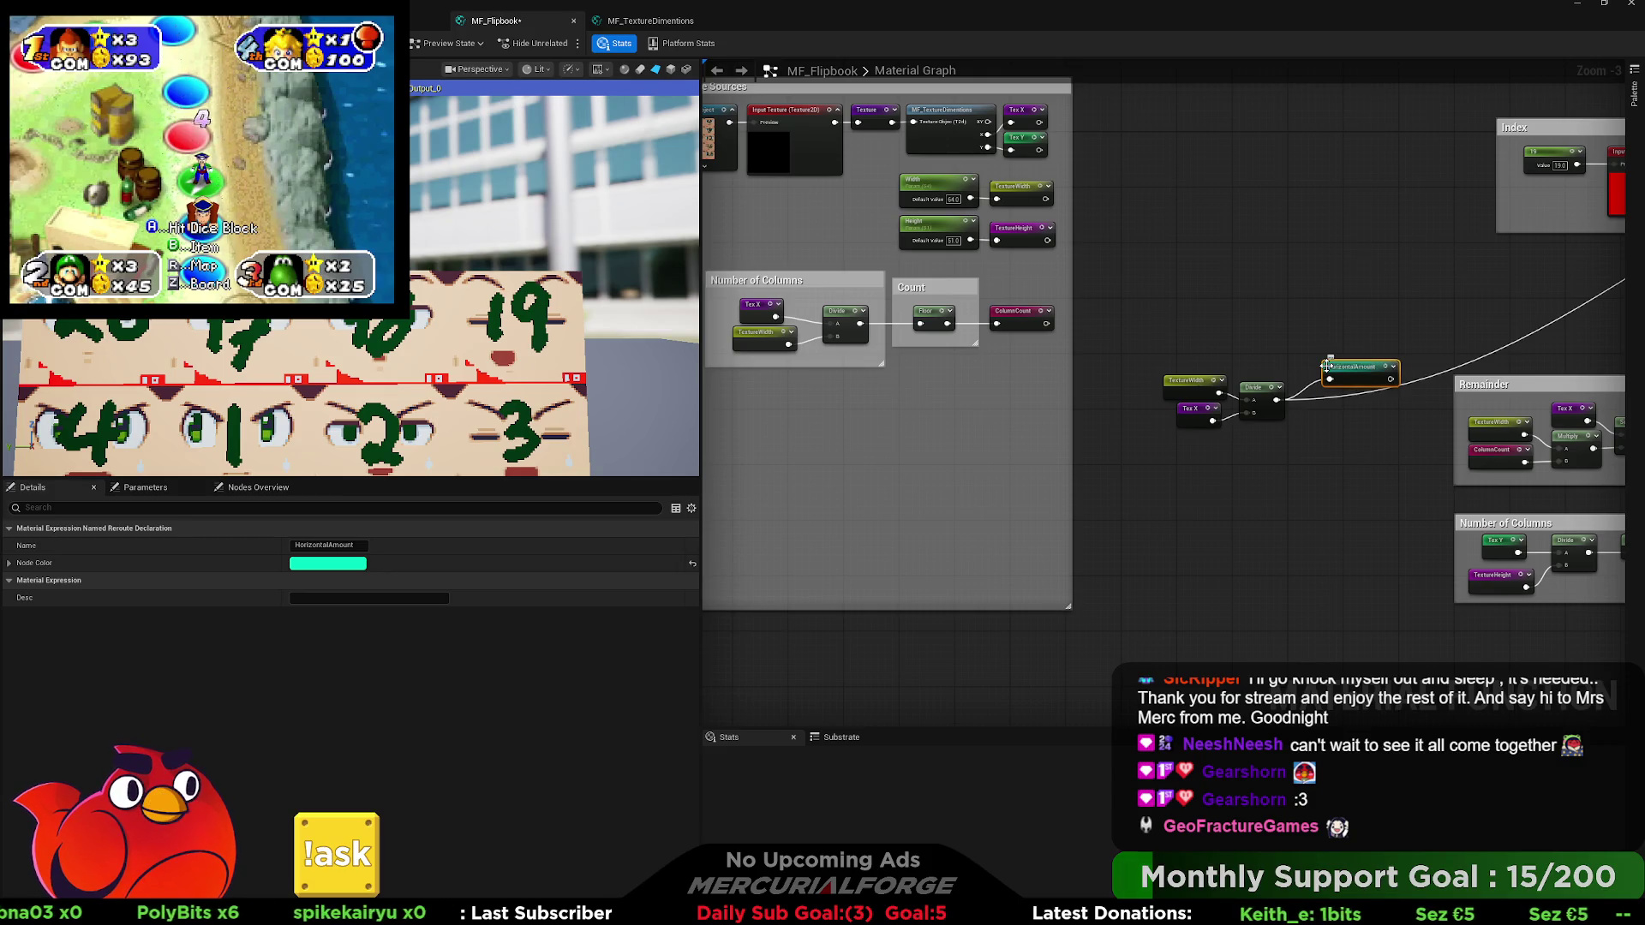
{"action": "left_click_drag", "start_coordinate": [1543, 283], "coordinate": [1252, 290]}
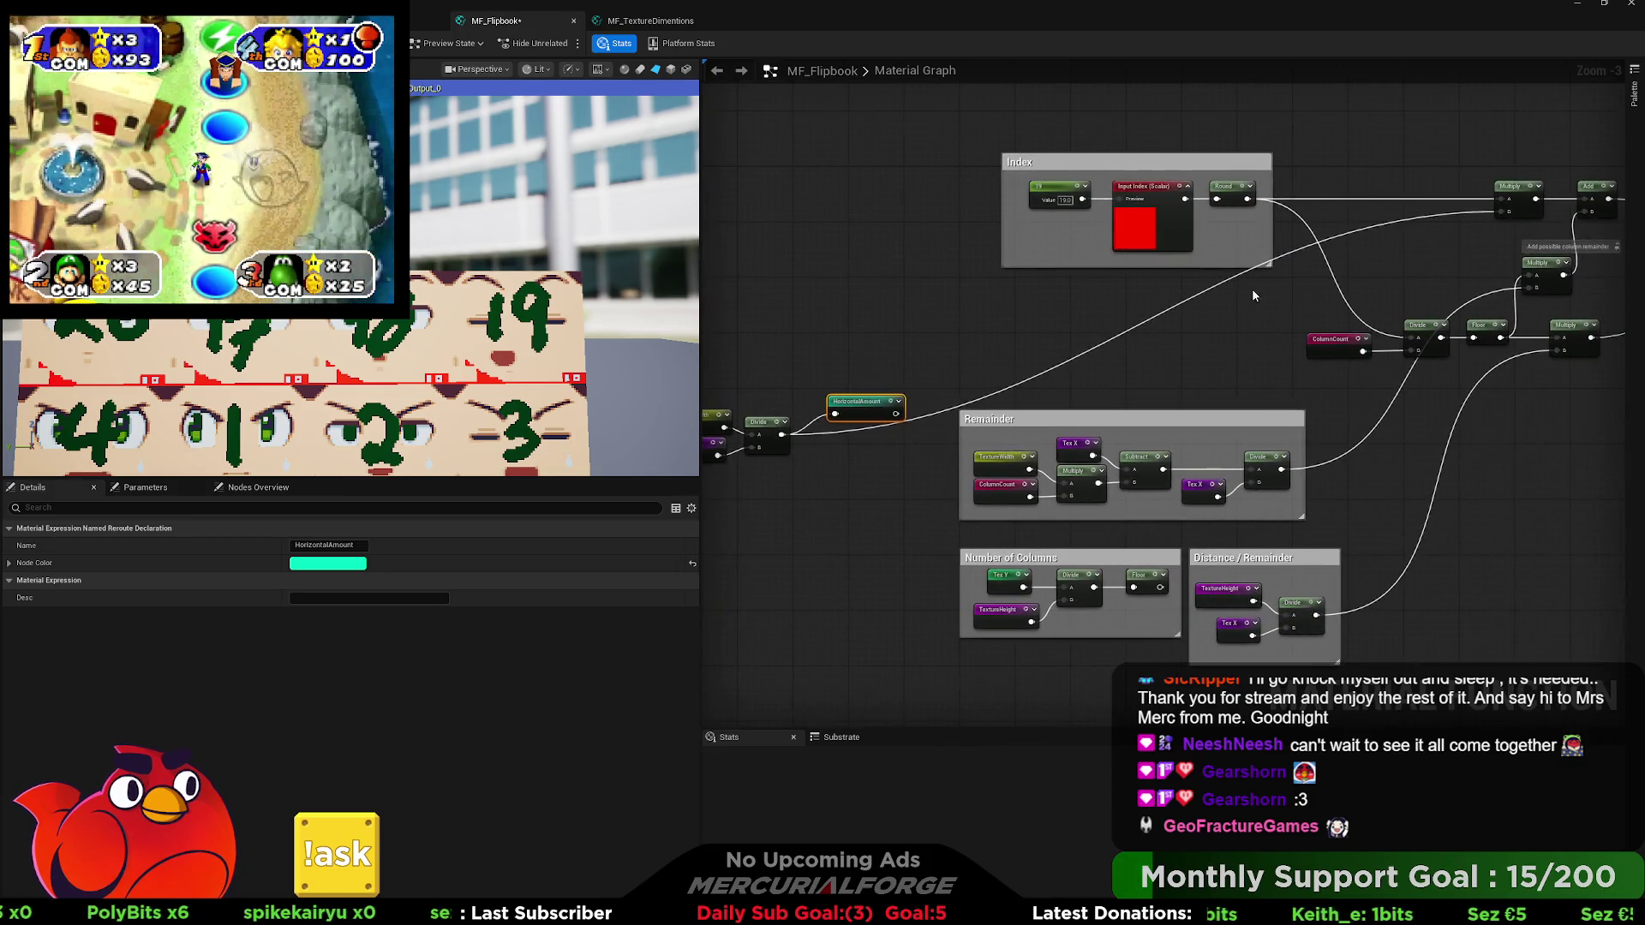
{"action": "double_click", "coordinate": [1388, 228]}
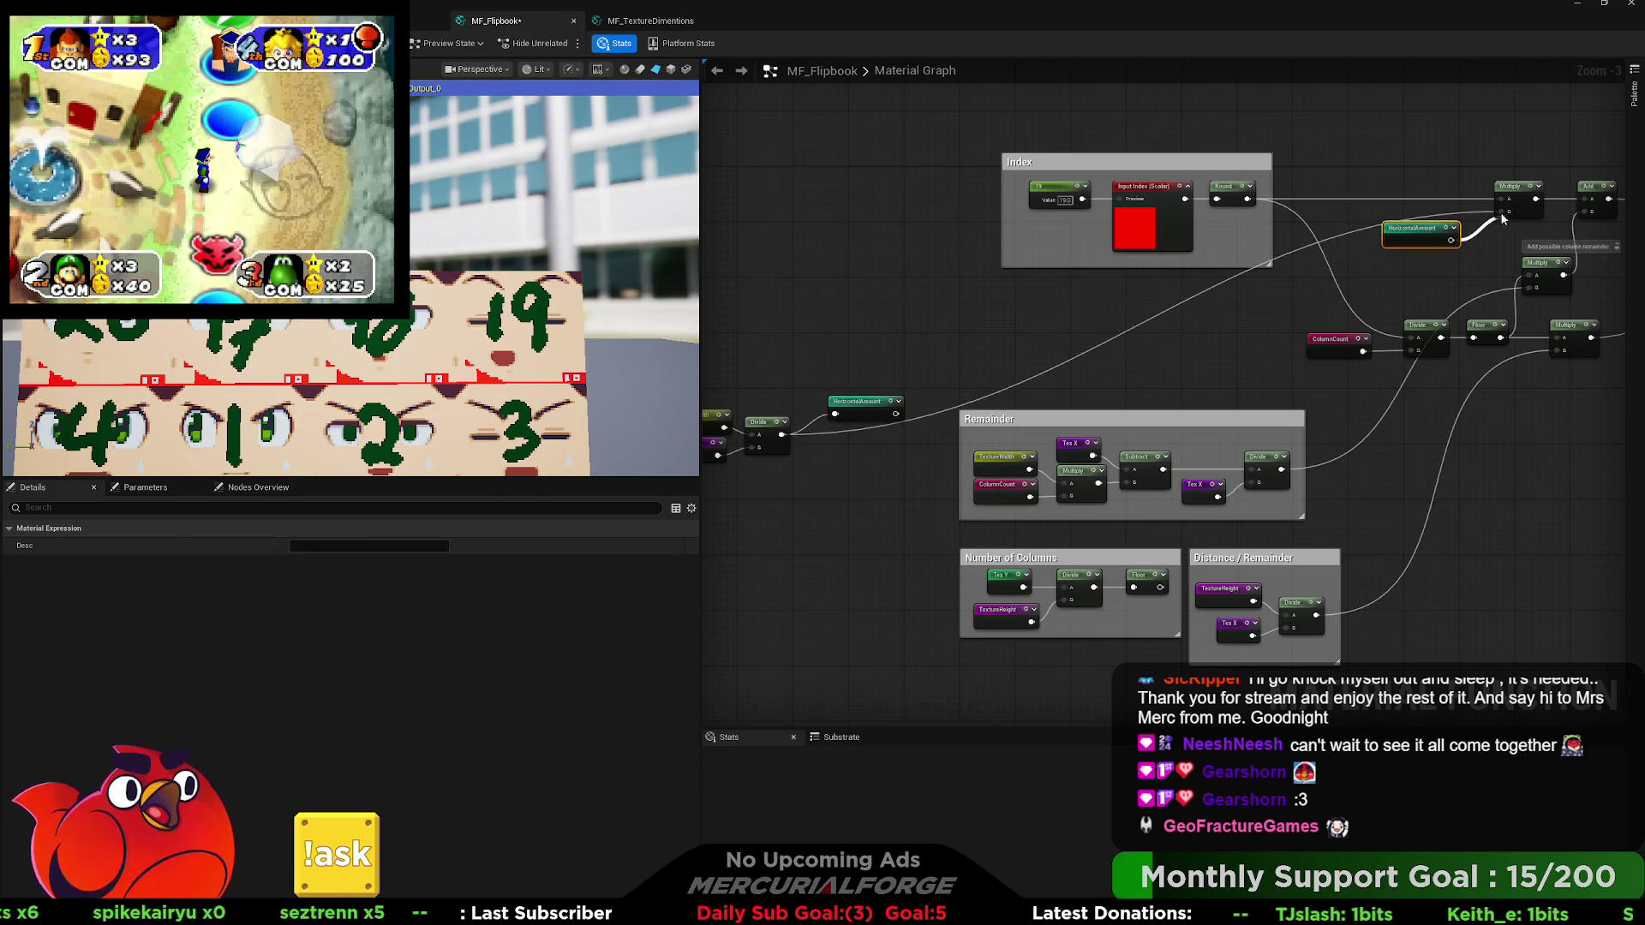
{"action": "left_click_drag", "start_coordinate": [1448, 247], "coordinate": [1454, 227]}
Move the HorizontalAmount declaration and Remainder group into the Named Node Sources area.
{"action": "mouse_move", "coordinate": [847, 400]}
{"action": "left_mouse_down"}
{"action": "mouse_move", "coordinate": [1240, 377]}
{"action": "mouse_move", "coordinate": [1224, 406]}
{"action": "mouse_move", "coordinate": [1055, 447]}
{"action": "left_mouse_up"}
{"action": "mouse_move", "coordinate": [1220, 403]}
{"action": "left_mouse_down"}
{"action": "mouse_move", "coordinate": [893, 396]}
{"action": "mouse_move", "coordinate": [897, 418]}
{"action": "left_mouse_up"}
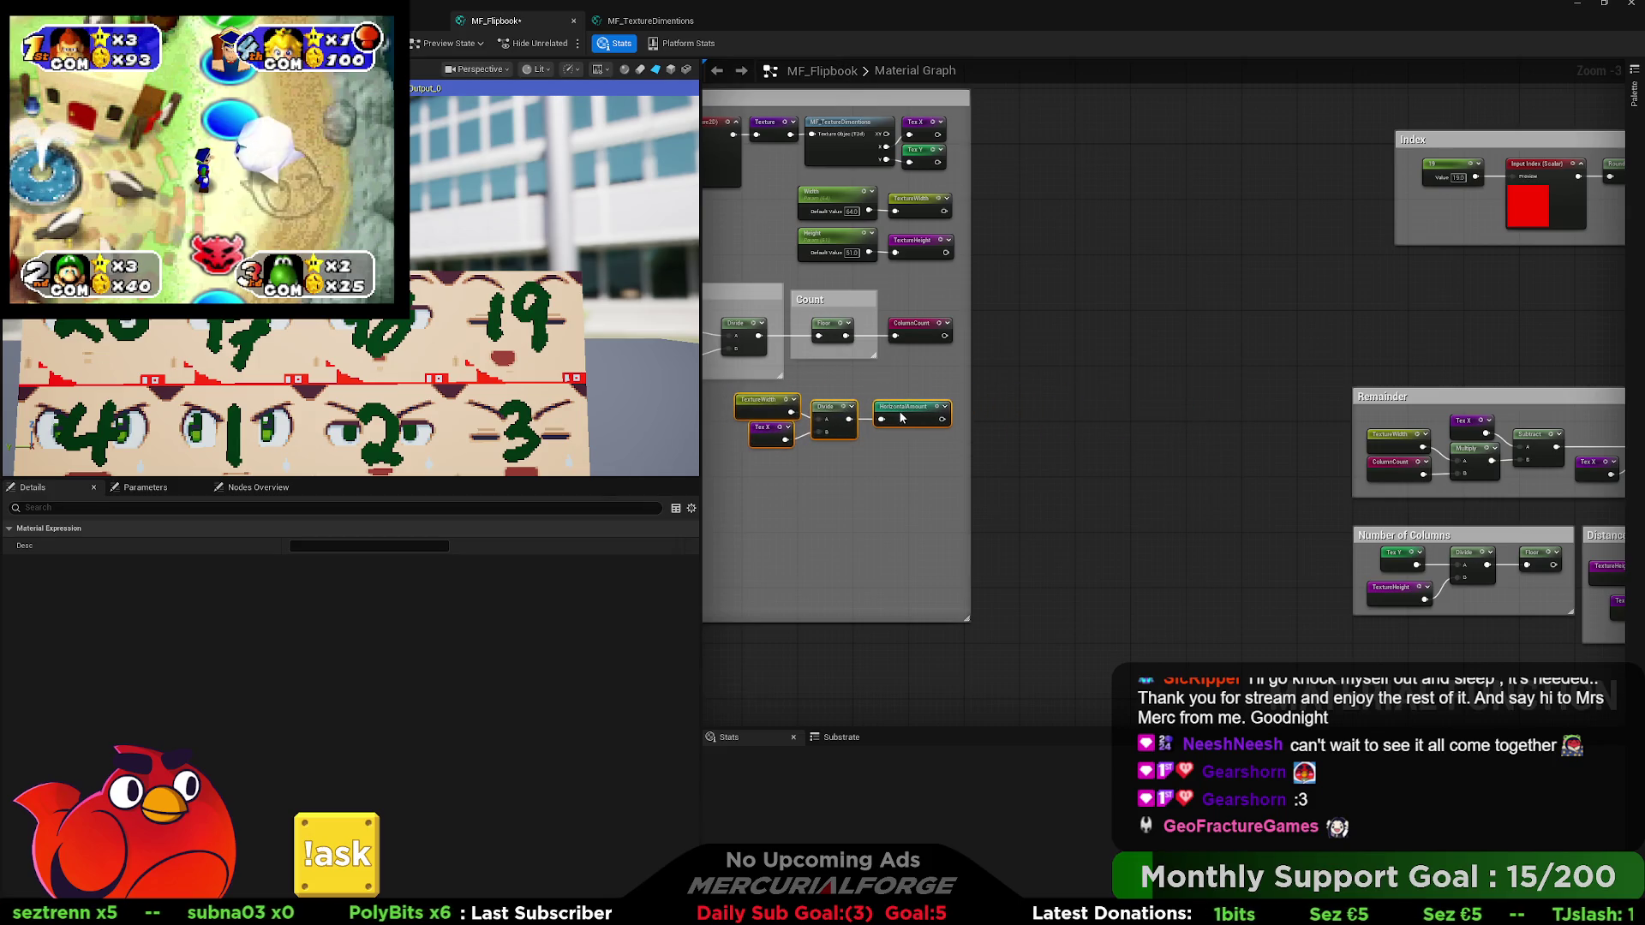
{"action": "left_click", "coordinate": [1176, 424]}
{"action": "left_click_drag", "start_coordinate": [1241, 368], "coordinate": [1006, 325]}
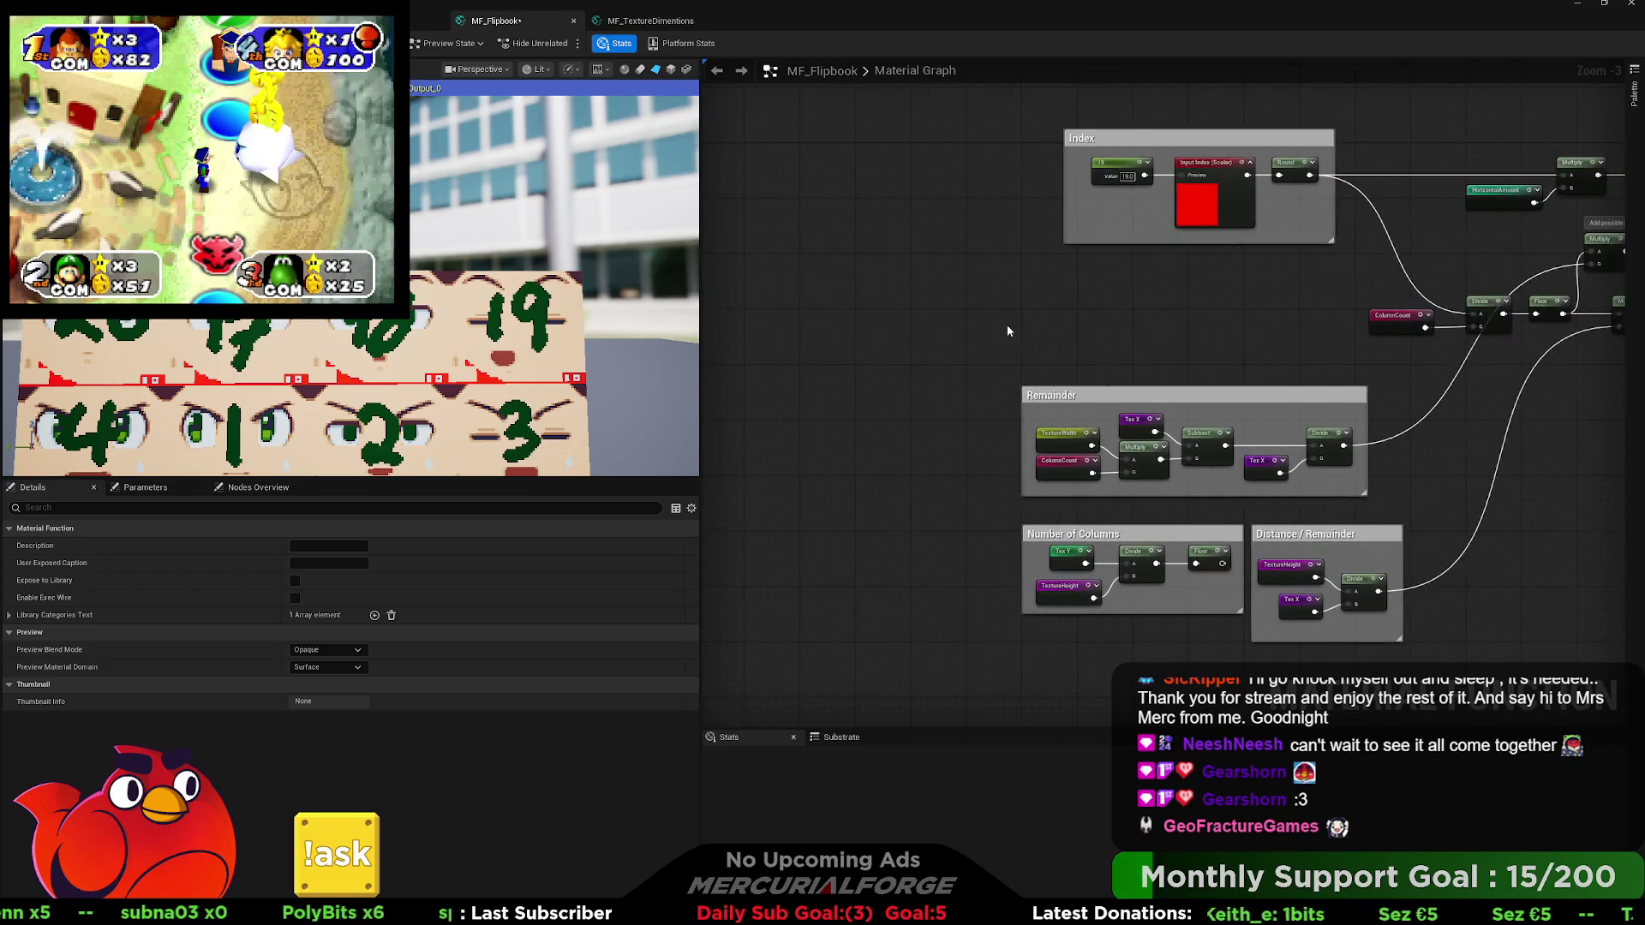
{"action": "mouse_move", "coordinate": [1517, 201]}
{"action": "left_mouse_down"}
{"action": "mouse_move", "coordinate": [741, 390]}
{"action": "mouse_move", "coordinate": [1061, 261]}
{"action": "mouse_move", "coordinate": [1004, 343]}
{"action": "mouse_move", "coordinate": [984, 281]}
{"action": "mouse_move", "coordinate": [711, 314]}
{"action": "left_mouse_up"}
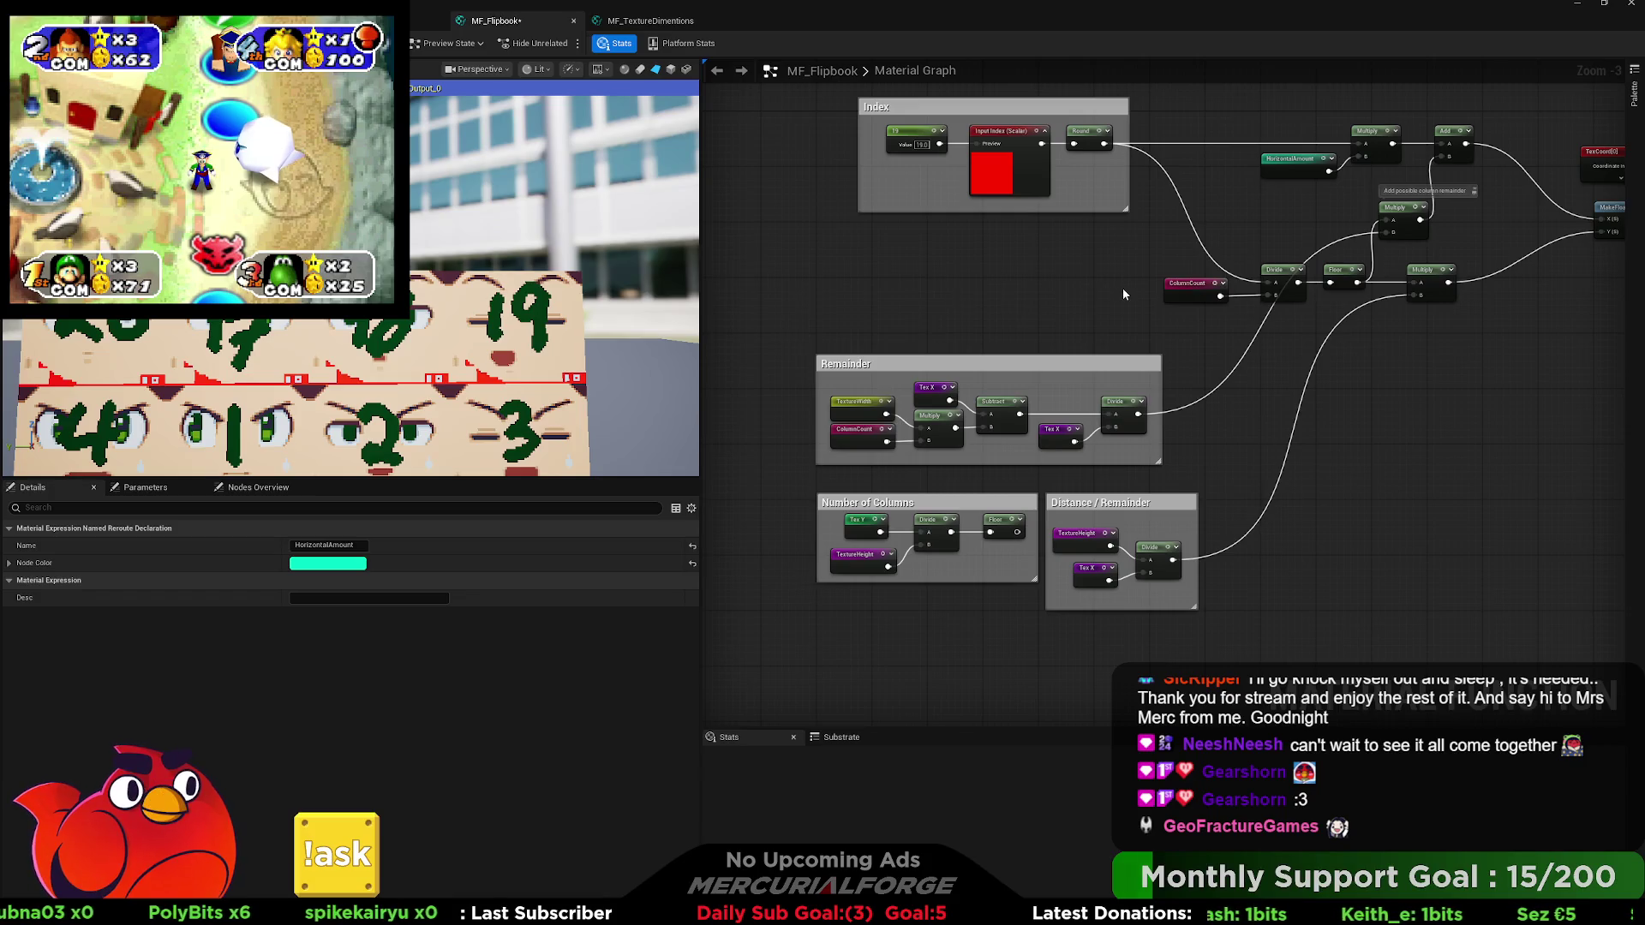
{"action": "left_click_drag", "start_coordinate": [1123, 288], "coordinate": [1138, 338]}
{"action": "mouse_move", "coordinate": [1114, 413]}
{"action": "left_mouse_down"}
{"action": "mouse_move", "coordinate": [1021, 337]}
{"action": "mouse_move", "coordinate": [1064, 316]}
{"action": "mouse_move", "coordinate": [1454, 291]}
{"action": "mouse_move", "coordinate": [1634, 252]}
{"action": "left_mouse_up"}
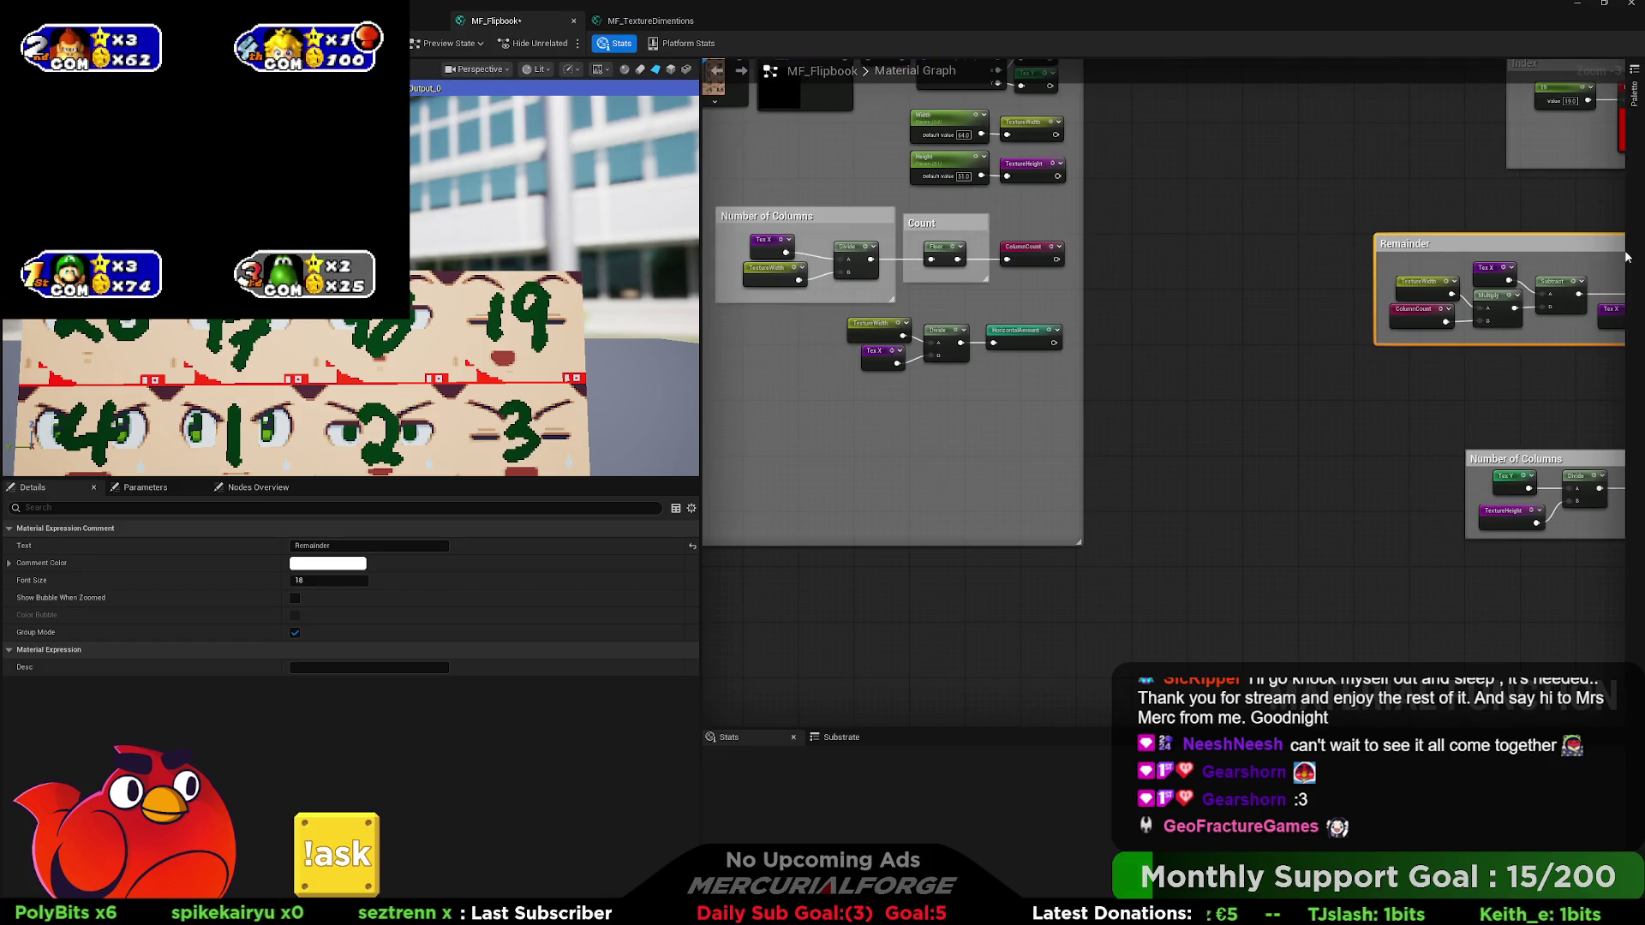
{"action": "mouse_move", "coordinate": [1533, 259]}
{"action": "left_mouse_down"}
{"action": "mouse_move", "coordinate": [874, 411]}
{"action": "mouse_move", "coordinate": [1042, 389]}
{"action": "left_mouse_up"}
Retitle the Remainder comment 'Horizontal Remainder' and shift the group slightly left.
{"action": "double_click", "coordinate": [961, 399]}
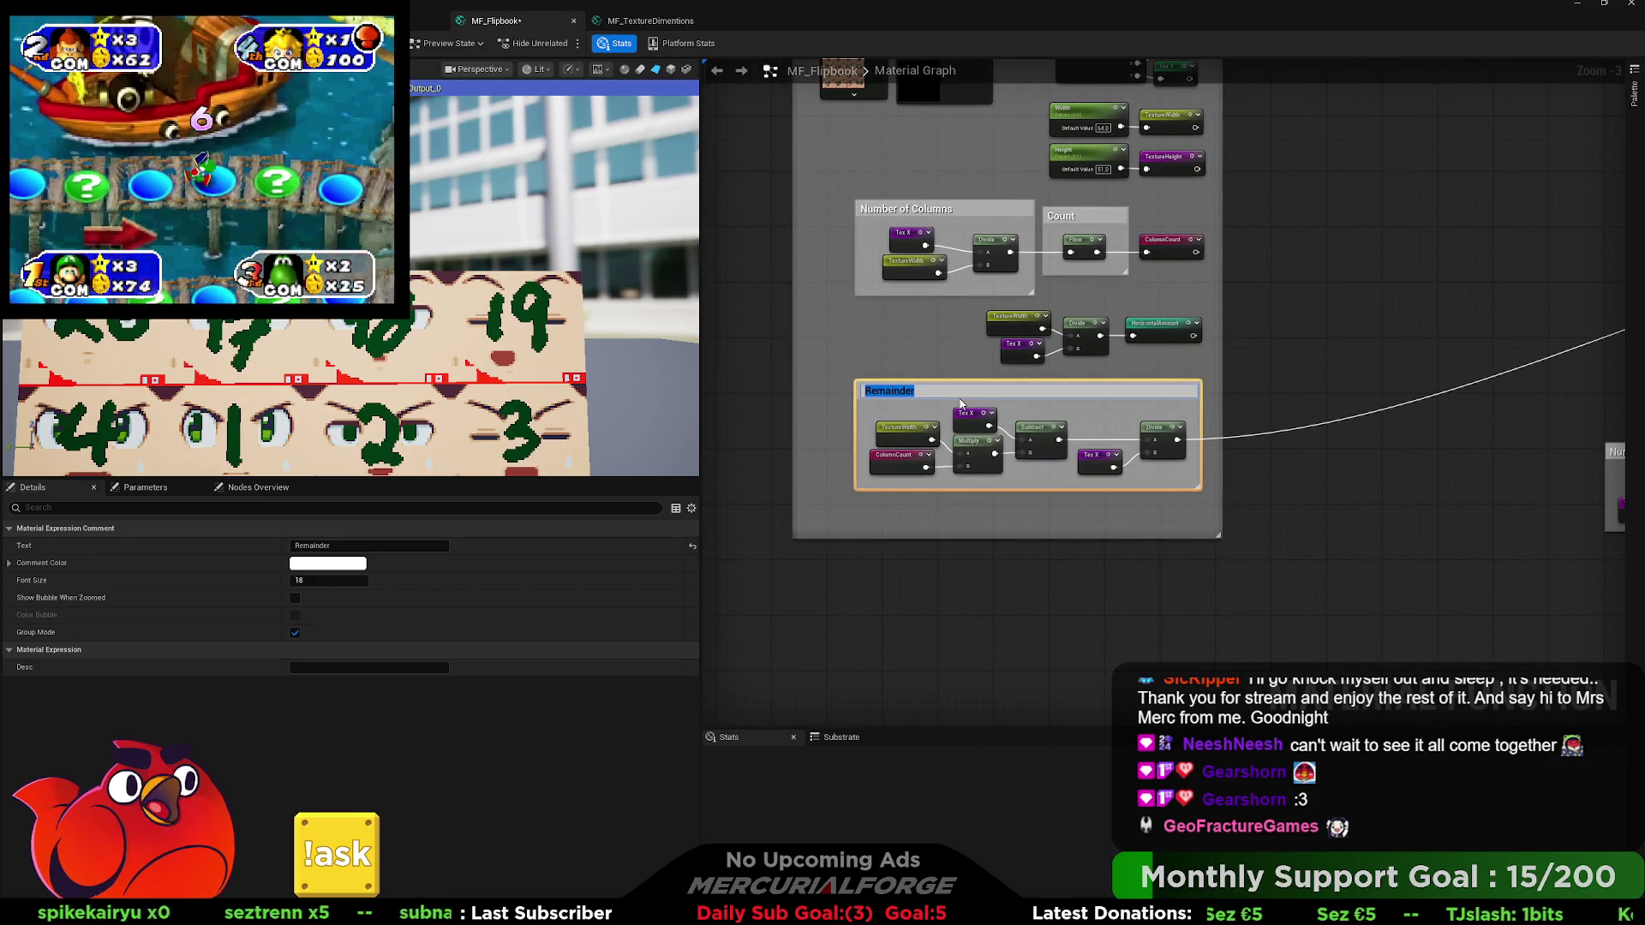
{"action": "type", "text": "Horizontal REm"}
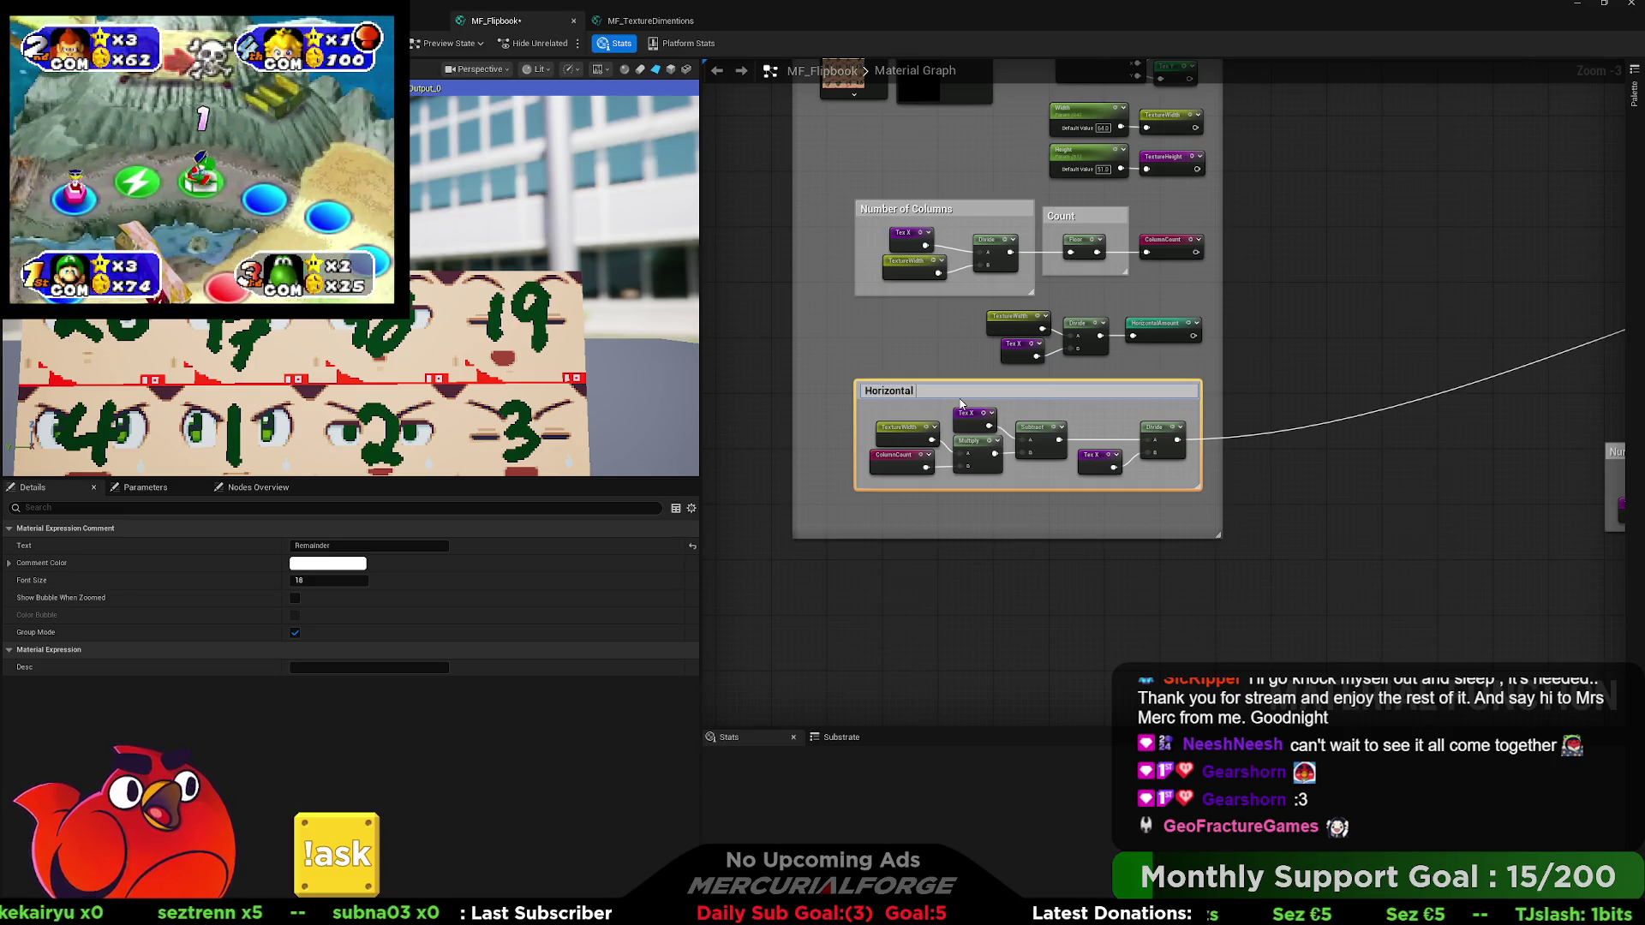
{"action": "key", "text": "BackSpace"}
{"action": "key", "text": "BackSpace"}
{"action": "type", "text": "ema"}
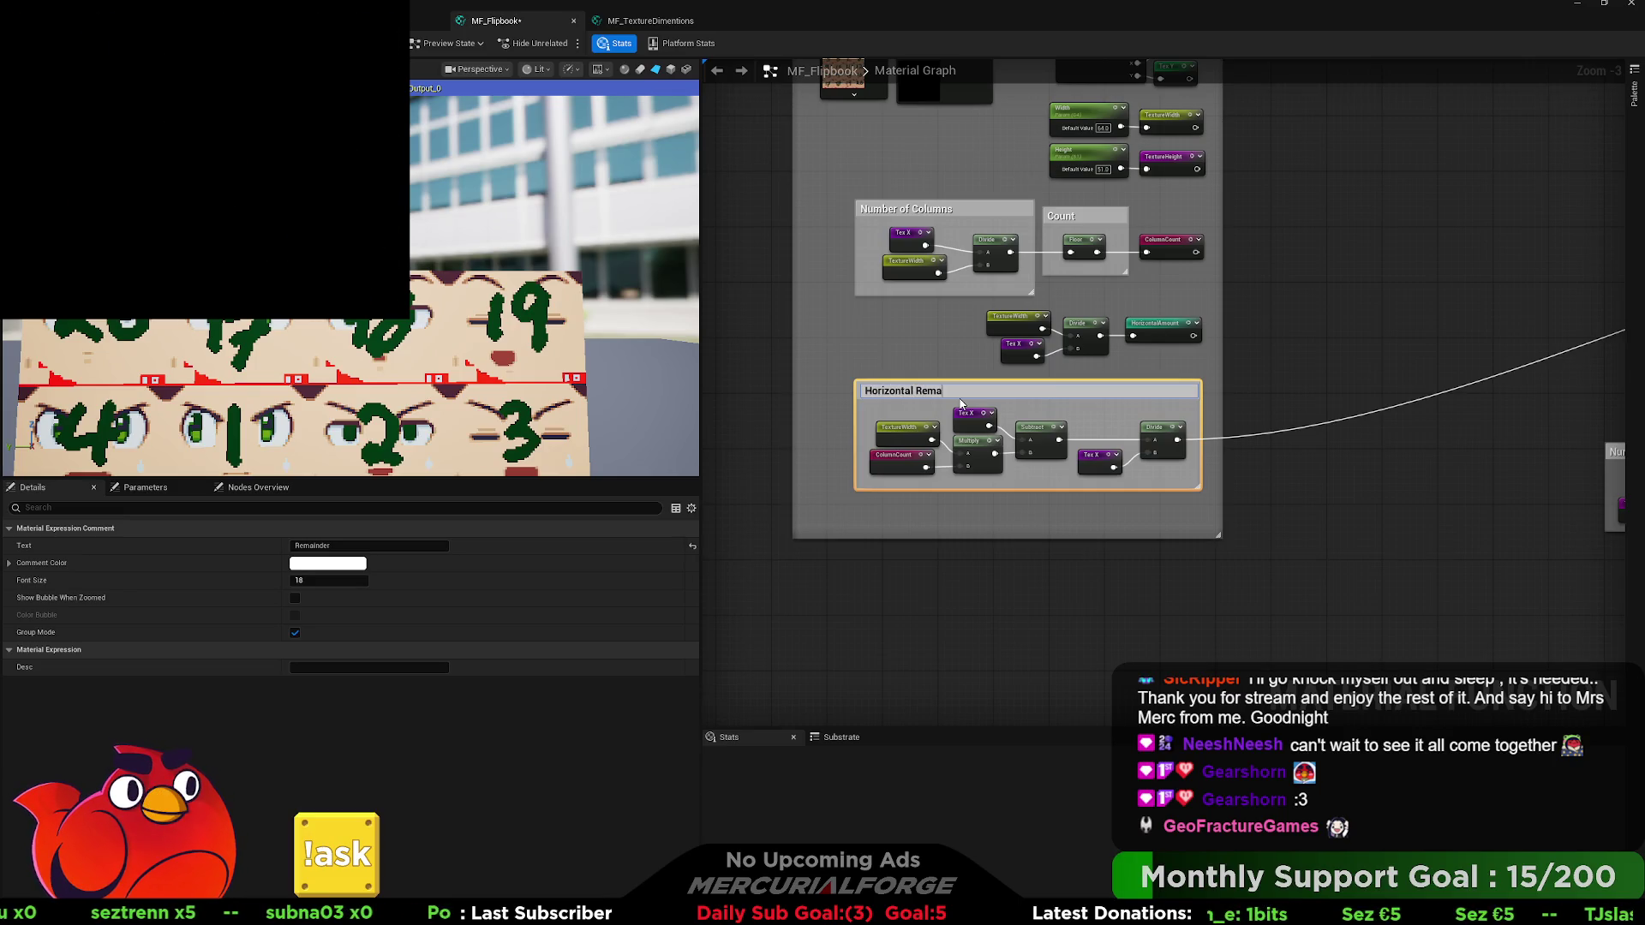
{"action": "type", "text": "inder"}
{"action": "key", "text": "Return"}
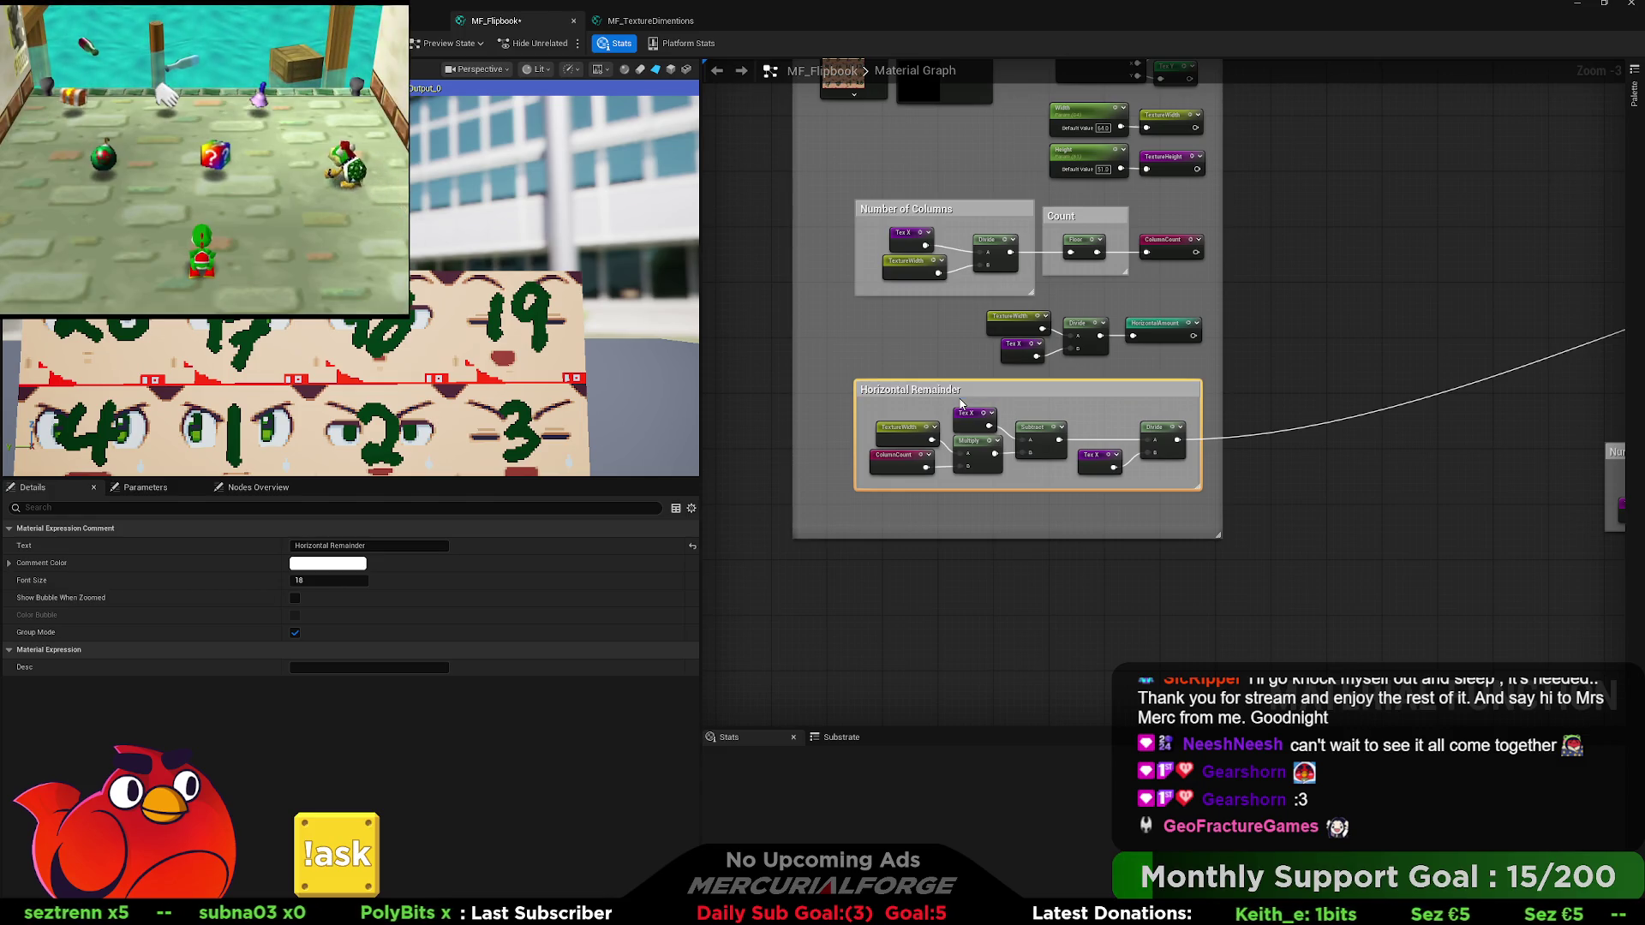
{"action": "left_click_drag", "start_coordinate": [961, 401], "coordinate": [918, 401]}
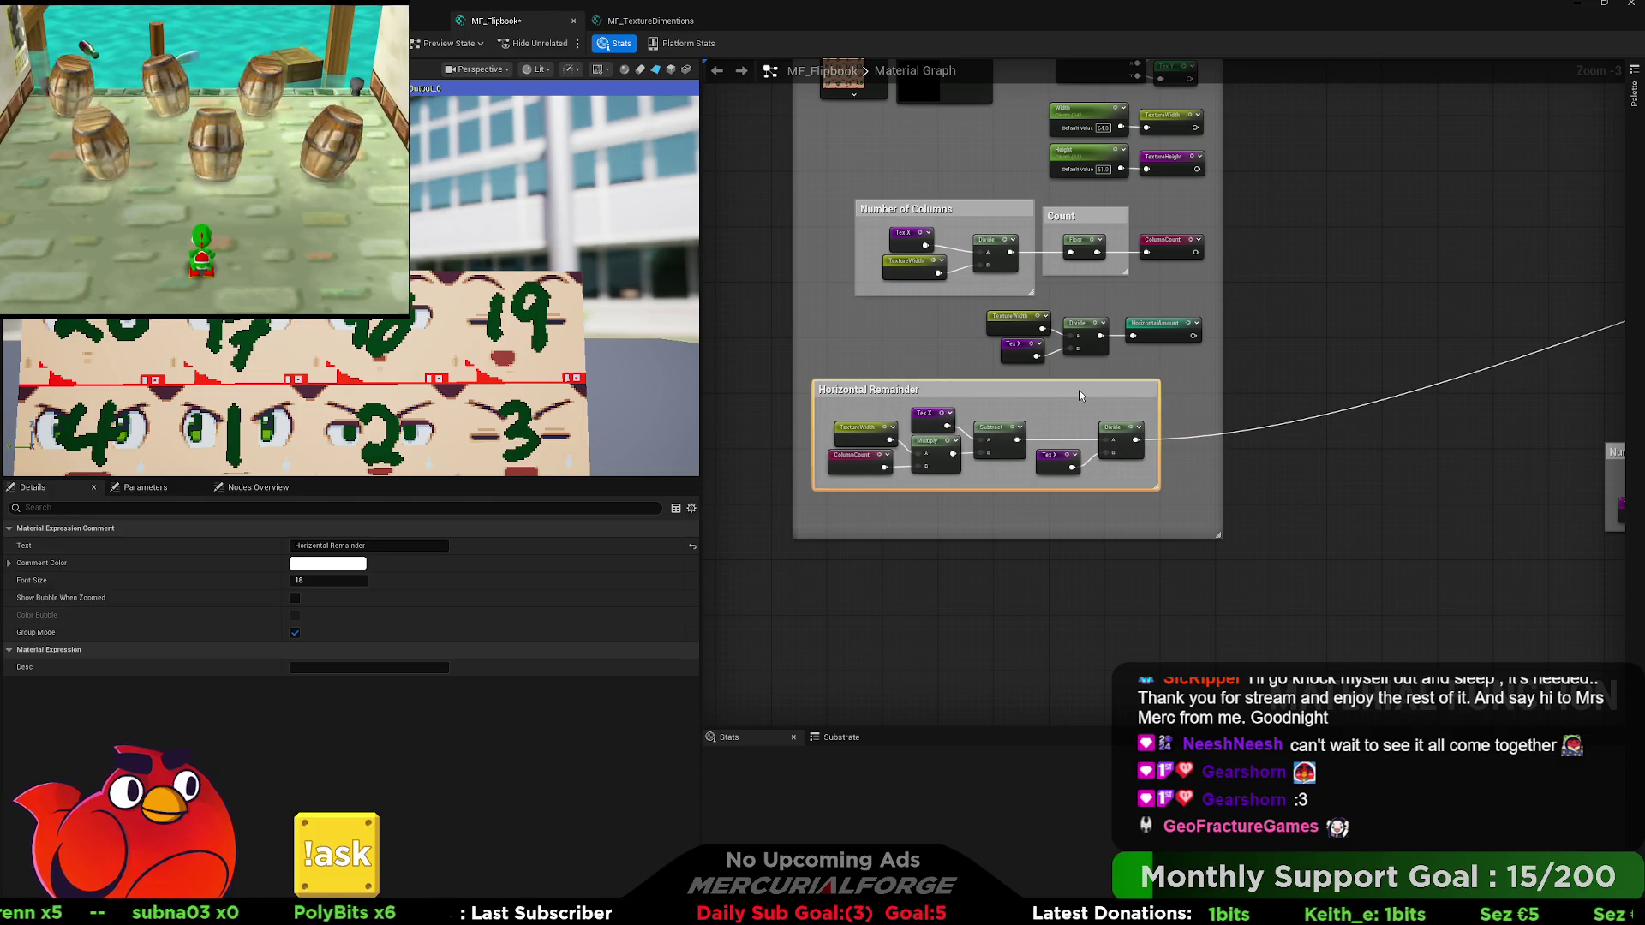
{"action": "left_click_drag", "start_coordinate": [1151, 389], "coordinate": [1091, 387]}
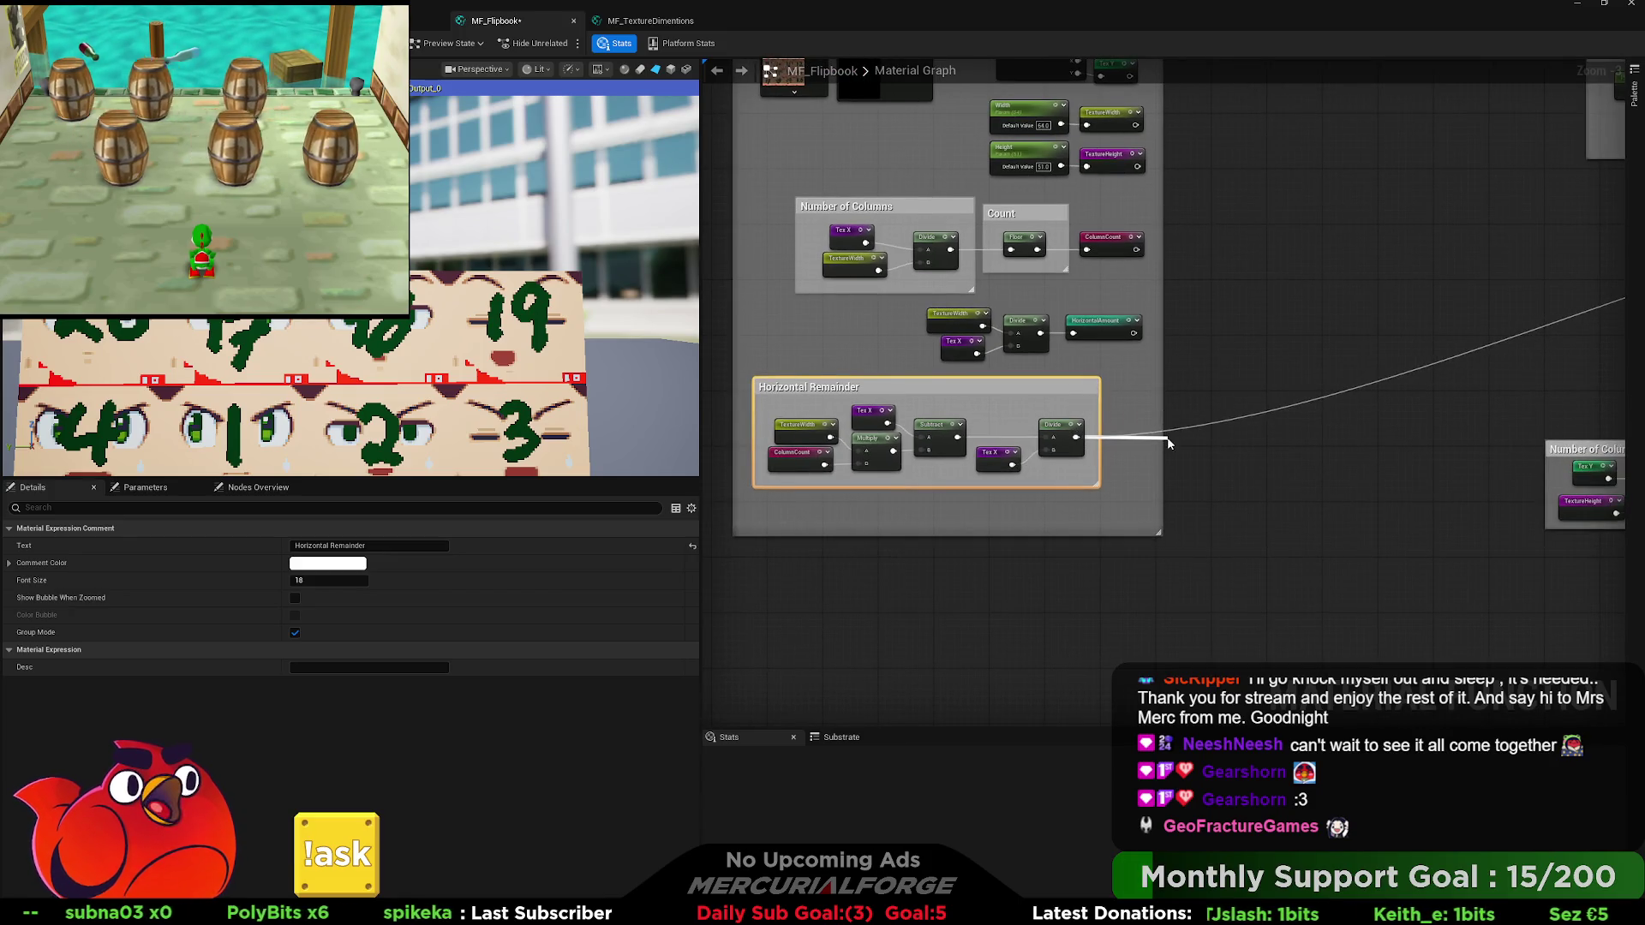
Declare a HorizontalRemainder named reroute from the Divide output and wire its usage into the middle Multiply's B.
{"action": "left_click_drag", "start_coordinate": [1164, 439], "coordinate": [1207, 437]}
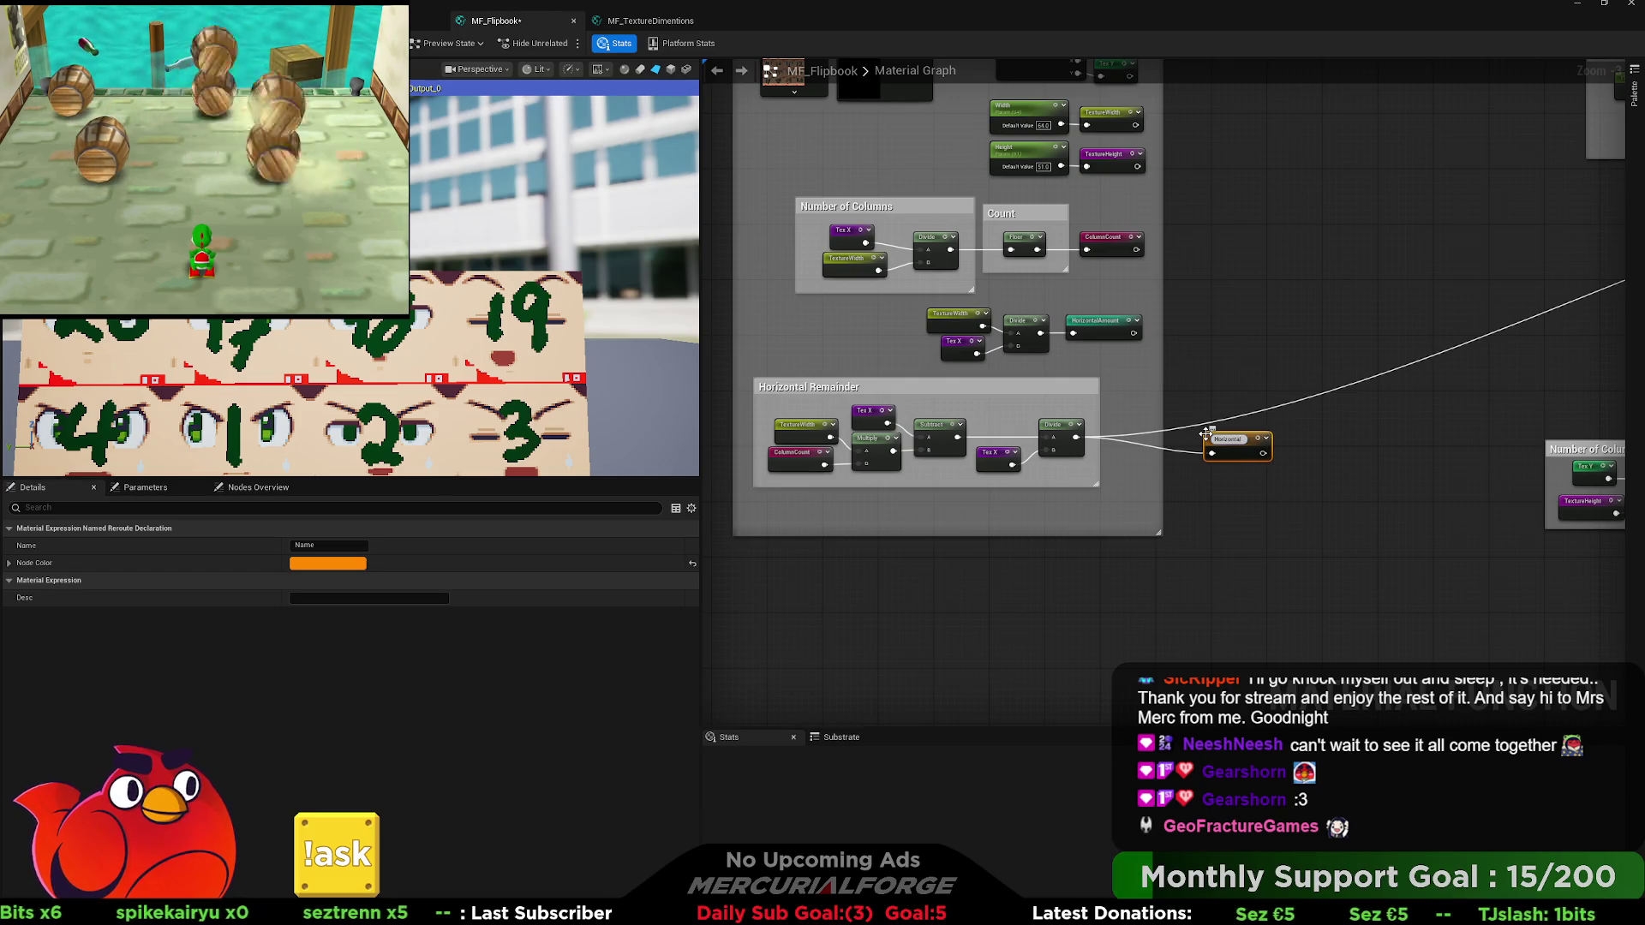
{"action": "type", "text": "Remainder"}
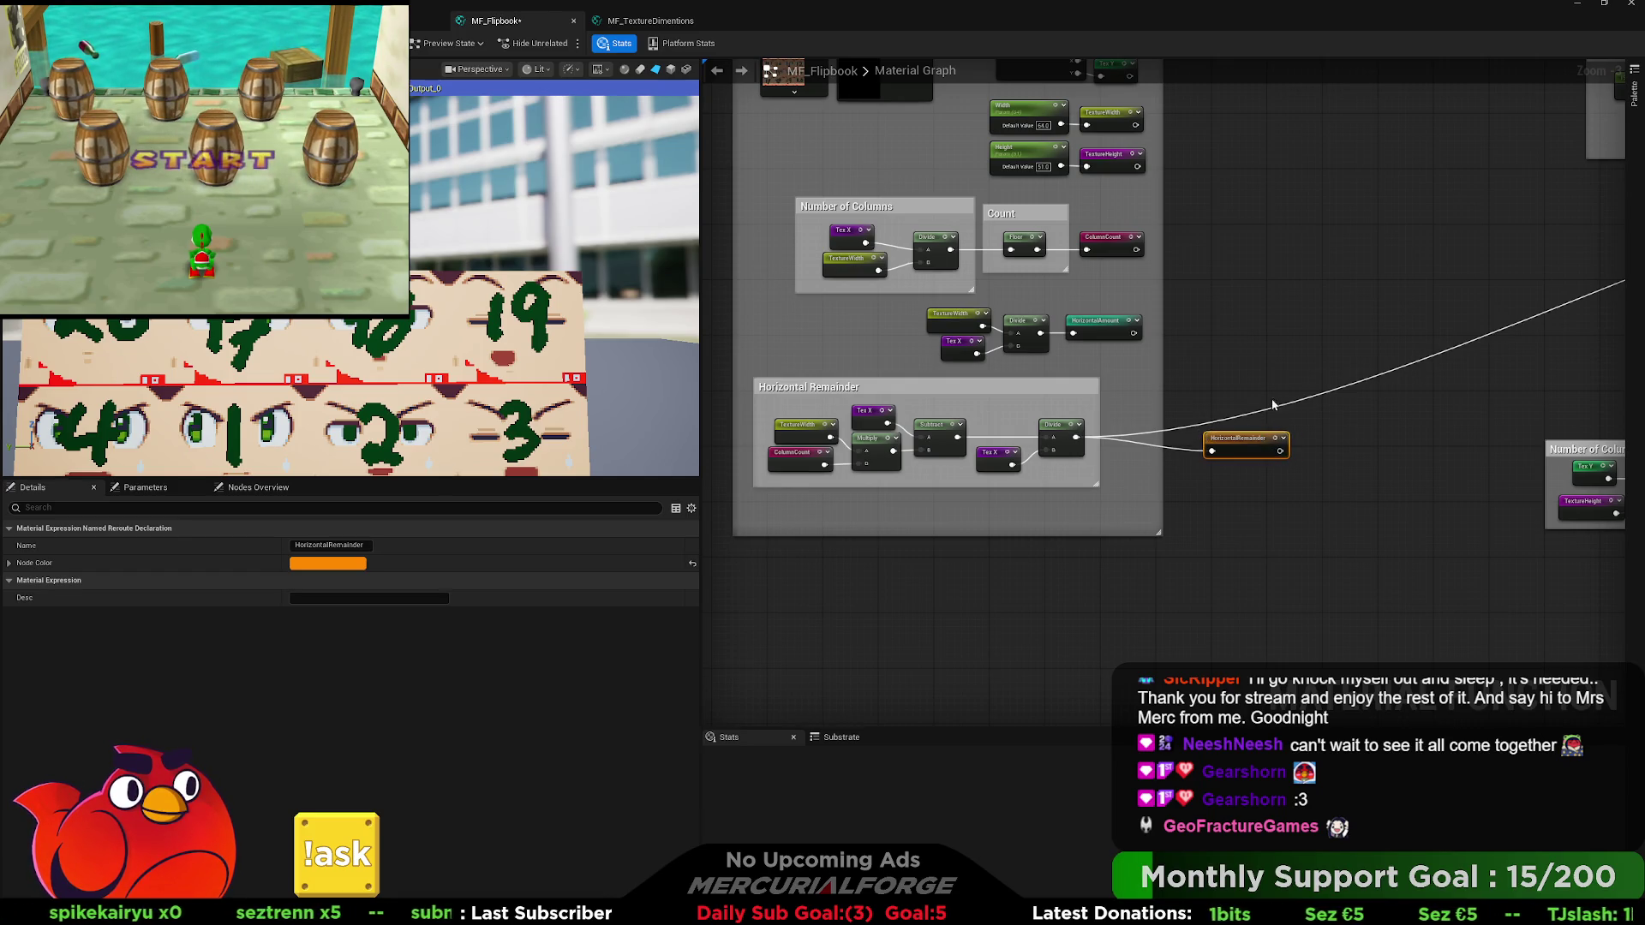
{"action": "double_click", "coordinate": [1272, 405]}
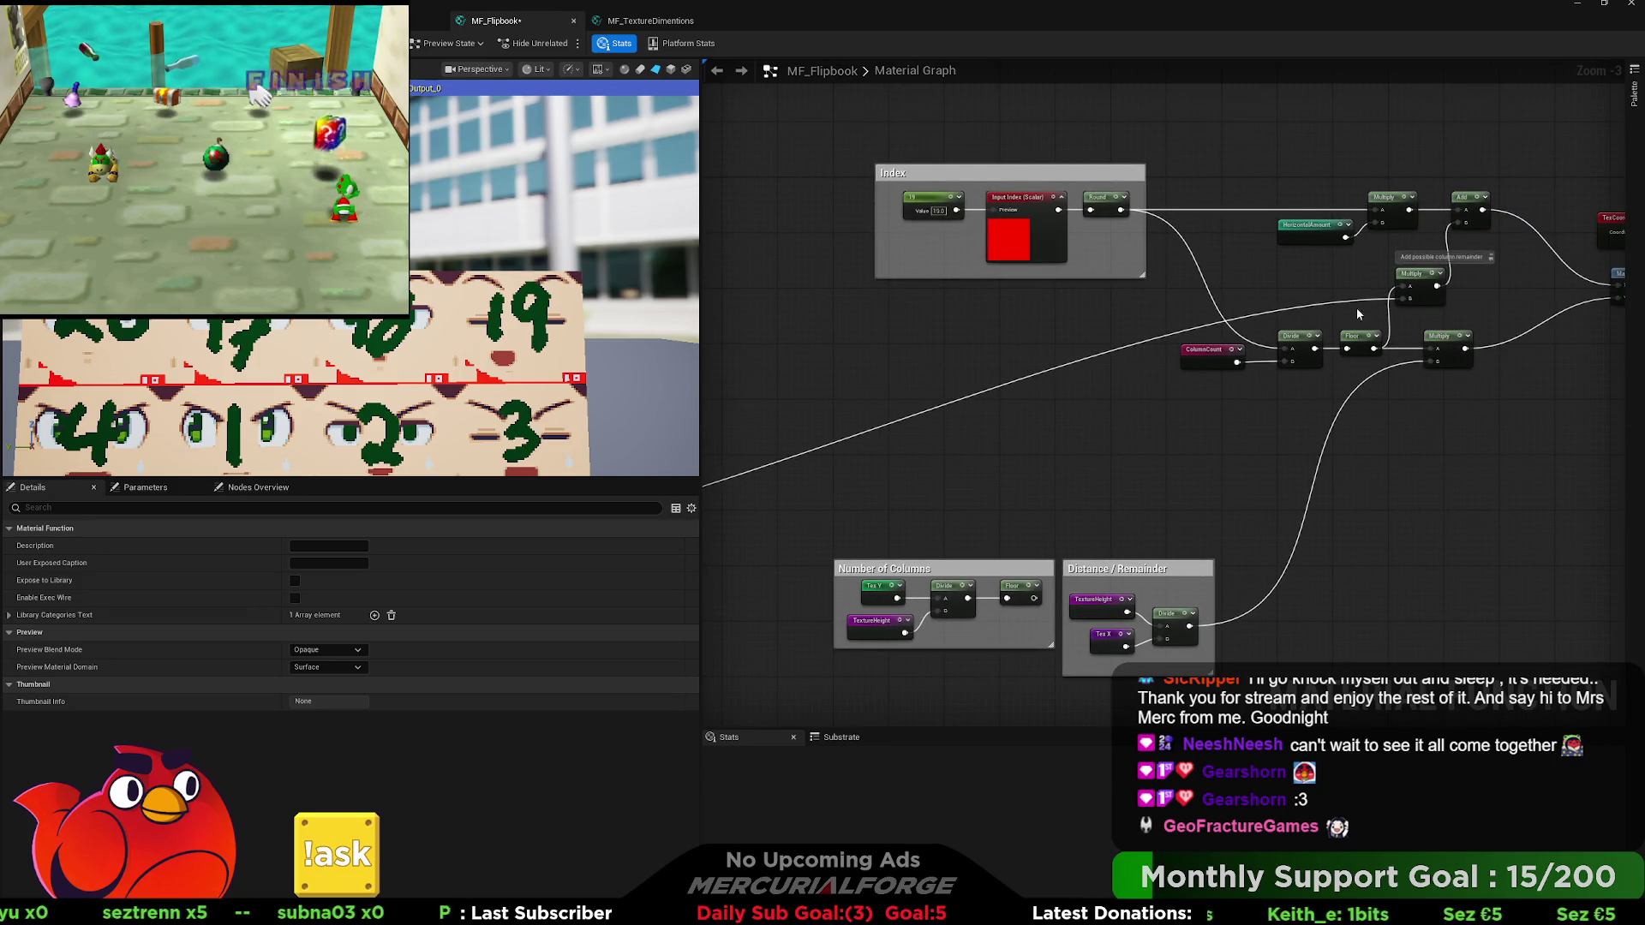
{"action": "double_click", "coordinate": [1391, 332]}
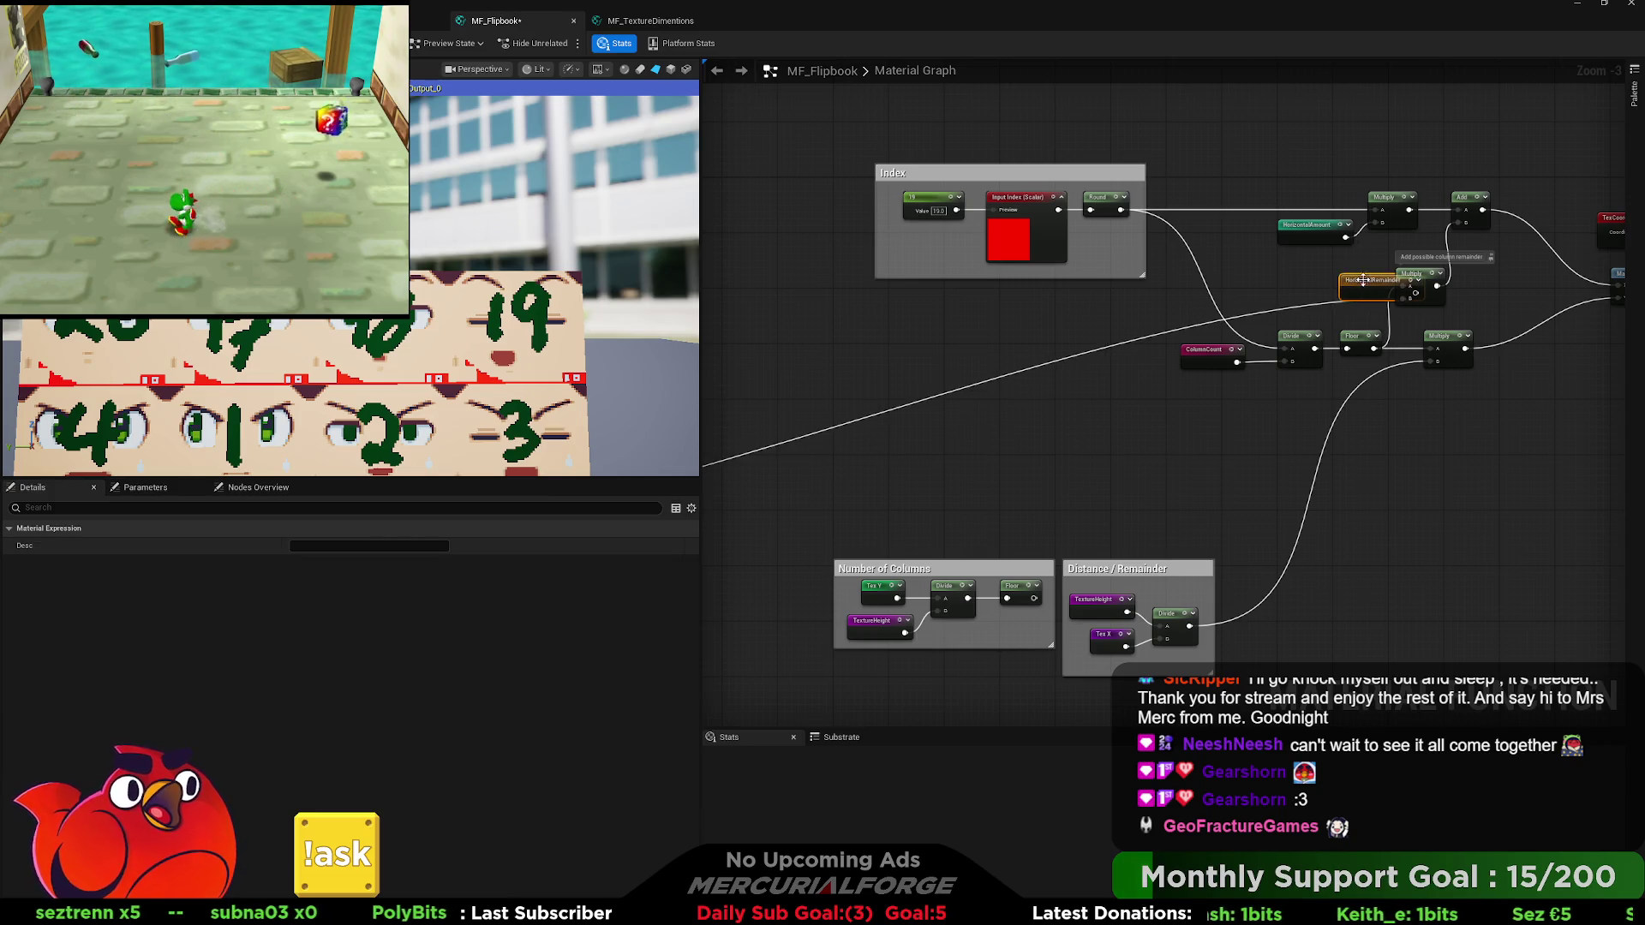
{"action": "left_click_drag", "start_coordinate": [1407, 303], "coordinate": [1407, 300]}
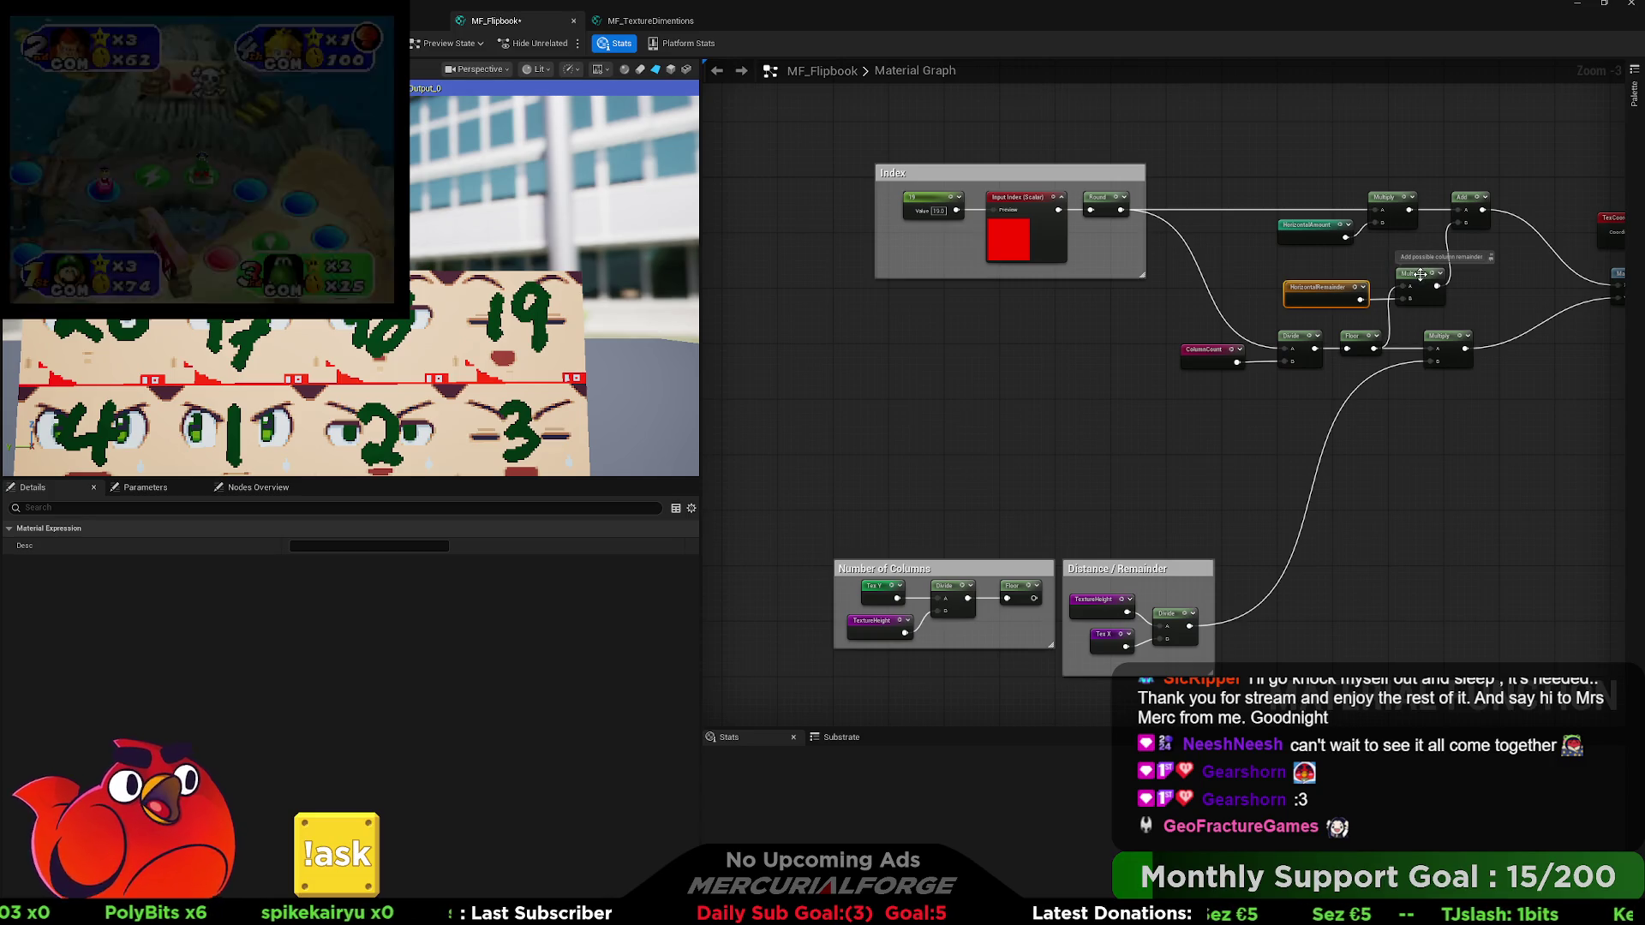
Shift the Horizontal Remainder group and its reroute left, widen the enclosing comment, and select the reroute column.
{"action": "key", "text": "1"}
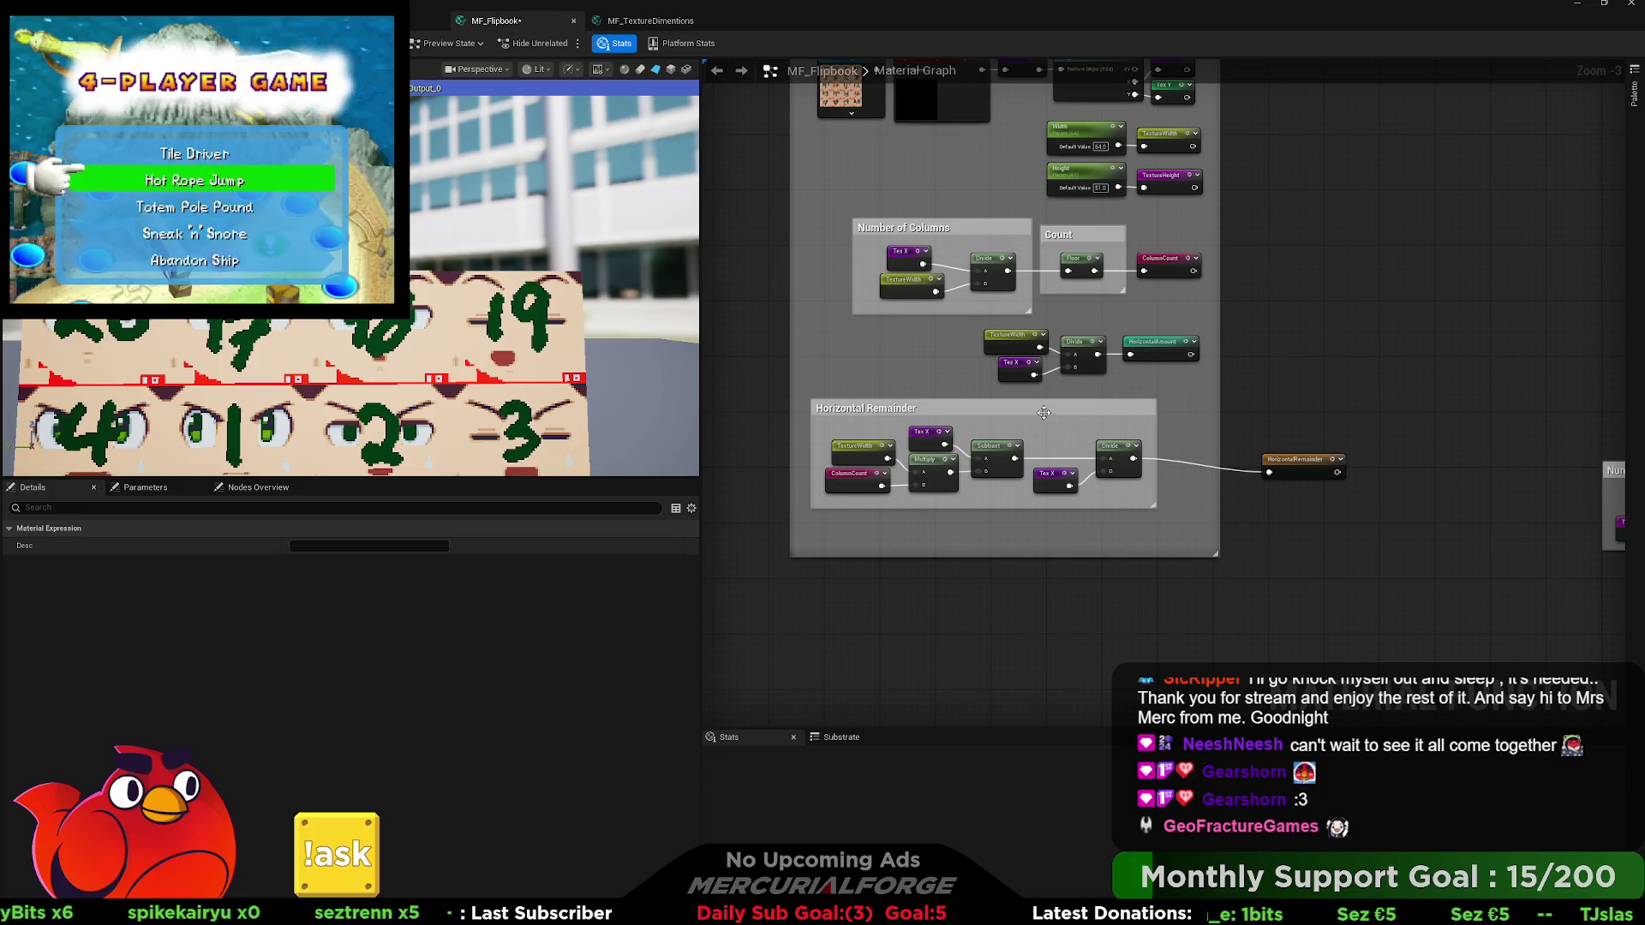
{"action": "left_click_drag", "start_coordinate": [1044, 413], "coordinate": [1029, 413]}
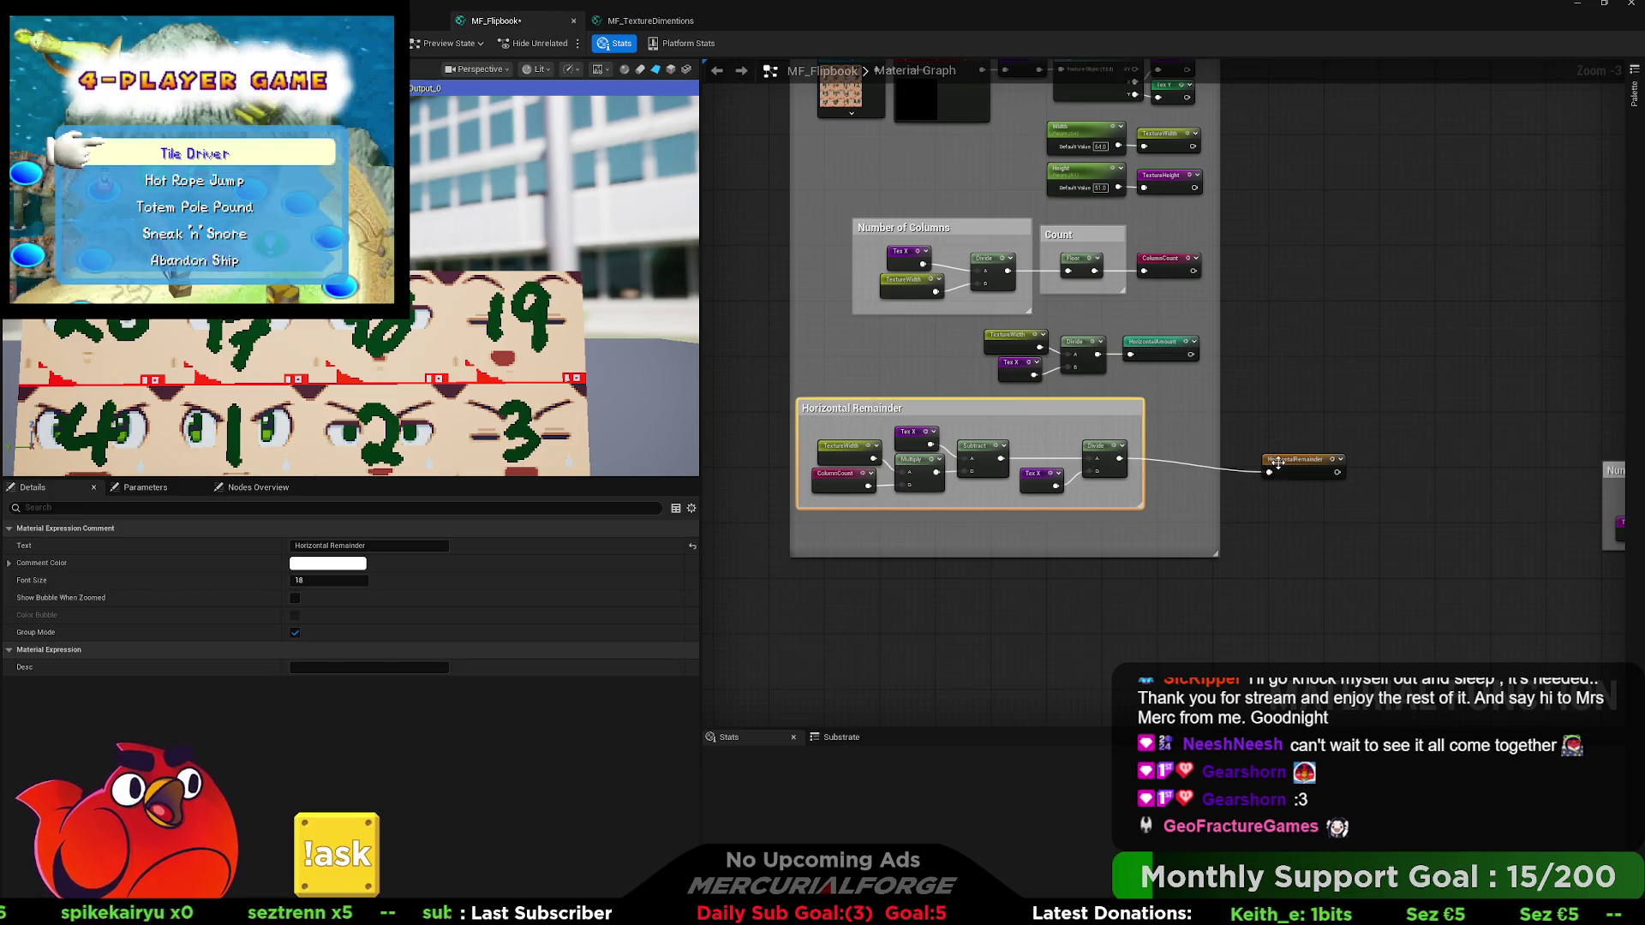
{"action": "left_click_drag", "start_coordinate": [1279, 462], "coordinate": [1187, 456]}
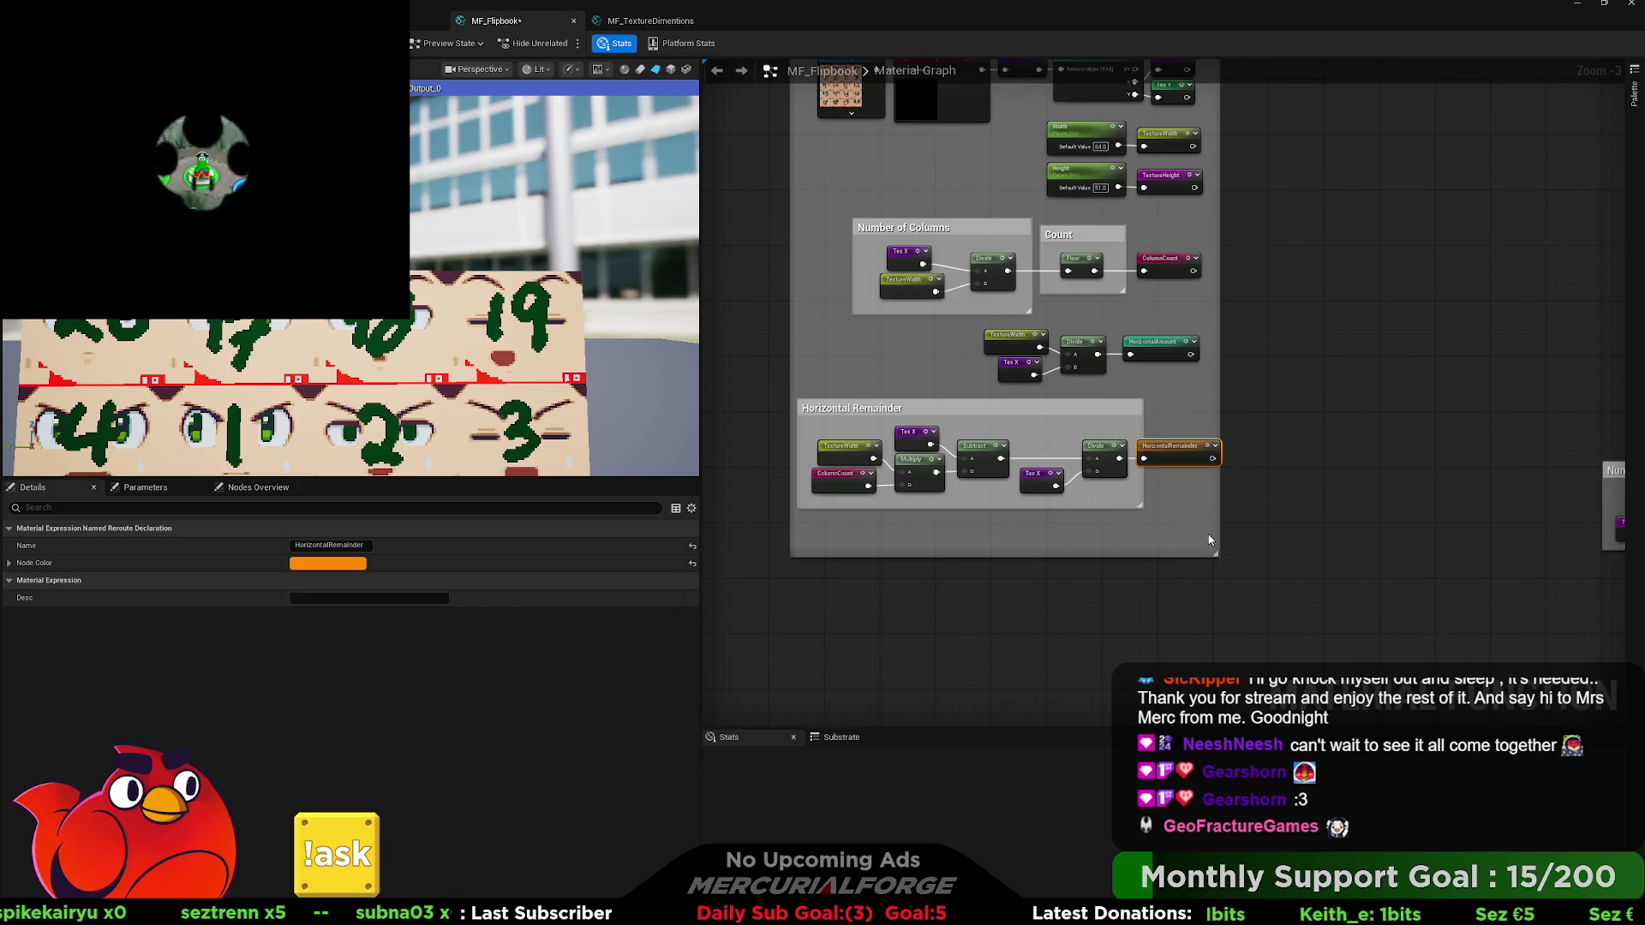
{"action": "left_click_drag", "start_coordinate": [1216, 553], "coordinate": [1238, 553]}
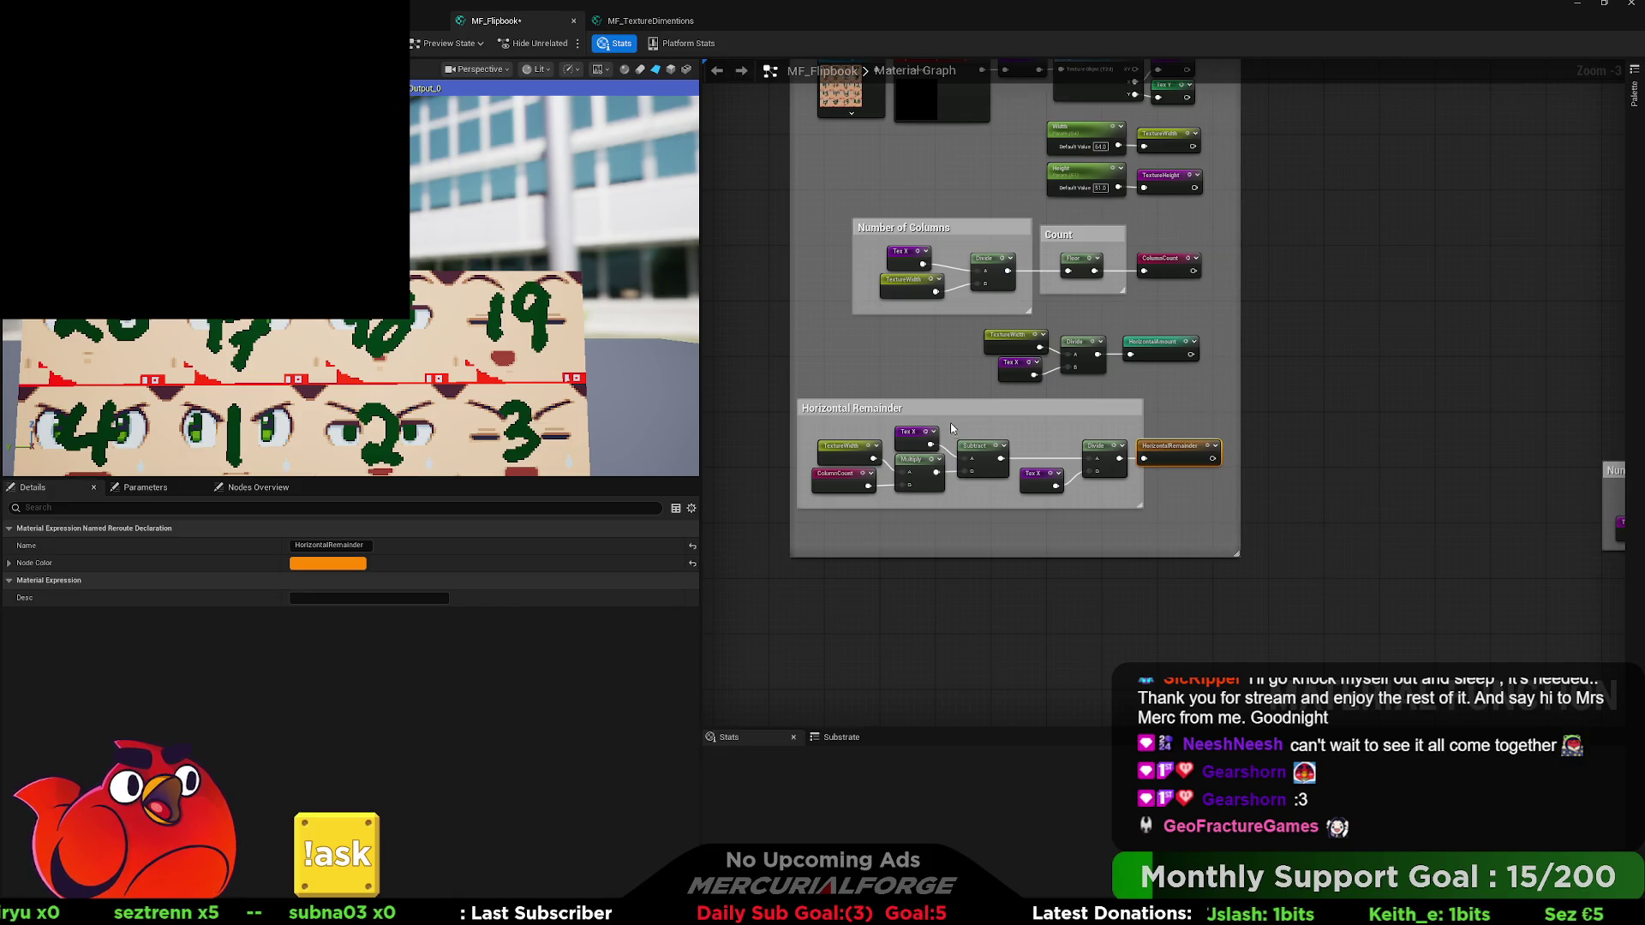
{"action": "left_click_drag", "start_coordinate": [790, 353], "coordinate": [749, 353]}
{"action": "left_click_drag", "start_coordinate": [1008, 421], "coordinate": [973, 422]}
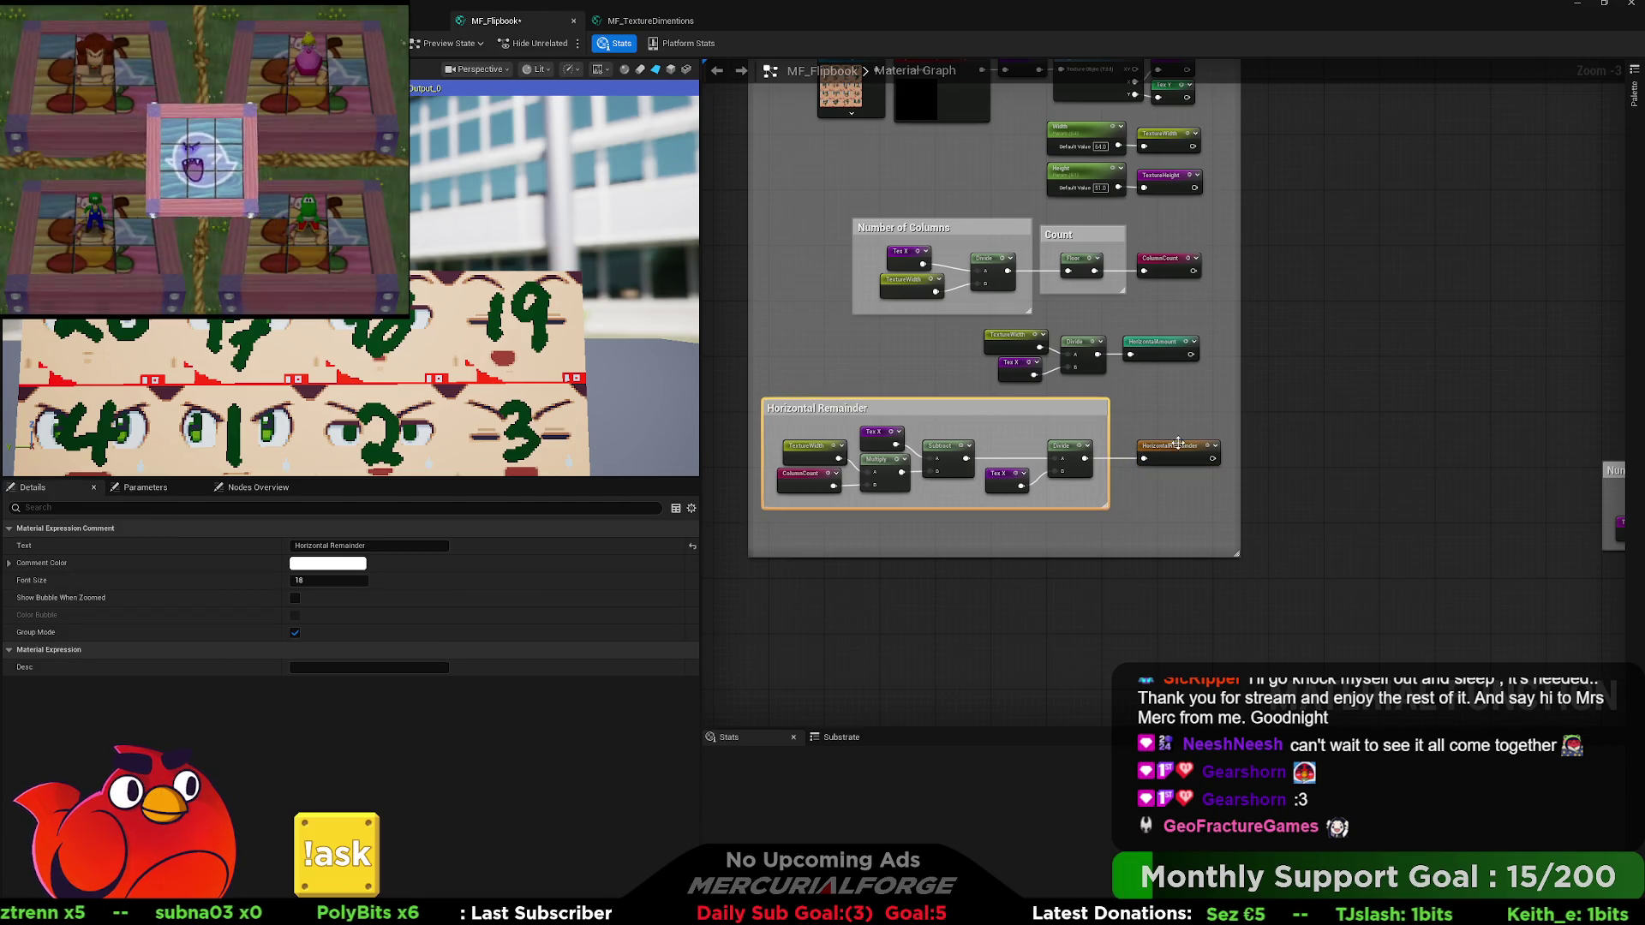
{"action": "left_click_drag", "start_coordinate": [1178, 443], "coordinate": [1177, 453]}
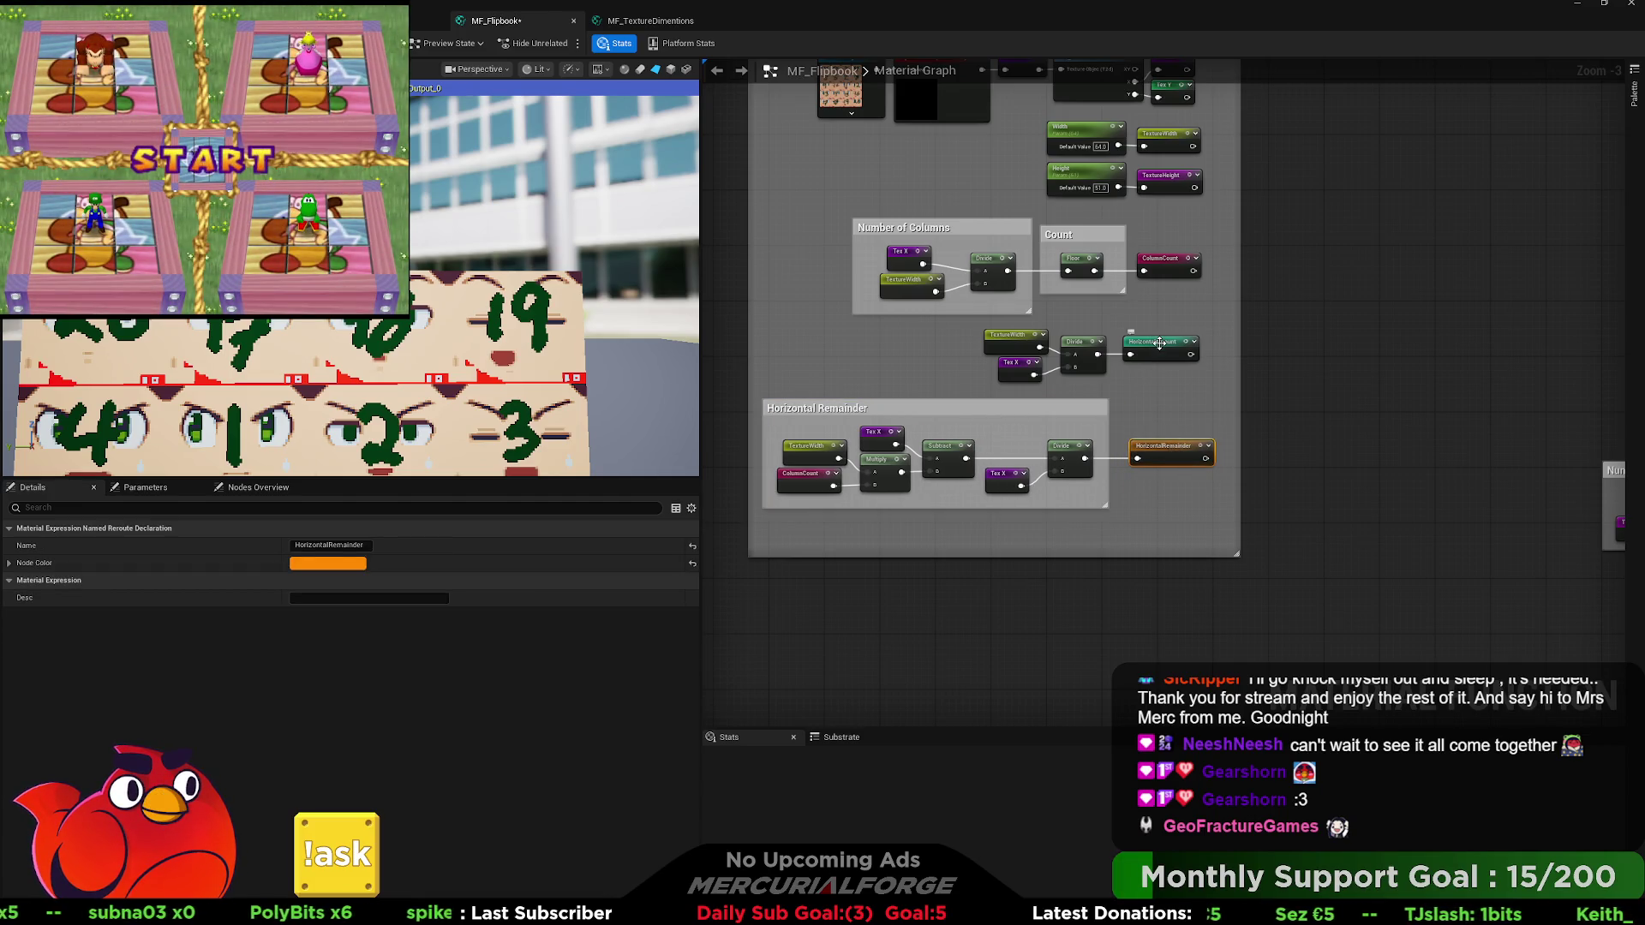
{"action": "mouse_move", "coordinate": [1165, 349]}
{"action": "left_mouse_down"}
{"action": "mouse_move", "coordinate": [1157, 441]}
{"action": "mouse_move", "coordinate": [1107, 476]}
{"action": "left_mouse_up"}
{"action": "left_click_drag", "start_coordinate": [1164, 623], "coordinate": [1123, 196]}
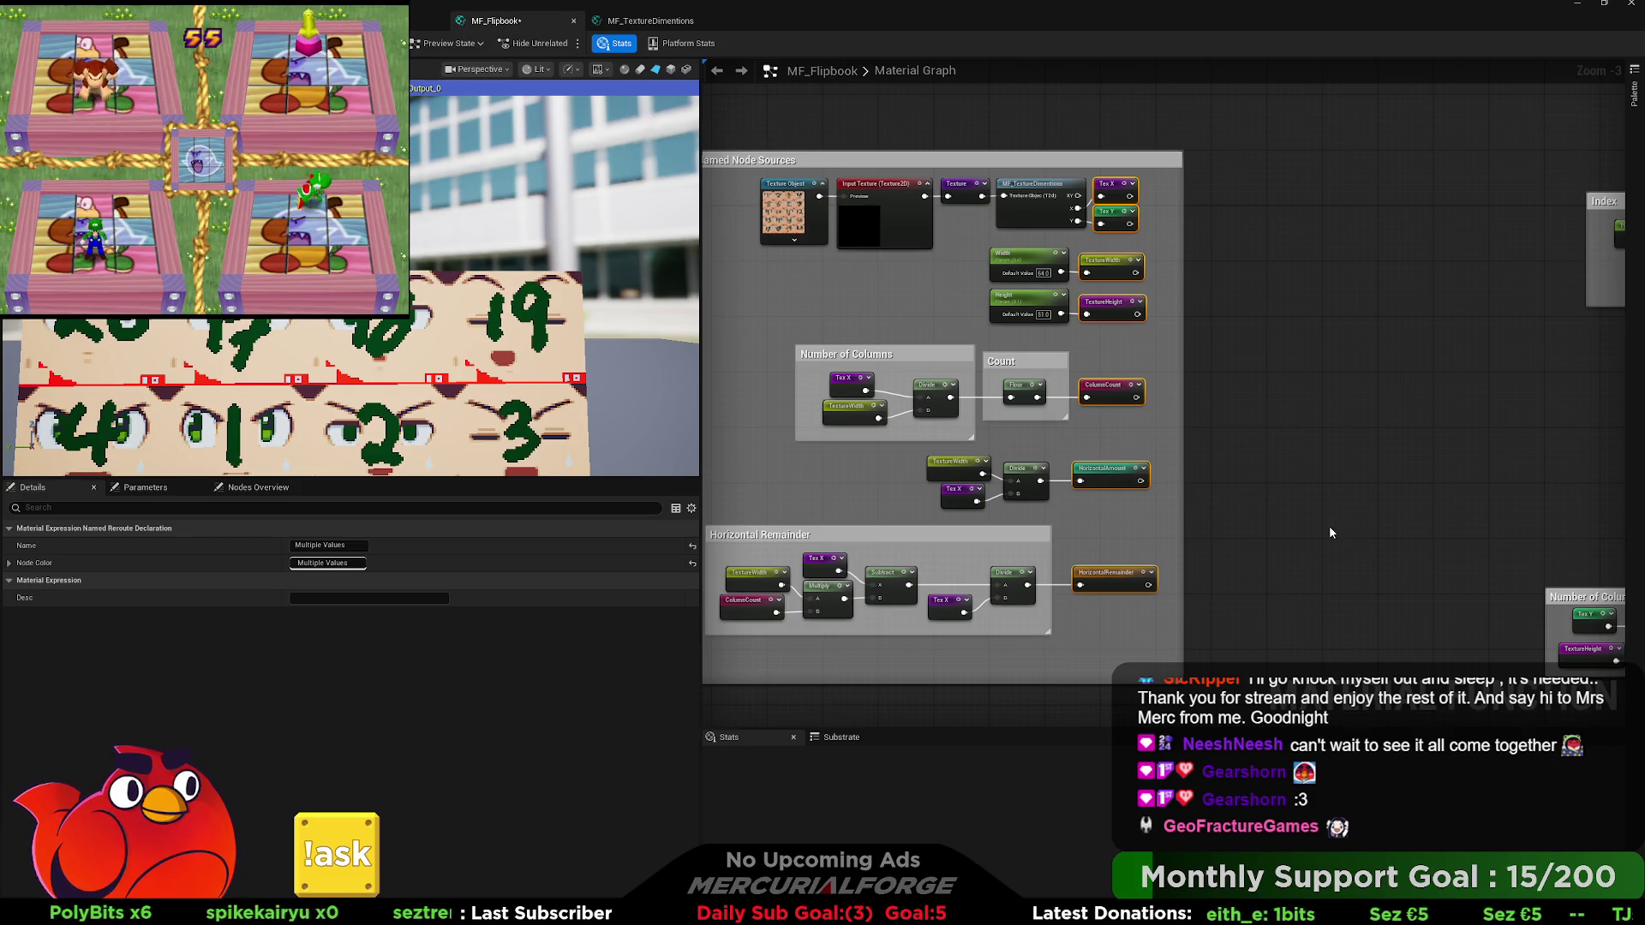
Align the reroute declarations along their right edges and pull in the comment box's right edge.
{"action": "key", "text": "shift+d"}
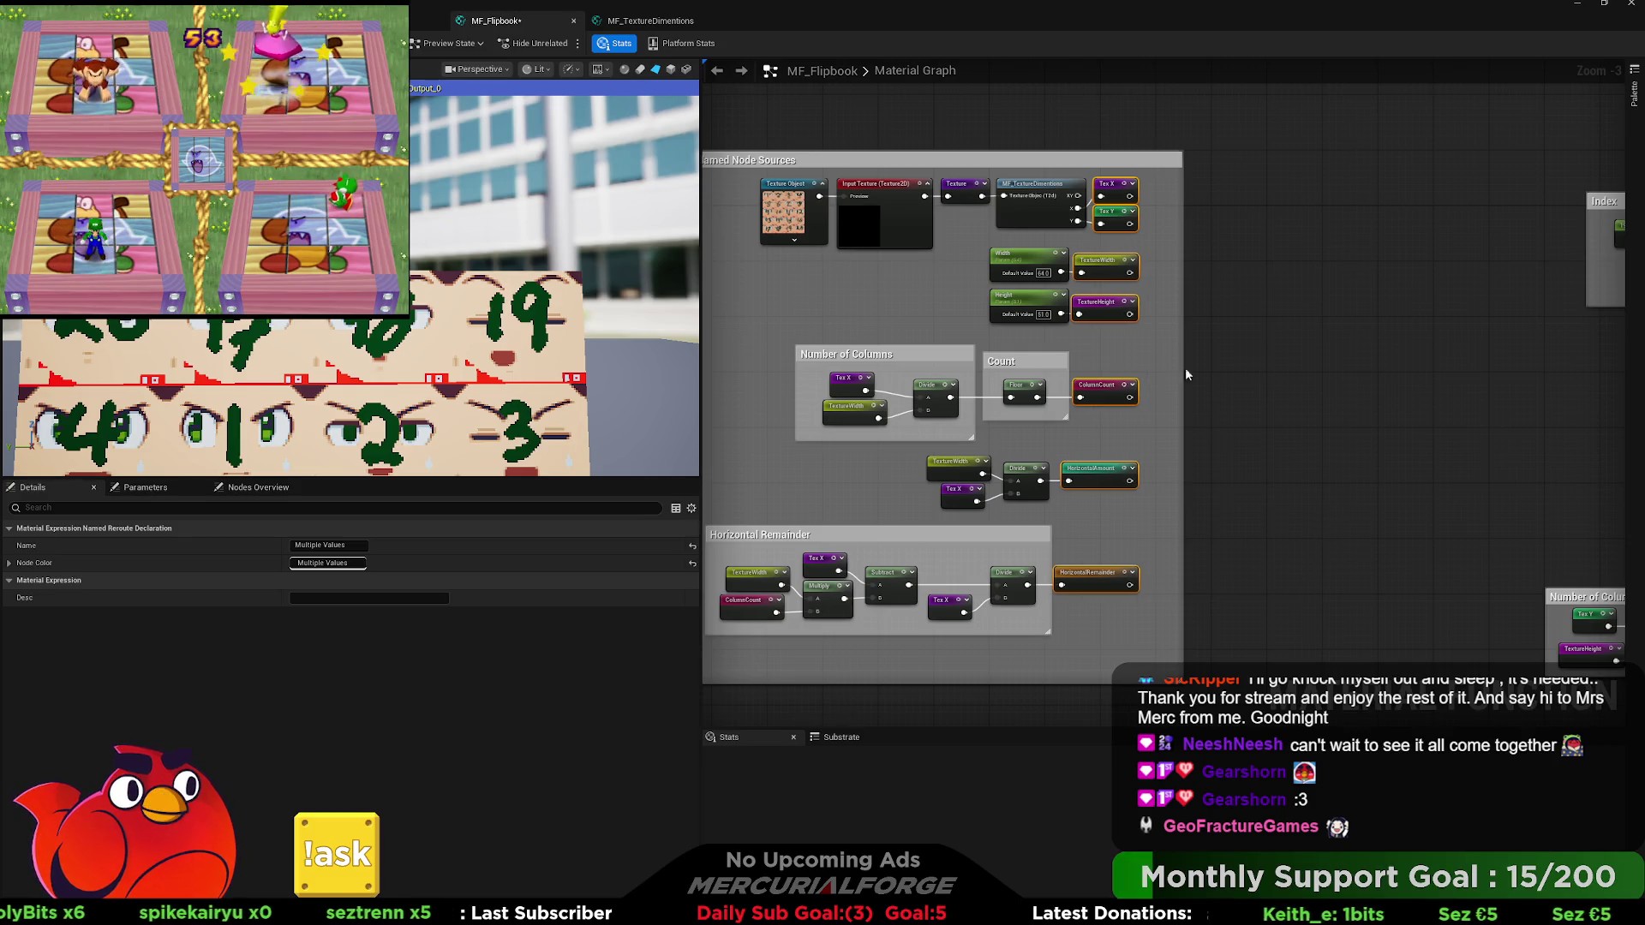
{"action": "left_click_drag", "start_coordinate": [1120, 194], "coordinate": [1134, 195]}
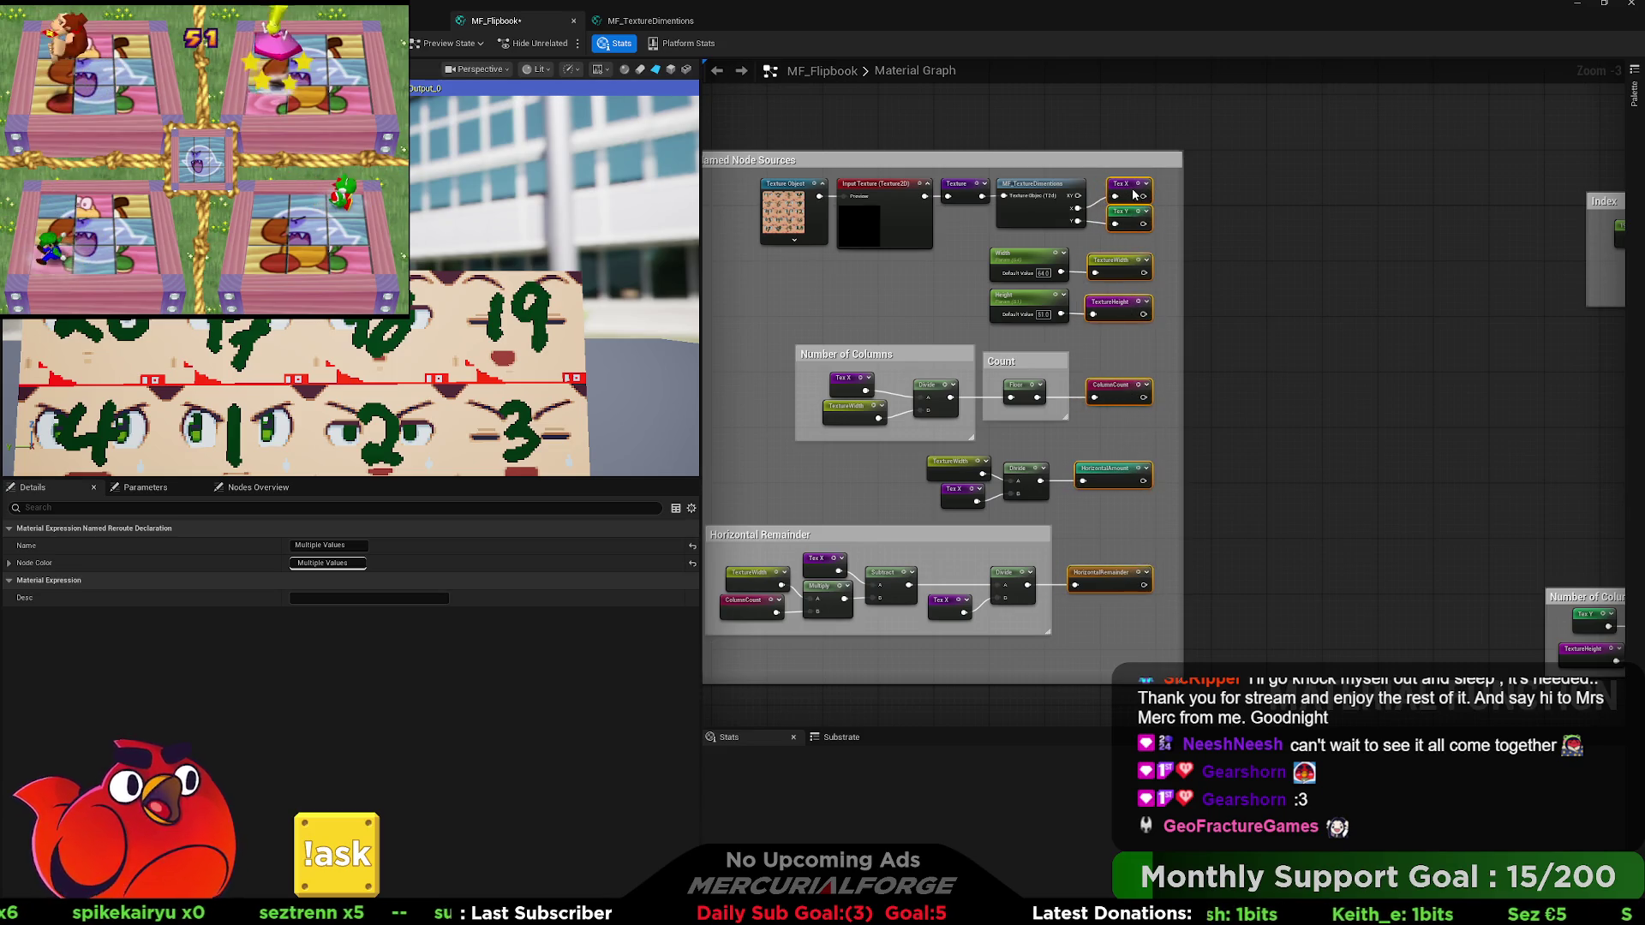
{"action": "left_click", "coordinate": [1220, 310]}
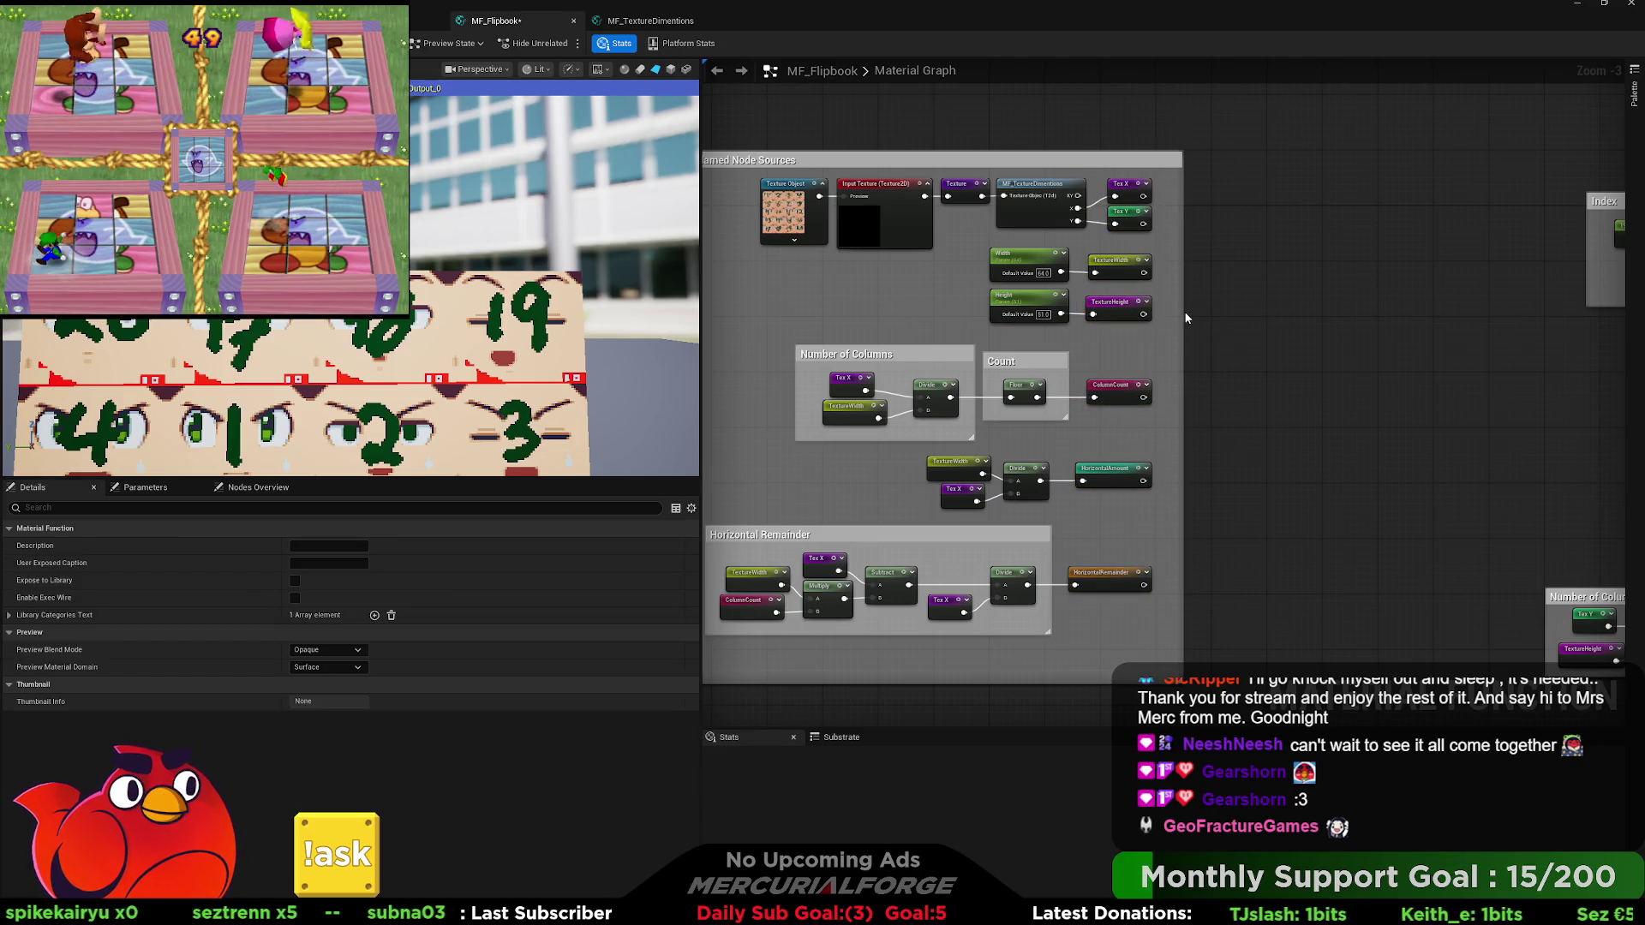
{"action": "mouse_move", "coordinate": [1184, 318]}
{"action": "left_mouse_down"}
{"action": "mouse_move", "coordinate": [1171, 318]}
{"action": "mouse_move", "coordinate": [1393, 292]}
{"action": "mouse_move", "coordinate": [1345, 249]}
{"action": "mouse_move", "coordinate": [1135, 242]}
{"action": "left_mouse_up"}
Bring the Number of Columns, Count and Horizontal Remainder comment groups into view.
{"action": "left_click_drag", "start_coordinate": [1139, 324], "coordinate": [1269, 308]}
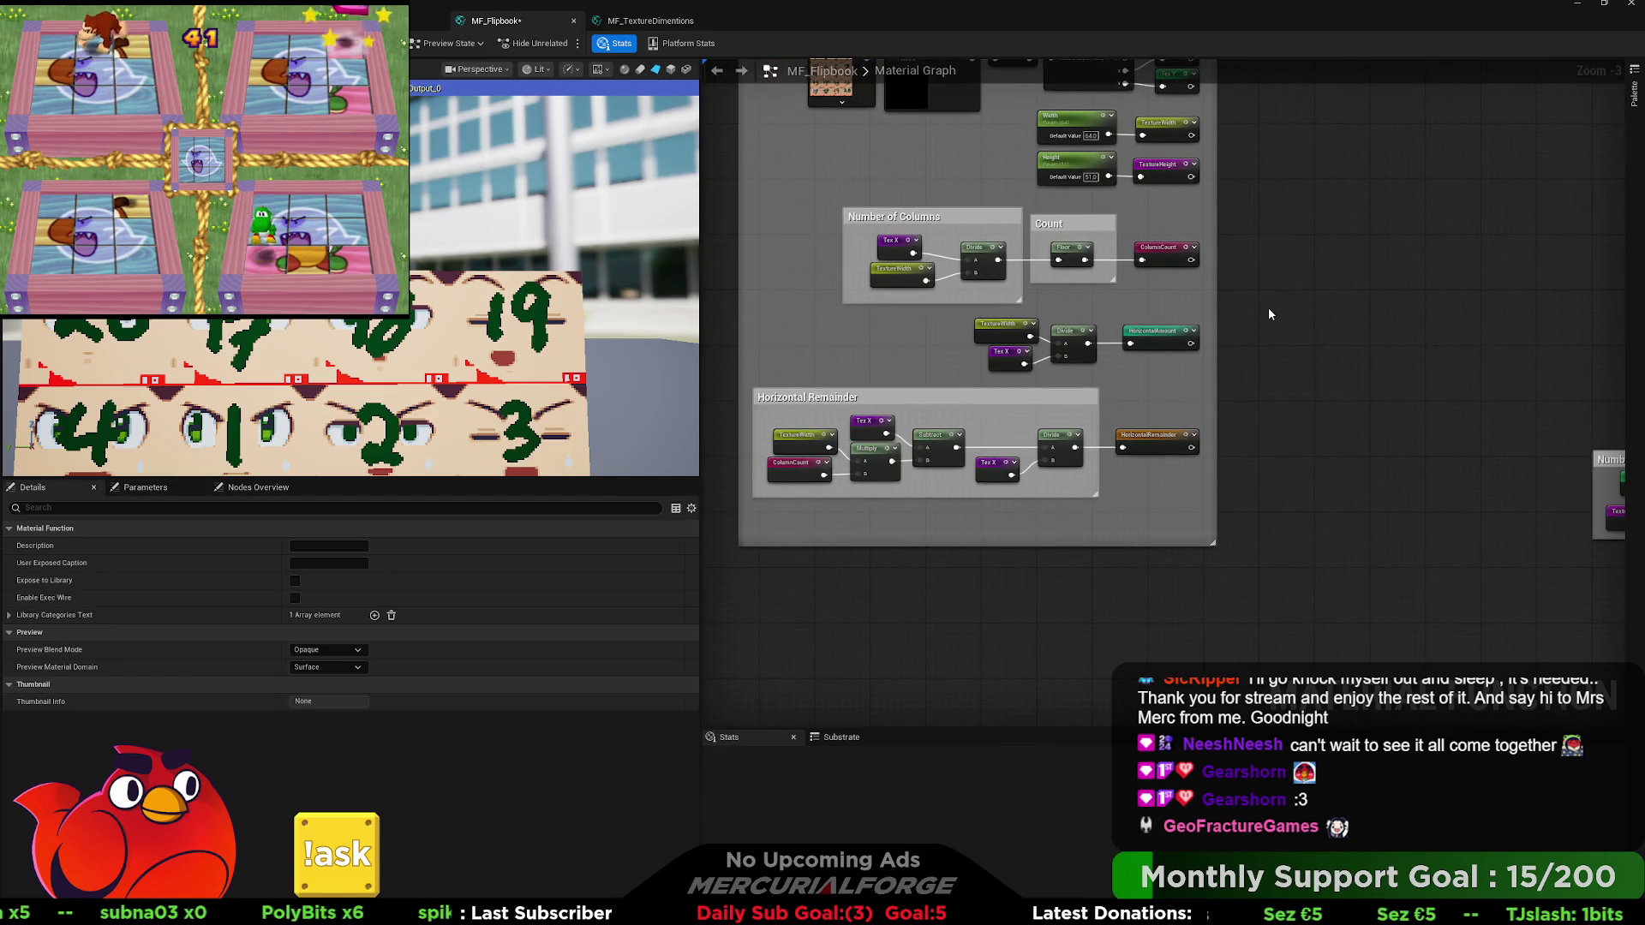
{"action": "left_click", "coordinate": [917, 216]}
{"action": "left_click_drag", "start_coordinate": [983, 216], "coordinate": [991, 286]}
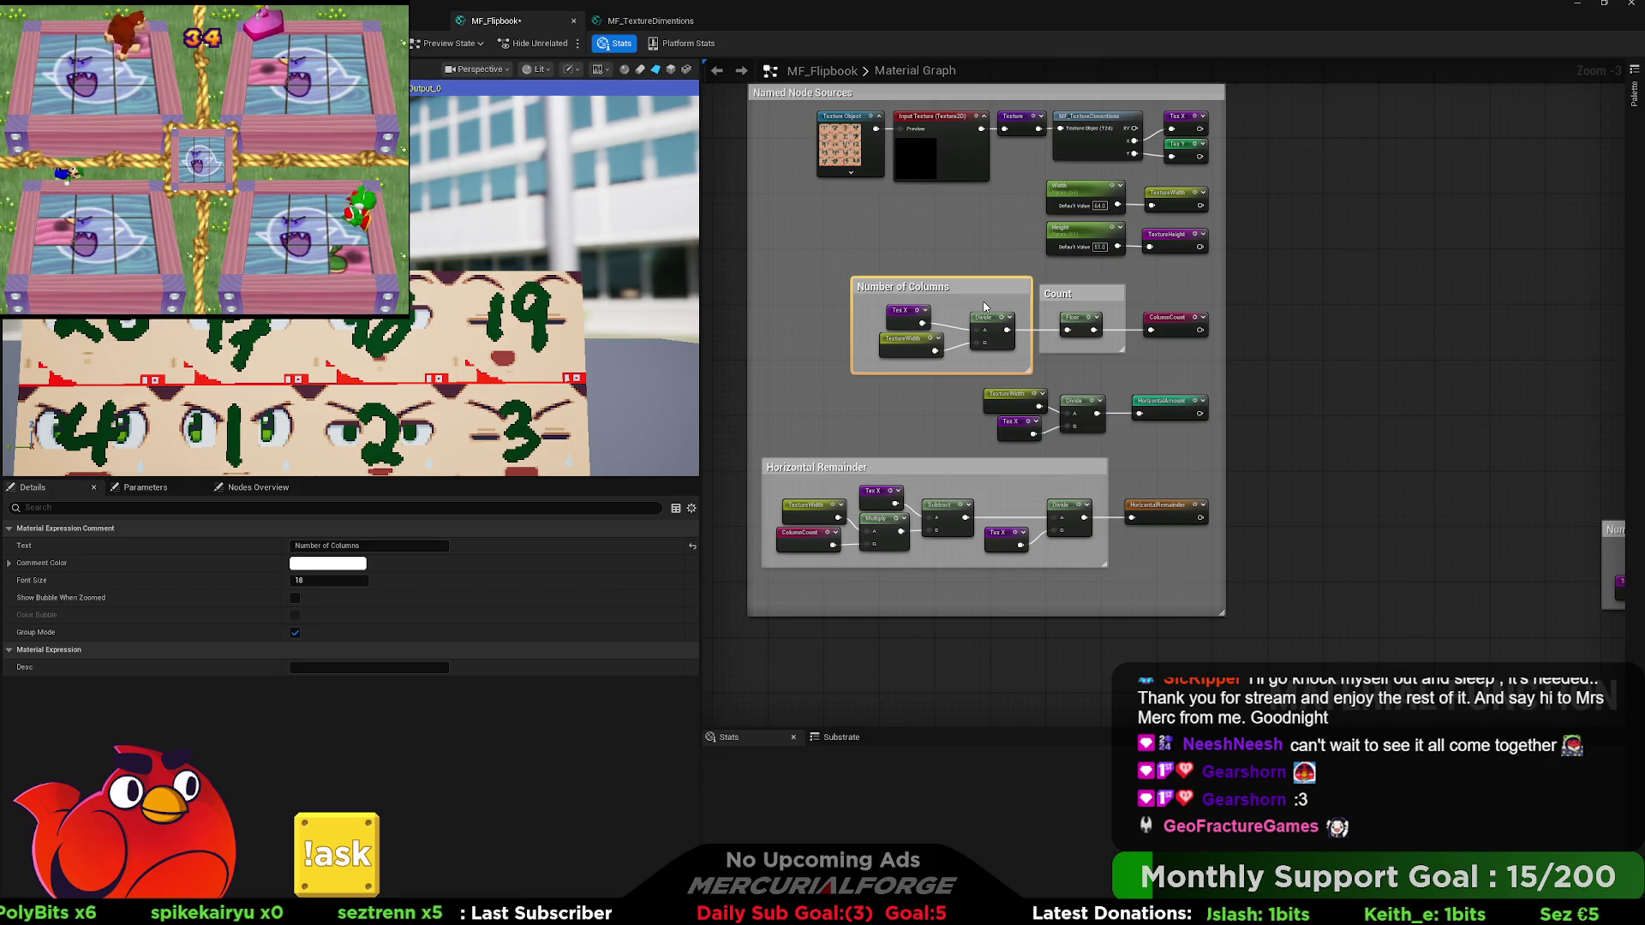
Retitle the Number of Columns comment 'Horizontal', briefly renaming Count to 'Frame Count' before reverting it.
{"action": "double_click", "coordinate": [936, 286]}
{"action": "type", "text": "Horizontal"}
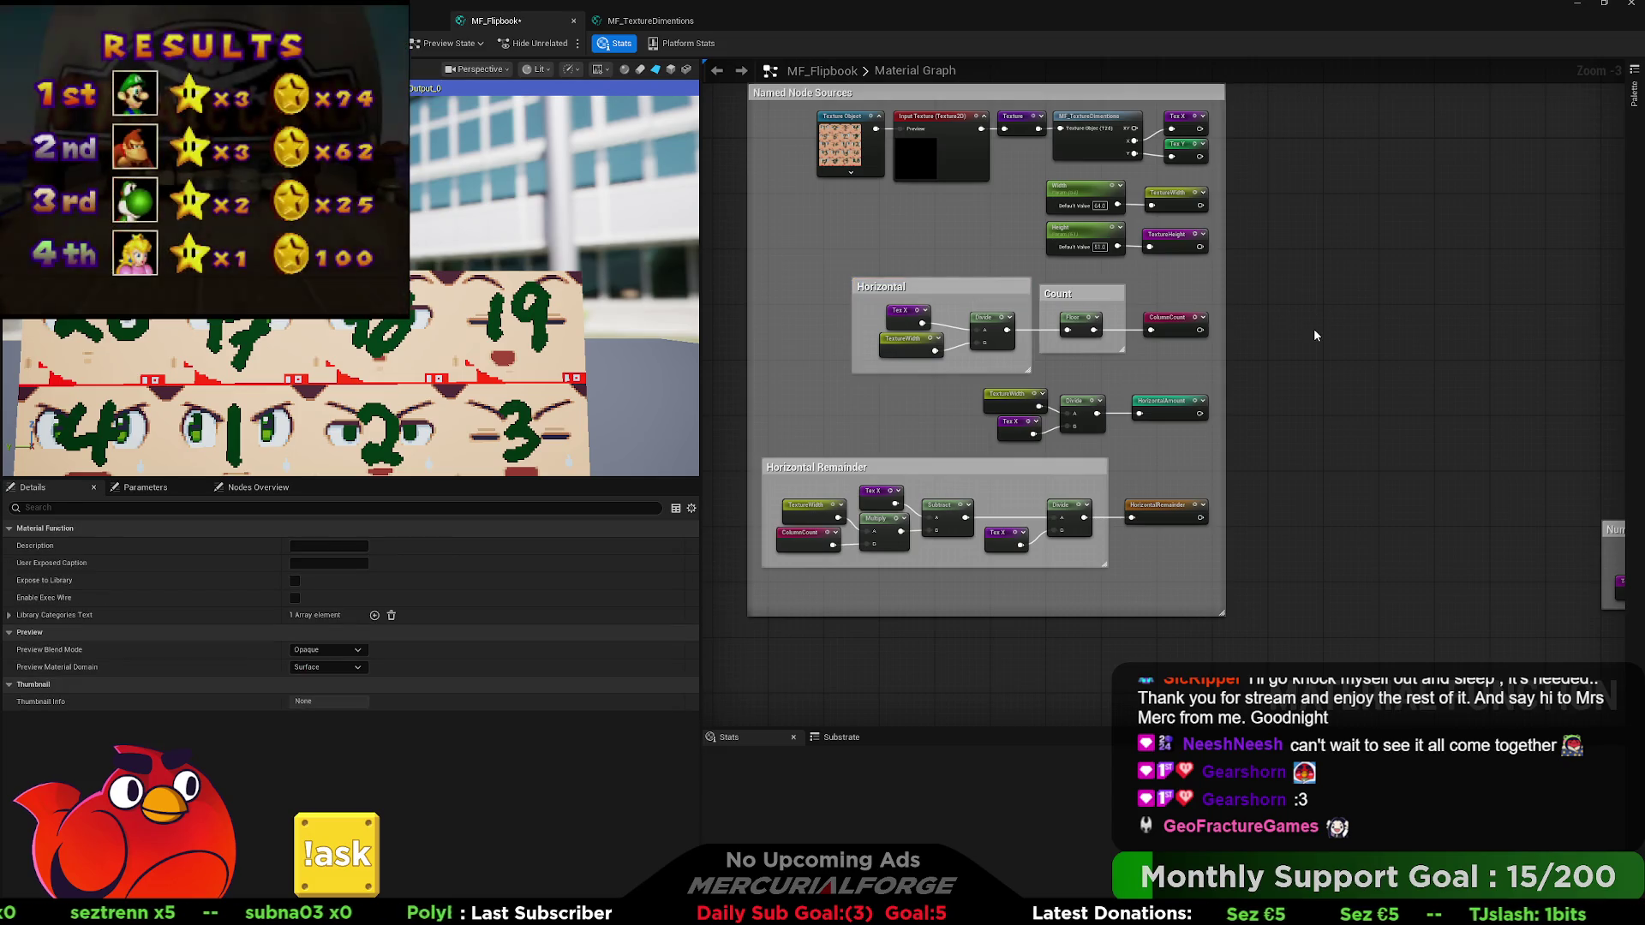
{"action": "double_click", "coordinate": [1072, 294]}
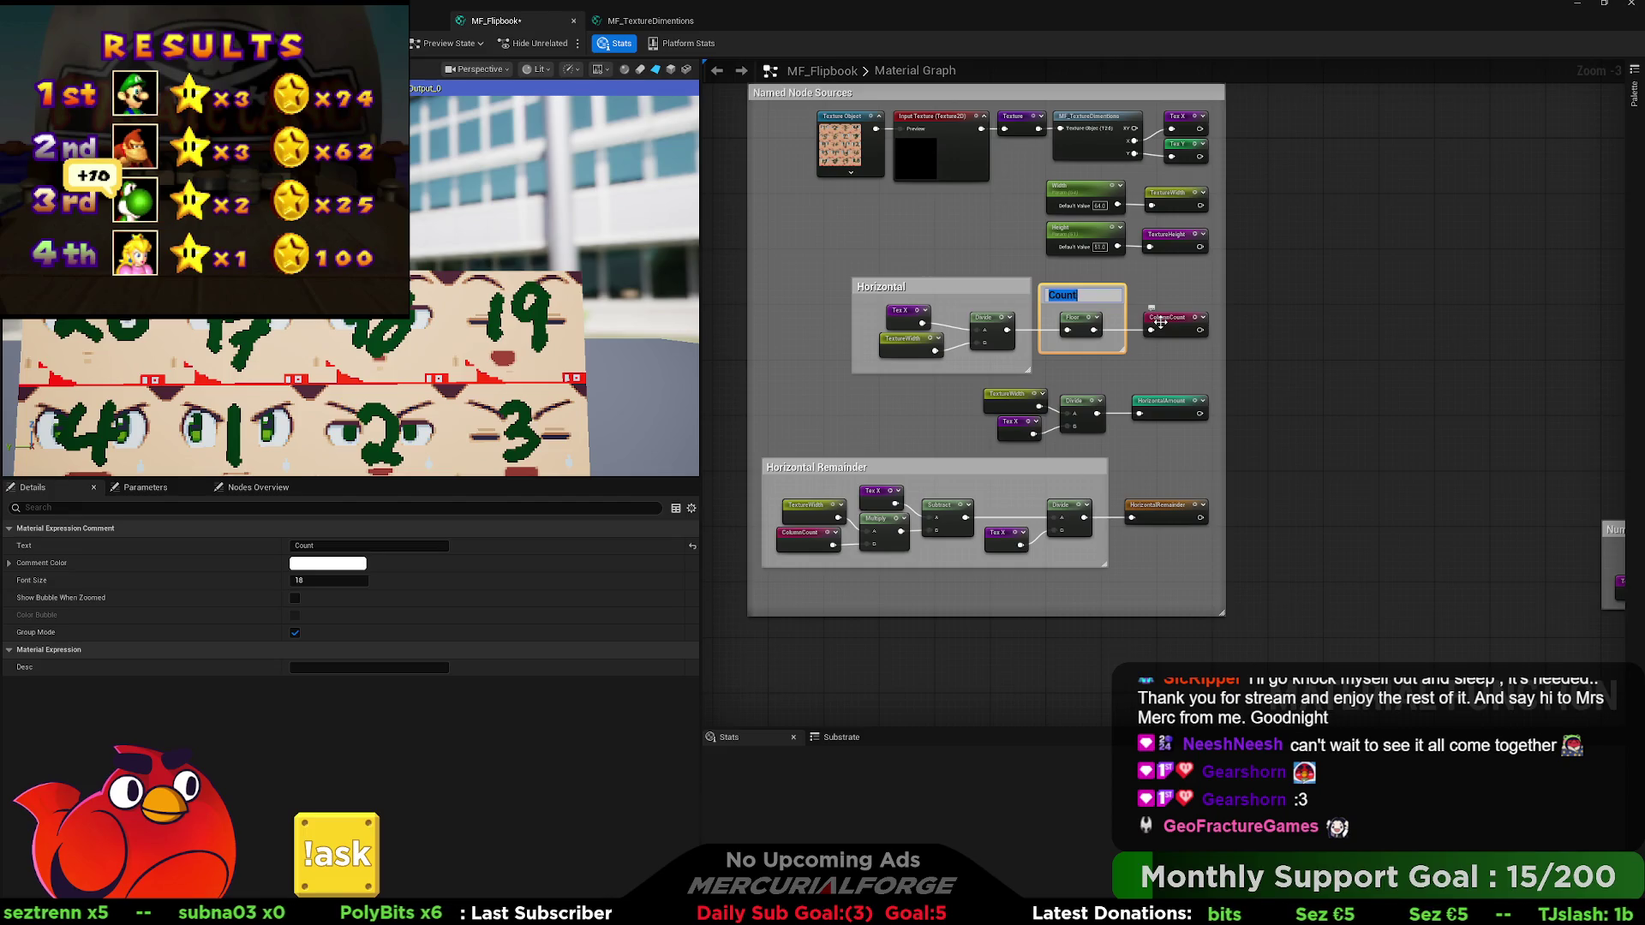
{"action": "type", "text": "Frame"}
{"action": "key", "text": "Return"}
{"action": "left_click", "coordinate": [1297, 343]}
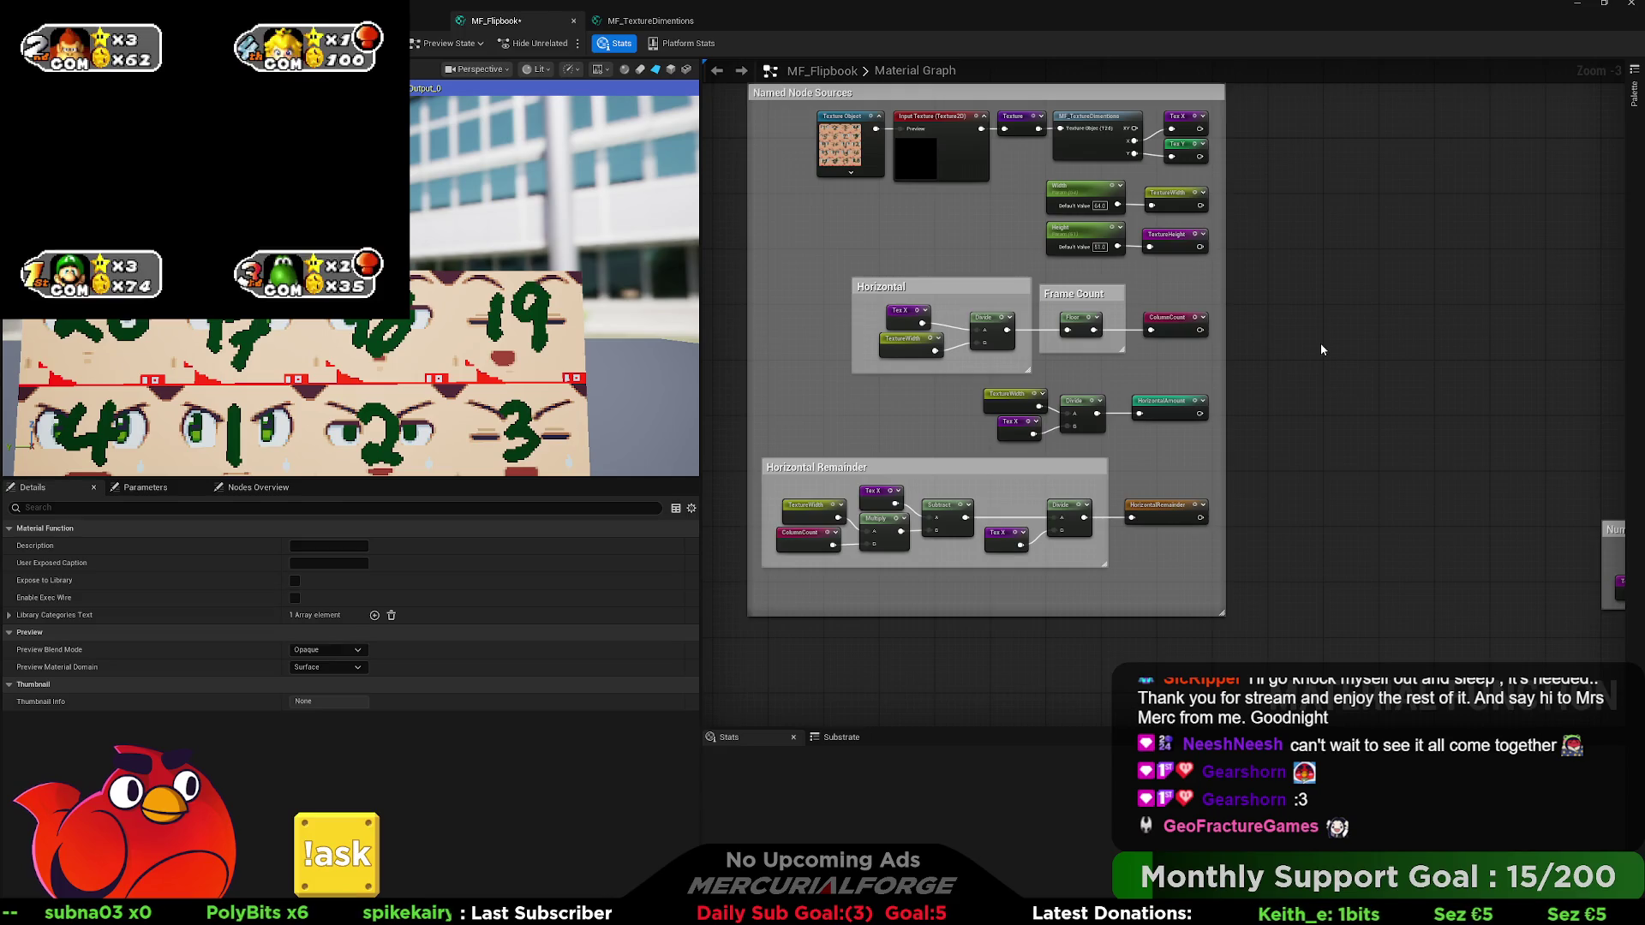
{"action": "double_click", "coordinate": [1079, 297]}
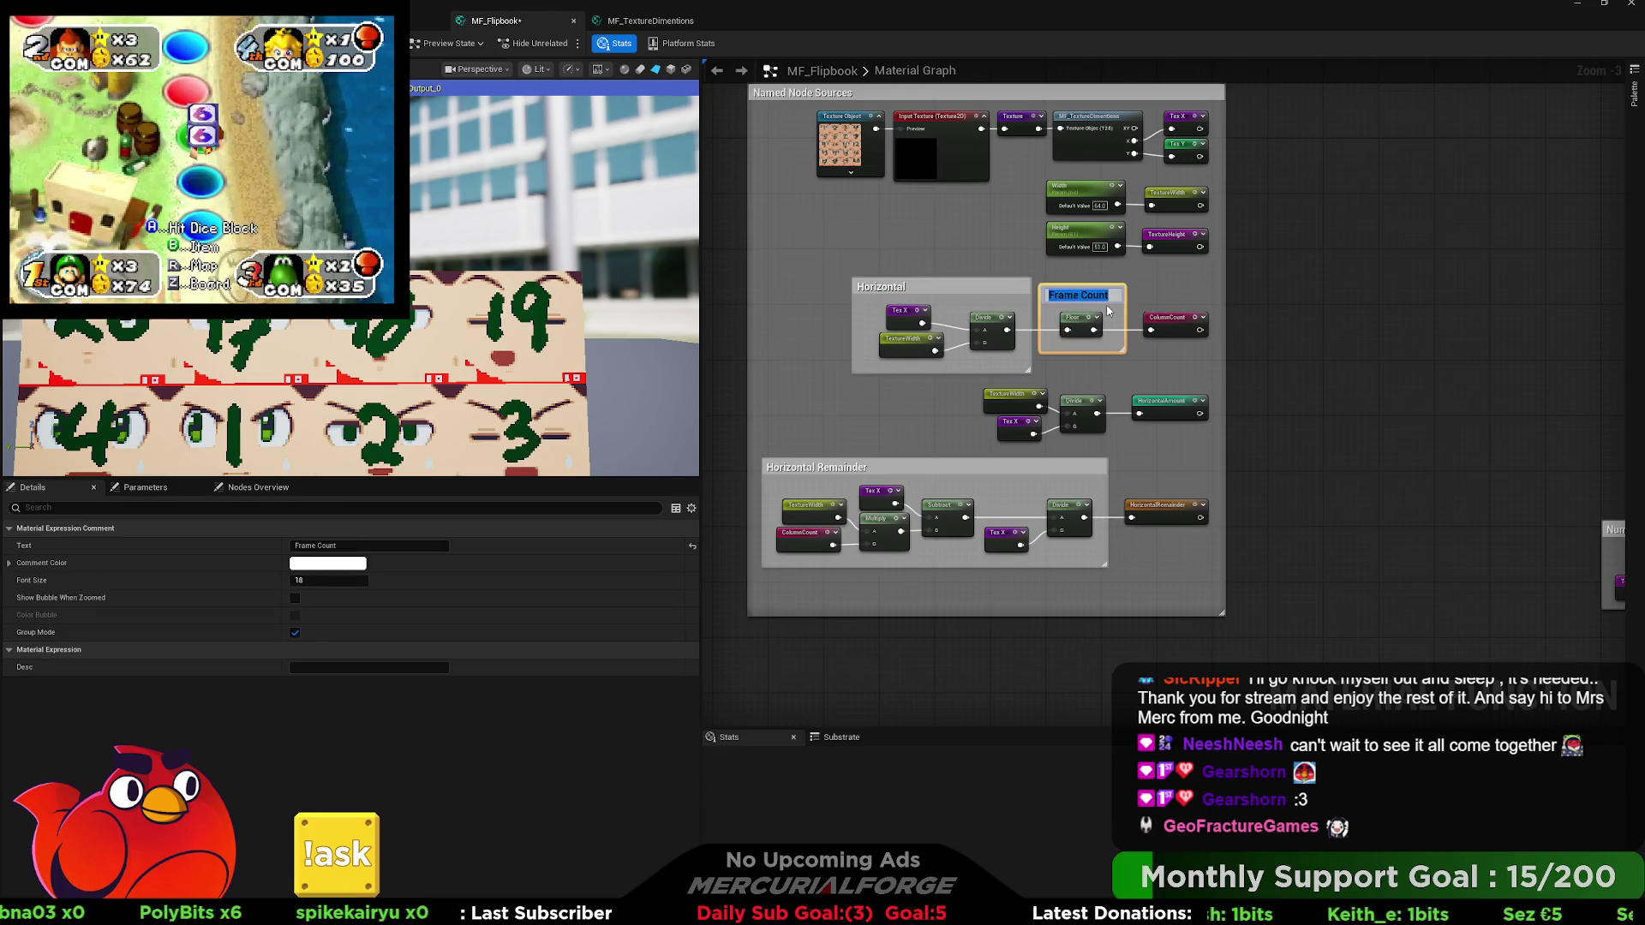
{"action": "key", "text": "BackSpace"}
{"action": "key", "text": "BackSpace"}
{"action": "key", "text": "BackSpace"}
{"action": "type", "text": "Count"}
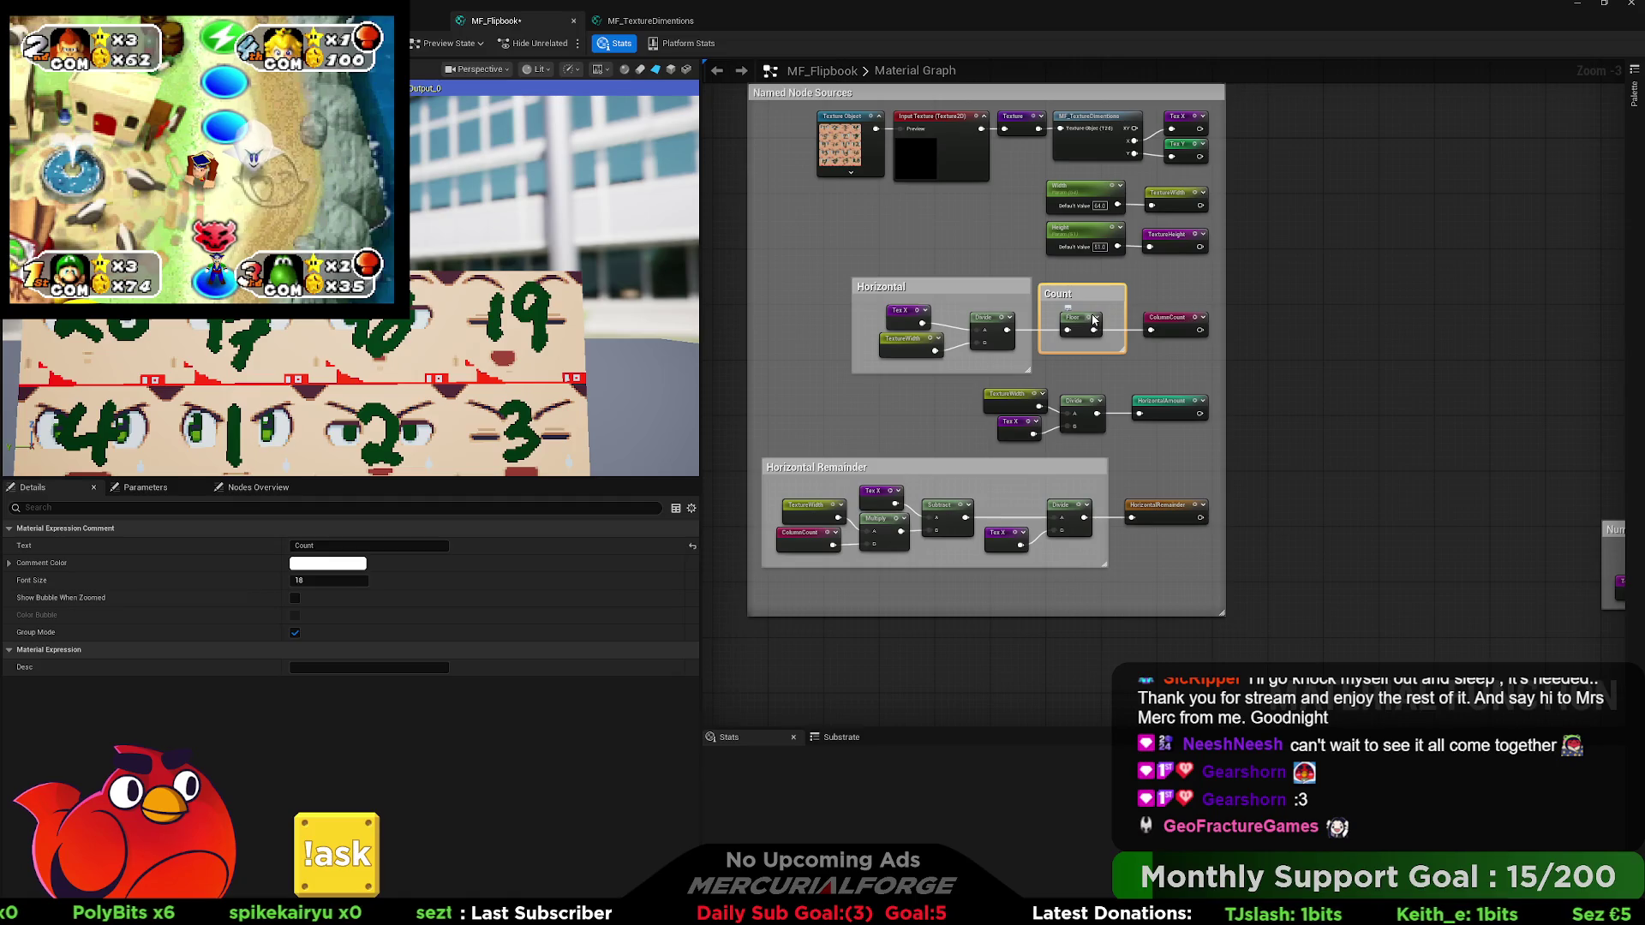
{"action": "left_click", "coordinate": [1272, 319]}
{"action": "mouse_move", "coordinate": [1427, 301]}
{"action": "left_mouse_down"}
{"action": "mouse_move", "coordinate": [798, 315]}
{"action": "mouse_move", "coordinate": [991, 356]}
{"action": "mouse_move", "coordinate": [1002, 382]}
{"action": "mouse_move", "coordinate": [1293, 264]}
{"action": "mouse_move", "coordinate": [1434, 272]}
{"action": "mouse_move", "coordinate": [1119, 327]}
{"action": "mouse_move", "coordinate": [1340, 309]}
{"action": "mouse_move", "coordinate": [1467, 369]}
{"action": "mouse_move", "coordinate": [1114, 522]}
{"action": "left_mouse_up"}
Move the Number of Columns and Distance / Remainder groups and extend the Named Node Sources box downward.
{"action": "mouse_move", "coordinate": [1308, 401]}
{"action": "left_mouse_down"}
{"action": "mouse_move", "coordinate": [972, 492]}
{"action": "mouse_move", "coordinate": [1406, 464]}
{"action": "mouse_move", "coordinate": [988, 495]}
{"action": "mouse_move", "coordinate": [990, 429]}
{"action": "left_mouse_up"}
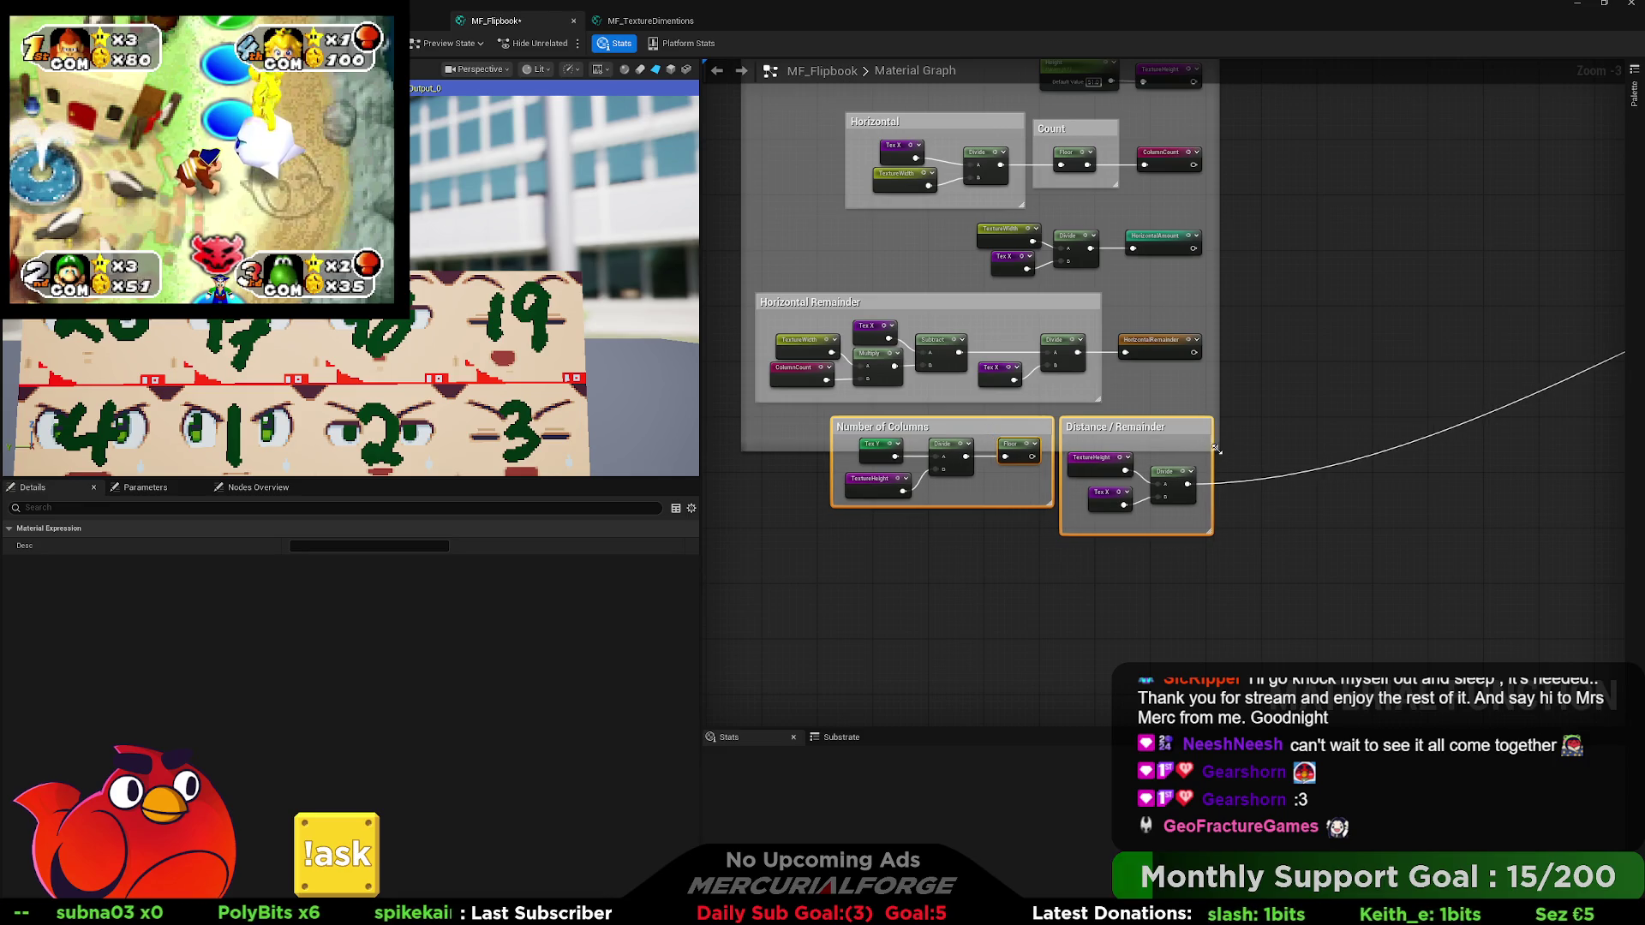
{"action": "mouse_move", "coordinate": [1217, 449]}
{"action": "left_mouse_down"}
{"action": "mouse_move", "coordinate": [1217, 572]}
{"action": "mouse_move", "coordinate": [1223, 558]}
{"action": "left_mouse_up"}
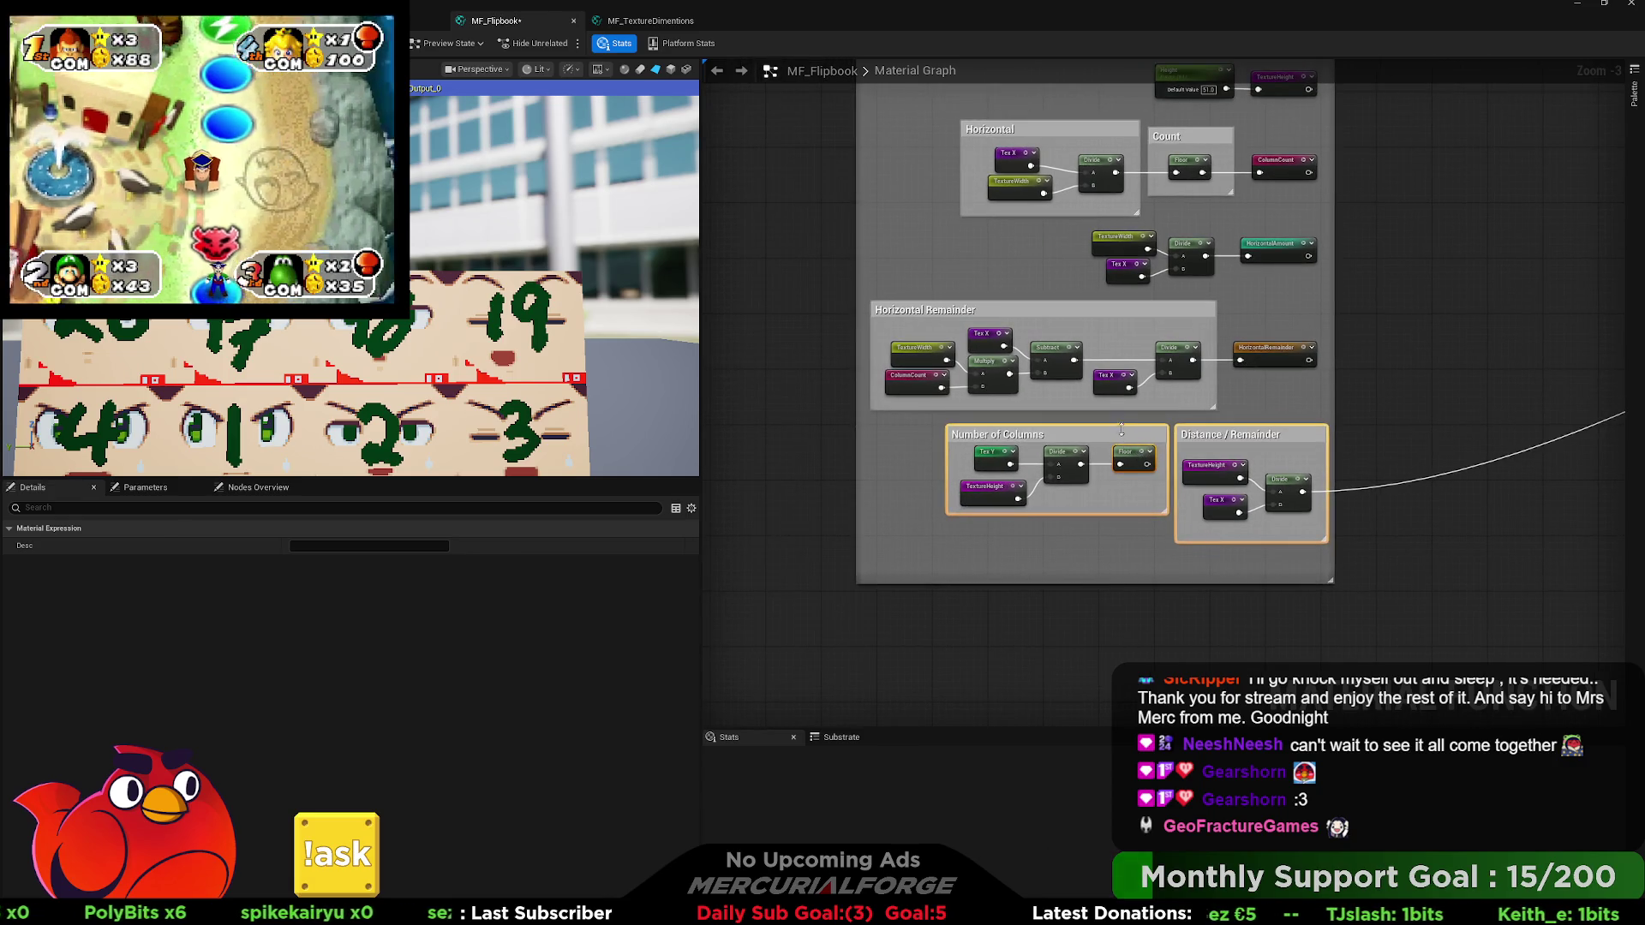
{"action": "left_click", "coordinate": [1088, 435]}
{"action": "mouse_move", "coordinate": [1088, 436]}
{"action": "left_mouse_down"}
{"action": "mouse_move", "coordinate": [1054, 442]}
{"action": "mouse_move", "coordinate": [1265, 450]}
{"action": "mouse_move", "coordinate": [1485, 542]}
{"action": "mouse_move", "coordinate": [1501, 533]}
{"action": "left_mouse_up"}
{"action": "mouse_move", "coordinate": [1462, 474]}
{"action": "left_mouse_down"}
{"action": "mouse_move", "coordinate": [1102, 459]}
{"action": "mouse_move", "coordinate": [1505, 446]}
{"action": "mouse_move", "coordinate": [947, 492]}
{"action": "mouse_move", "coordinate": [951, 514]}
{"action": "mouse_move", "coordinate": [985, 466]}
{"action": "mouse_move", "coordinate": [846, 474]}
{"action": "mouse_move", "coordinate": [1040, 440]}
{"action": "mouse_move", "coordinate": [1104, 522]}
{"action": "left_mouse_up"}
Delete the Number of Columns group and nearby nodes, then undo the deletion.
{"action": "key", "text": "Delete"}
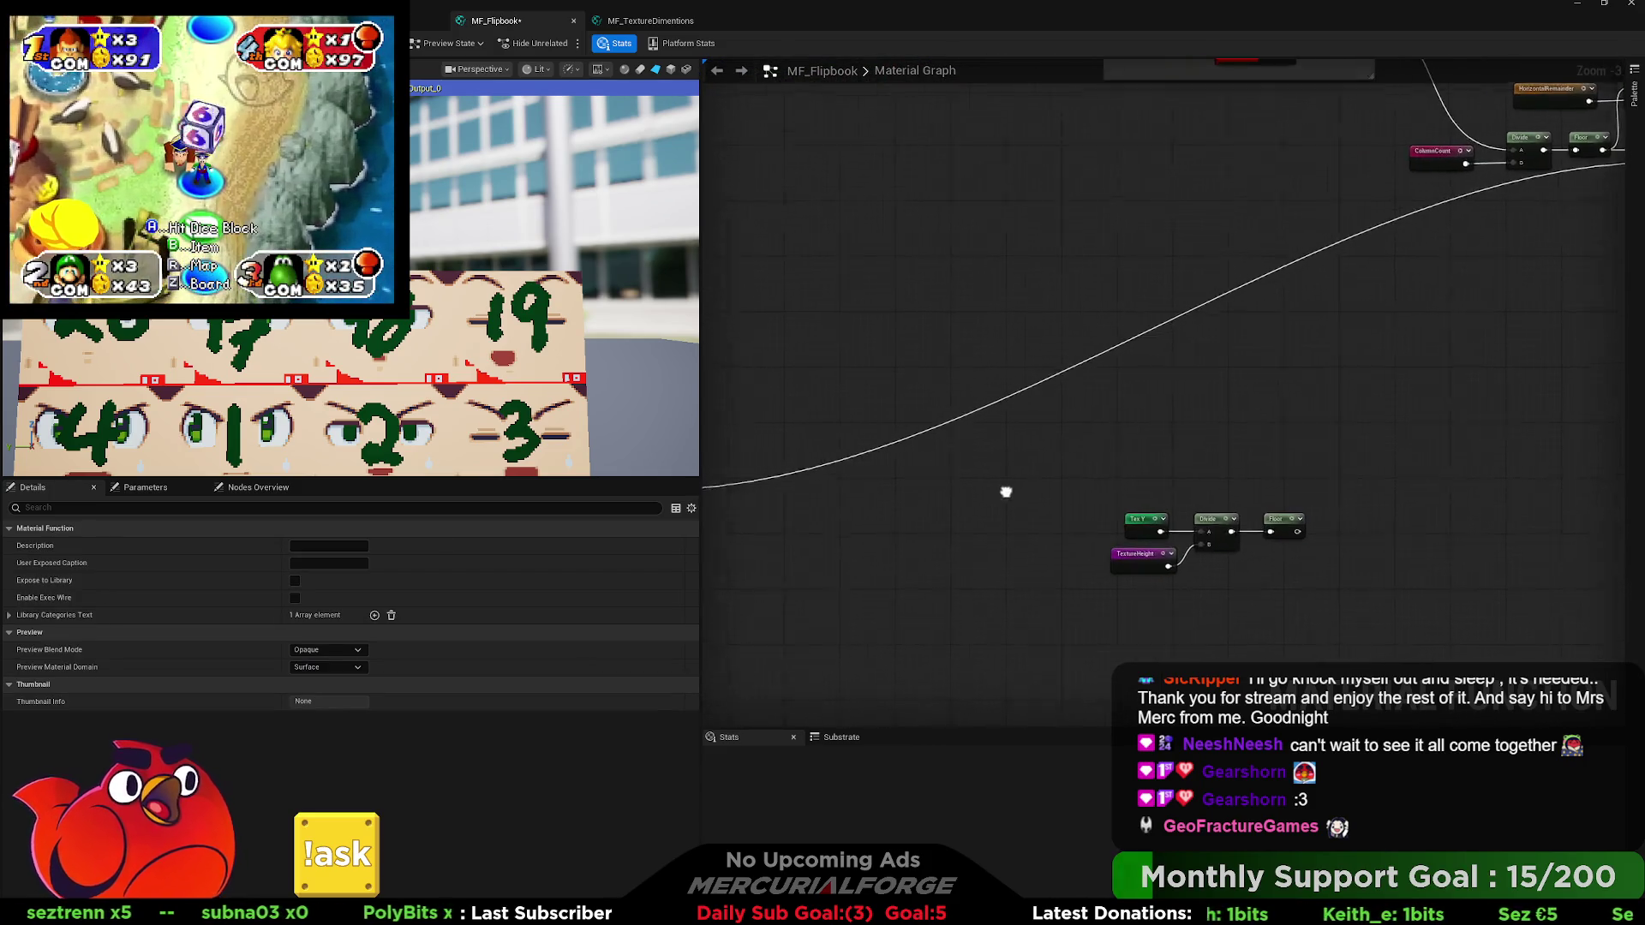
{"action": "left_click_drag", "start_coordinate": [1003, 488], "coordinate": [1175, 619]}
{"action": "key", "text": "Delete"}
{"action": "key", "text": "ctrl+z"}
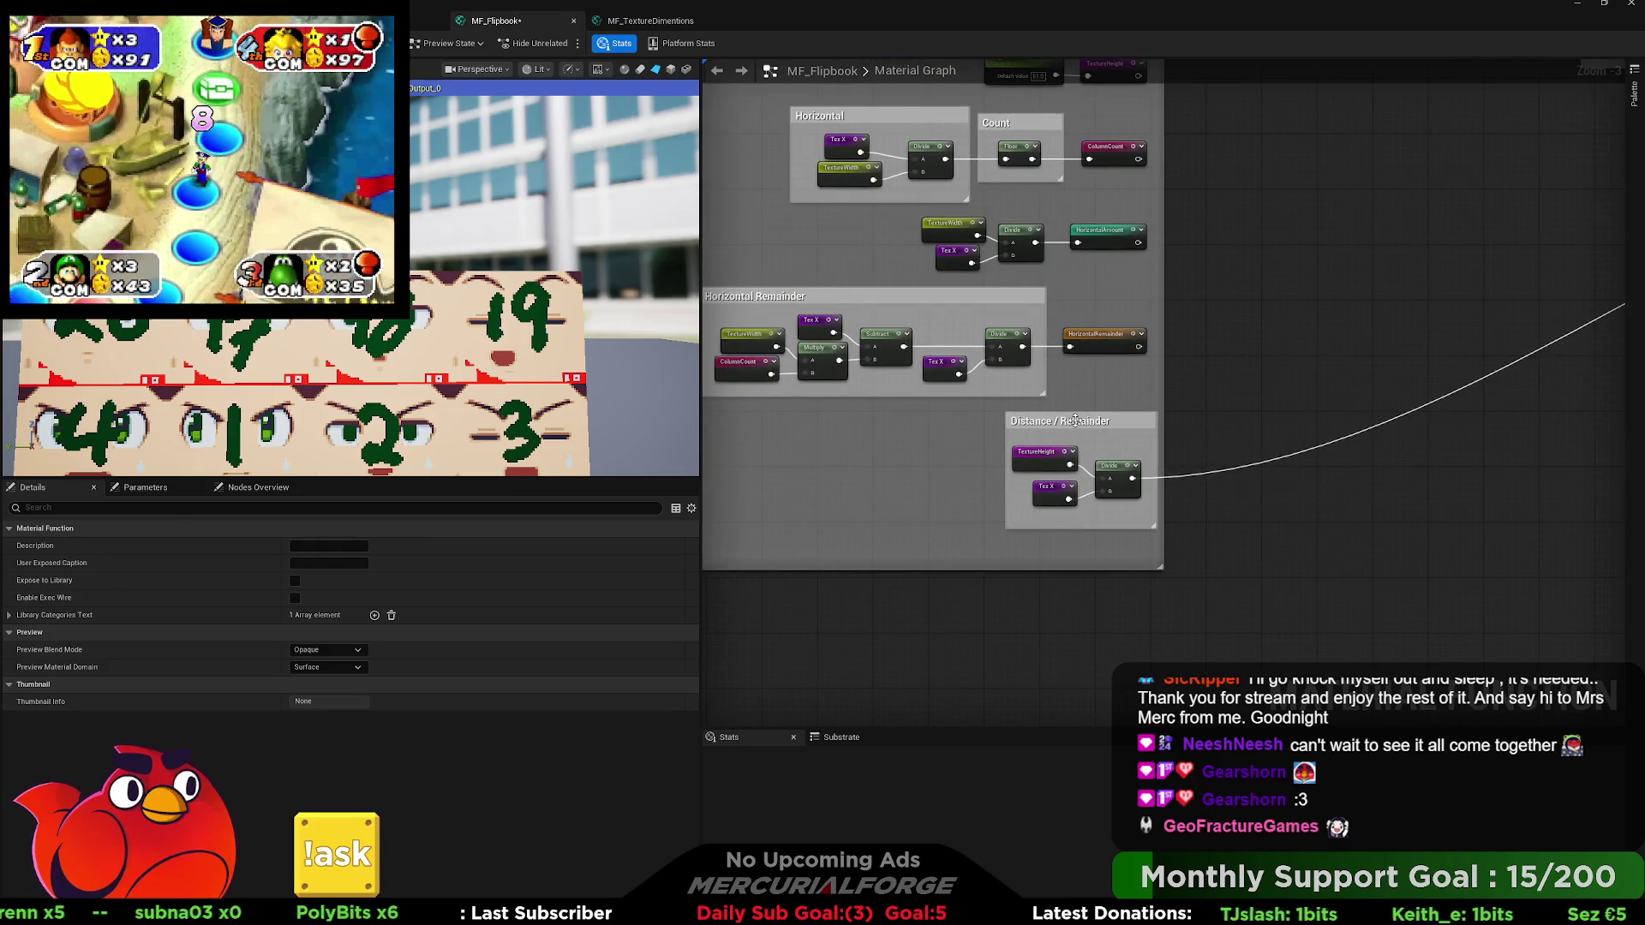
Move Distance / Remainder into the box and add a named reroute on its Divide output.
{"action": "left_click_drag", "start_coordinate": [1092, 421], "coordinate": [978, 420]}
{"action": "left_click_drag", "start_coordinate": [1022, 478], "coordinate": [1077, 483]}
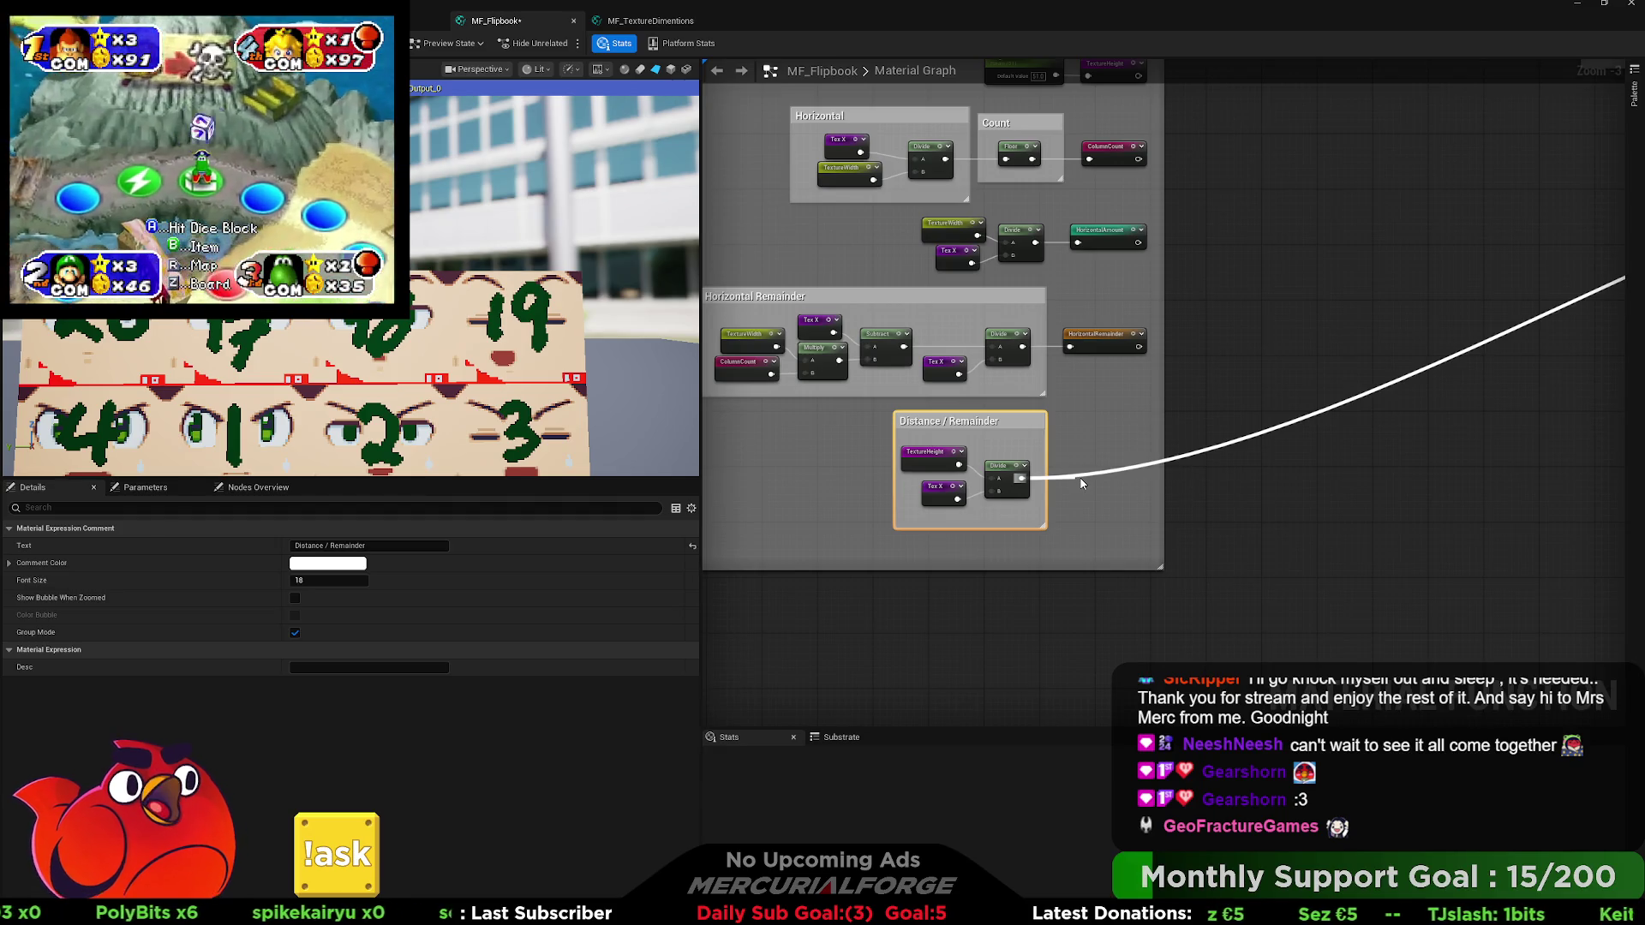
{"action": "double_click", "coordinate": [1080, 483]}
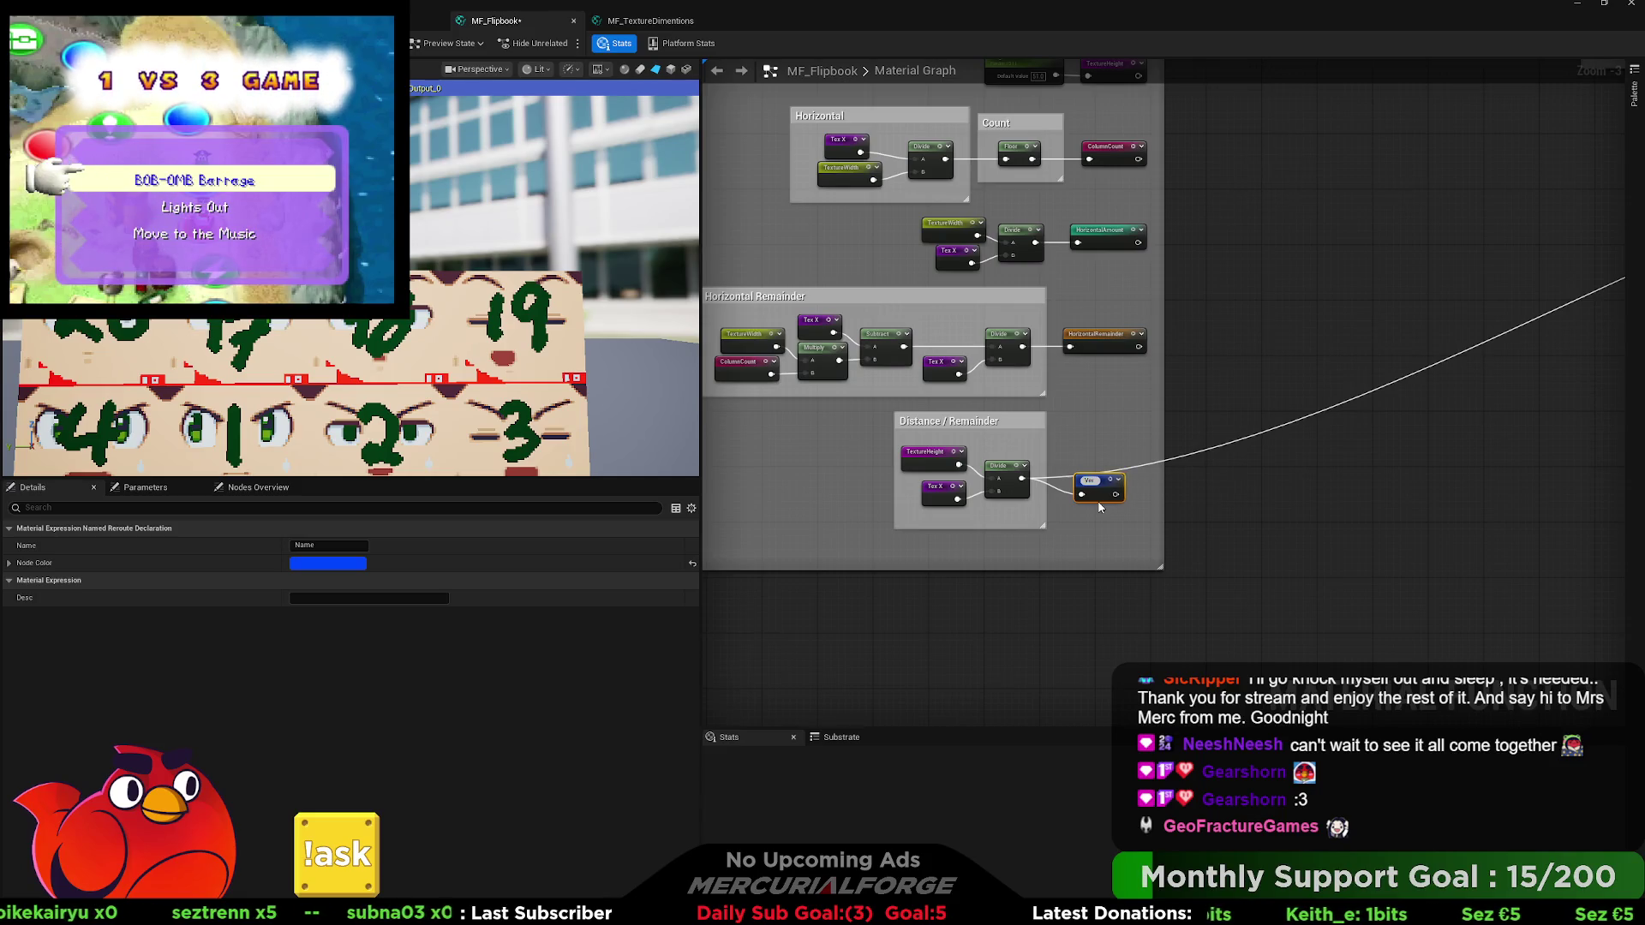
Name the new reroute VerticalAmount and line it up with the Divide wire.
{"action": "type", "text": "D"}
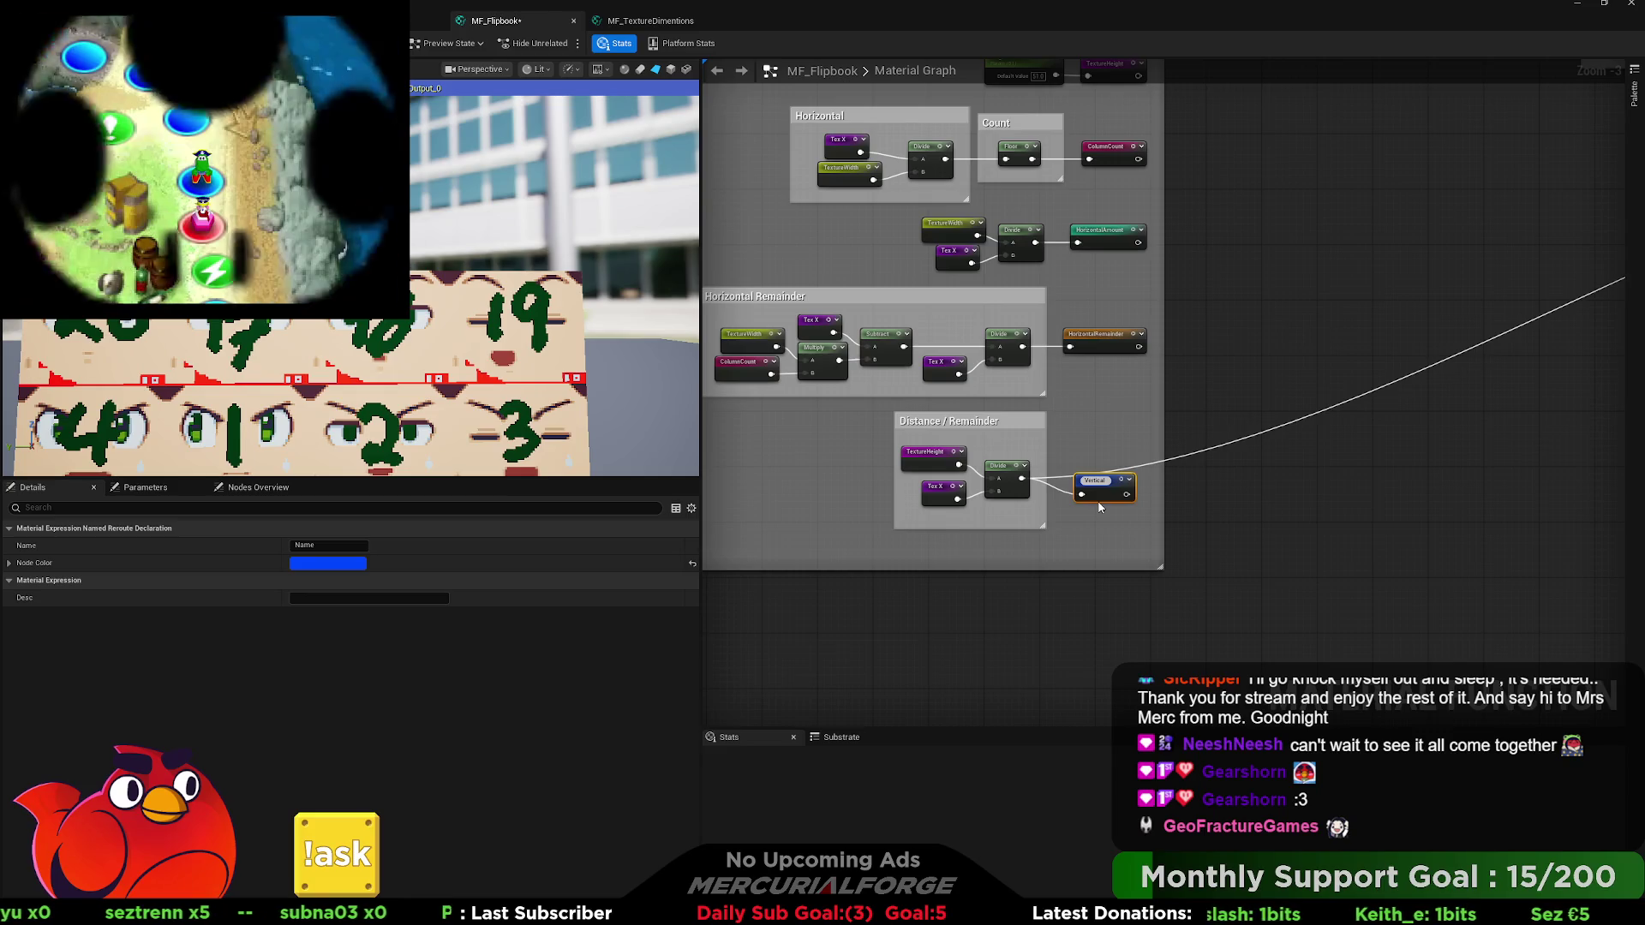
{"action": "type", "text": "mount"}
{"action": "key", "text": "Return"}
{"action": "left_click_drag", "start_coordinate": [1105, 488], "coordinate": [1097, 474]}
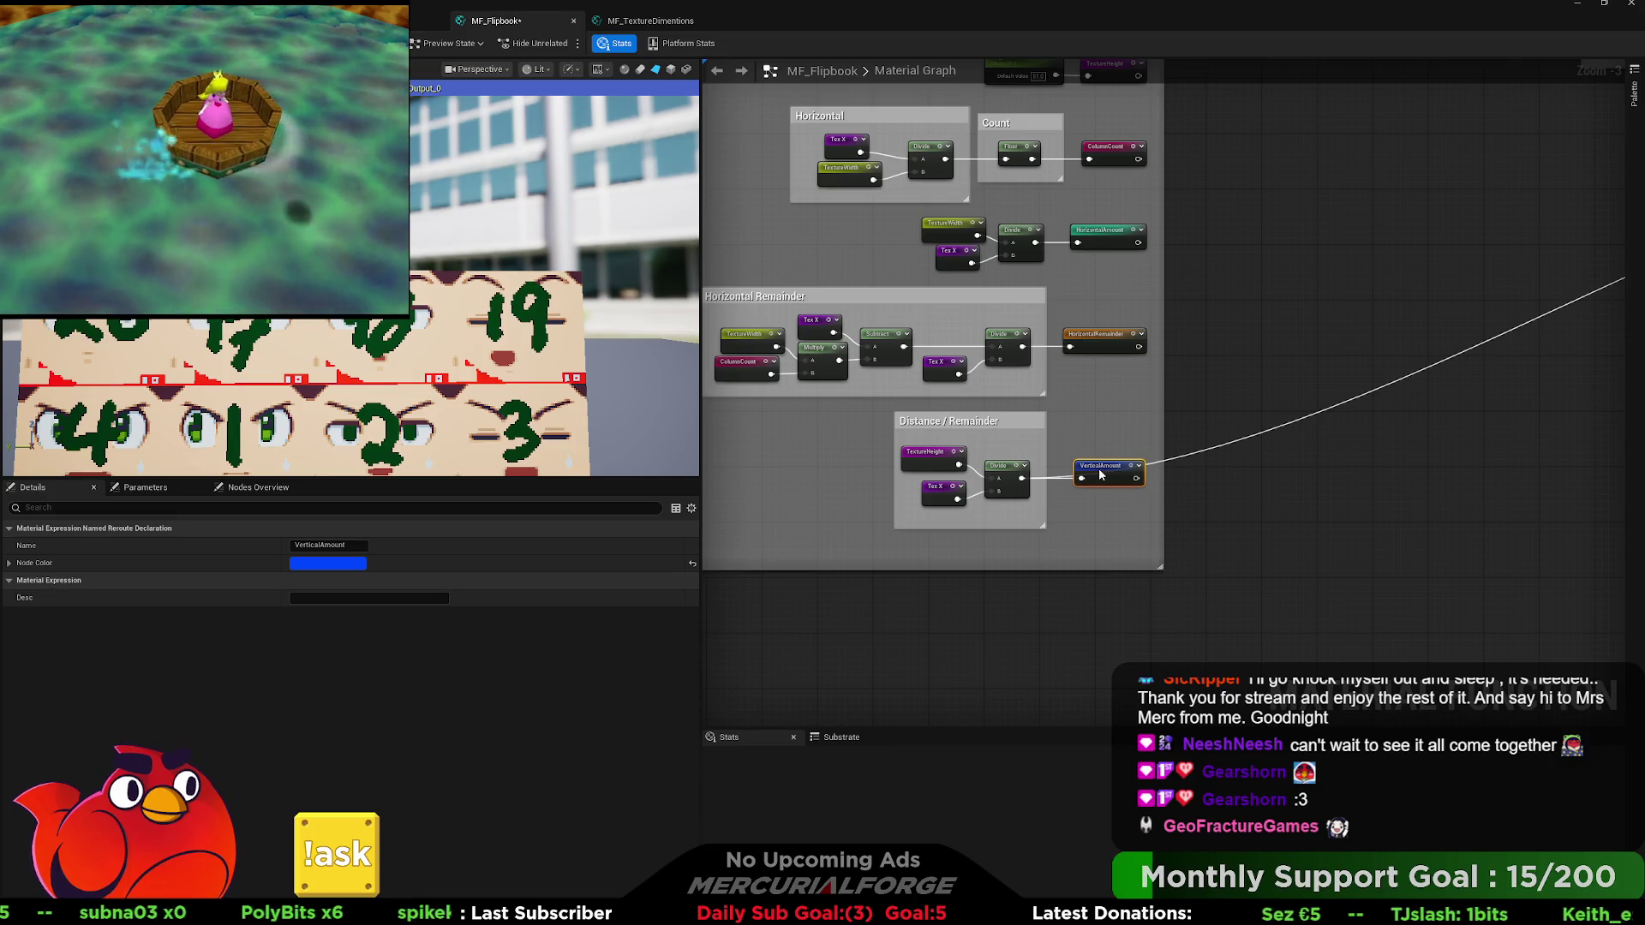
{"action": "mouse_move", "coordinate": [1336, 436]}
{"action": "left_mouse_down"}
{"action": "mouse_move", "coordinate": [1328, 368]}
{"action": "mouse_move", "coordinate": [1292, 336]}
{"action": "left_mouse_up"}
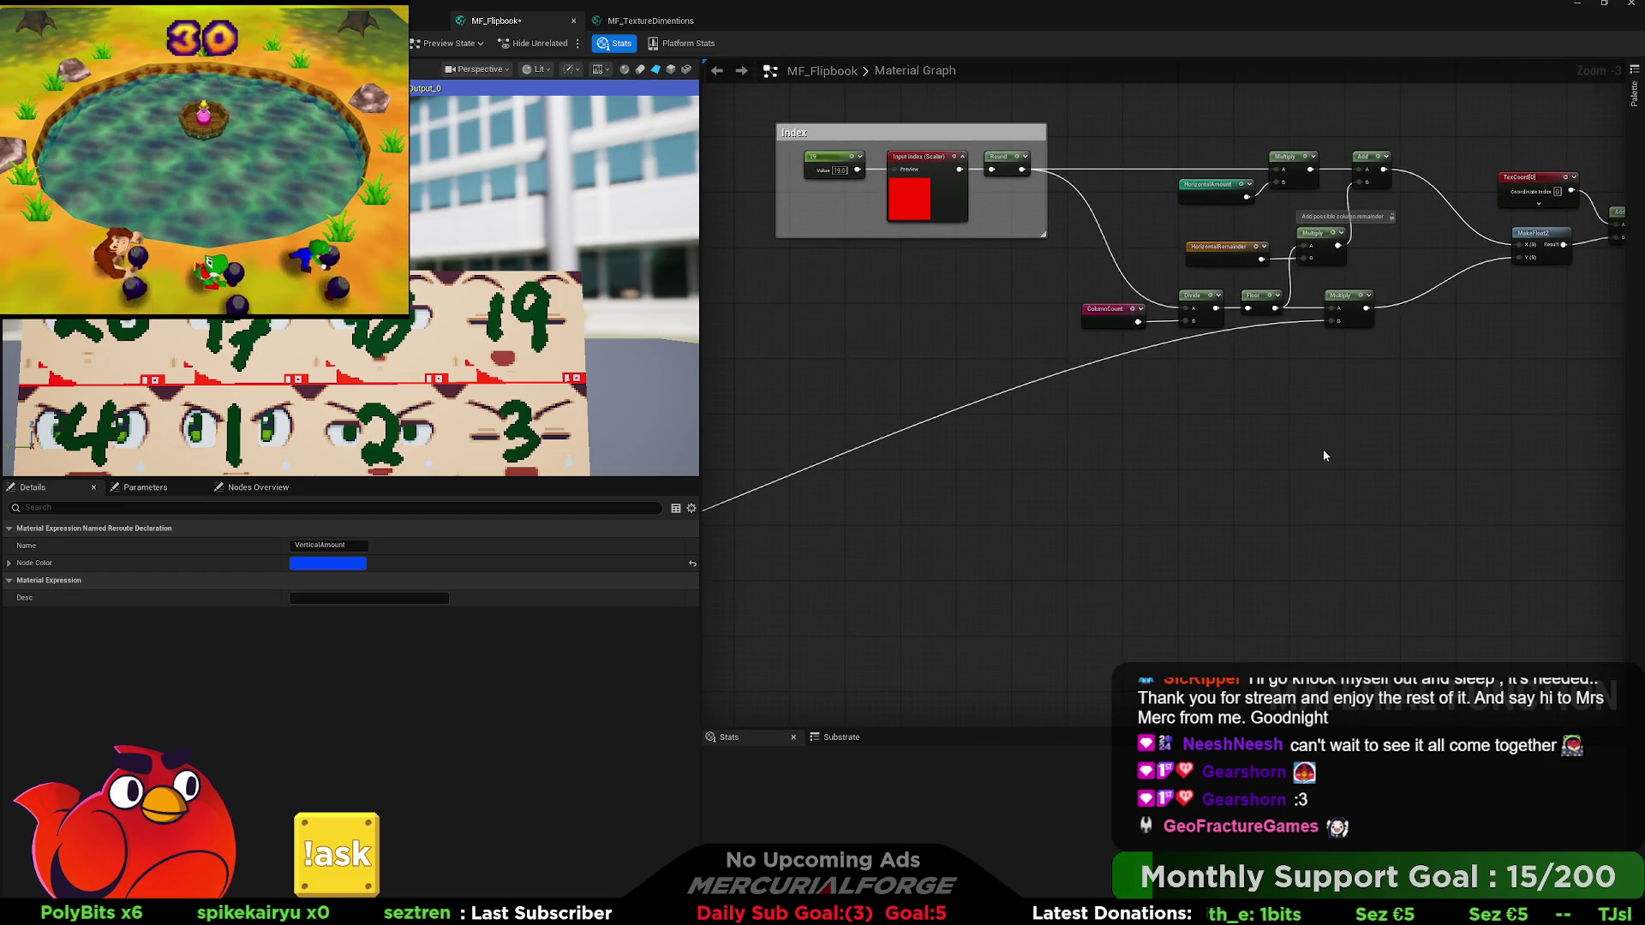
Paste a TextureWidth reroute usage and wire it into the lower Multiply's B input.
{"action": "key", "text": "ctrl+v"}
{"action": "left_click_drag", "start_coordinate": [1339, 329], "coordinate": [1339, 322]}
{"action": "left_click_drag", "start_coordinate": [1014, 364], "coordinate": [1046, 366]}
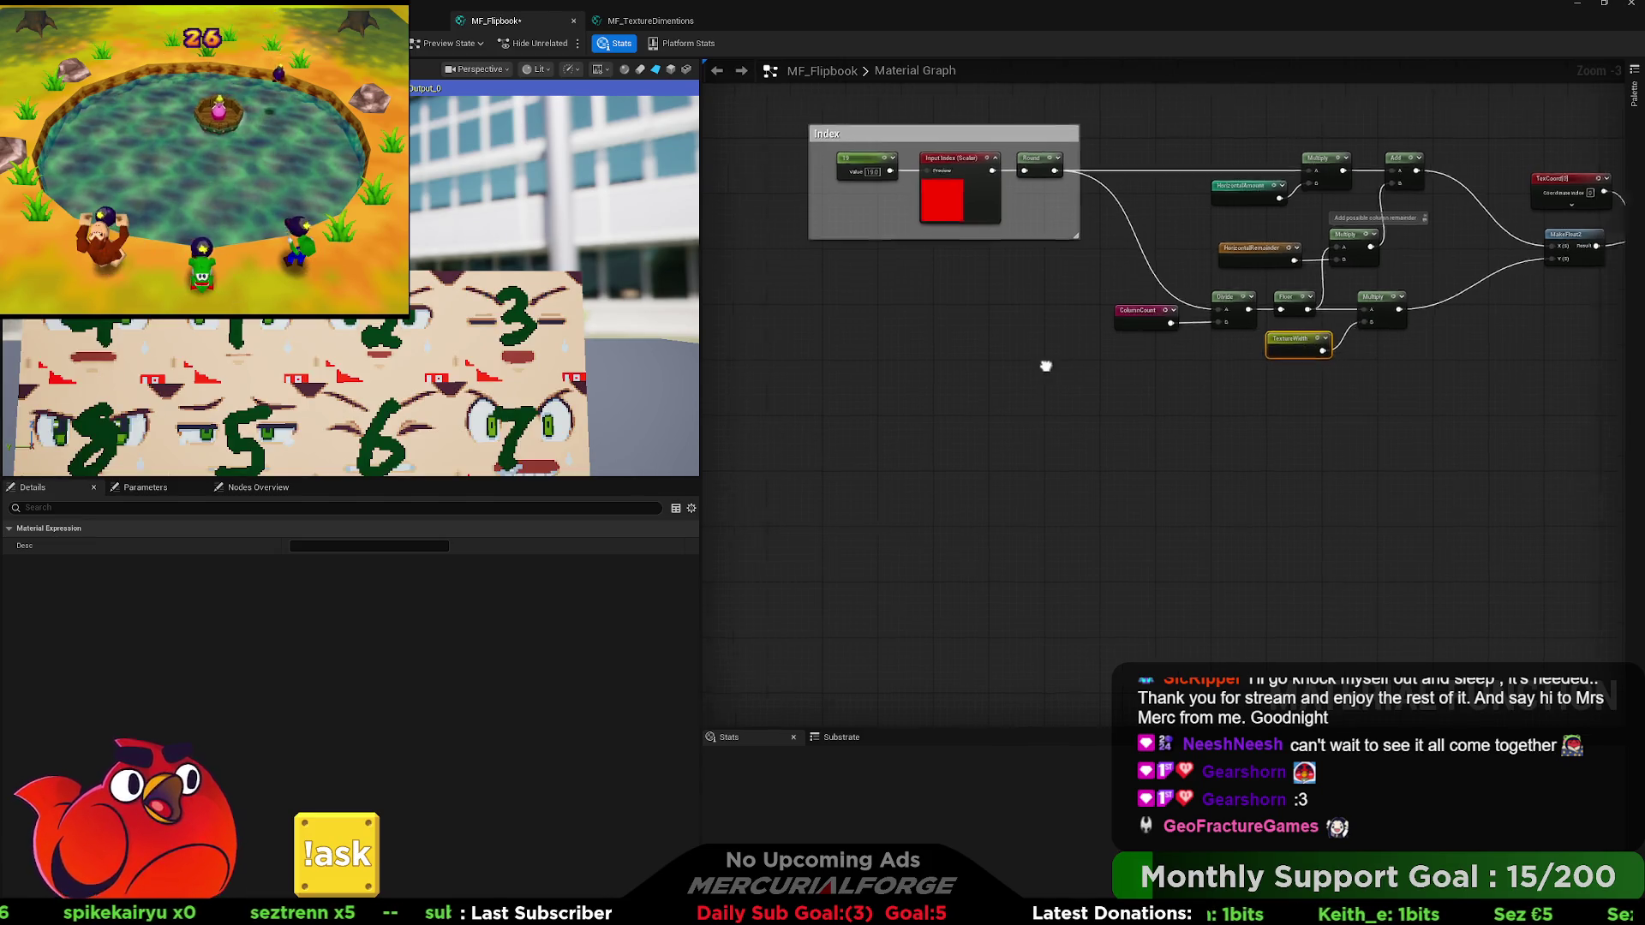
Move the Named Node Sources group up and right, above the Index calculation chain.
{"action": "scroll", "coordinate": [1047, 366], "scroll_direction": "down", "scroll_amount": 4}
{"action": "mouse_move", "coordinate": [968, 546]}
{"action": "left_mouse_down"}
{"action": "mouse_move", "coordinate": [753, 251]}
{"action": "mouse_move", "coordinate": [891, 157]}
{"action": "mouse_move", "coordinate": [1060, 157]}
{"action": "mouse_move", "coordinate": [1189, 333]}
{"action": "mouse_move", "coordinate": [1116, 377]}
{"action": "mouse_move", "coordinate": [1211, 392]}
{"action": "mouse_move", "coordinate": [923, 443]}
{"action": "mouse_move", "coordinate": [1307, 349]}
{"action": "mouse_move", "coordinate": [906, 429]}
{"action": "mouse_move", "coordinate": [907, 557]}
{"action": "left_mouse_up"}
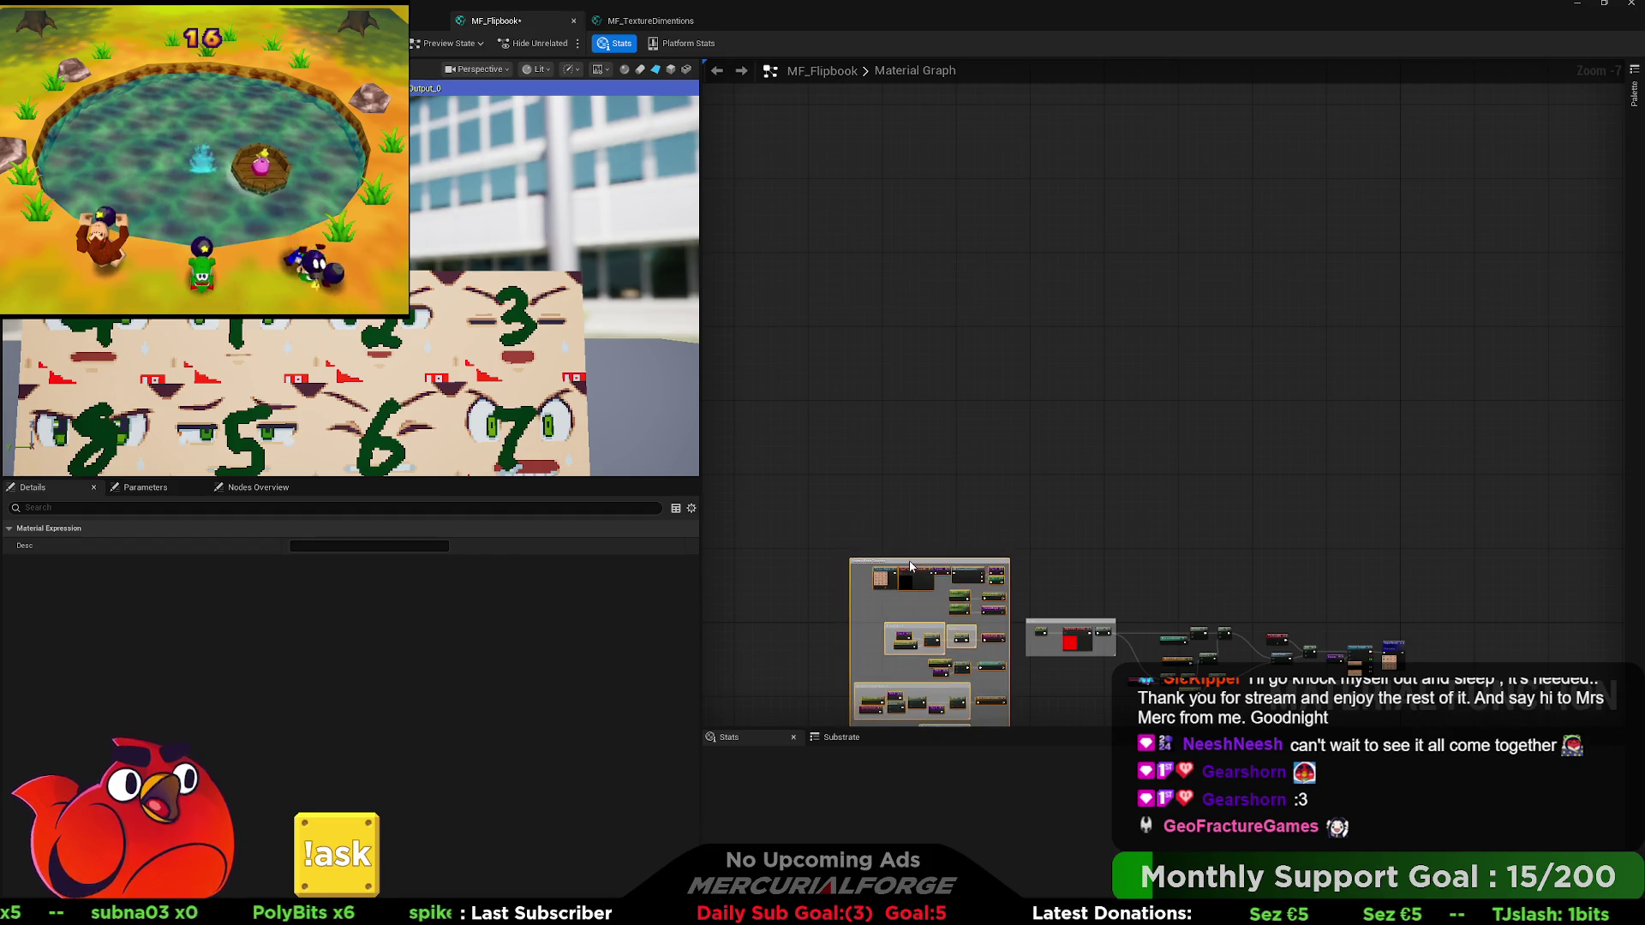
{"action": "left_click", "coordinate": [1251, 531]}
{"action": "left_click_drag", "start_coordinate": [1250, 531], "coordinate": [1260, 330]}
{"action": "scroll", "coordinate": [1171, 356], "scroll_direction": "up", "scroll_amount": 3}
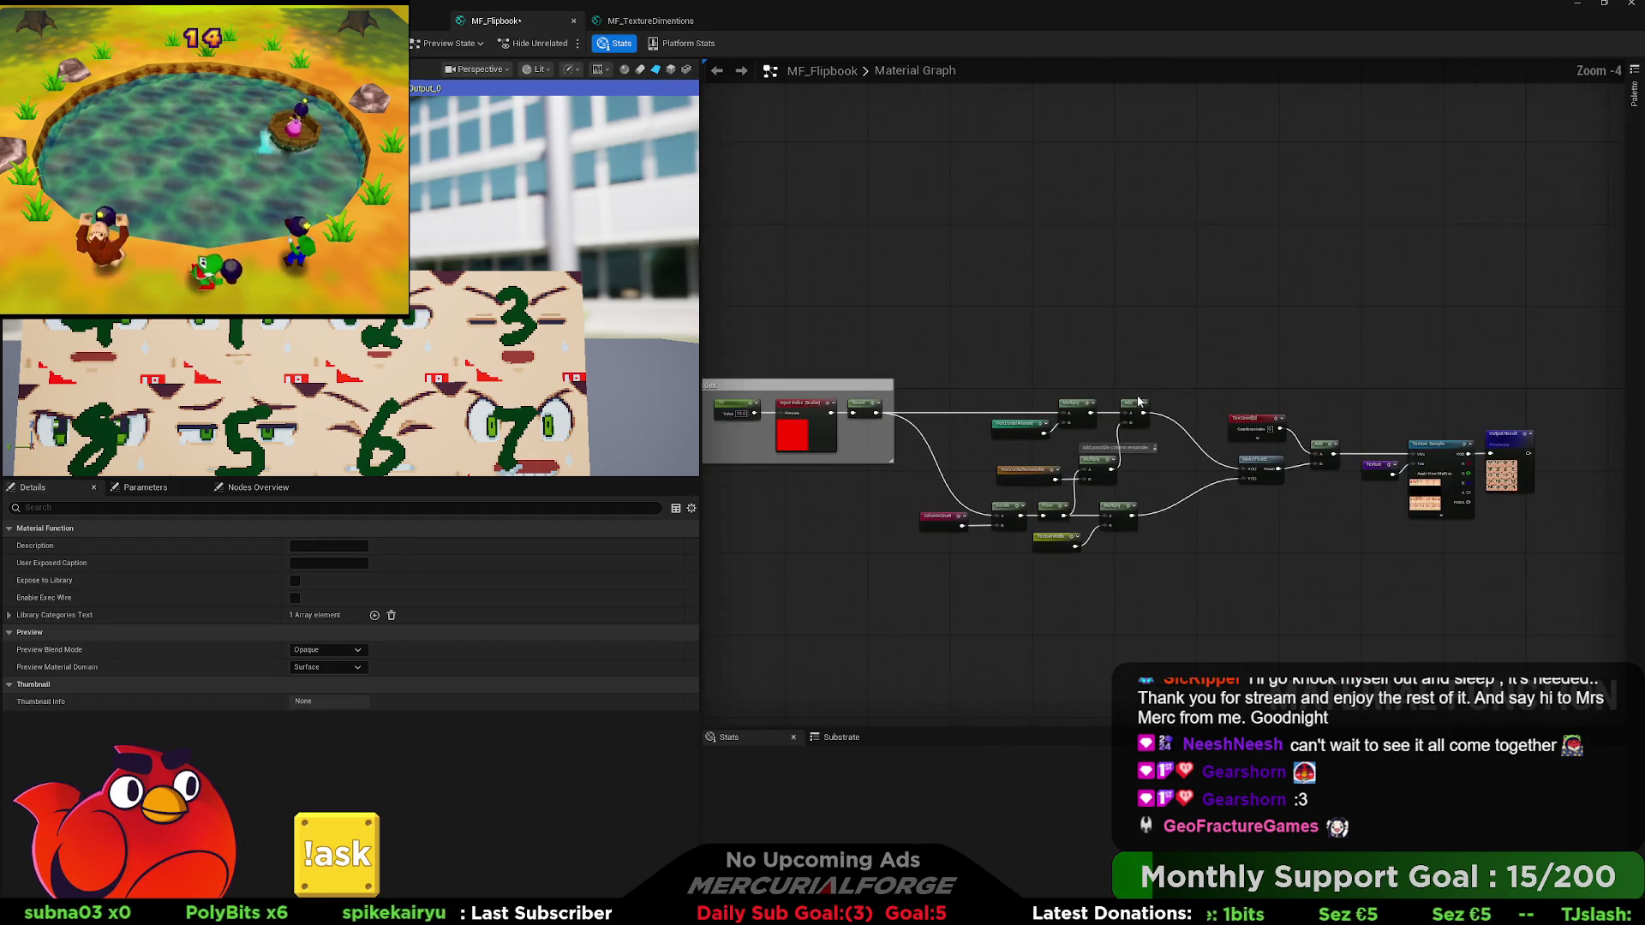
{"action": "scroll", "coordinate": [1102, 415], "scroll_direction": "down", "scroll_amount": 5}
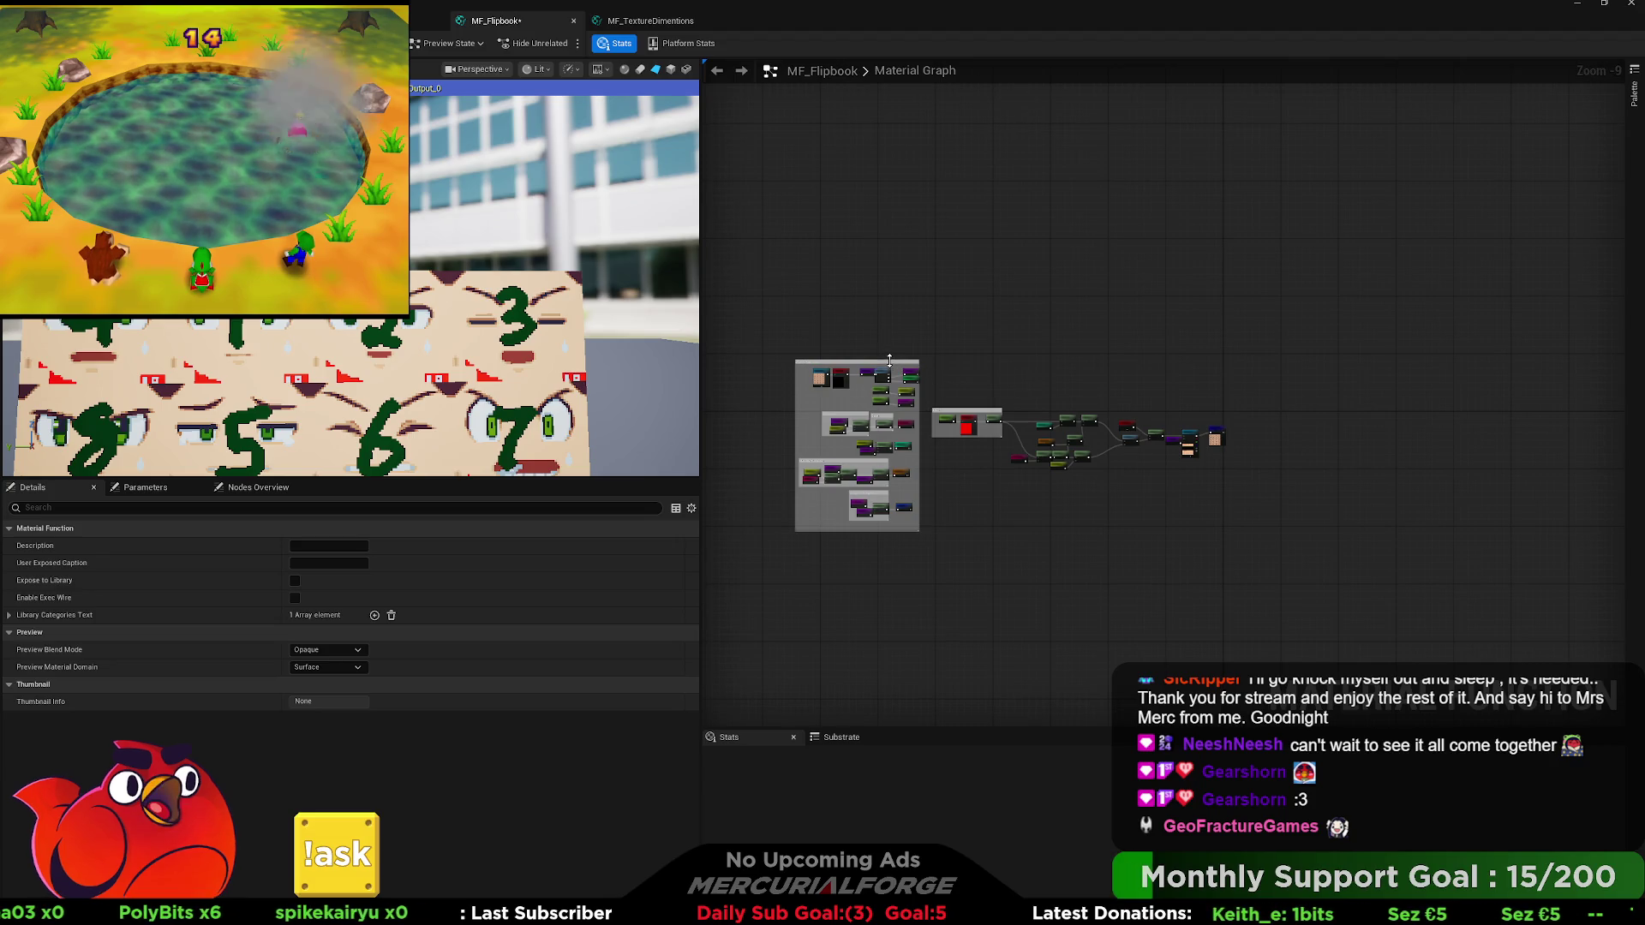
{"action": "mouse_move", "coordinate": [890, 360]}
{"action": "left_mouse_down"}
{"action": "mouse_move", "coordinate": [1129, 199]}
{"action": "mouse_move", "coordinate": [1164, 219]}
{"action": "mouse_move", "coordinate": [1131, 232]}
{"action": "left_mouse_up"}
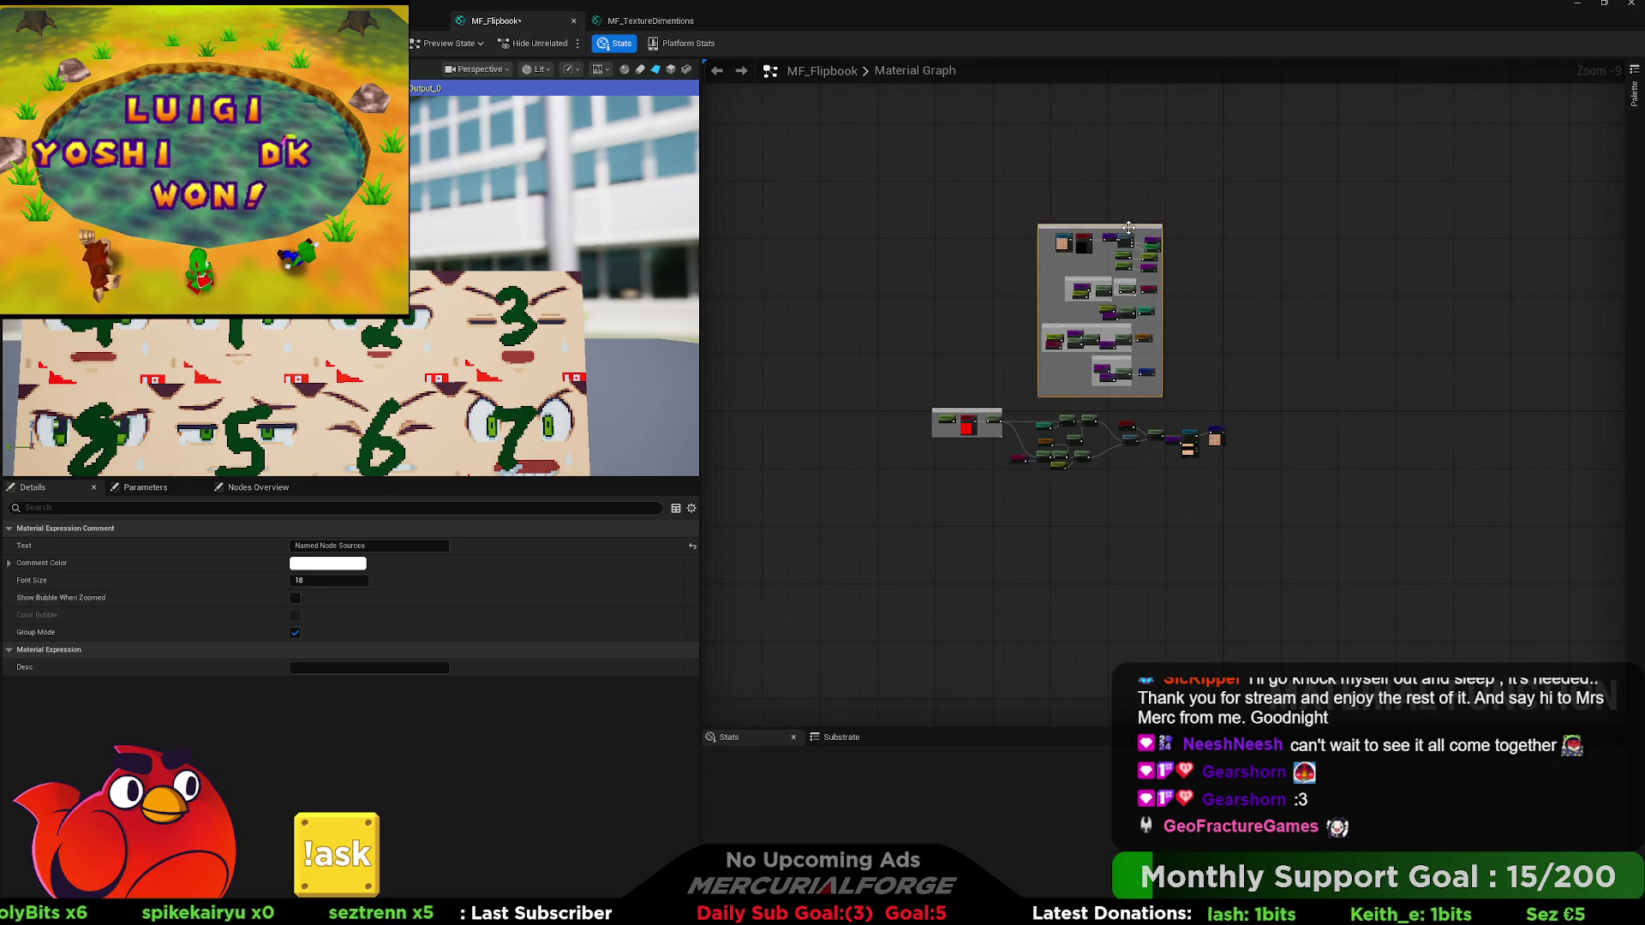
{"action": "left_click", "coordinate": [1168, 405]}
{"action": "scroll", "coordinate": [979, 454], "scroll_direction": "up", "scroll_amount": 9}
{"action": "mouse_move", "coordinate": [1019, 377]}
{"action": "left_mouse_down"}
{"action": "mouse_move", "coordinate": [1233, 384]}
{"action": "mouse_move", "coordinate": [1240, 413]}
{"action": "left_mouse_up"}
{"action": "left_click", "coordinate": [835, 270]}
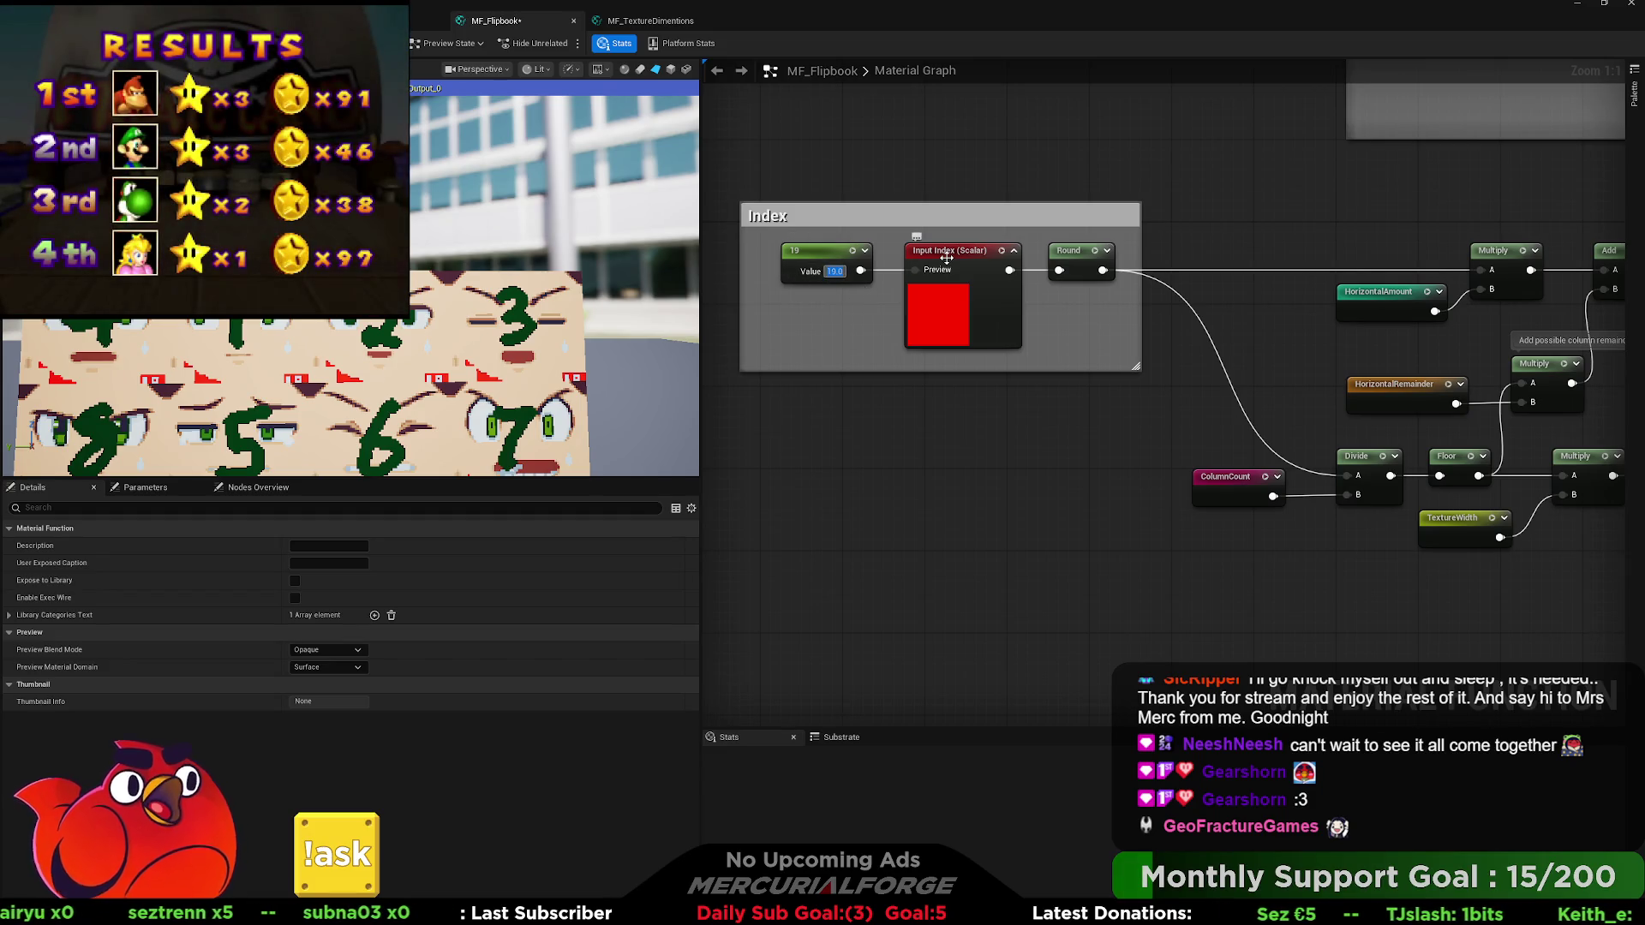
{"action": "left_click_drag", "start_coordinate": [1150, 268], "coordinate": [821, 279]}
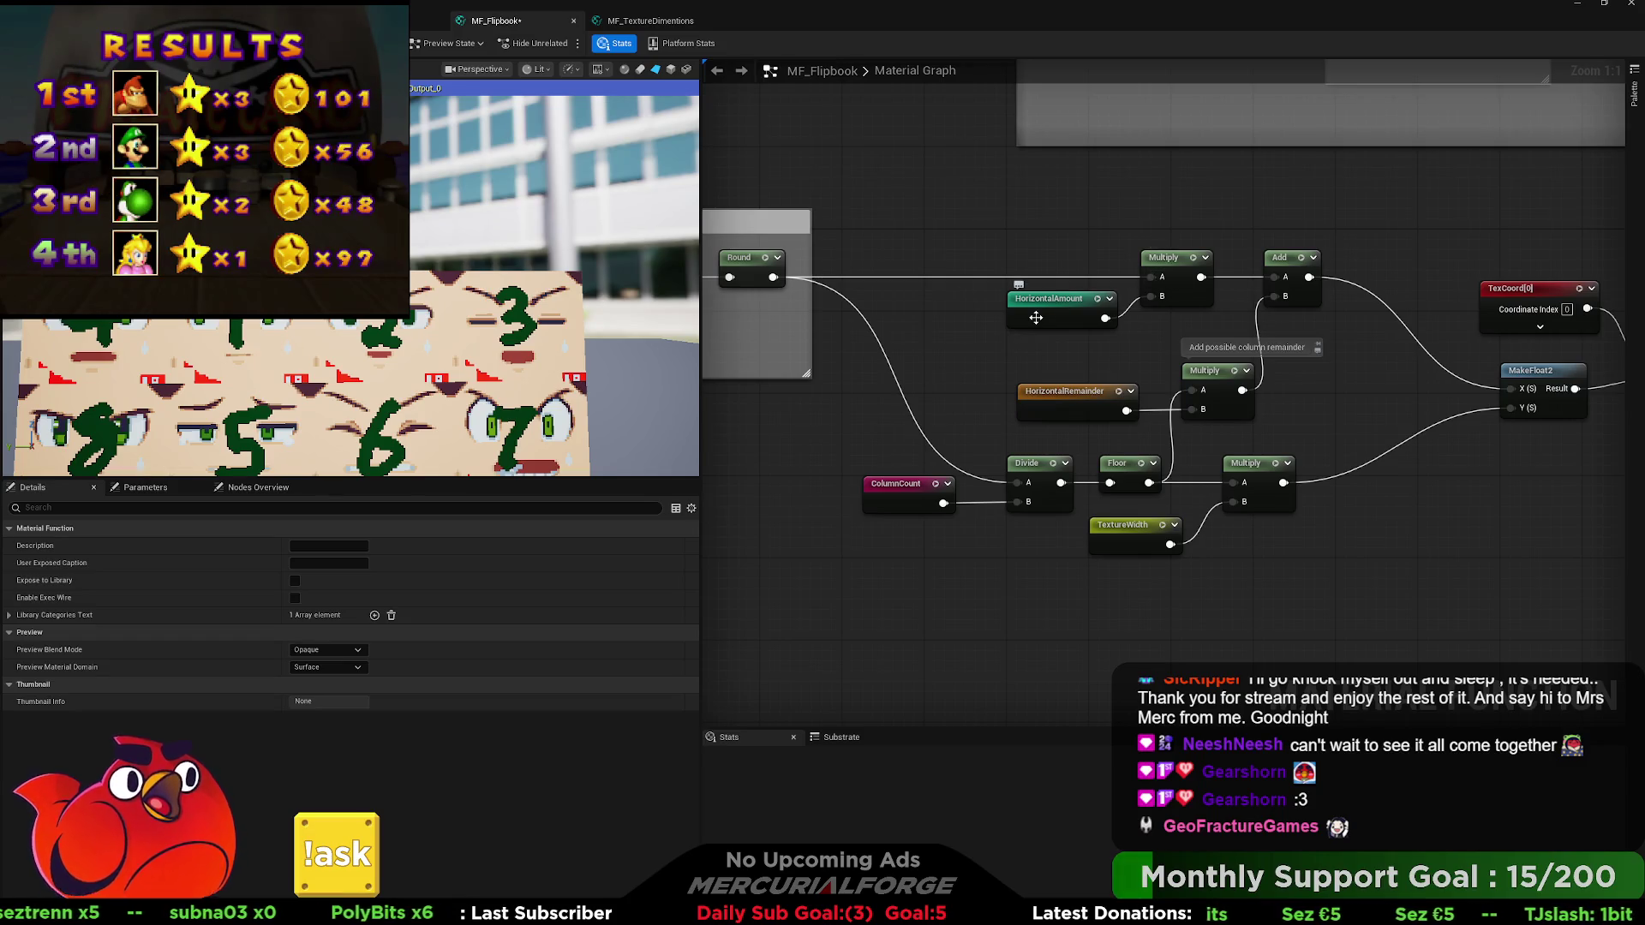
{"action": "left_click_drag", "start_coordinate": [1074, 314], "coordinate": [964, 312]}
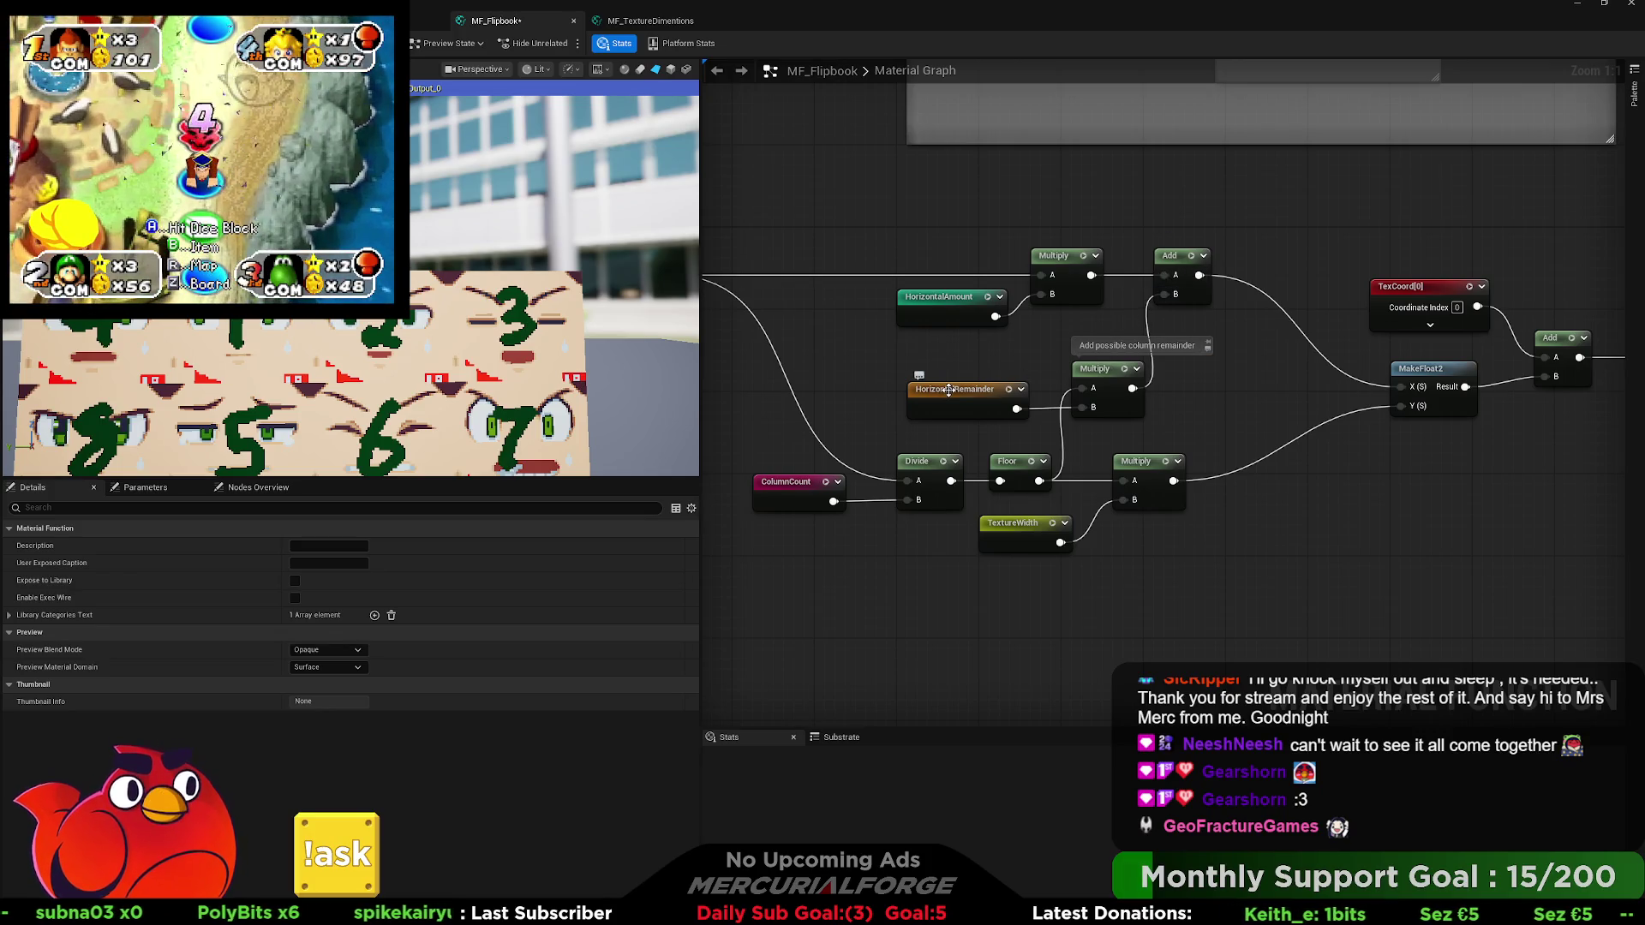
{"action": "mouse_move", "coordinate": [949, 390]}
{"action": "left_mouse_down"}
{"action": "mouse_move", "coordinate": [1341, 352]}
{"action": "mouse_move", "coordinate": [1370, 366]}
{"action": "left_mouse_up"}
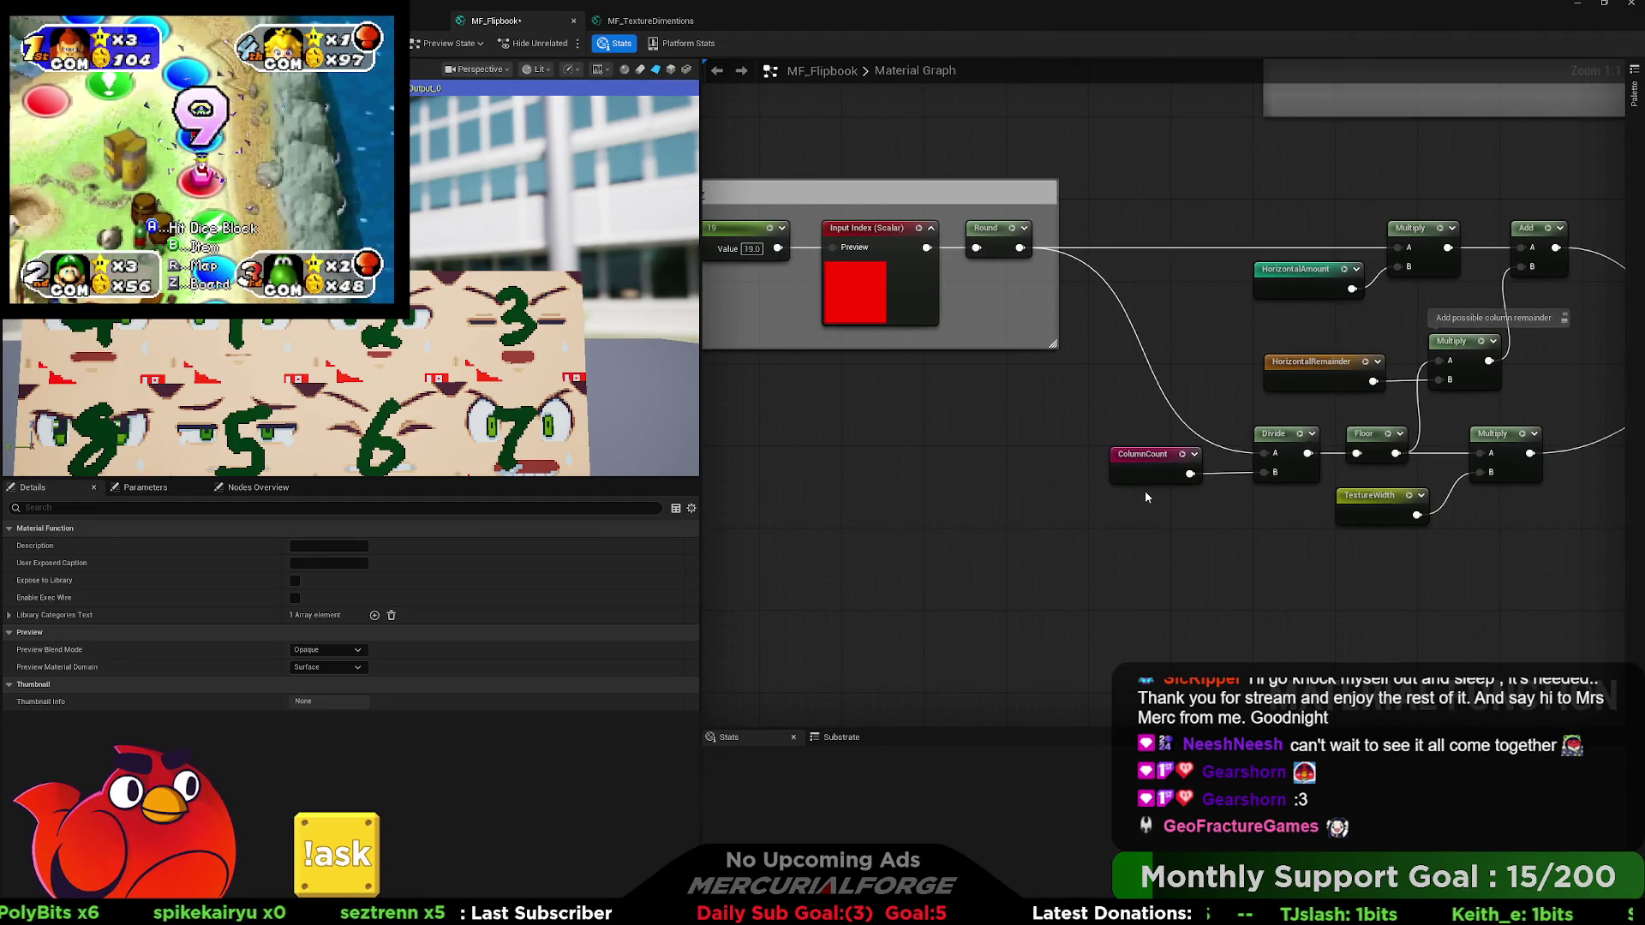
{"action": "mouse_move", "coordinate": [1170, 468]}
{"action": "left_mouse_down"}
{"action": "mouse_move", "coordinate": [1042, 468]}
{"action": "mouse_move", "coordinate": [1105, 461]}
{"action": "left_mouse_up"}
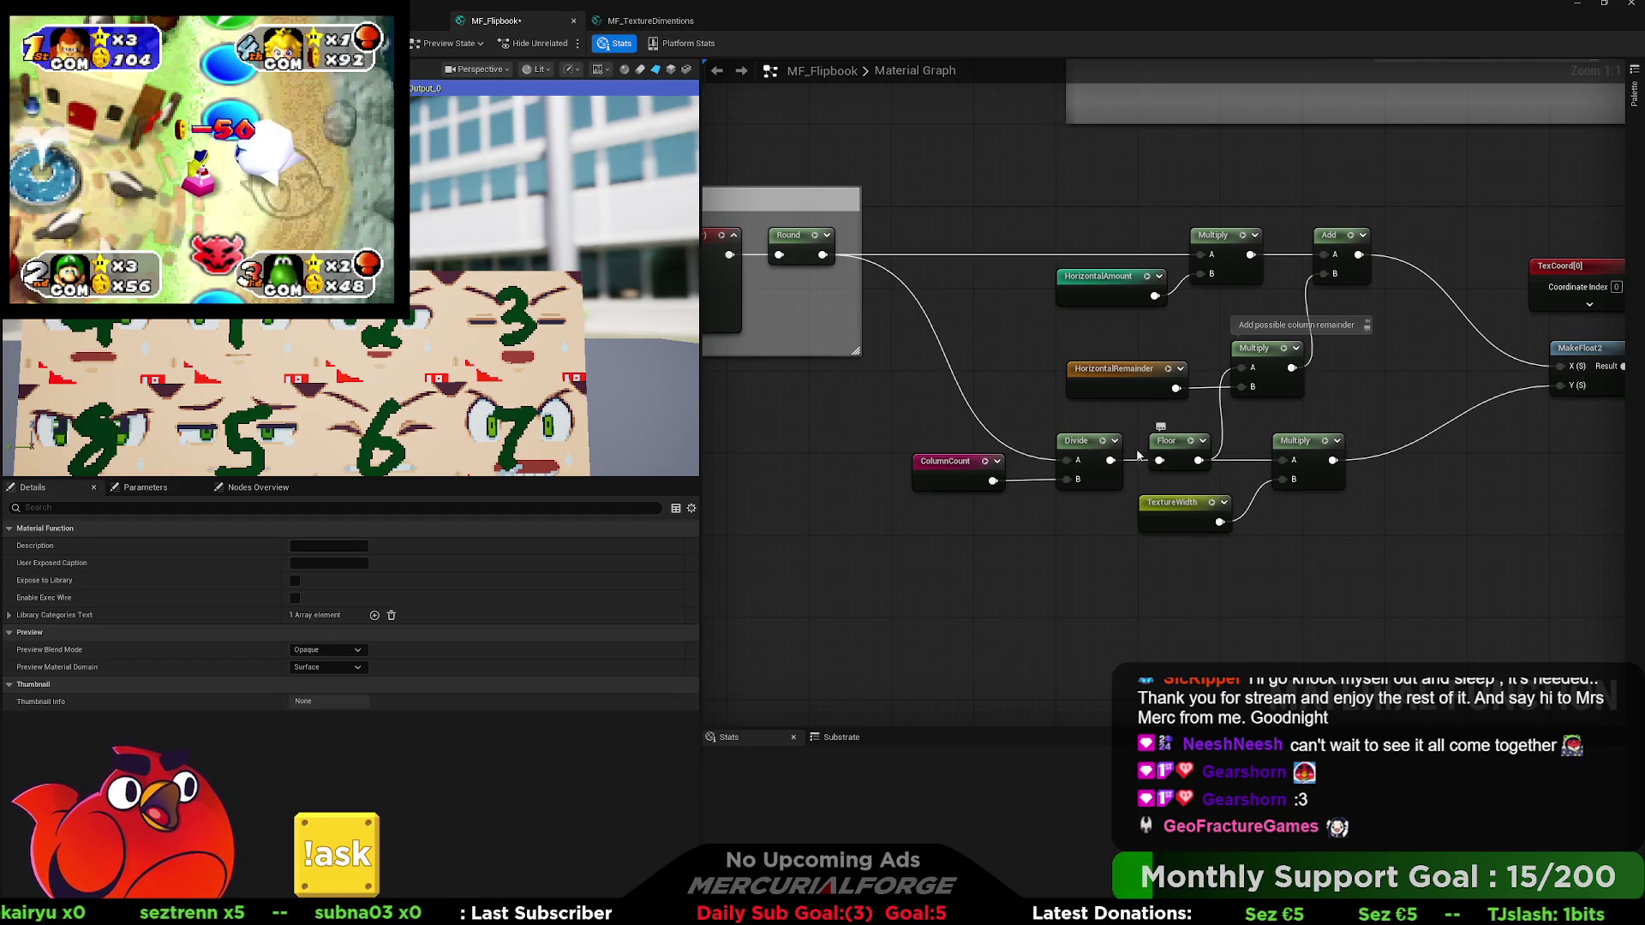
{"action": "left_click_drag", "start_coordinate": [1131, 463], "coordinate": [1002, 448]}
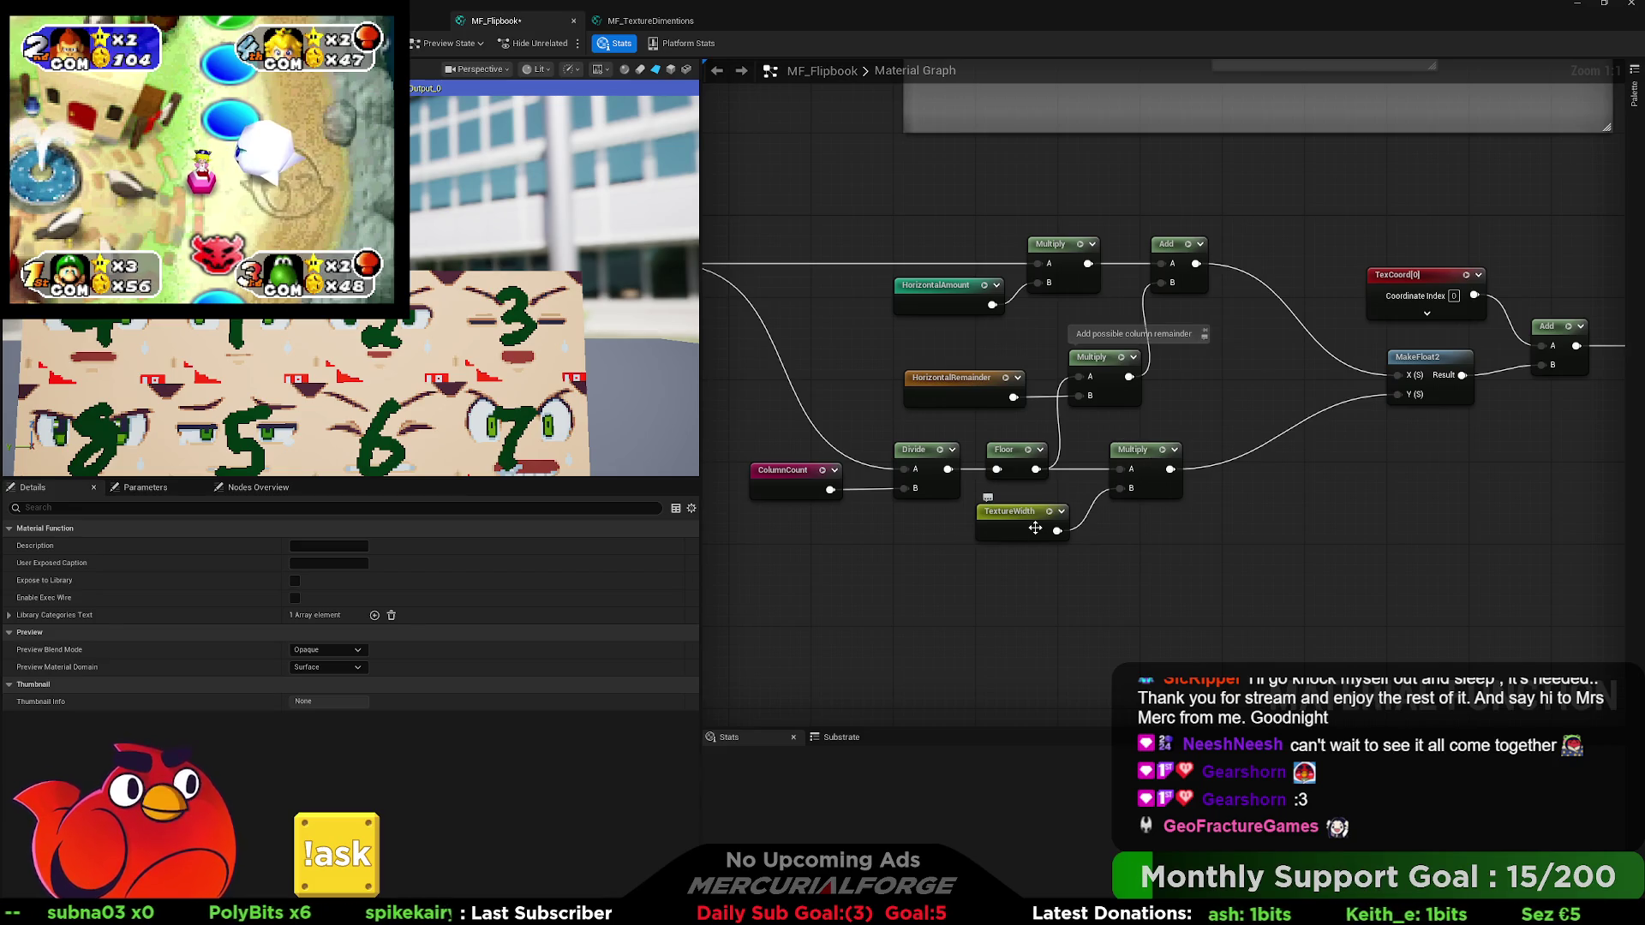
{"action": "scroll", "coordinate": [1035, 528], "scroll_direction": "down", "scroll_amount": 2}
{"action": "mouse_move", "coordinate": [1200, 382]}
{"action": "left_mouse_down"}
{"action": "mouse_move", "coordinate": [1146, 513]}
{"action": "mouse_move", "coordinate": [1127, 652]}
{"action": "left_mouse_up"}
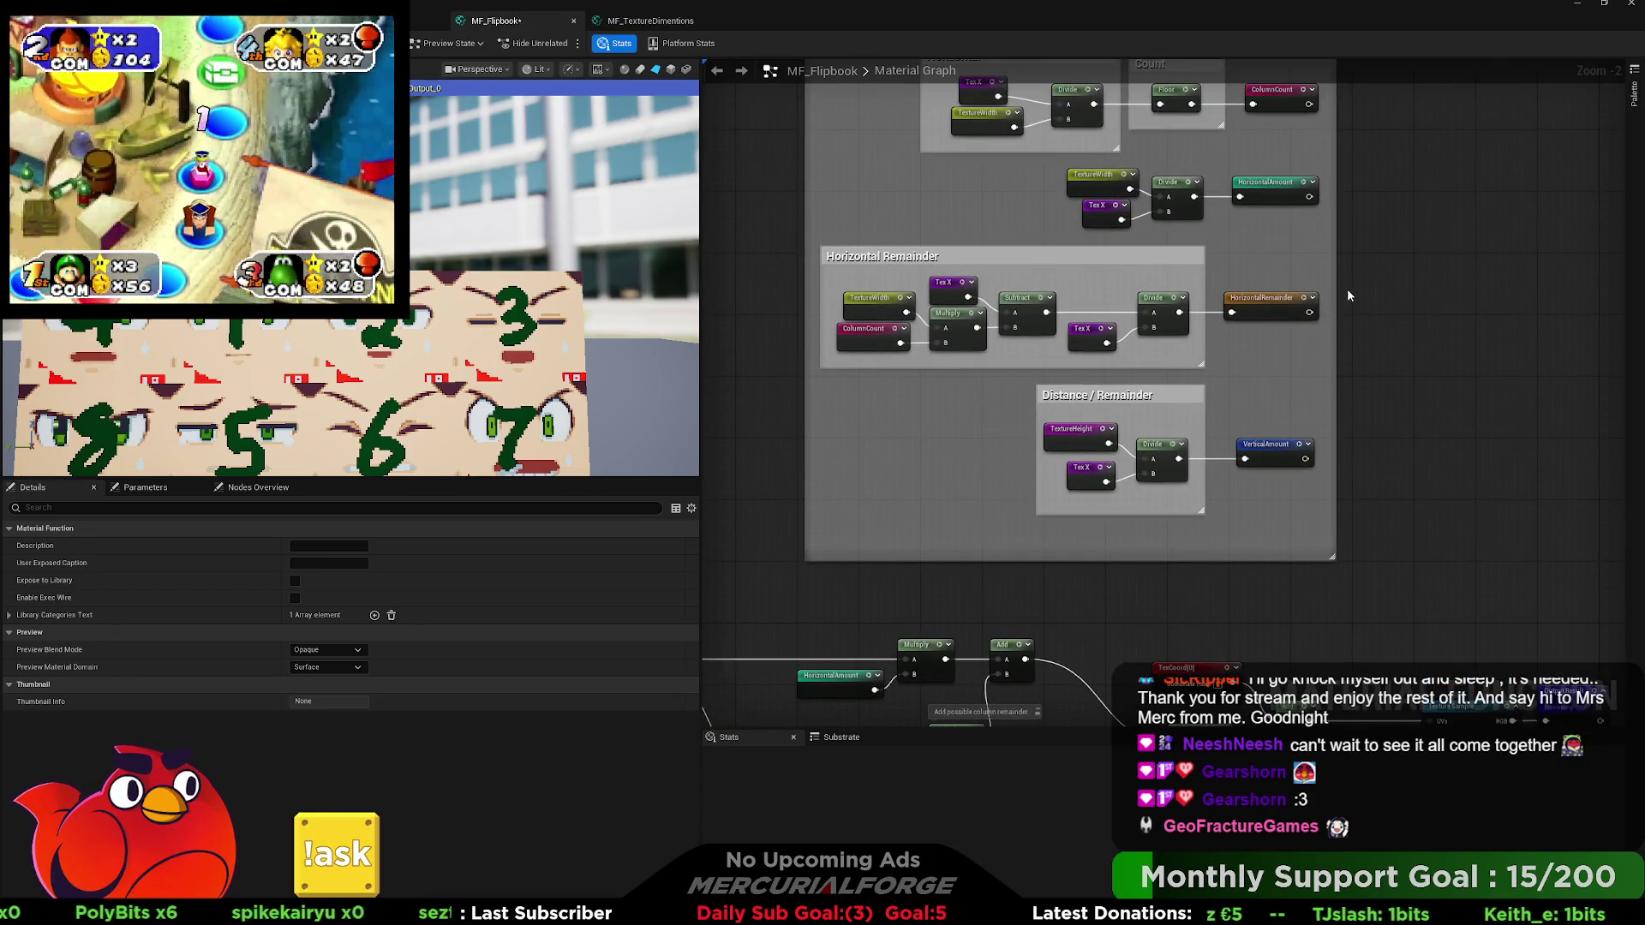
{"action": "left_click_drag", "start_coordinate": [1121, 504], "coordinate": [1156, 440]}
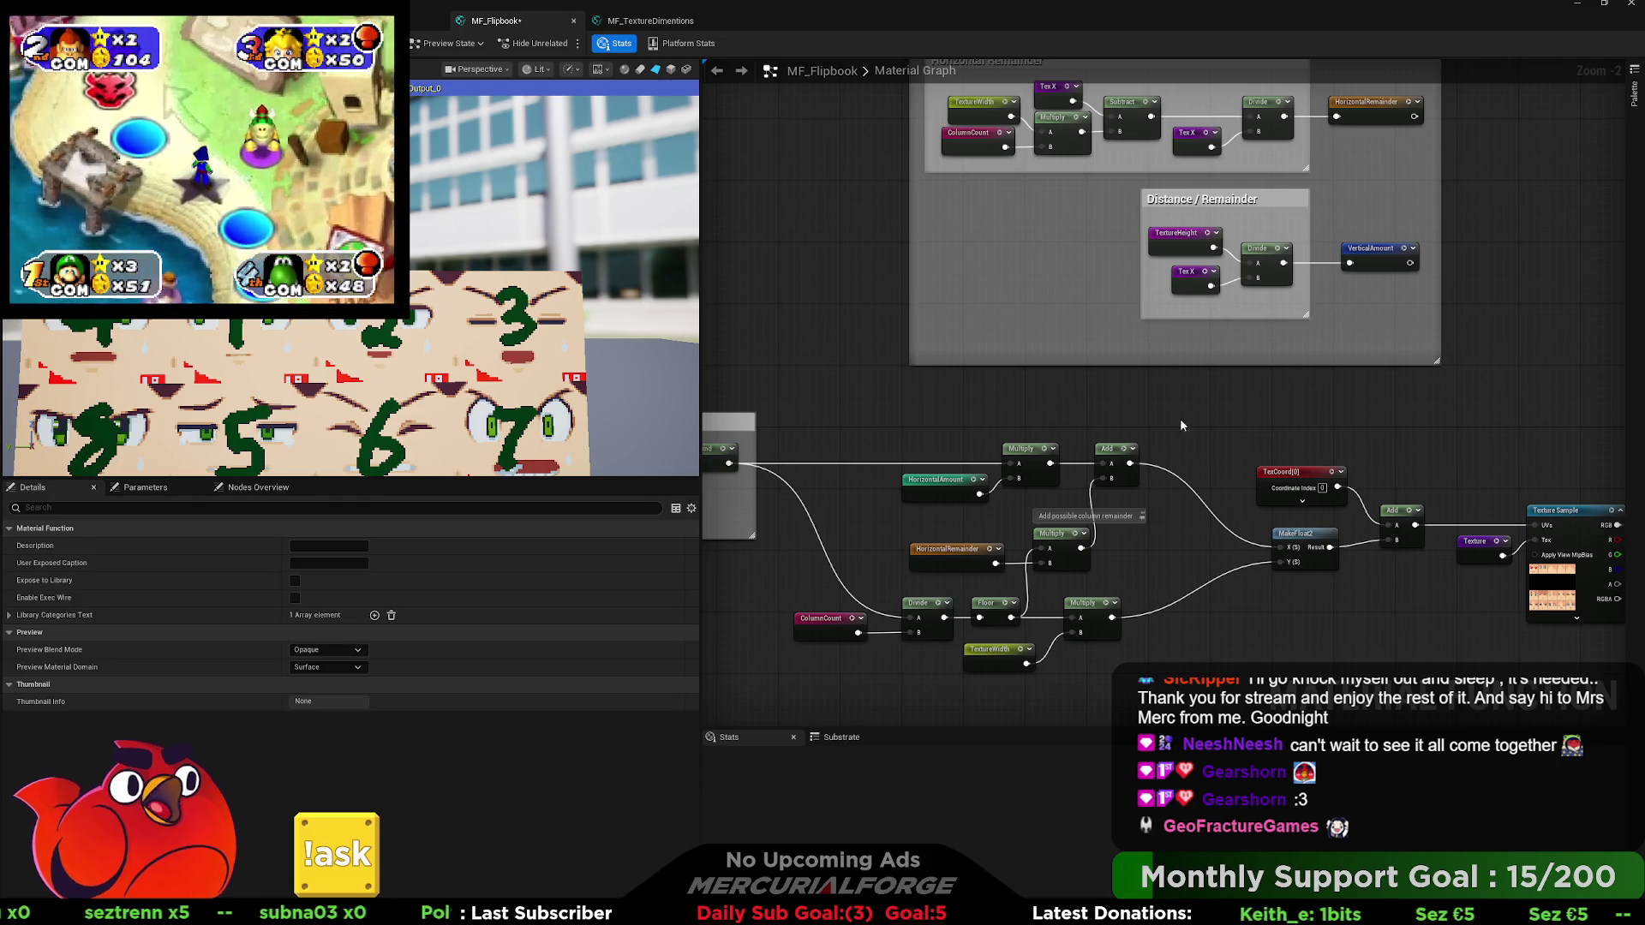
Locate the TextureWidth declaration and disconnect TextureWidth from the lower Multiply.
{"action": "double_click", "coordinate": [1011, 655]}
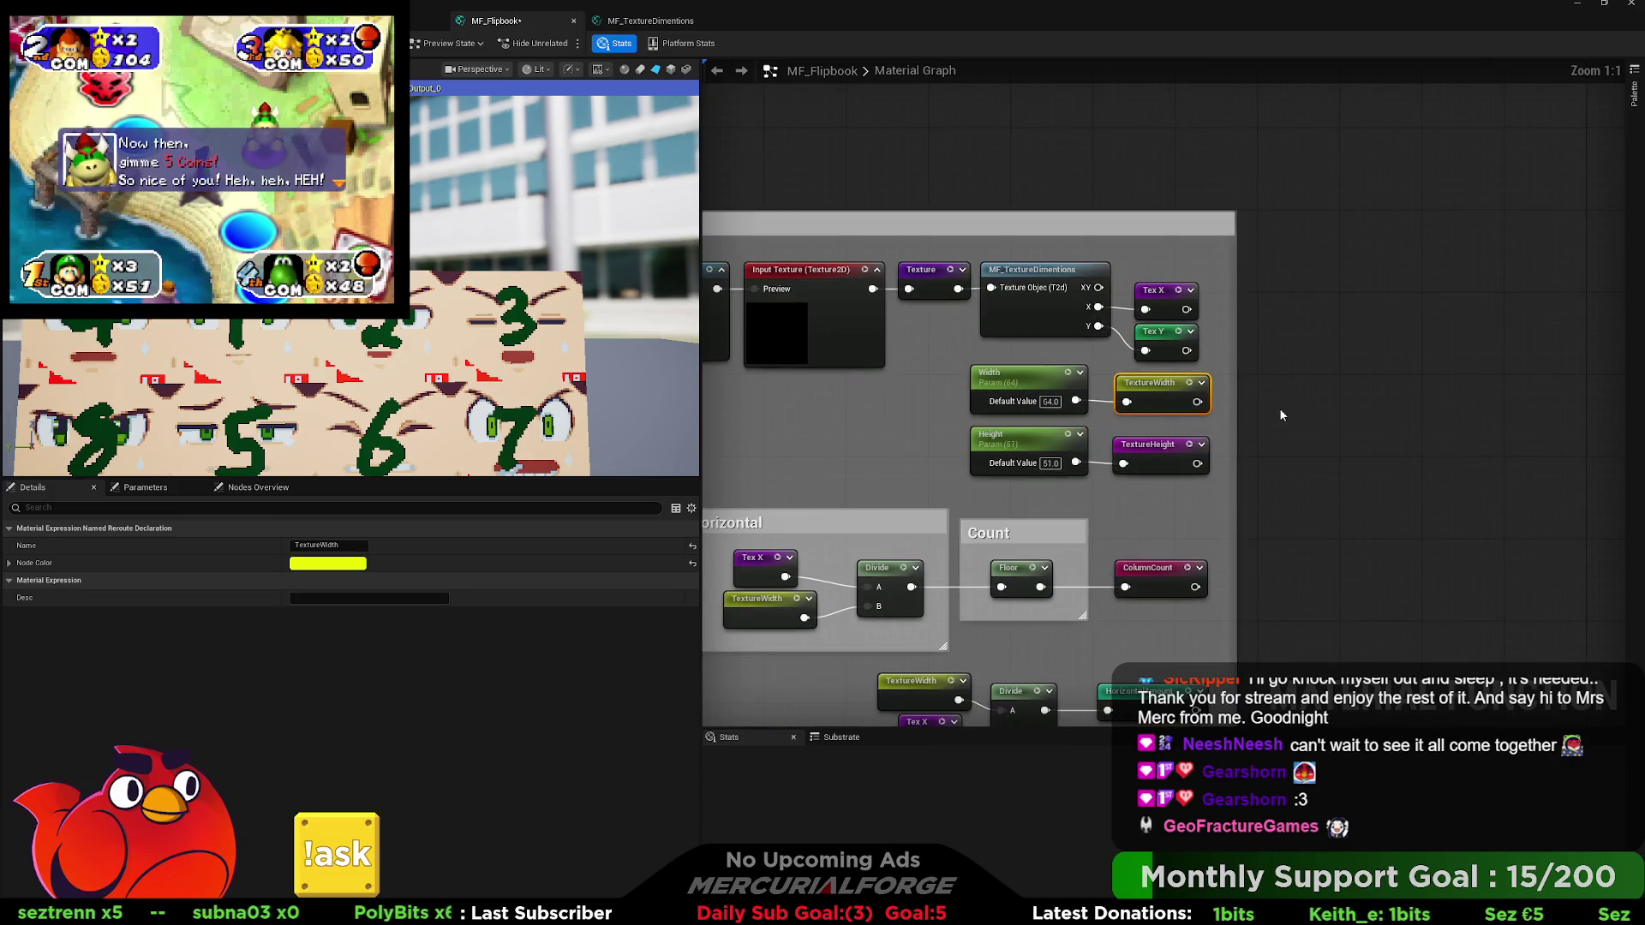
{"action": "scroll", "coordinate": [1114, 570], "scroll_direction": "down", "scroll_amount": 2}
{"action": "mouse_move", "coordinate": [1020, 720]}
{"action": "left_mouse_down"}
{"action": "mouse_move", "coordinate": [1019, 555]}
{"action": "mouse_move", "coordinate": [1162, 354]}
{"action": "mouse_move", "coordinate": [1200, 377]}
{"action": "left_mouse_up"}
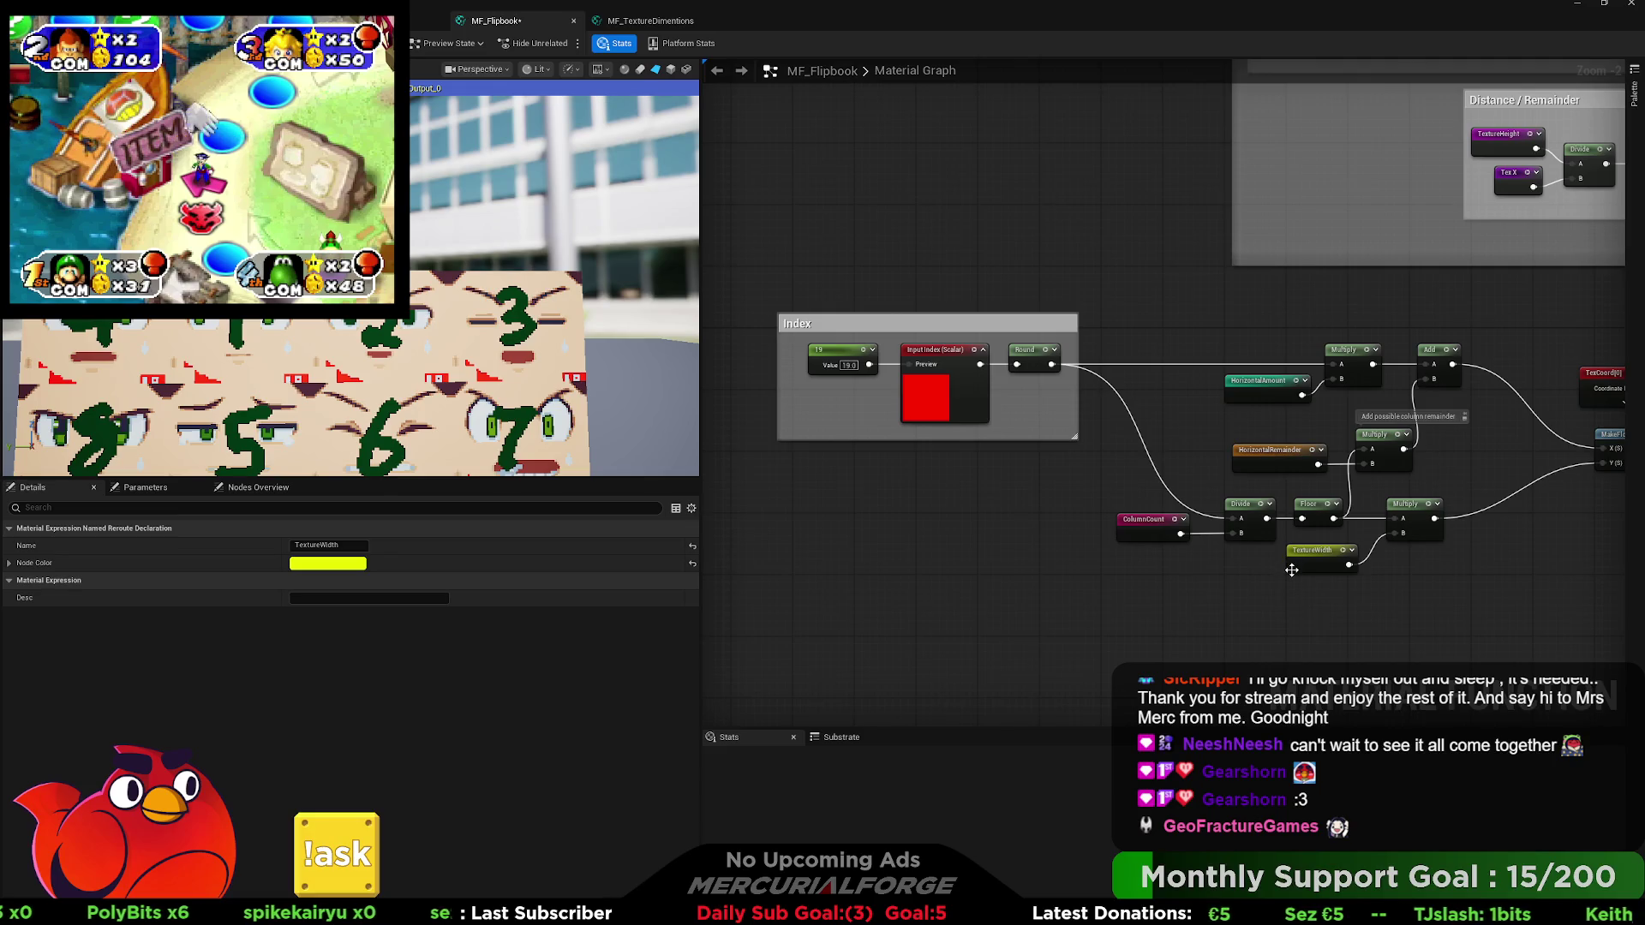
{"action": "left_click_drag", "start_coordinate": [1291, 570], "coordinate": [1291, 571]}
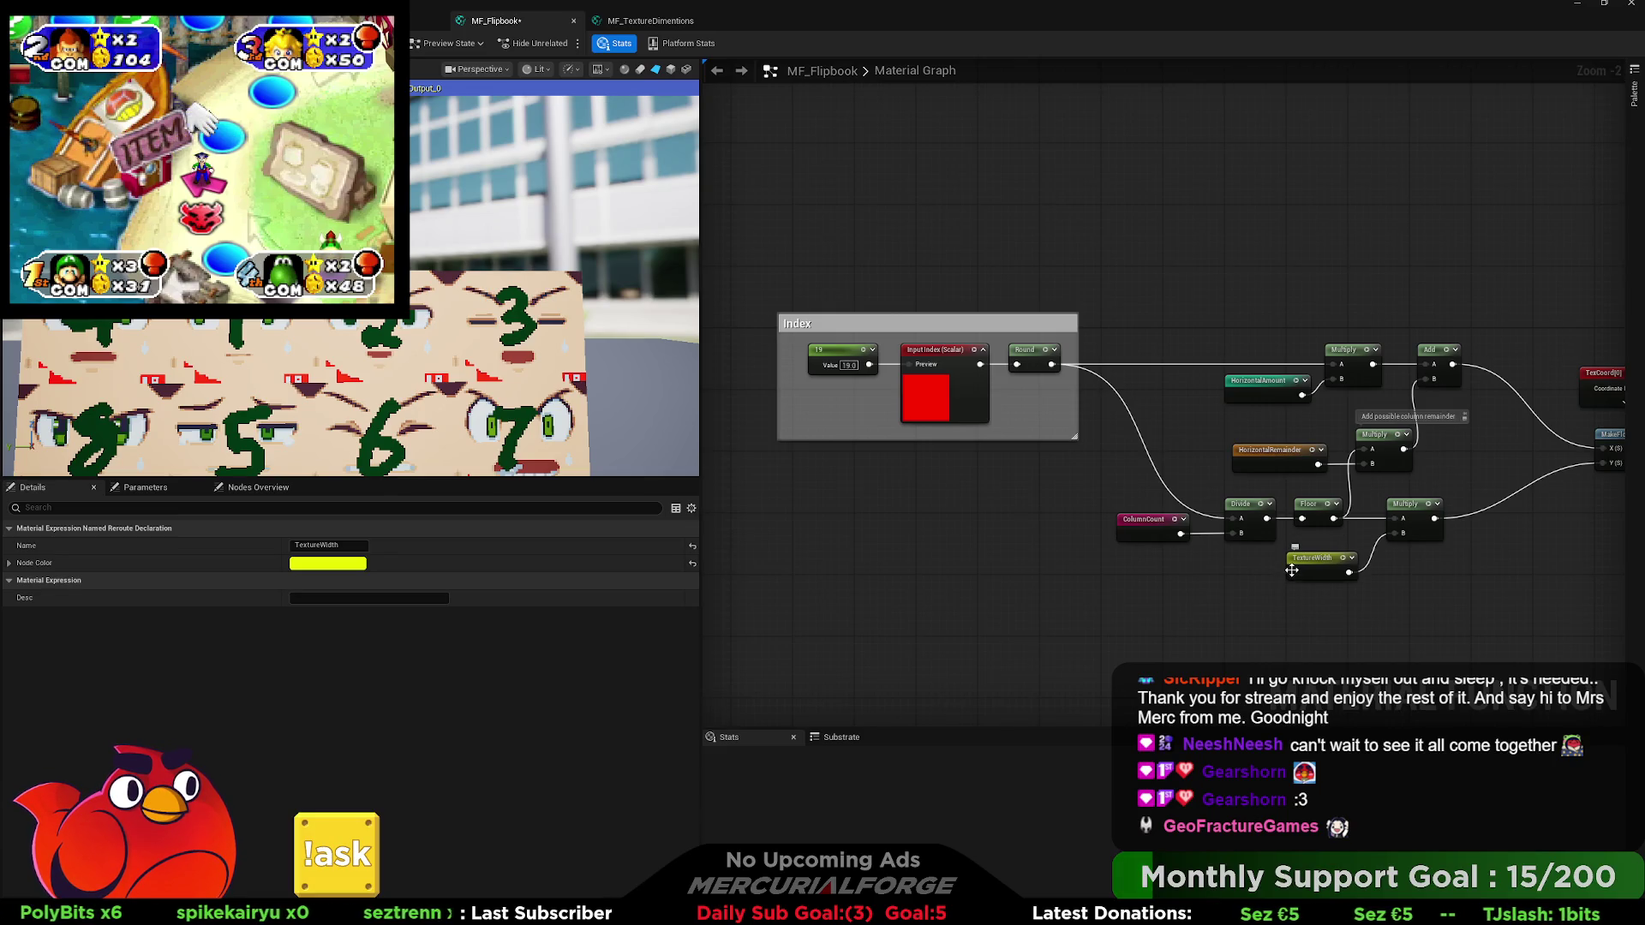
{"action": "key", "text": "ctrl+z"}
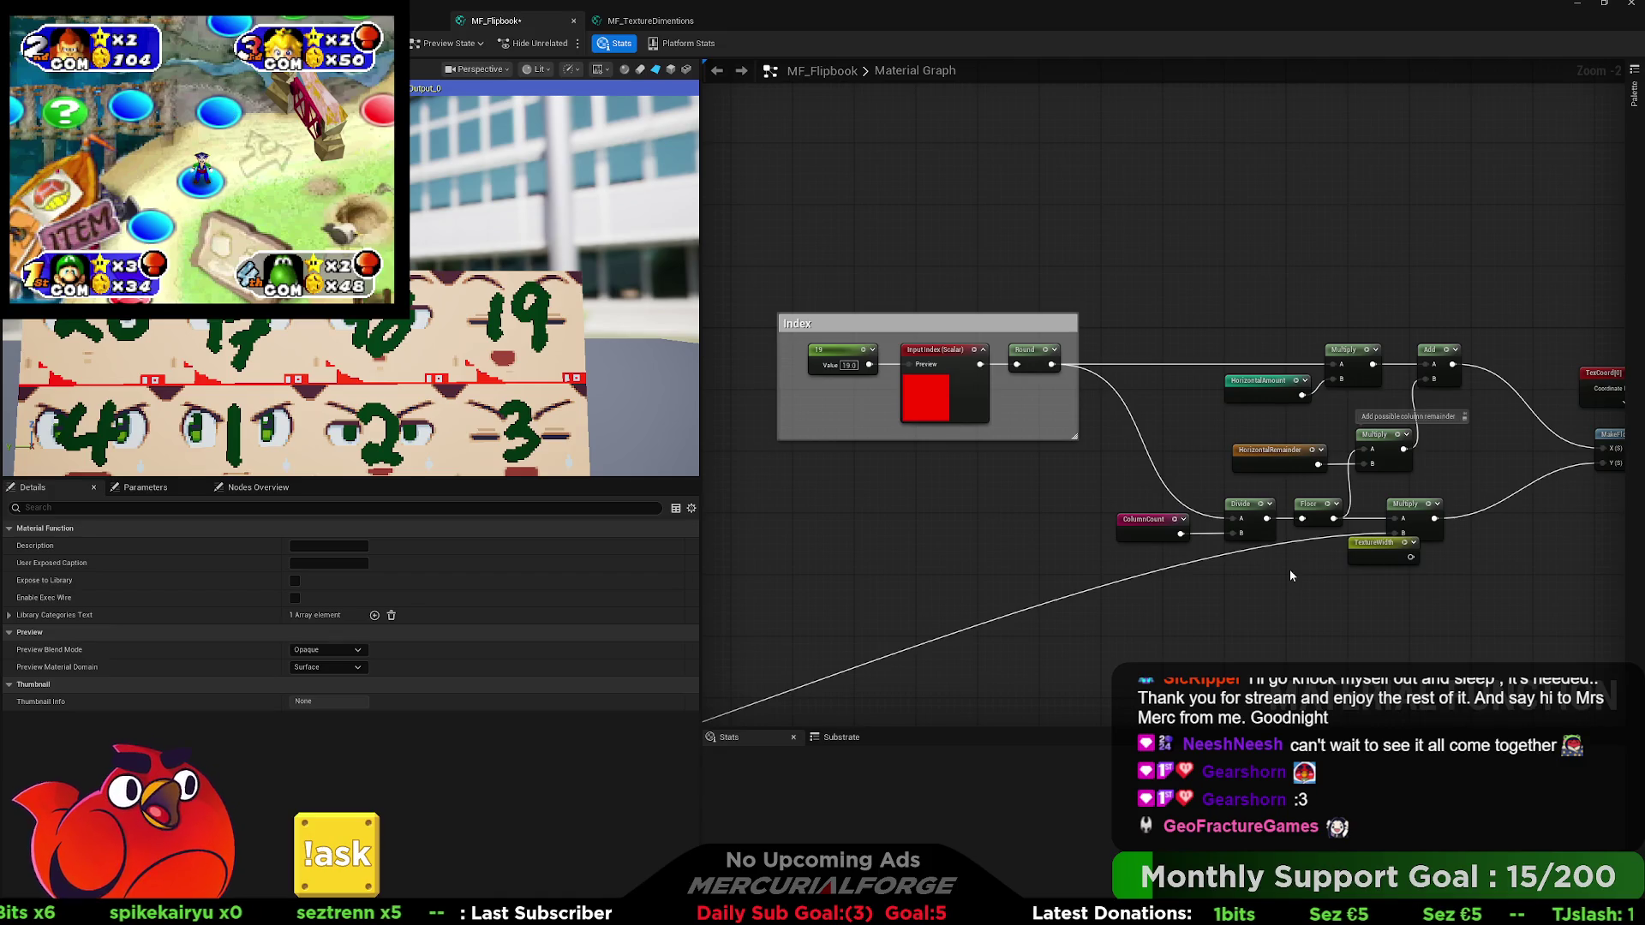
Wire a VerticalAmount reroute usage into the lower Multiply's B input.
{"action": "key", "text": "1"}
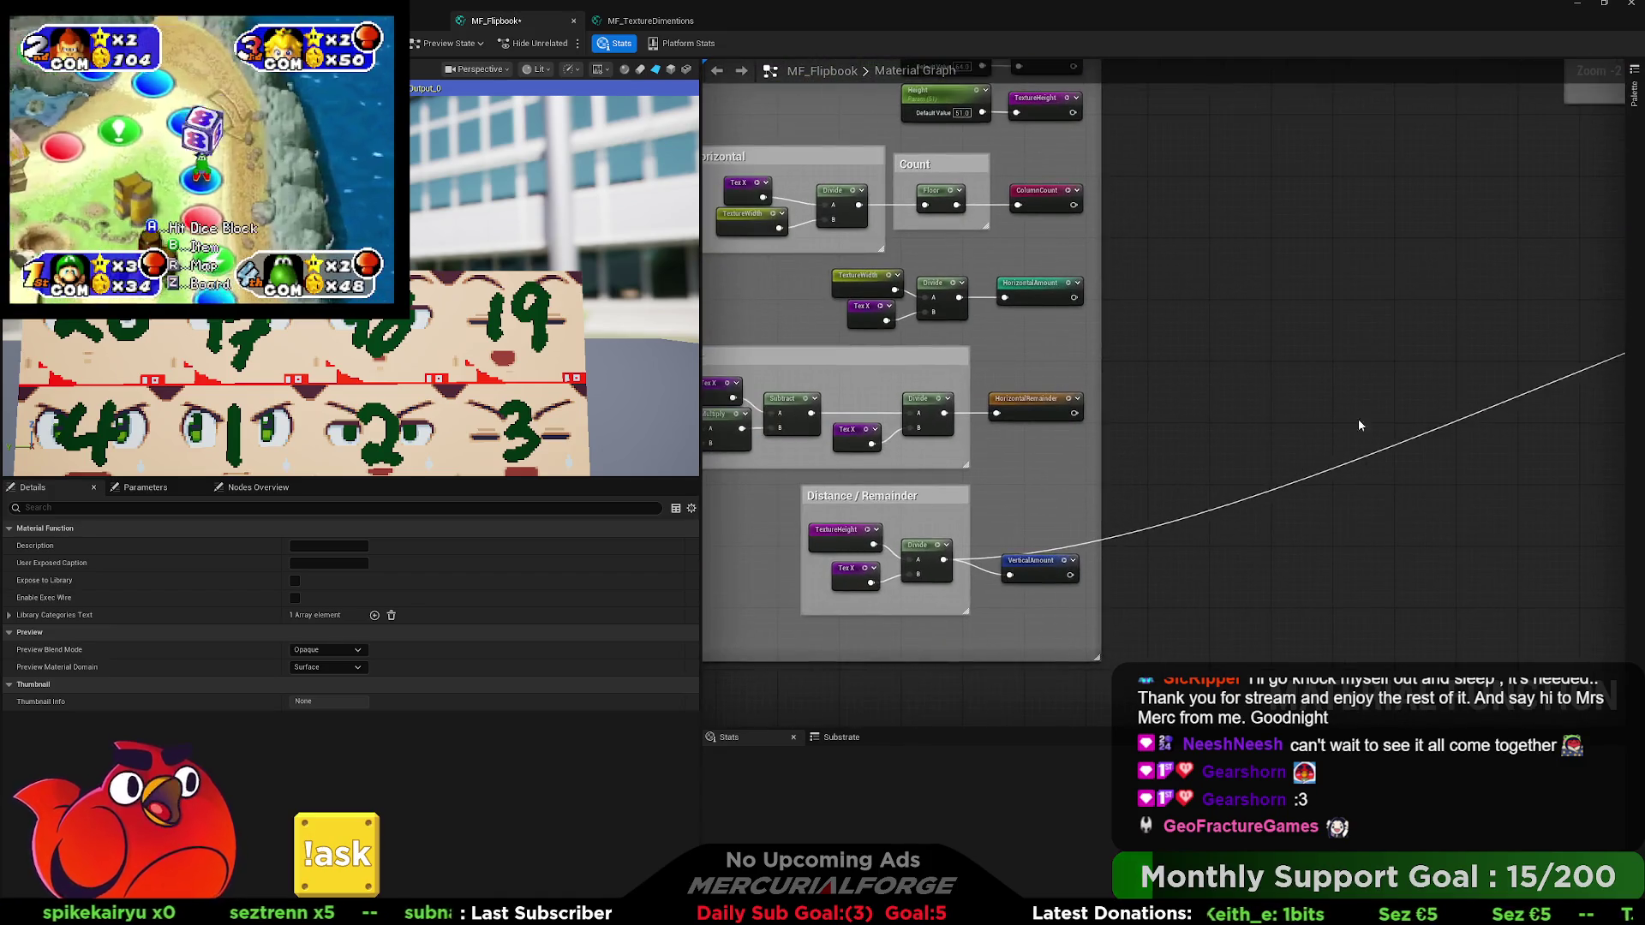
{"action": "key", "text": "2"}
{"action": "left_click_drag", "start_coordinate": [1359, 425], "coordinate": [1078, 428]}
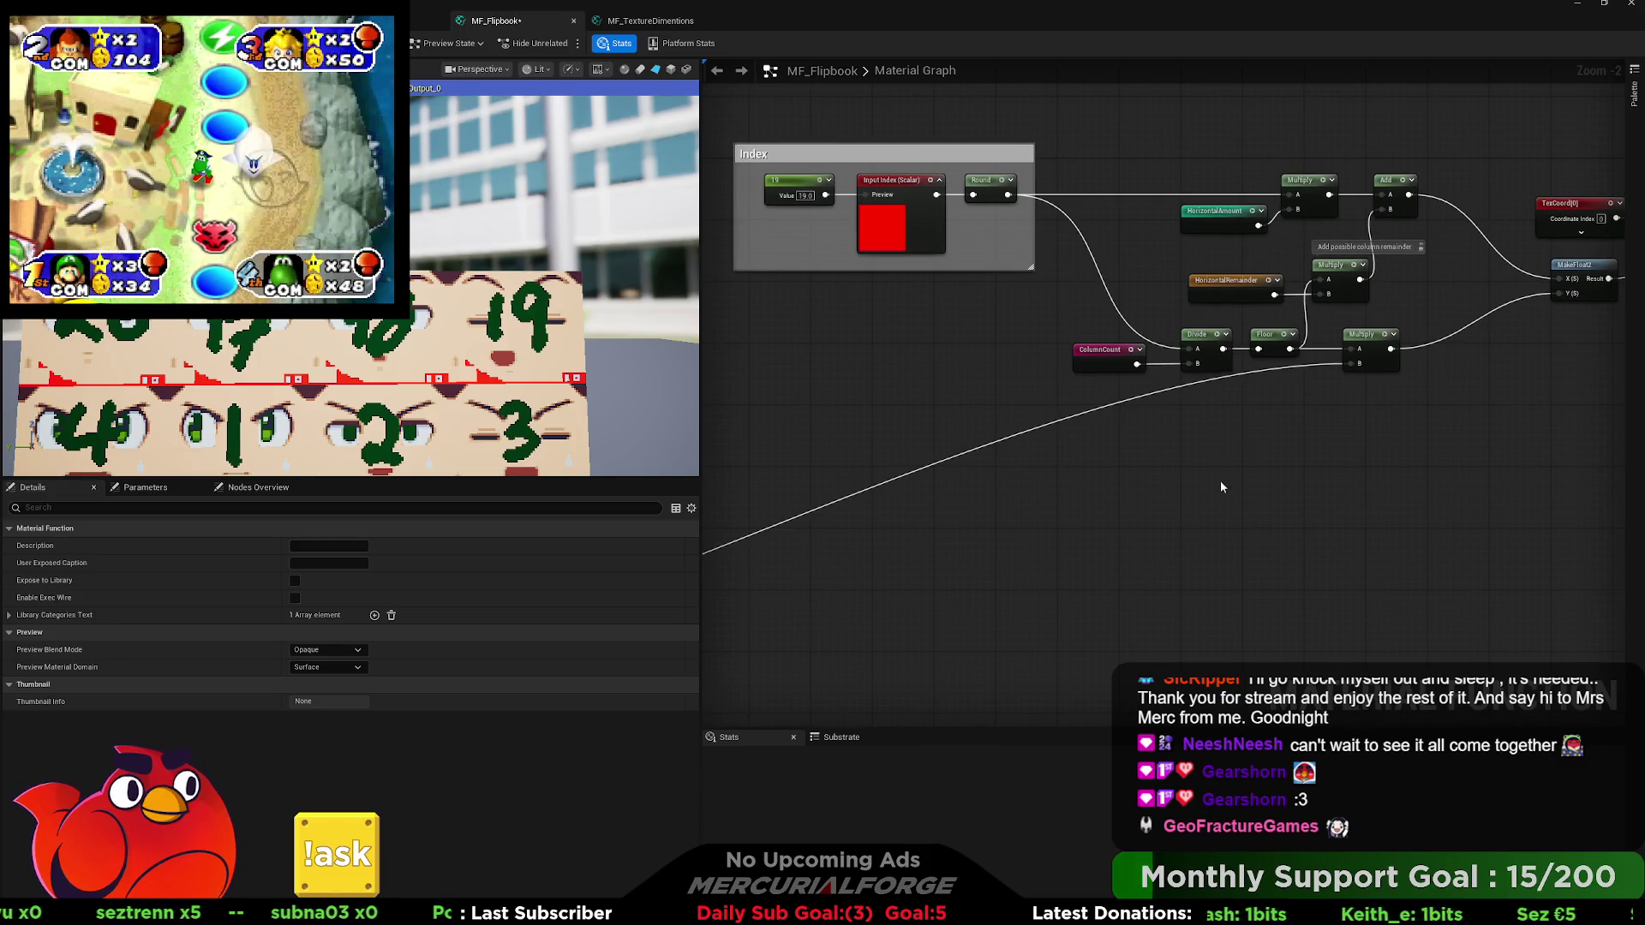
{"action": "key", "text": "ctrl+v"}
{"action": "left_click_drag", "start_coordinate": [1265, 441], "coordinate": [1349, 362]}
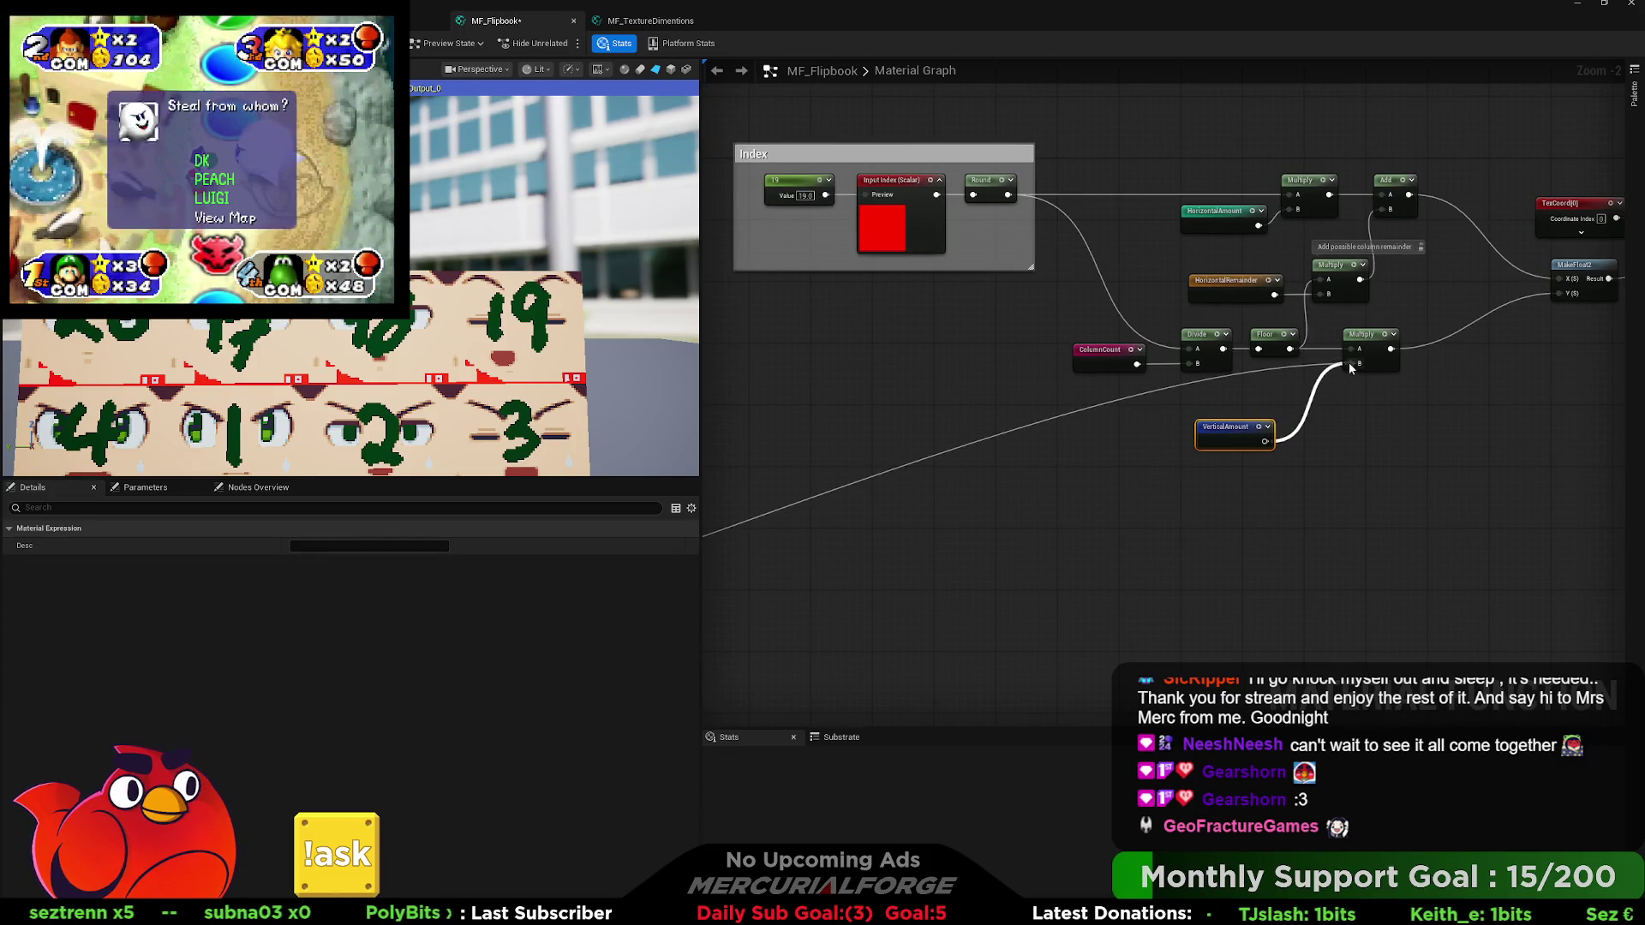
{"action": "left_click_drag", "start_coordinate": [1238, 426], "coordinate": [1285, 380]}
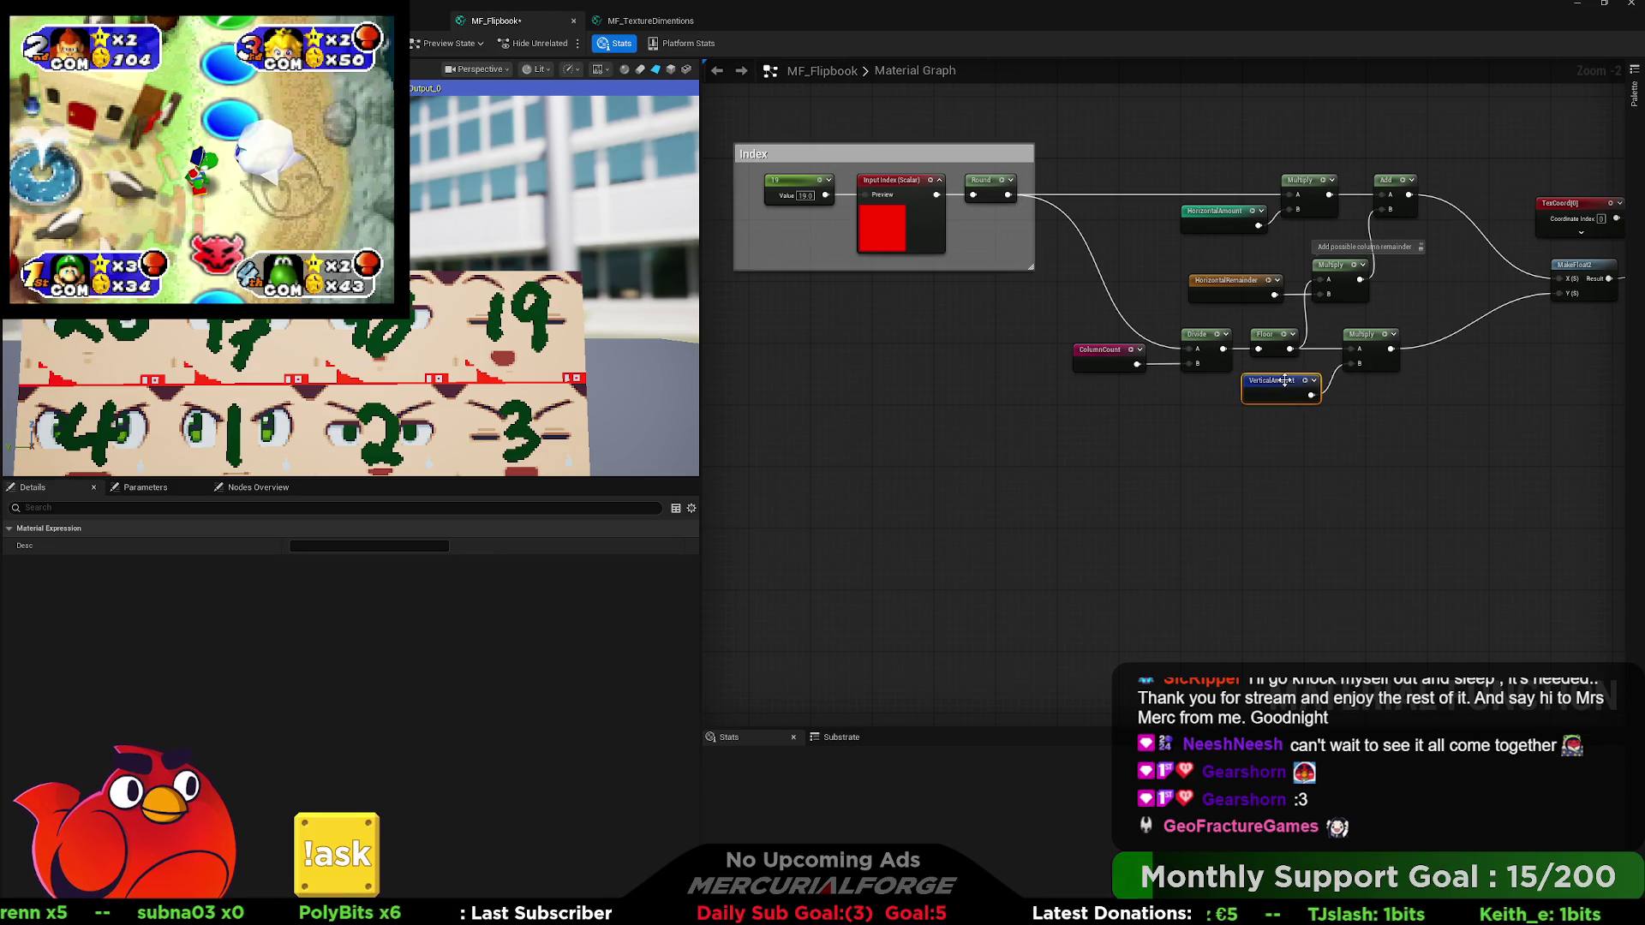
Move the Named Node Sources group to the upper right and save the material function.
{"action": "scroll", "coordinate": [1405, 440], "scroll_direction": "down", "scroll_amount": 5}
{"action": "mouse_move", "coordinate": [1026, 339]}
{"action": "left_mouse_down"}
{"action": "mouse_move", "coordinate": [1487, 96]}
{"action": "mouse_move", "coordinate": [1447, 116]}
{"action": "left_mouse_up"}
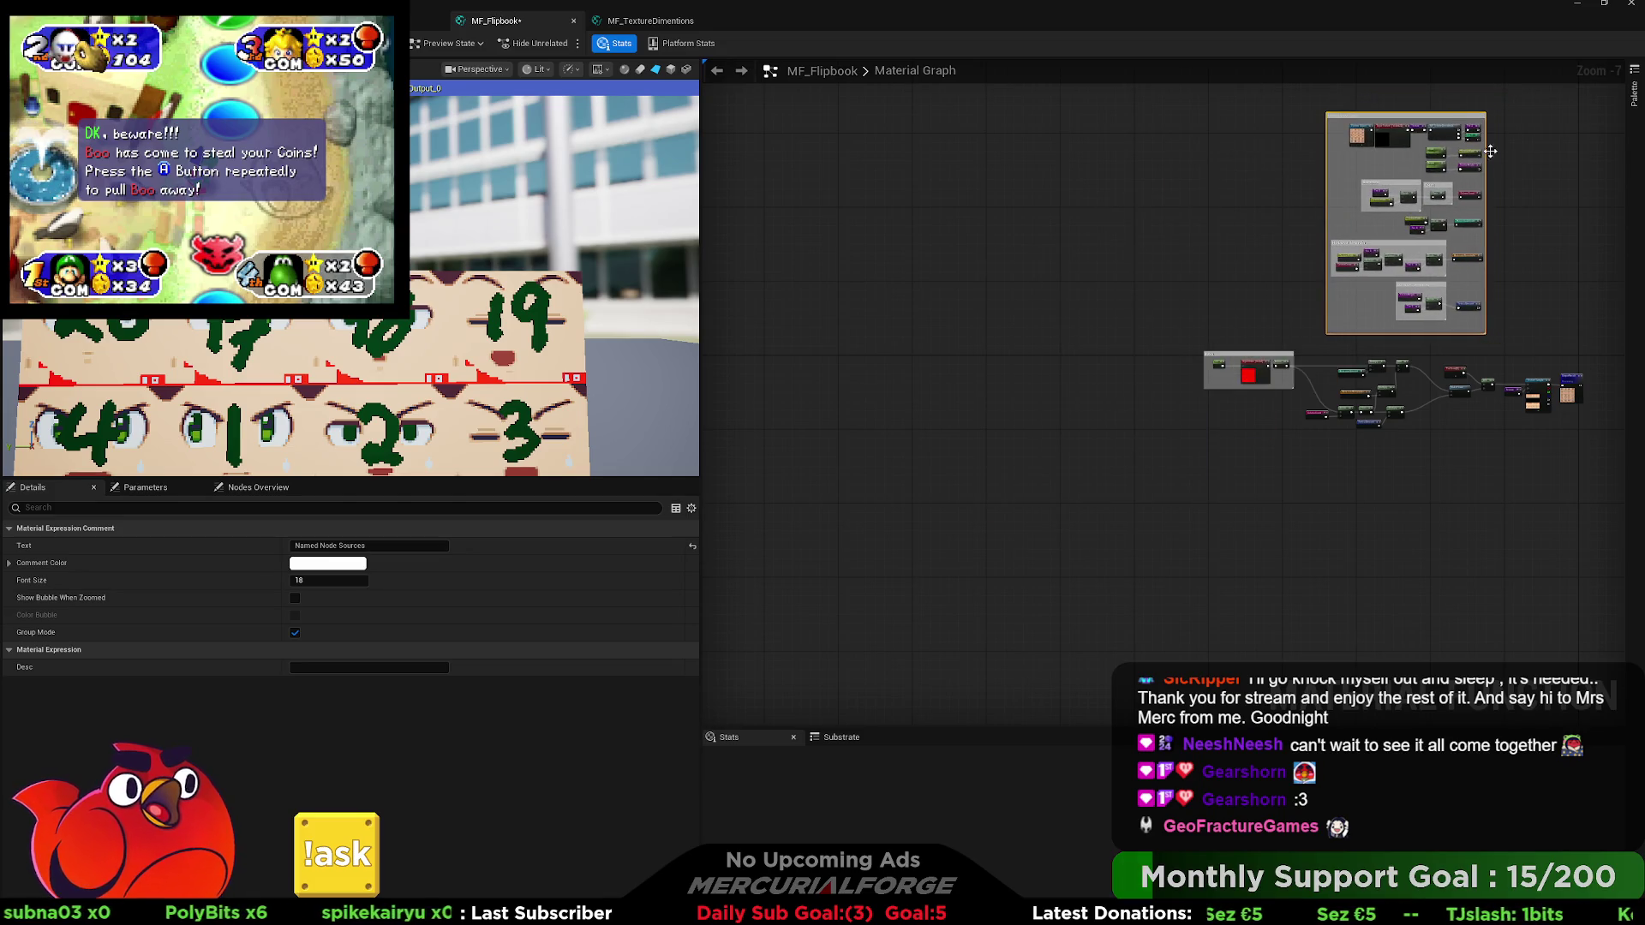
{"action": "left_click", "coordinate": [1530, 247]}
{"action": "key", "text": "ctrl+s"}
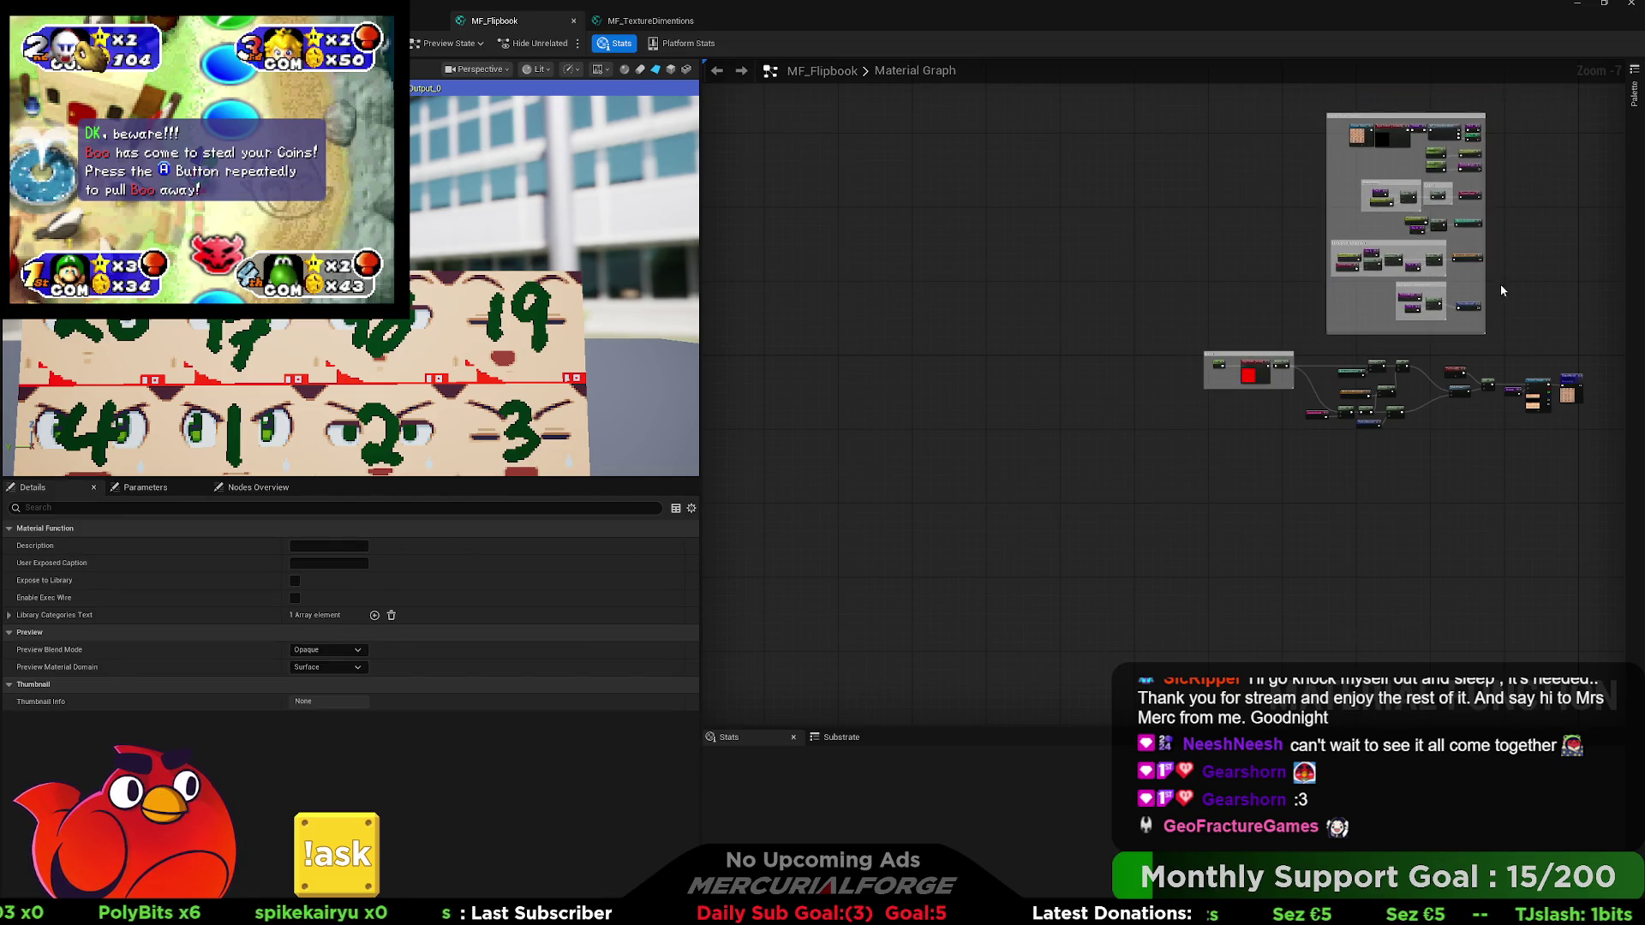
{"action": "scroll", "coordinate": [1501, 290], "scroll_direction": "up", "scroll_amount": 3}
{"action": "scroll", "coordinate": [1282, 518], "scroll_direction": "up", "scroll_amount": 3}
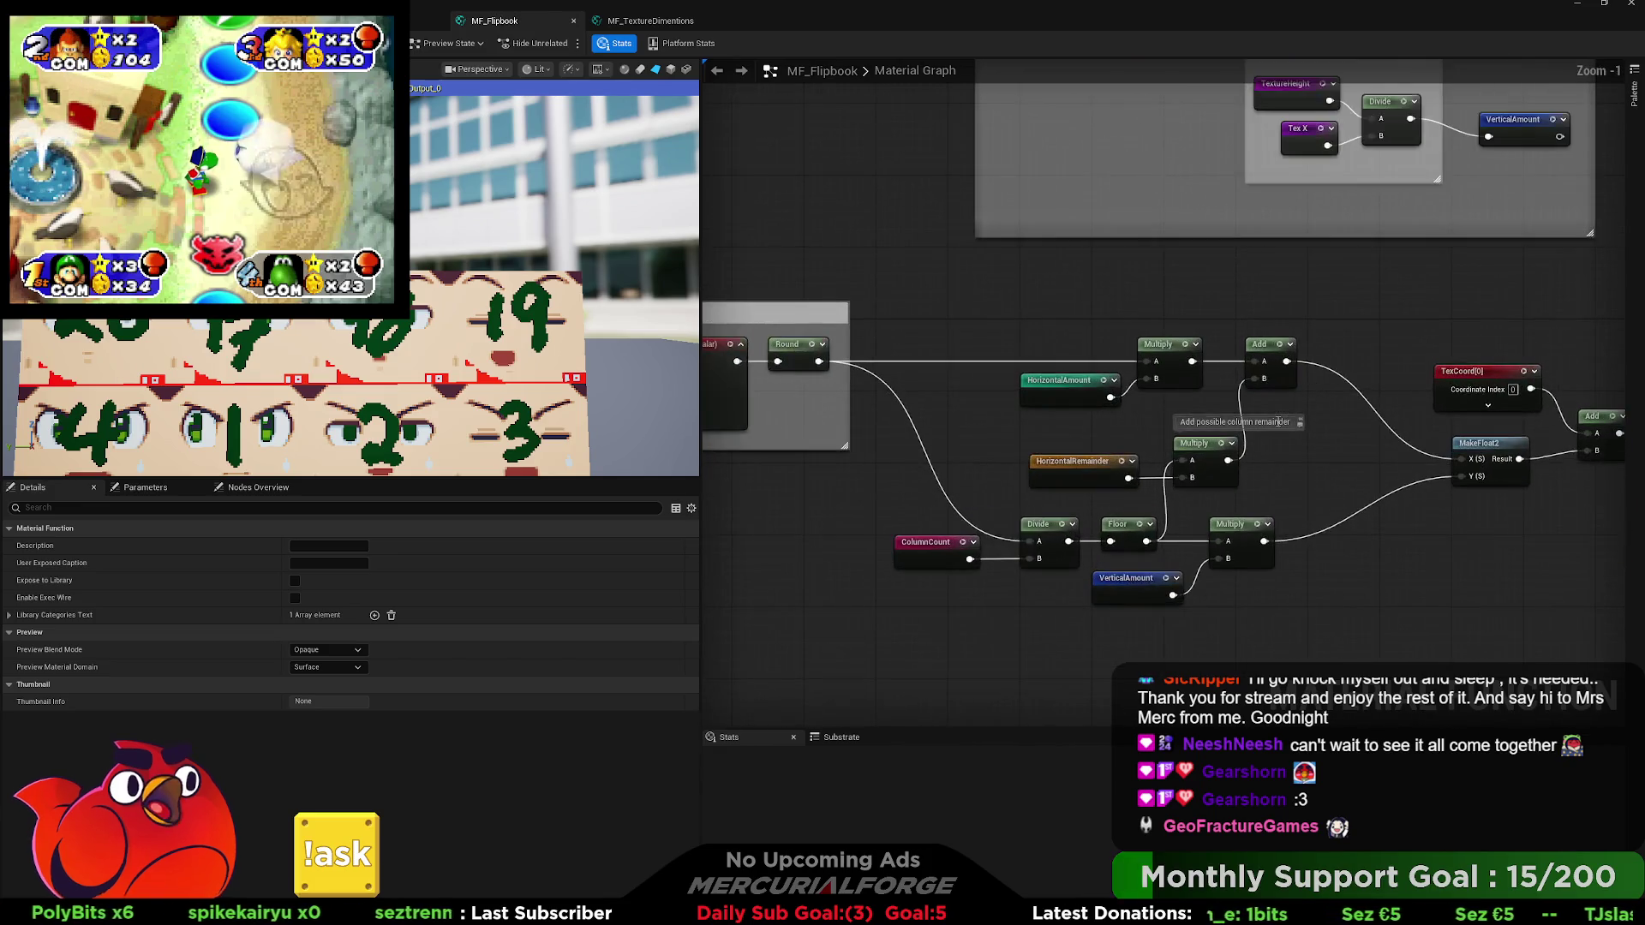
{"action": "scroll", "coordinate": [1339, 431], "scroll_direction": "up", "scroll_amount": 1}
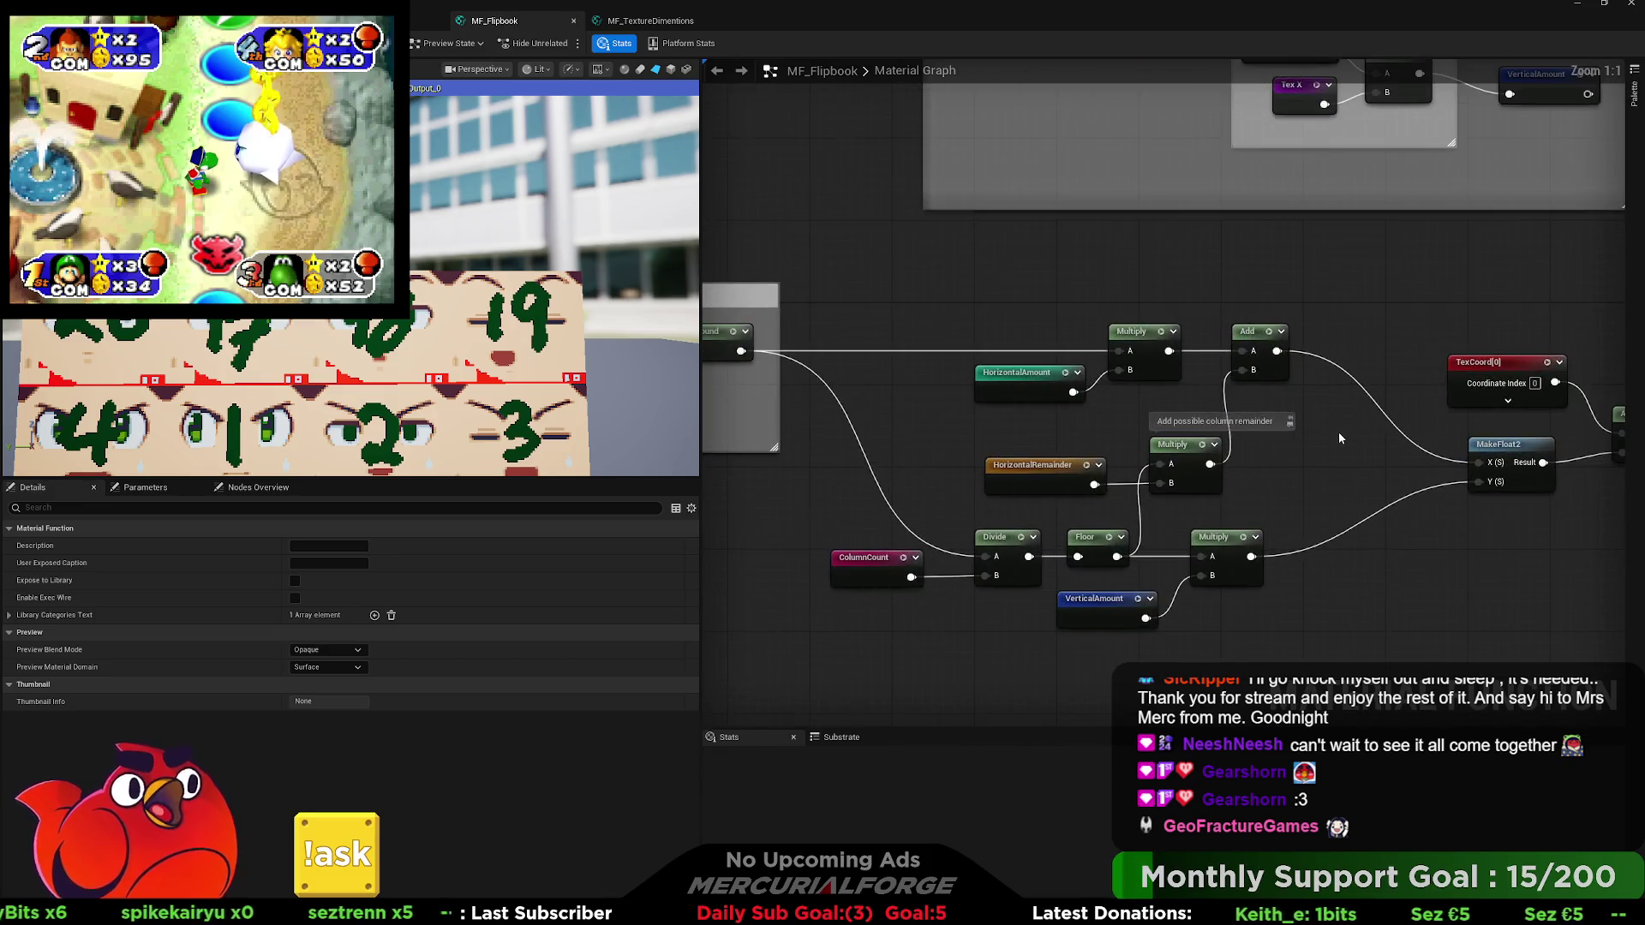
{"action": "scroll", "coordinate": [1338, 432], "scroll_direction": "down", "scroll_amount": 2}
{"action": "mouse_move", "coordinate": [1338, 432]}
{"action": "left_mouse_down"}
{"action": "mouse_move", "coordinate": [1477, 397]}
{"action": "mouse_move", "coordinate": [1408, 412]}
{"action": "left_mouse_up"}
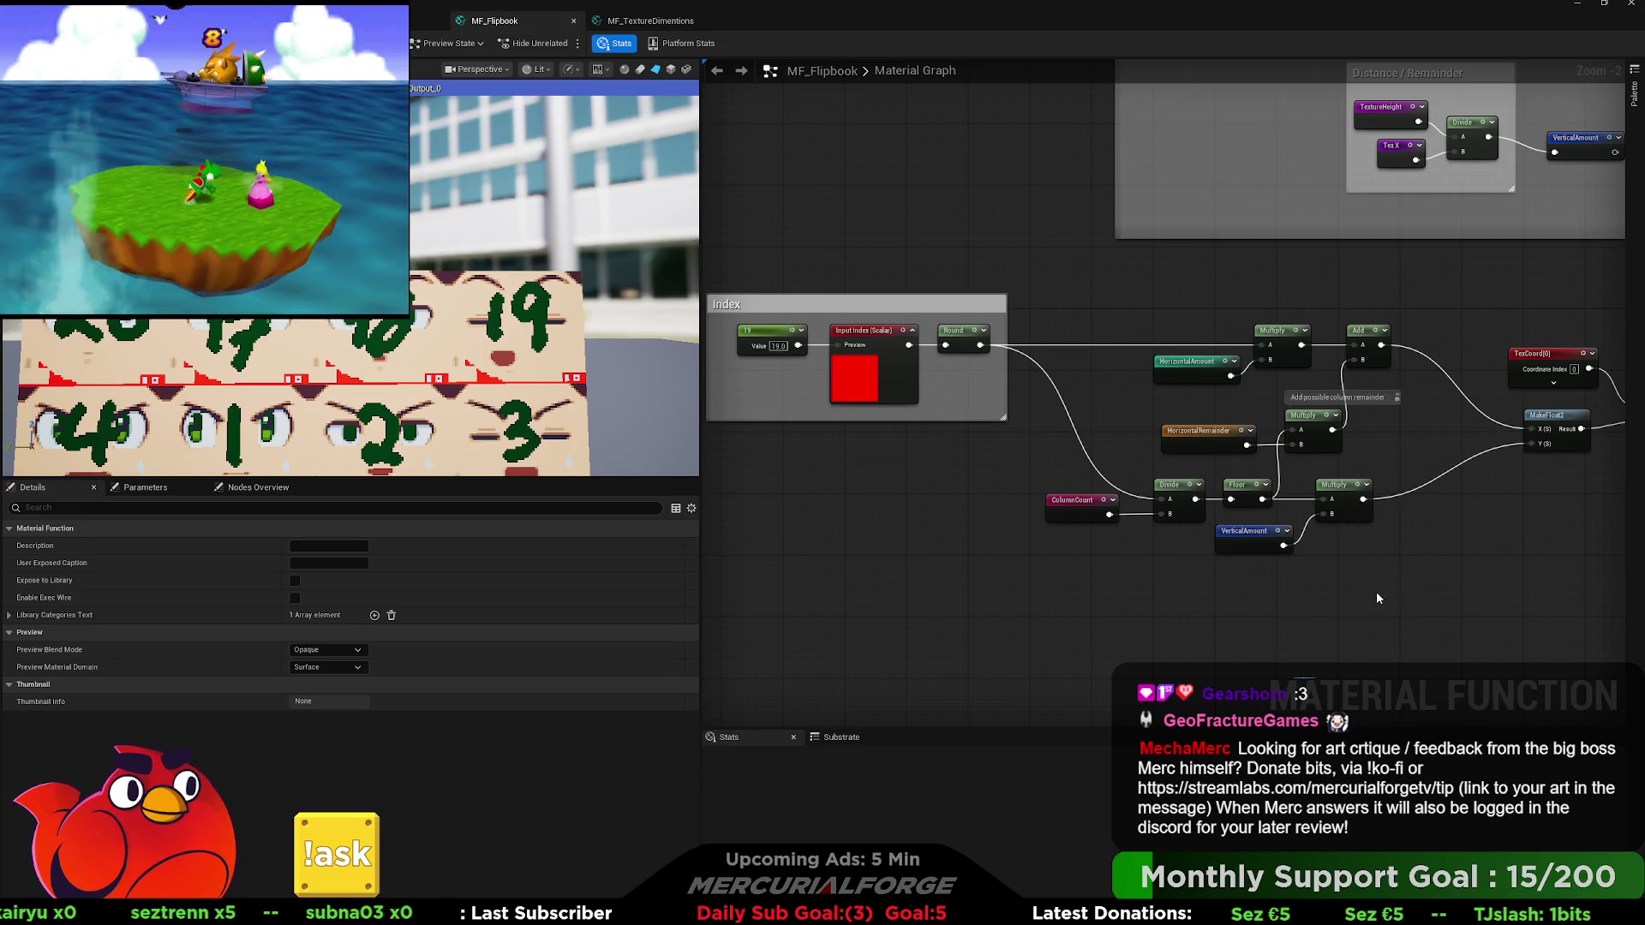
{"action": "left_click_drag", "start_coordinate": [1377, 583], "coordinate": [1076, 542]}
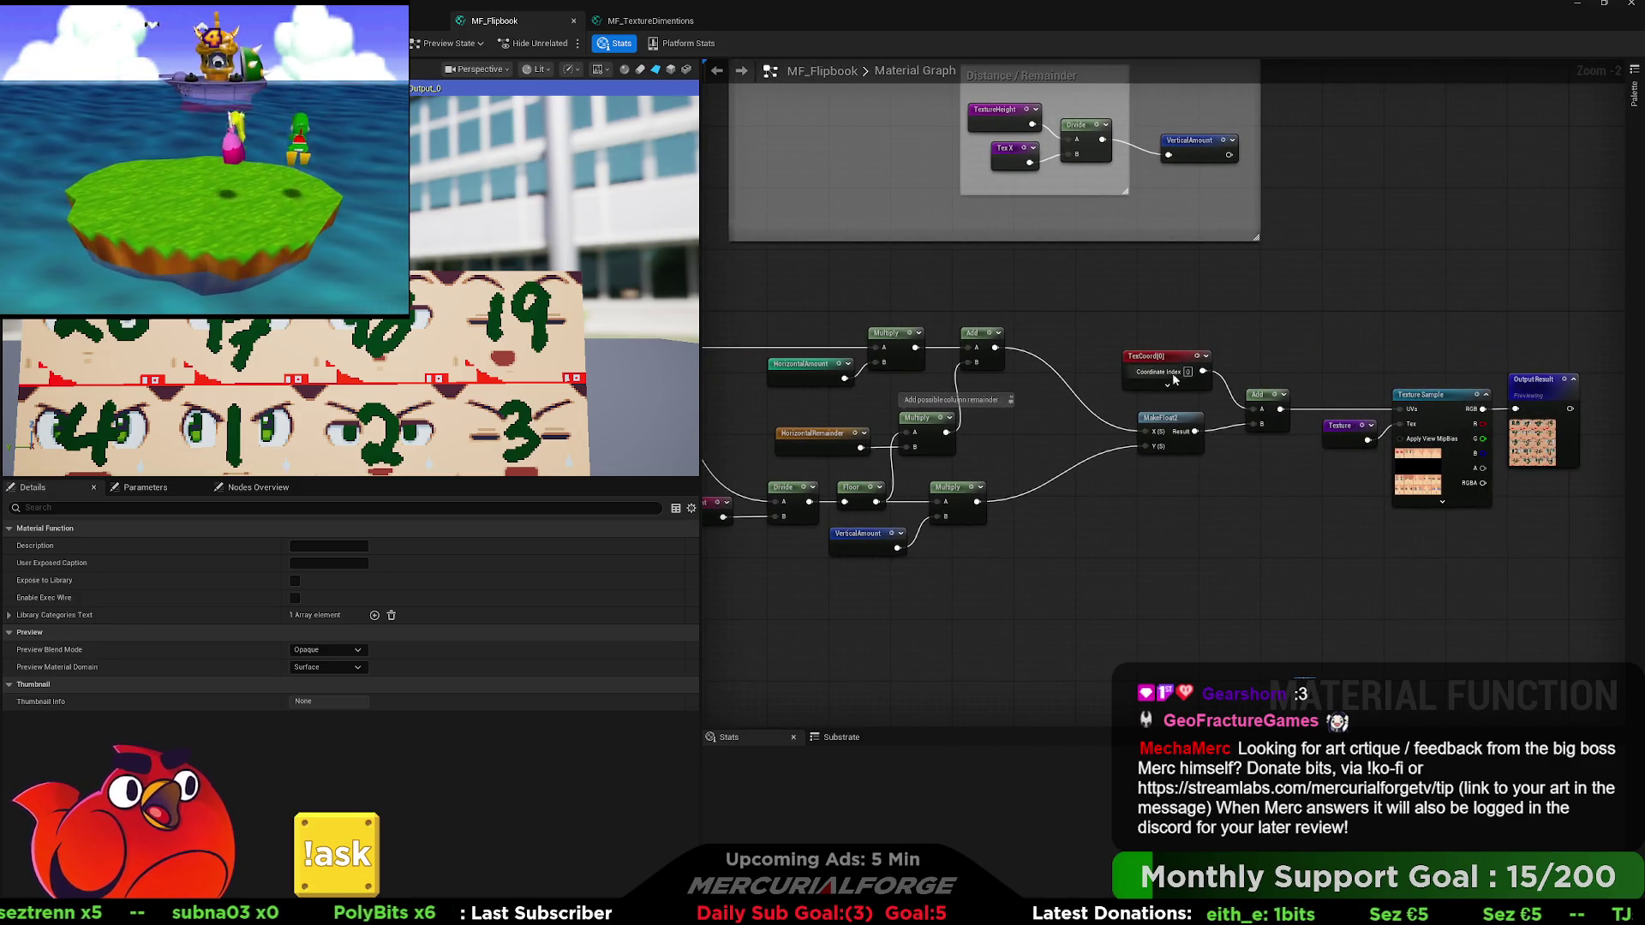
{"action": "left_click_drag", "start_coordinate": [1215, 434], "coordinate": [1081, 472]}
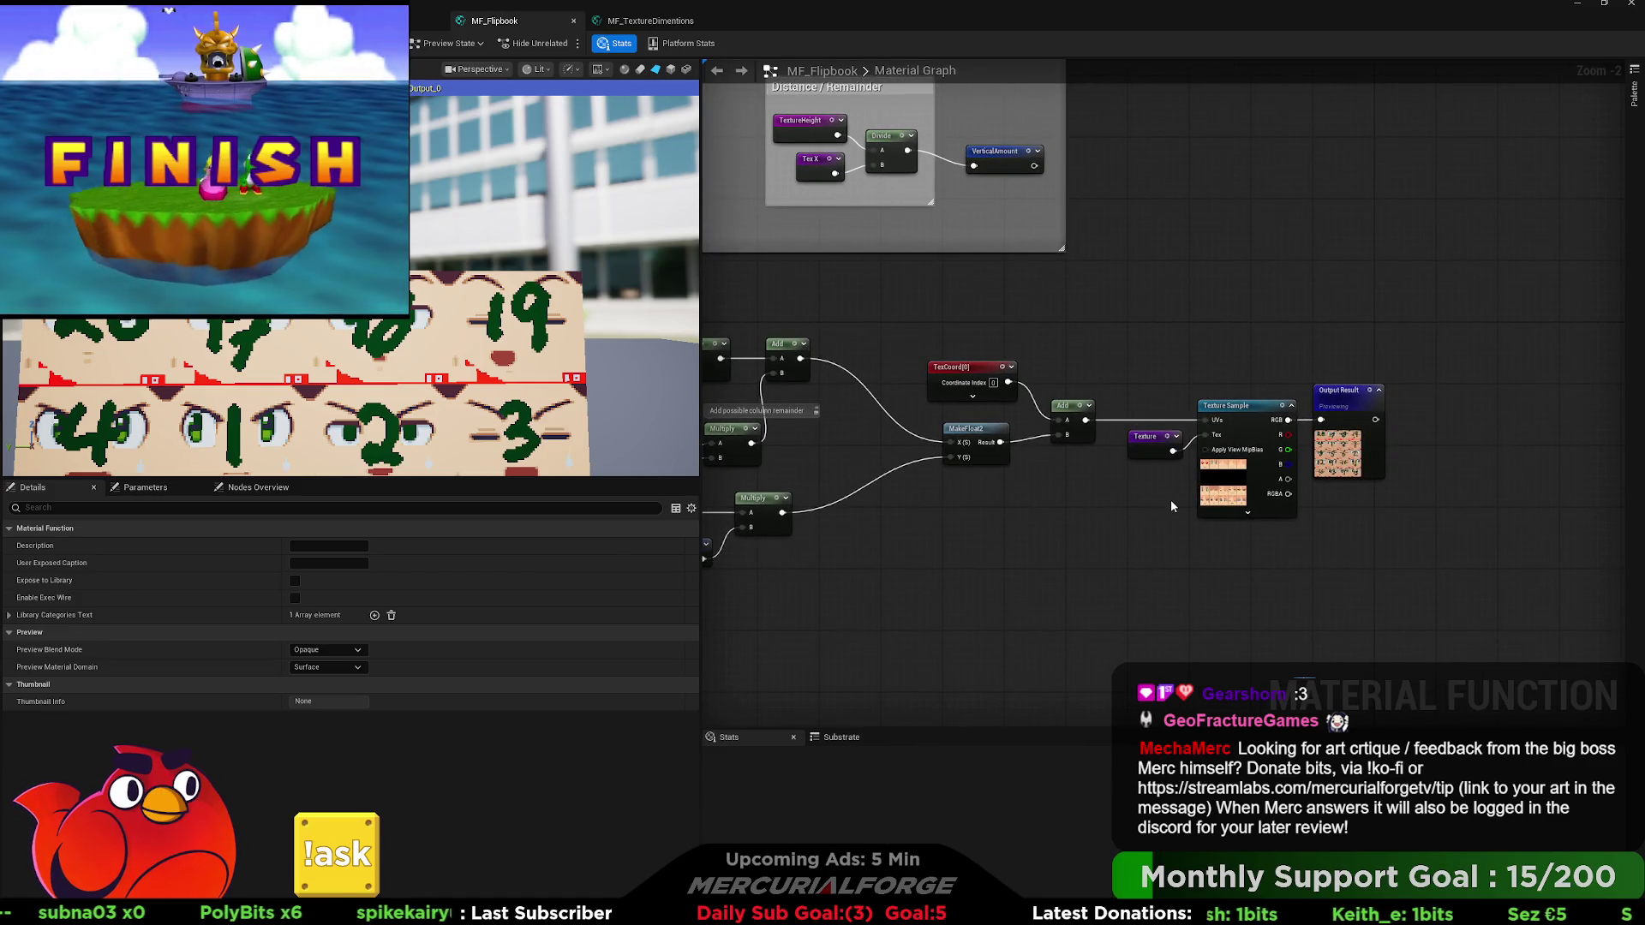
{"action": "left_click_drag", "start_coordinate": [1030, 523], "coordinate": [1263, 514]}
{"action": "scroll", "coordinate": [1142, 521], "scroll_direction": "down", "scroll_amount": 1}
{"action": "scroll", "coordinate": [1142, 521], "scroll_direction": "down", "scroll_amount": 1}
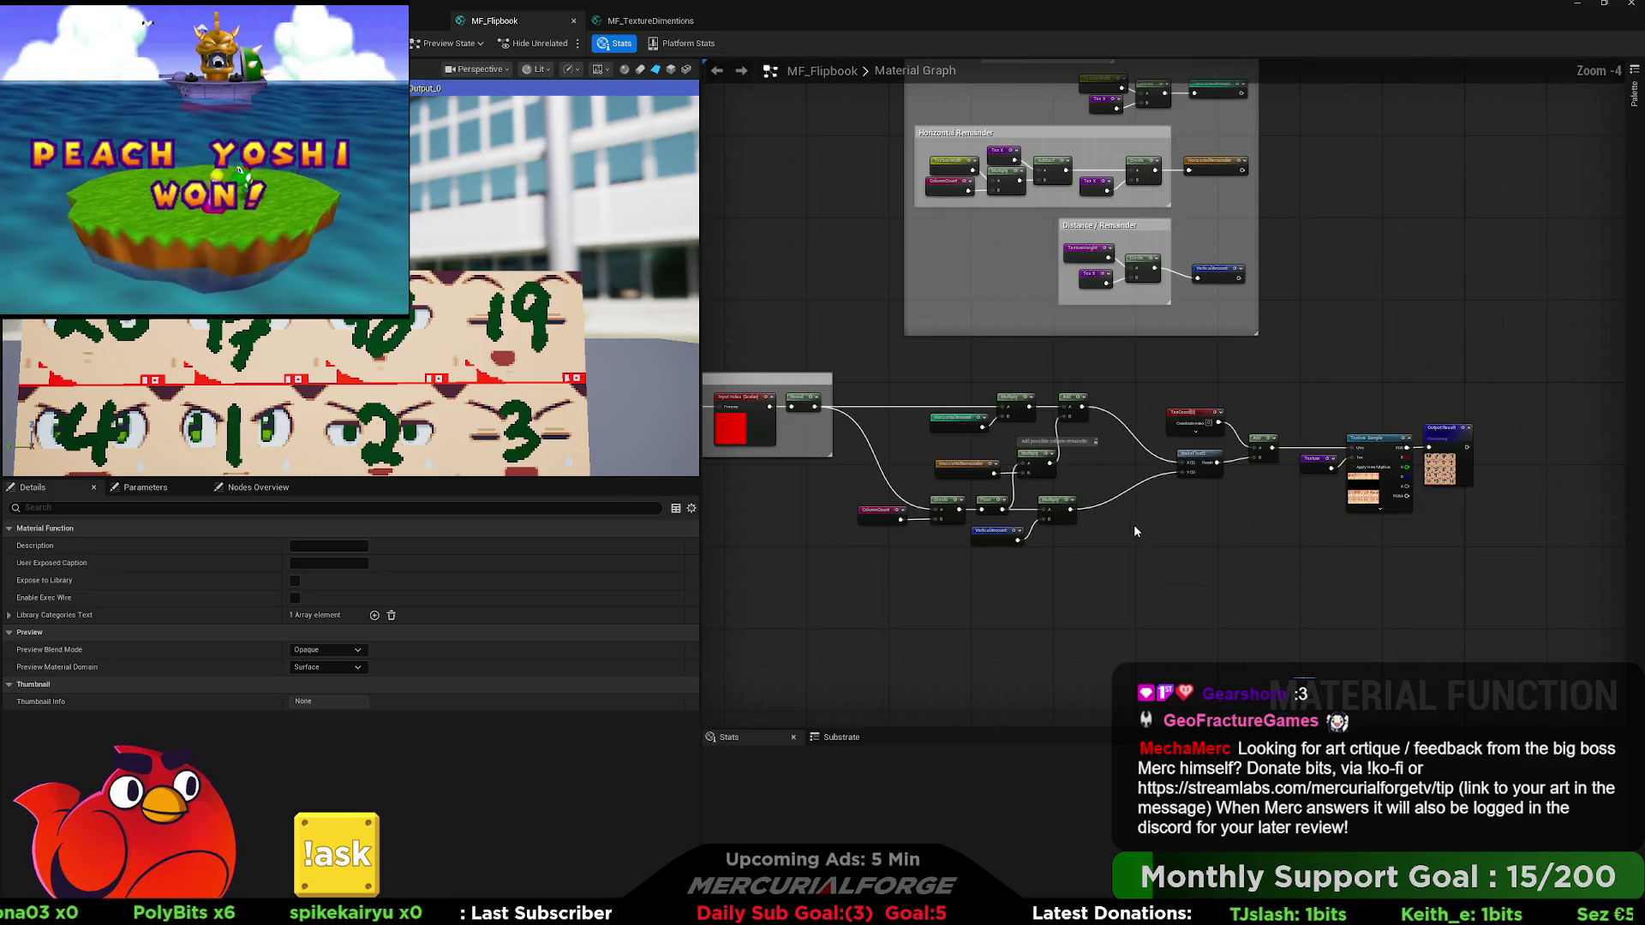
{"action": "left_click_drag", "start_coordinate": [1134, 524], "coordinate": [1276, 512]}
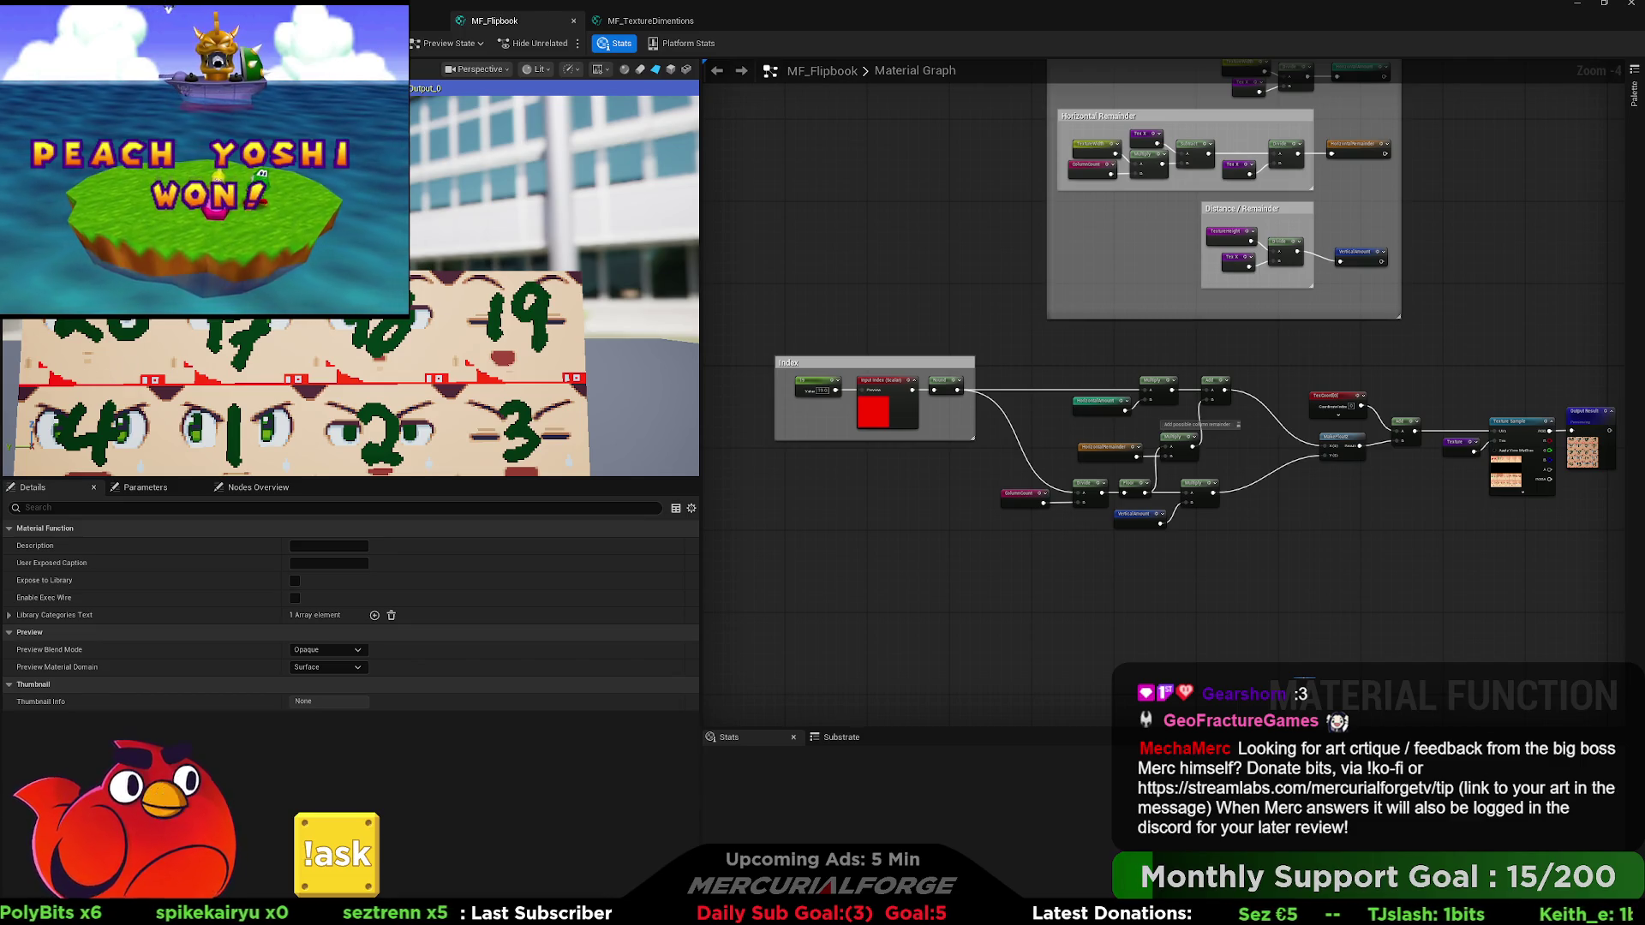
{"action": "scroll", "coordinate": [826, 399], "scroll_direction": "up", "scroll_amount": 3}
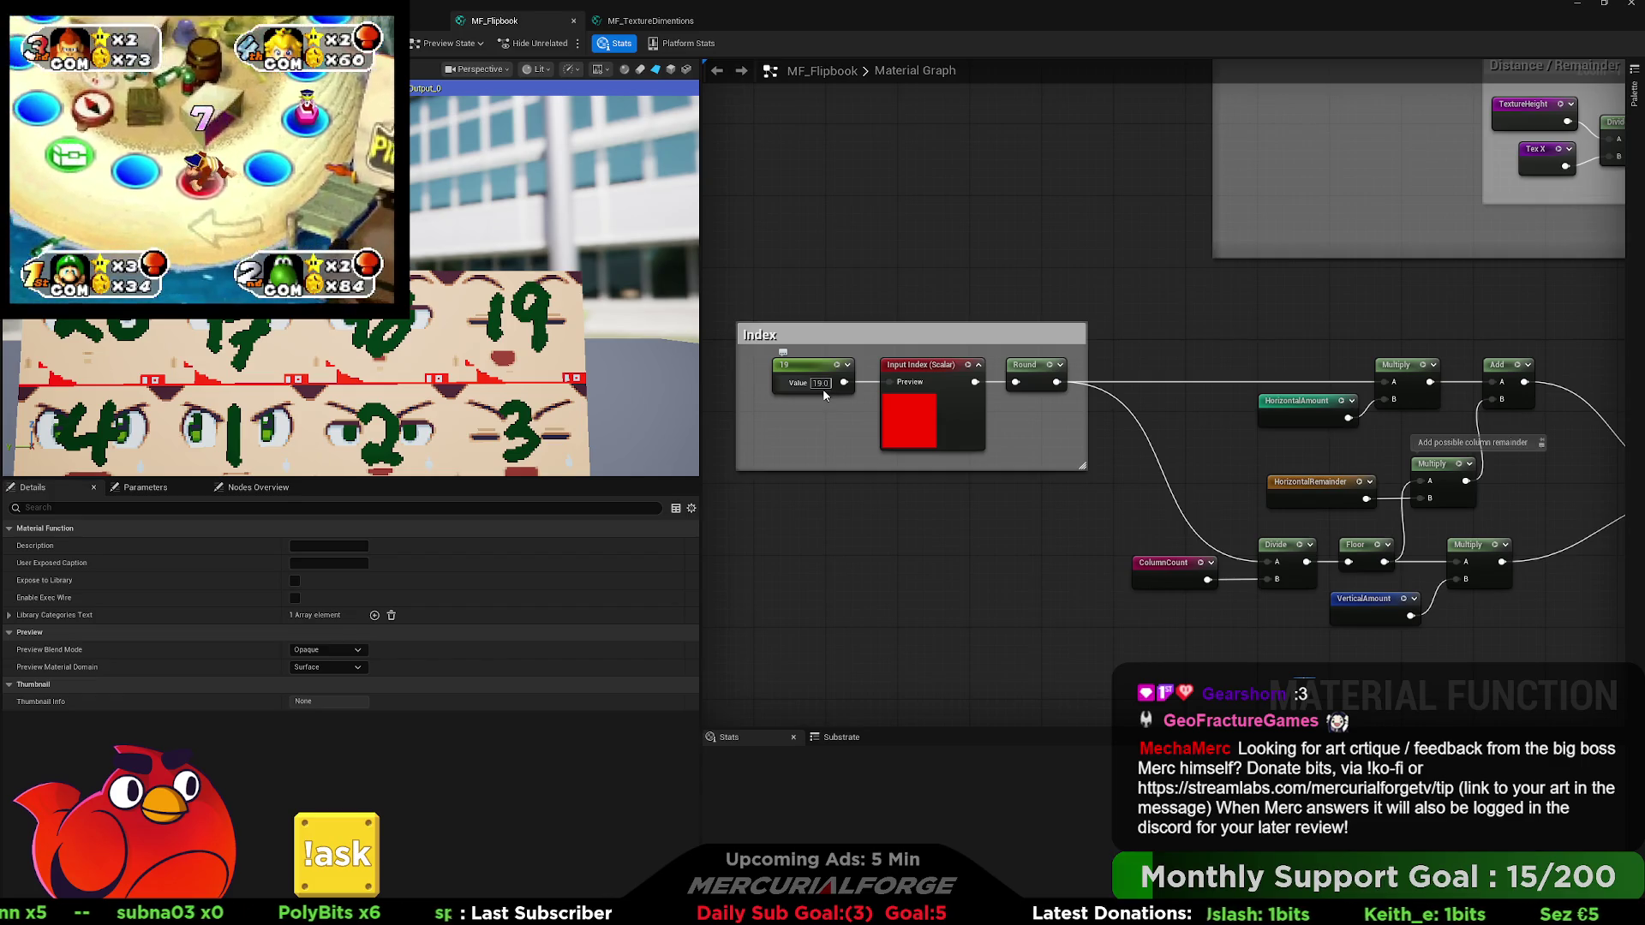
{"action": "scroll", "coordinate": [985, 277], "scroll_direction": "down", "scroll_amount": 2}
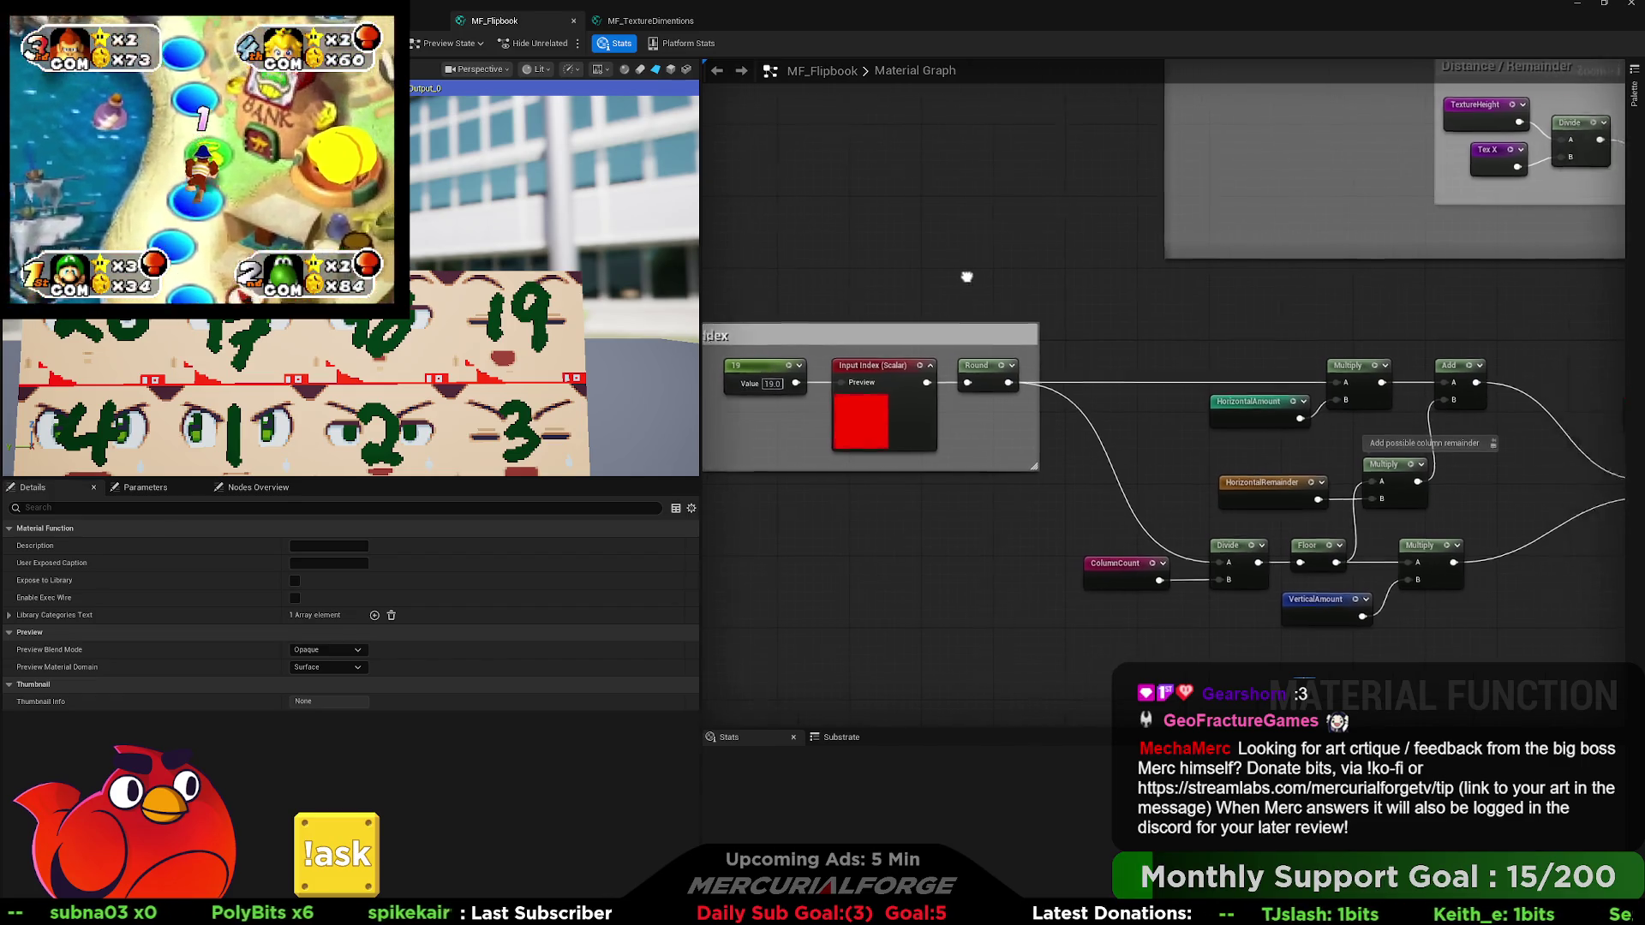
{"action": "scroll", "coordinate": [960, 317], "scroll_direction": "down", "scroll_amount": 2}
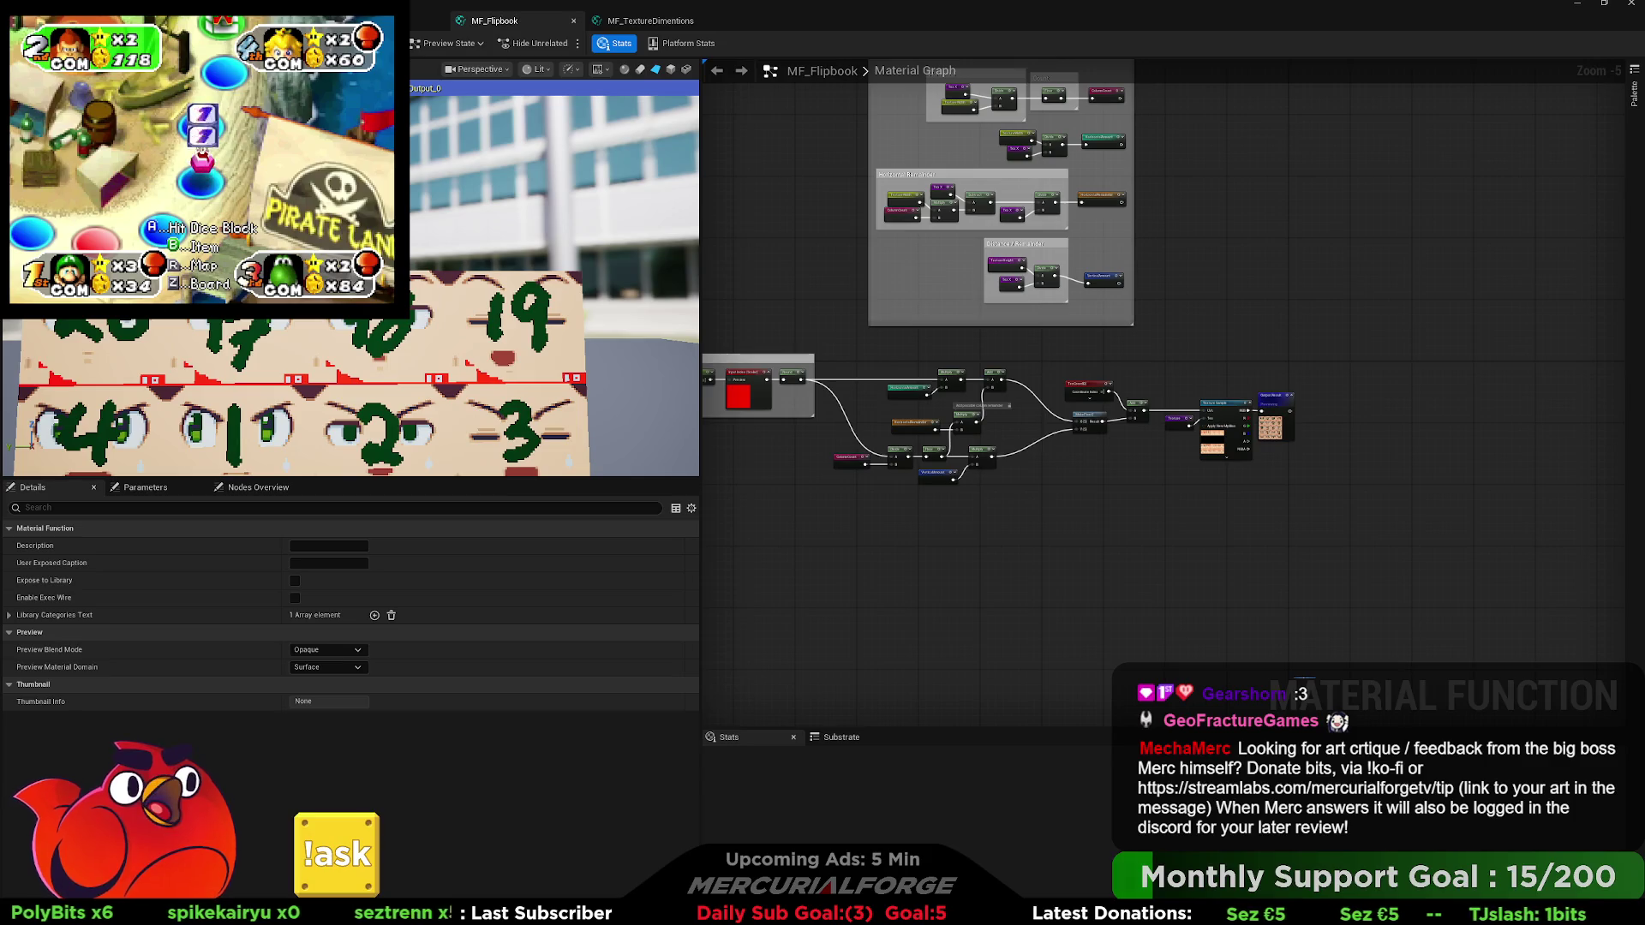
Duplicate M_Character in the Content Drawer and name the copy M_CharacterIndexed.
{"action": "left_click", "coordinate": [325, 20]}
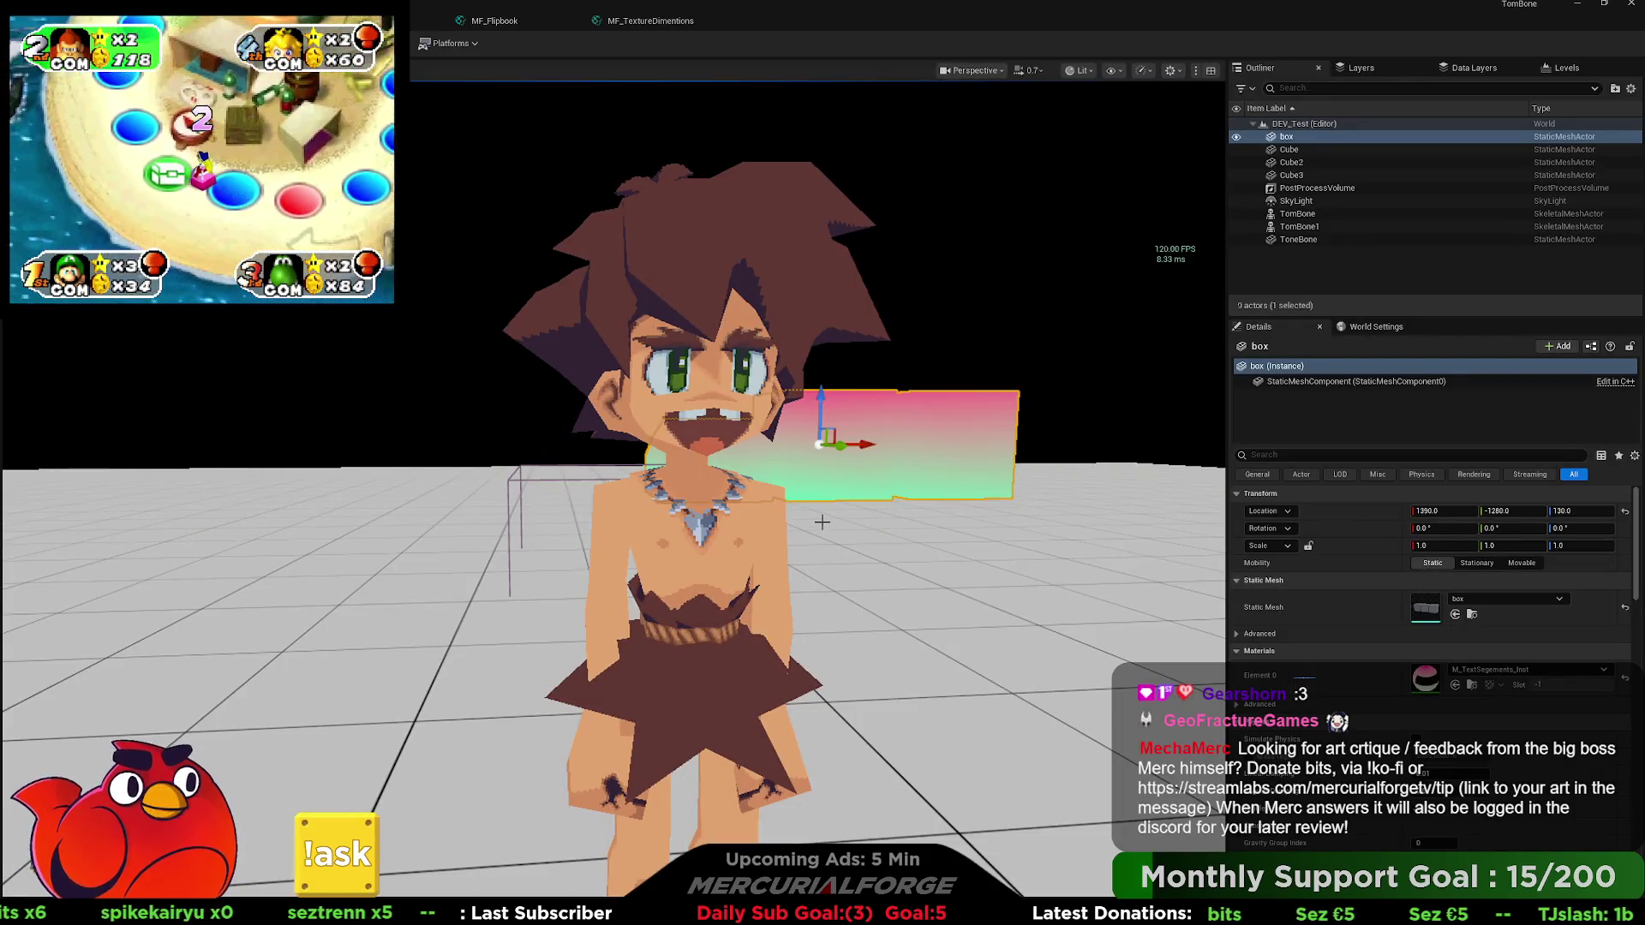
{"action": "key", "text": "ctrl+space"}
{"action": "left_click", "coordinate": [658, 816]}
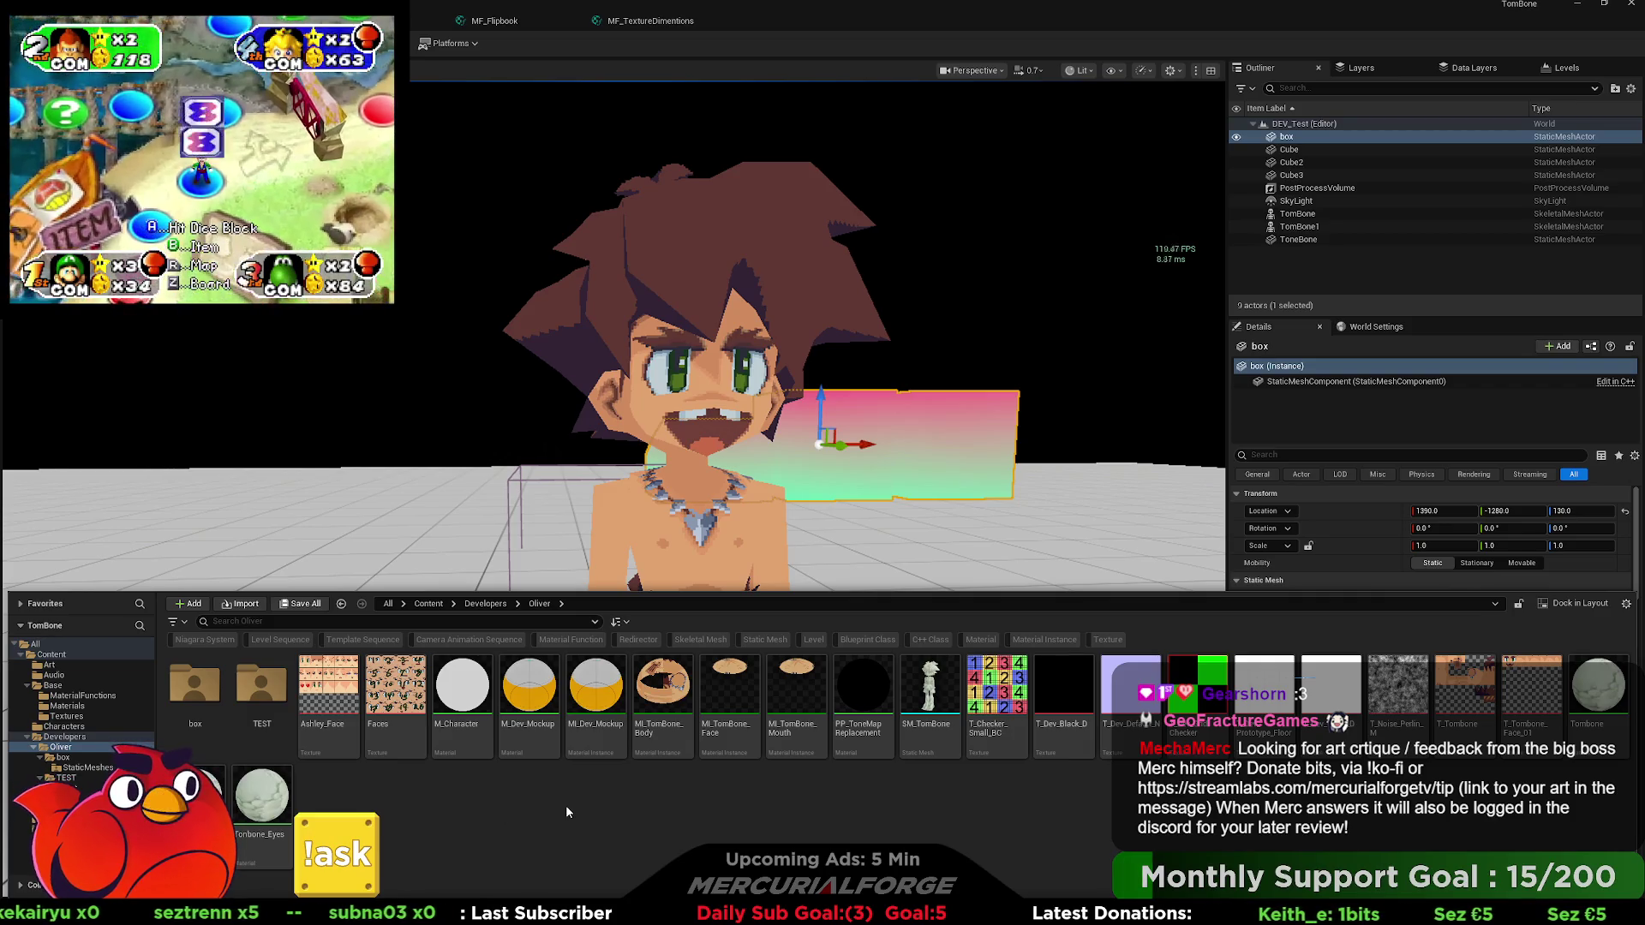
{"action": "left_click", "coordinate": [458, 725]}
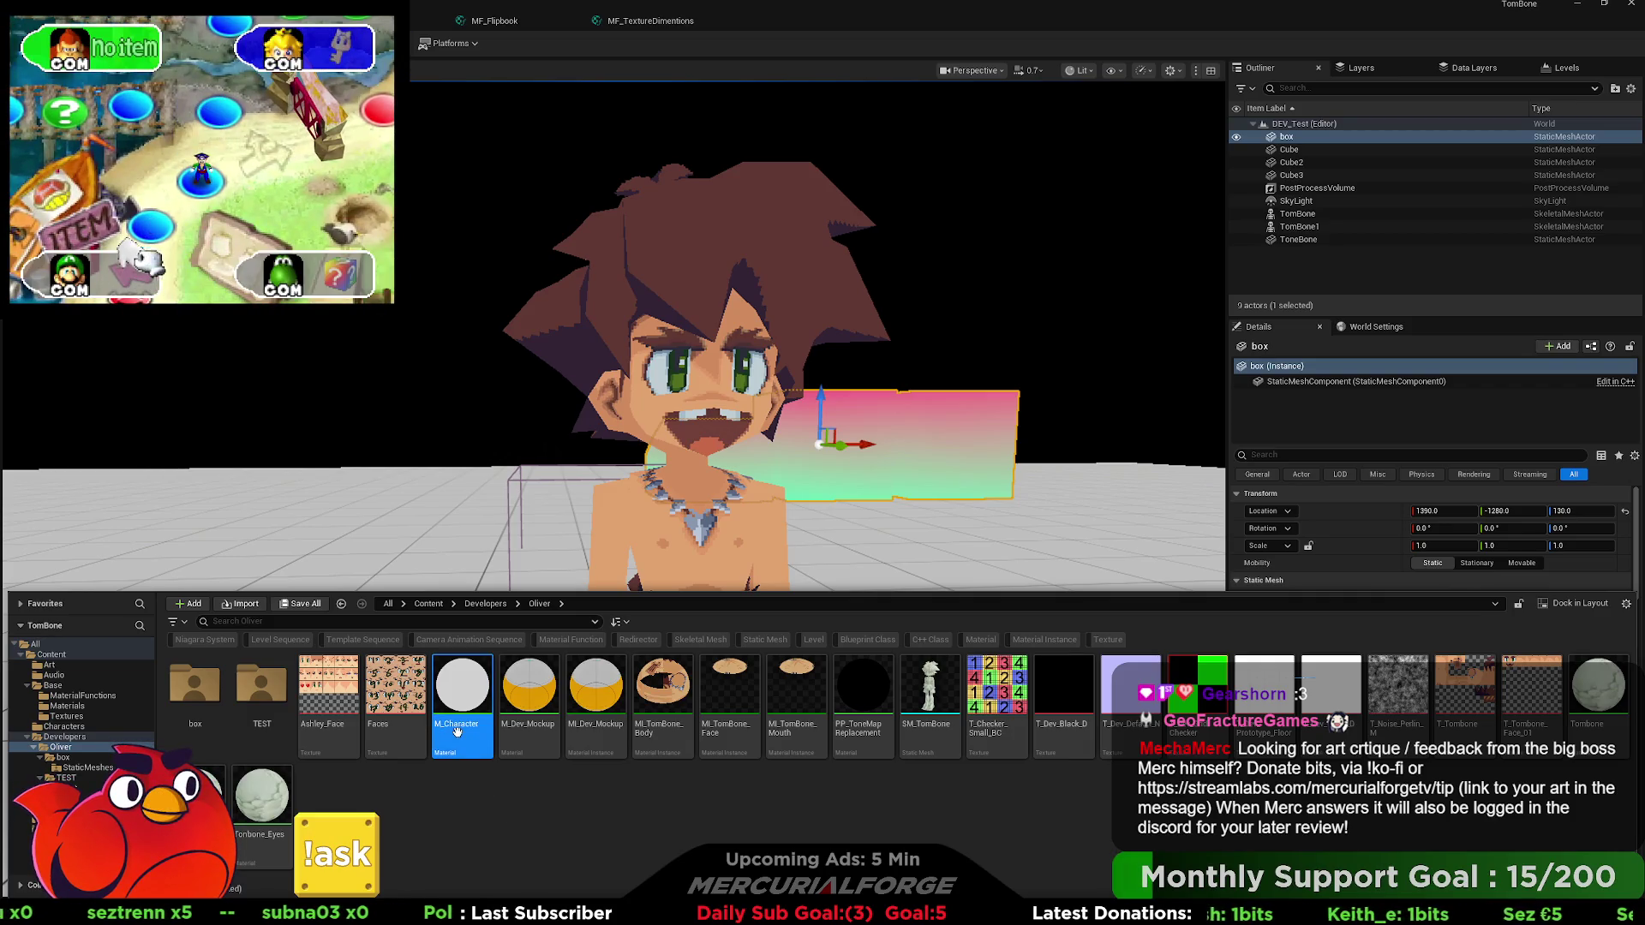
{"action": "key", "text": "ctrl+d"}
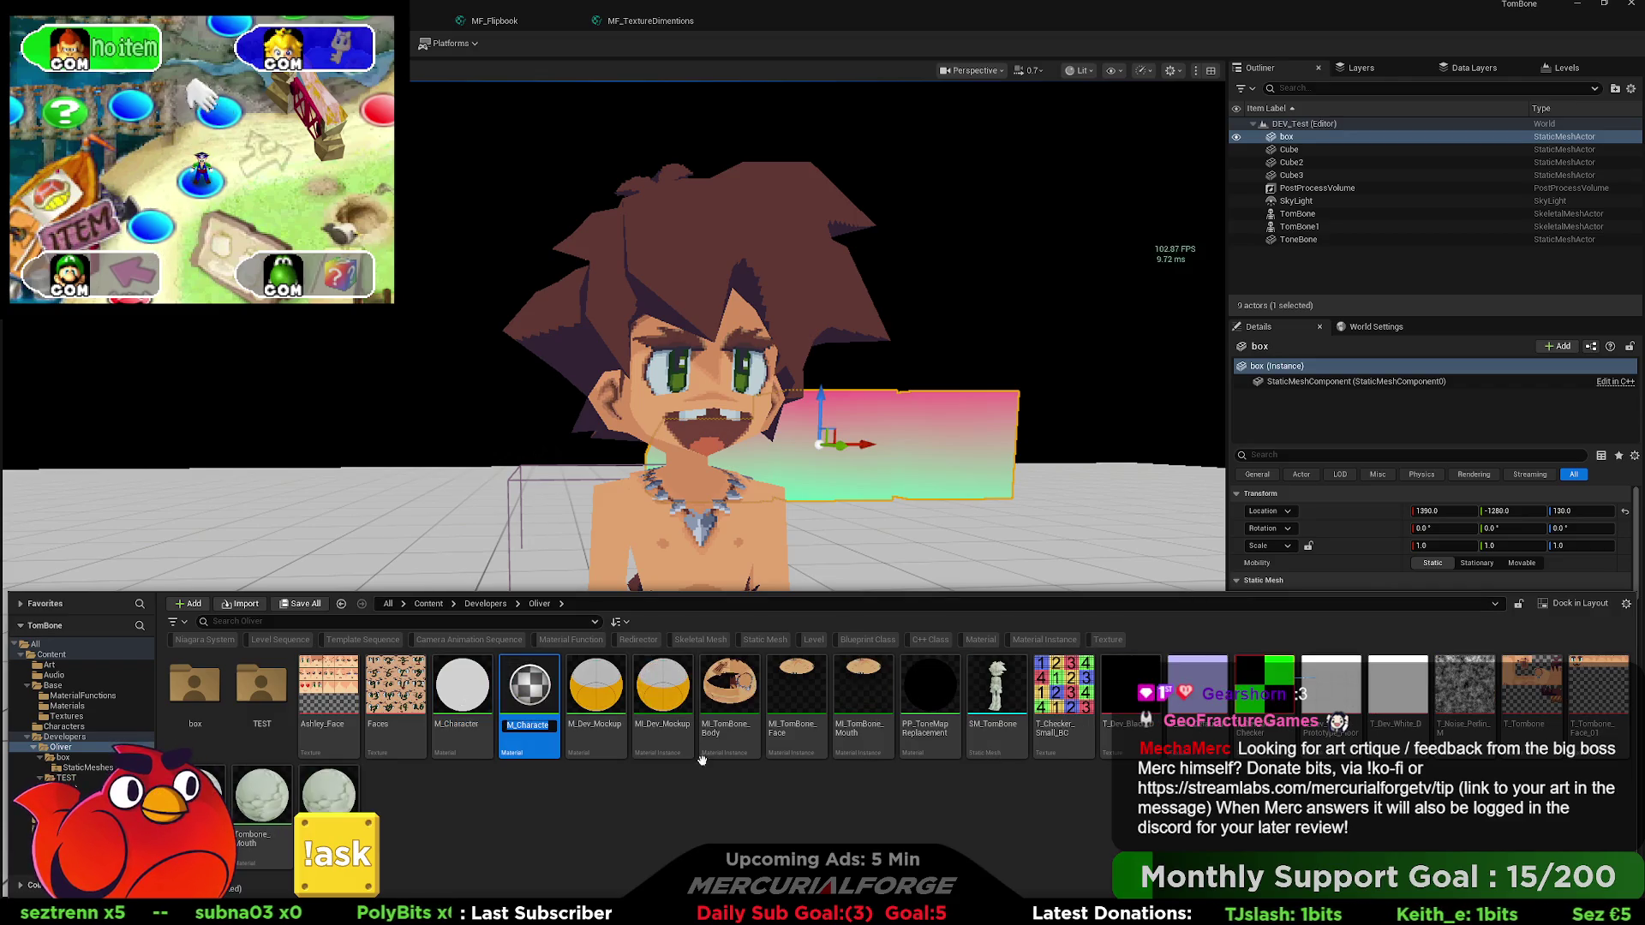
{"action": "key", "text": "BackSpace"}
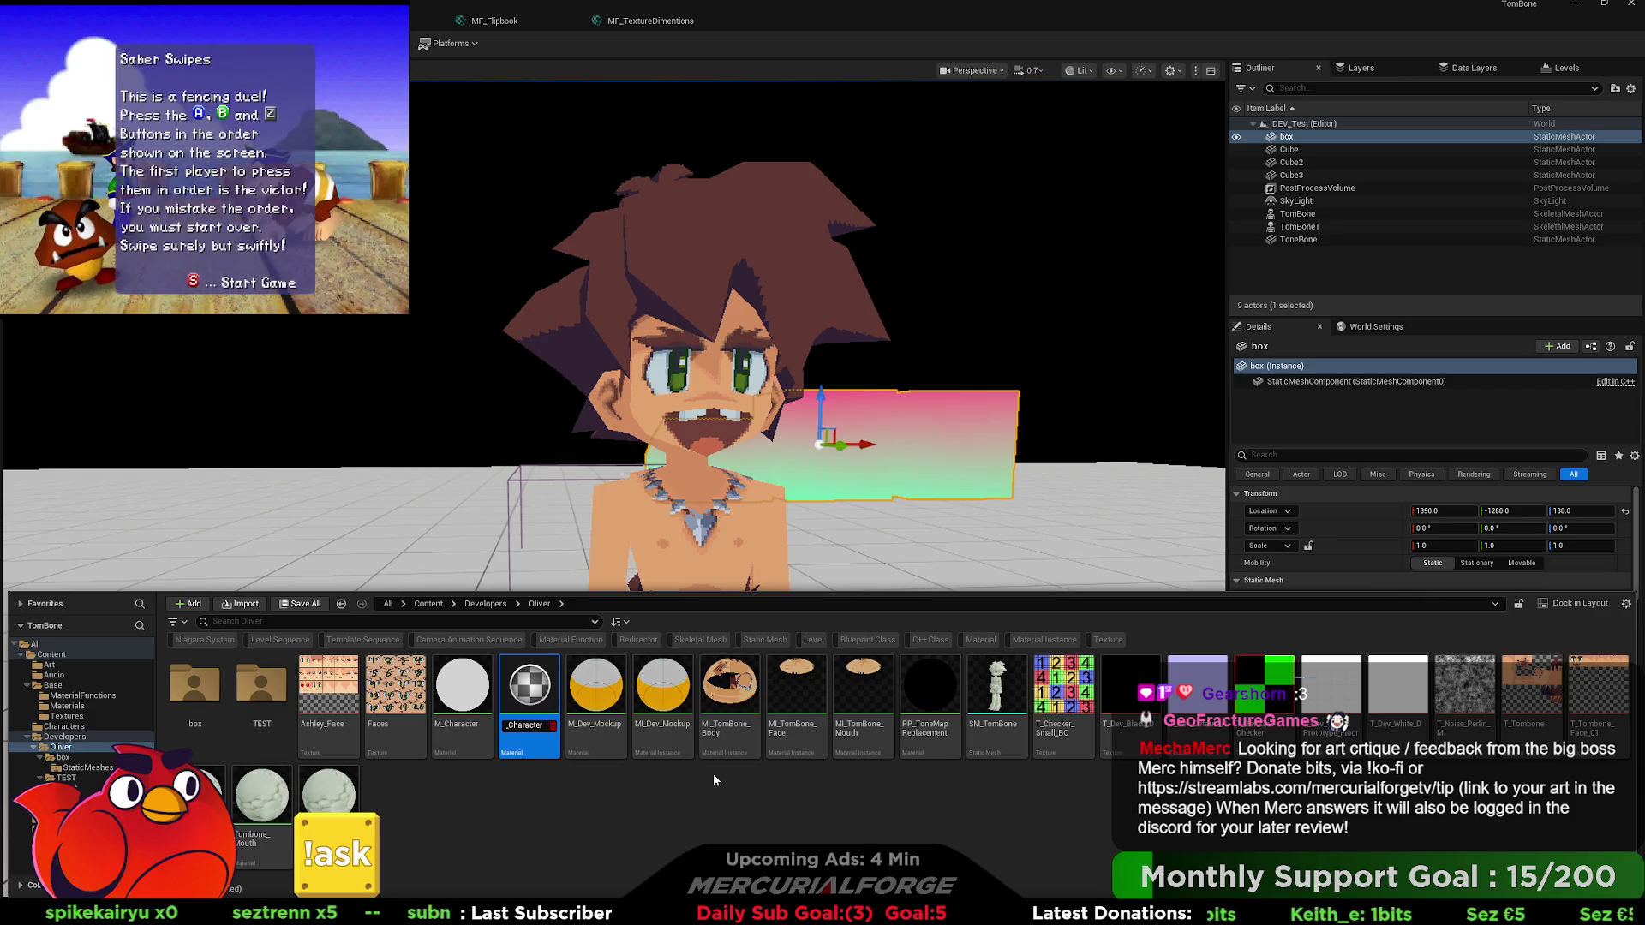
{"action": "type", "text": "Face"}
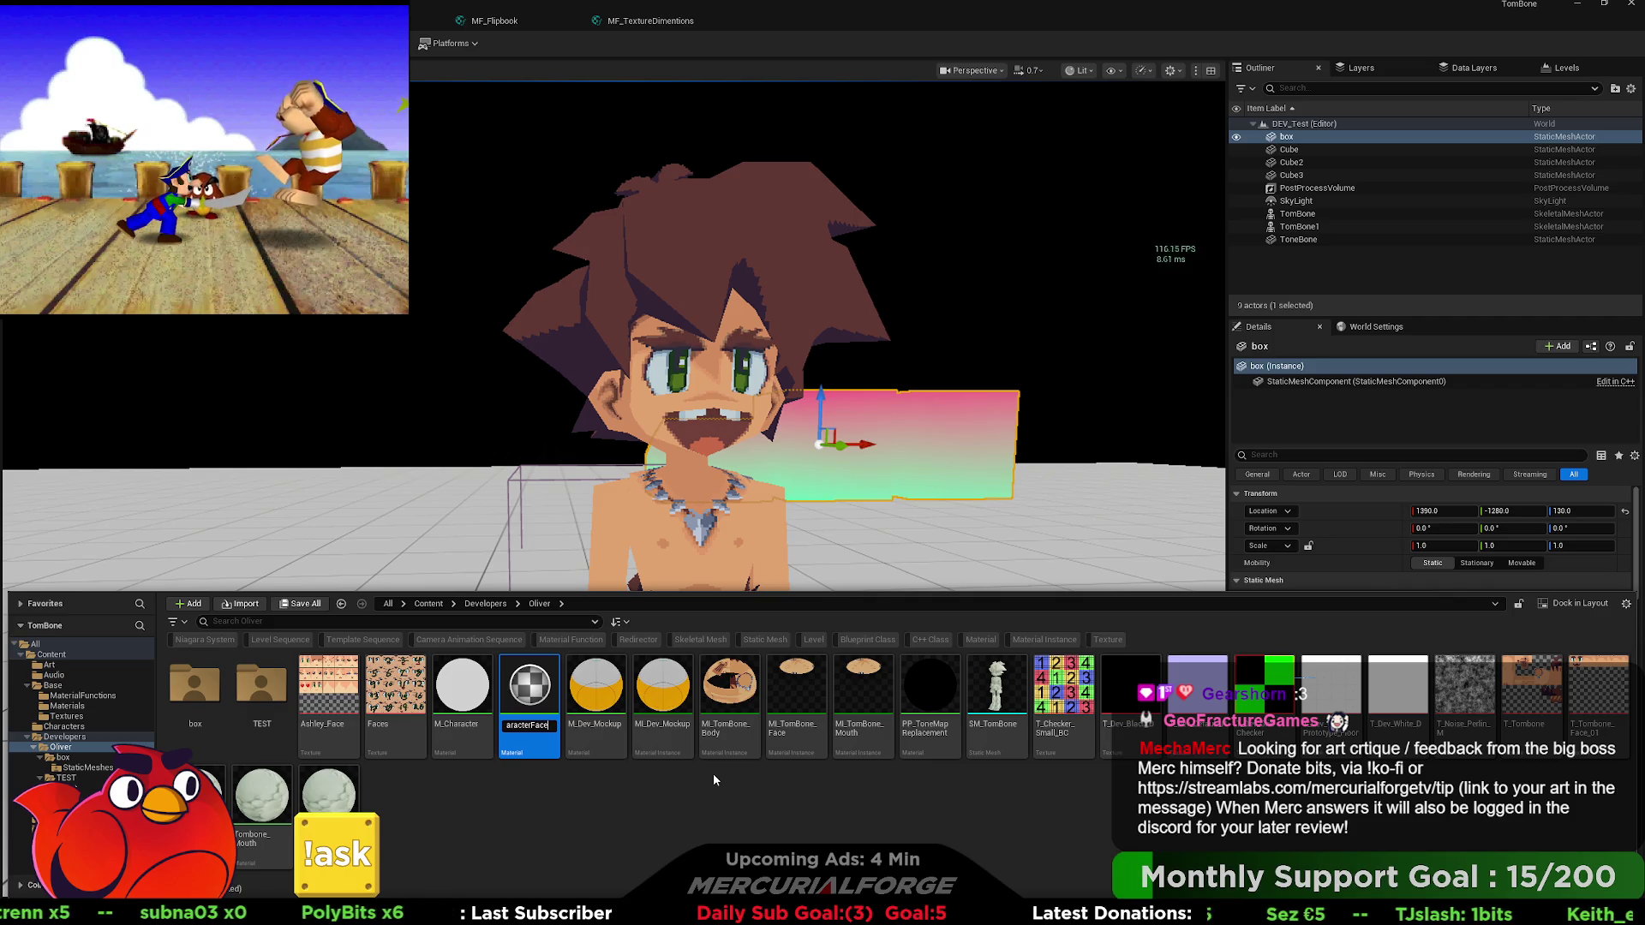
{"action": "key", "text": "BackSpace"}
{"action": "key", "text": "BackSpace"}
{"action": "key", "text": "BackSpace"}
{"action": "type", "text": "Animated"}
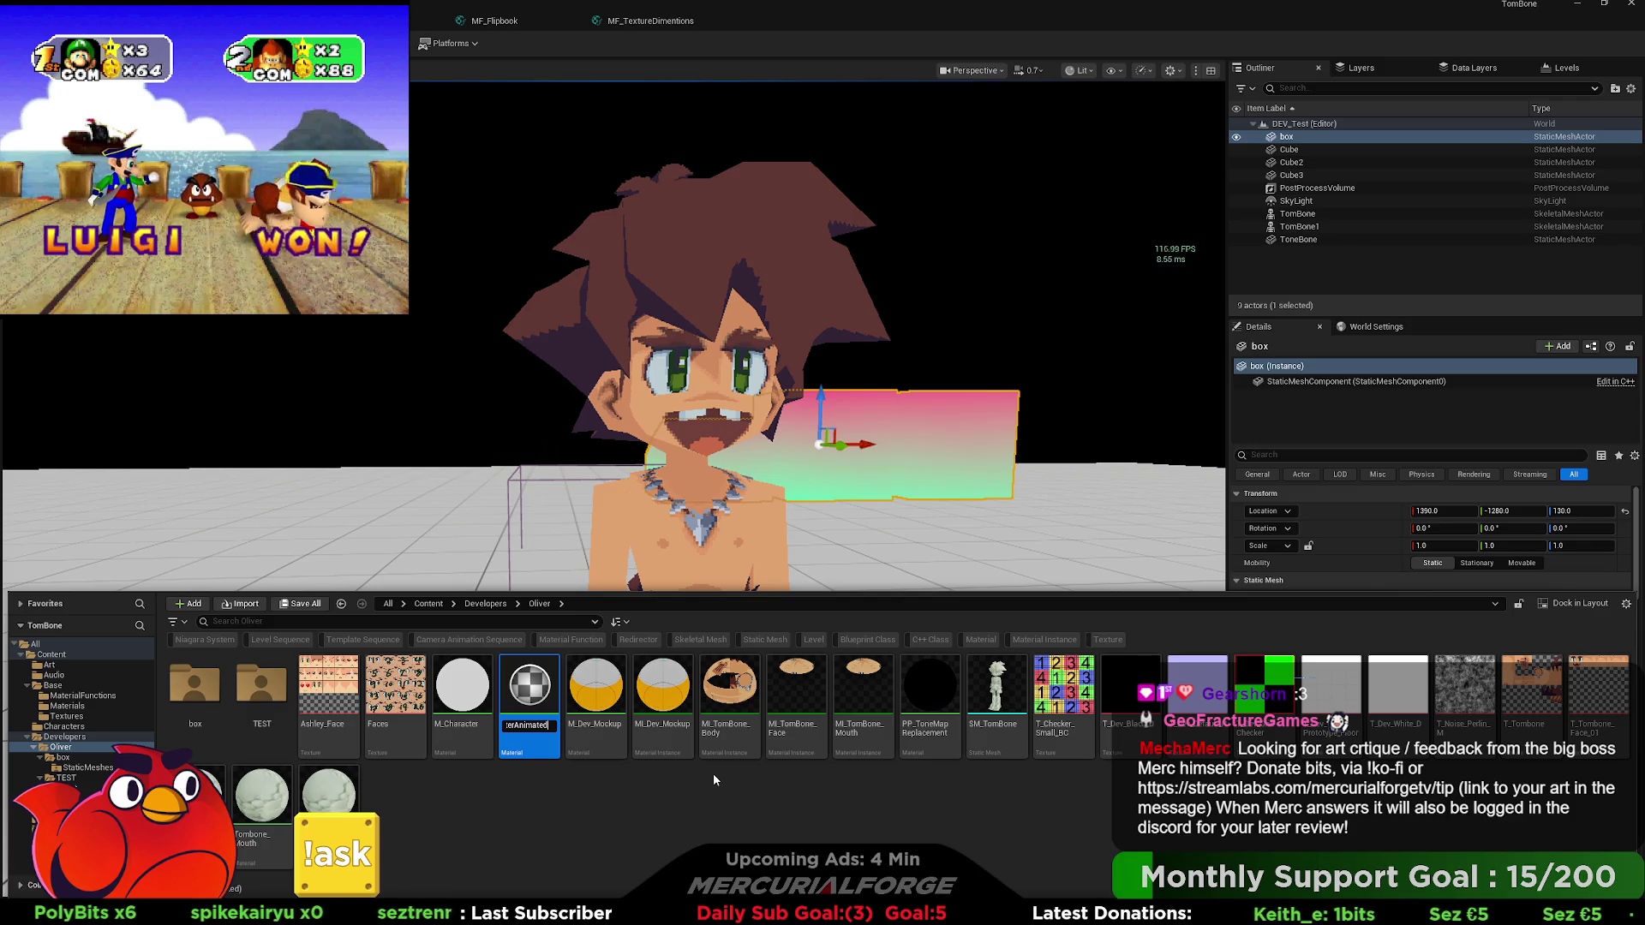
{"action": "key", "text": "BackSpace"}
{"action": "key", "text": "BackSpace"}
{"action": "key", "text": "BackSpace"}
{"action": "type", "text": "Indexed"}
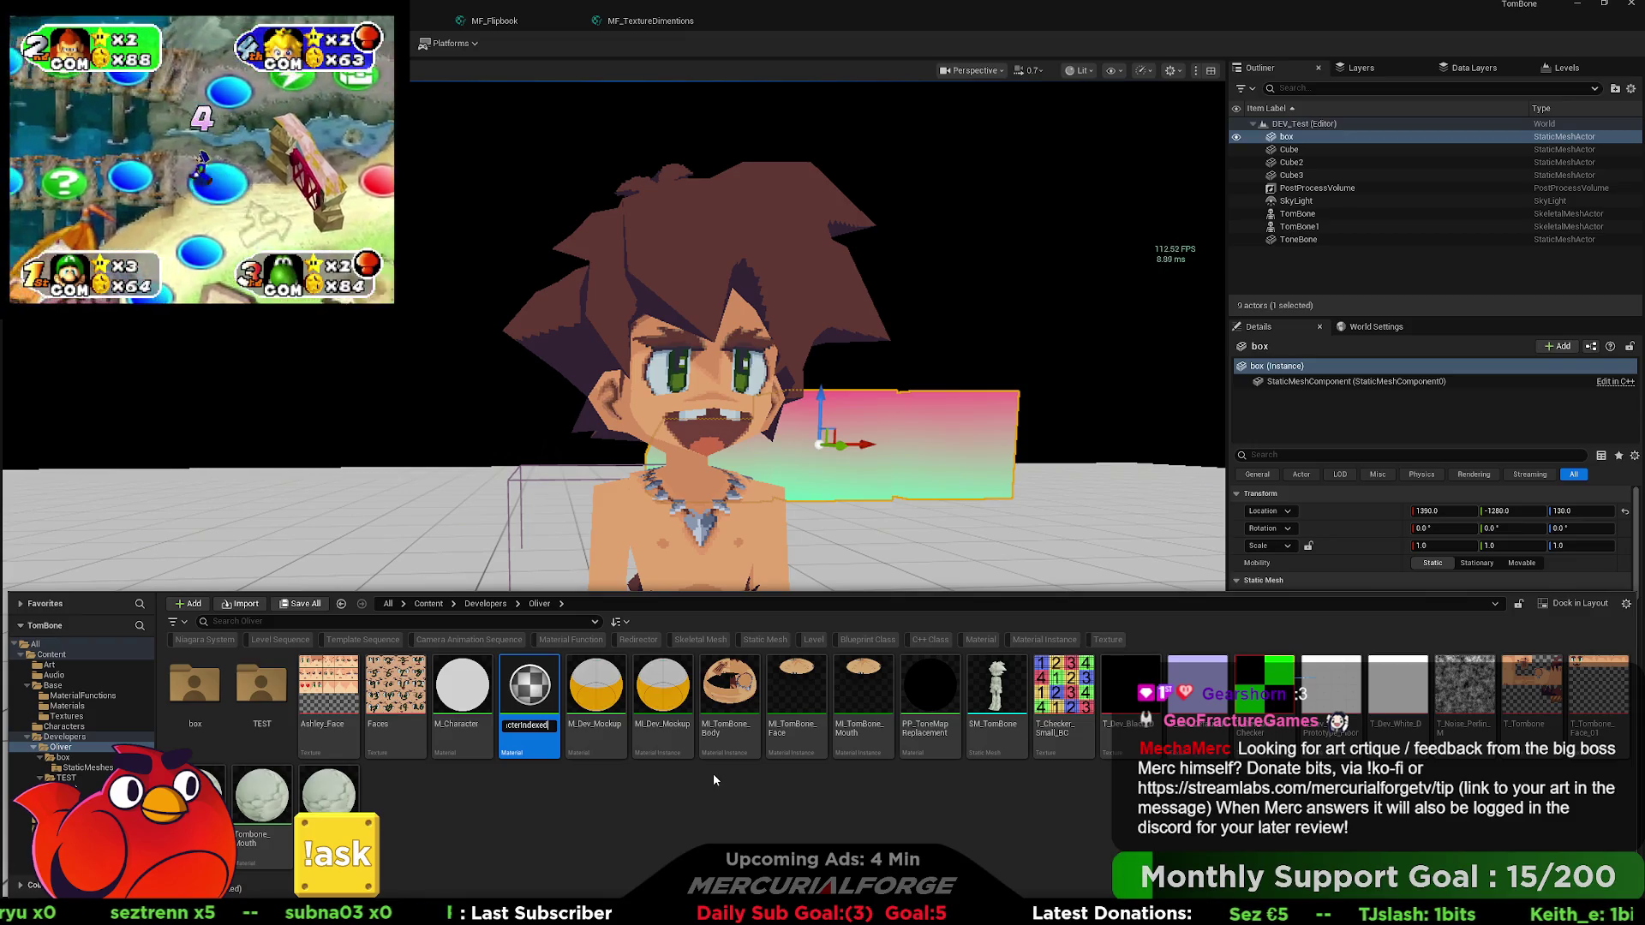
{"action": "key", "text": "Return"}
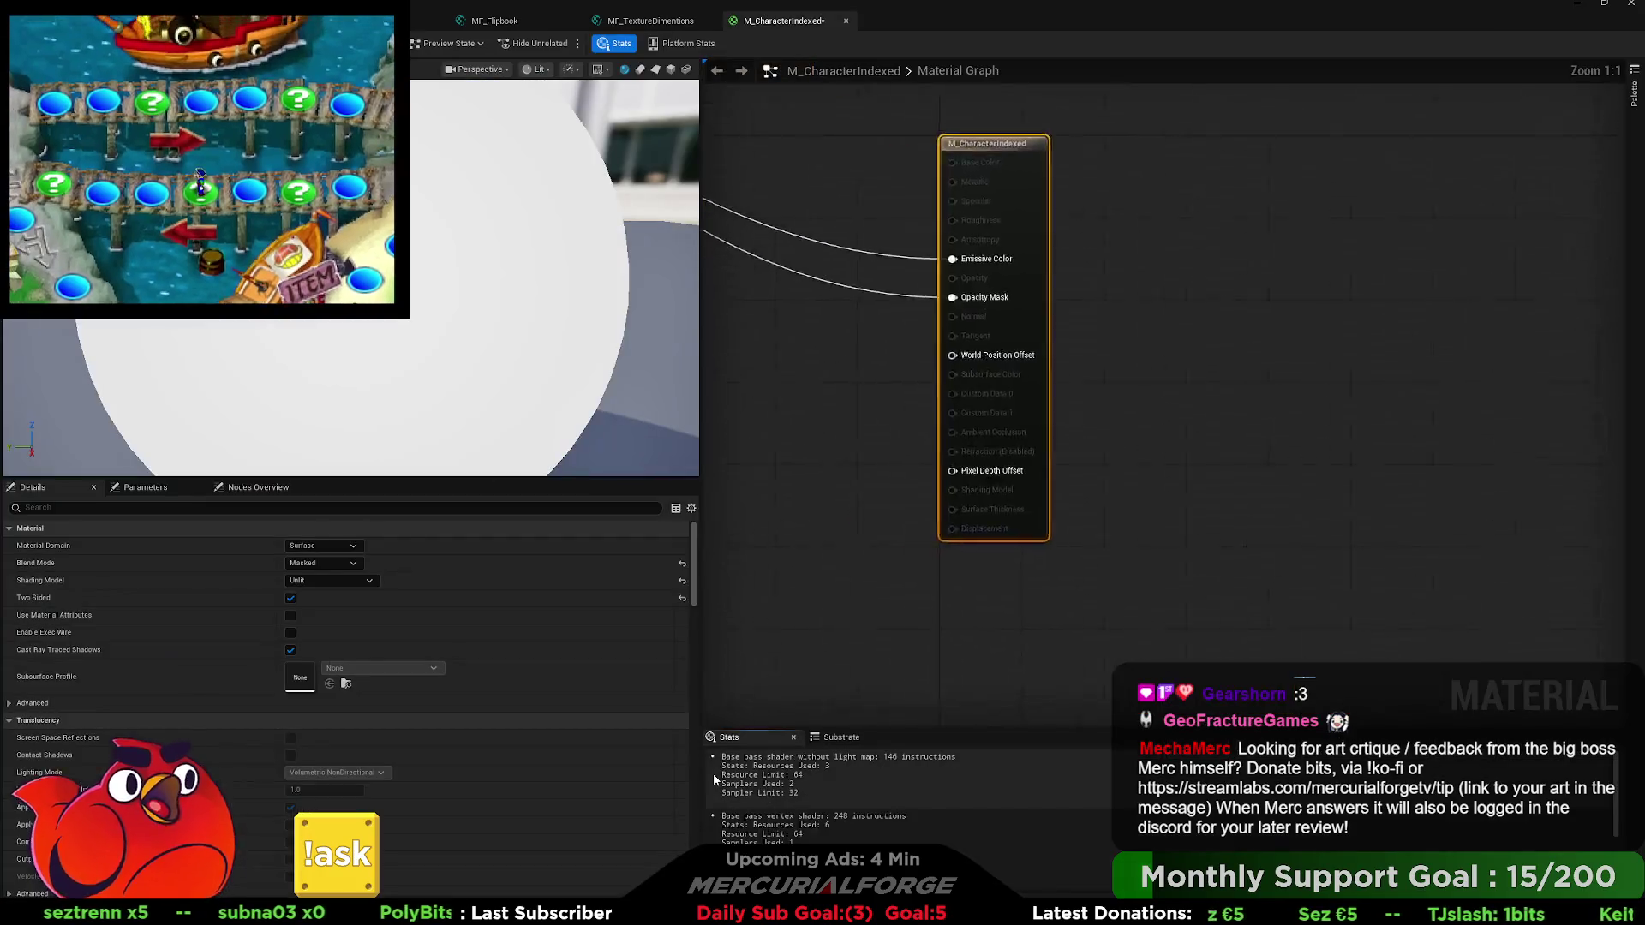
Drop a trial MF_FlipBook node into M_CharacterIndexed, delete it, and return to the MF_Flipbook function graph.
{"action": "scroll", "coordinate": [831, 521], "scroll_direction": "down", "scroll_amount": 2}
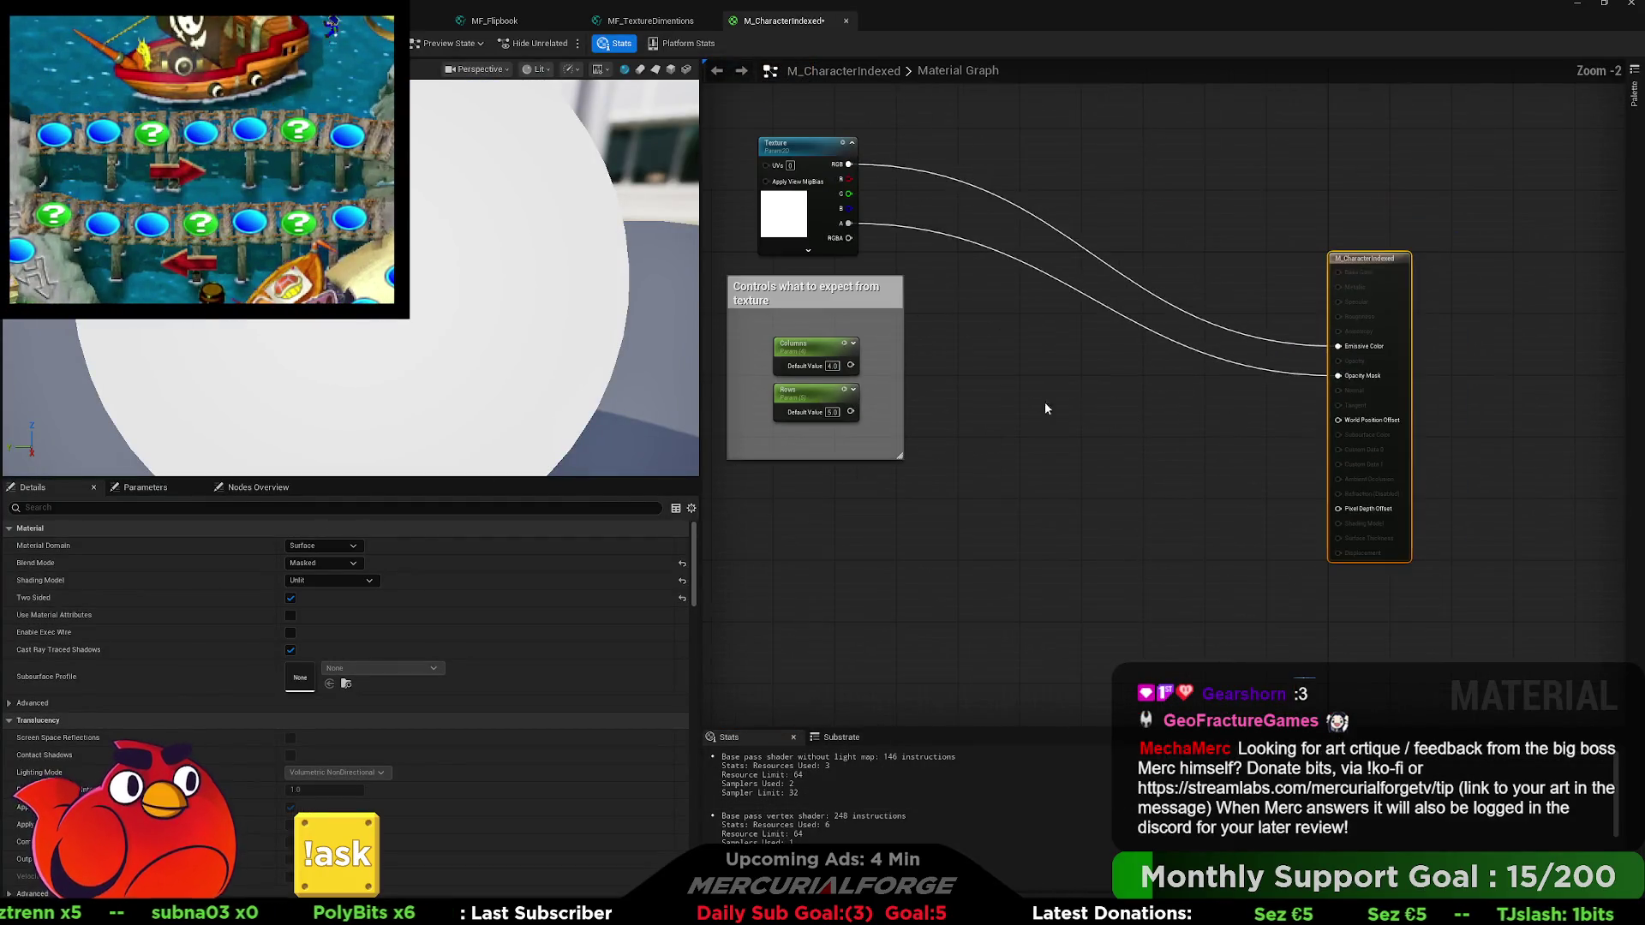
{"action": "left_click_drag", "start_coordinate": [1046, 404], "coordinate": [1153, 433]}
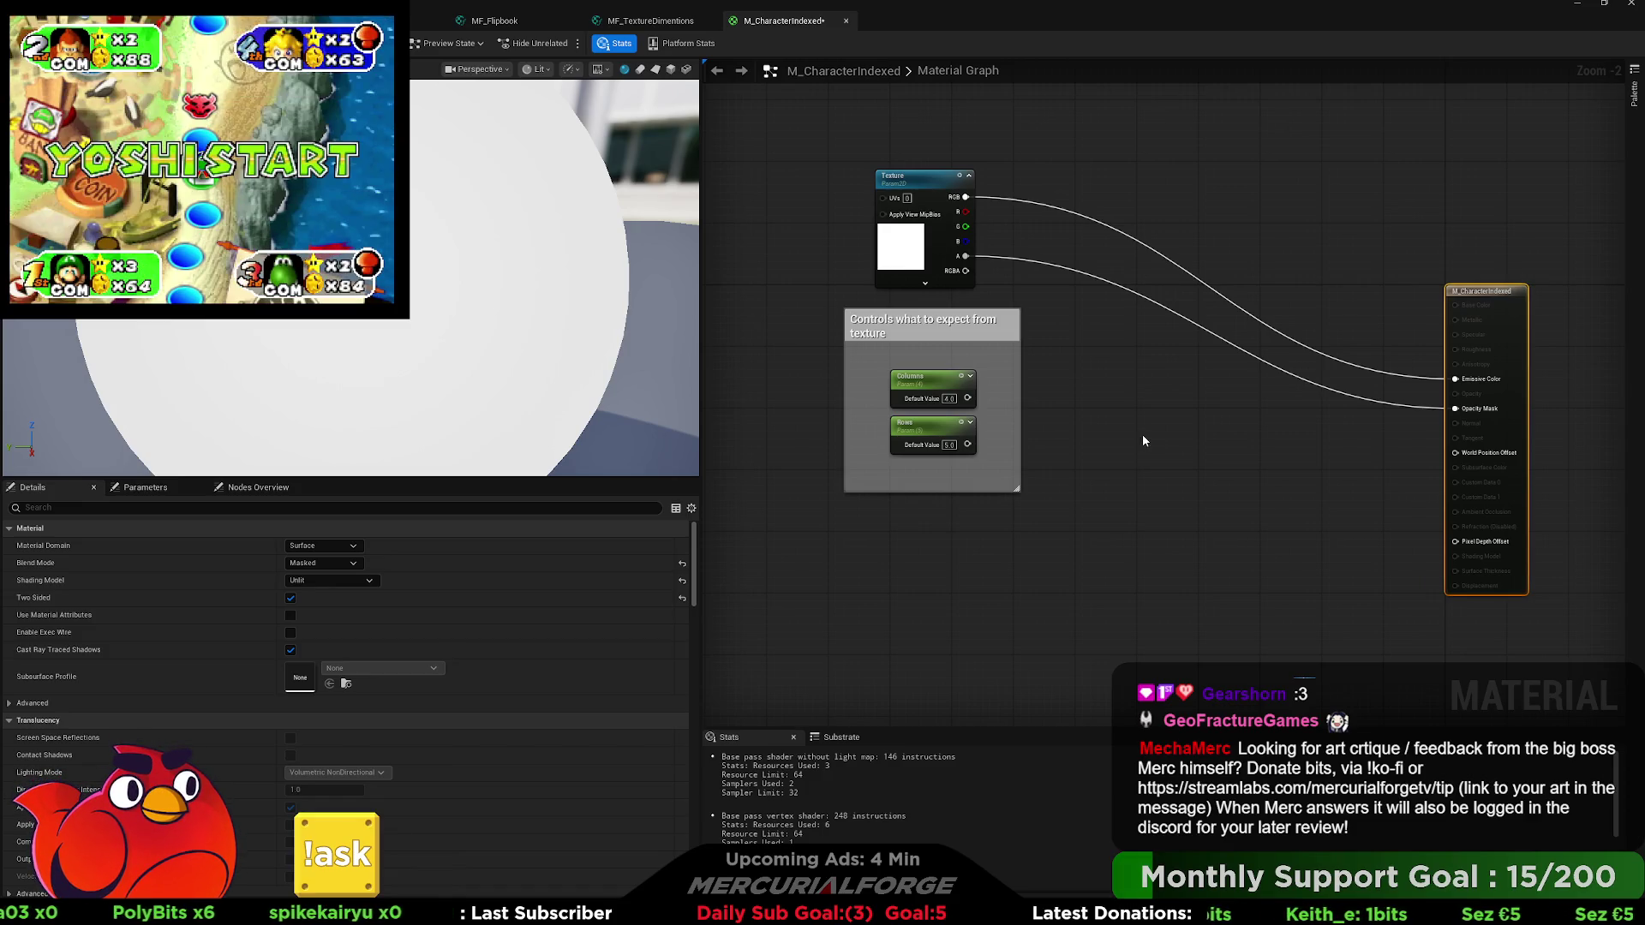
{"action": "left_click", "coordinate": [1143, 435]}
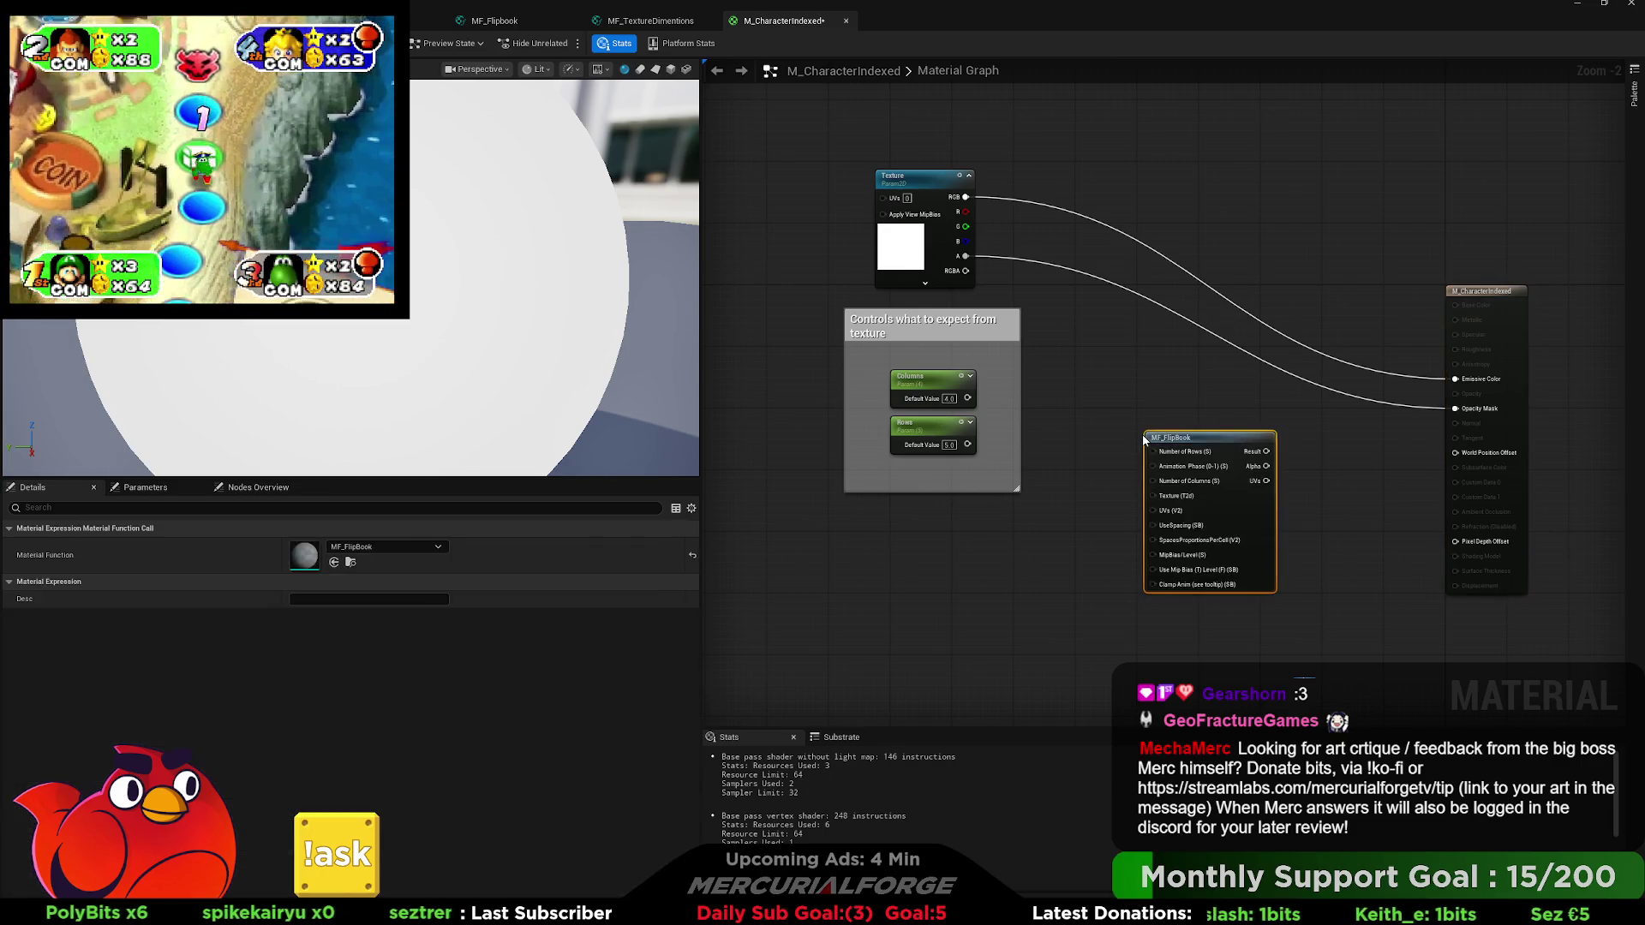
{"action": "left_click_drag", "start_coordinate": [1215, 449], "coordinate": [1178, 434]}
{"action": "key", "text": "Delete"}
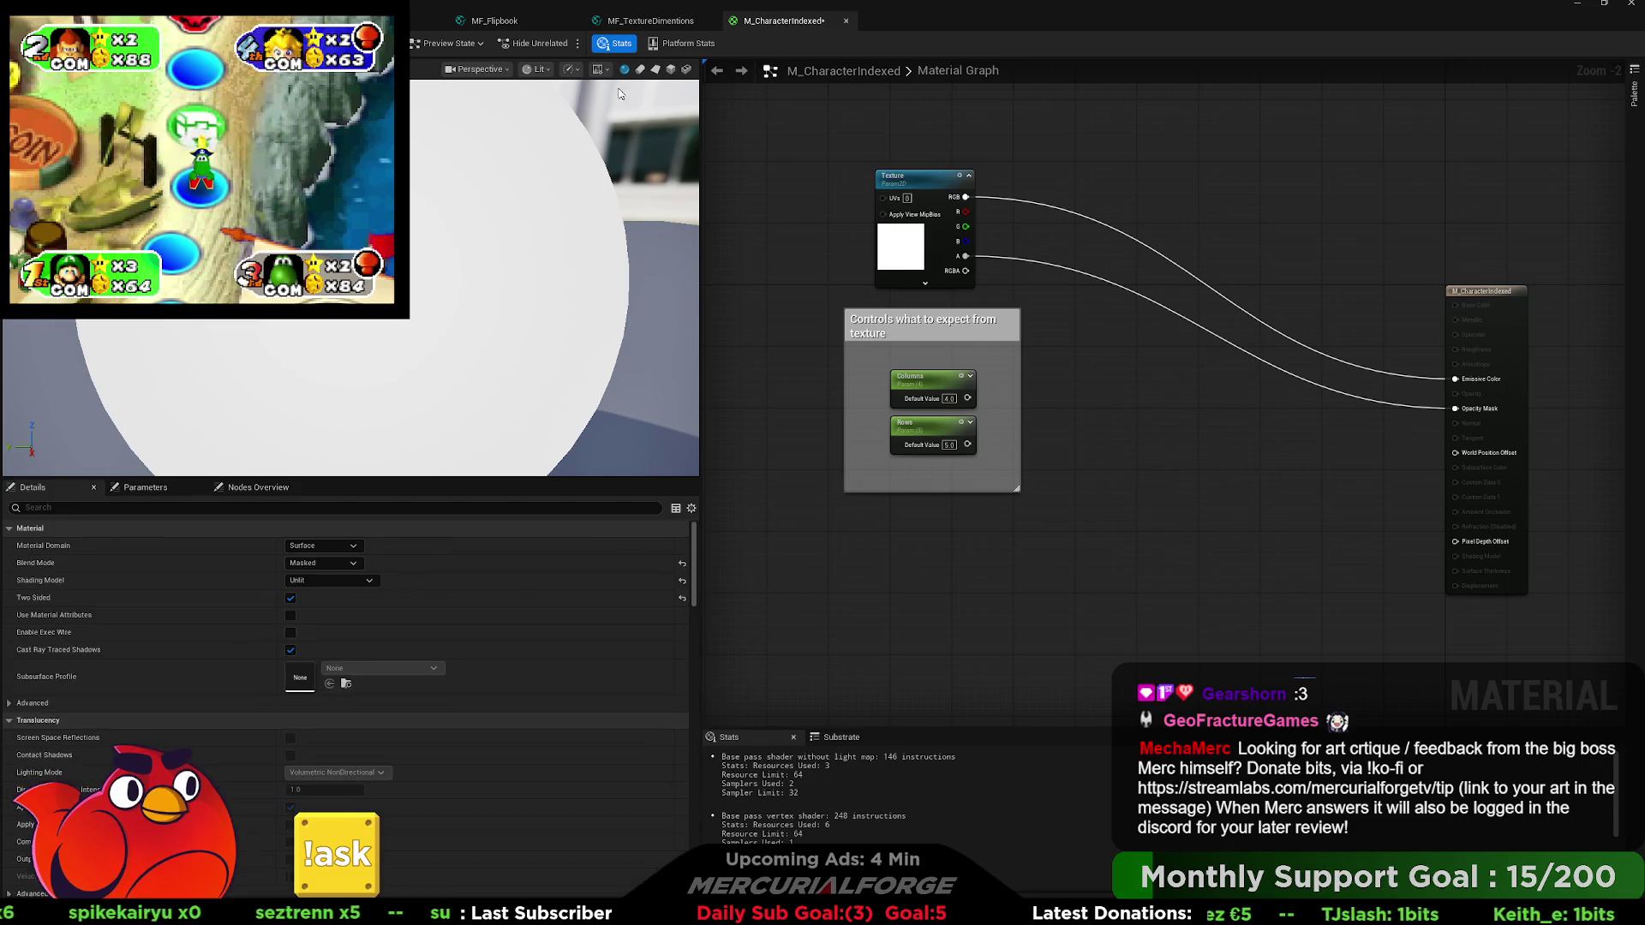
{"action": "left_click", "coordinate": [495, 21]}
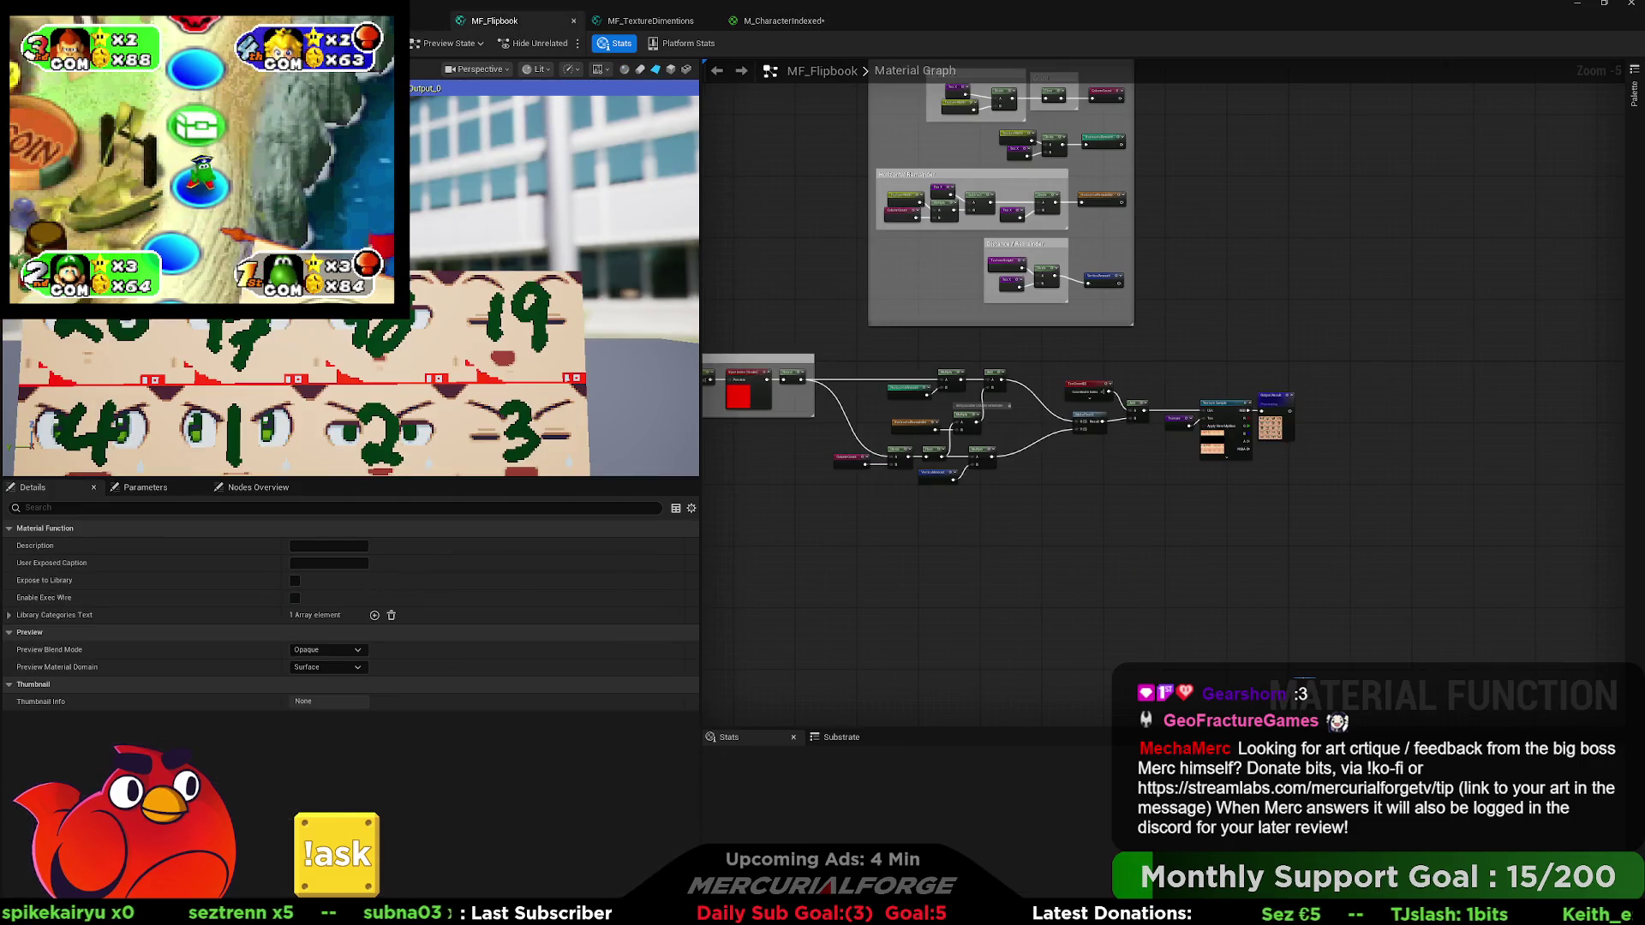
Enable Expose to Library on MF_Flipbook, then cut its asset name in Base/MaterialFunctions down to 'MF_'.
{"action": "left_click", "coordinate": [468, 25]}
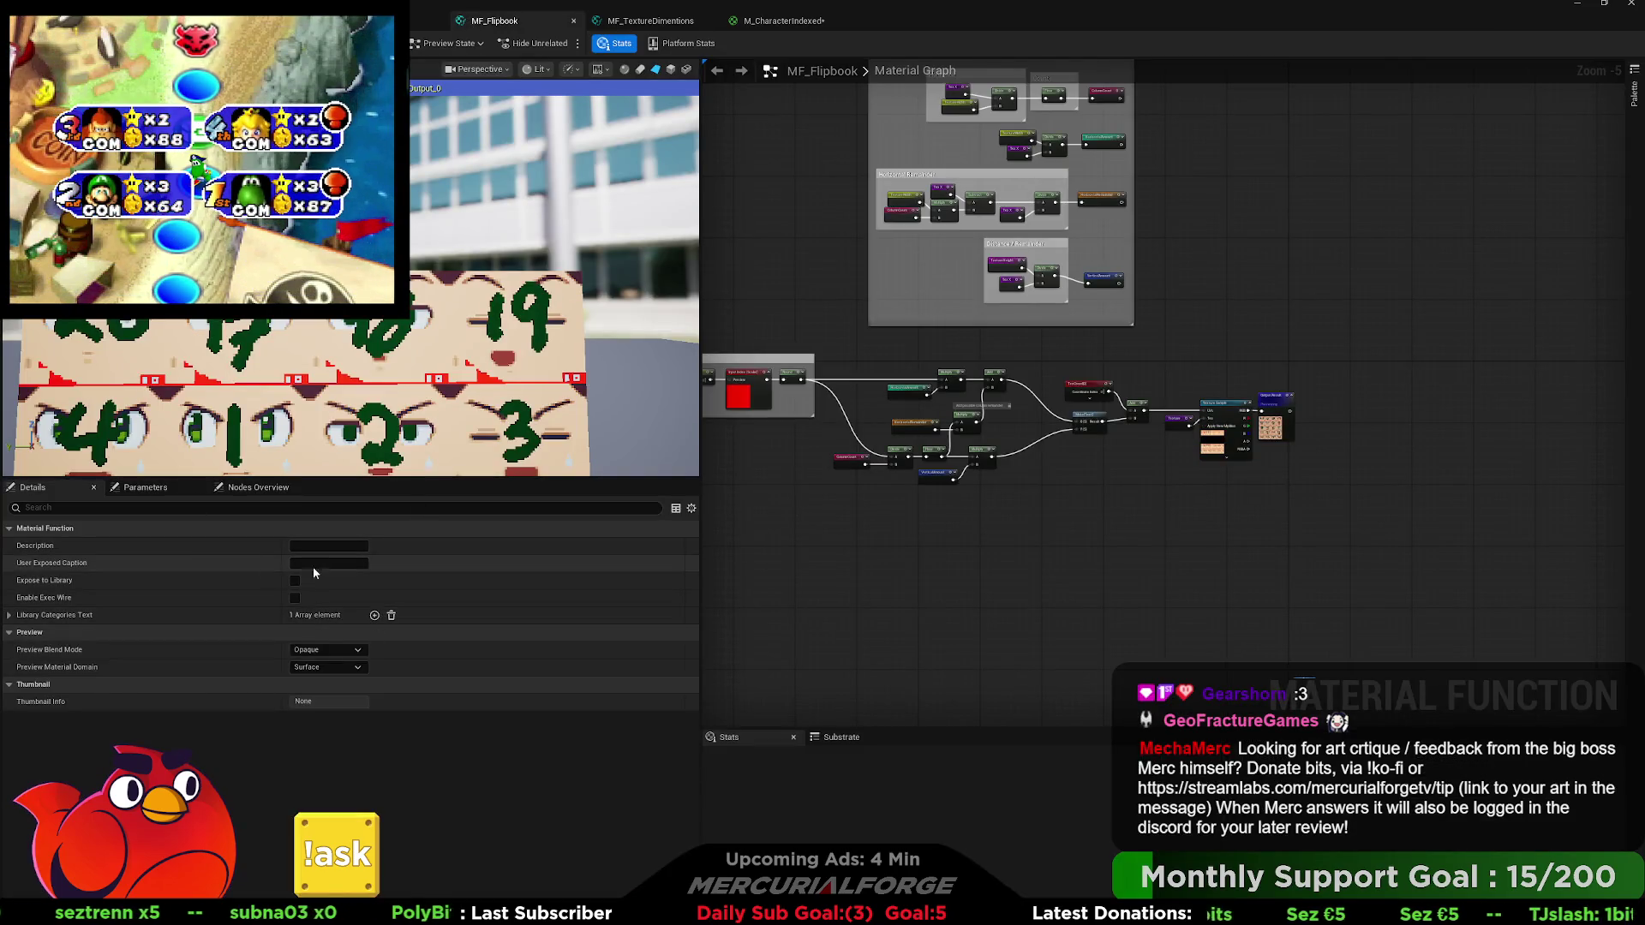
{"action": "left_click", "coordinate": [295, 582]}
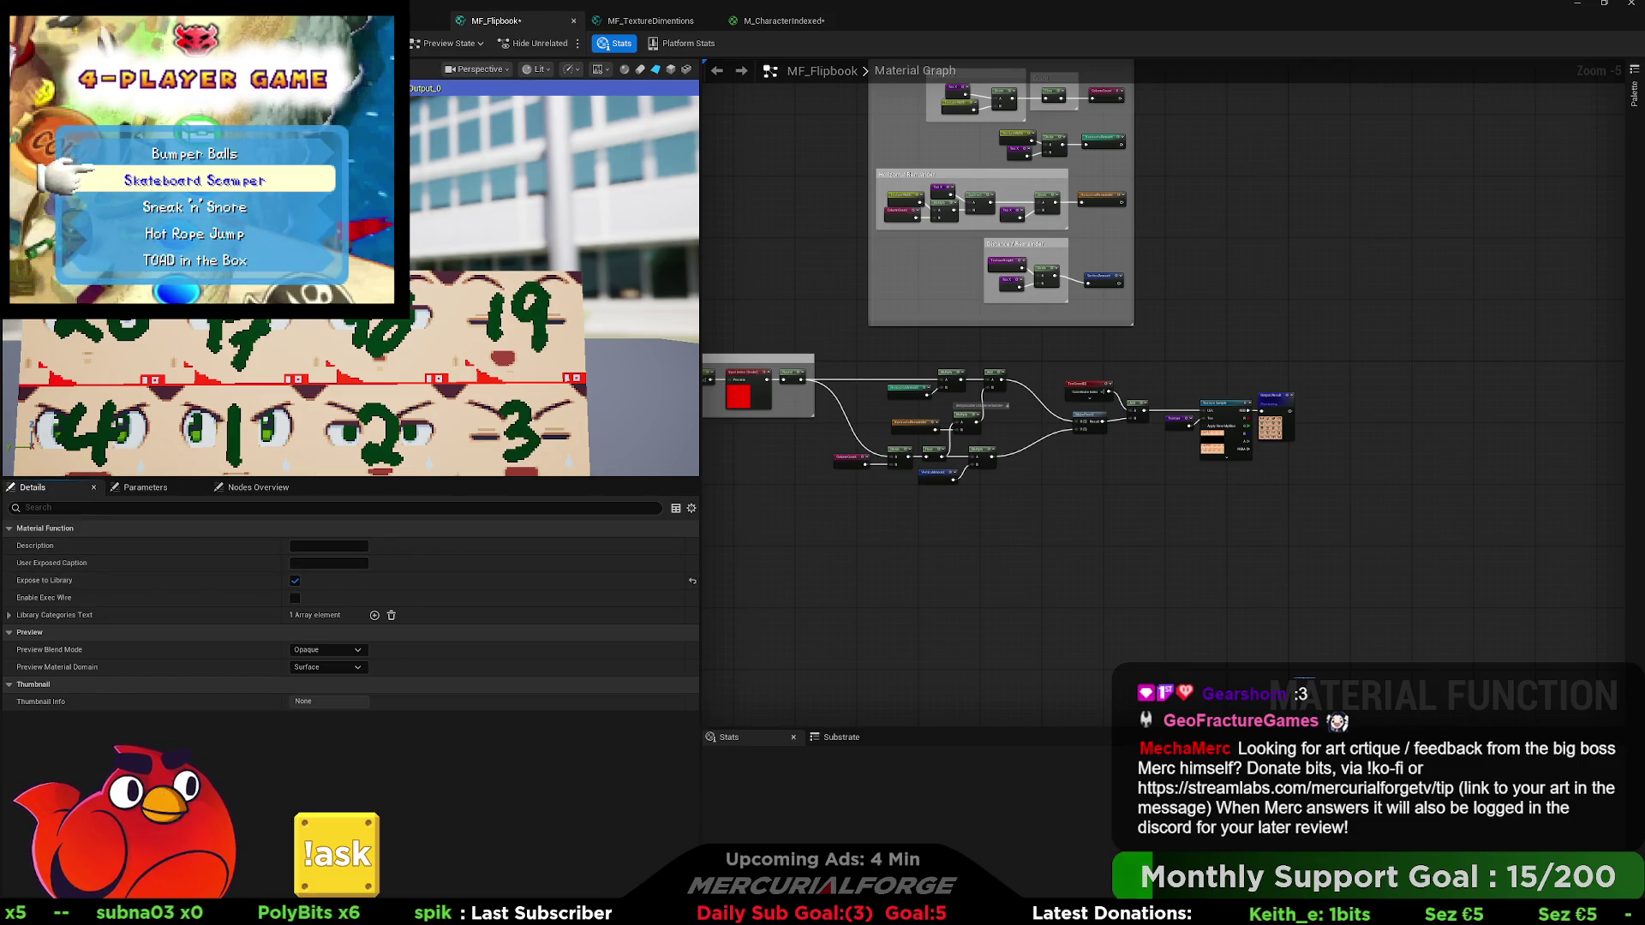
{"action": "key", "text": "ctrl+space"}
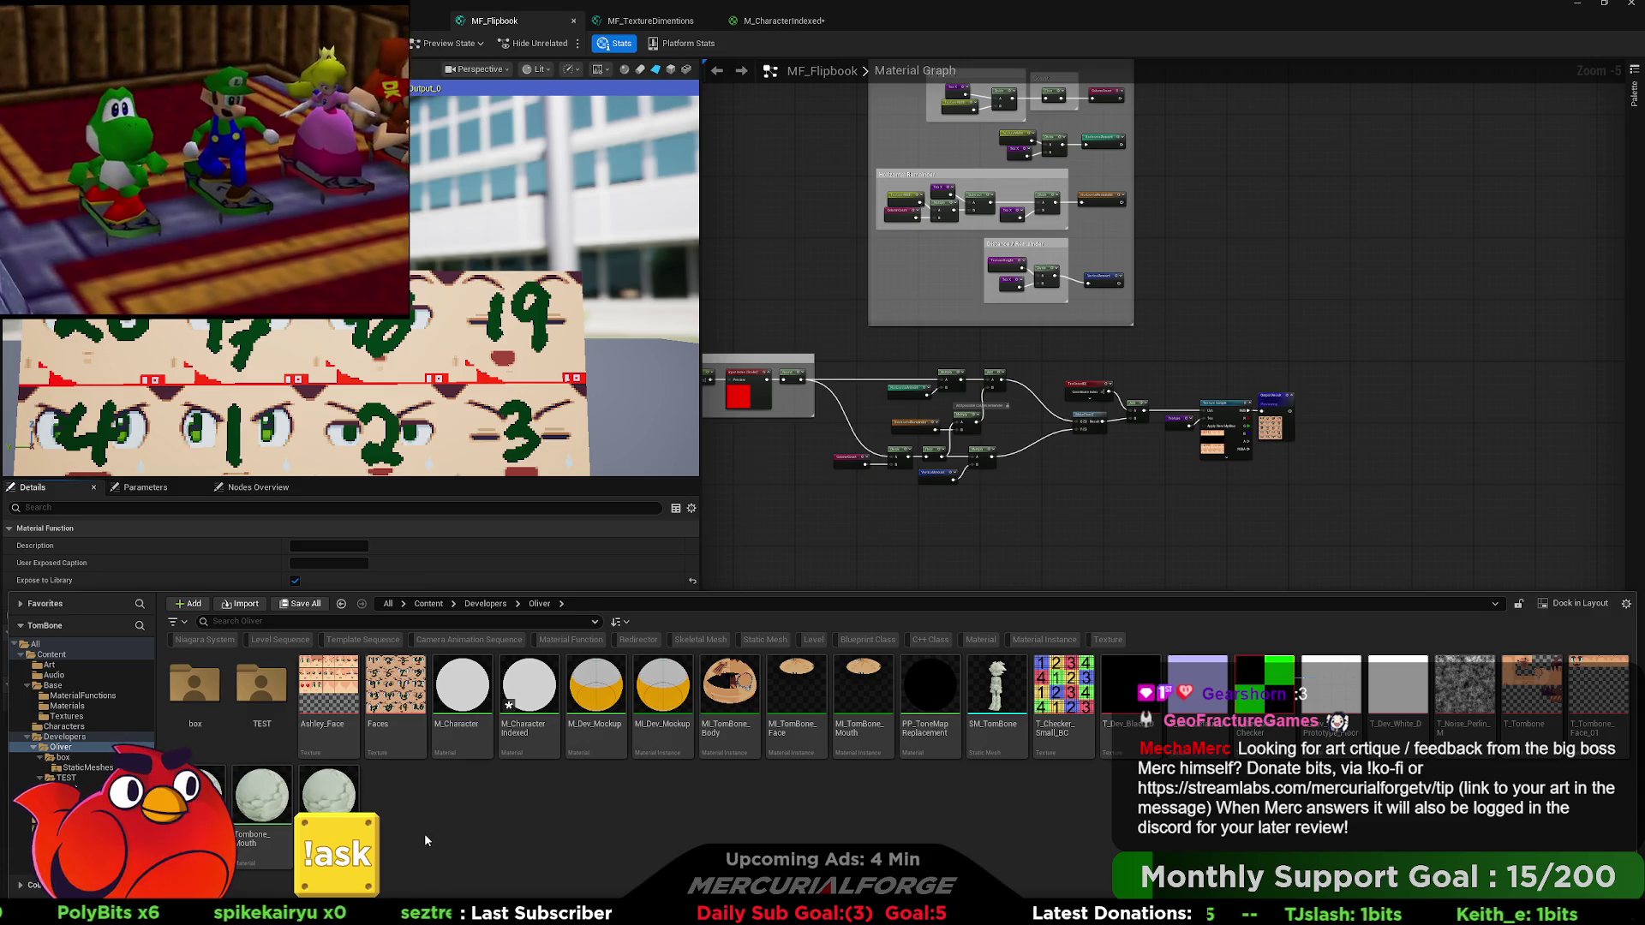
{"action": "left_click", "coordinate": [82, 696]}
{"action": "left_click", "coordinate": [313, 722]}
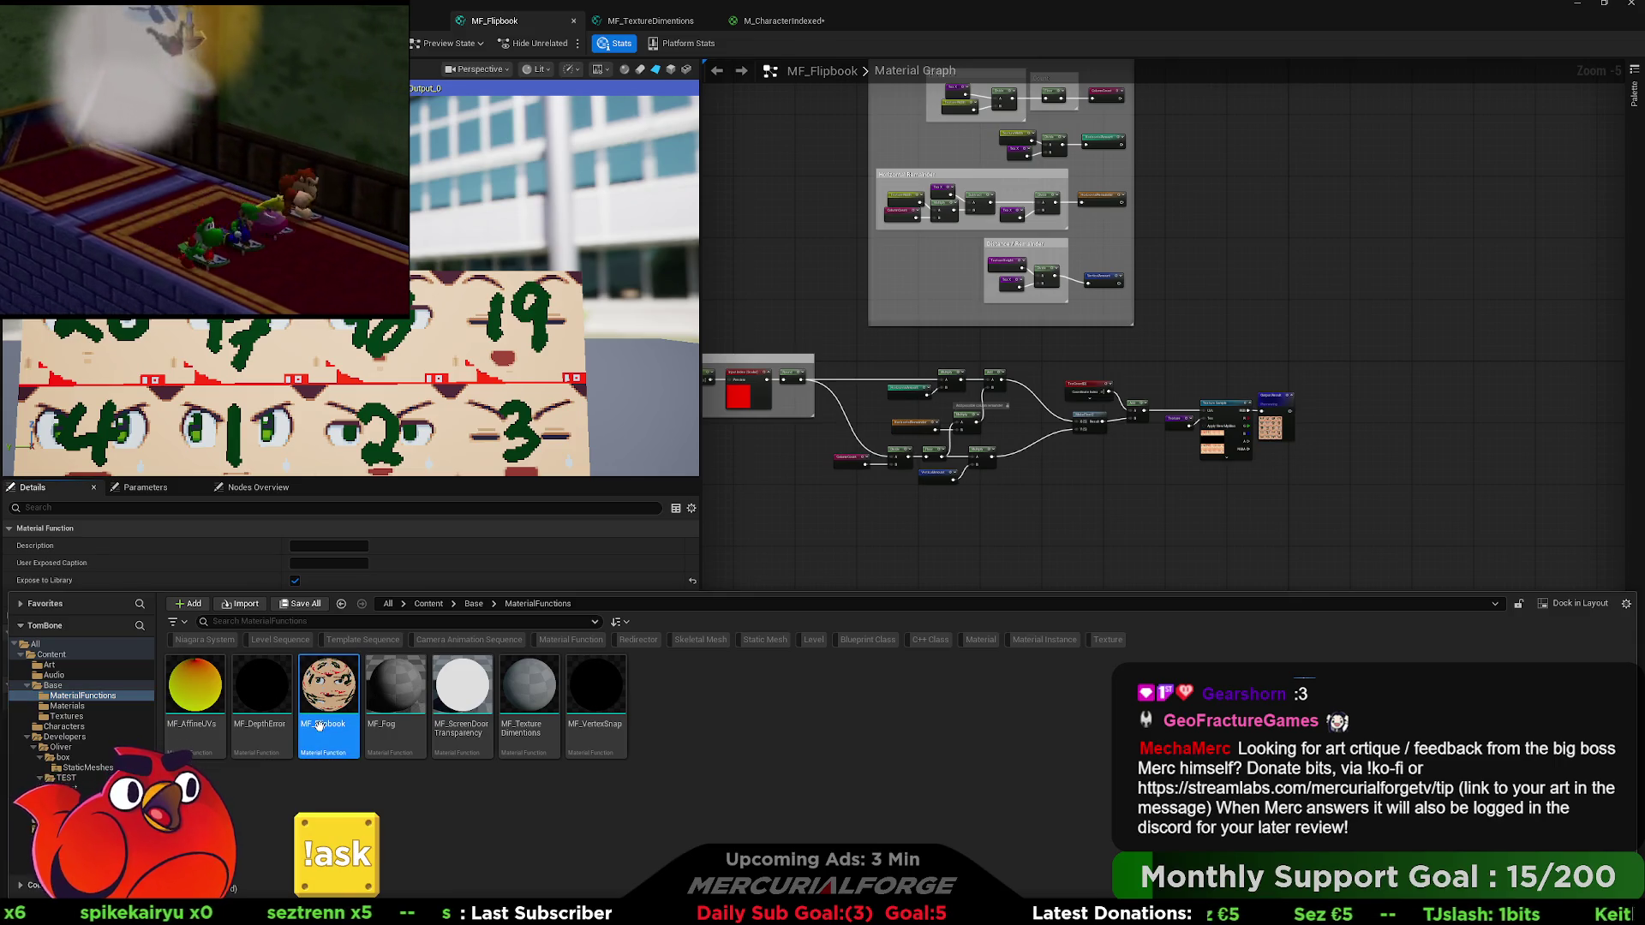
{"action": "left_click", "coordinate": [320, 725]}
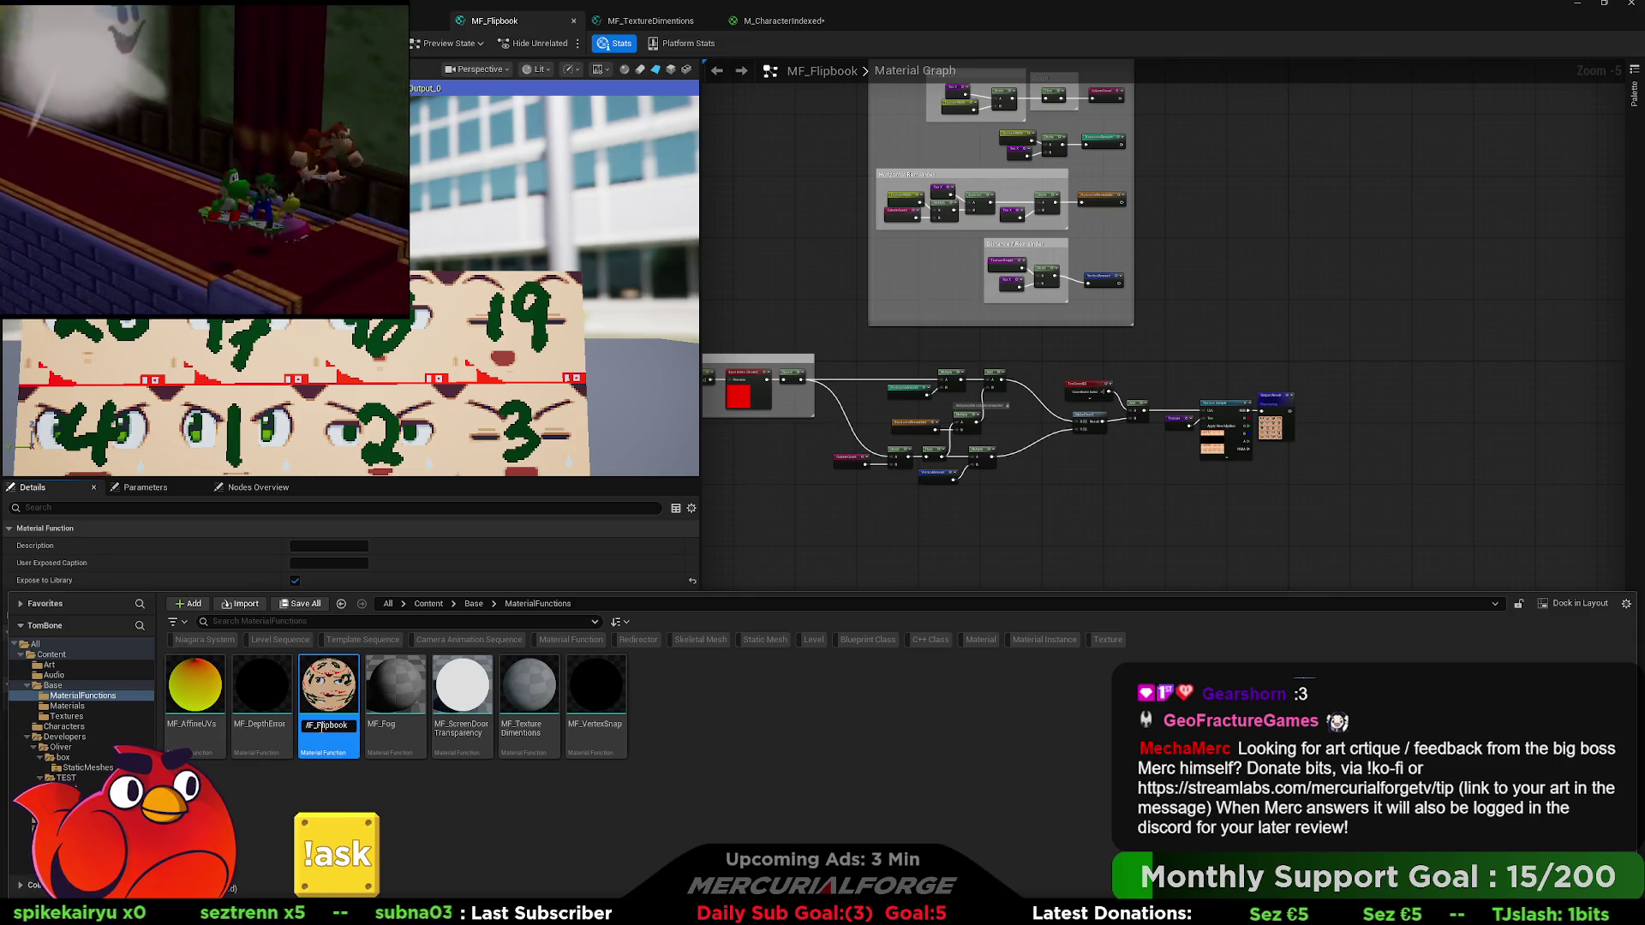
{"action": "type", "text": "MF_T"}
{"action": "key", "text": "BackSpace"}
{"action": "key", "text": "BackSpace"}
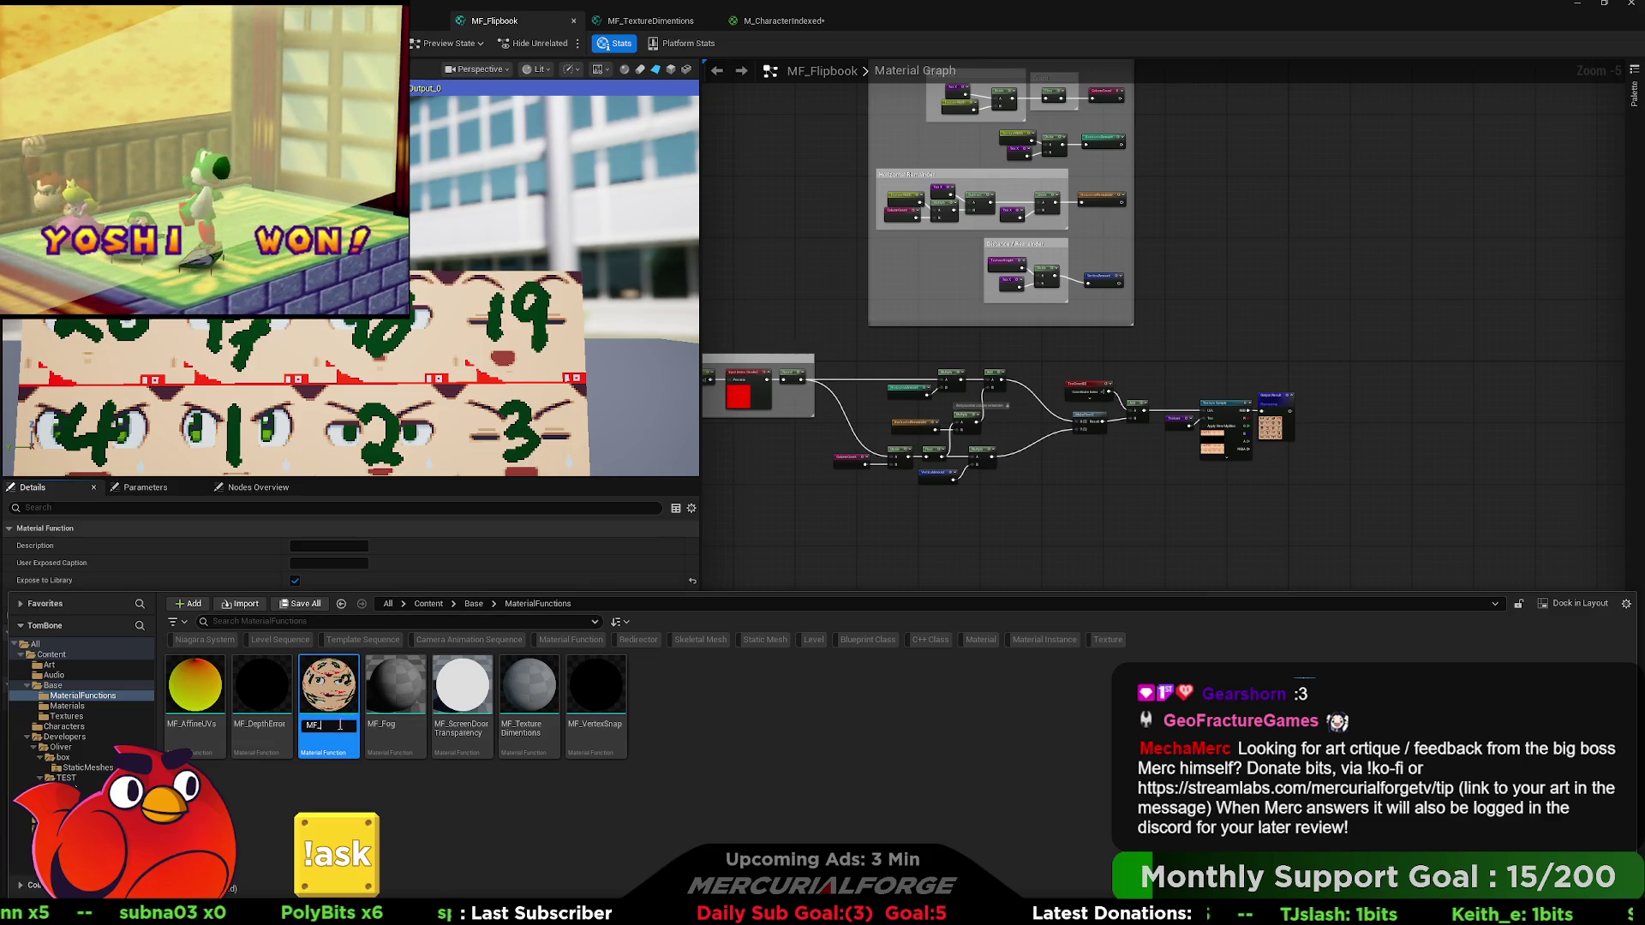
{"action": "key", "text": "Return"}
Rename the function asset to MF_IndexPicker, then to MF_TileIndex.
{"action": "left_click", "coordinate": [217, 731]}
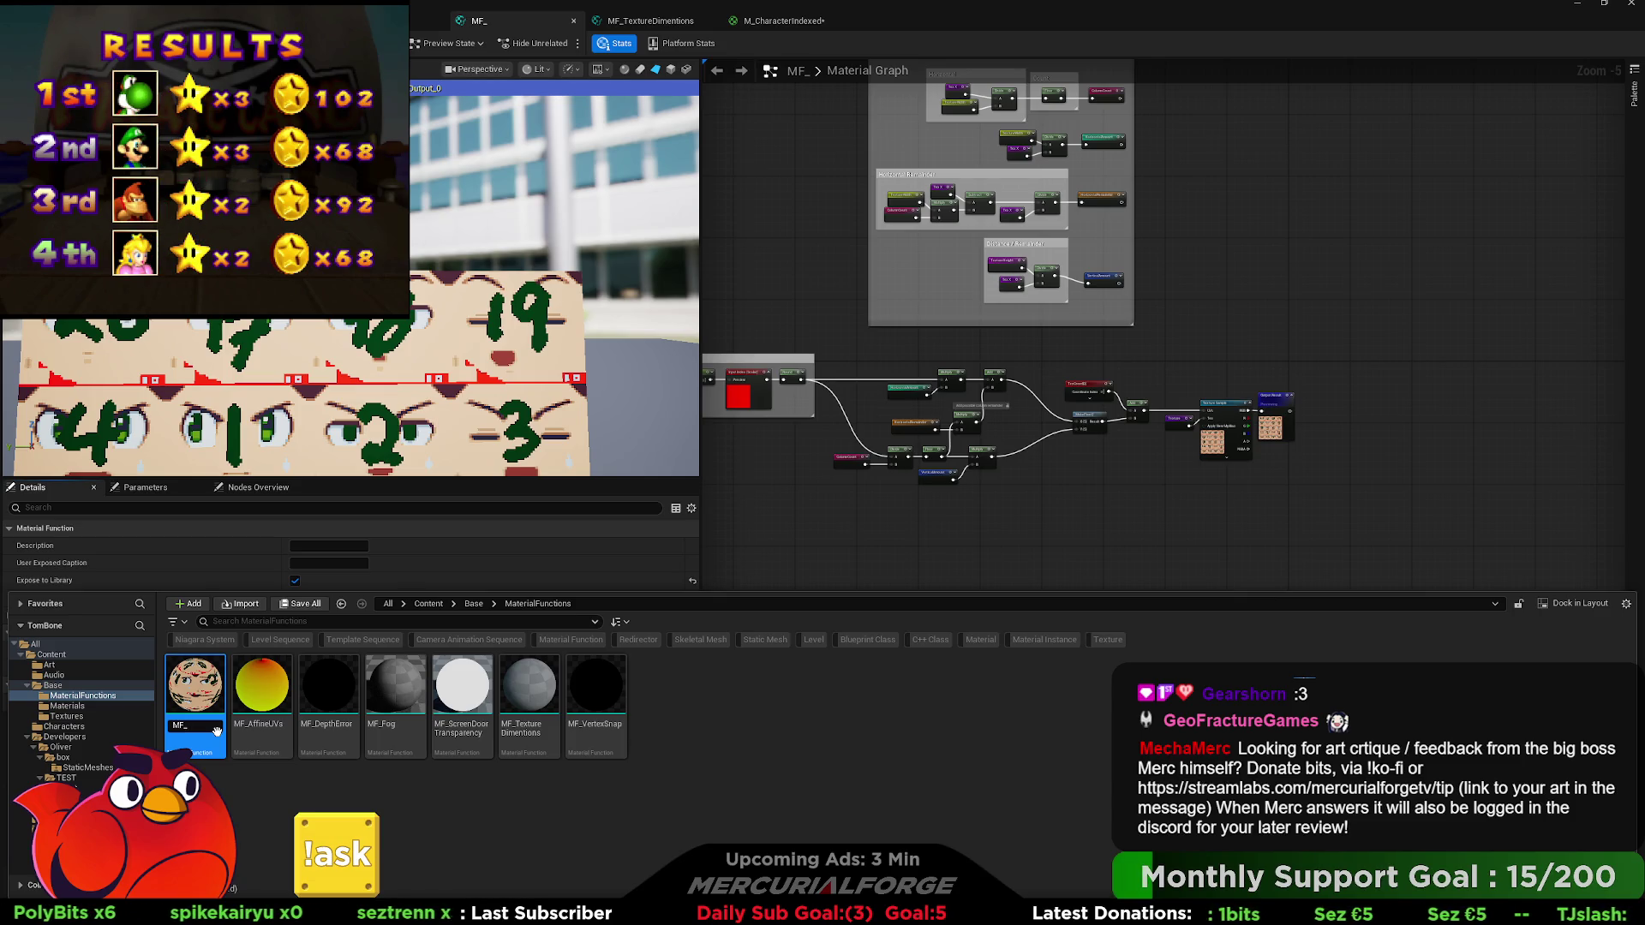
{"action": "type", "text": "Idex"}
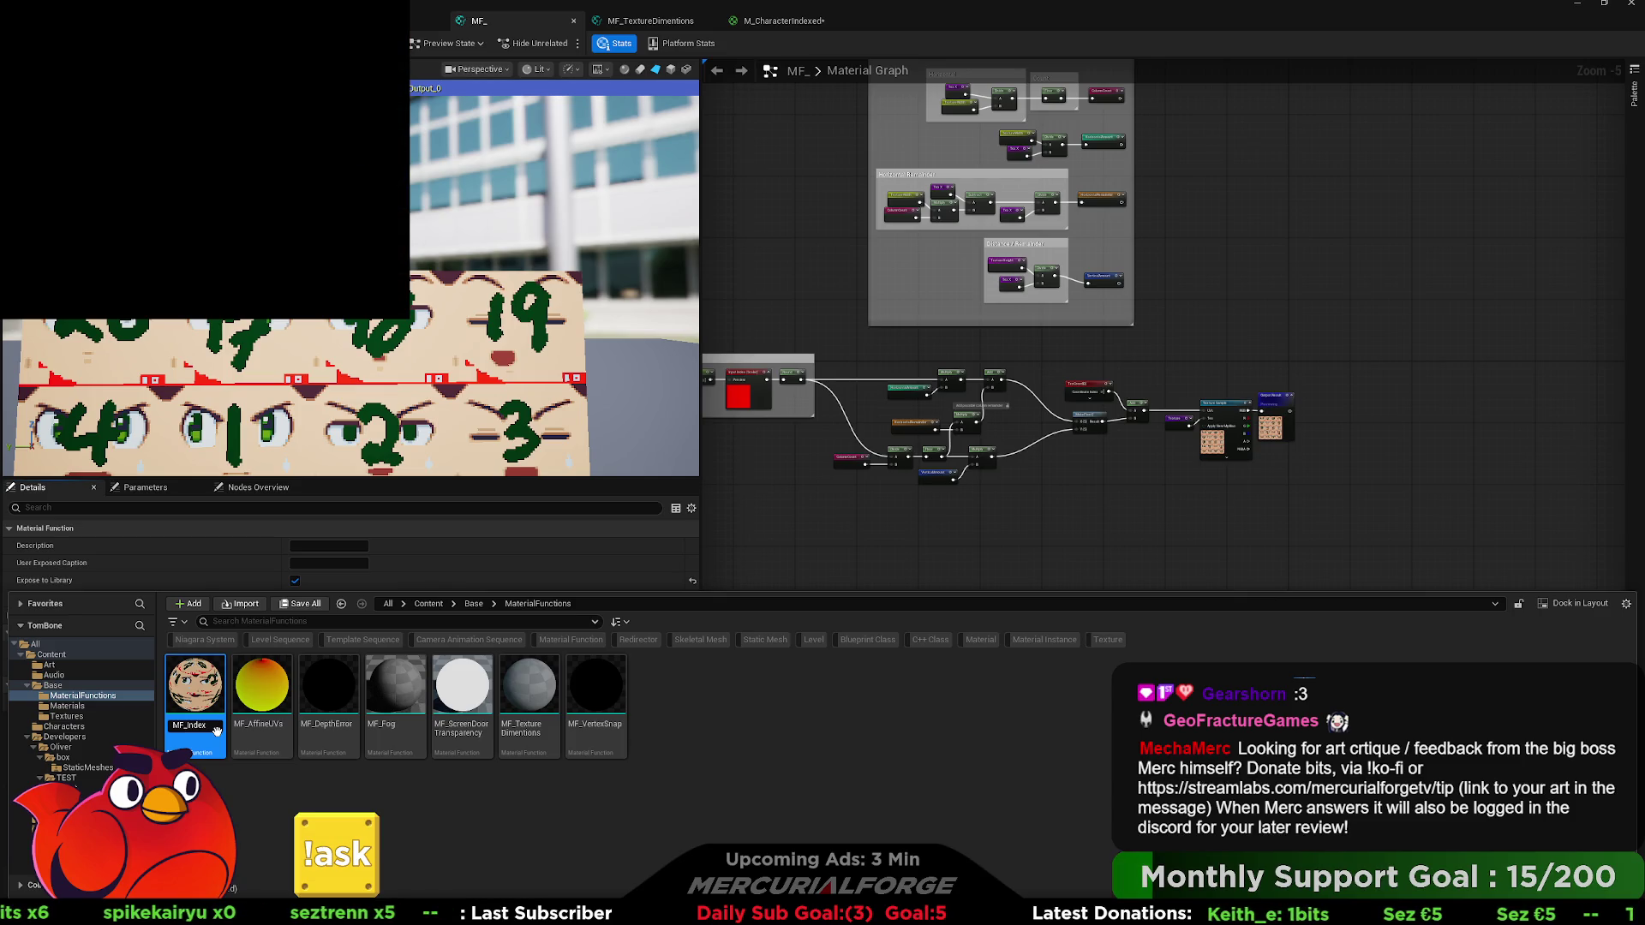
{"action": "type", "text": "Pl"}
{"action": "type", "text": "cker"}
{"action": "key", "text": "Return"}
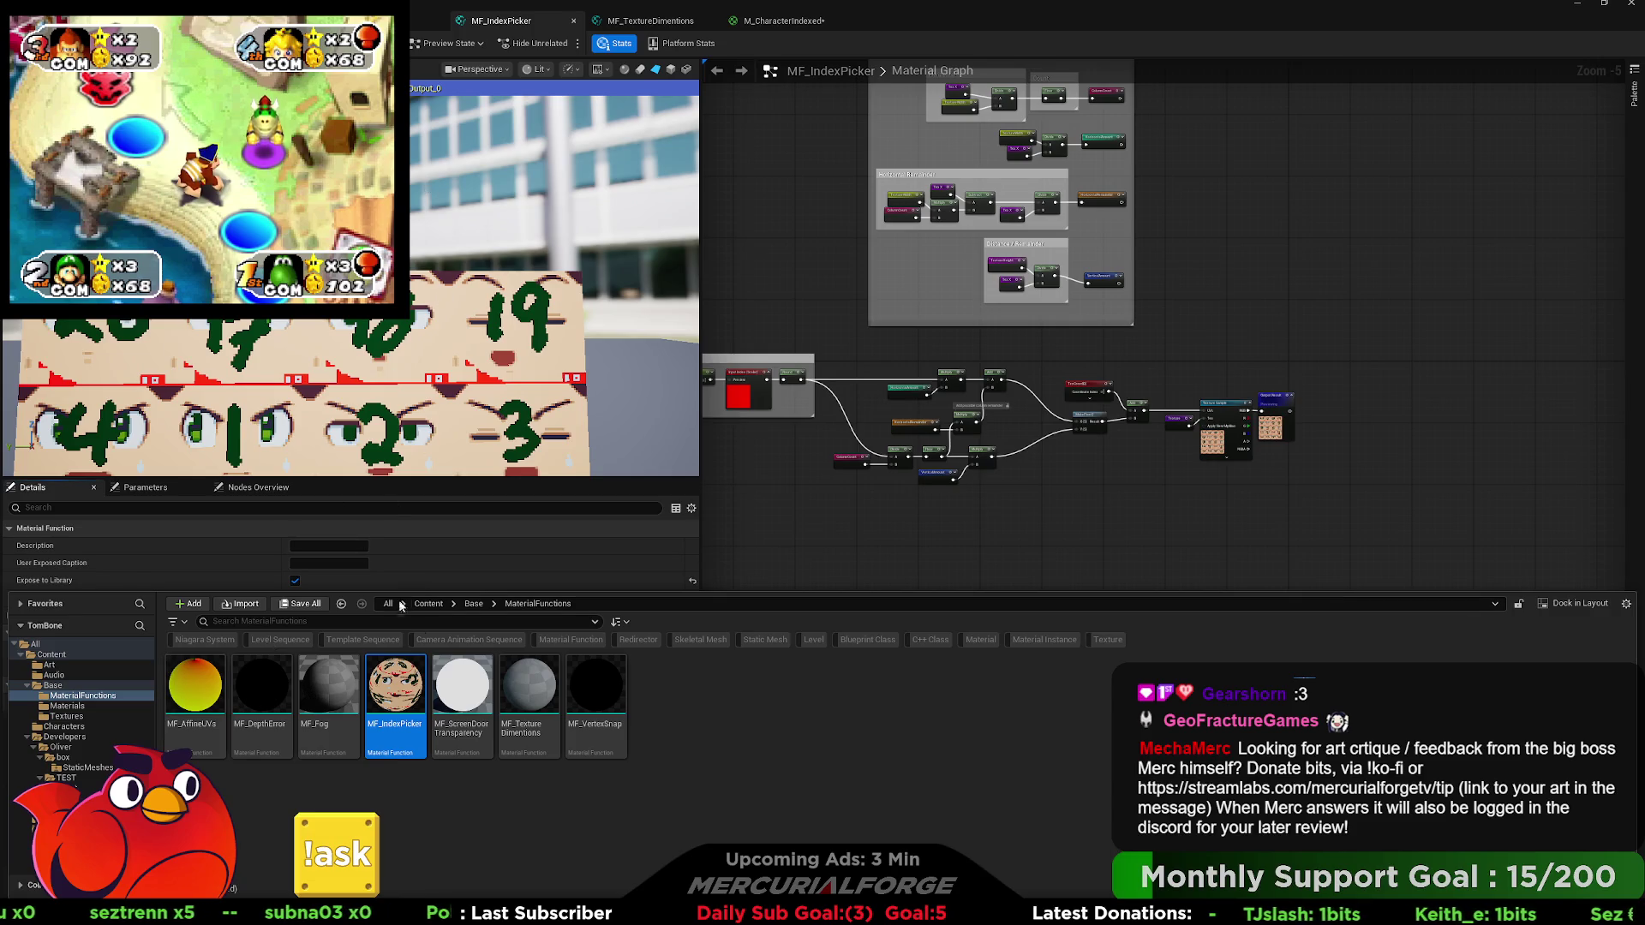
{"action": "key", "text": "F2"}
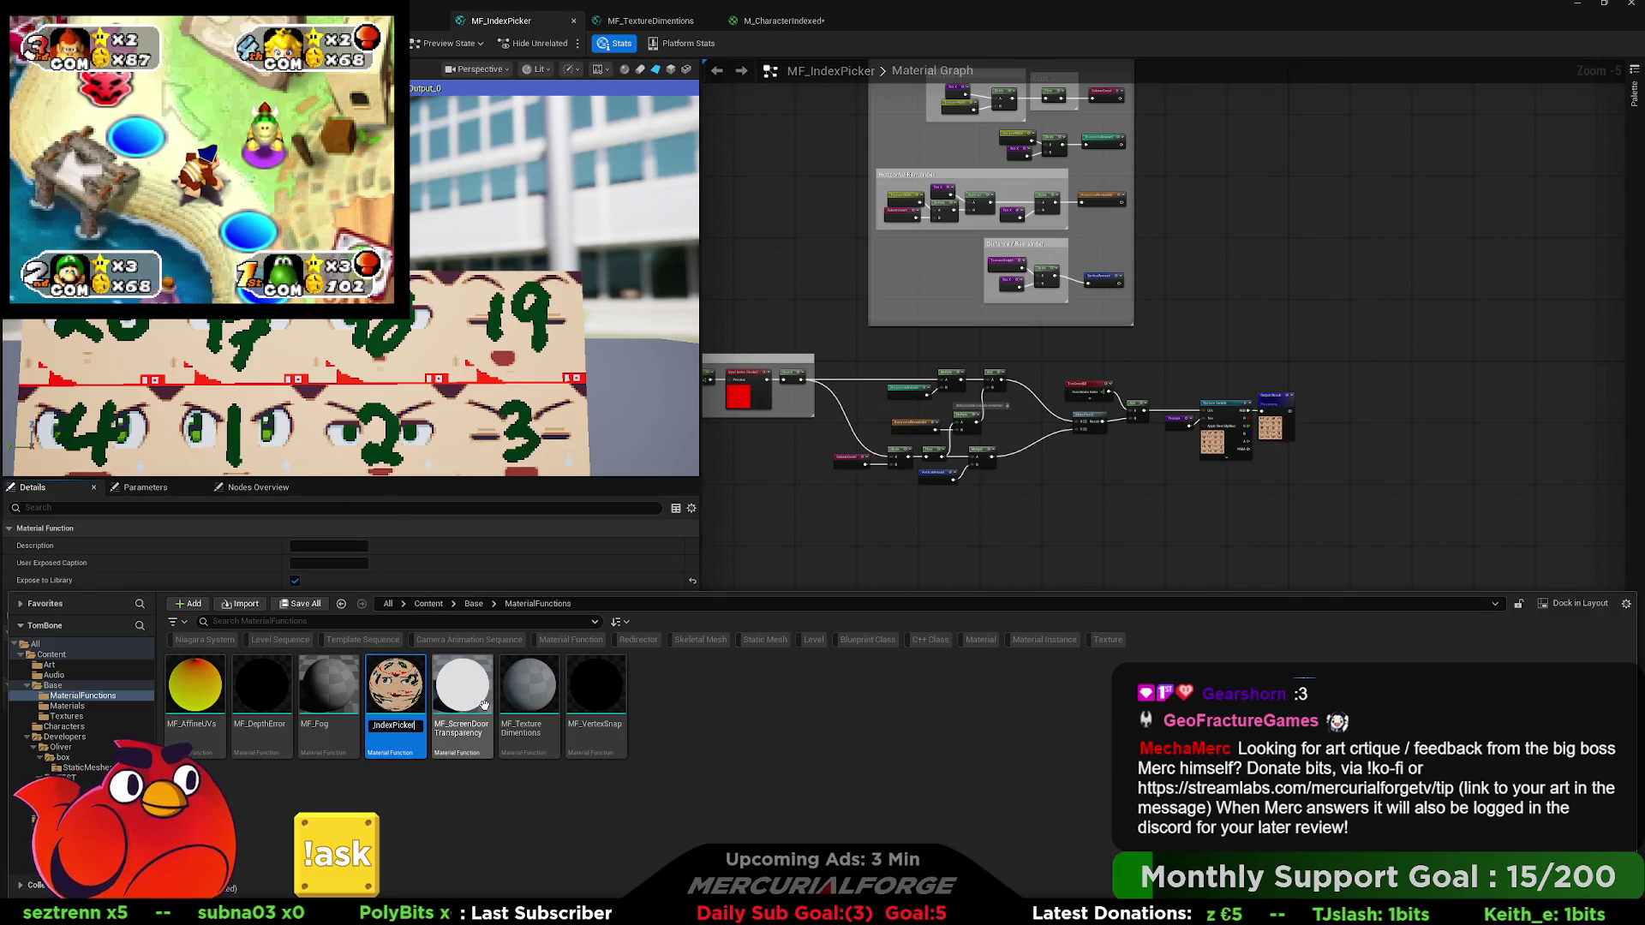
{"action": "key", "text": "BackSpace"}
{"action": "key", "text": "BackSpace"}
{"action": "key", "text": "BackSpace"}
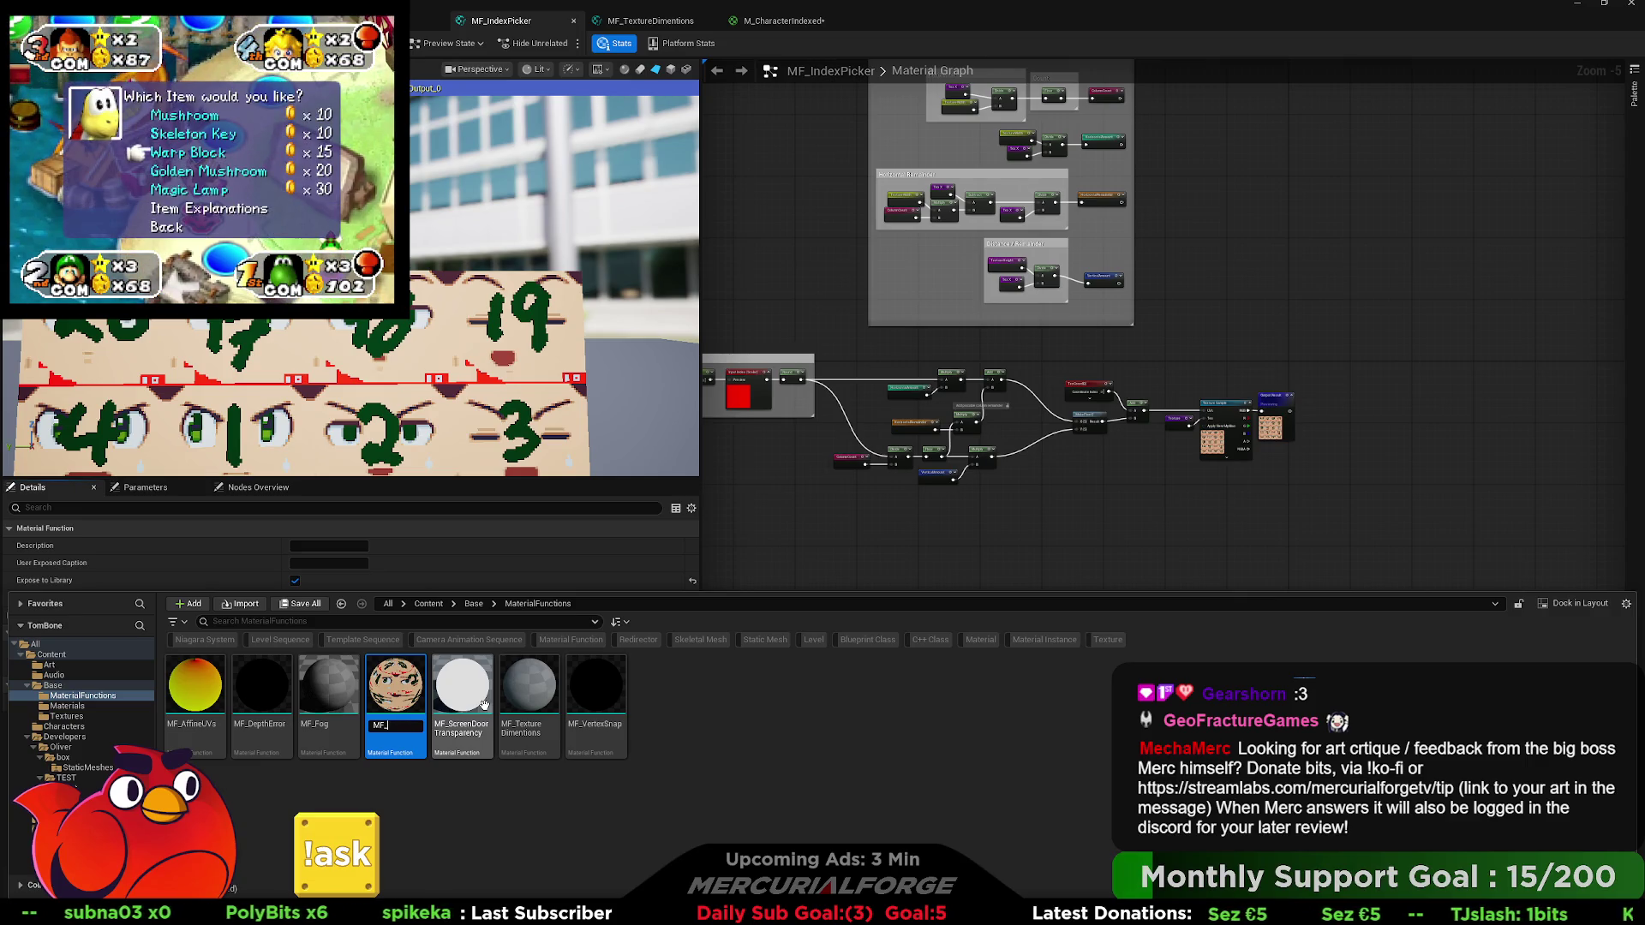
{"action": "type", "text": "MF_Tile"}
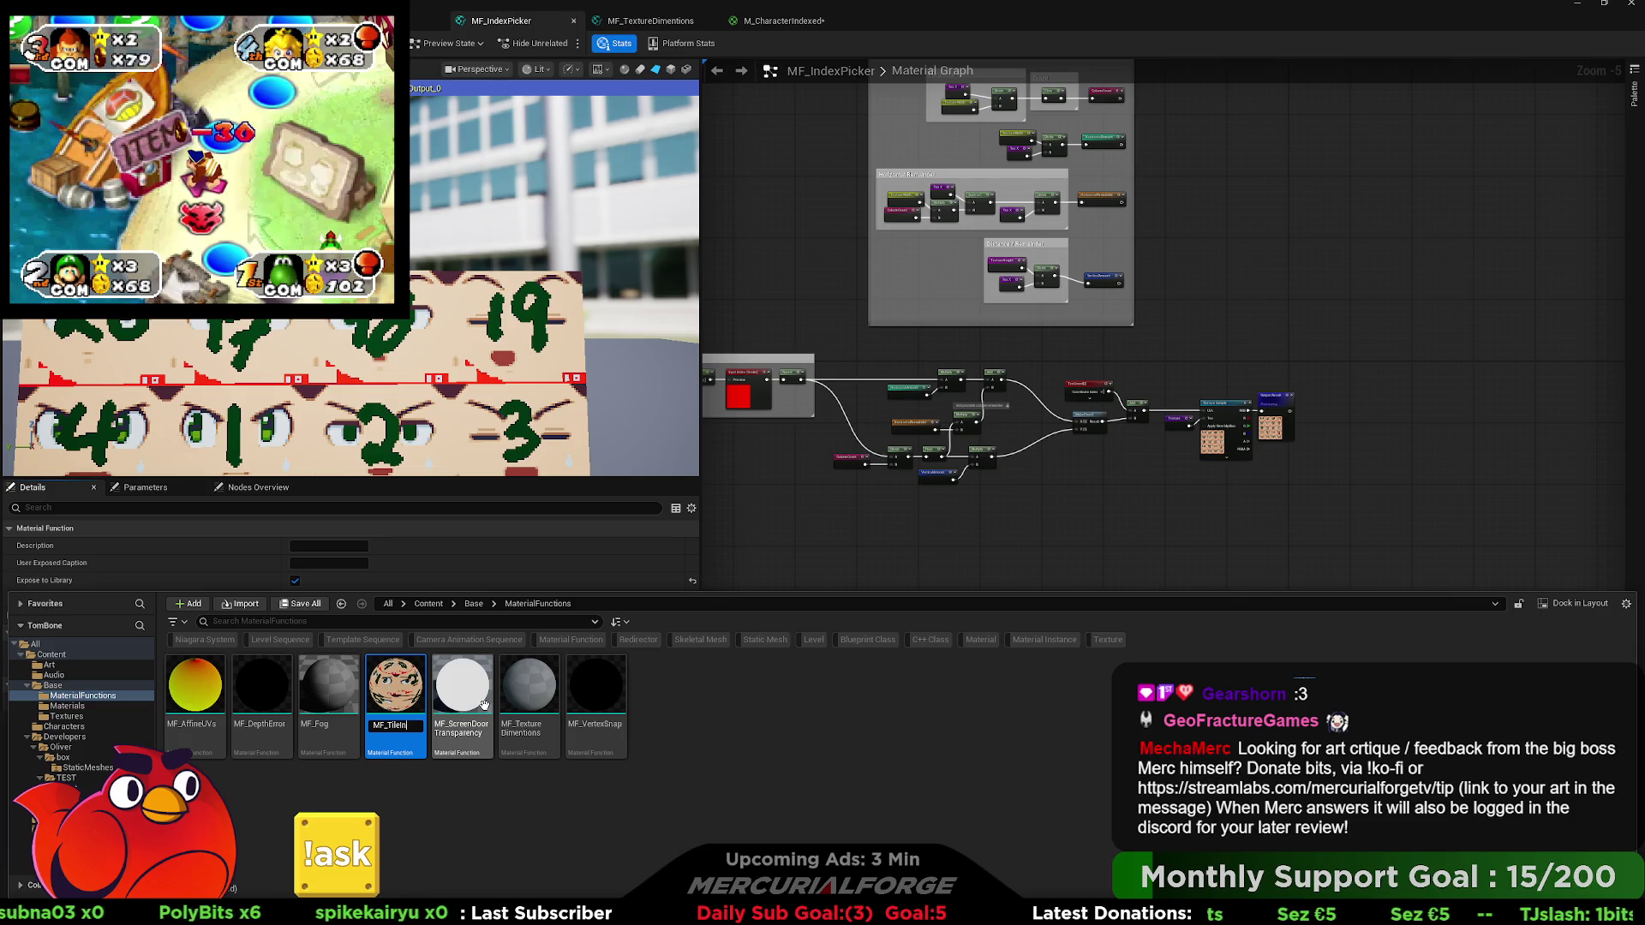
{"action": "type", "text": "Index"}
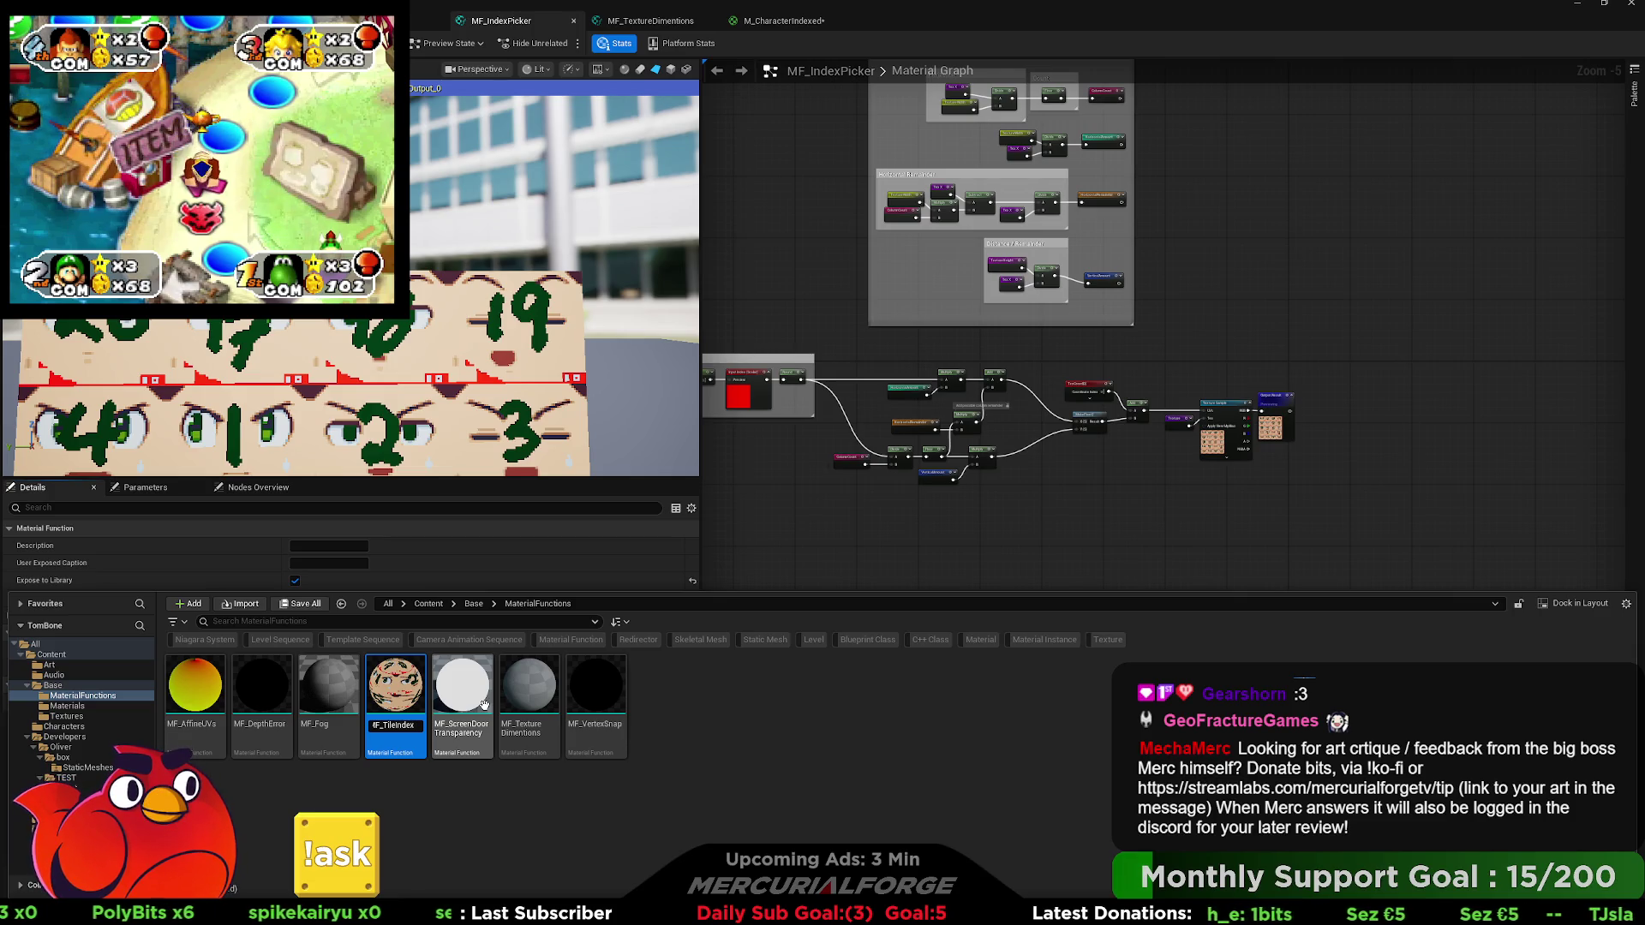
{"action": "key", "text": "Return"}
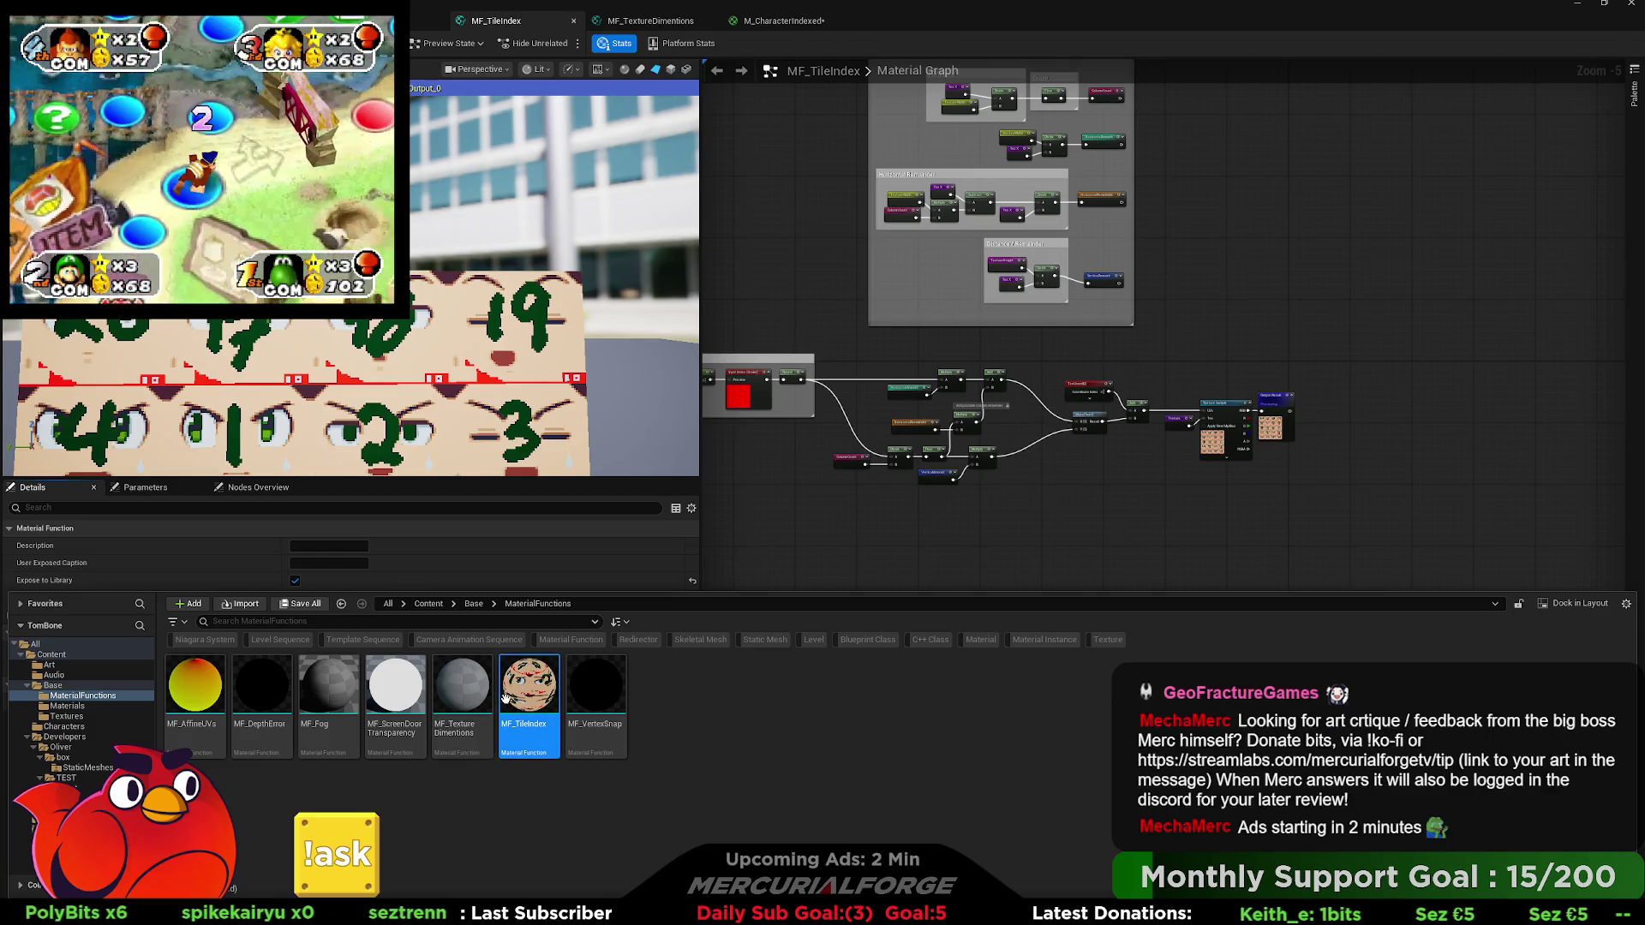
Rename it to IndexByTile, then add the prefix for the final name MF_IndexByTile.
{"action": "key", "text": "F2"}
{"action": "key", "text": "BackSpace"}
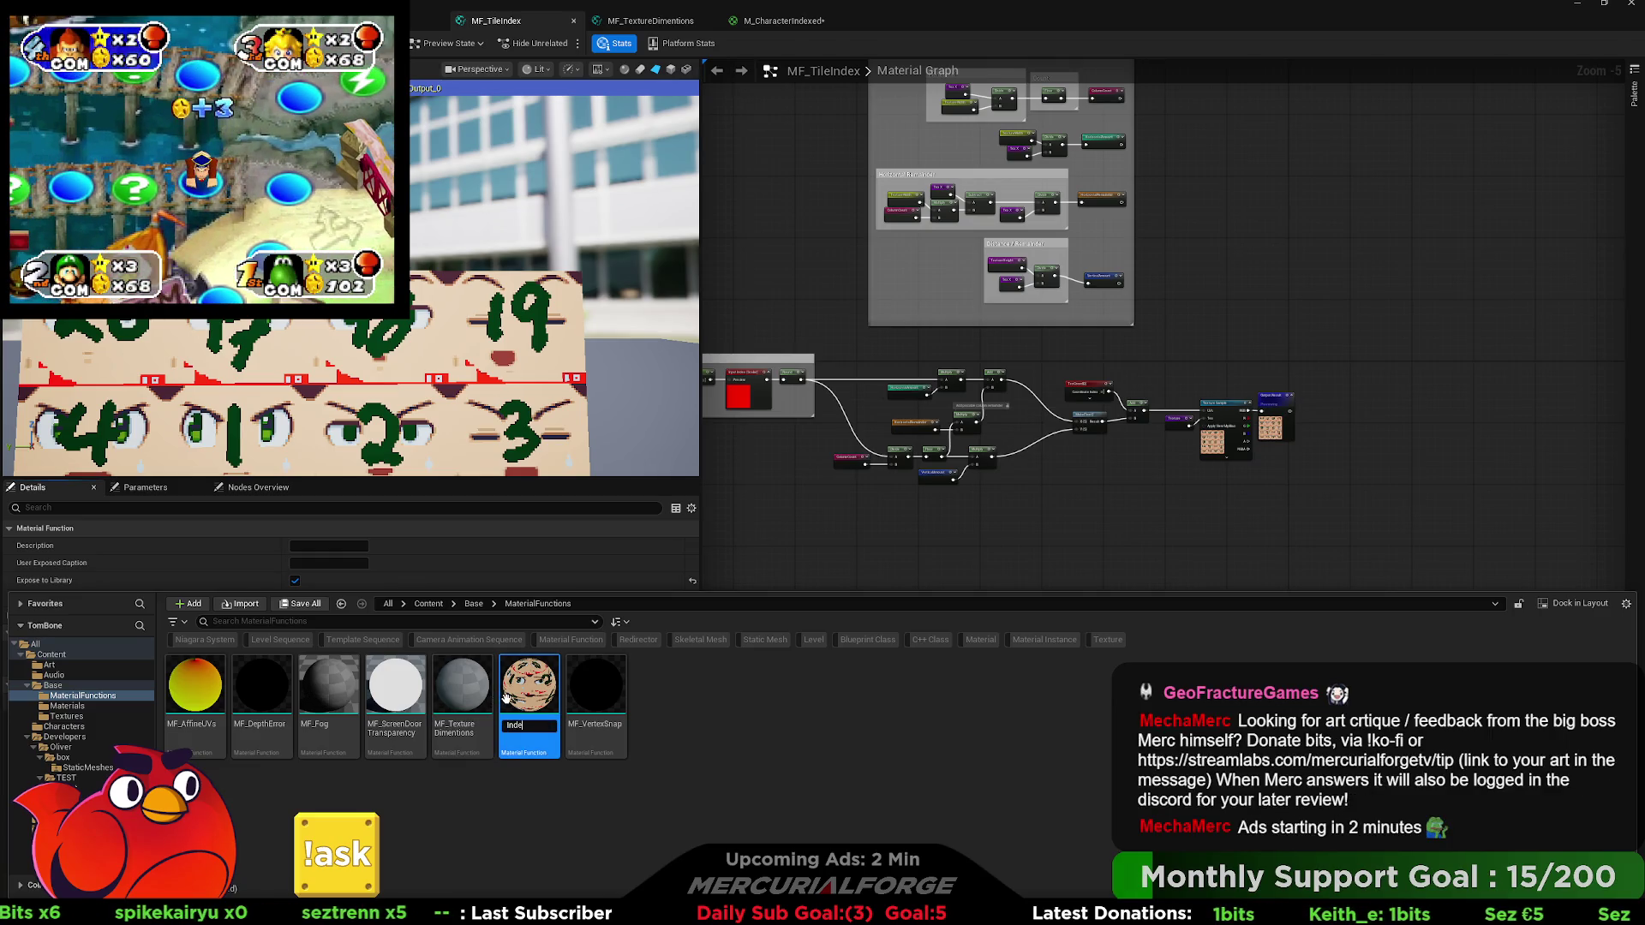
{"action": "type", "text": "xByTile"}
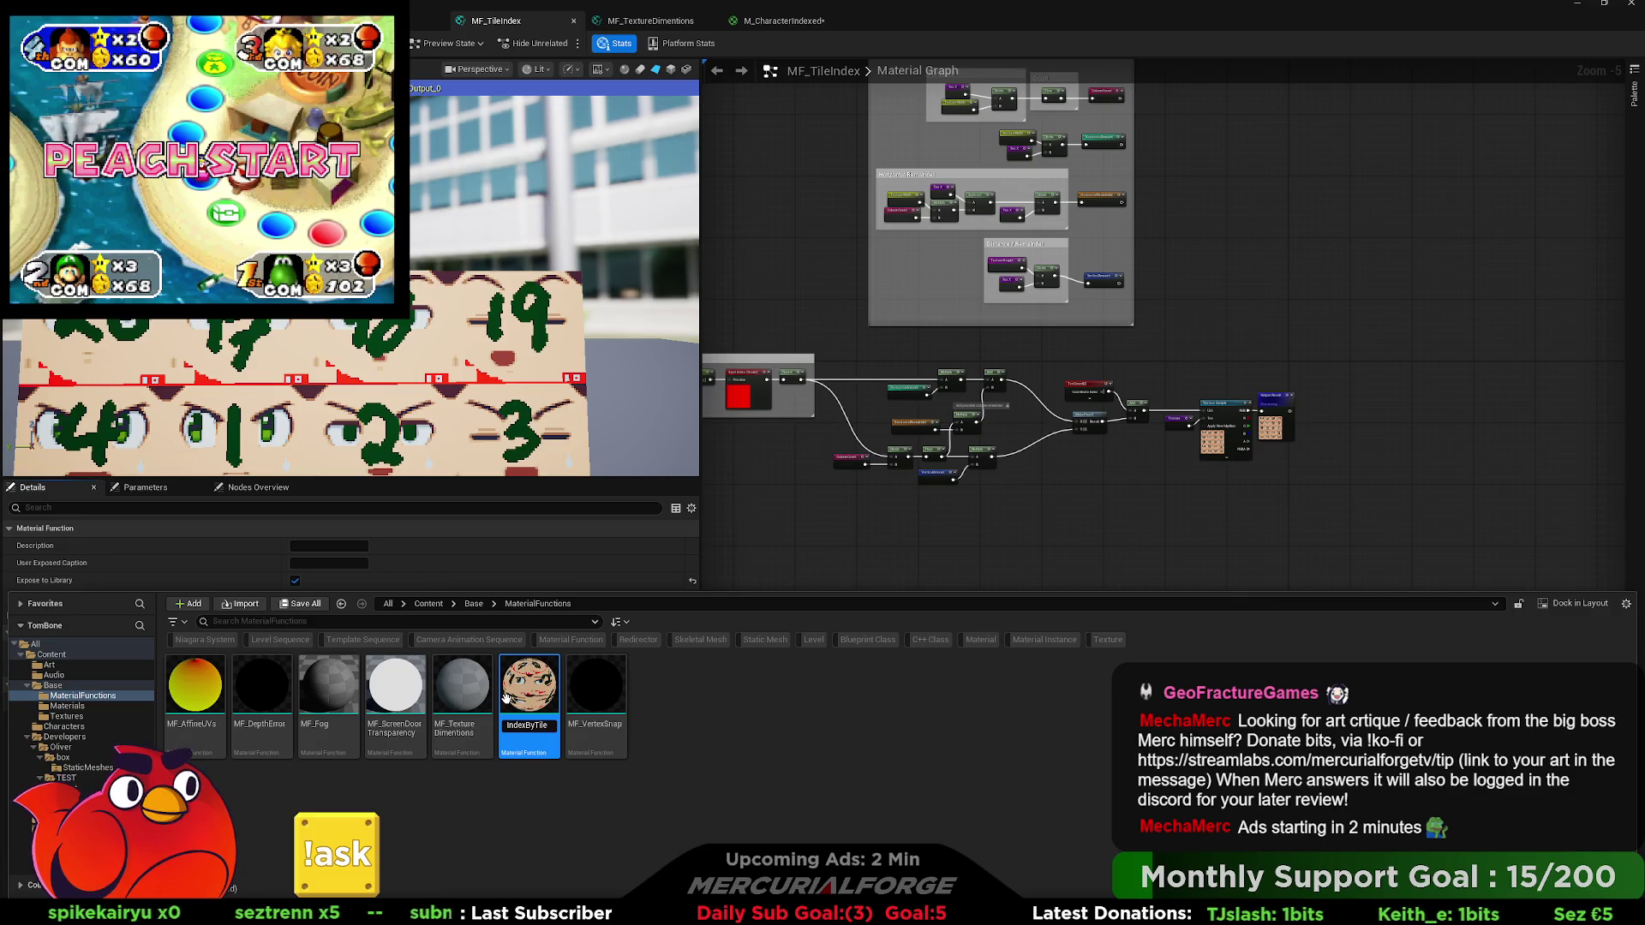
{"action": "key", "text": "Return"}
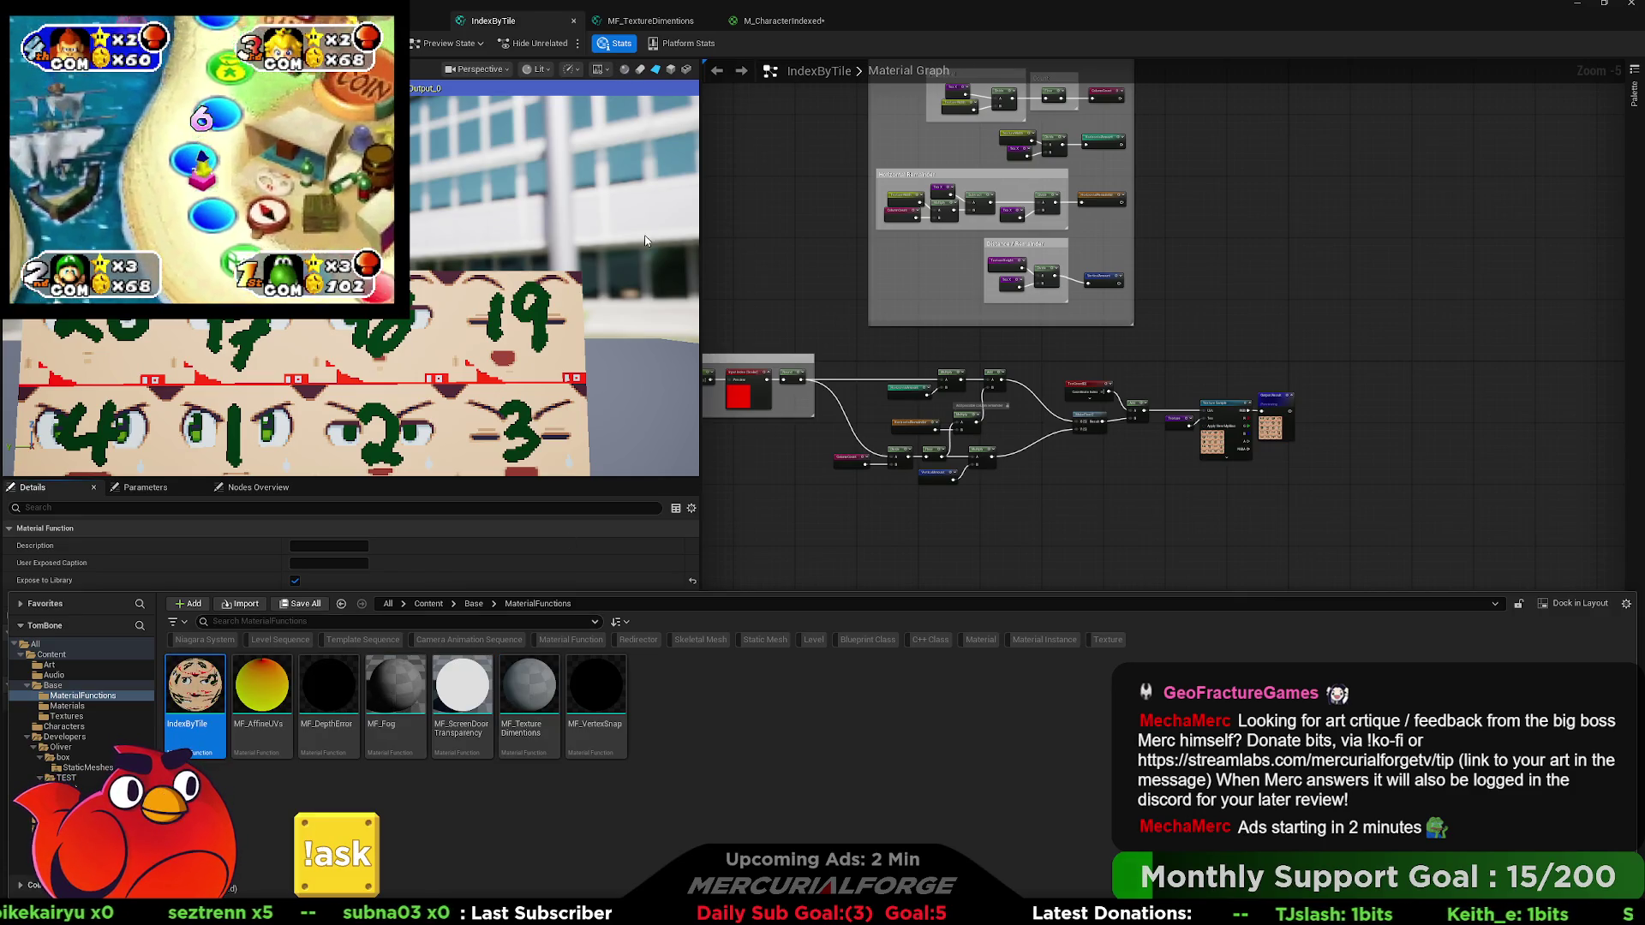
{"action": "key", "text": "F2"}
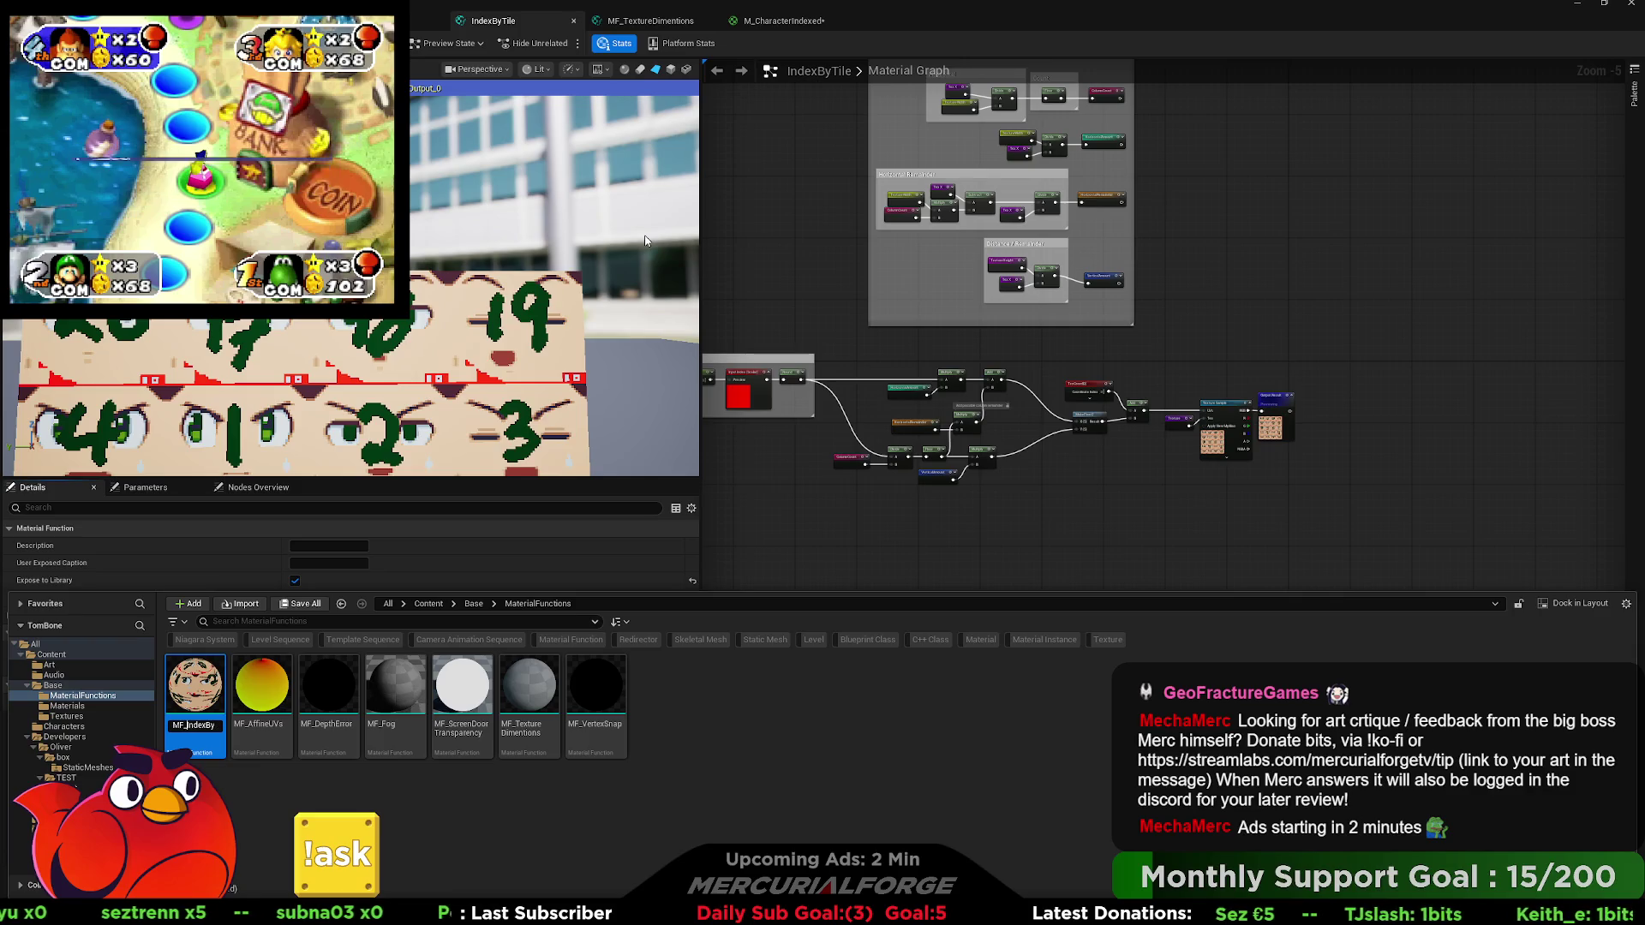
{"action": "key", "text": "Return"}
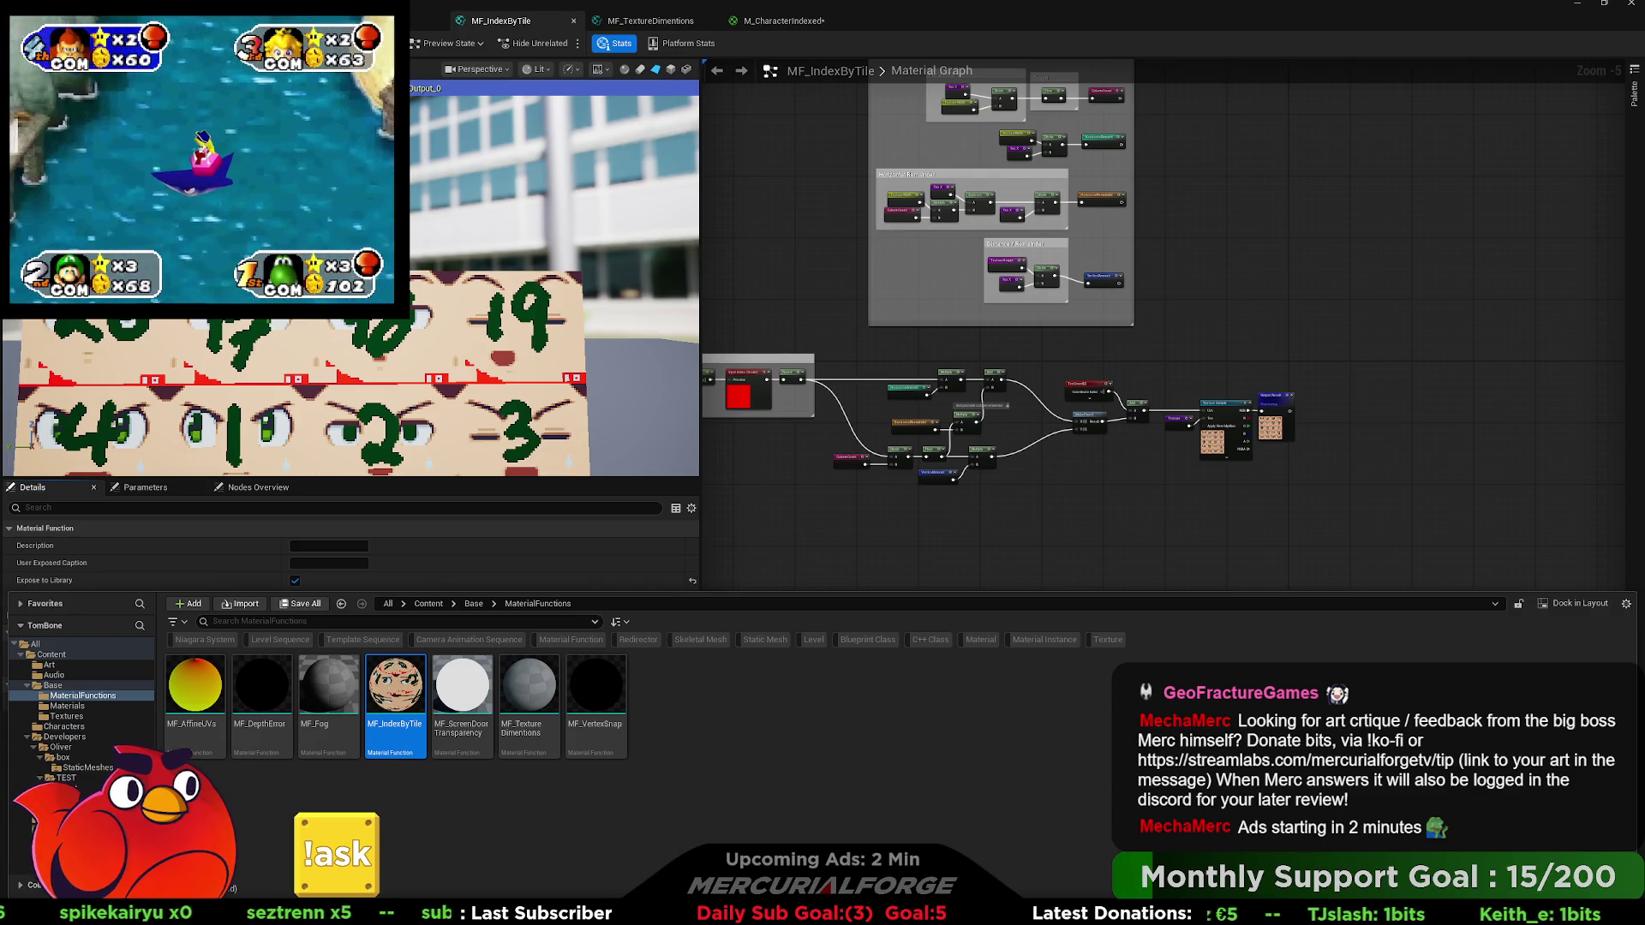
Close the Content Drawer and recentre the MF_IndexByTile function graph.
{"action": "left_click", "coordinate": [1257, 235]}
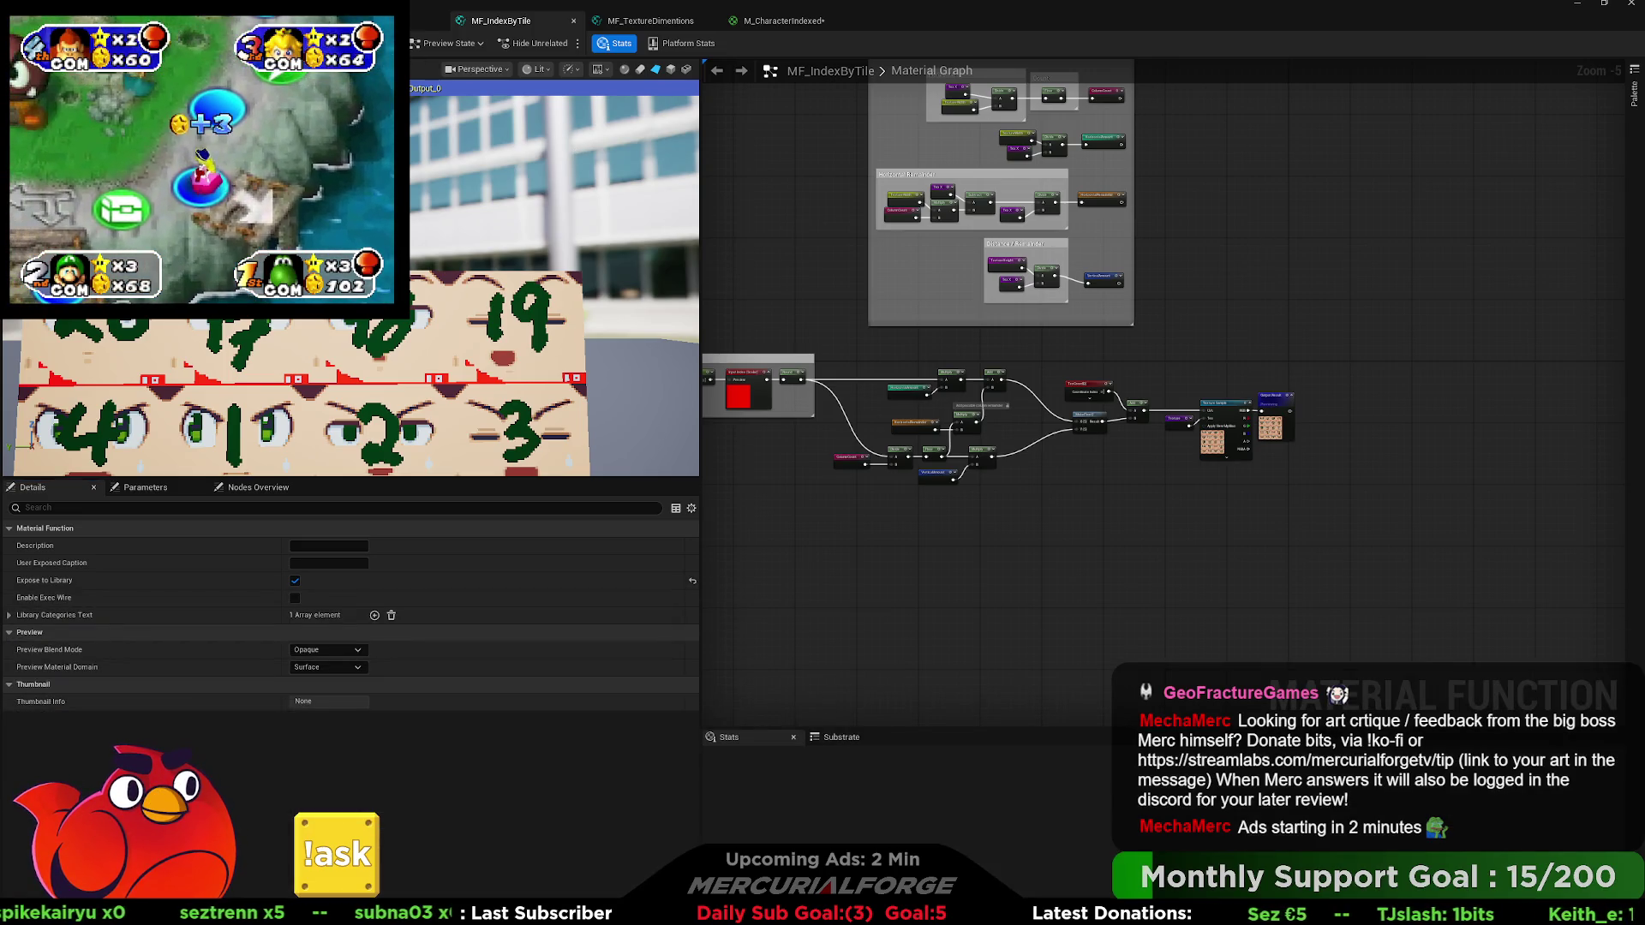
{"action": "left_click", "coordinate": [422, 18]}
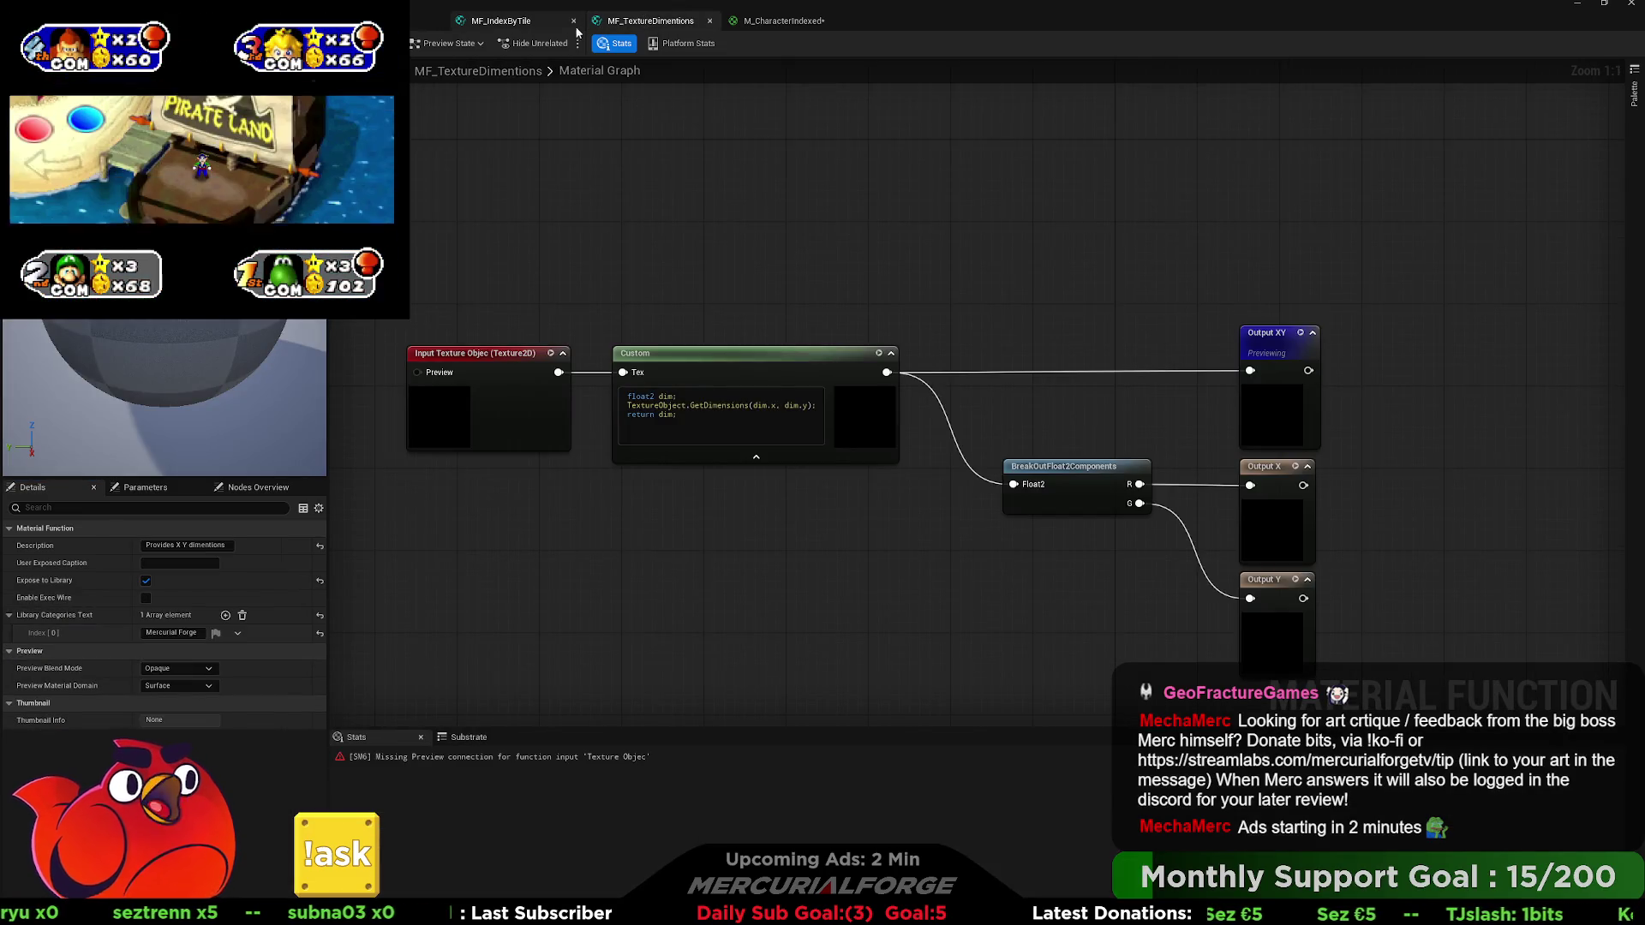
{"action": "left_click", "coordinate": [489, 24]}
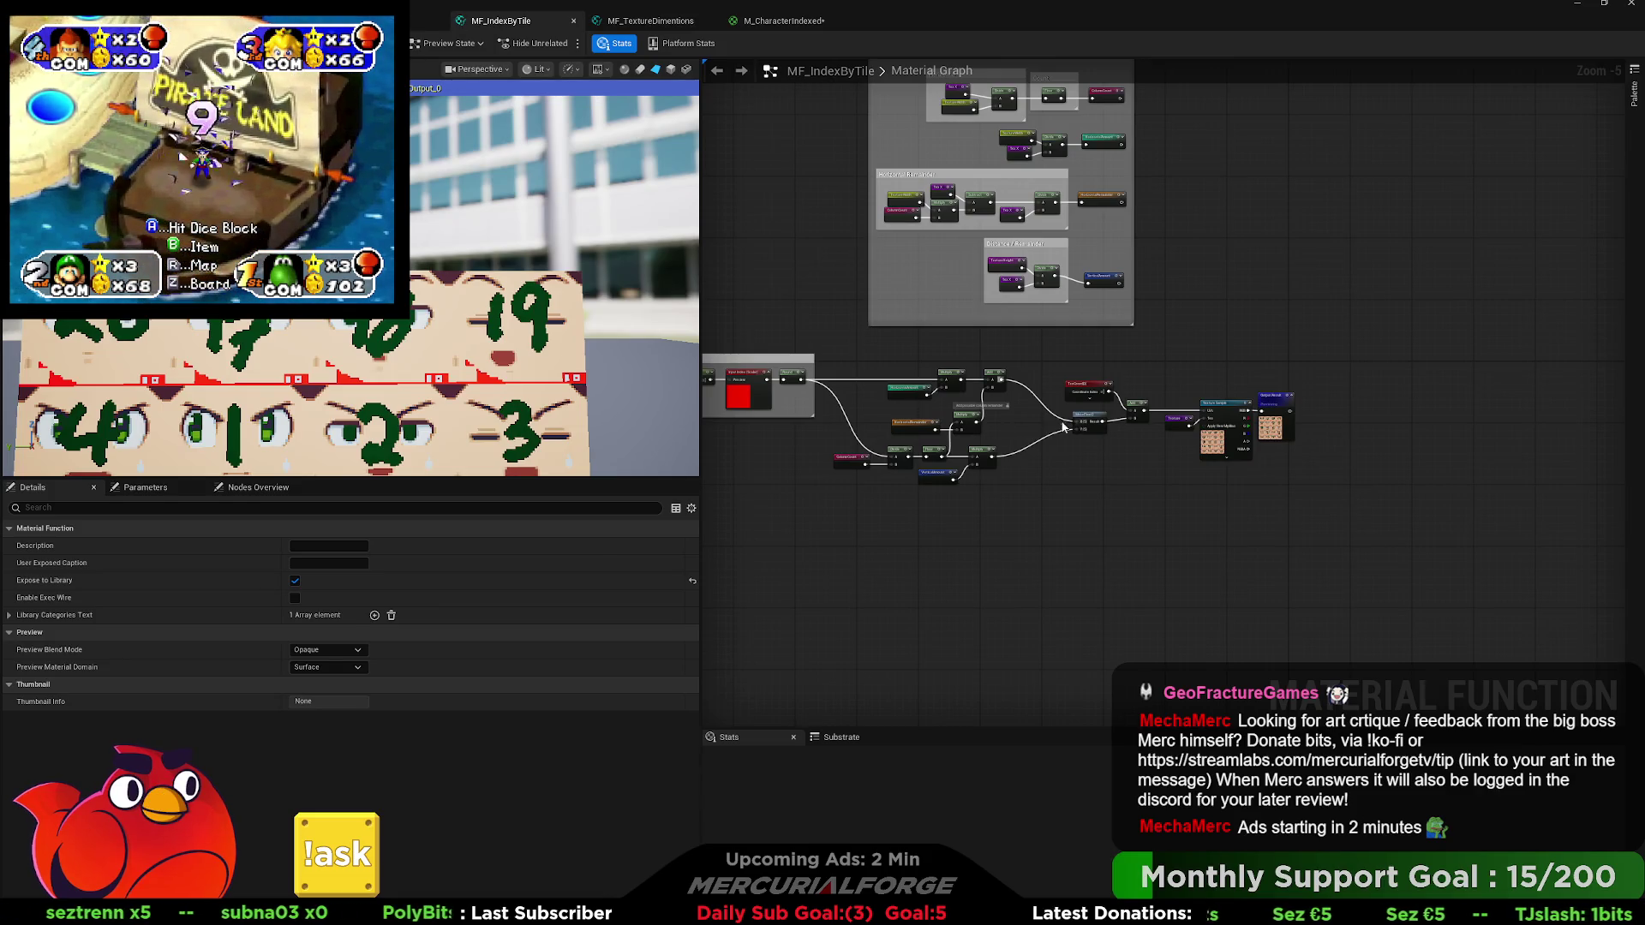
{"action": "mouse_move", "coordinate": [970, 395]}
{"action": "left_mouse_down"}
{"action": "mouse_move", "coordinate": [1044, 442]}
{"action": "mouse_move", "coordinate": [959, 592]}
{"action": "mouse_move", "coordinate": [985, 460]}
{"action": "mouse_move", "coordinate": [955, 325]}
{"action": "left_mouse_up"}
{"action": "scroll", "coordinate": [1117, 435], "scroll_direction": "up", "scroll_amount": 1}
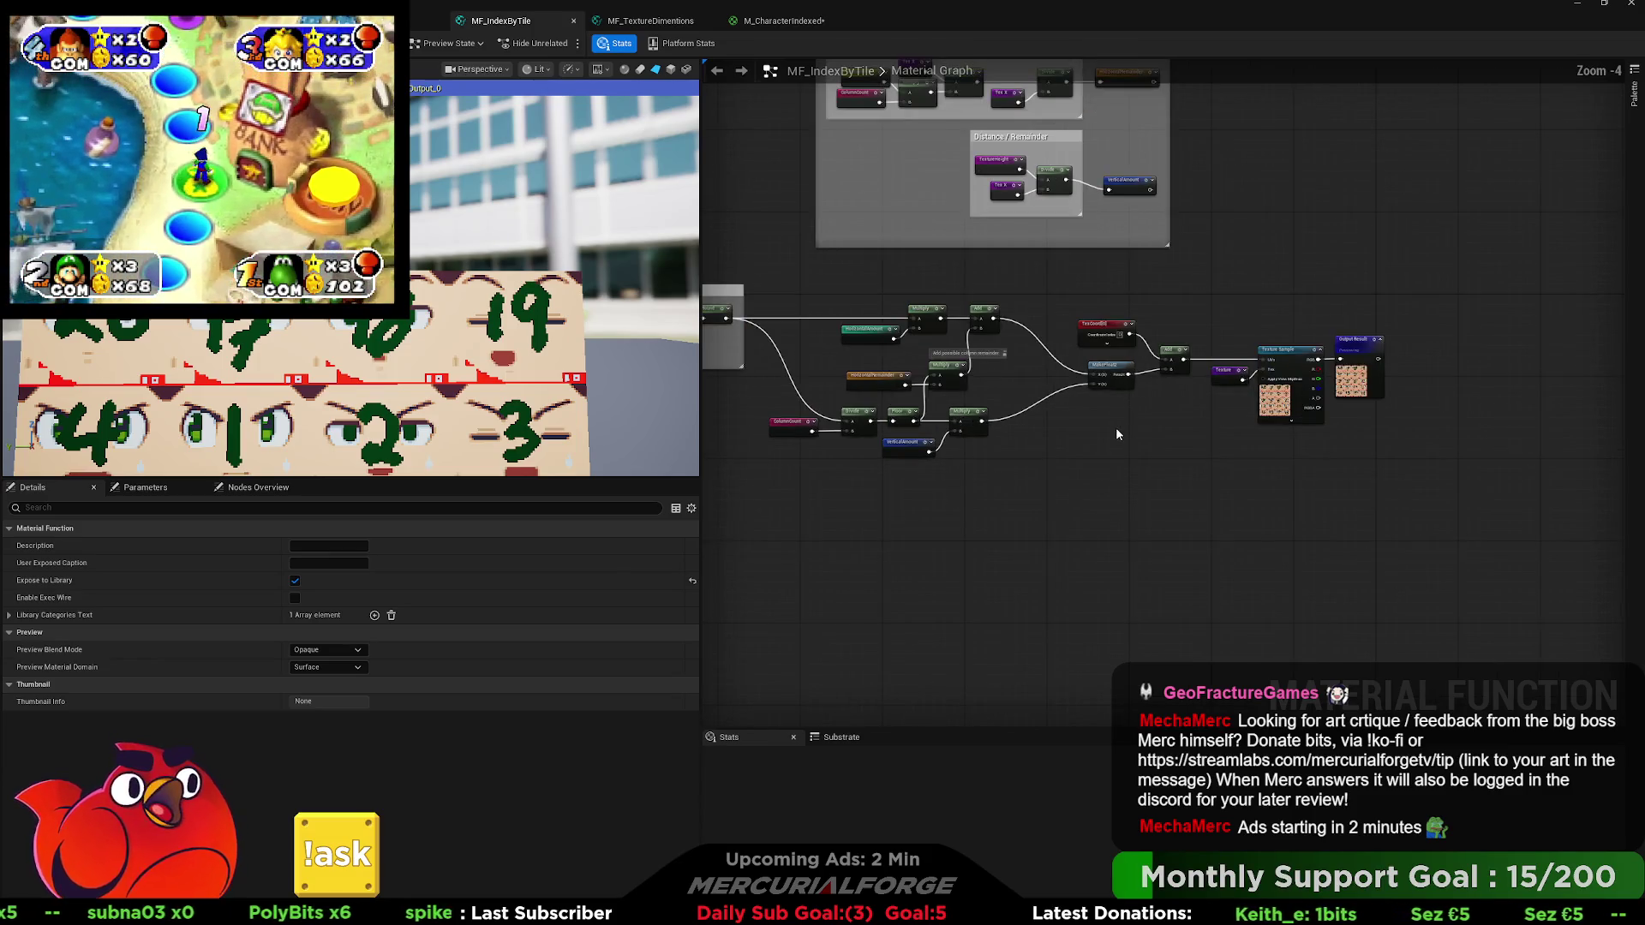